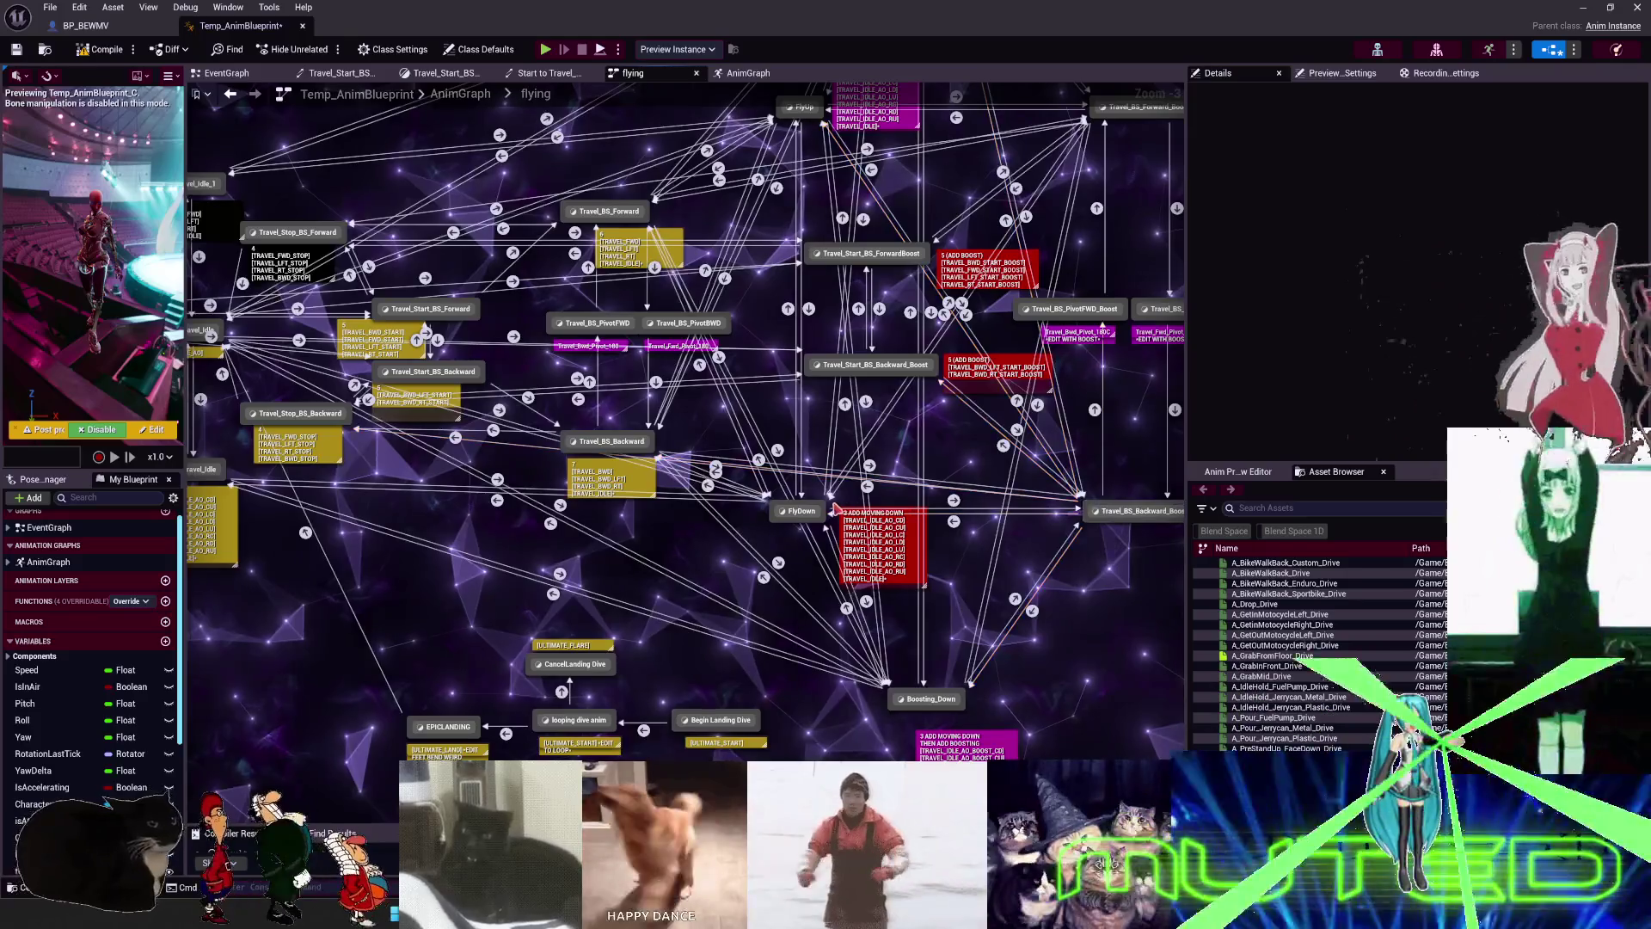
# - Switch from Unreal Engine's flying state-machine graph to the Blender file showing the NLA editor
pyautogui.hotkey('alt', 'Tab')
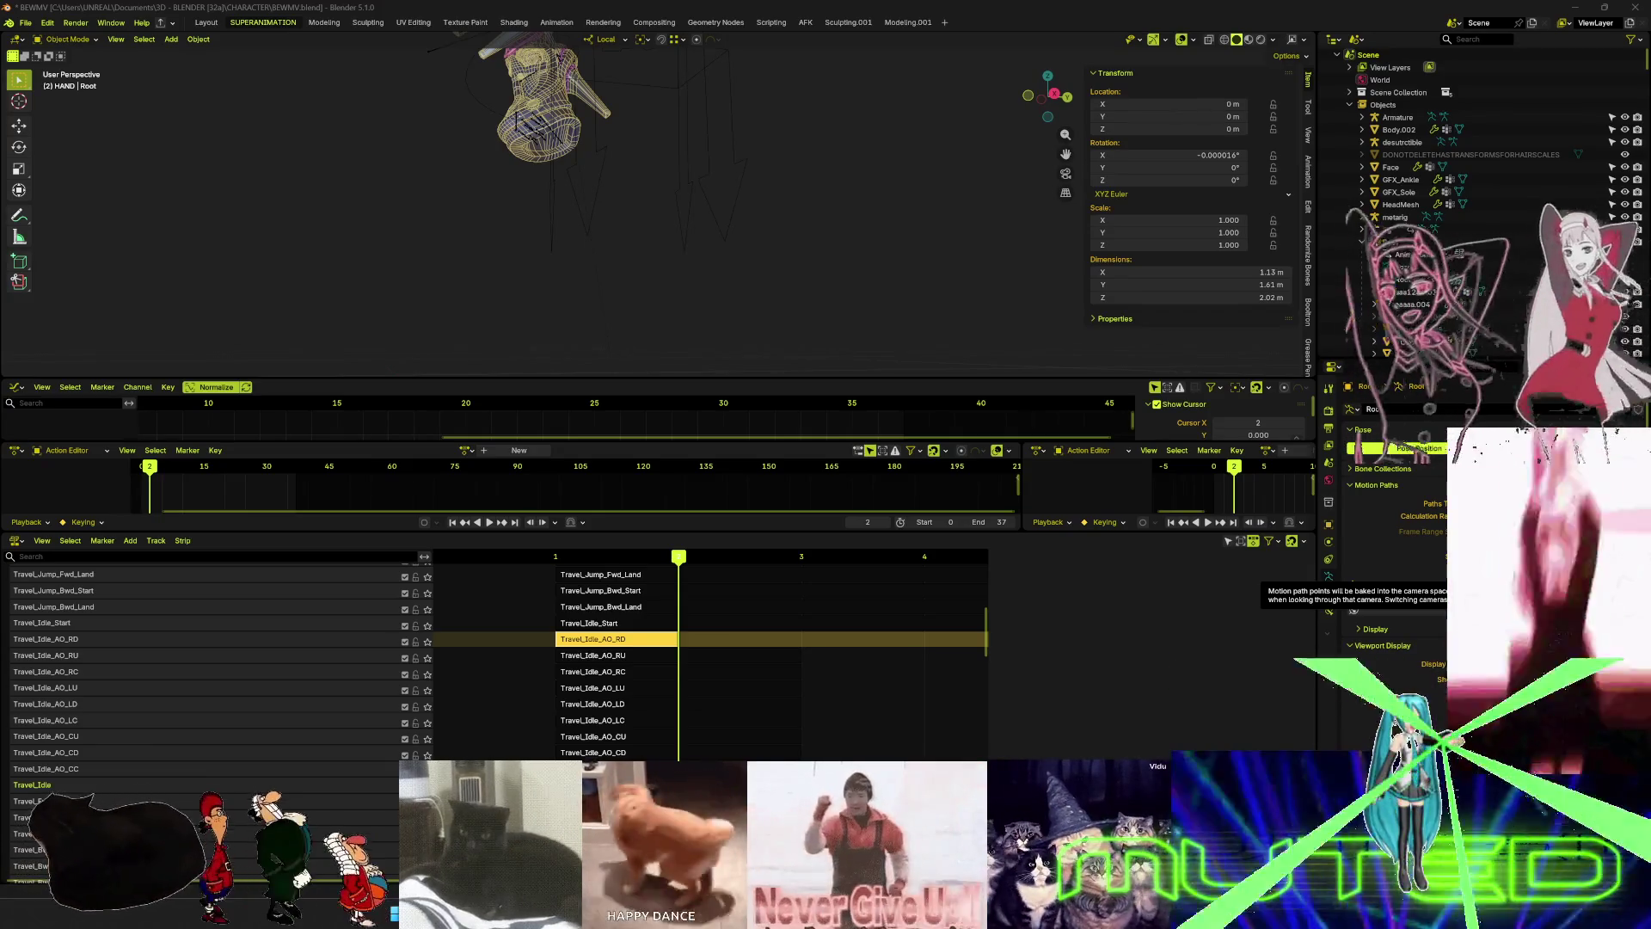
# - Scroll through the NLA tracks and select the Travel_Fwd_Pivot_180 strip to inspect its Hold/Replace settings
pyautogui.scroll(5, 155, 717)
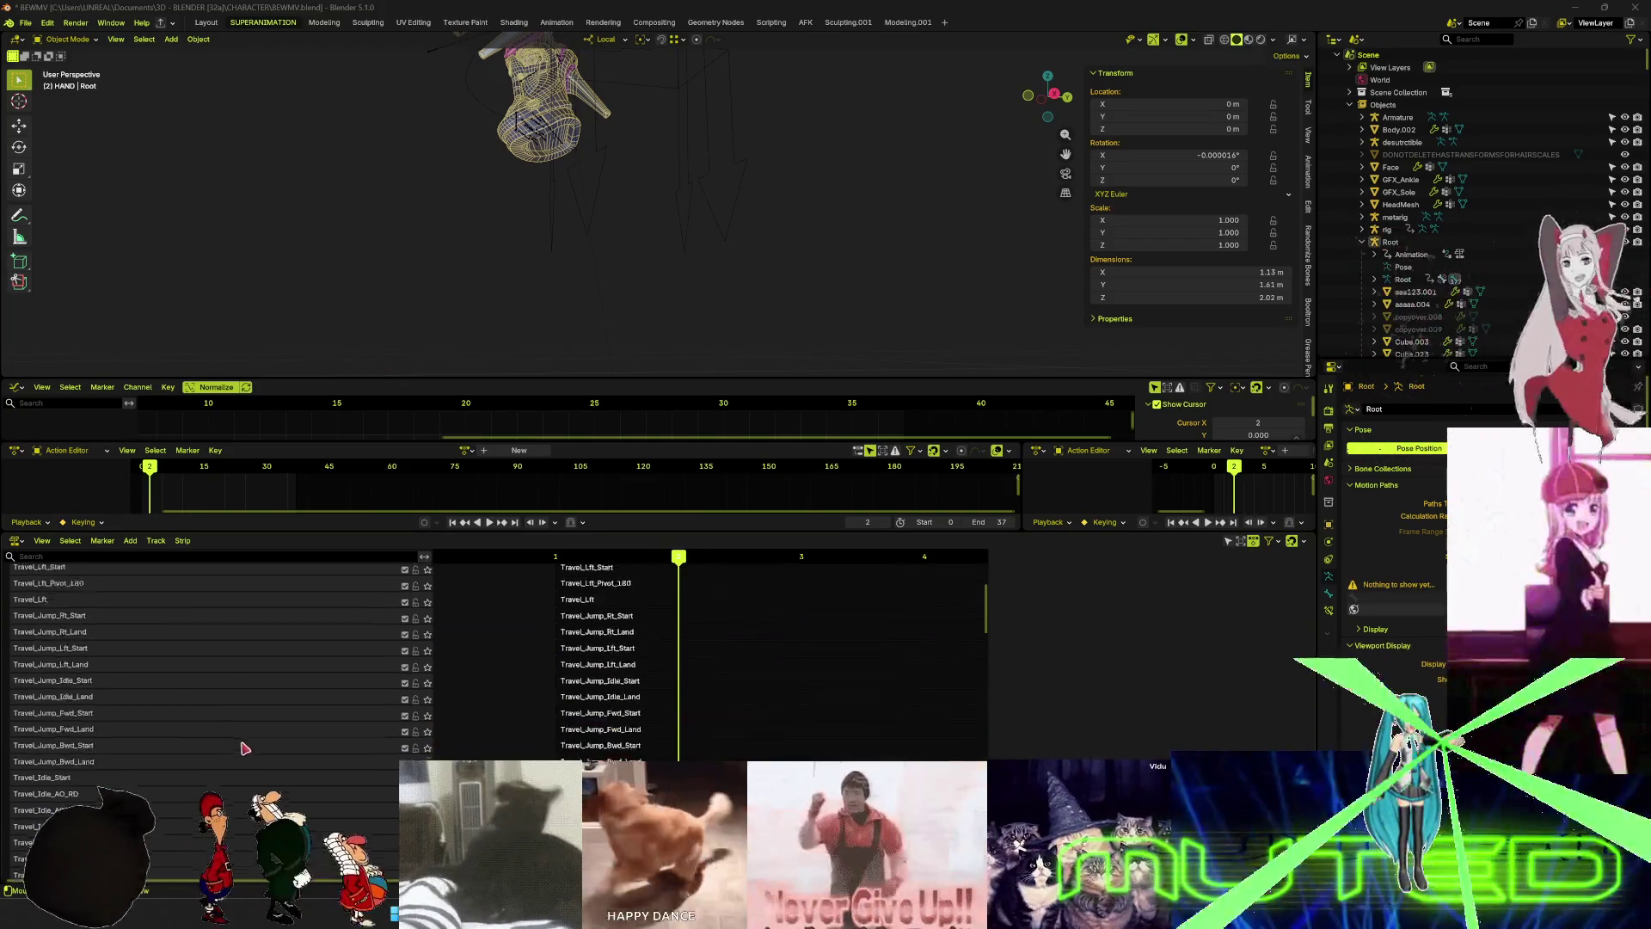
pyautogui.scroll(5, 154, 717)
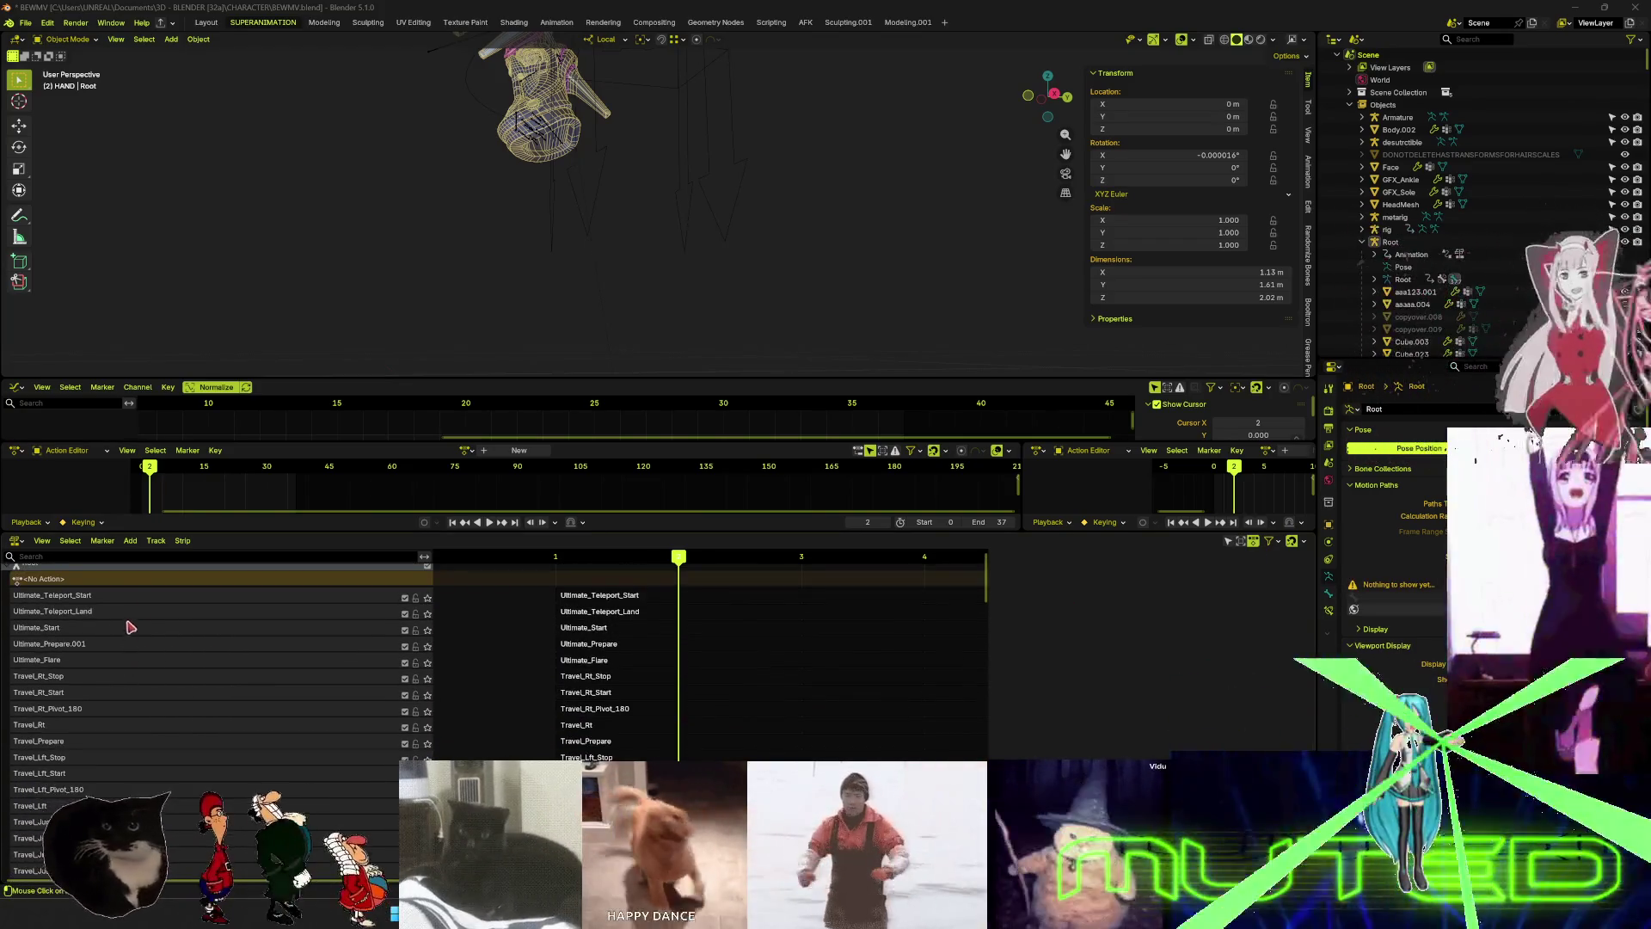
pyautogui.scroll(-10, 155, 697)
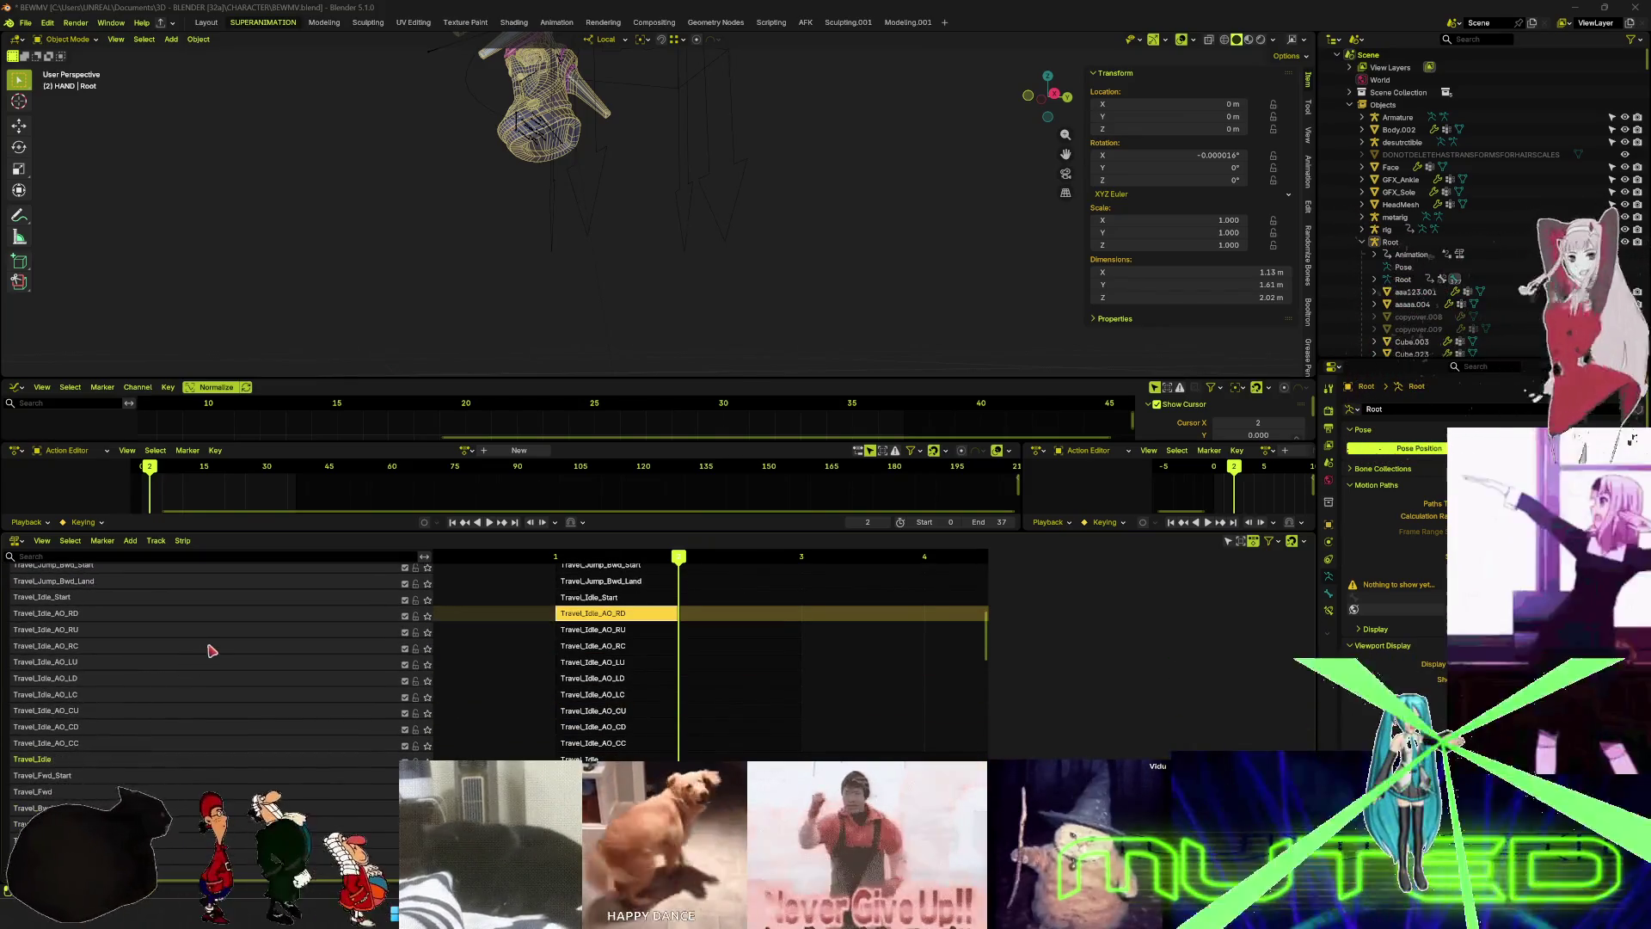
pyautogui.scroll(-6, 207, 653)
pyautogui.scroll(-10, 199, 669)
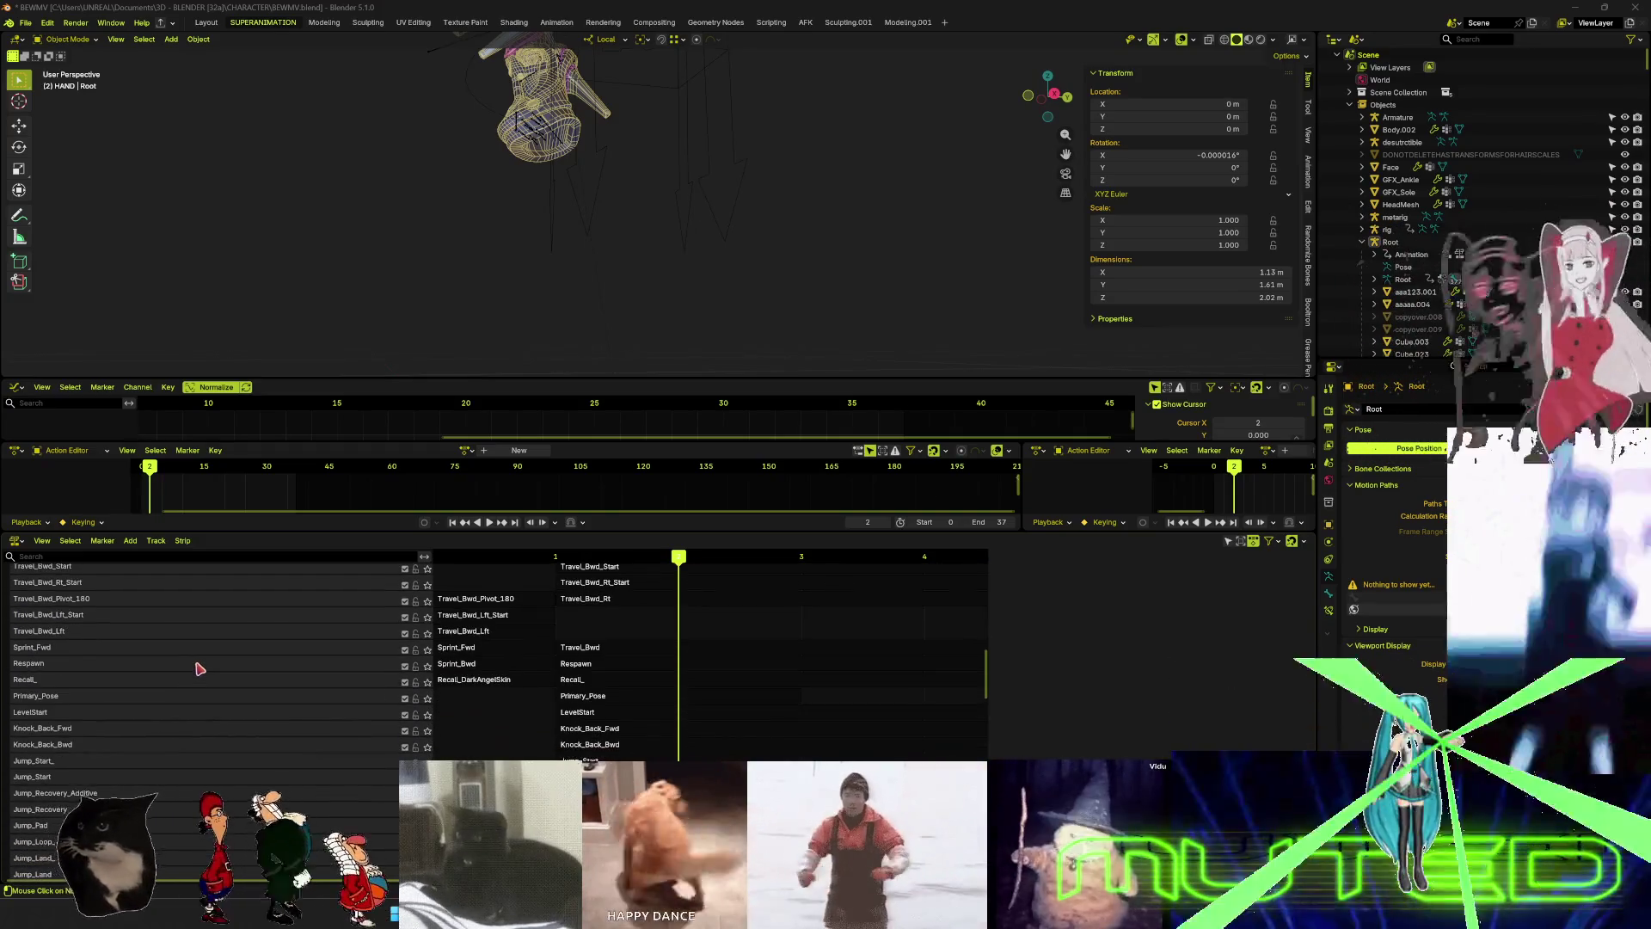
pyautogui.scroll(10, 92, 696)
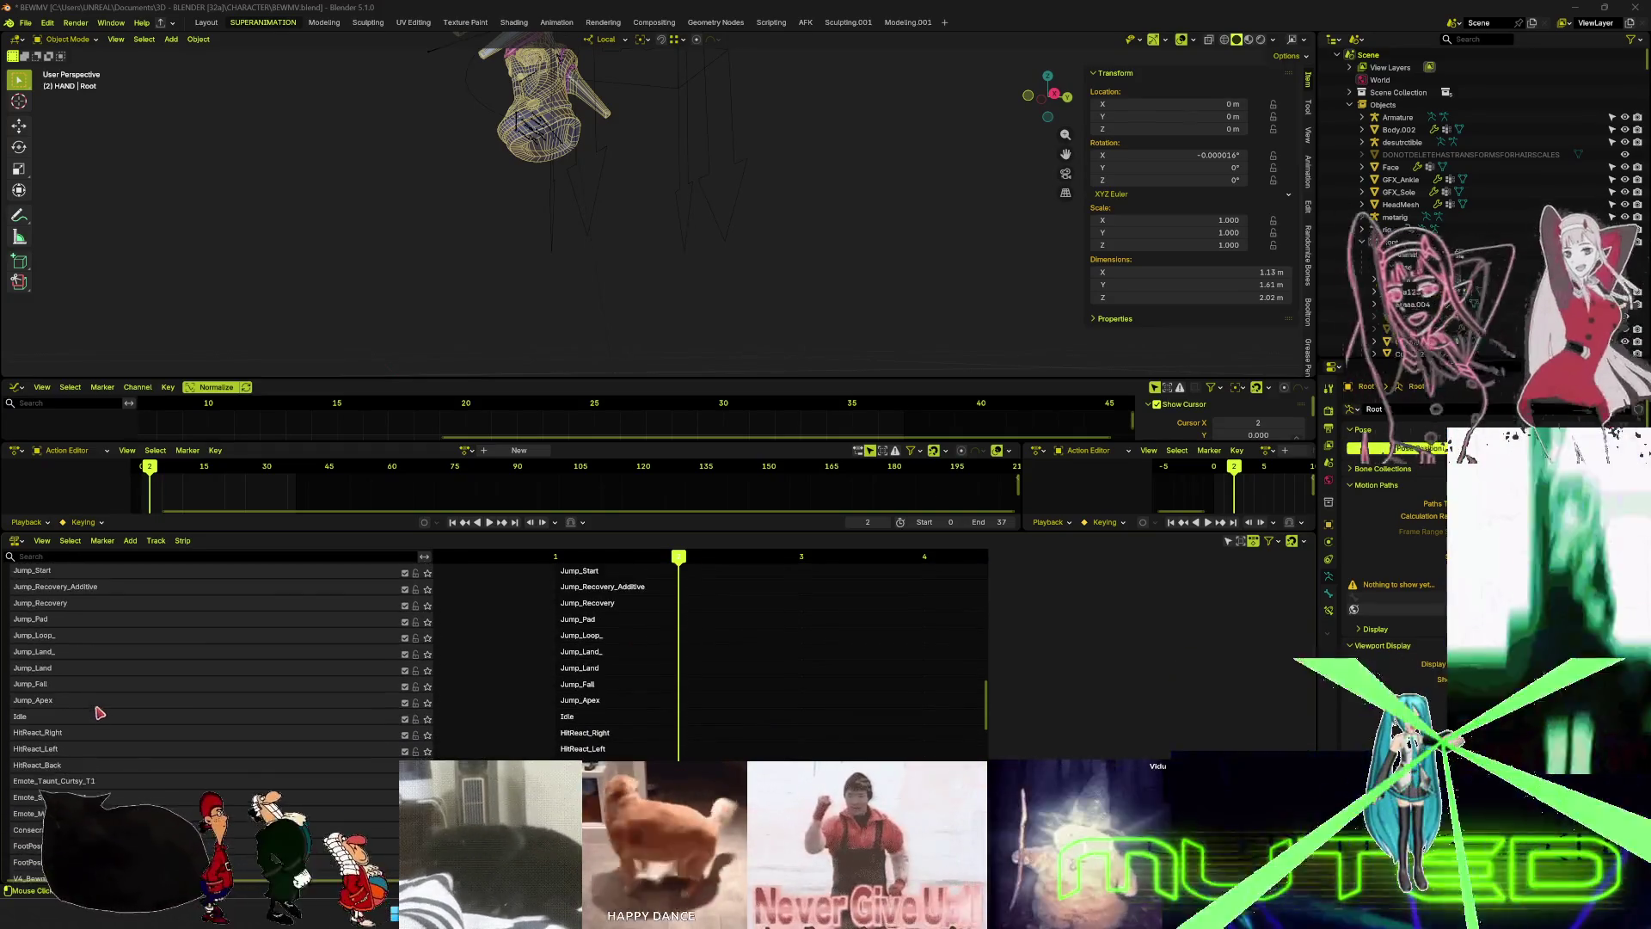
pyautogui.scroll(8, 80, 696)
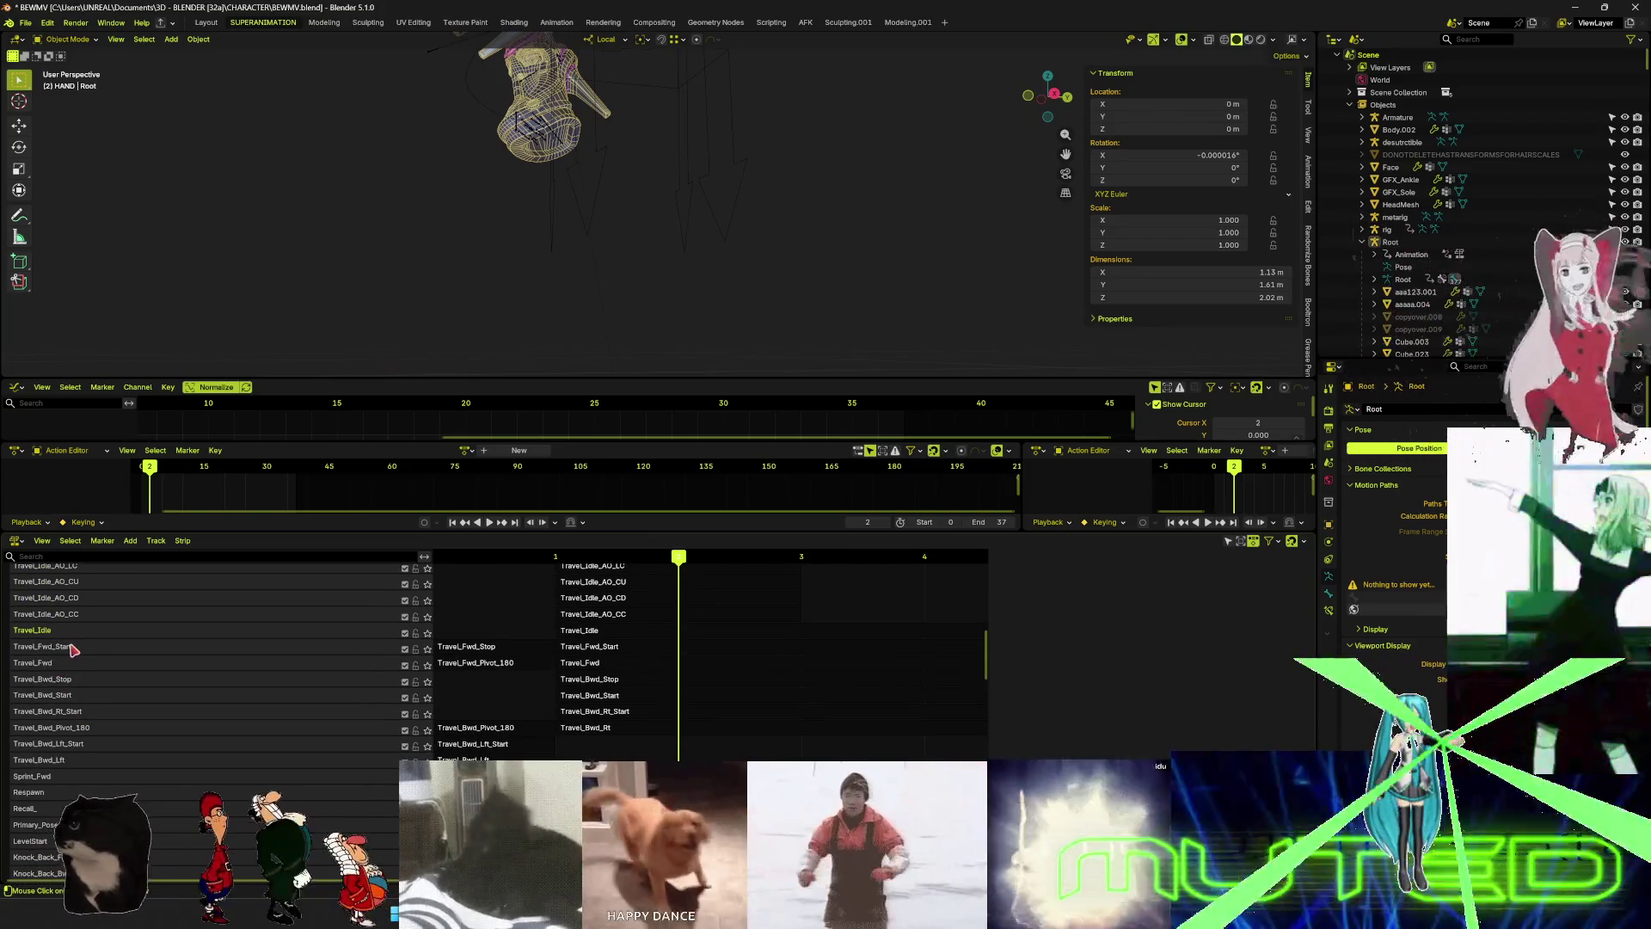
pyautogui.click(492, 667)
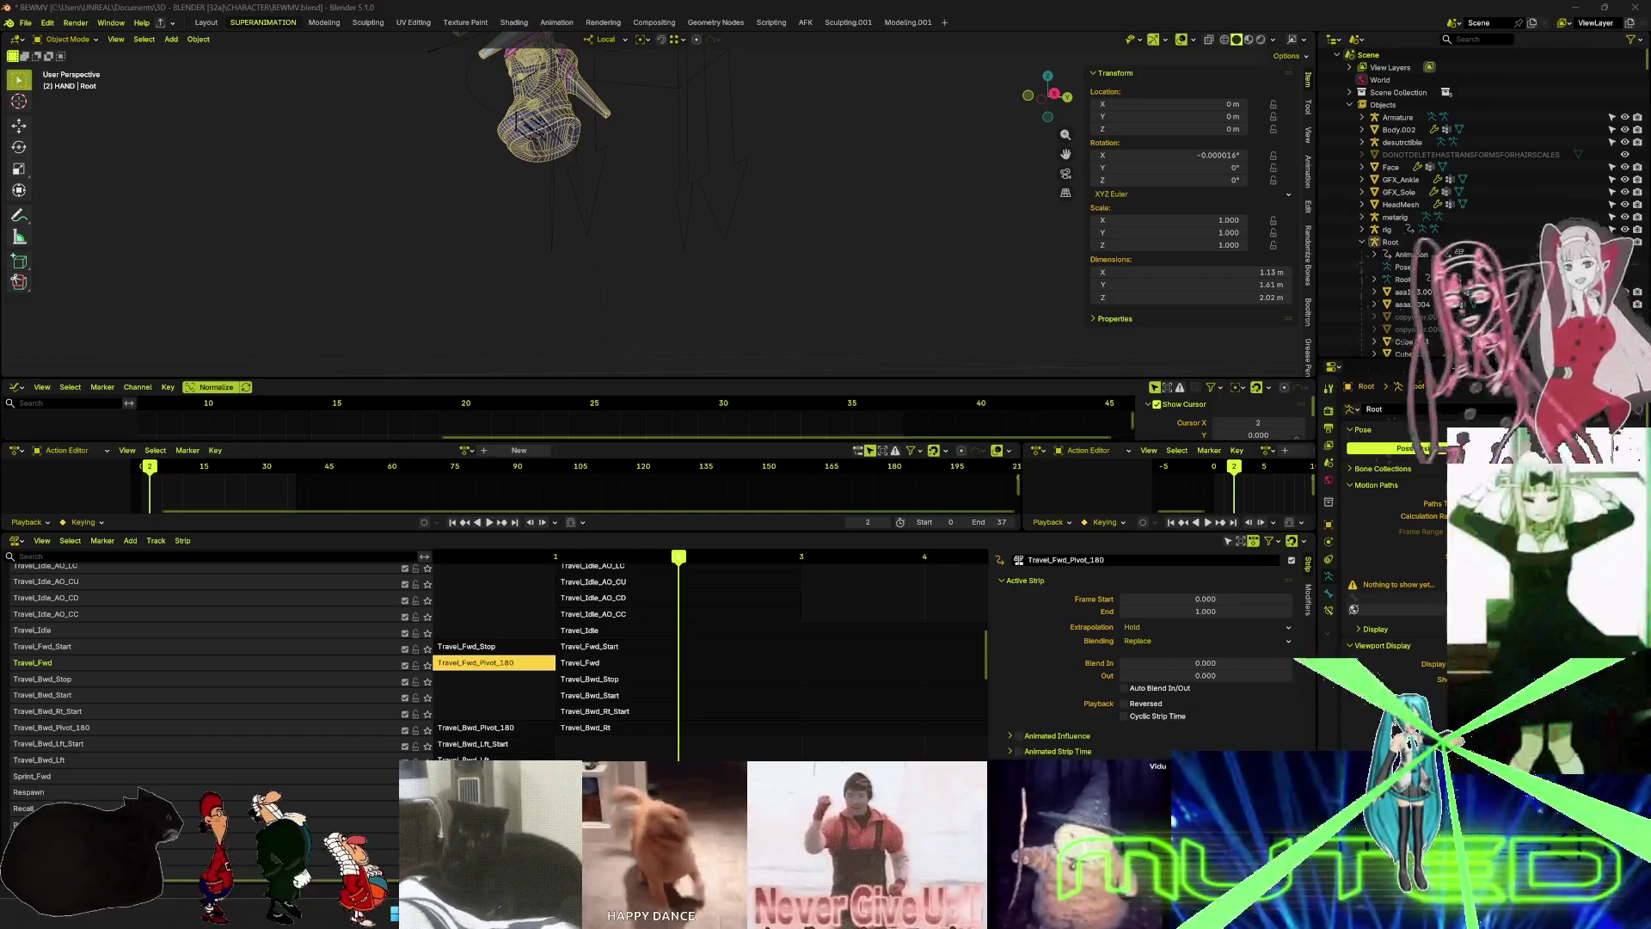
# - Load Blender's factory preferences to restore the default blue theme, then close Preferences
pyautogui.click(48, 24)
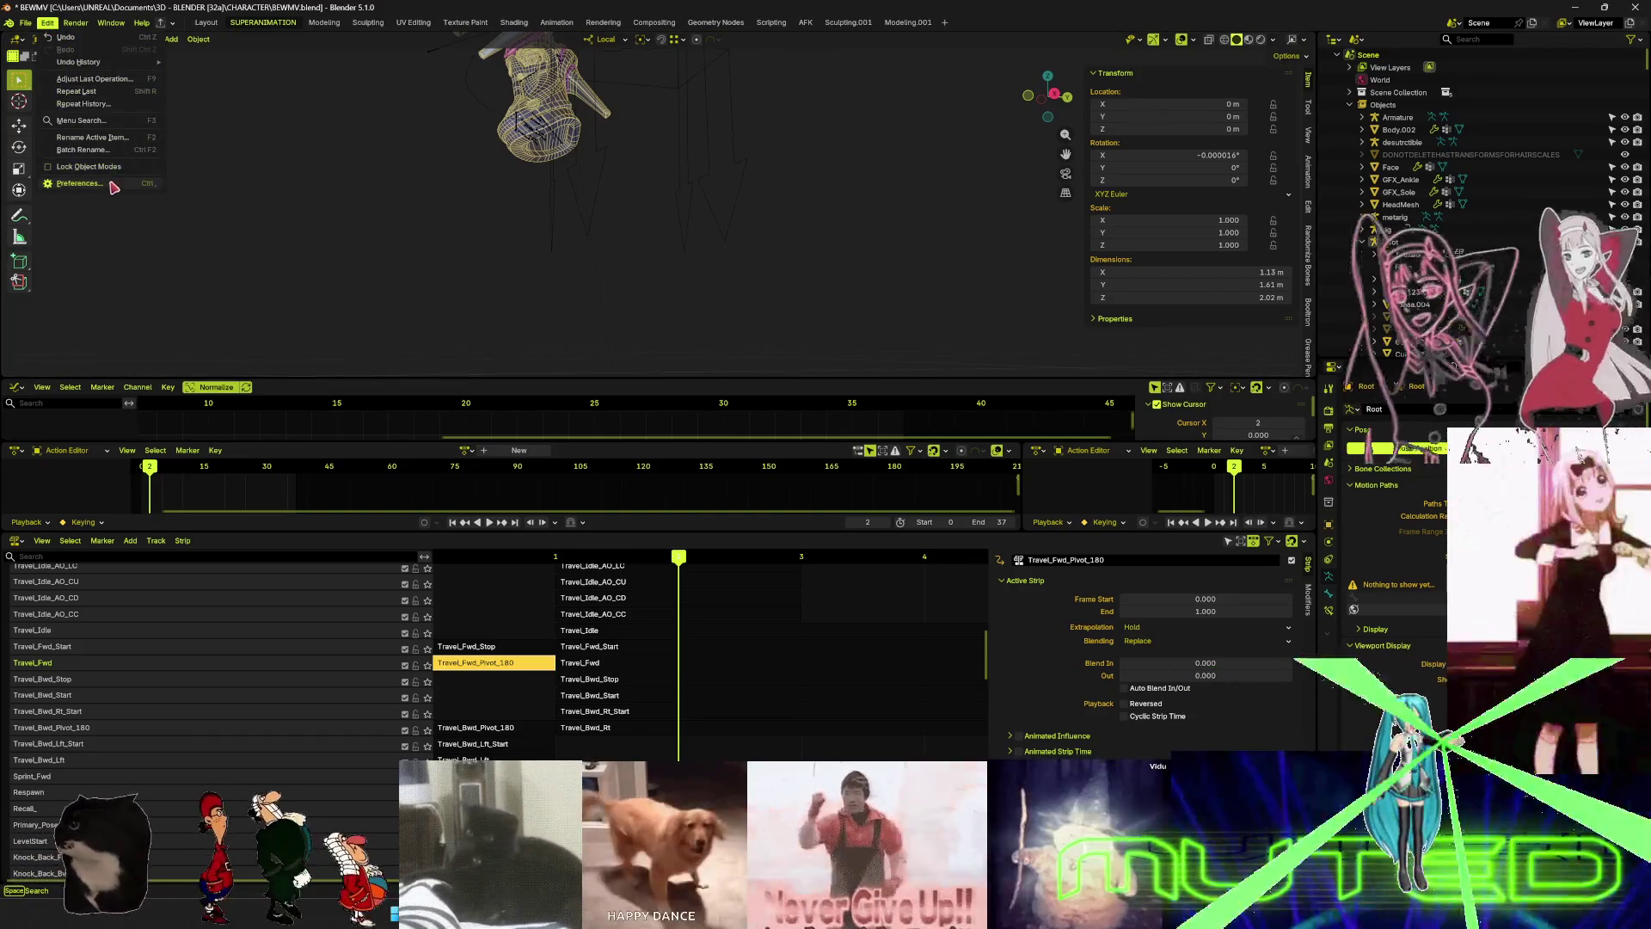
pyautogui.click(112, 191)
pyautogui.click(274, 362)
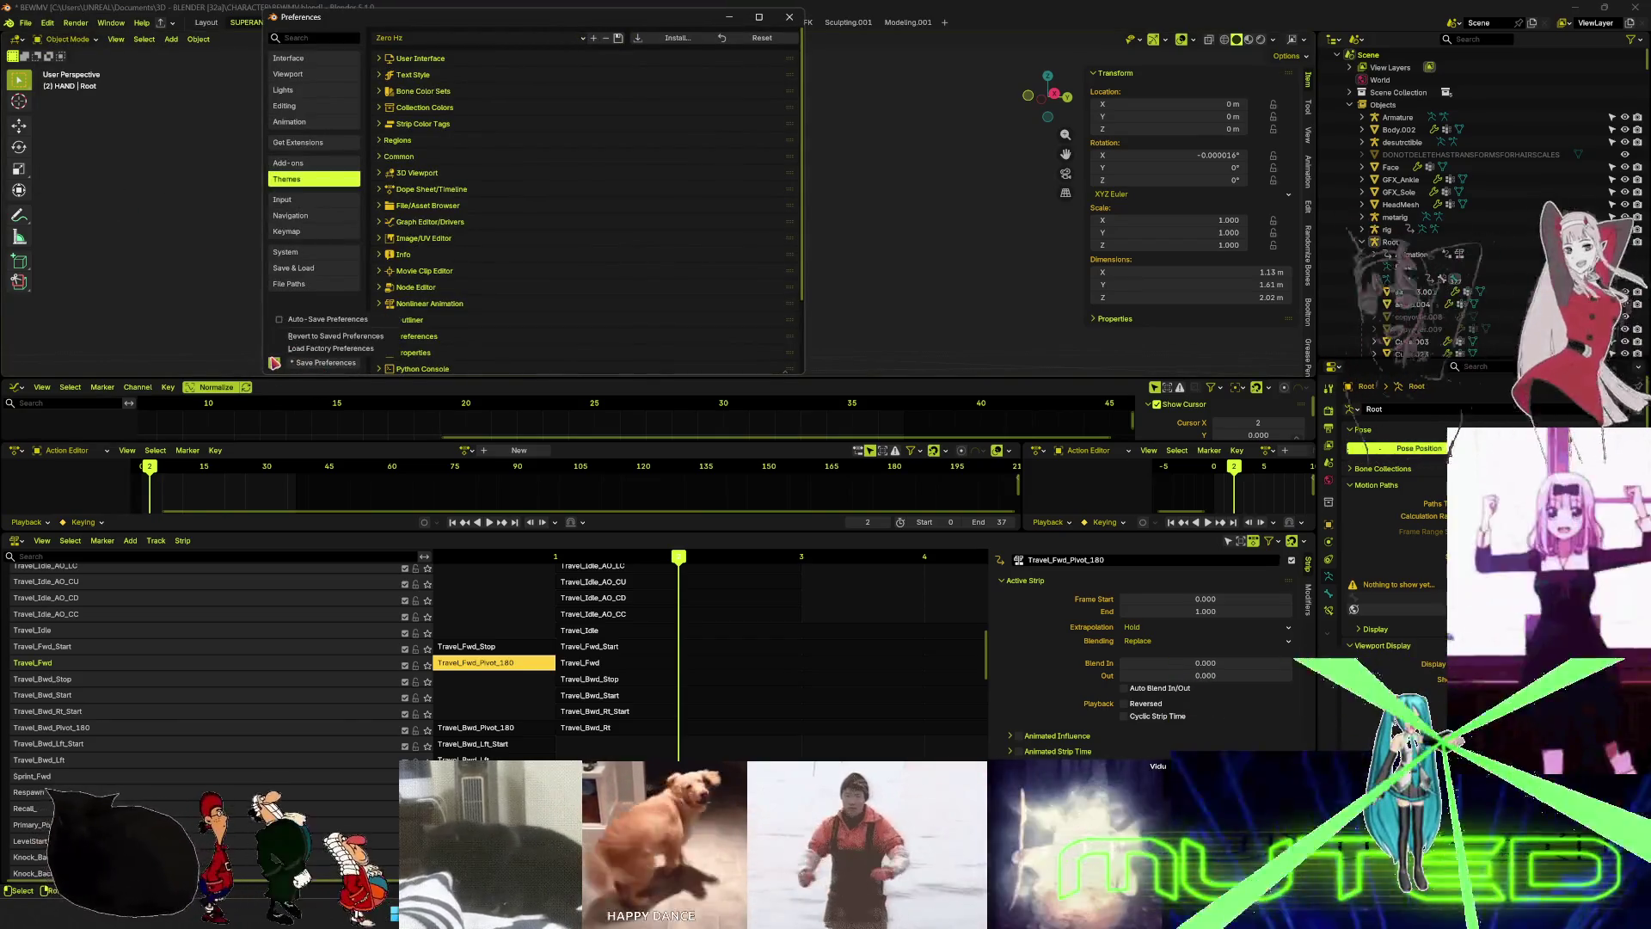
pyautogui.click(322, 353)
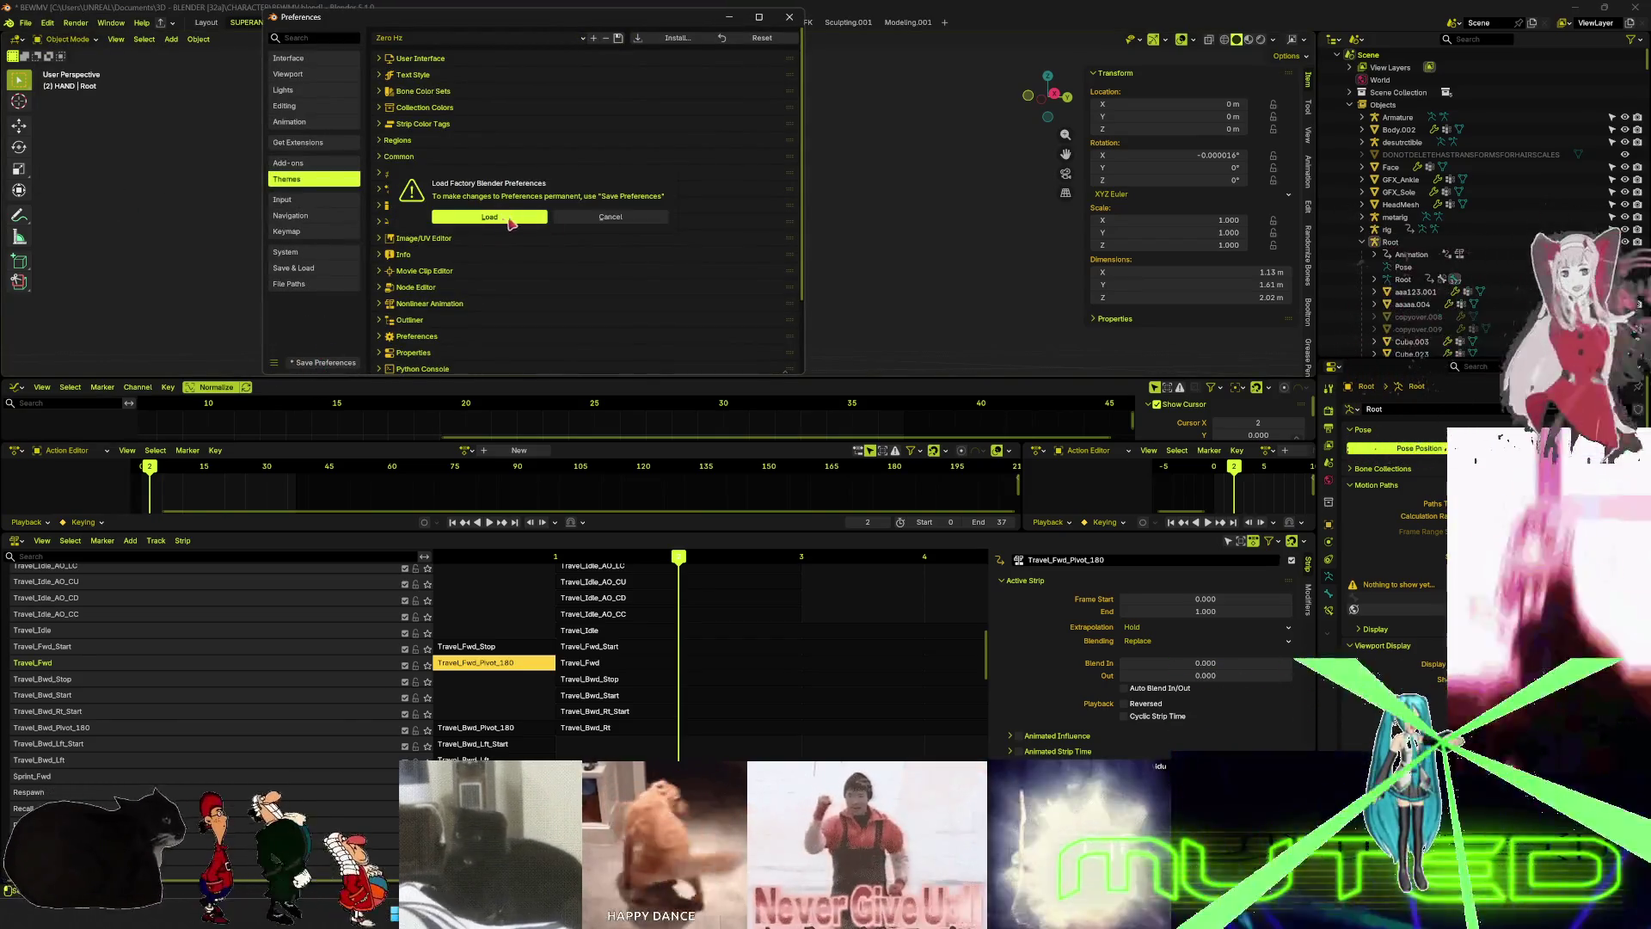
pyautogui.click(509, 222)
pyautogui.click(789, 17)
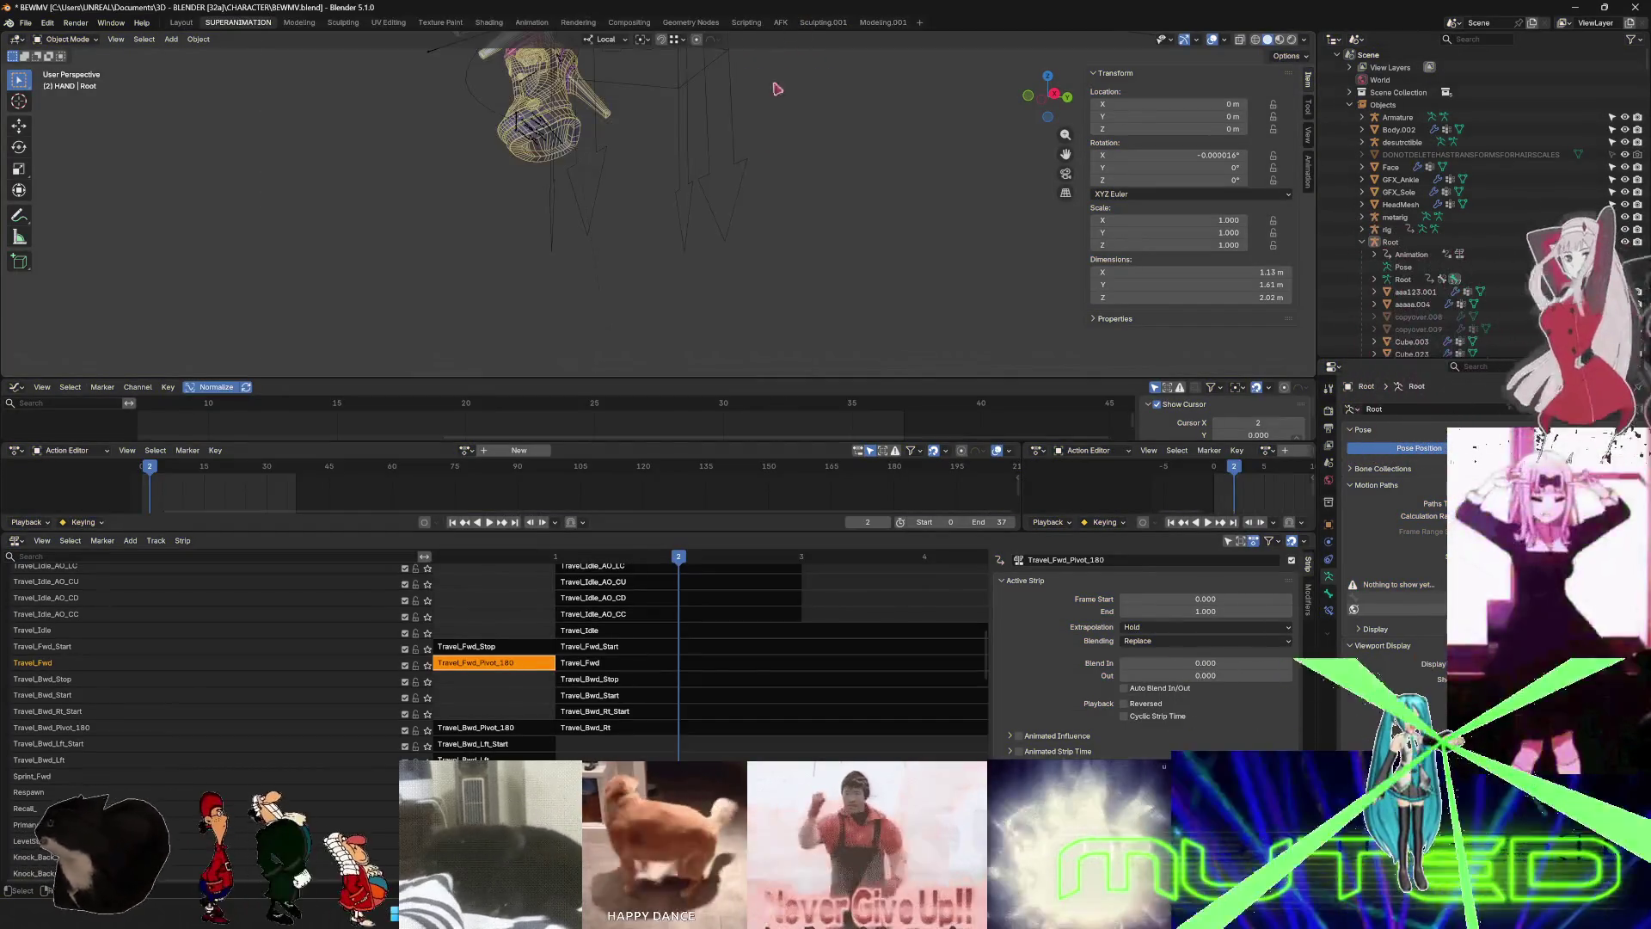
# - Add a track above Travel_Fwd, move the Travel_Fwd_Pivot_180 strip into it and name it Travel_Fwd_Pivot_180
pyautogui.rightClick(309, 676)
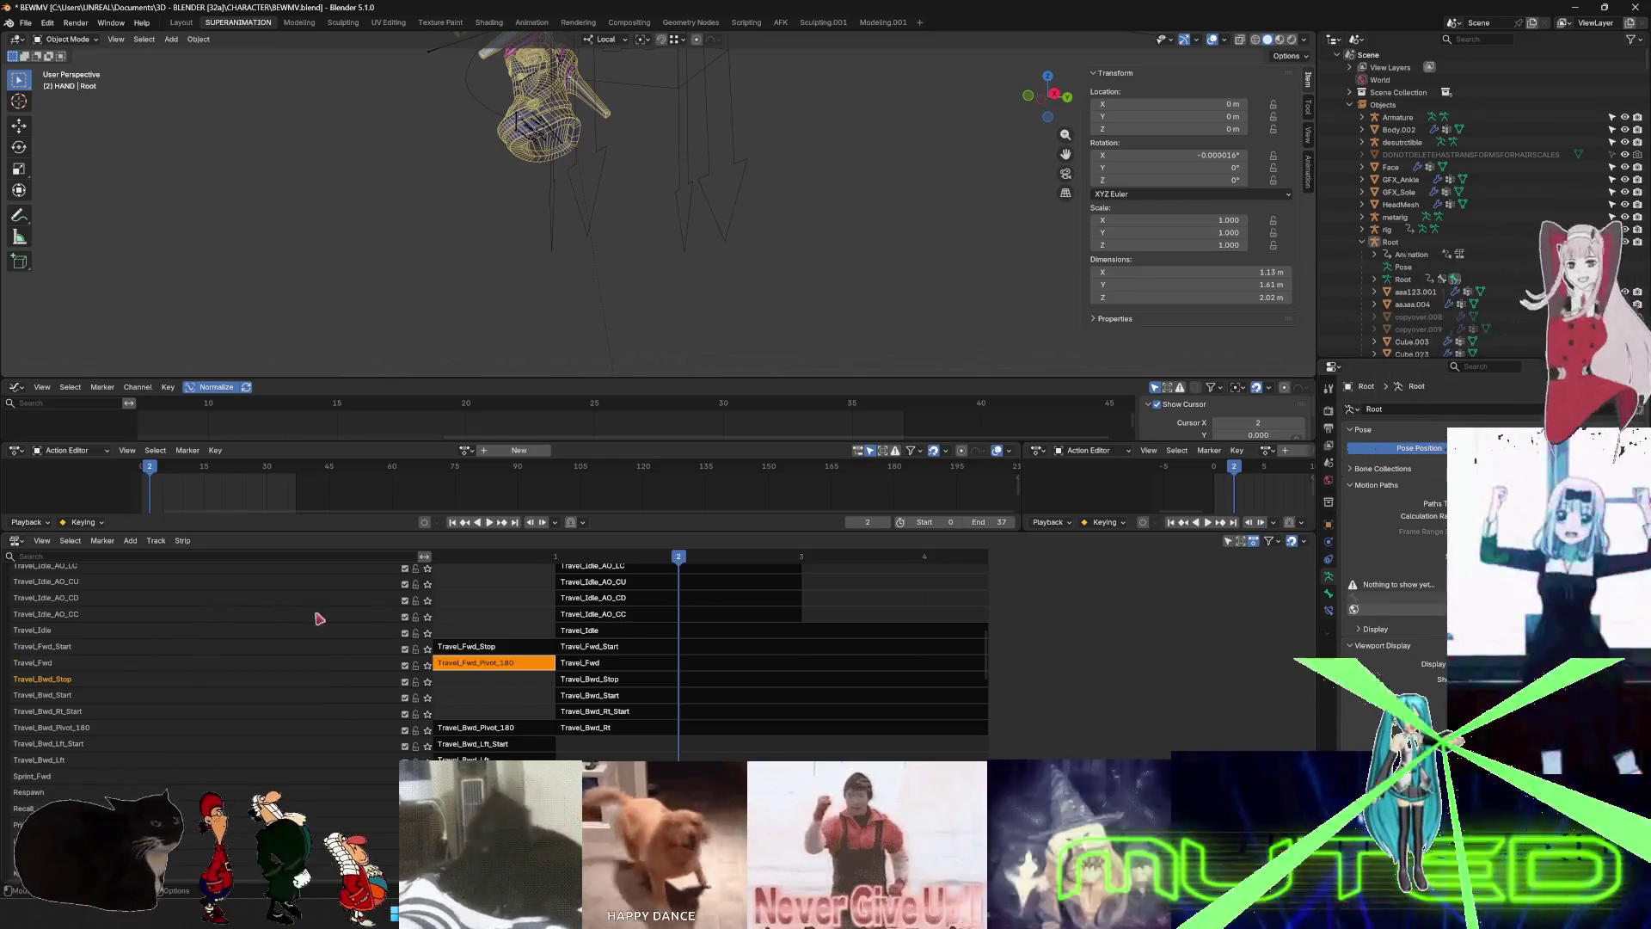
pyautogui.click(86, 669)
pyautogui.rightClick(47, 666)
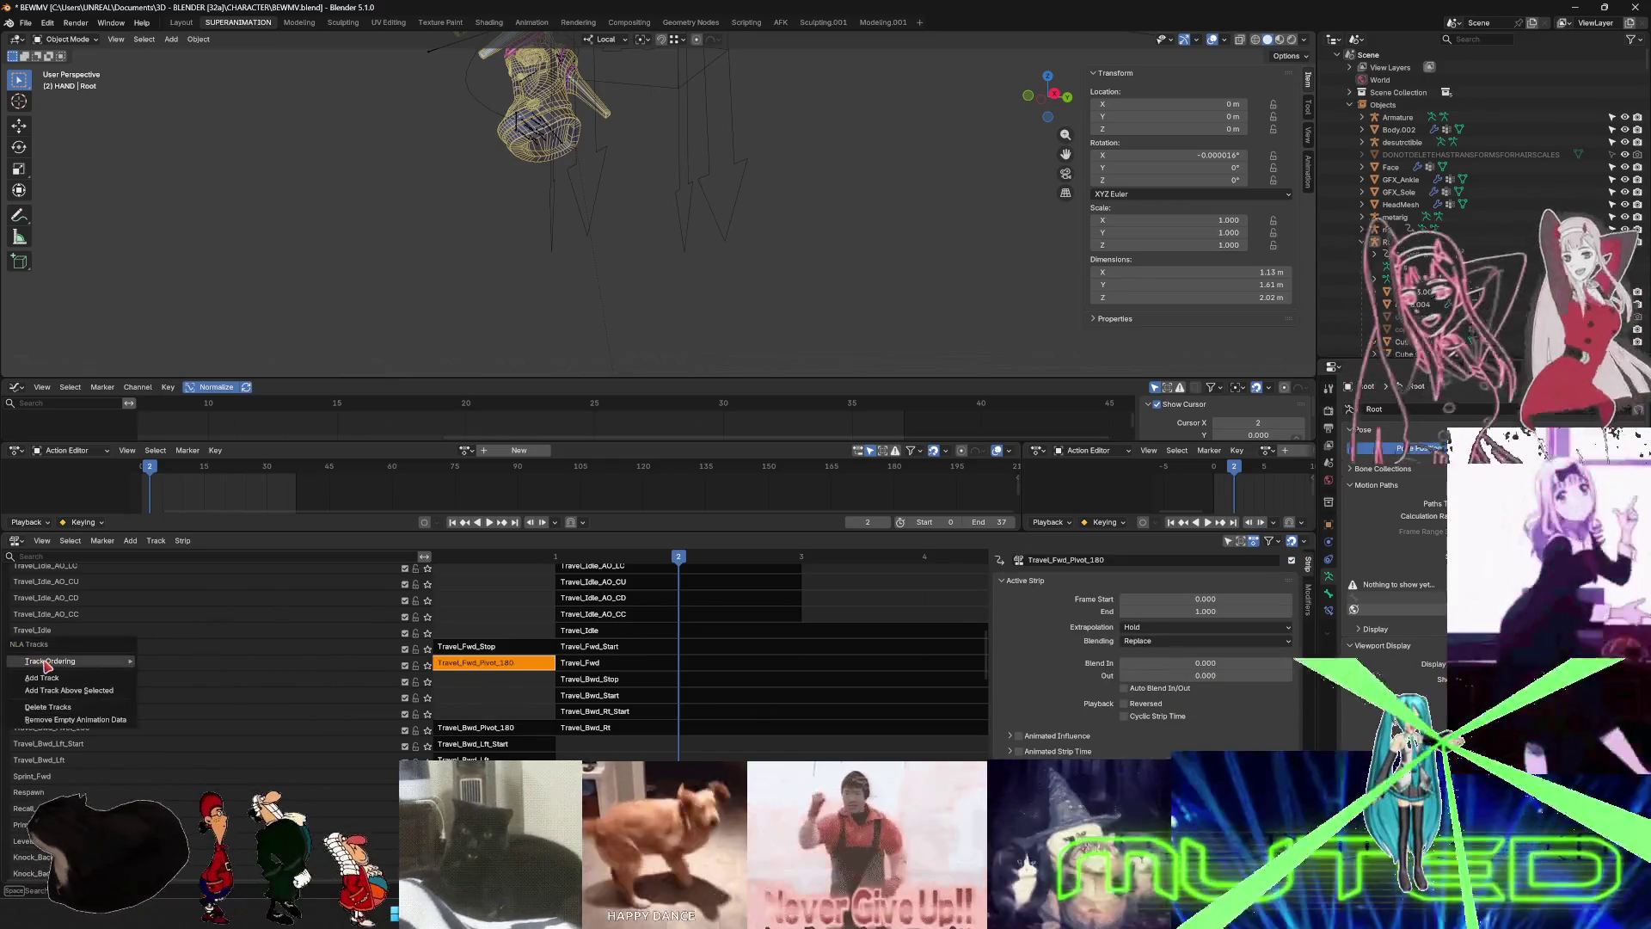
pyautogui.moveTo(47, 667)
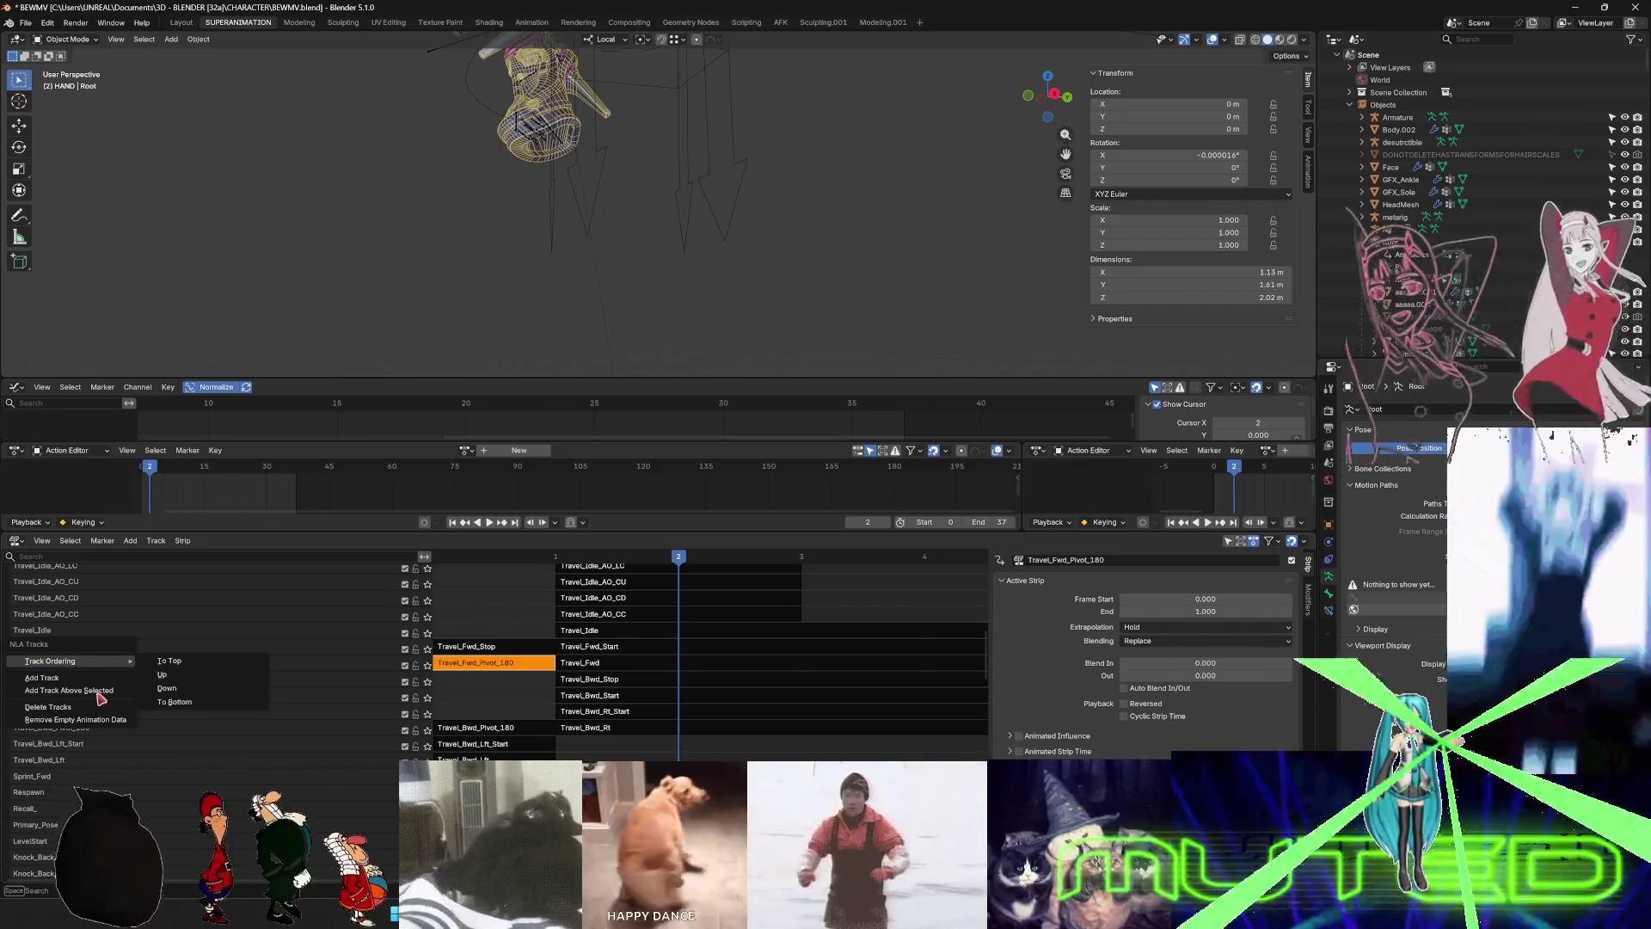
pyautogui.click(93, 693)
pyautogui.click(68, 684)
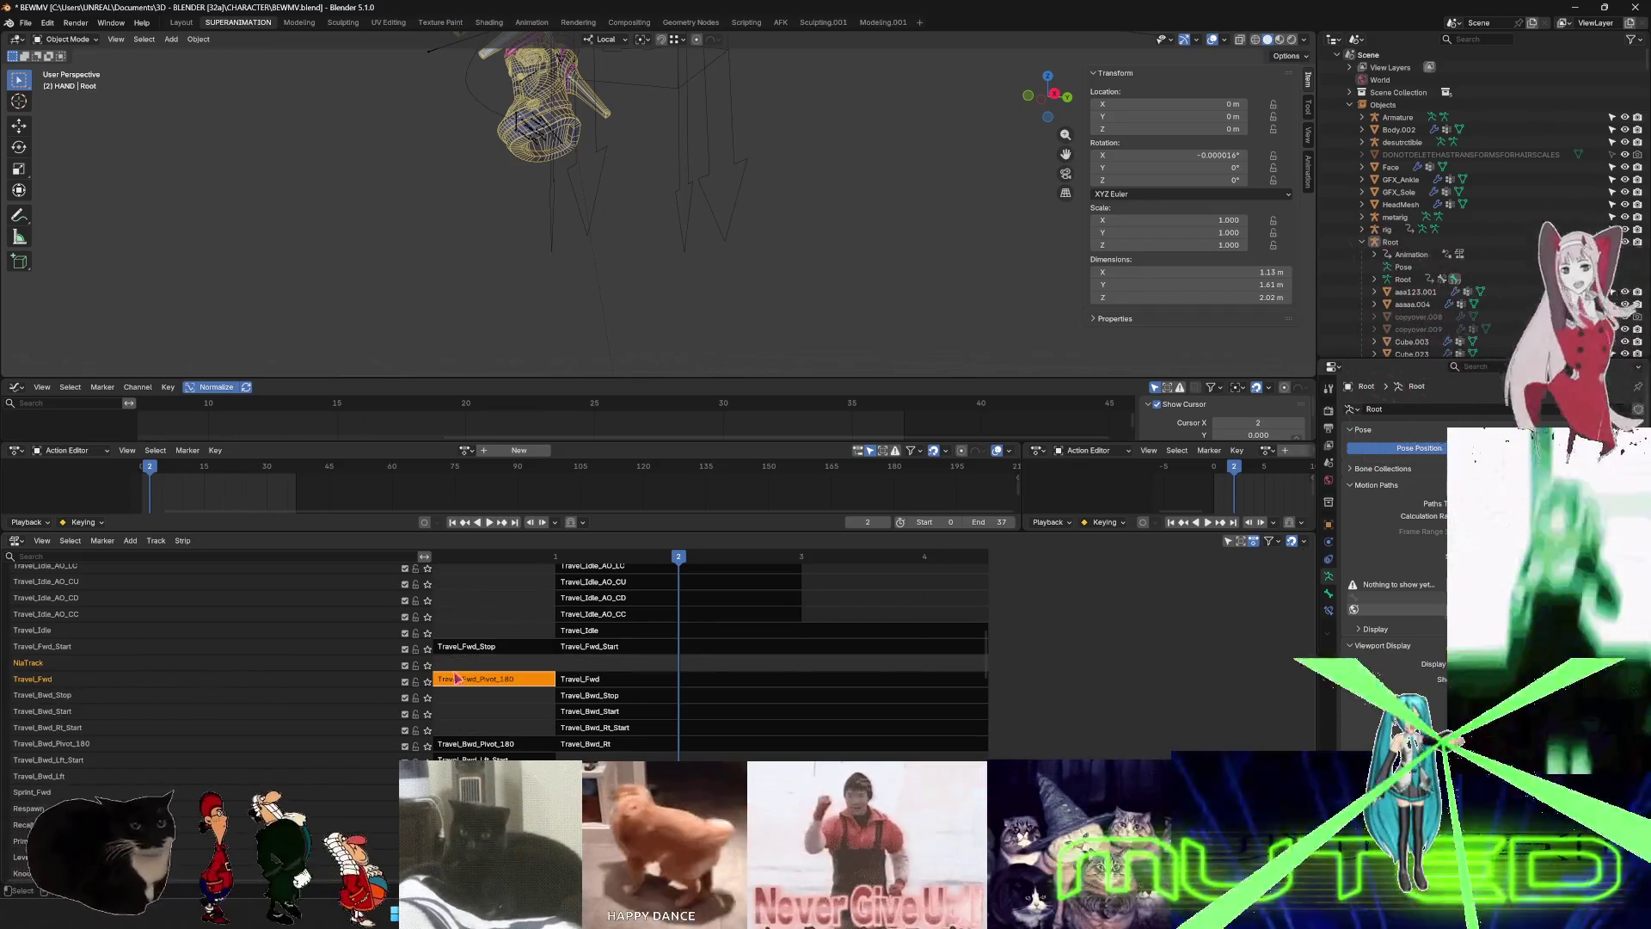
pyautogui.press('n')
pyautogui.press('g')
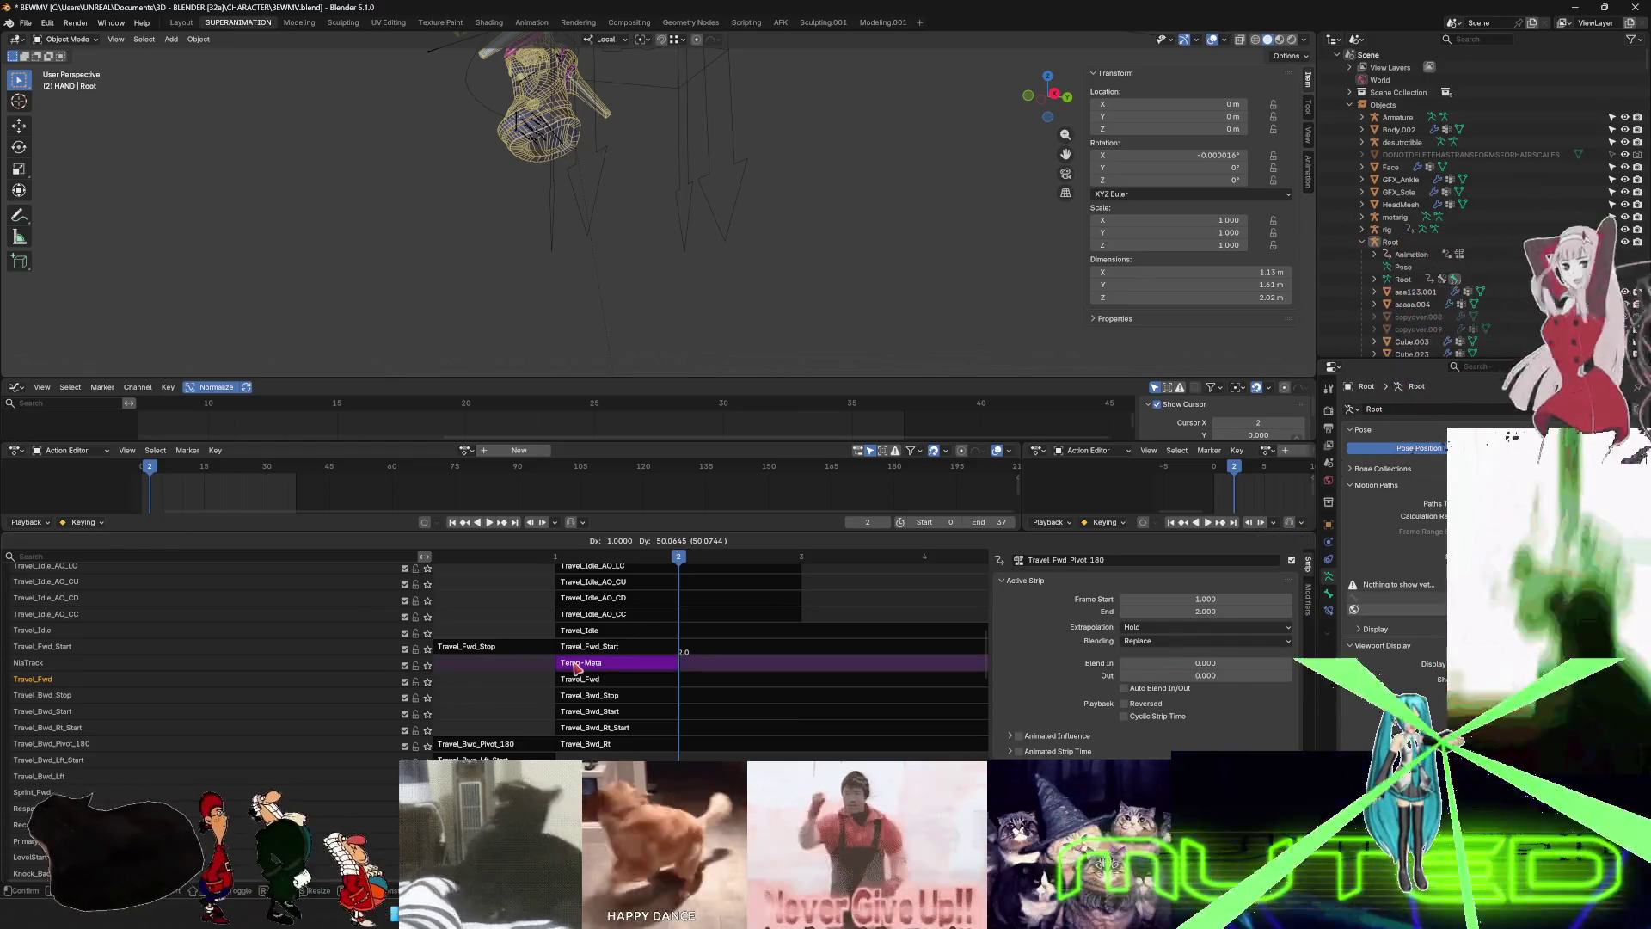
pyautogui.click(592, 667)
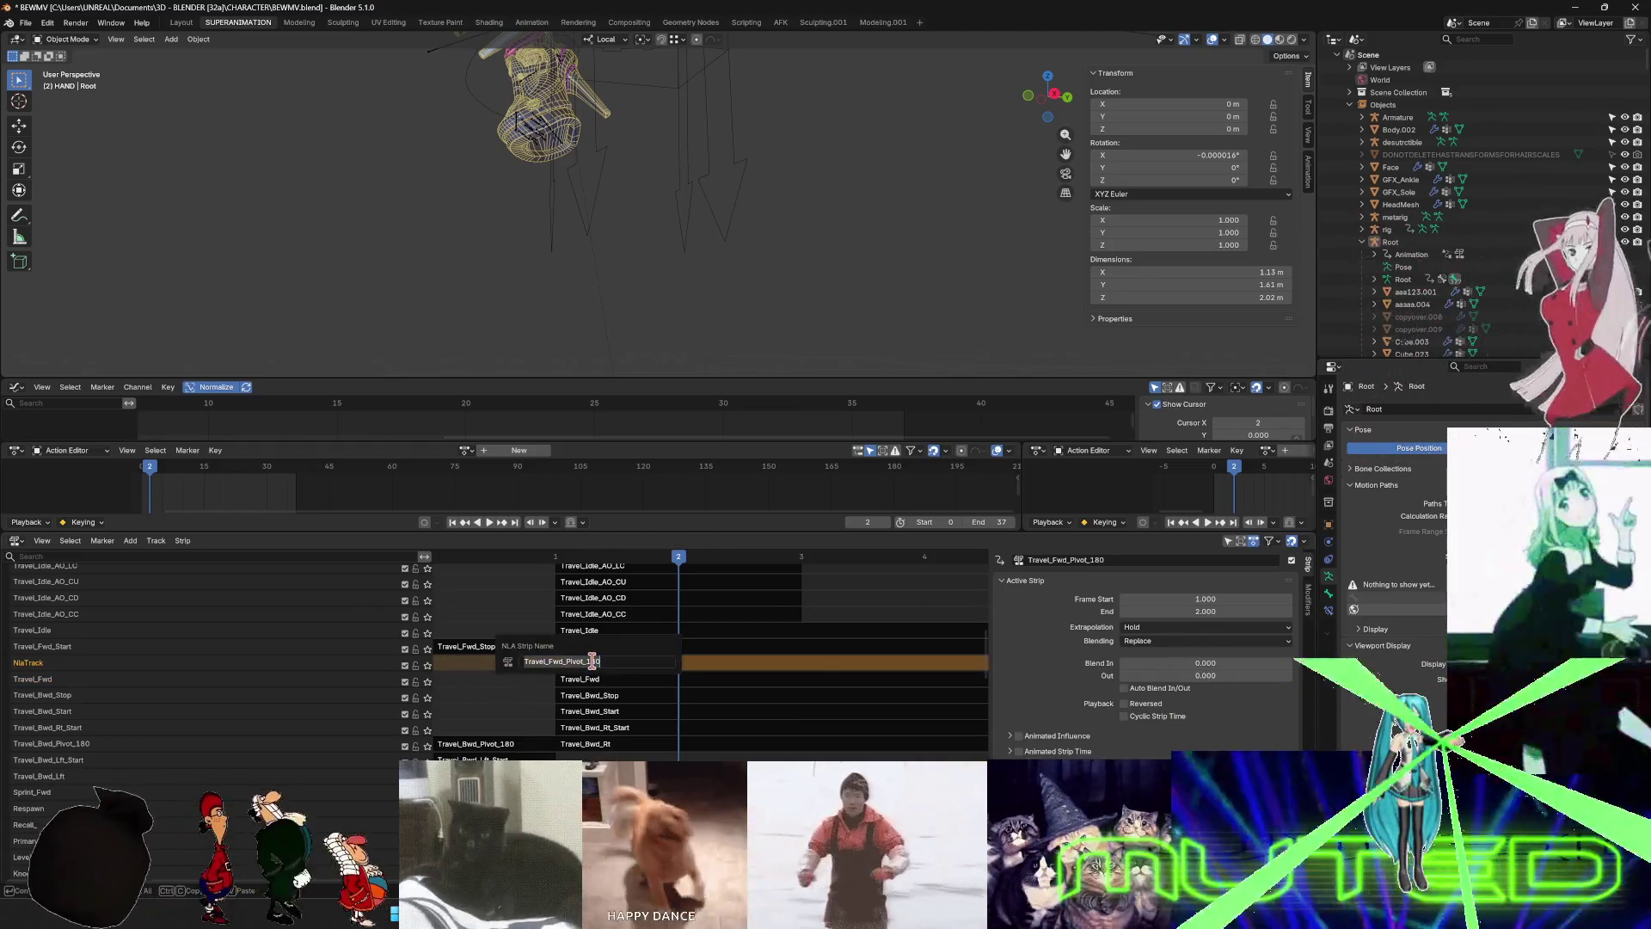
pyautogui.press('F2')
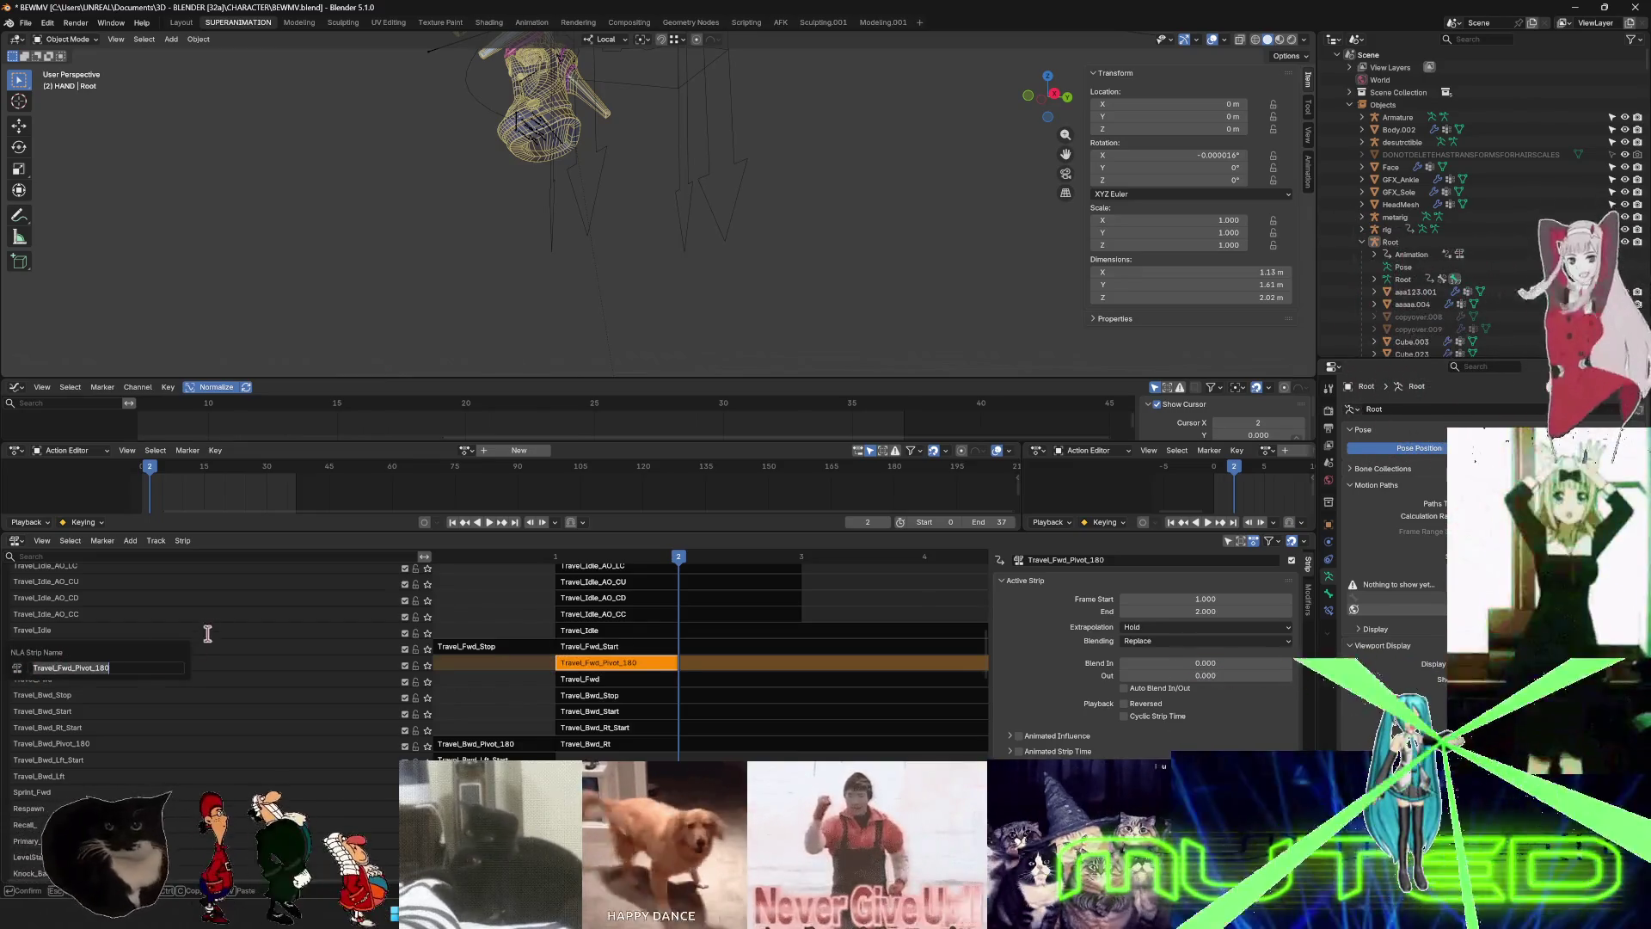
pyautogui.doubleClick(35, 666)
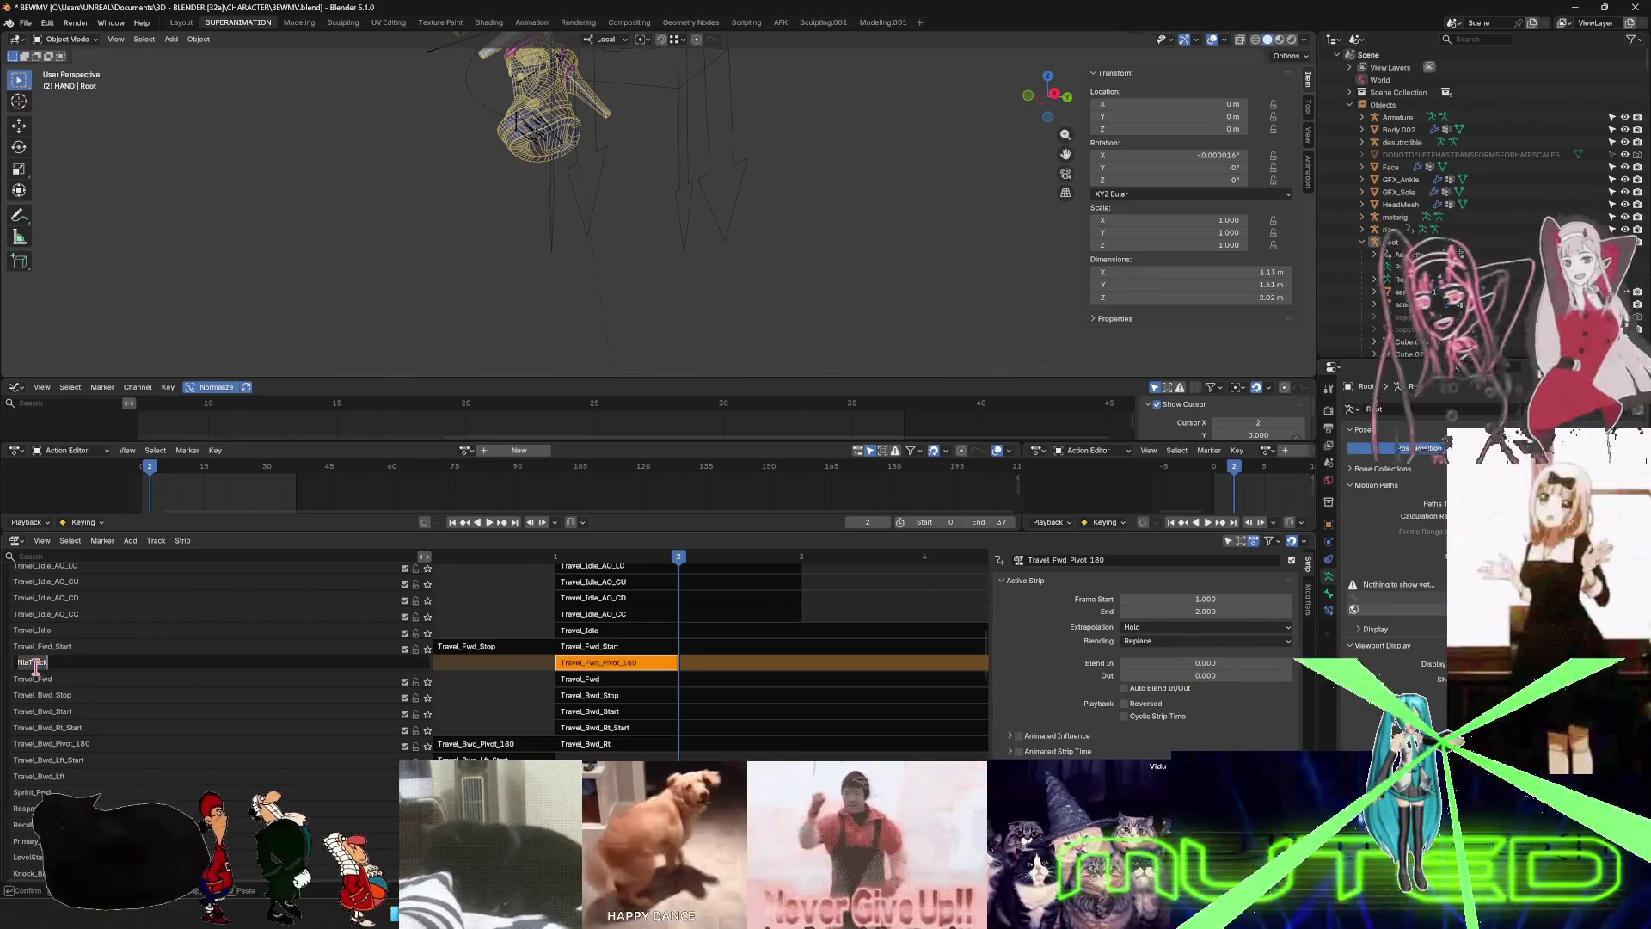
pyautogui.write('Travel_Fwd_Pivot_180')
pyautogui.press('Return')
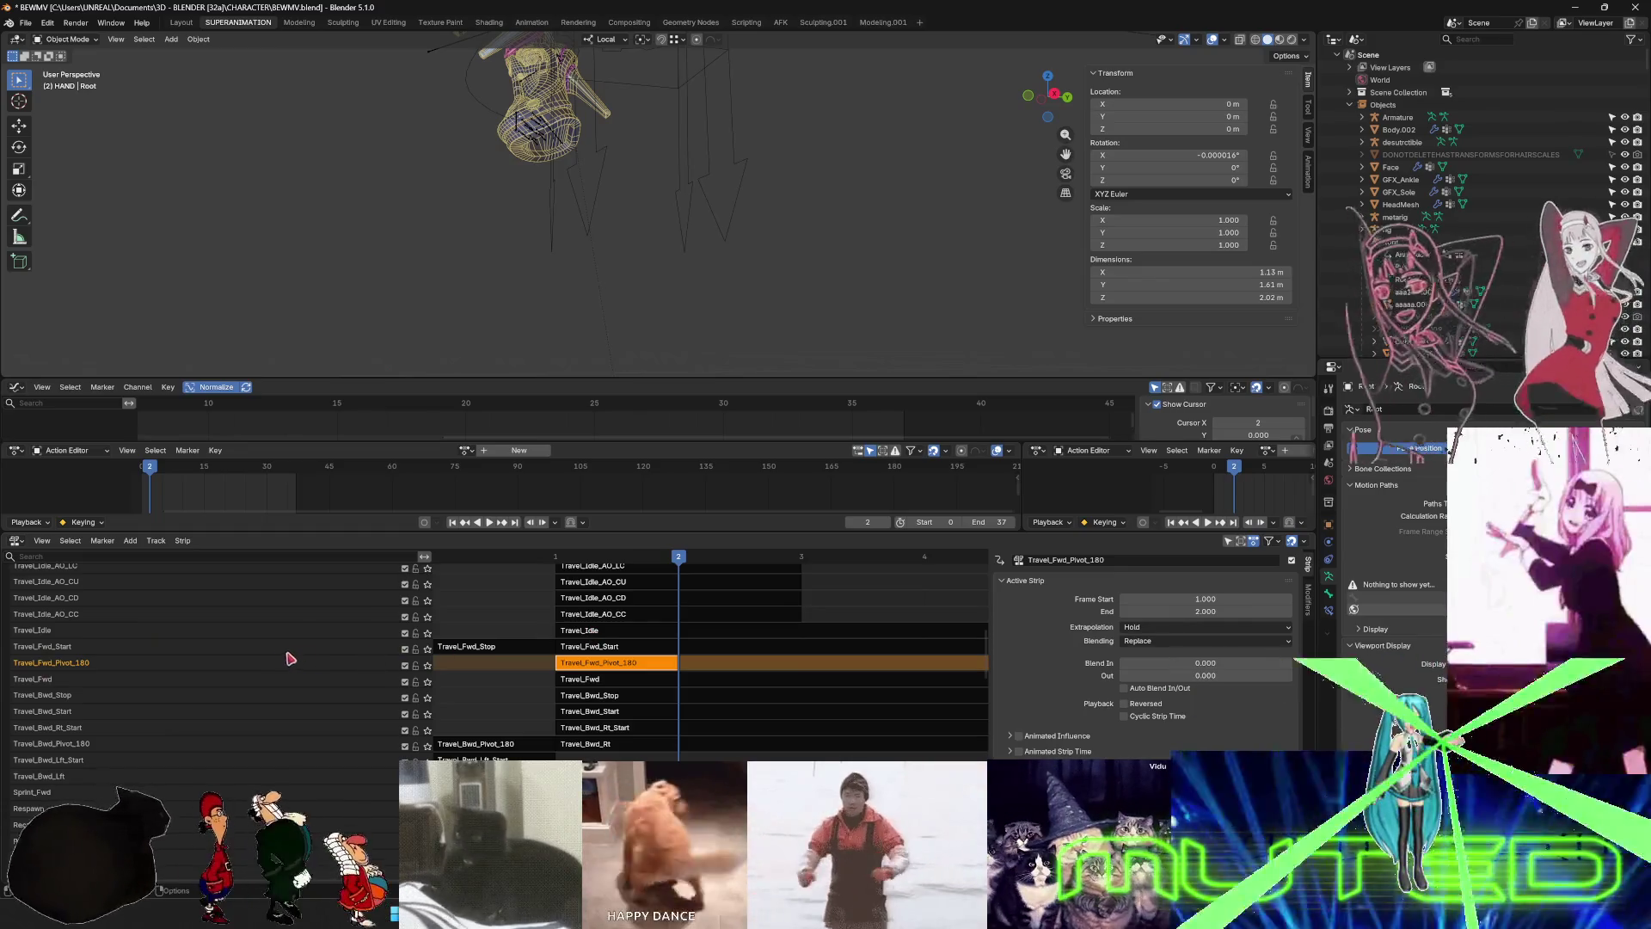
# - Add a track above Travel_Fwd_Start, move the Travel_Fwd_Stop strip into it and name it Travel_Fwd_Stop
pyautogui.rightClick(284, 651)
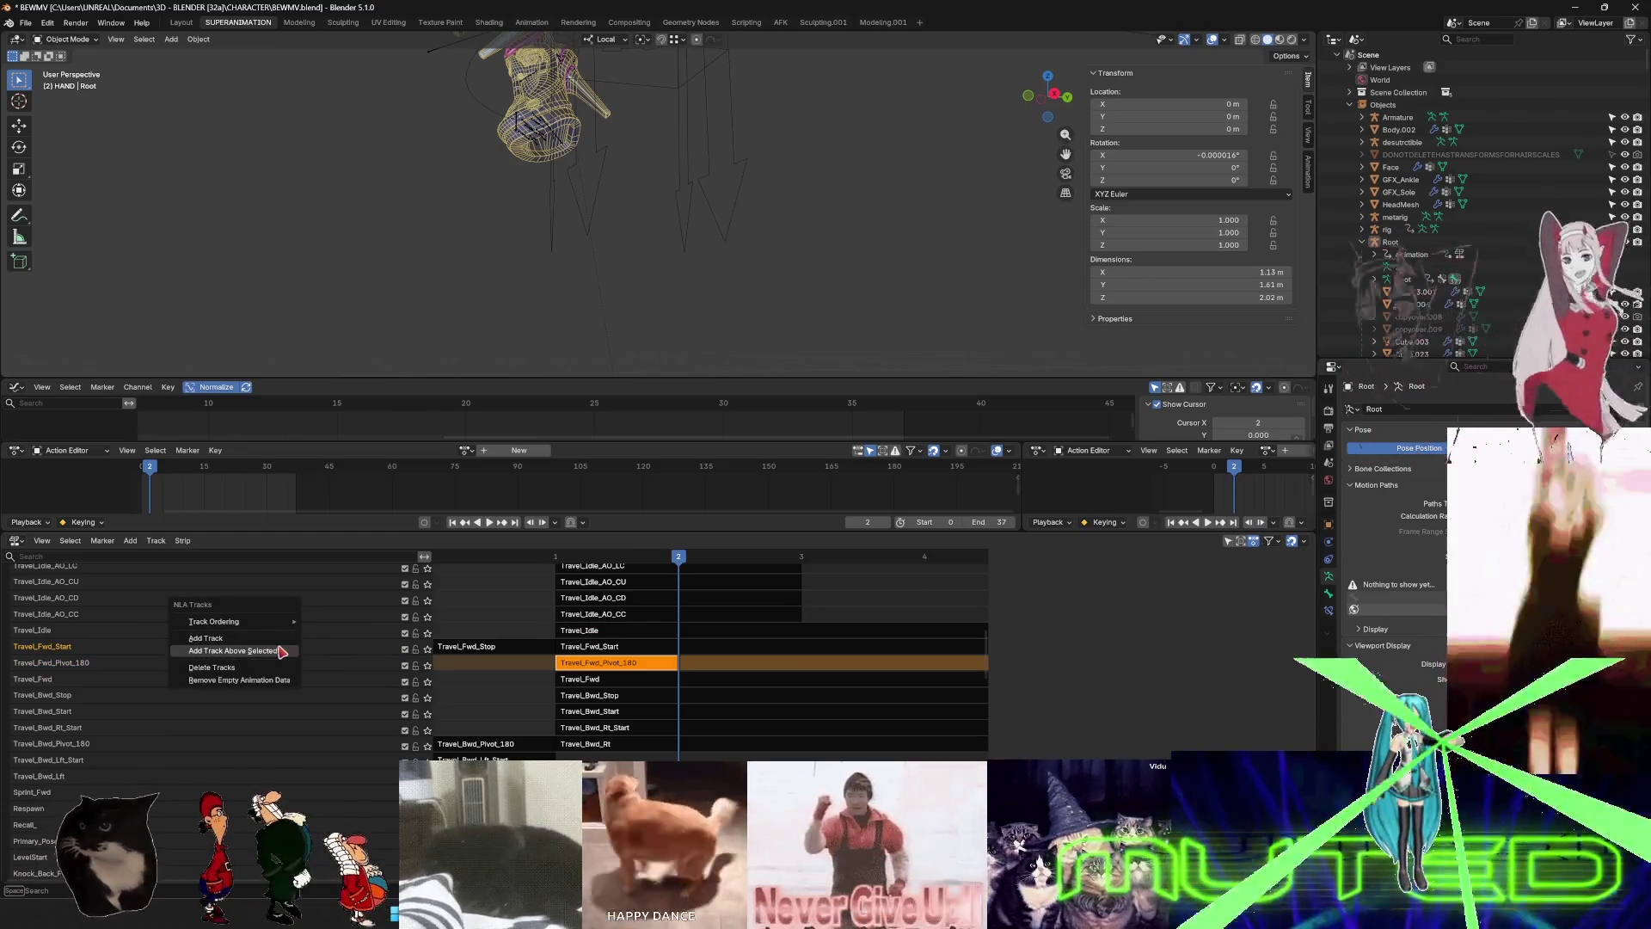
pyautogui.click(284, 651)
pyautogui.click(485, 667)
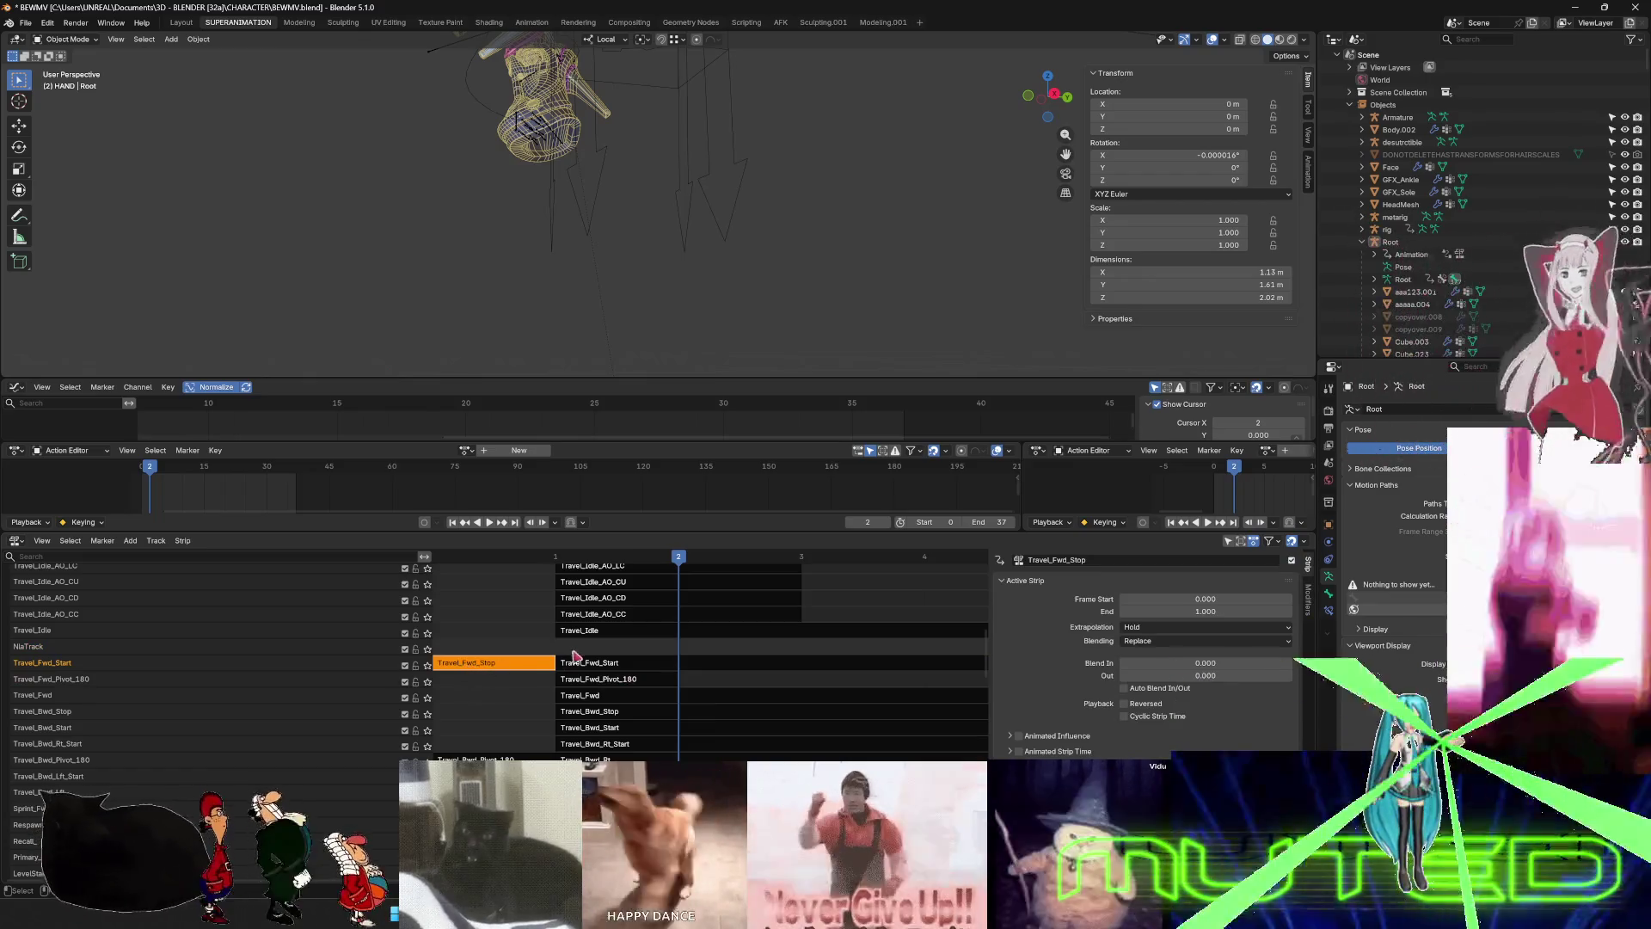
pyautogui.press('g')
pyautogui.click(590, 649)
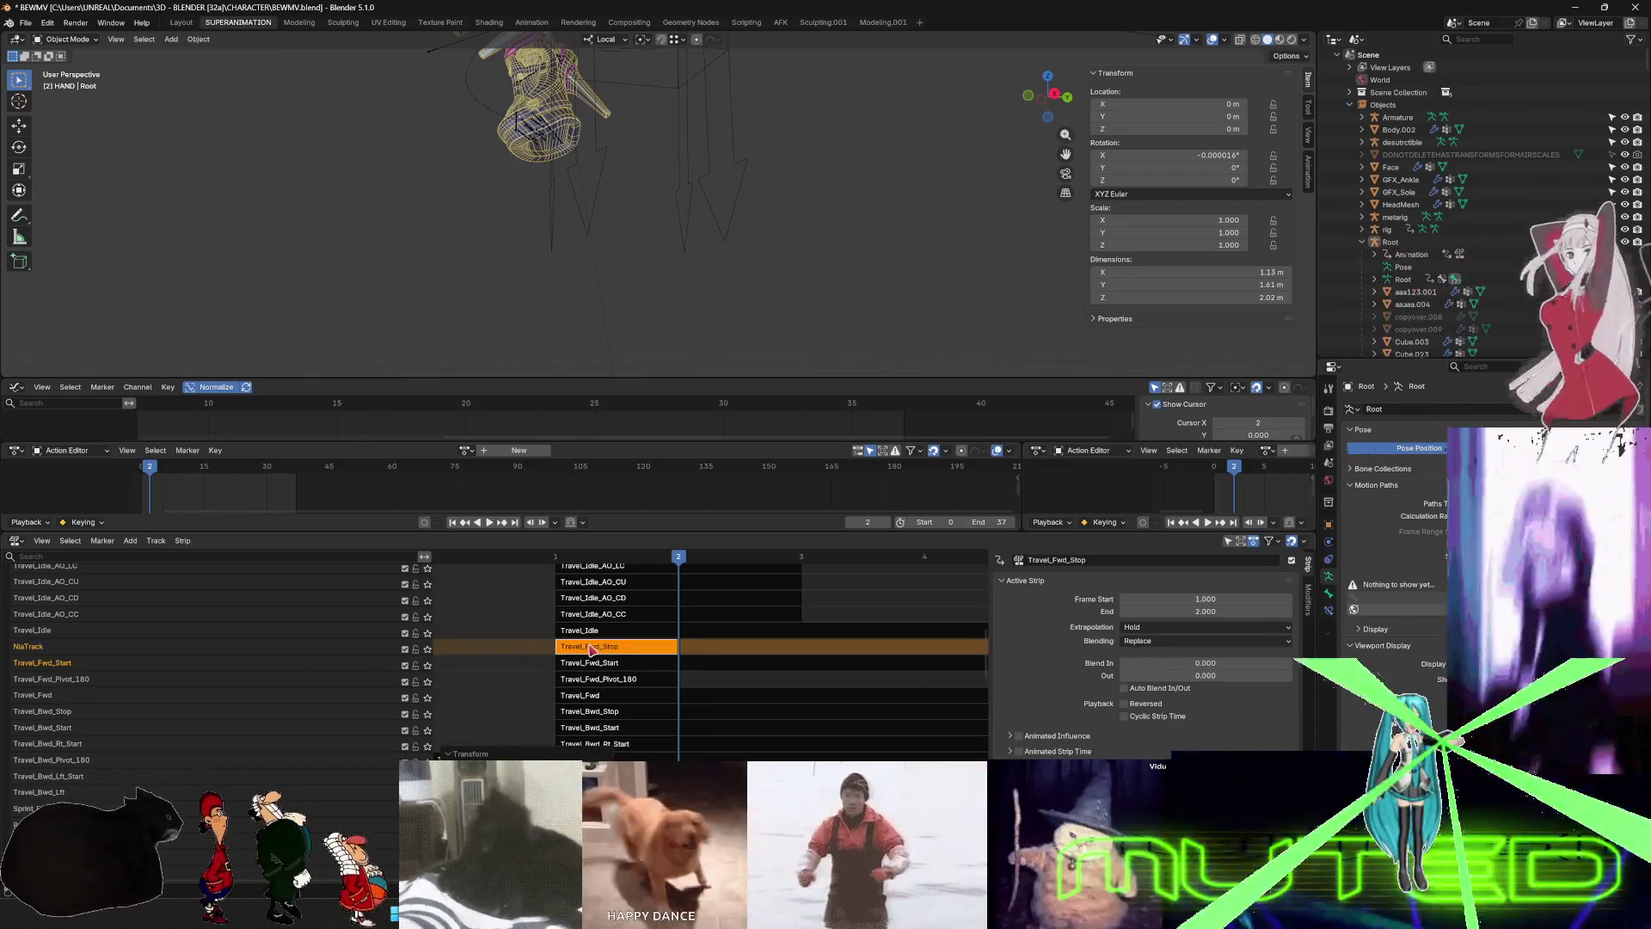
pyautogui.click(38, 651)
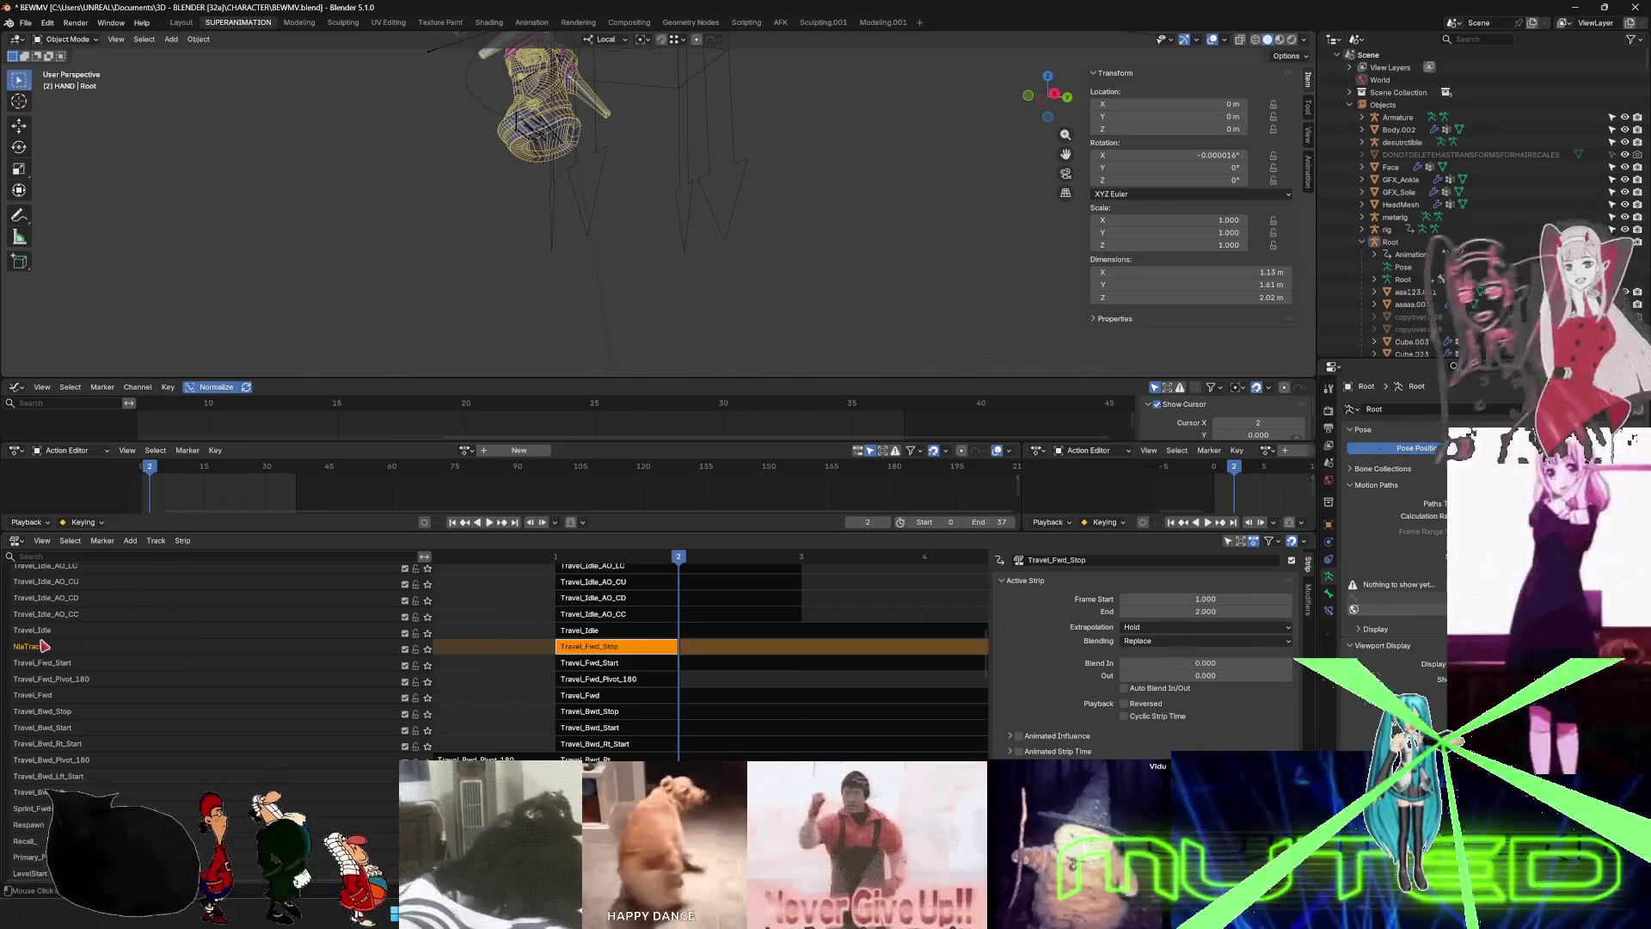
pyautogui.doubleClick(39, 651)
pyautogui.write('Travel_Fwd_Stop')
pyautogui.press('Return')
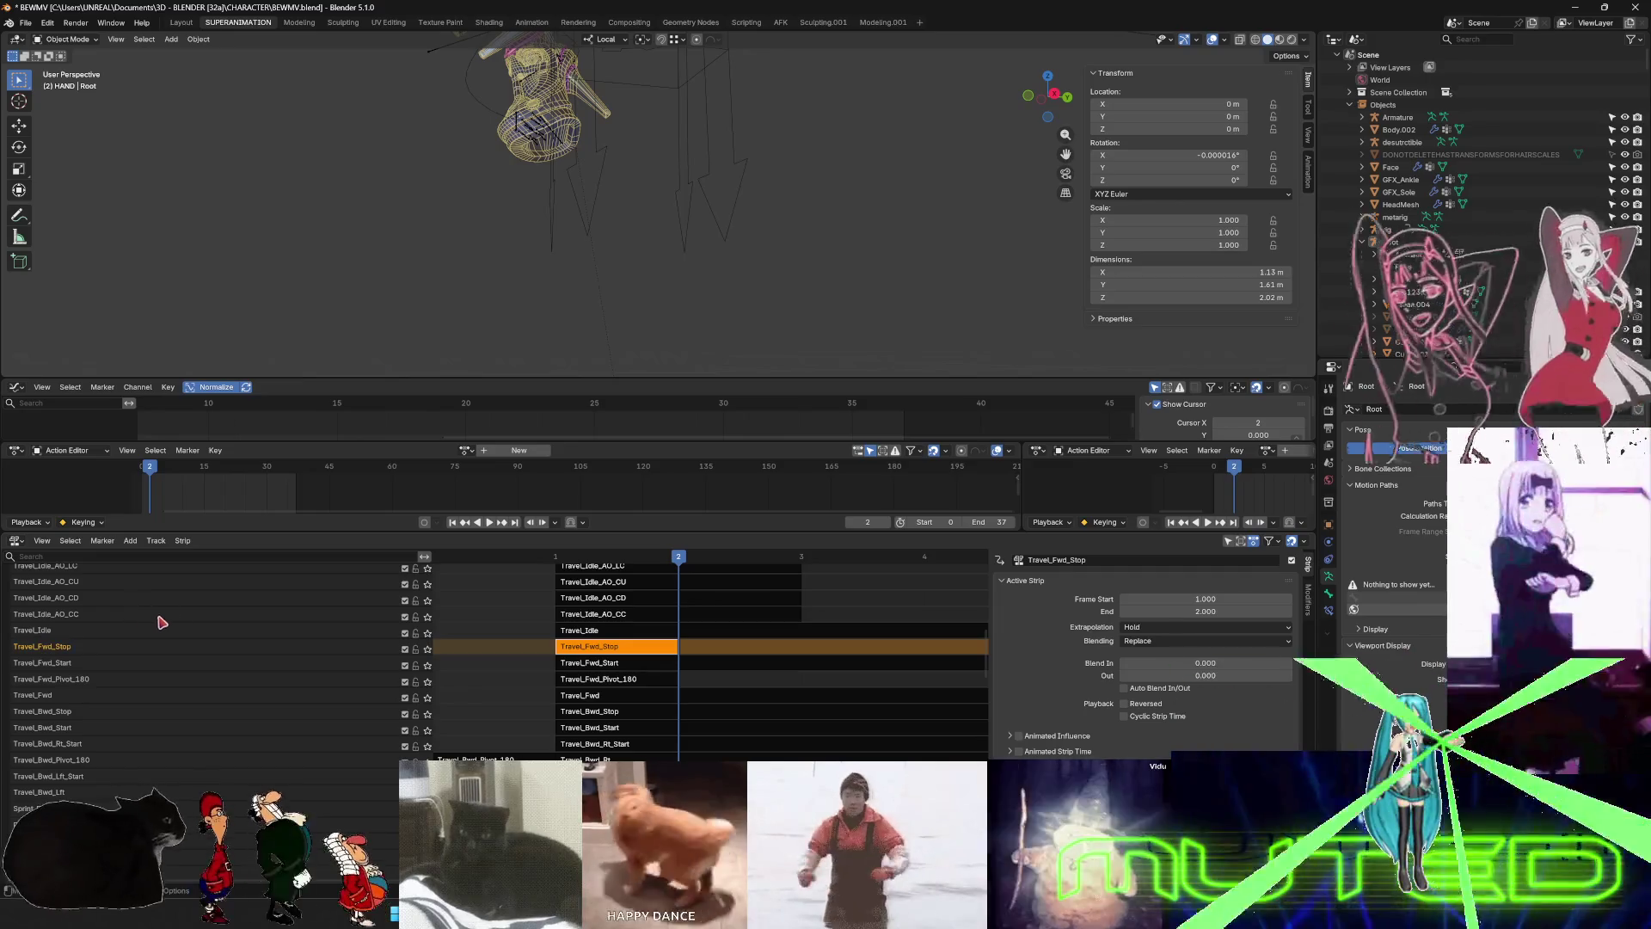
pyautogui.scroll(-1, 310, 714)
pyautogui.scroll(-3, 307, 728)
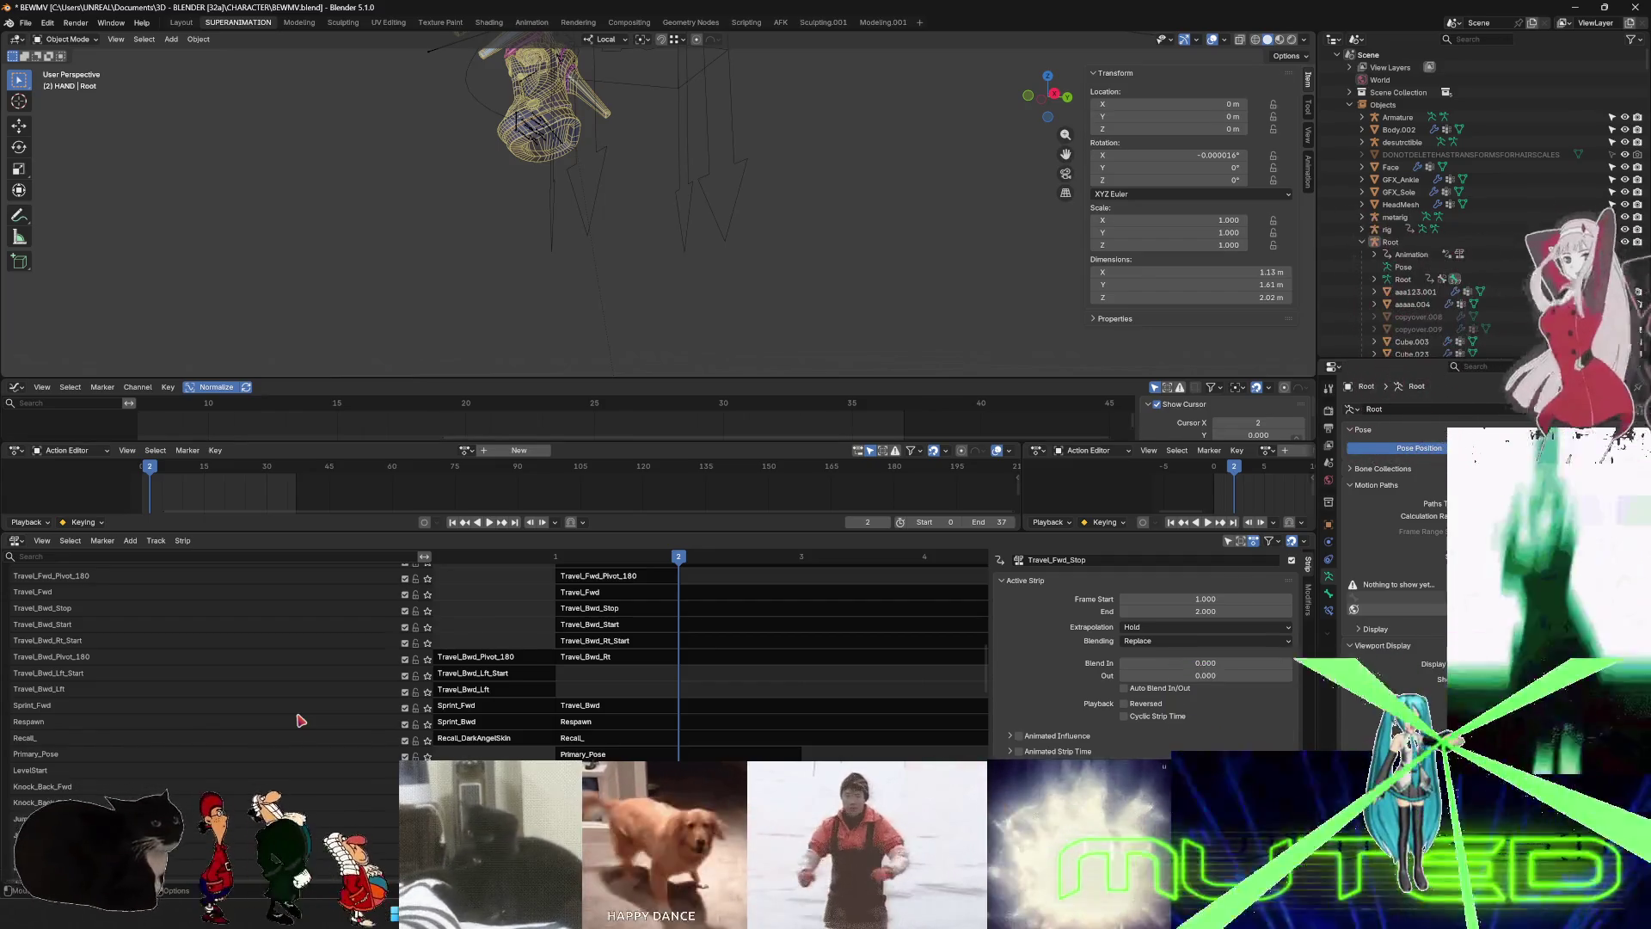
# - Insert three empty tracks above the Sprint_Fwd track
pyautogui.click(322, 705)
pyautogui.rightClick(311, 707)
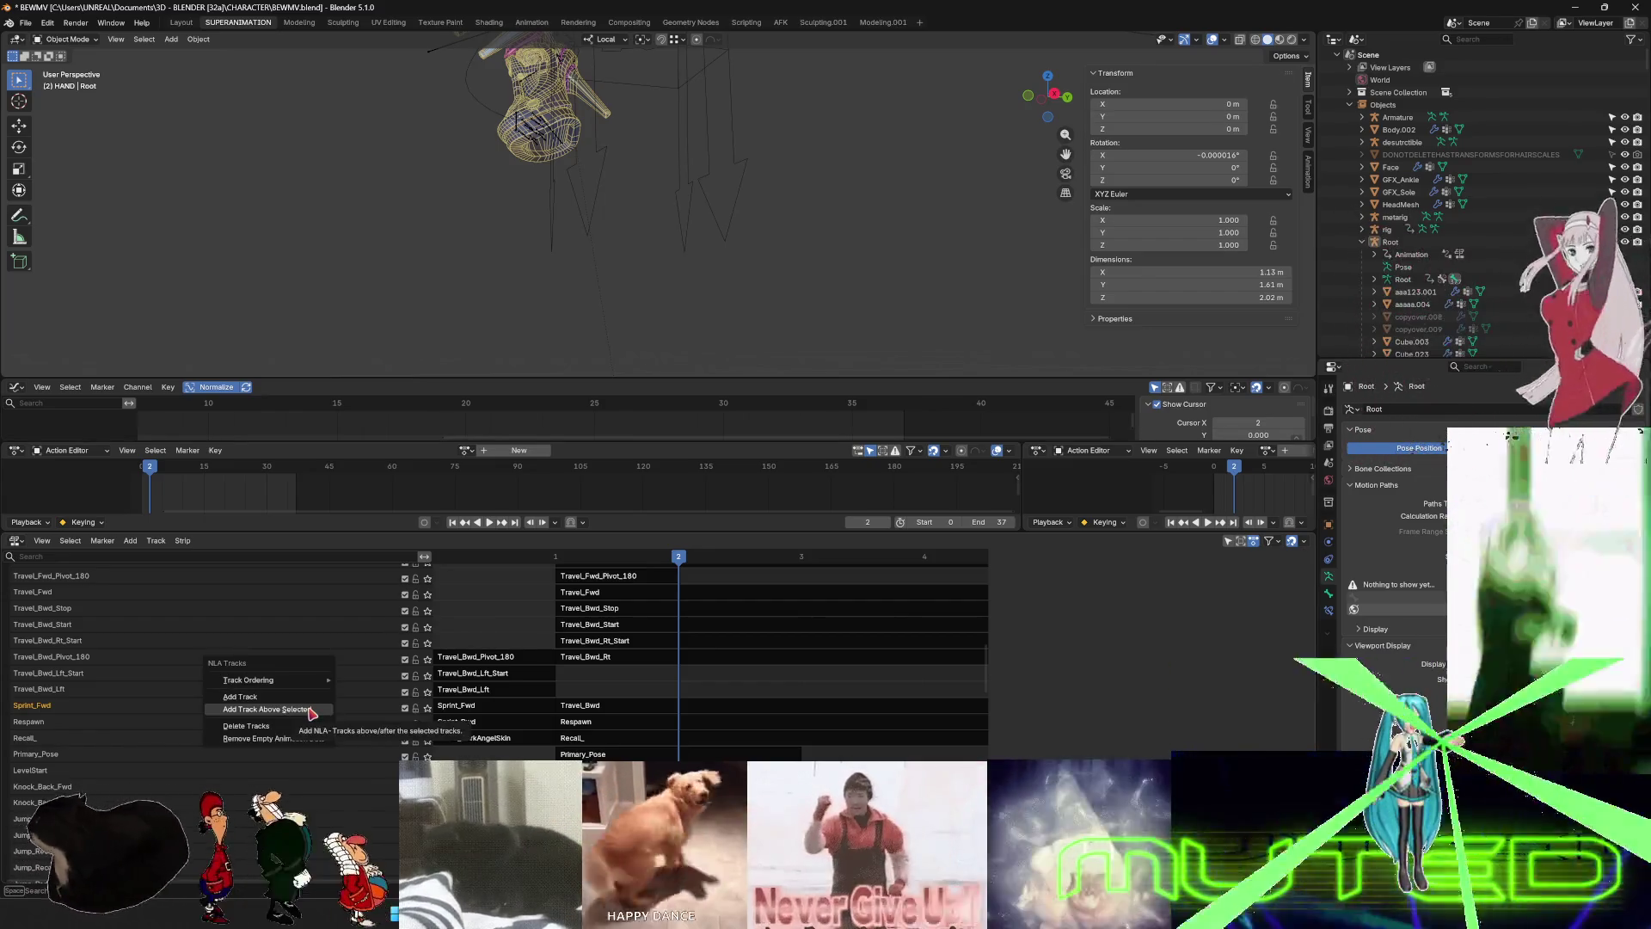
pyautogui.click(310, 709)
pyautogui.rightClick(308, 710)
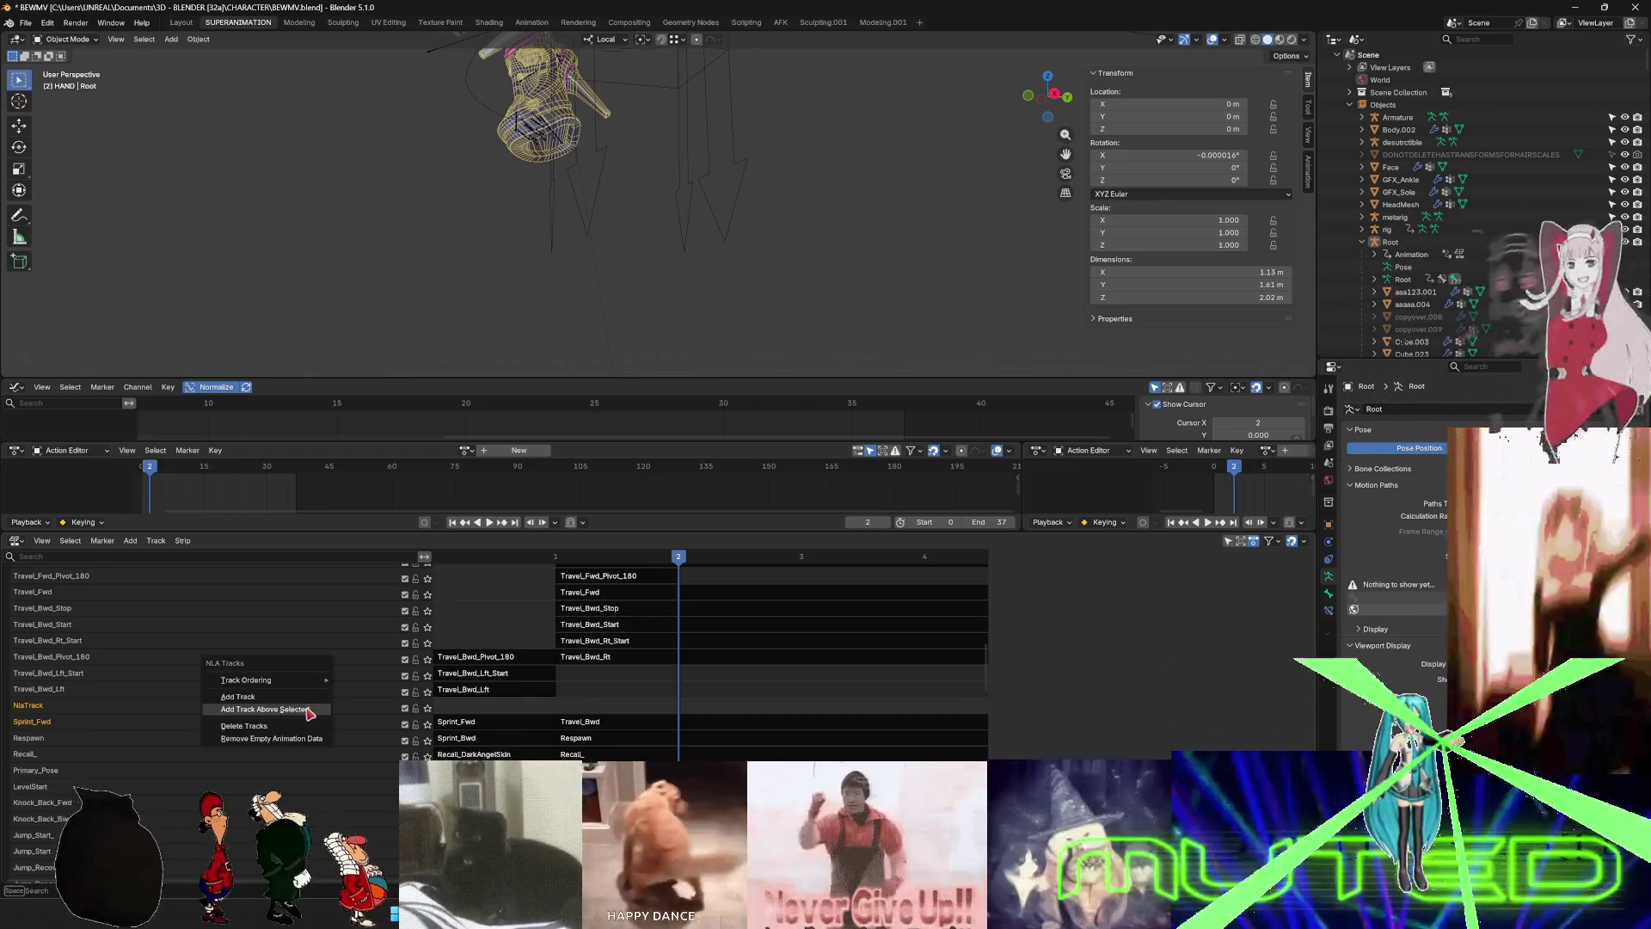
pyautogui.click(310, 710)
pyautogui.rightClick(309, 710)
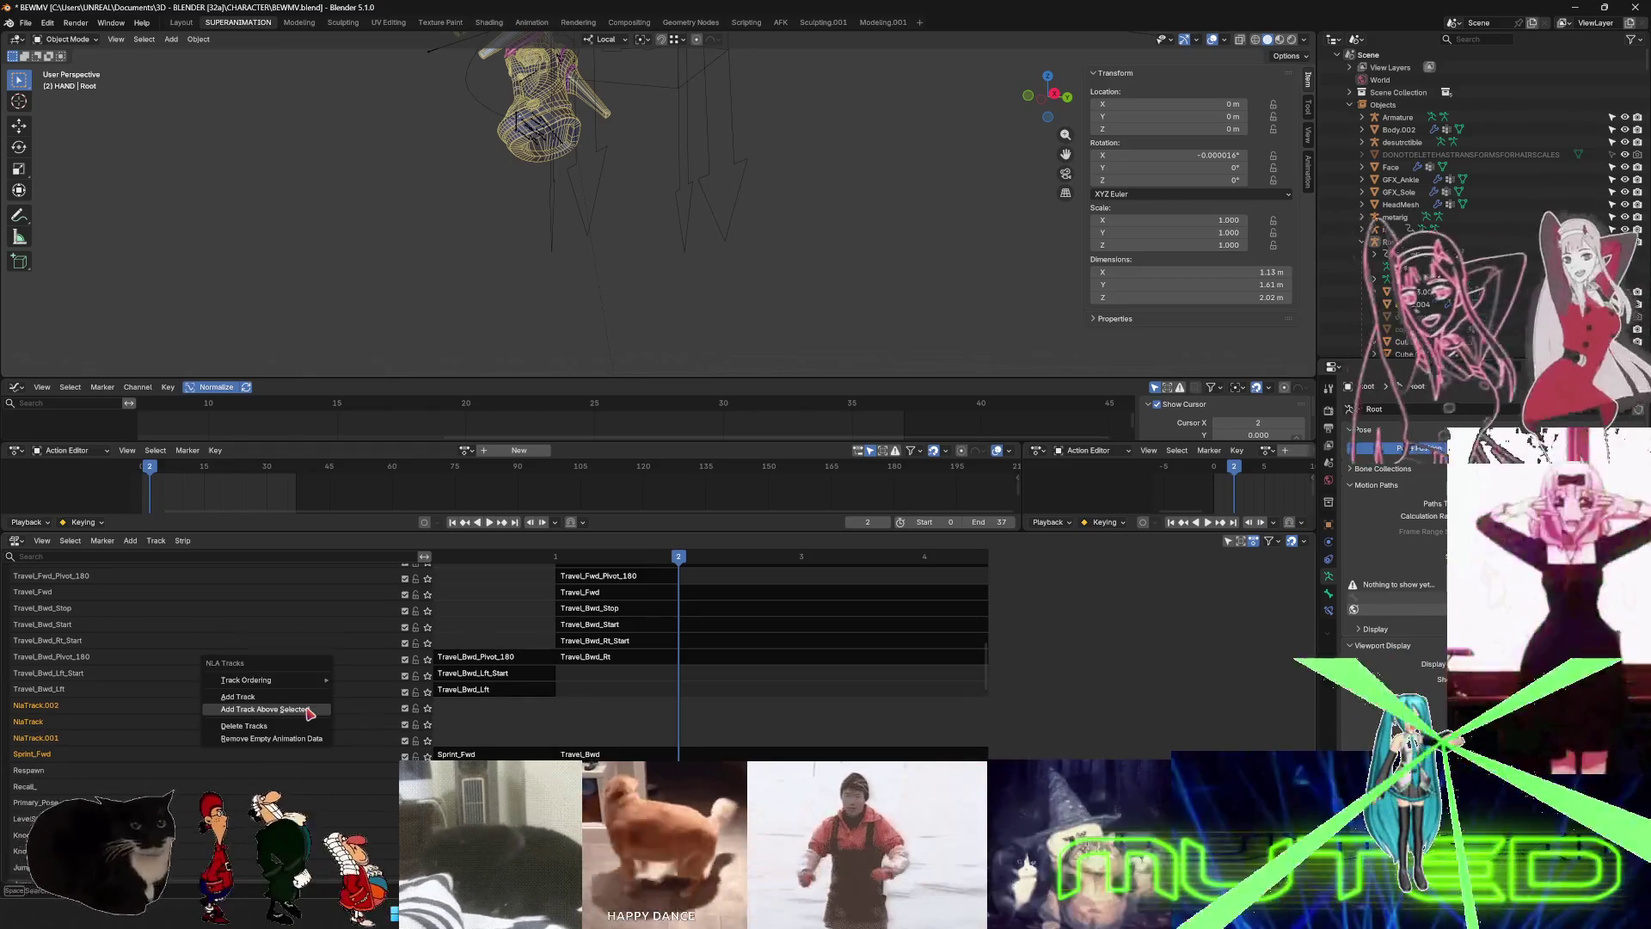
pyautogui.click(309, 711)
pyautogui.scroll(-3, 297, 797)
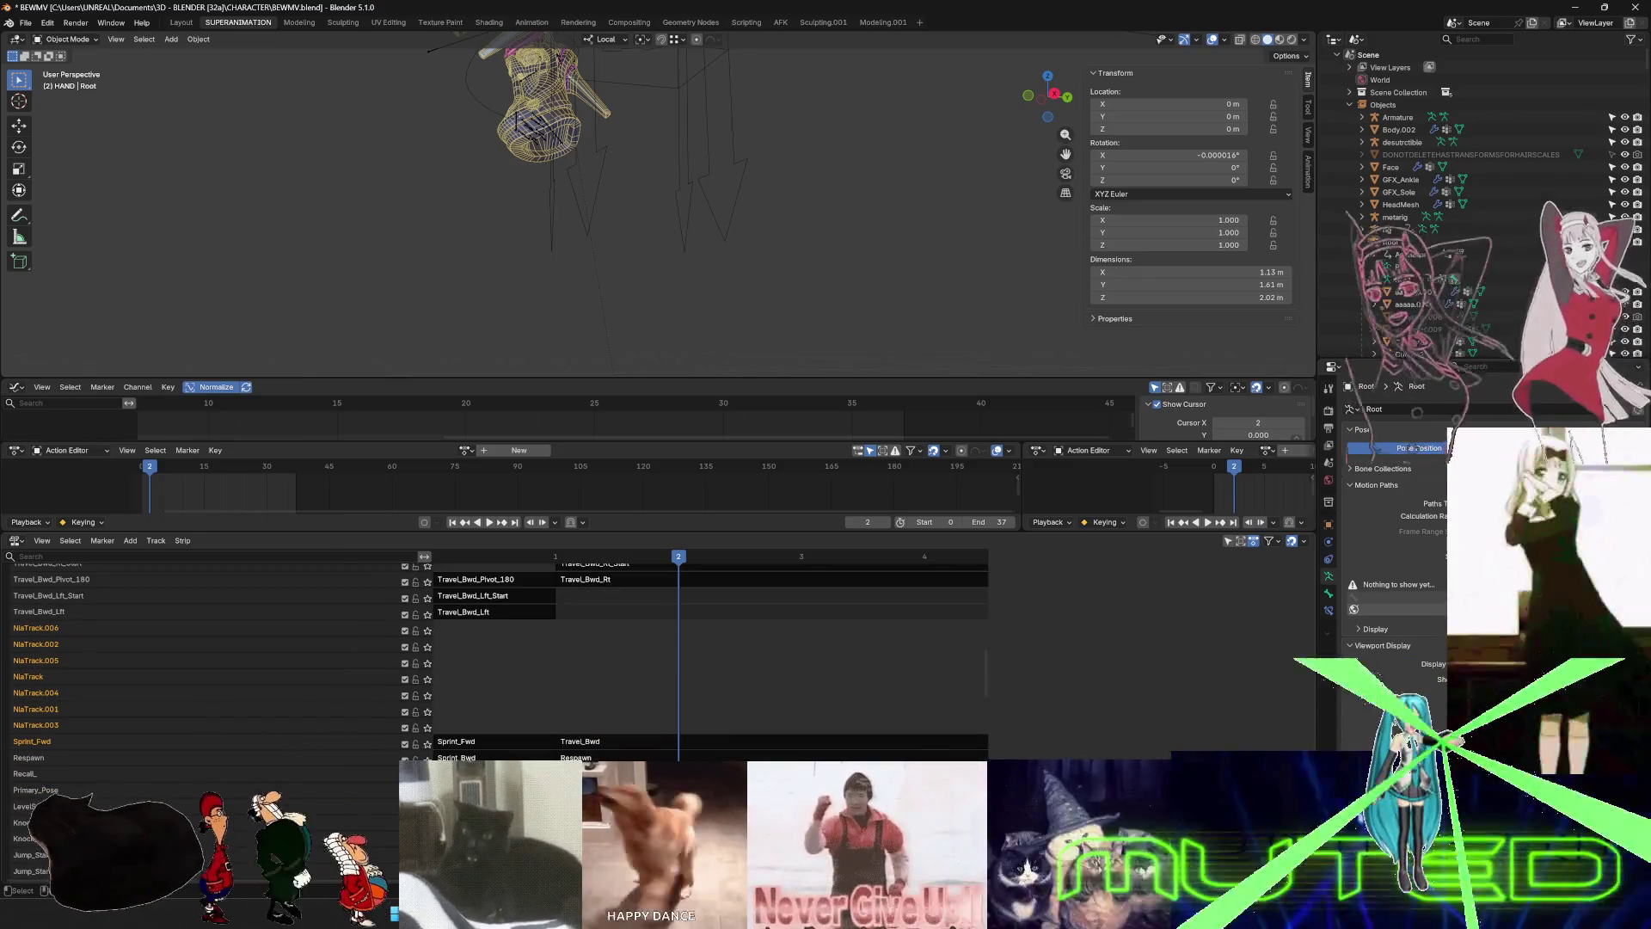
# - Move the Recall_DarkAngelSkin strip and the Sprint strips up into the empty tracks
pyautogui.click(296, 773)
pyautogui.press('n')
pyautogui.press('g')
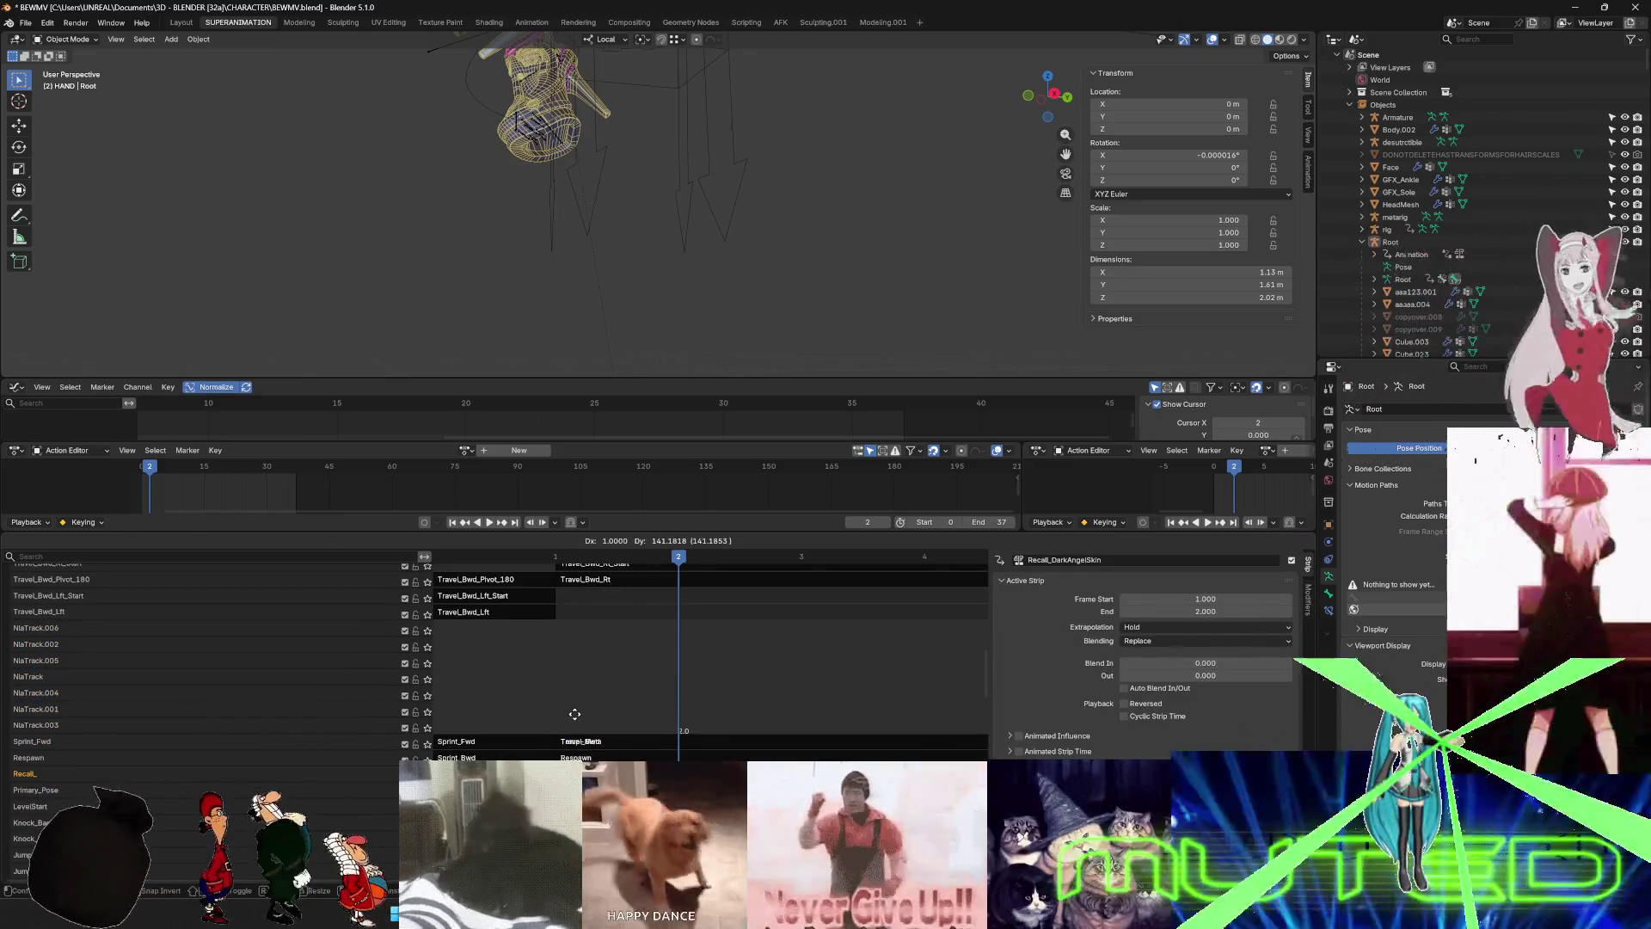
pyautogui.click(575, 713)
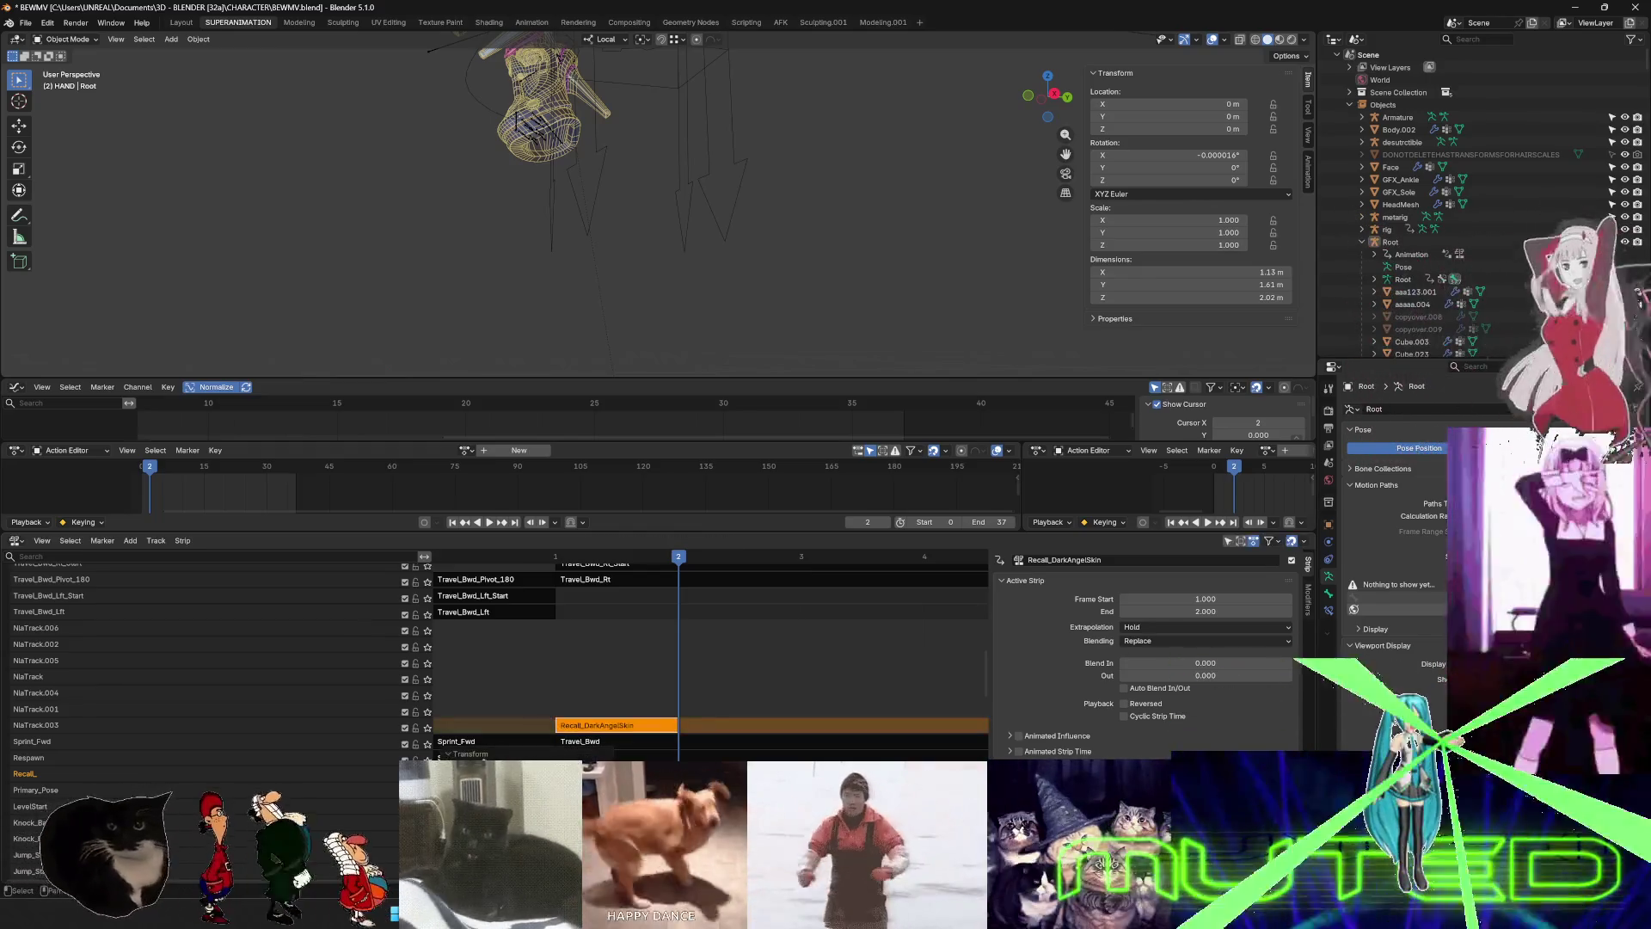
pyautogui.click(470, 742)
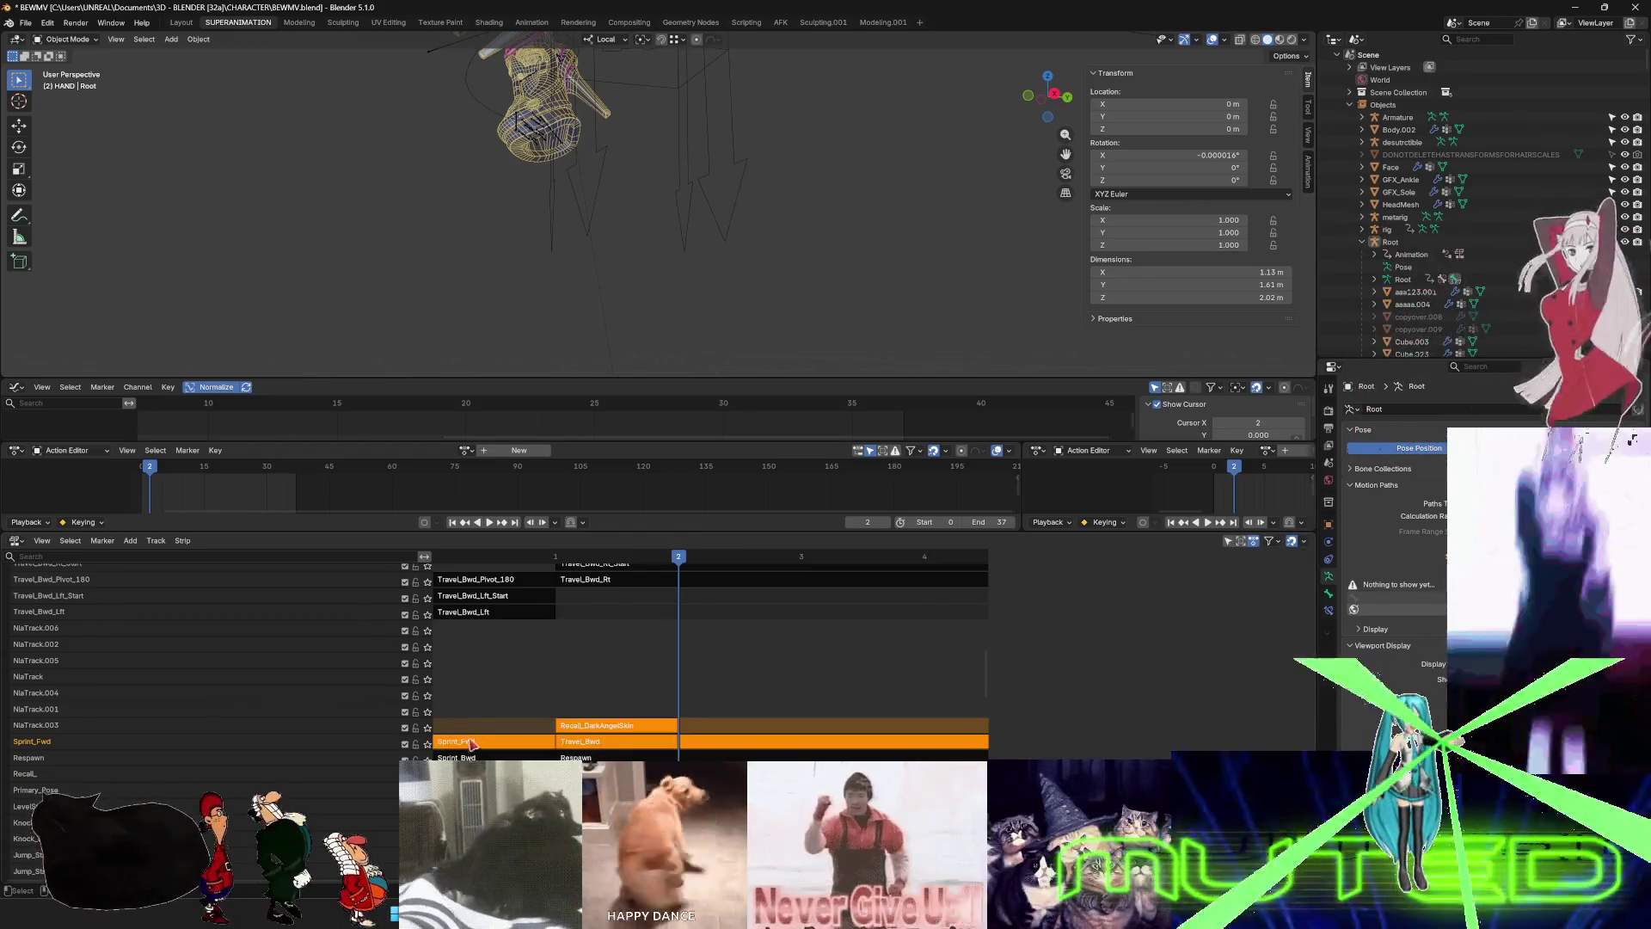
pyautogui.hotkey('alt', 'a')
pyautogui.moveTo(464, 755)
pyautogui.mouseDown()
pyautogui.moveTo(554, 726)
pyautogui.moveTo(582, 665)
pyautogui.mouseUp()
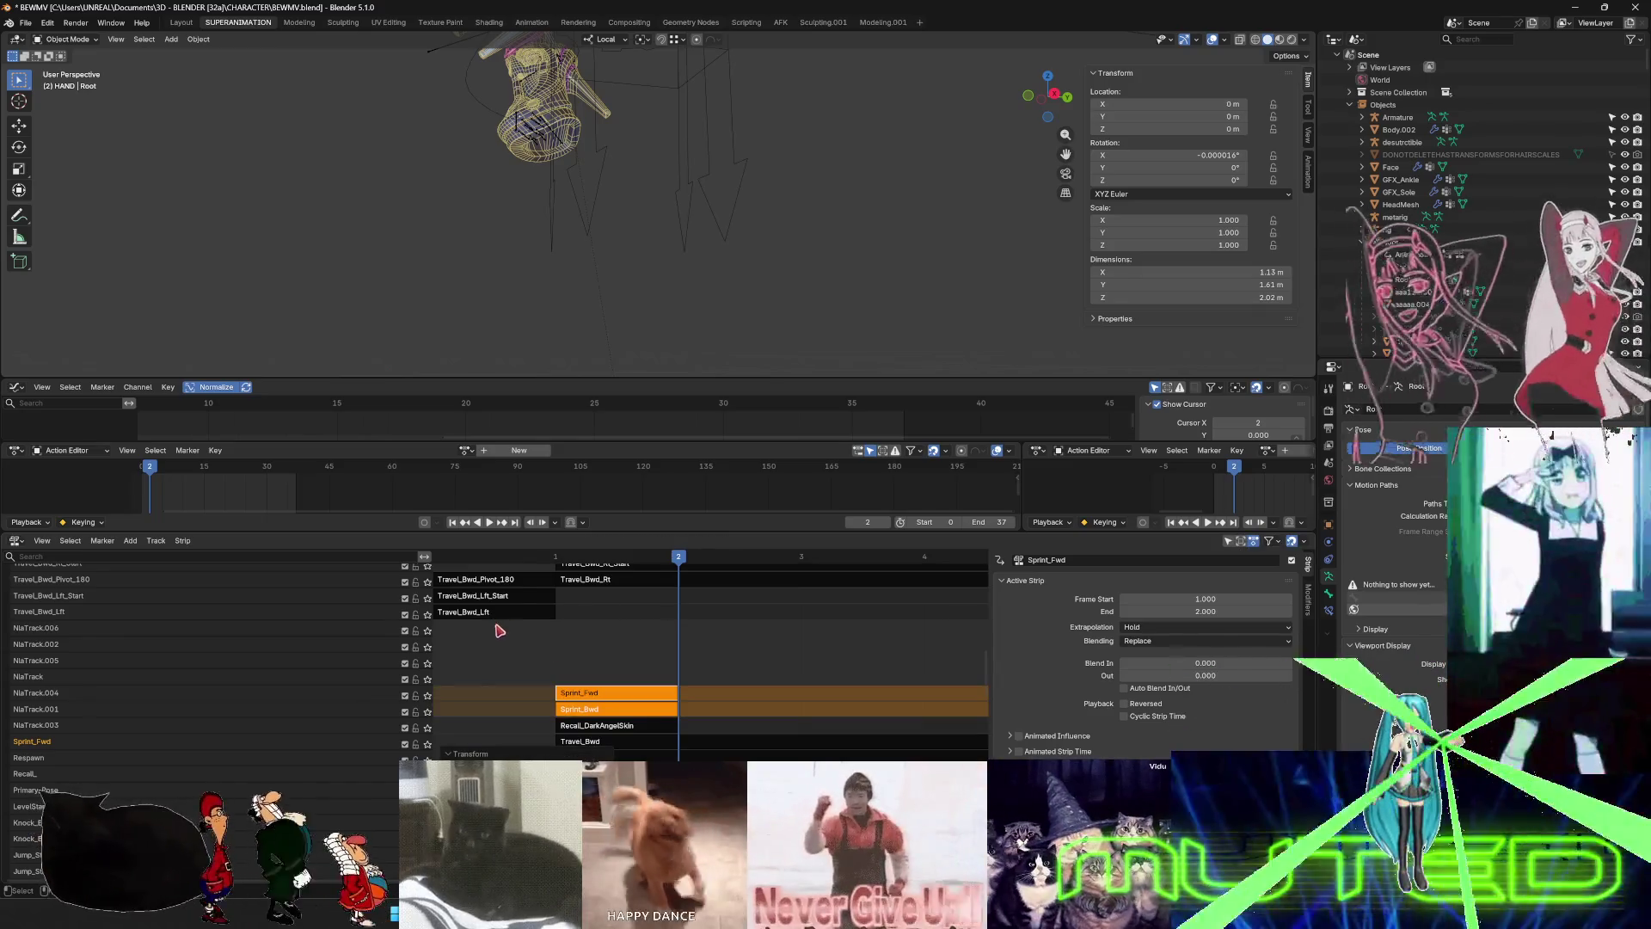
pyautogui.click(504, 636)
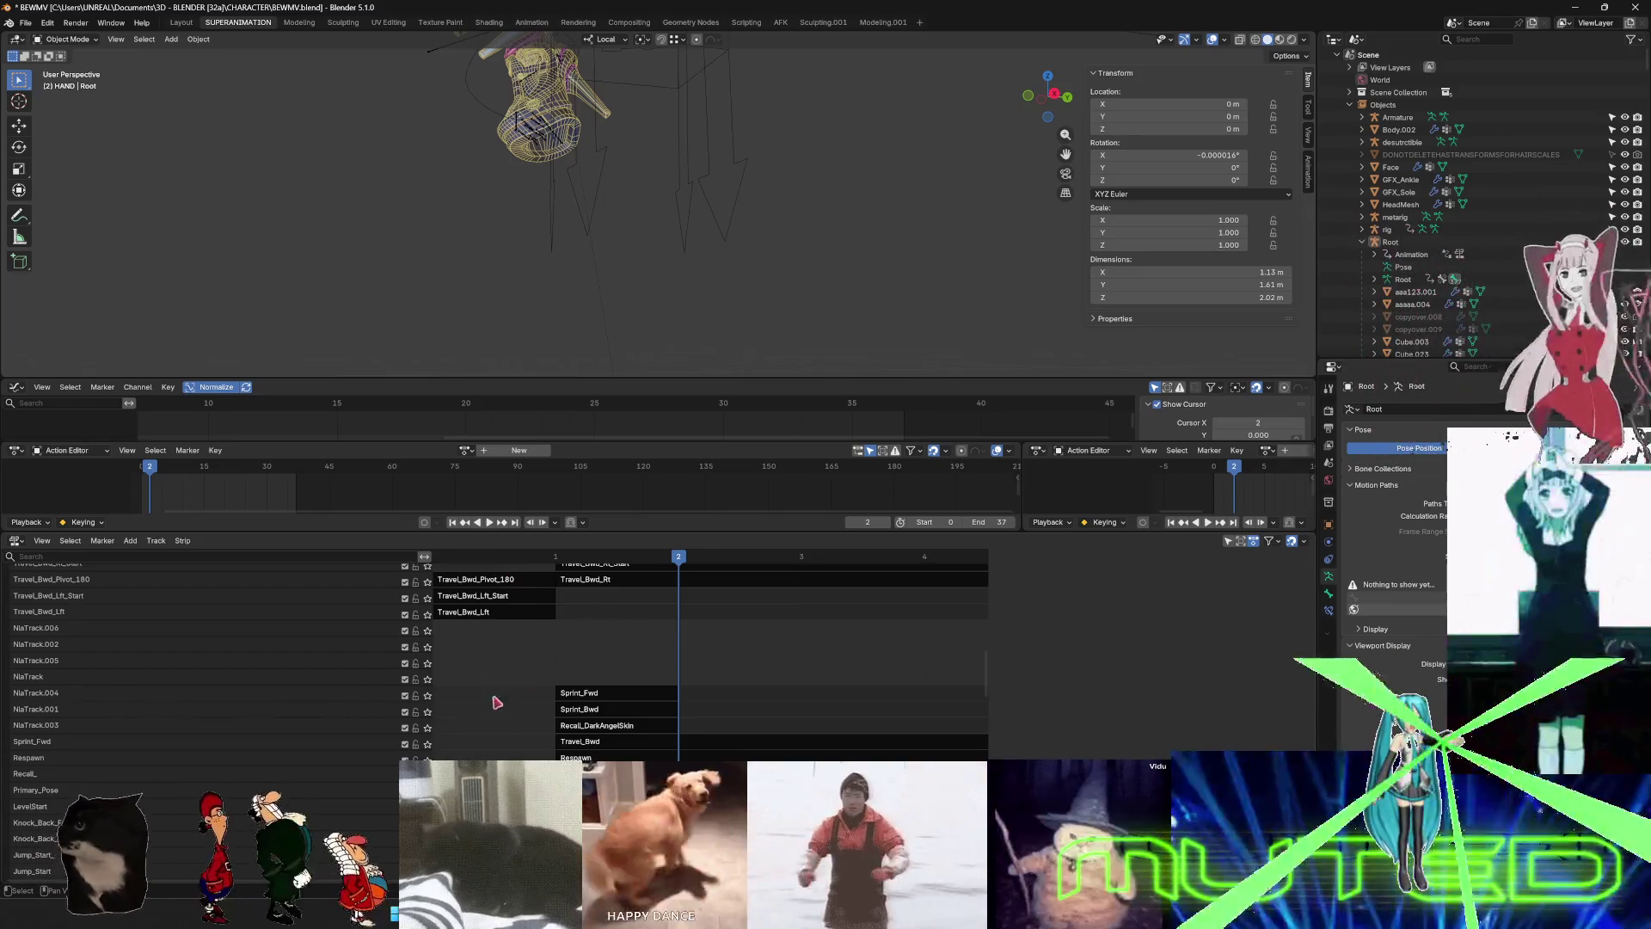
pyautogui.rightClick(566, 597)
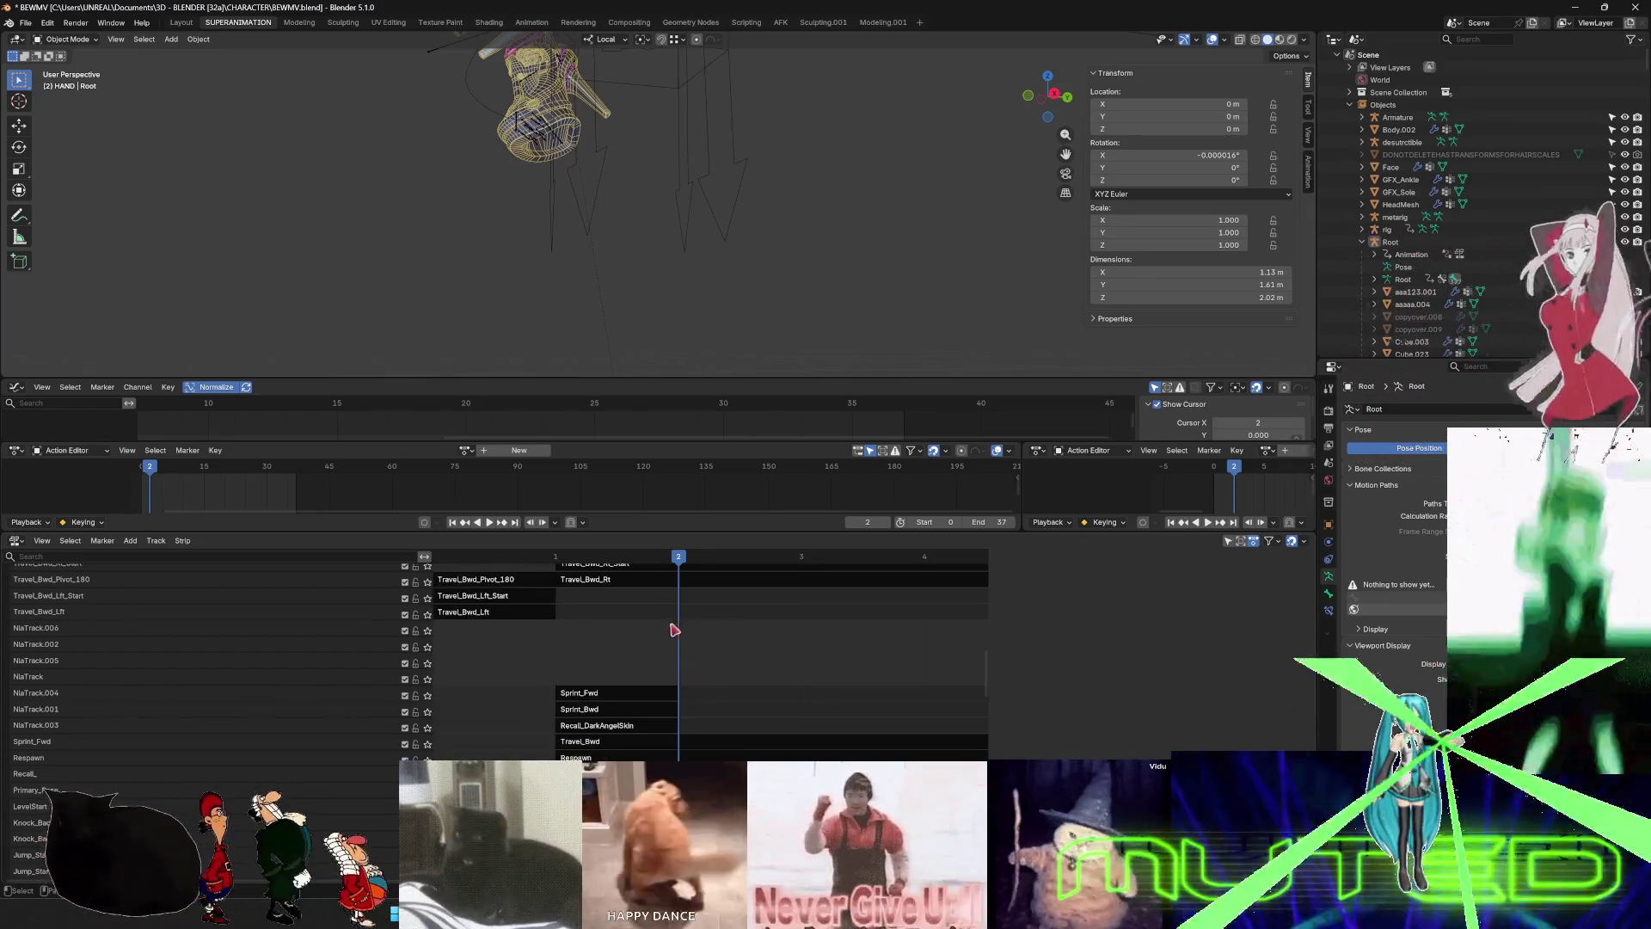
pyautogui.scroll(4, 674, 630)
# - Move the Travel_Bwd_Lft and Travel_Bwd_Lft_Start strips into empty tracks, at frames 1–2
pyautogui.rightClick(483, 696)
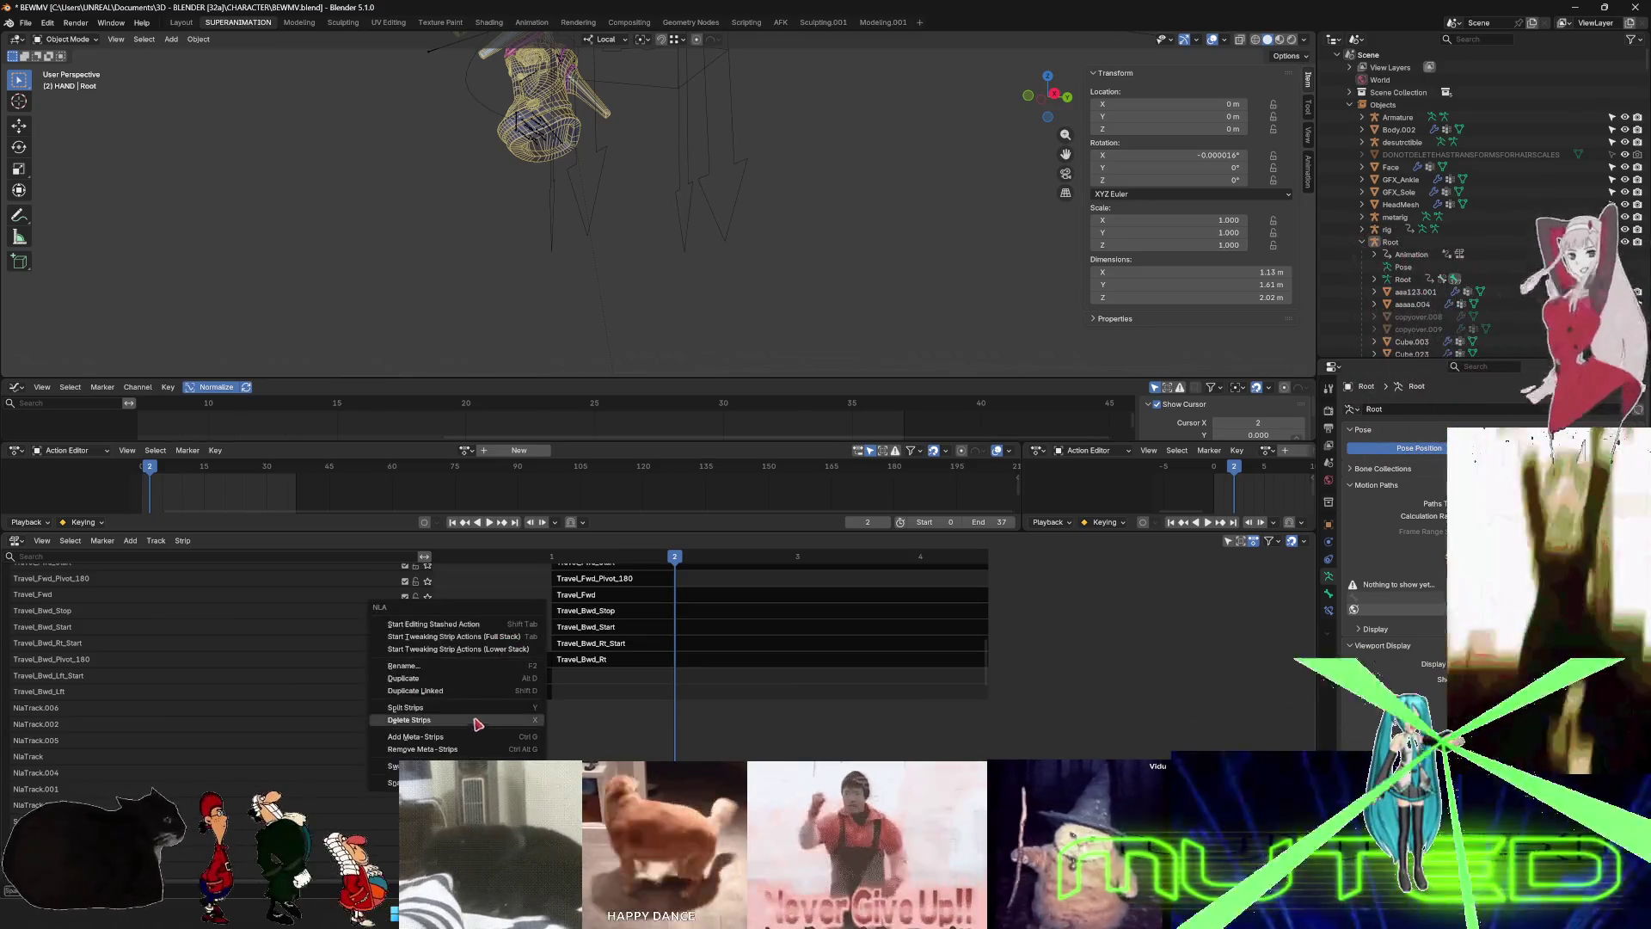
pyautogui.click(492, 693)
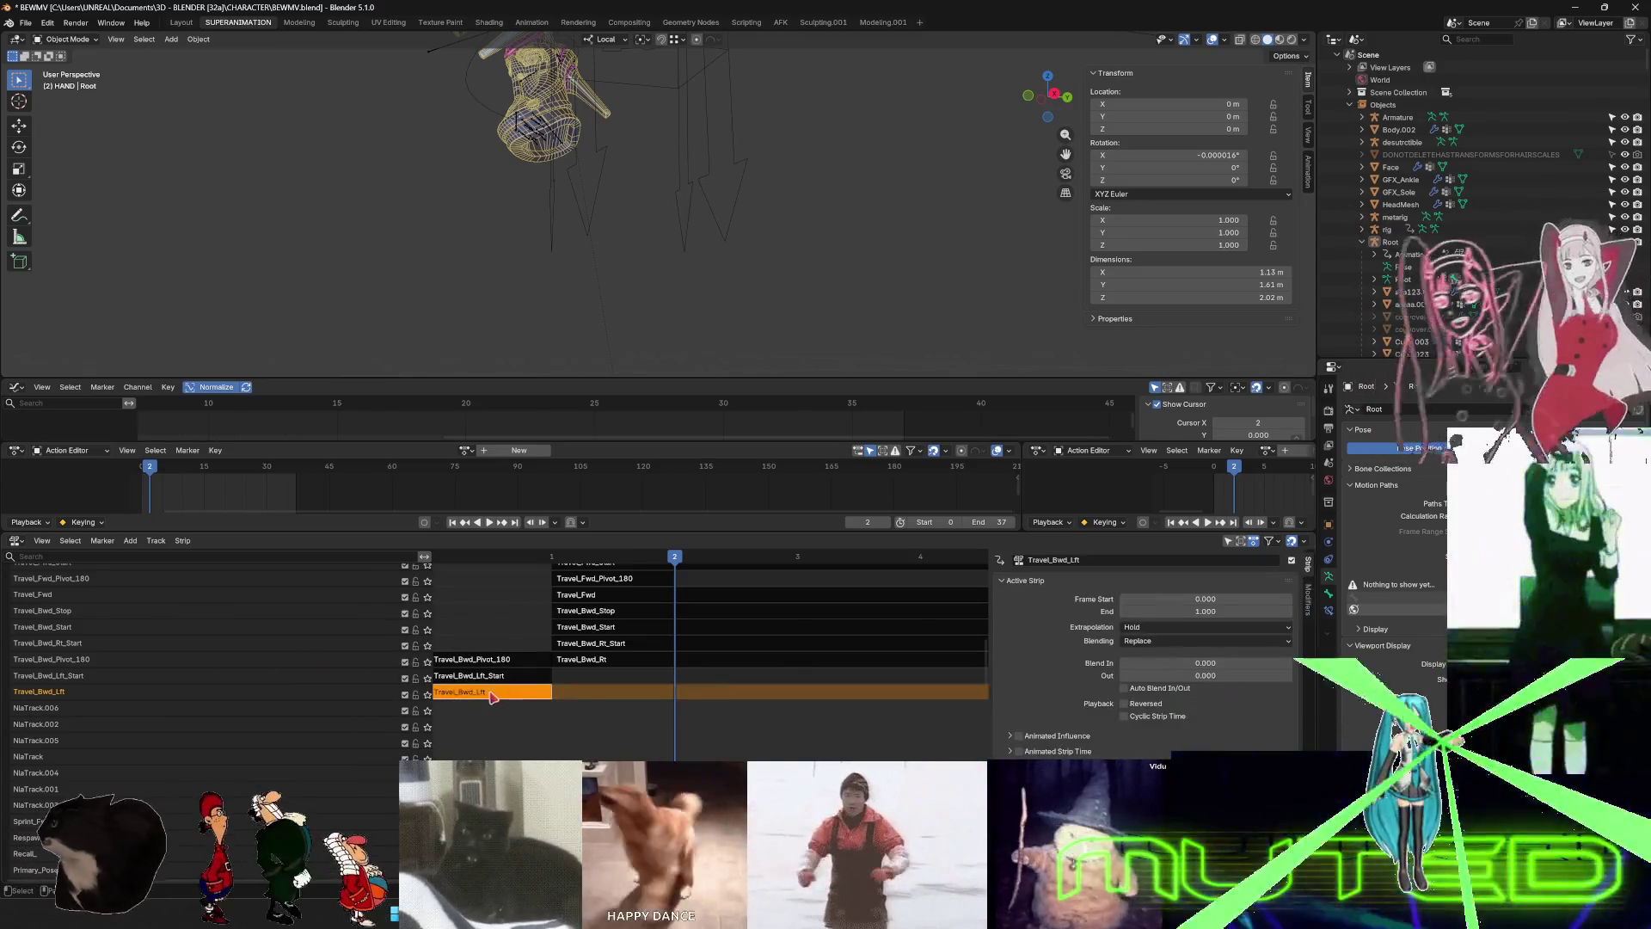
pyautogui.press('g')
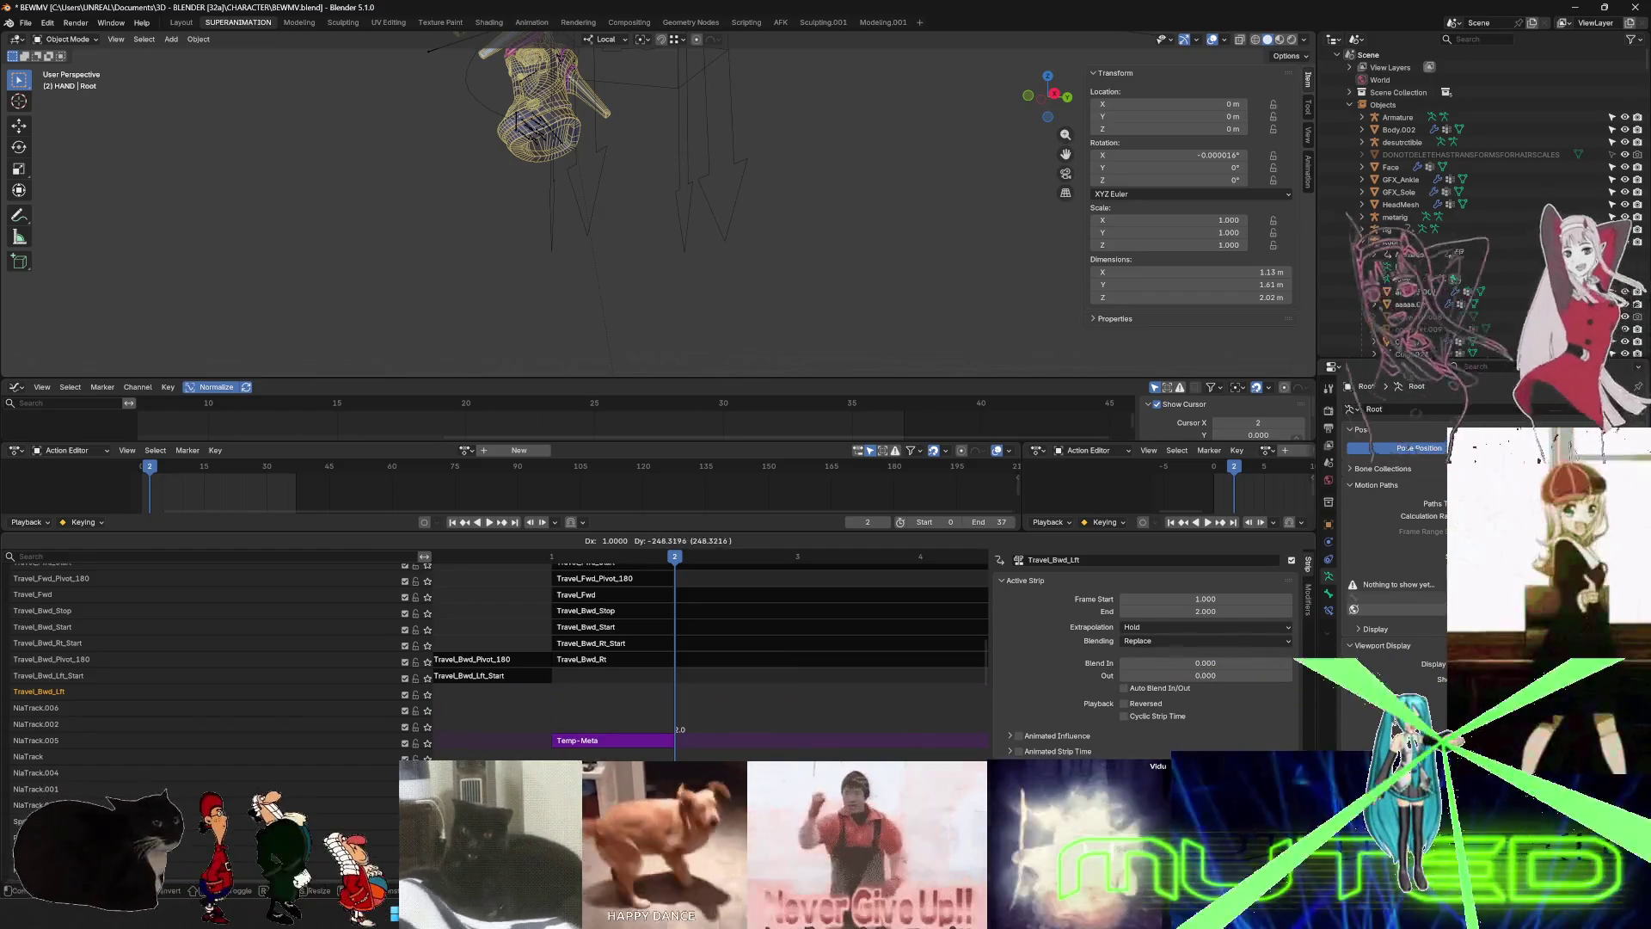
pyautogui.click(484, 687)
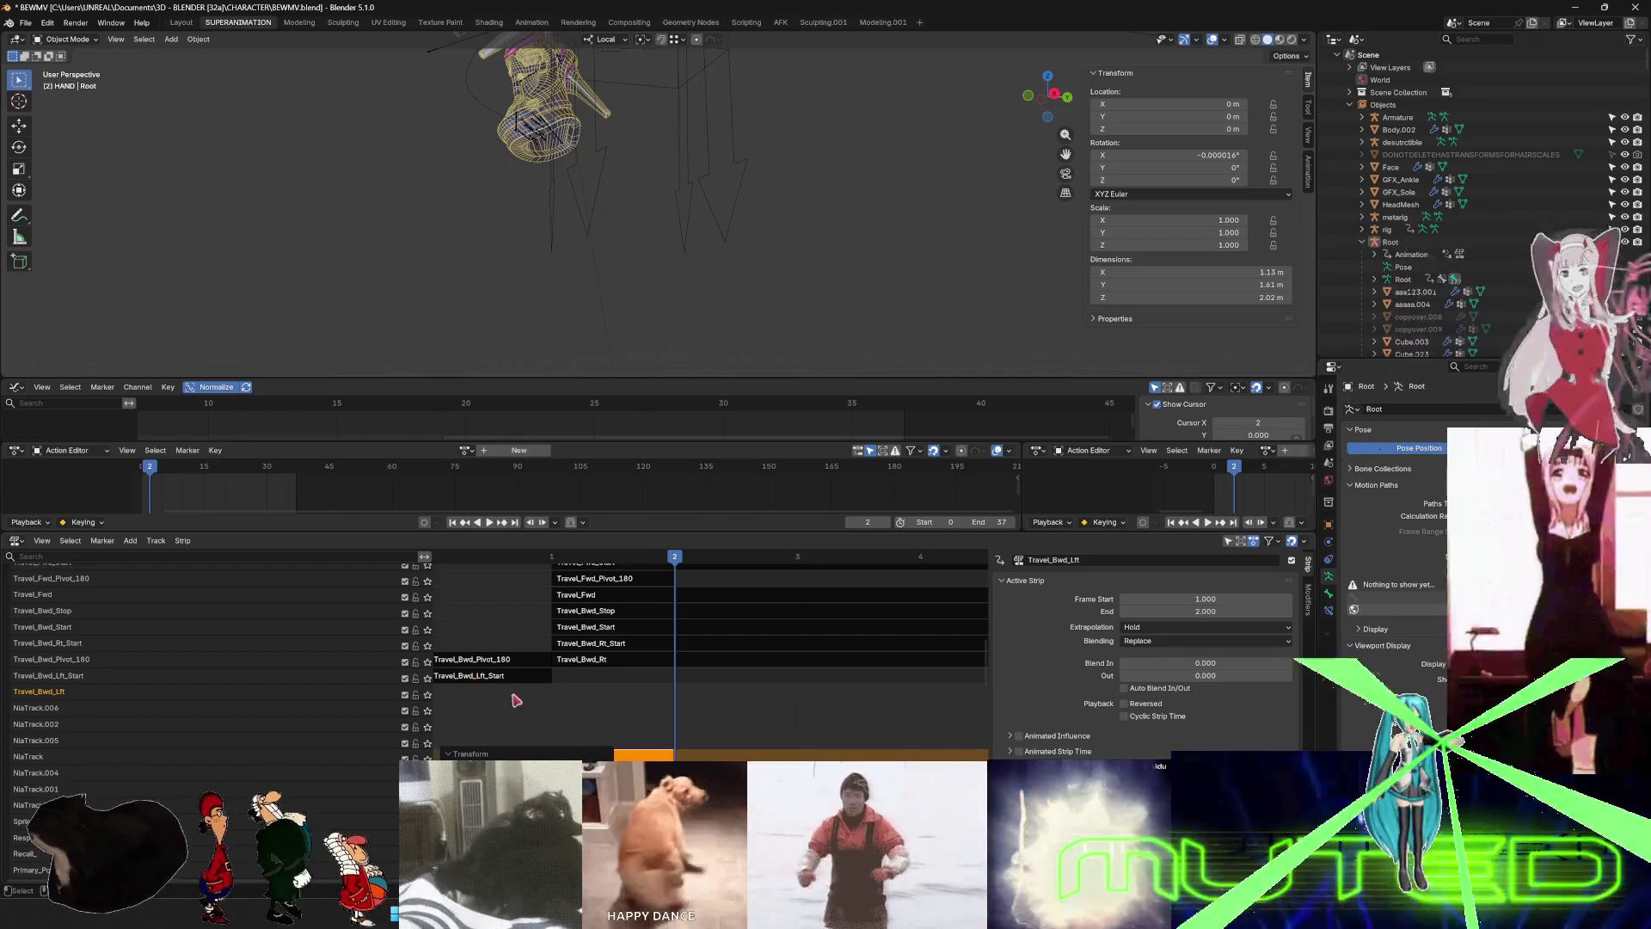
pyautogui.click(507, 678)
pyautogui.press('g')
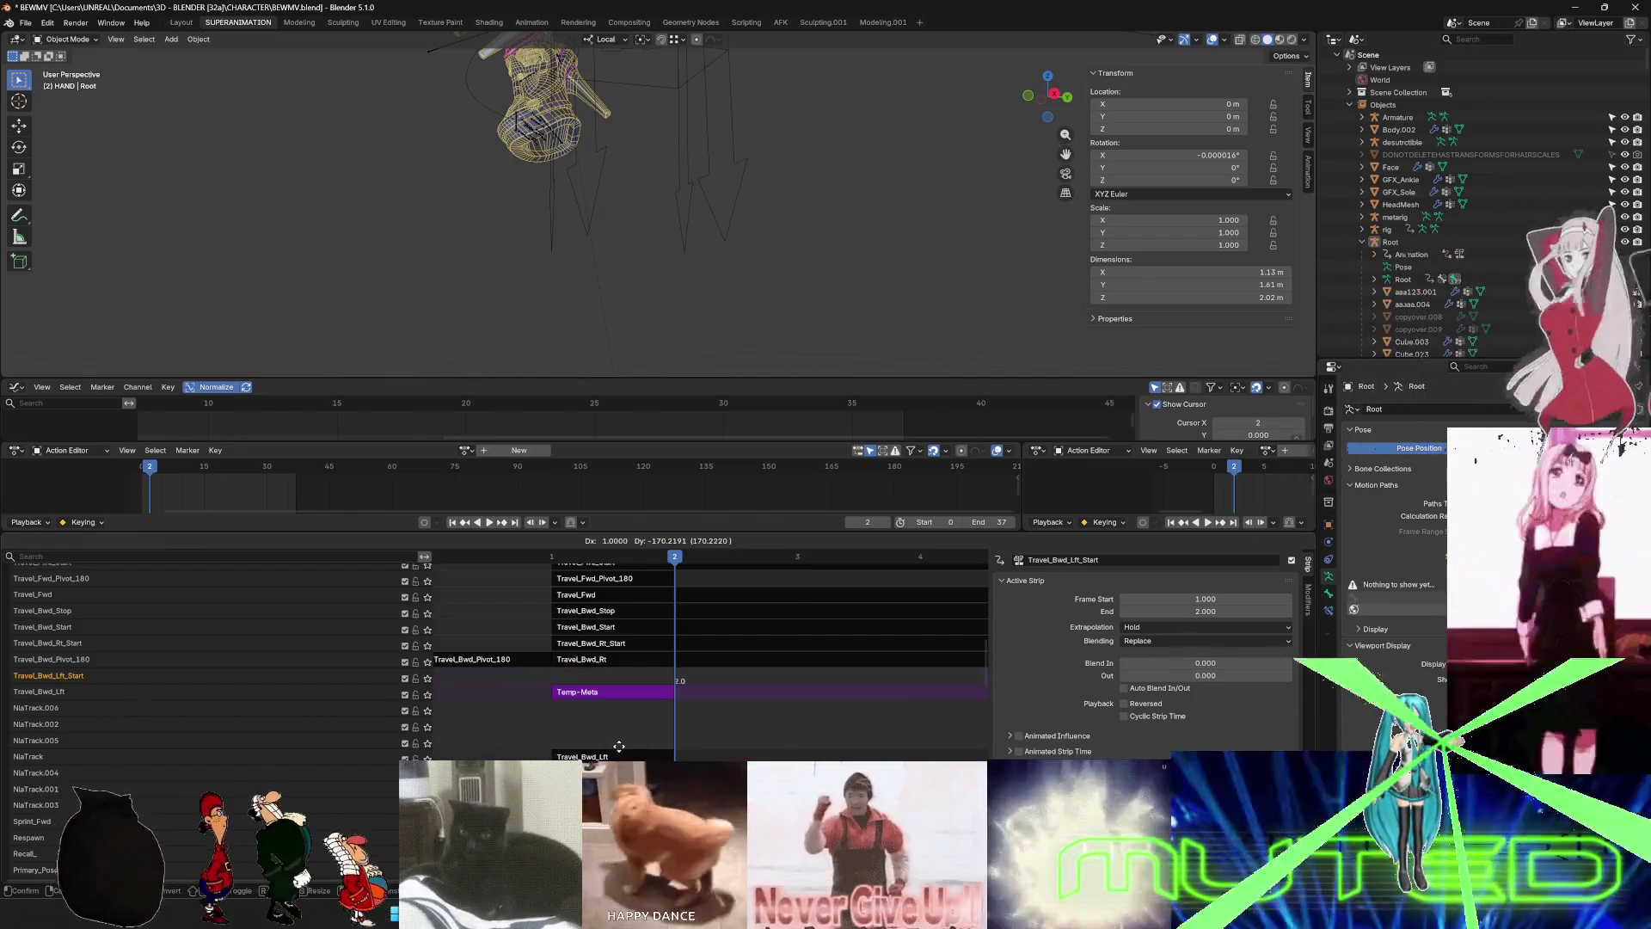
pyautogui.click(599, 757)
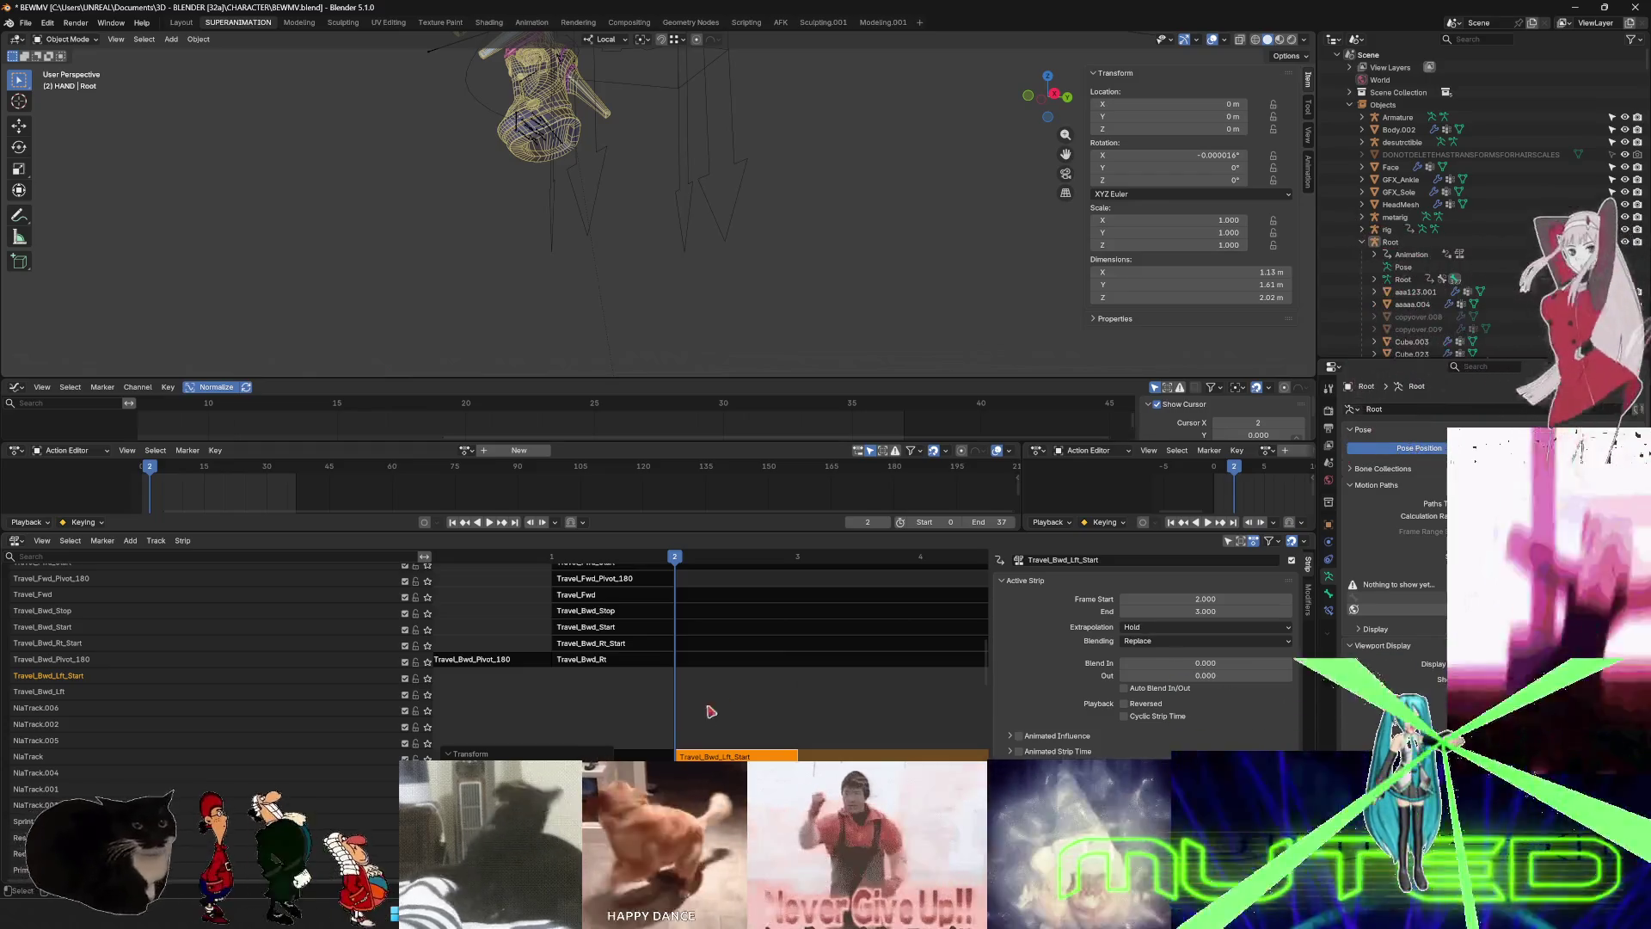
pyautogui.click(589, 718)
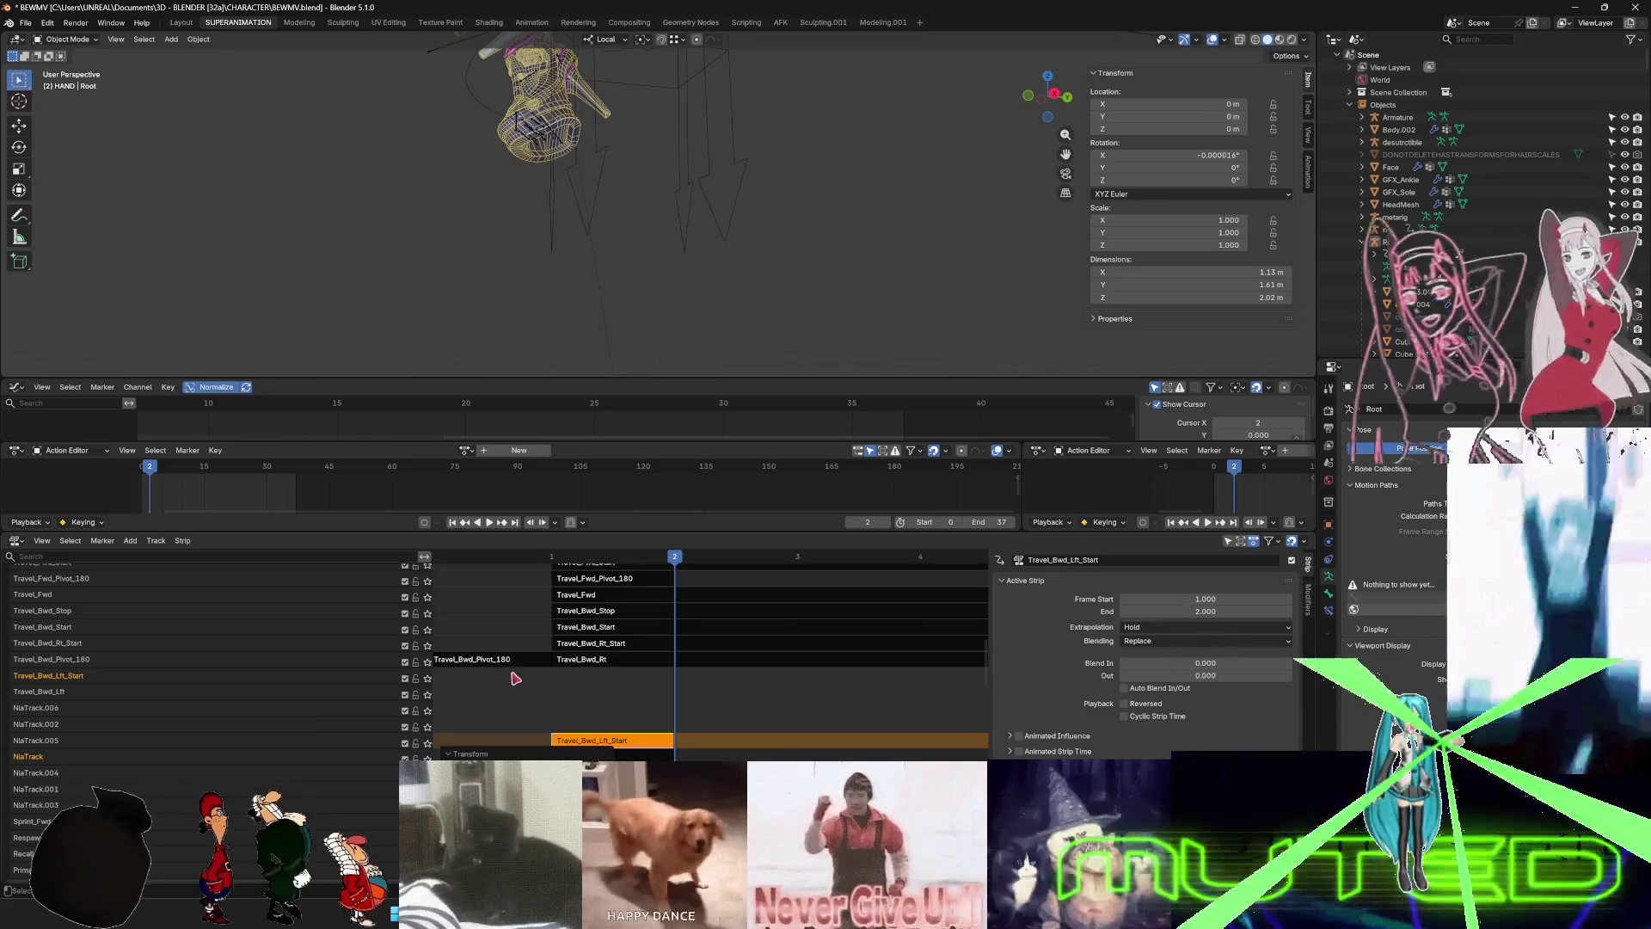
# - Move the Travel_Bwd_Pivot_180 strip into the empty track below and play back to check
pyautogui.click(480, 660)
pyautogui.press('g')
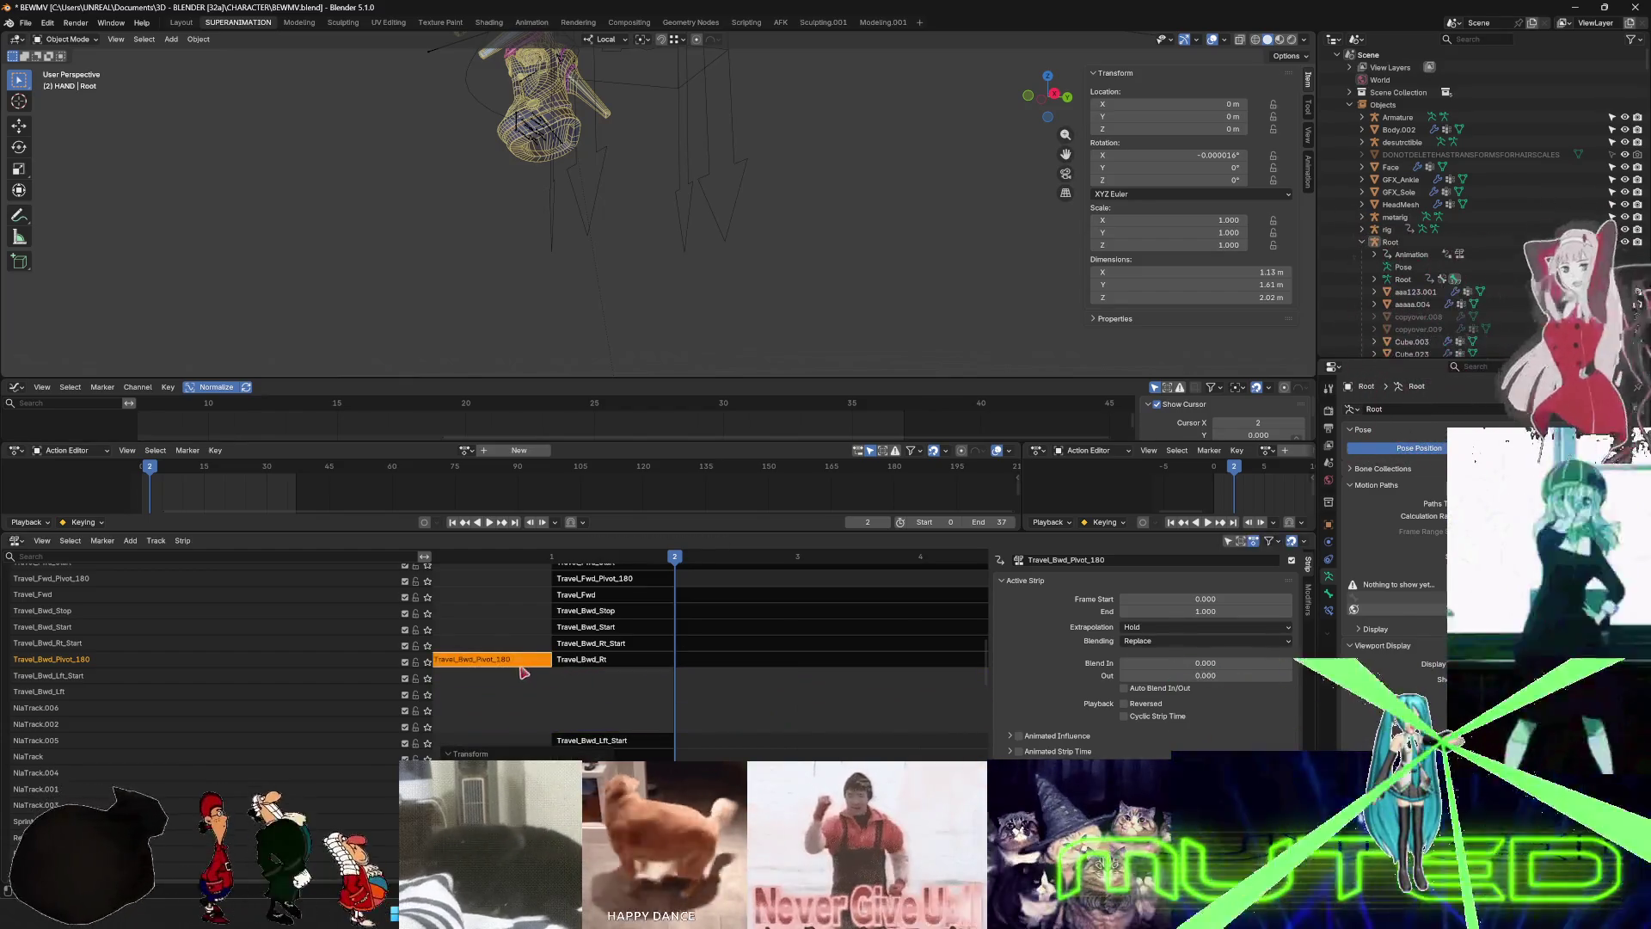
pyautogui.click(599, 703)
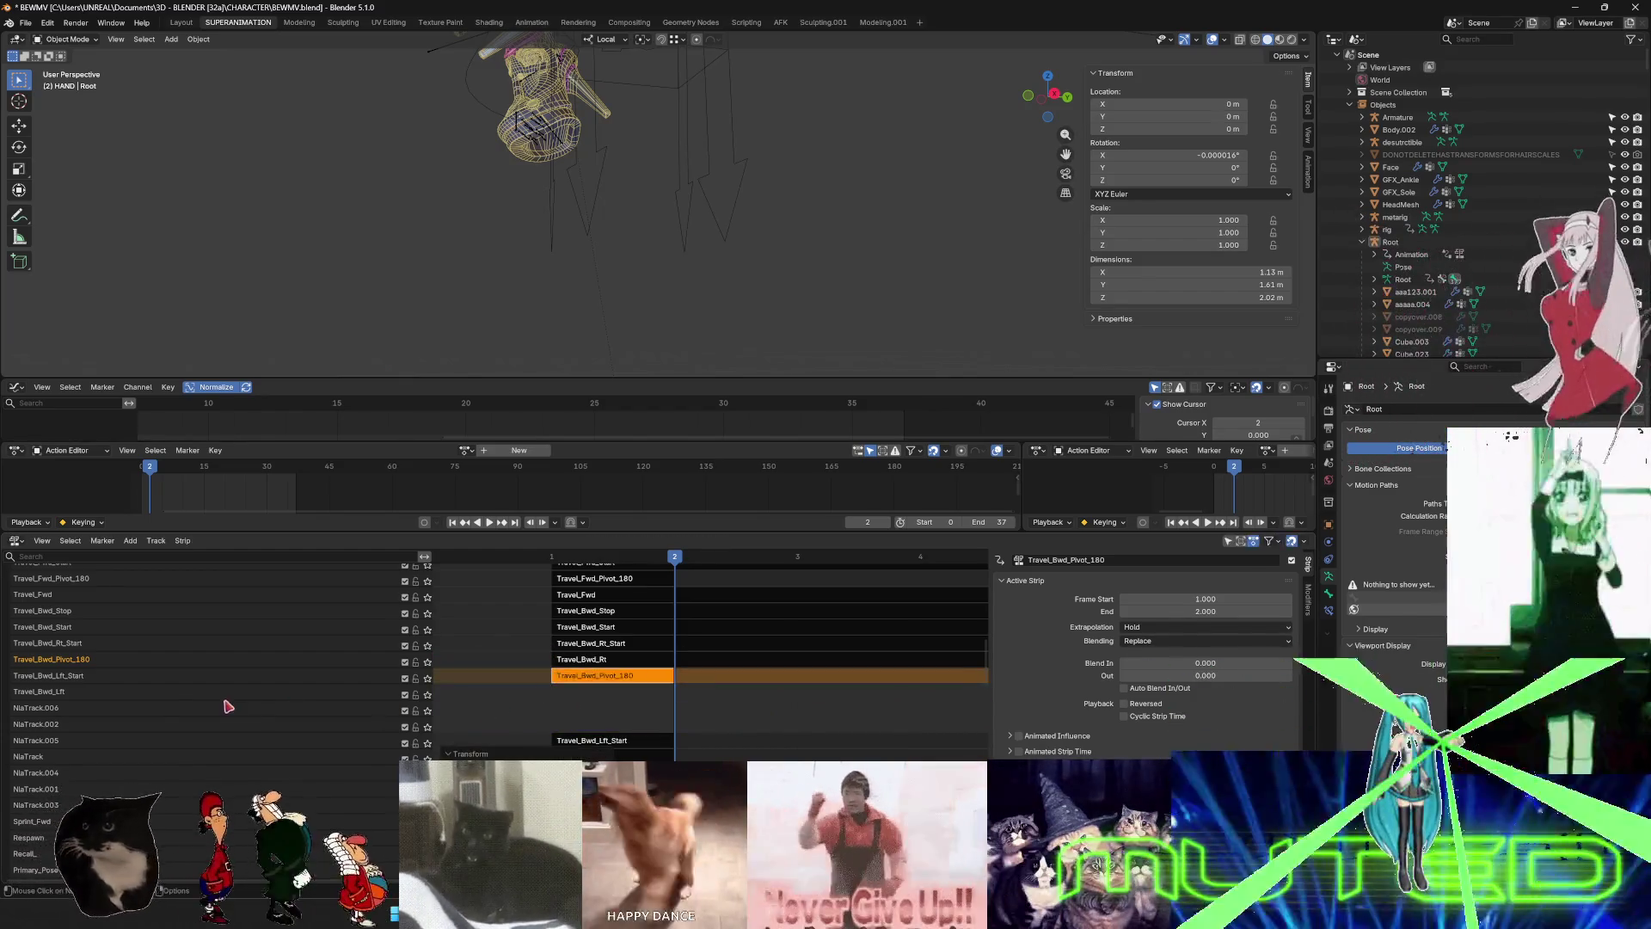
pyautogui.press('n')
pyautogui.press('space')
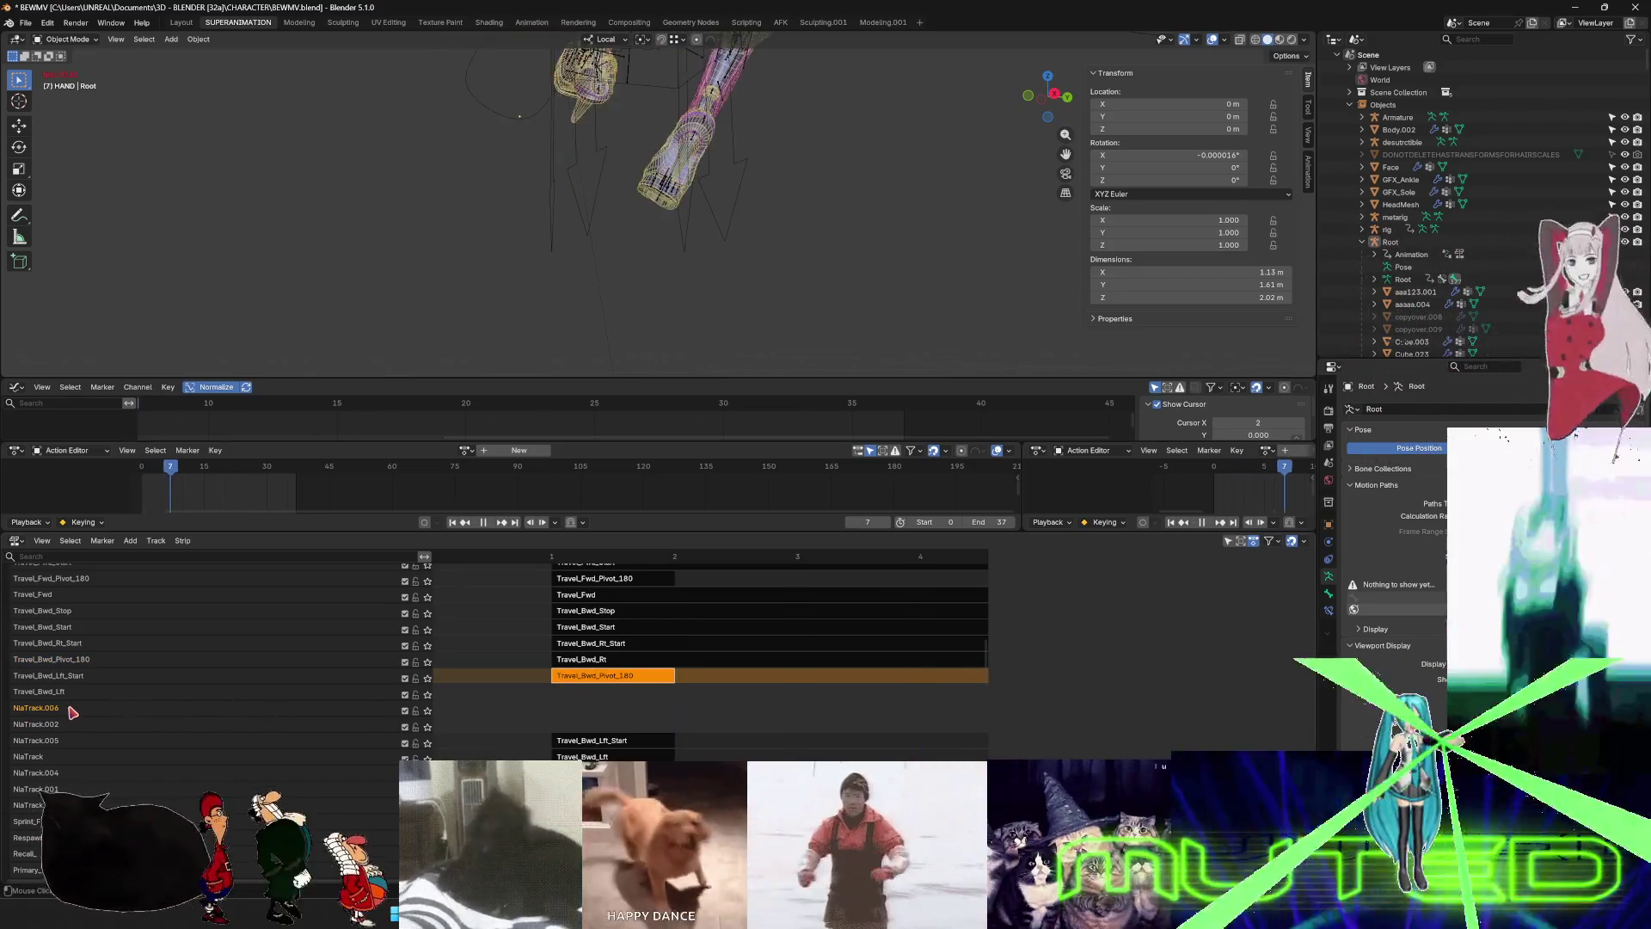
# - Stop playback and delete the three unneeded empty NLA tracks
pyautogui.press('space')
pyautogui.rightClick(70, 710)
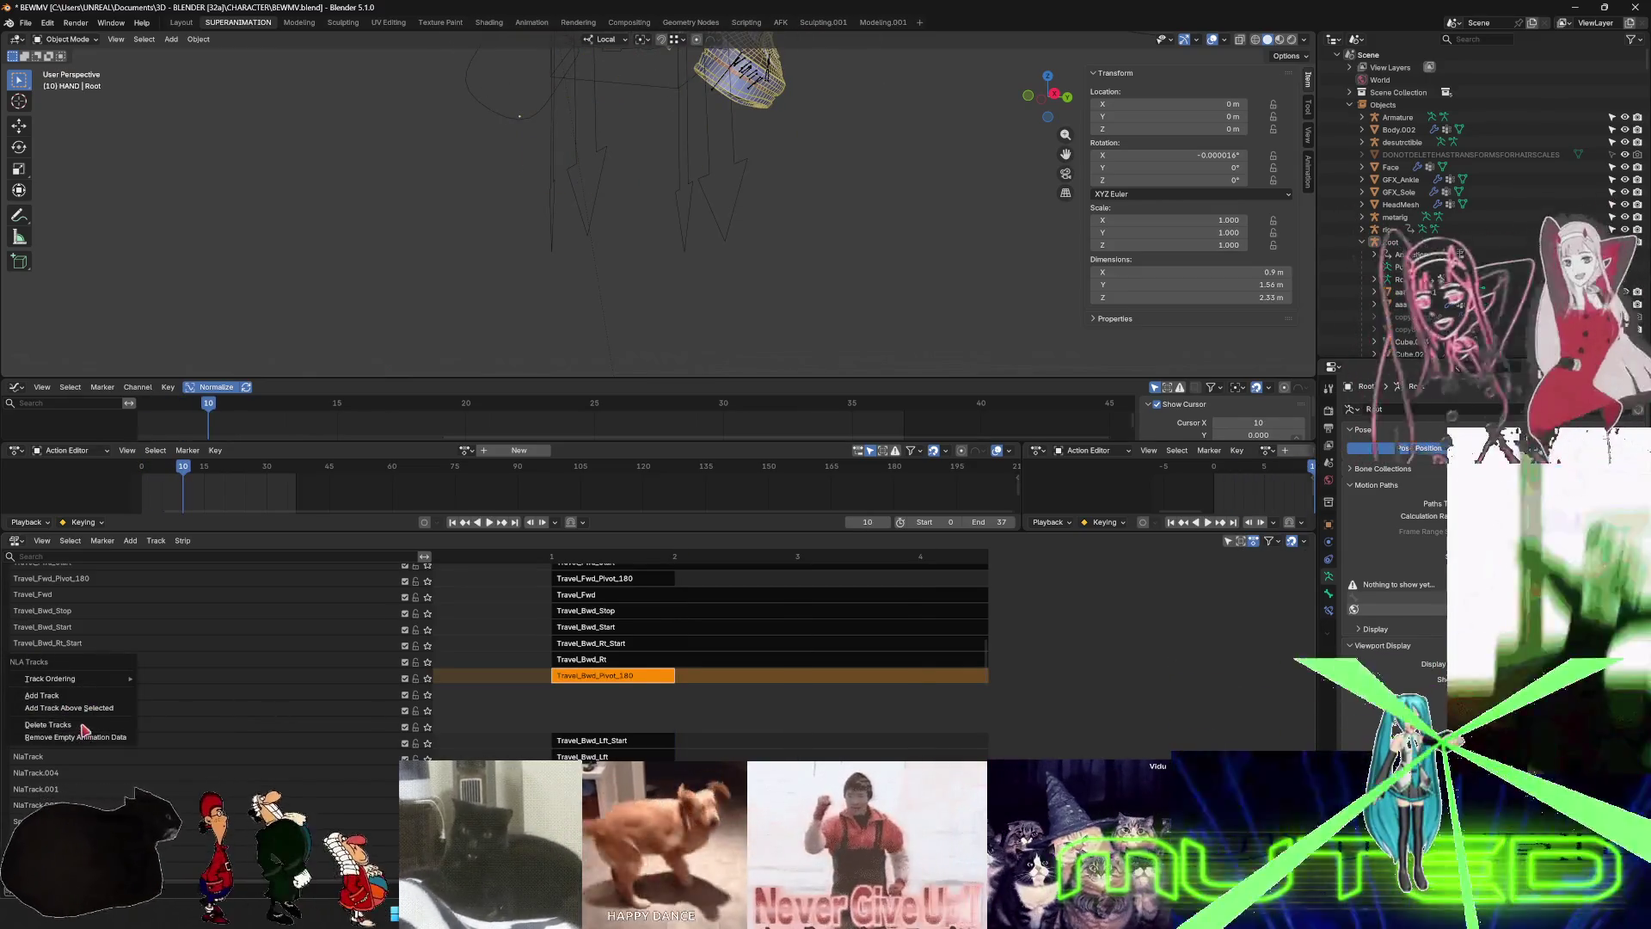
pyautogui.press('Return')
pyautogui.rightClick(356, 700)
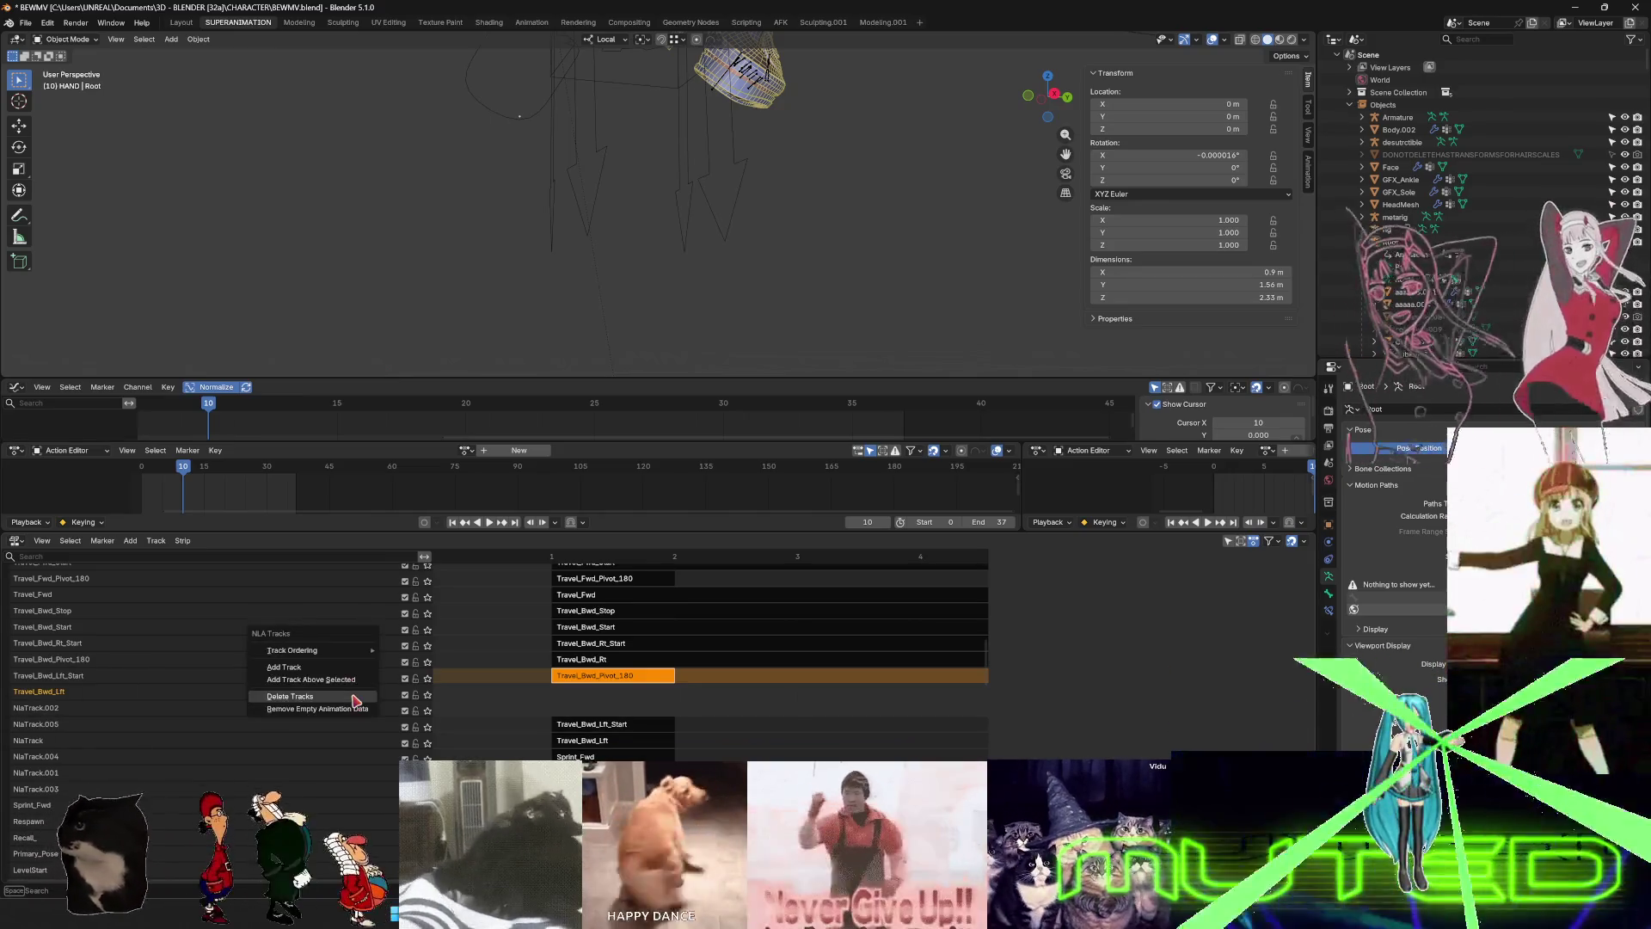
pyautogui.press('Return')
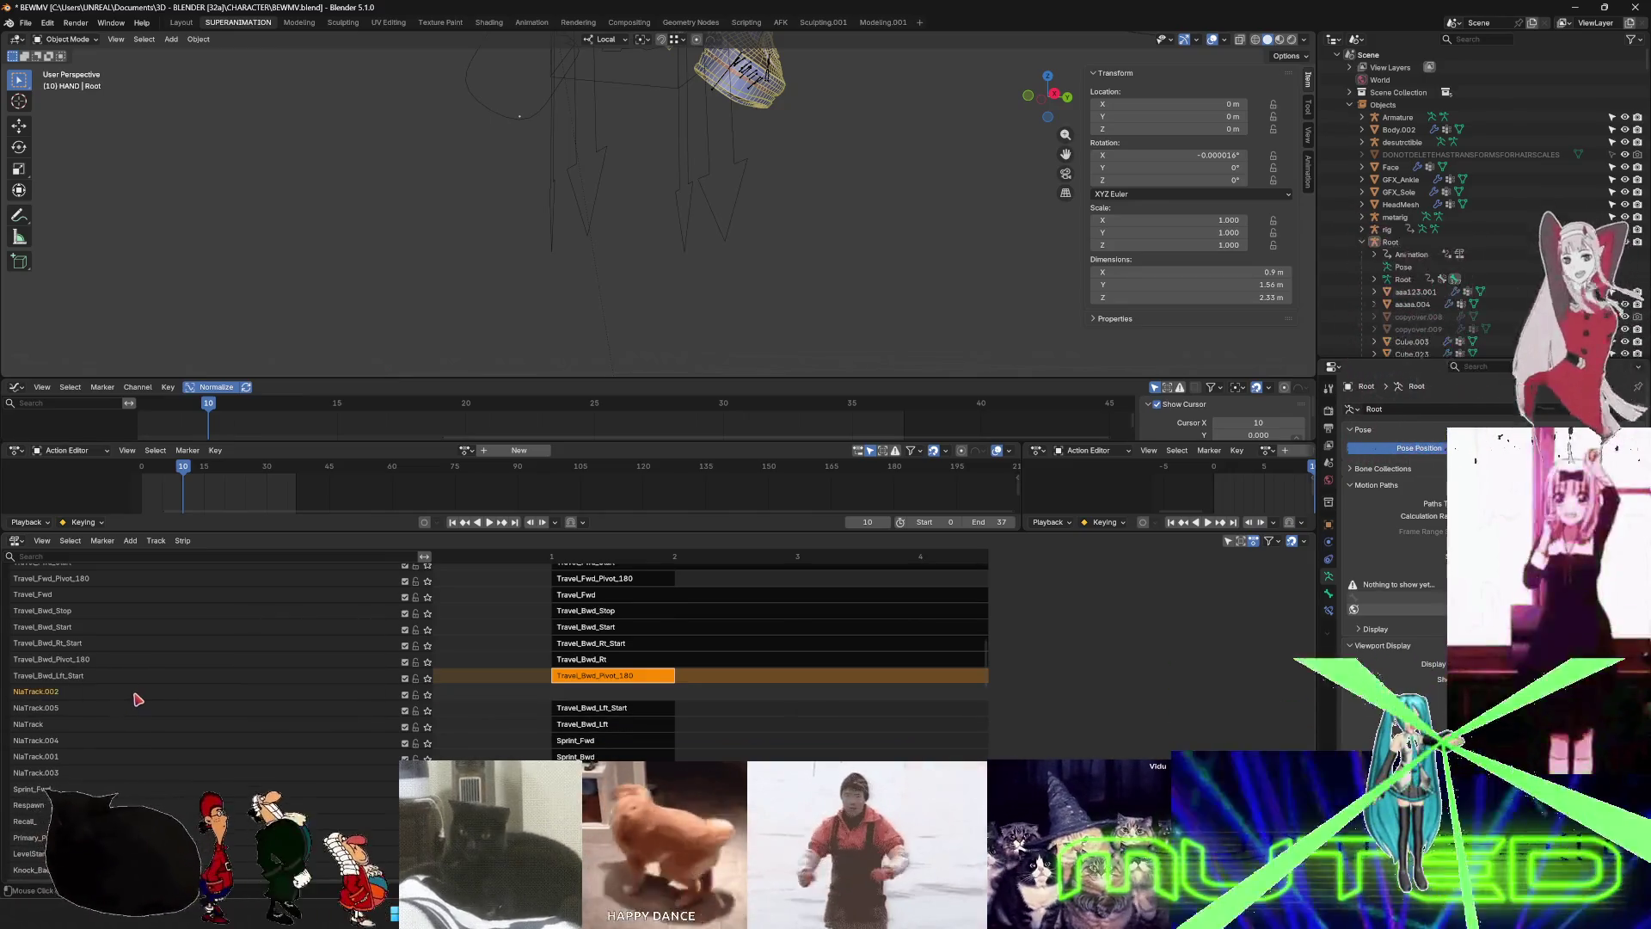
pyautogui.rightClick(137, 698)
pyautogui.press('Return')
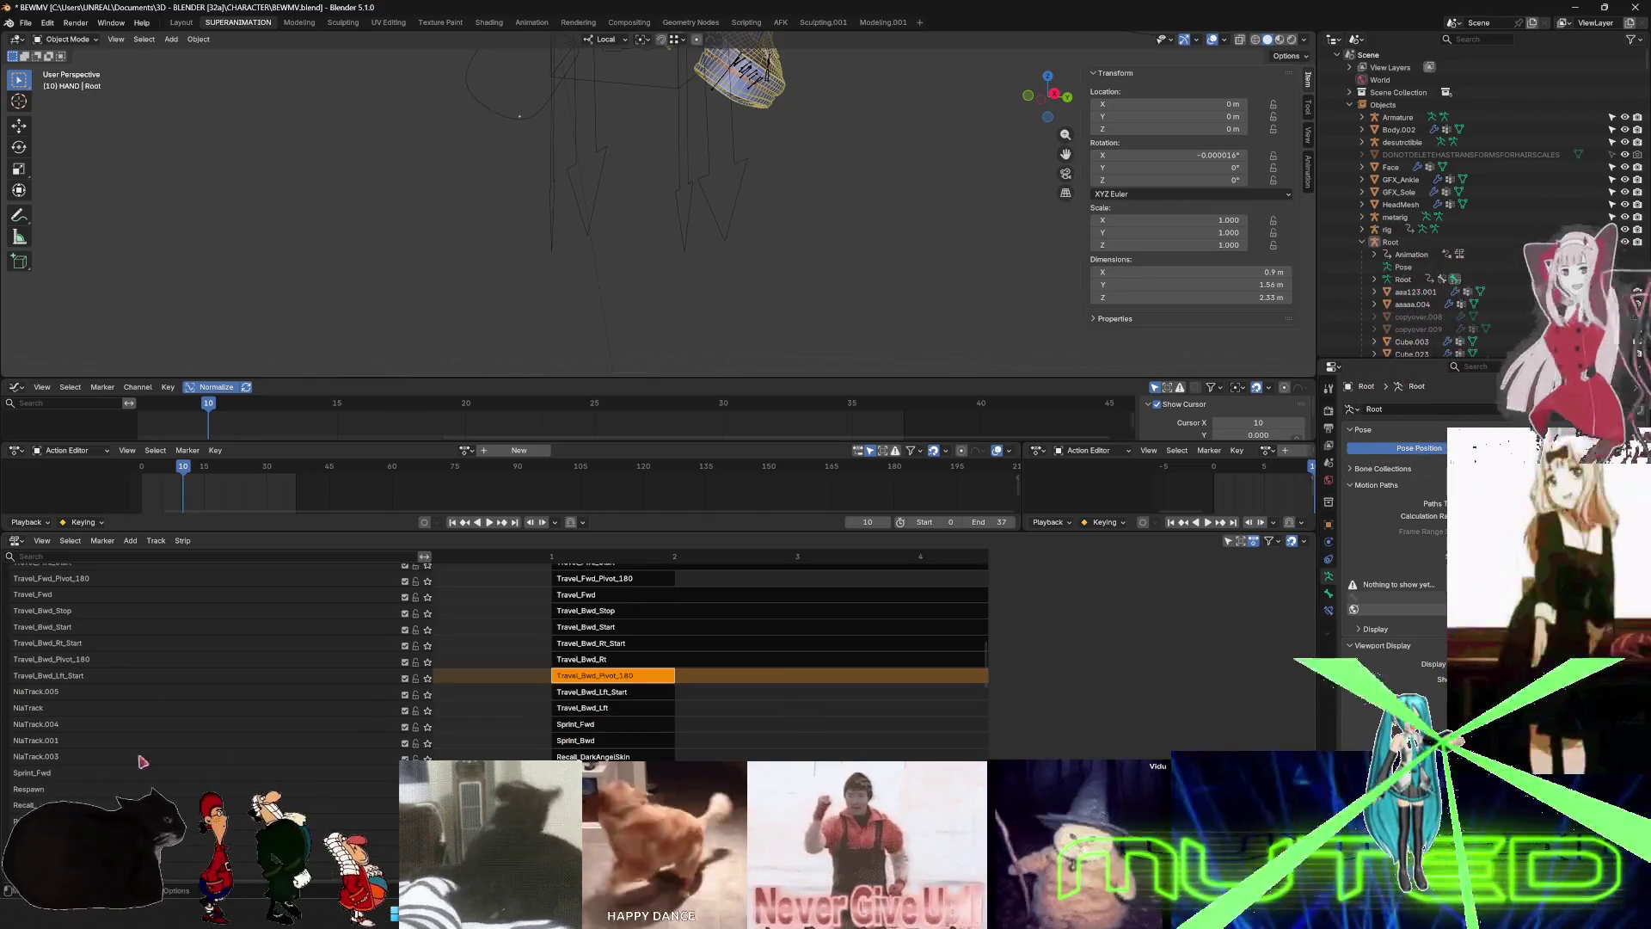
# - Rename the tracks holding the Sprint_Bwd and Sprint_Fwd strips to Sprint_Bwd and Sprint_Fwd
pyautogui.click(598, 756)
pyautogui.press('n')
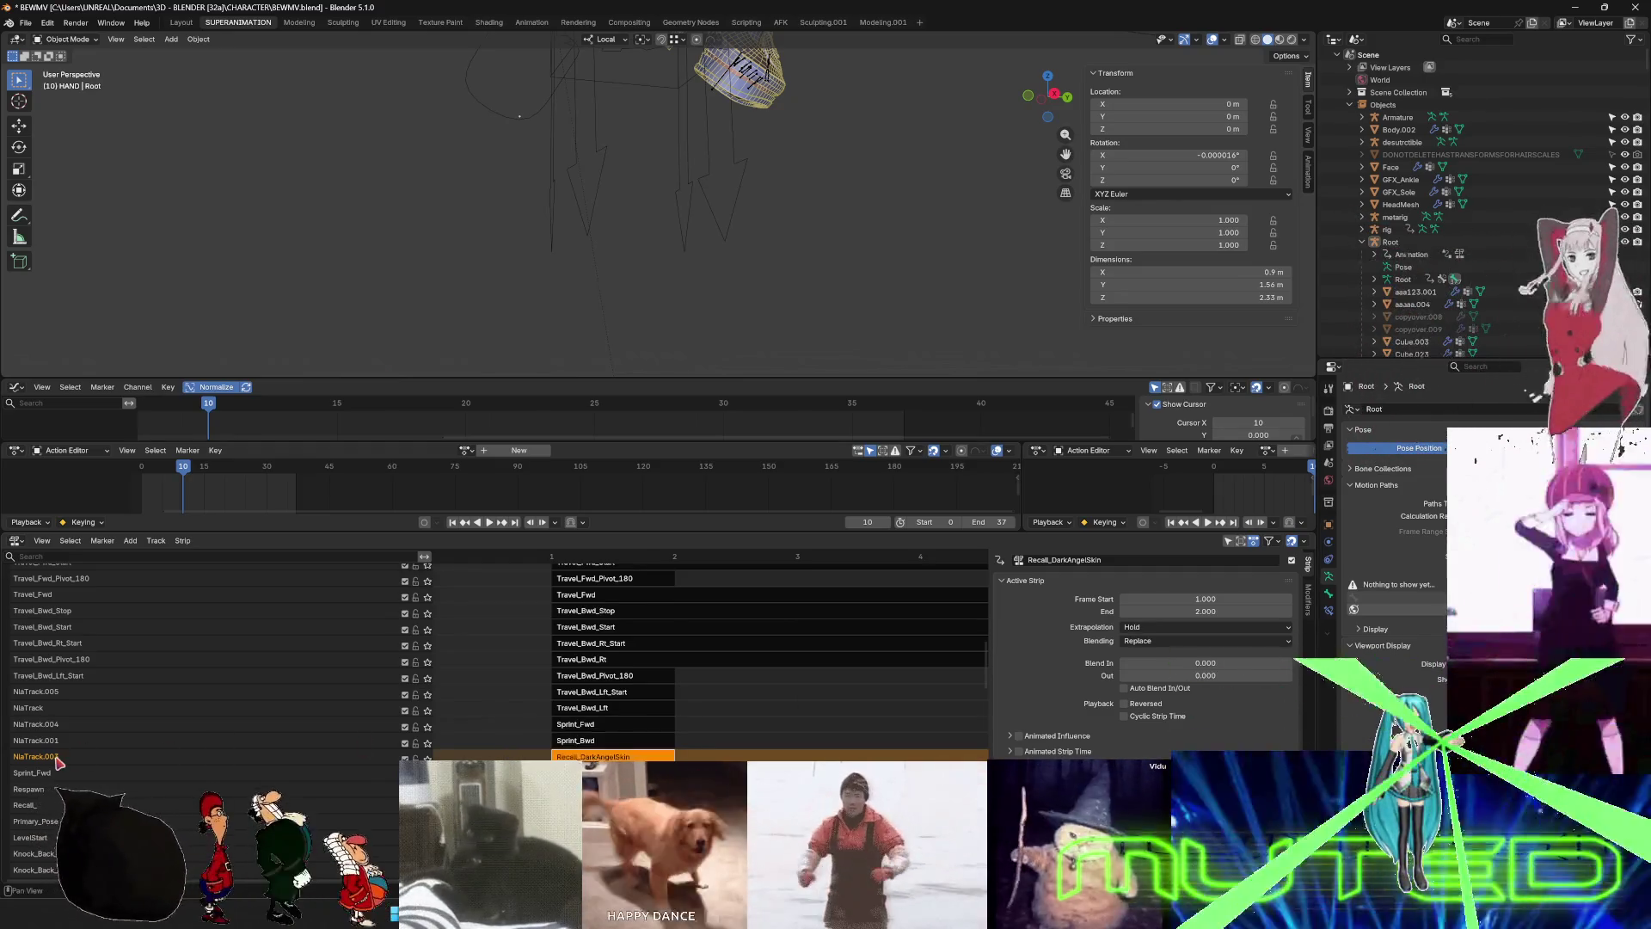
pyautogui.click(583, 741)
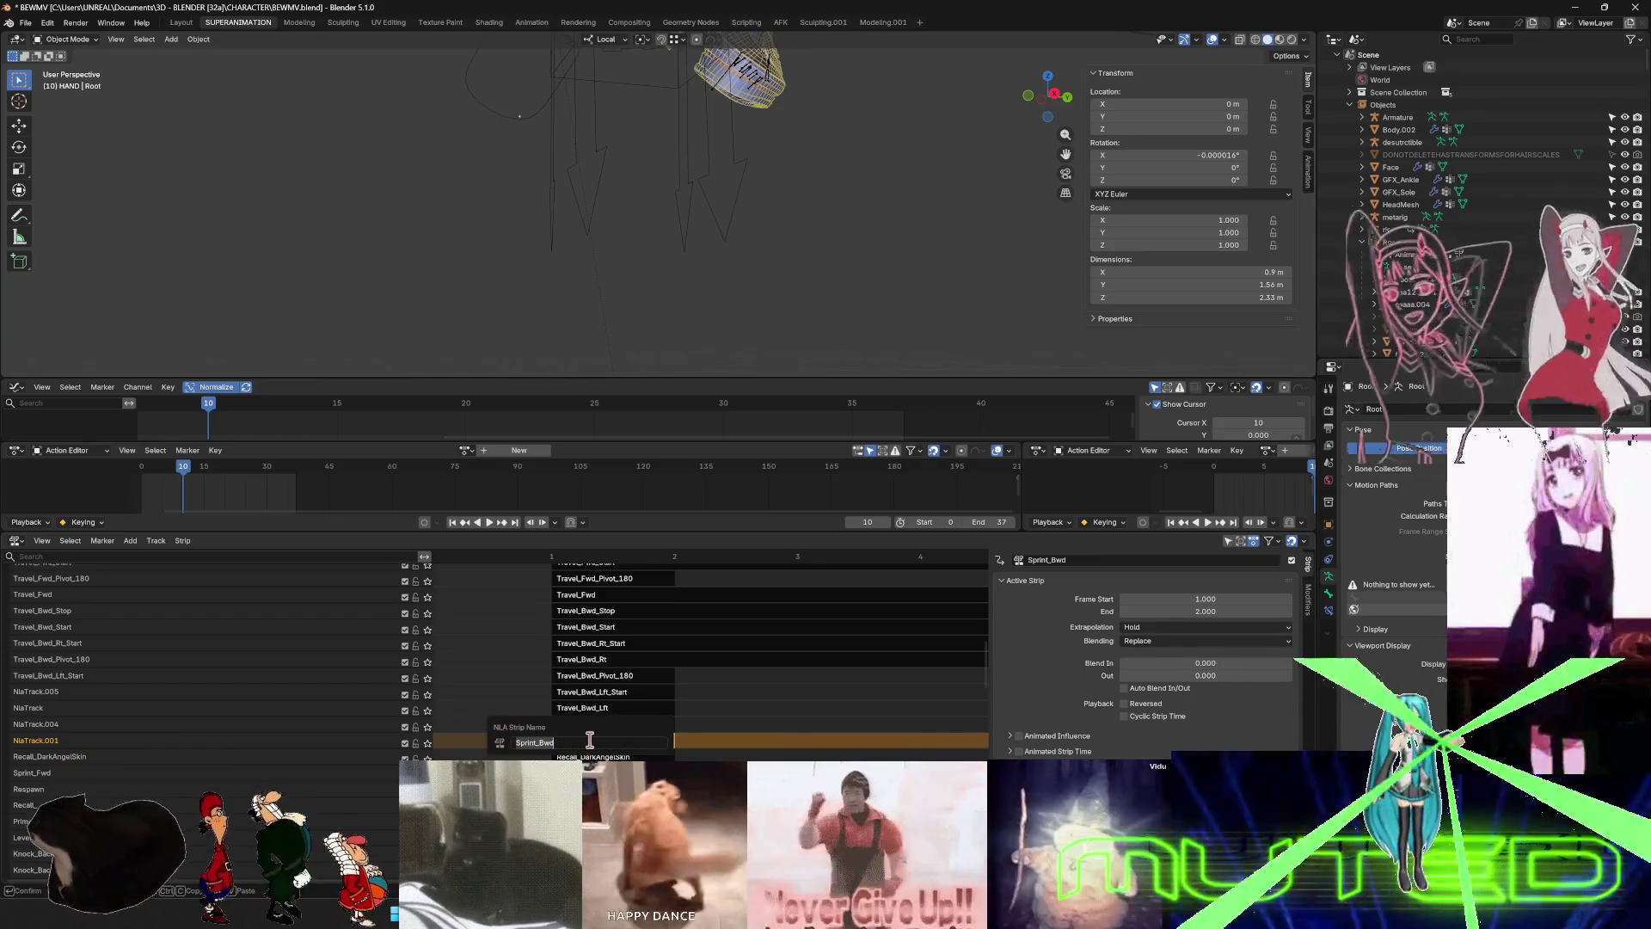
pyautogui.doubleClick(41, 741)
pyautogui.write('Sprint_Bwd')
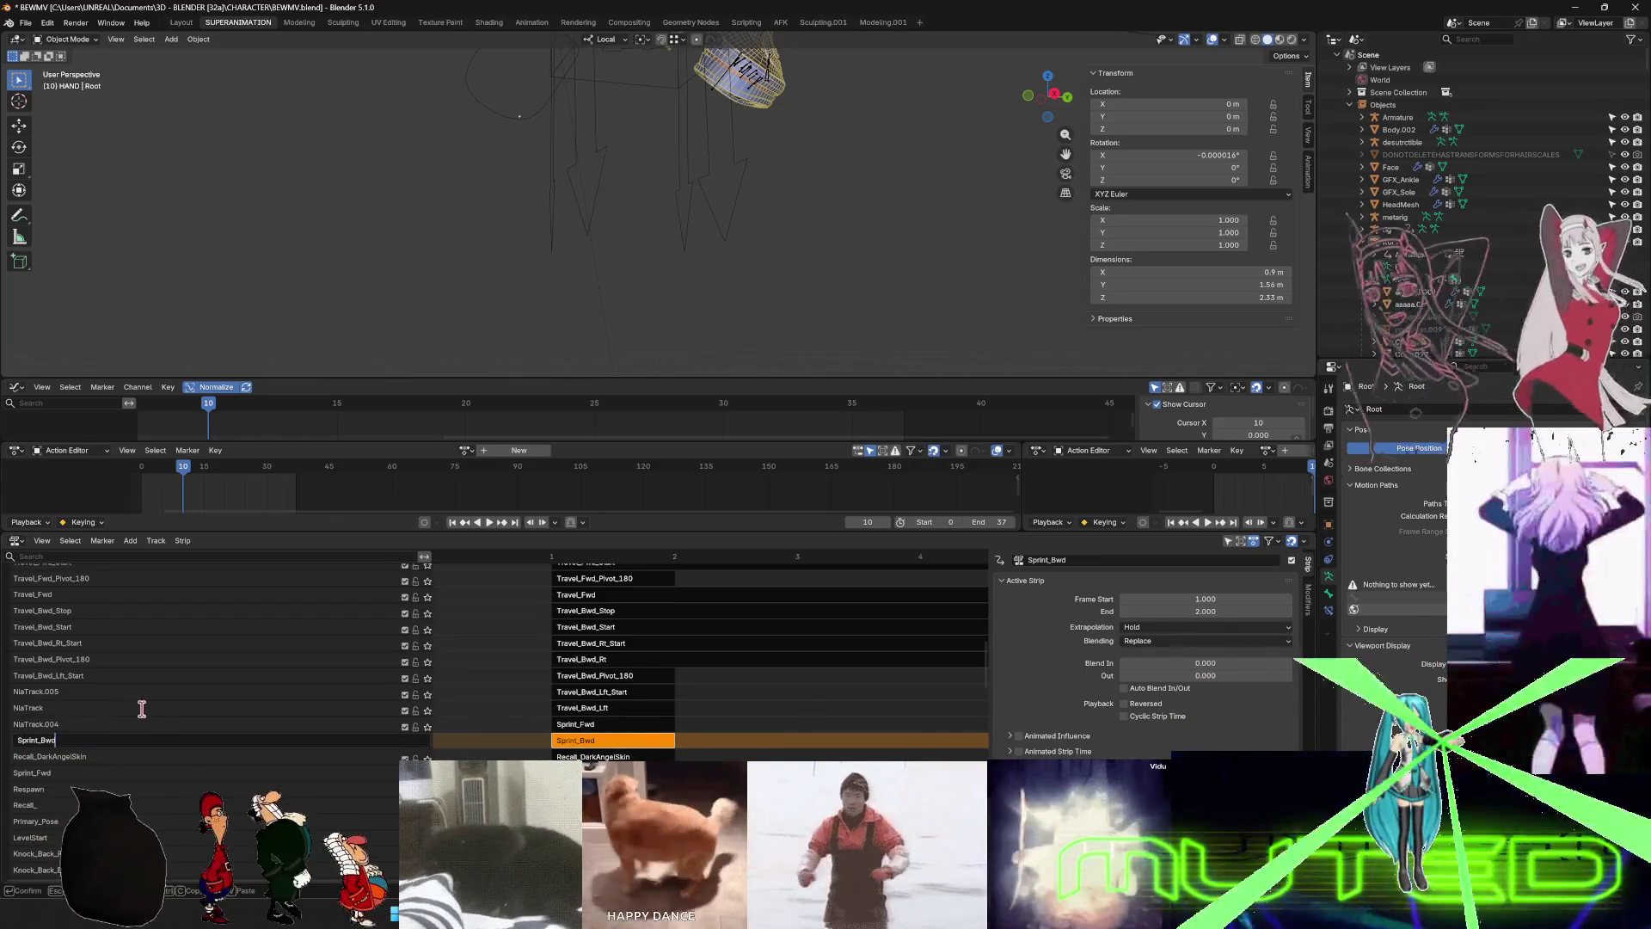
pyautogui.press('Return')
pyautogui.click(593, 725)
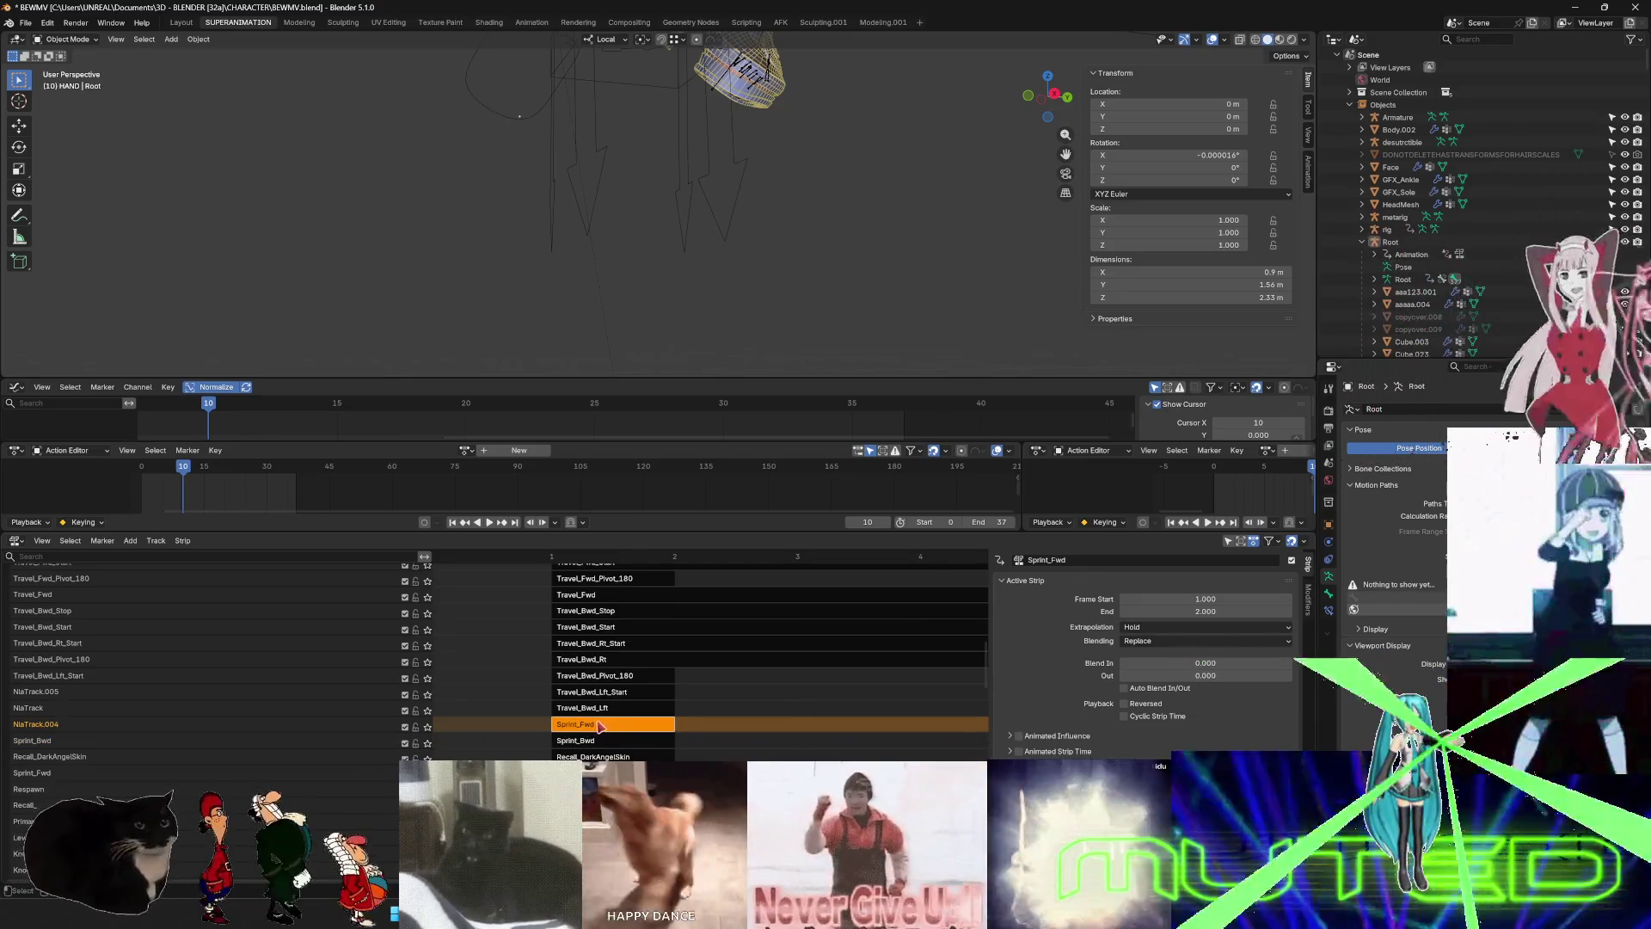
pyautogui.doubleClick(41, 725)
pyautogui.write('Sprint_Fwd')
pyautogui.press('Return')
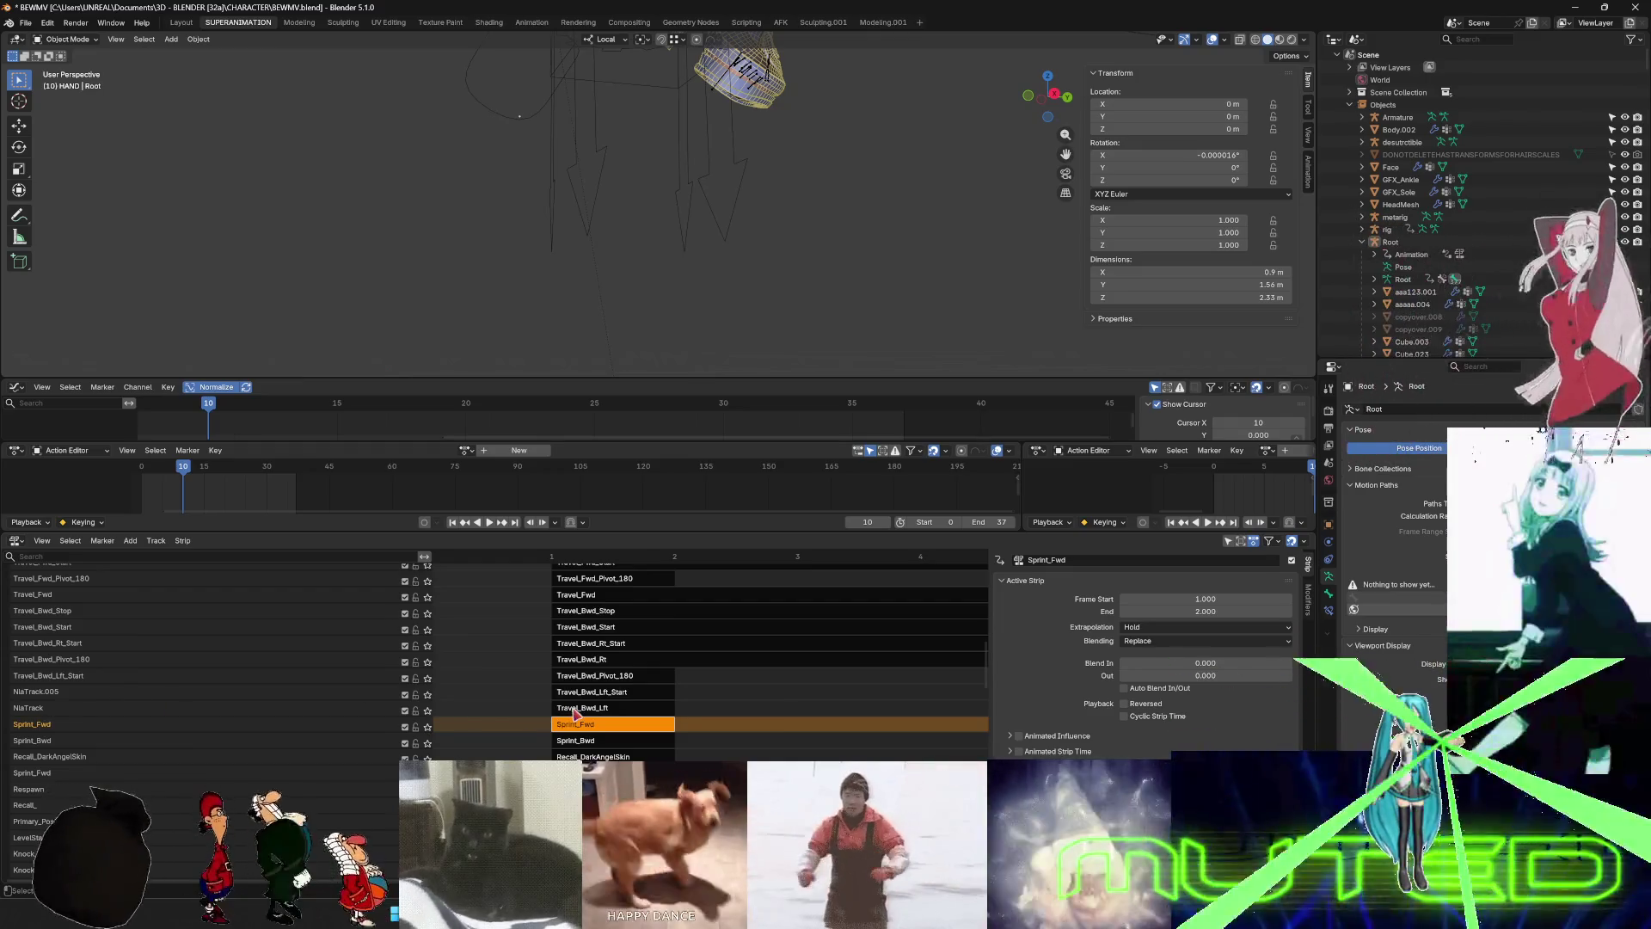
# - Copy the Travel_Bwd_Lft strip's name and rename its track to Travel_Bwd_Lft
pyautogui.click(576, 708)
pyautogui.press('F2')
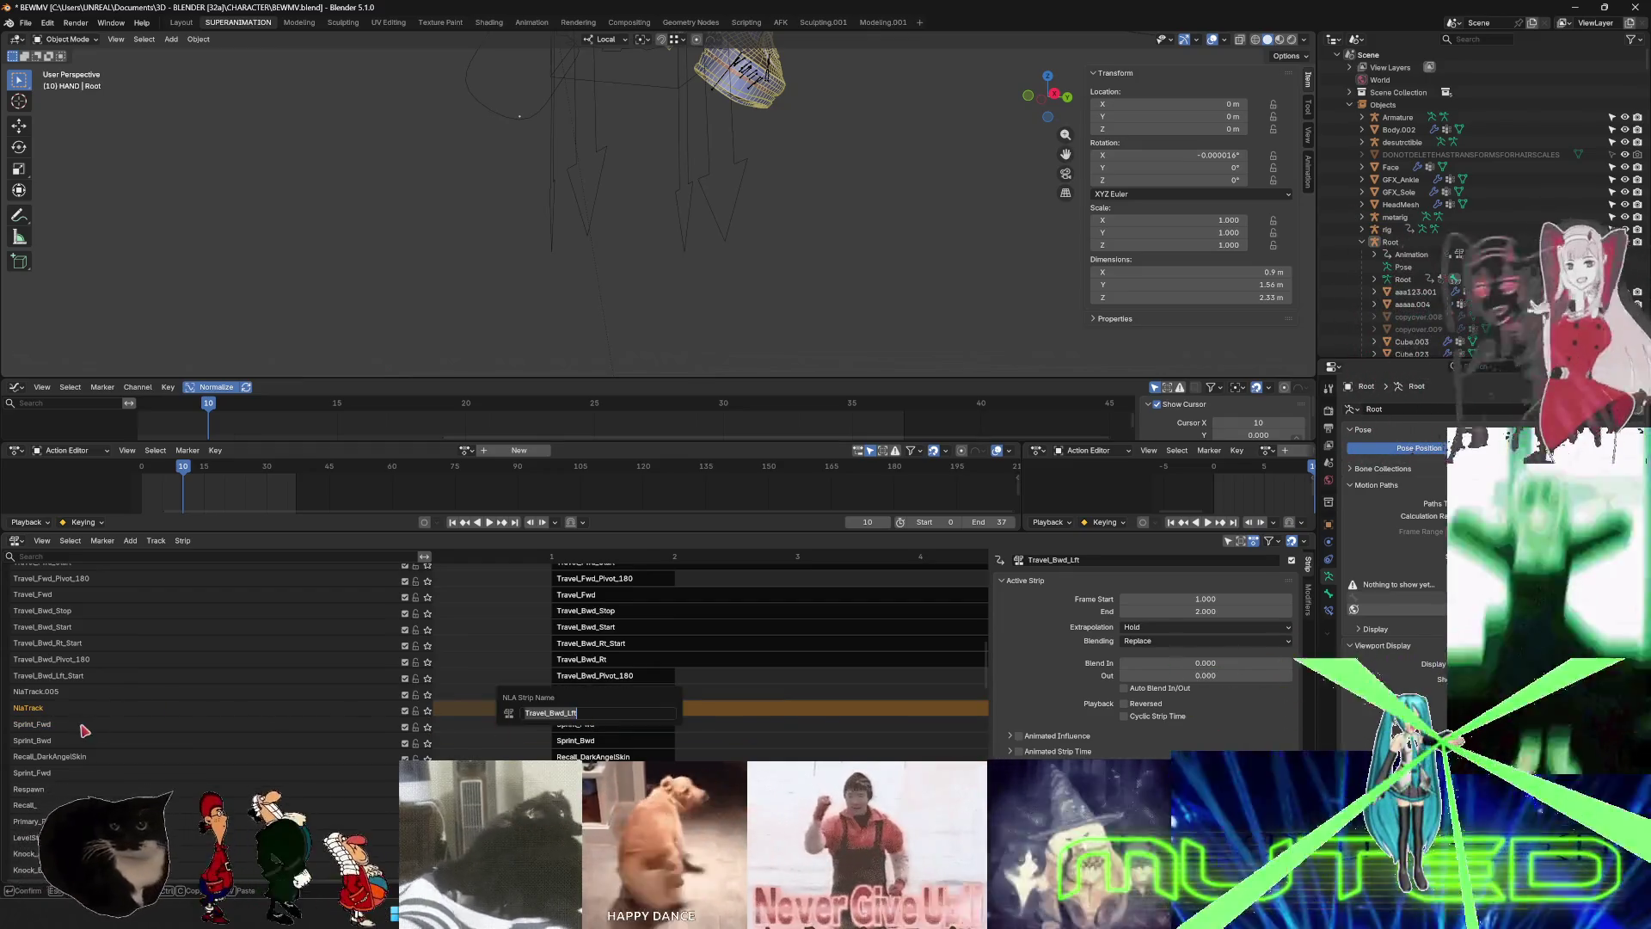
pyautogui.hotkey('ctrl', 'c')
pyautogui.press('Return')
pyautogui.doubleClick(34, 707)
pyautogui.hotkey('ctrl', 'v')
pyautogui.press('Return')
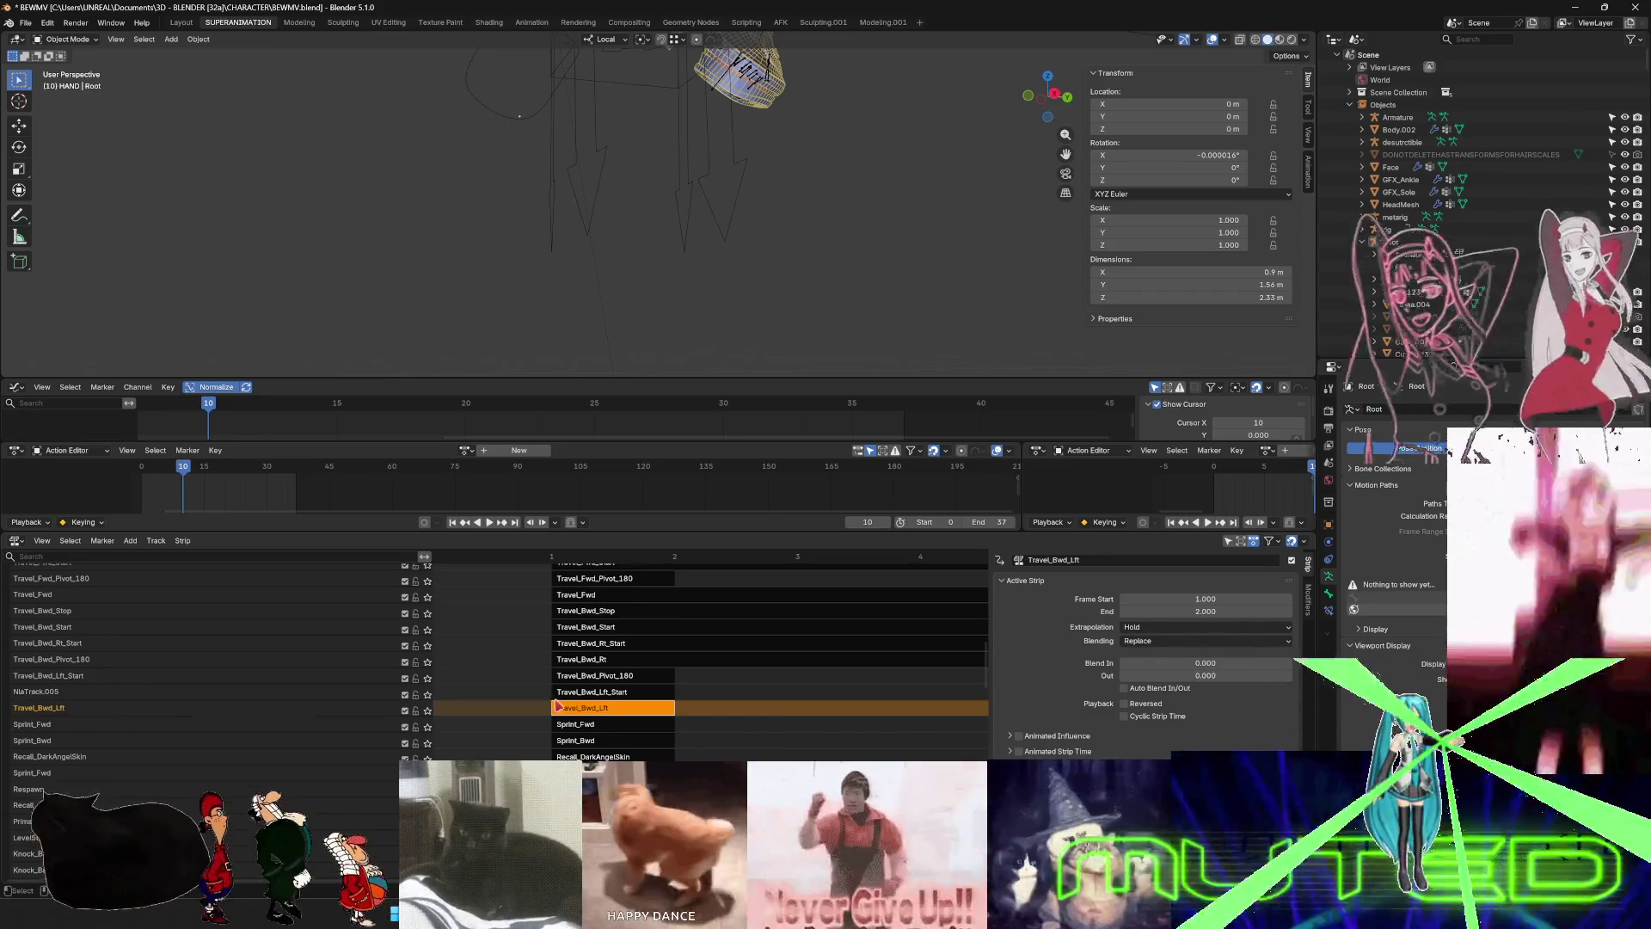
# - Rename track NlaTrack.005 to Travel_Bwd_Lft_Start after its strip
pyautogui.click(583, 692)
pyautogui.press('F2')
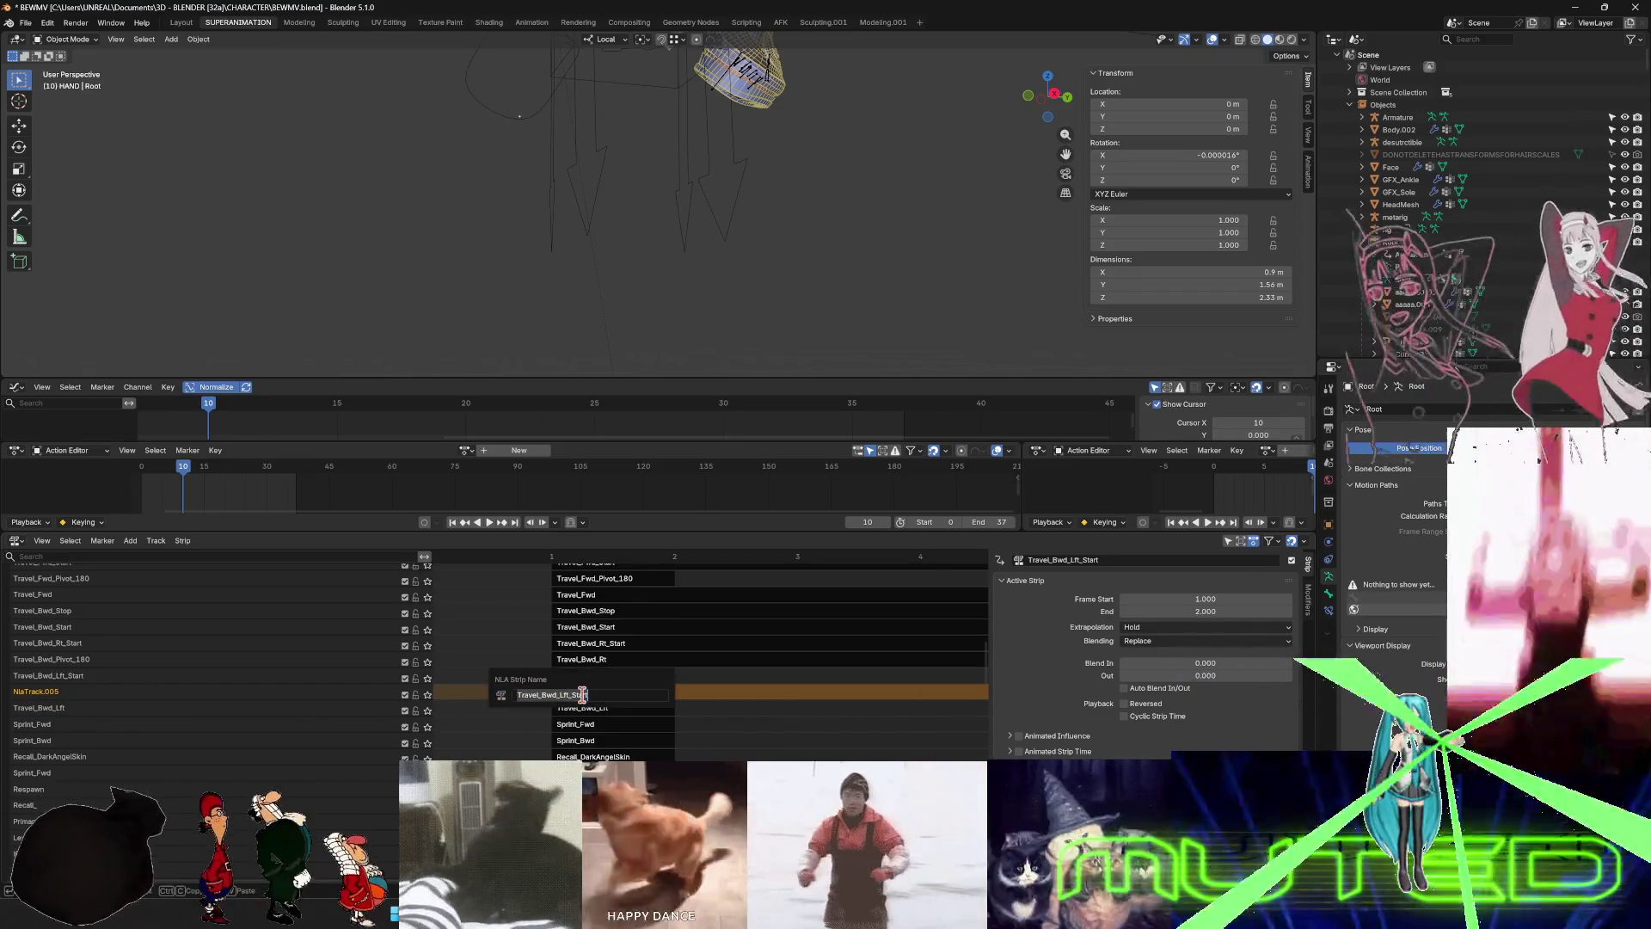
pyautogui.press('Return')
pyautogui.press('F2')
pyautogui.hotkey('ctrl', 'c')
pyautogui.press('Return')
pyautogui.doubleClick(104, 692)
pyautogui.hotkey('ctrl', 'v')
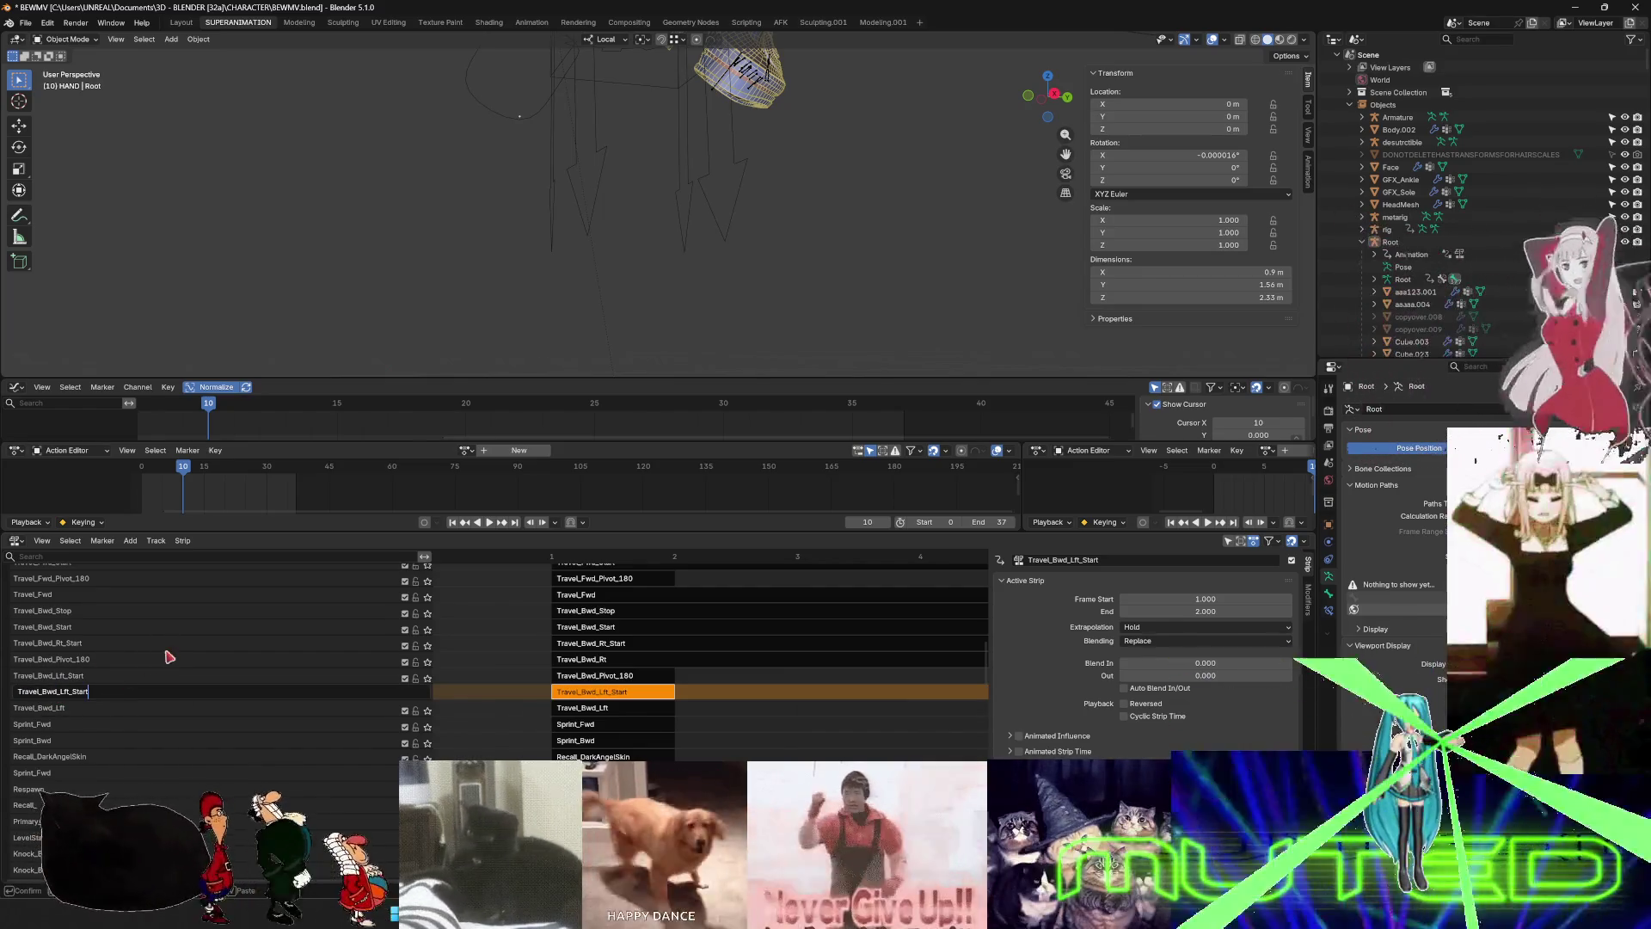
pyautogui.press('Return')
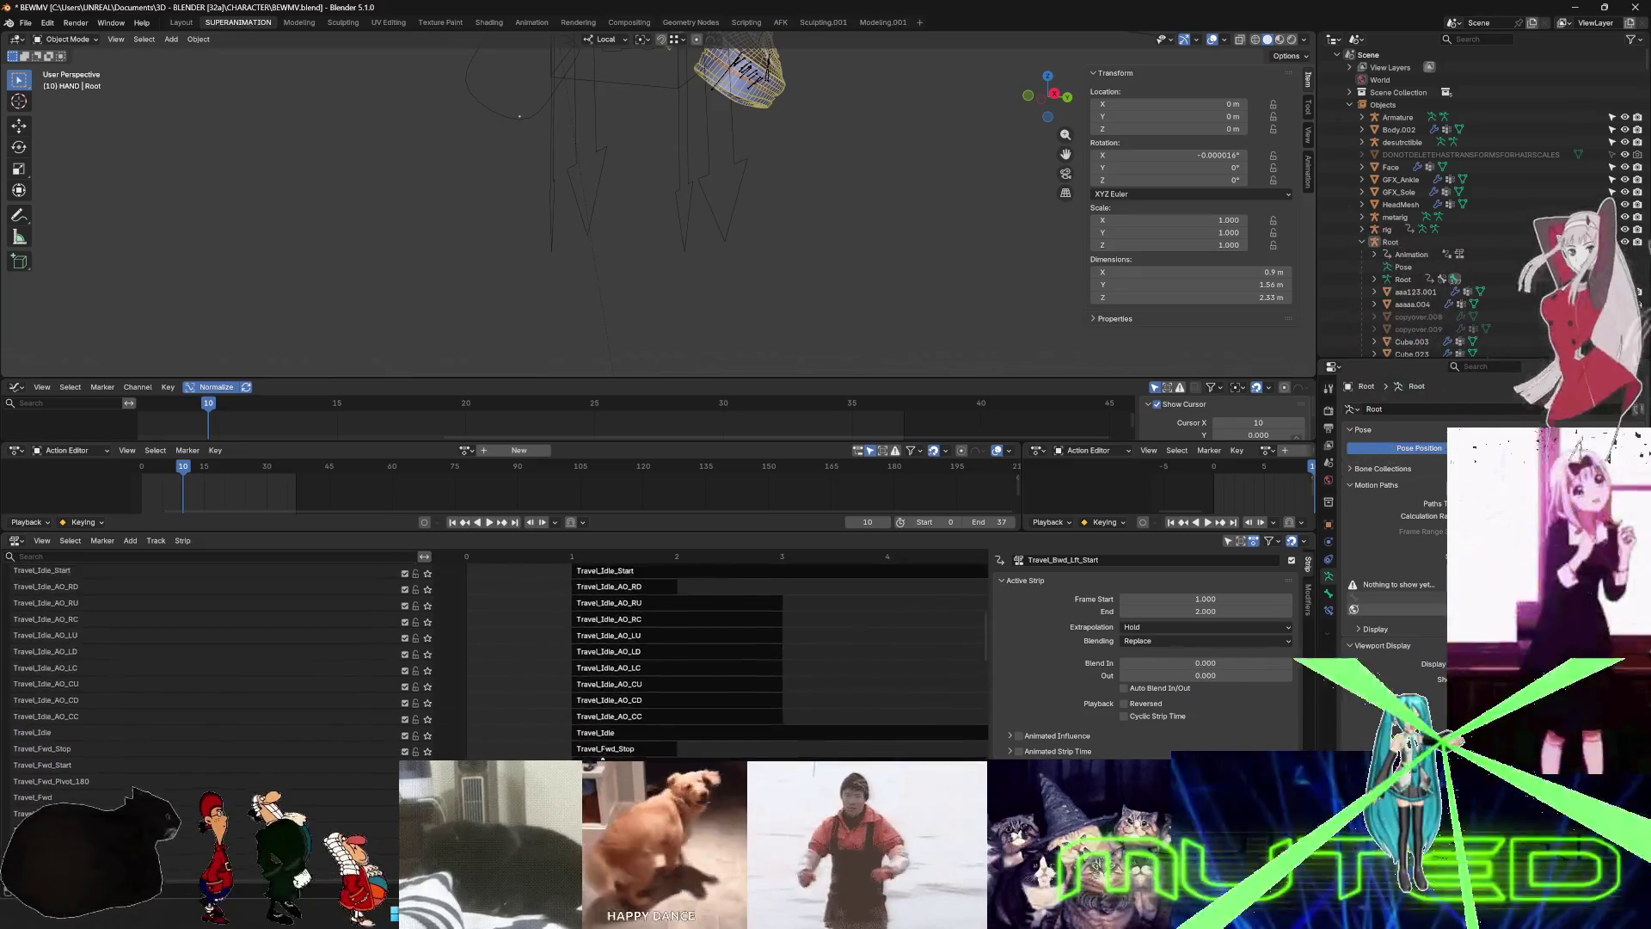
# - Add a new empty track among the HitReact_Back and Emote_Taunt_Curtsy_T1 tracks
pyautogui.scroll(10, 614, 645)
pyautogui.scroll(-12, 613, 645)
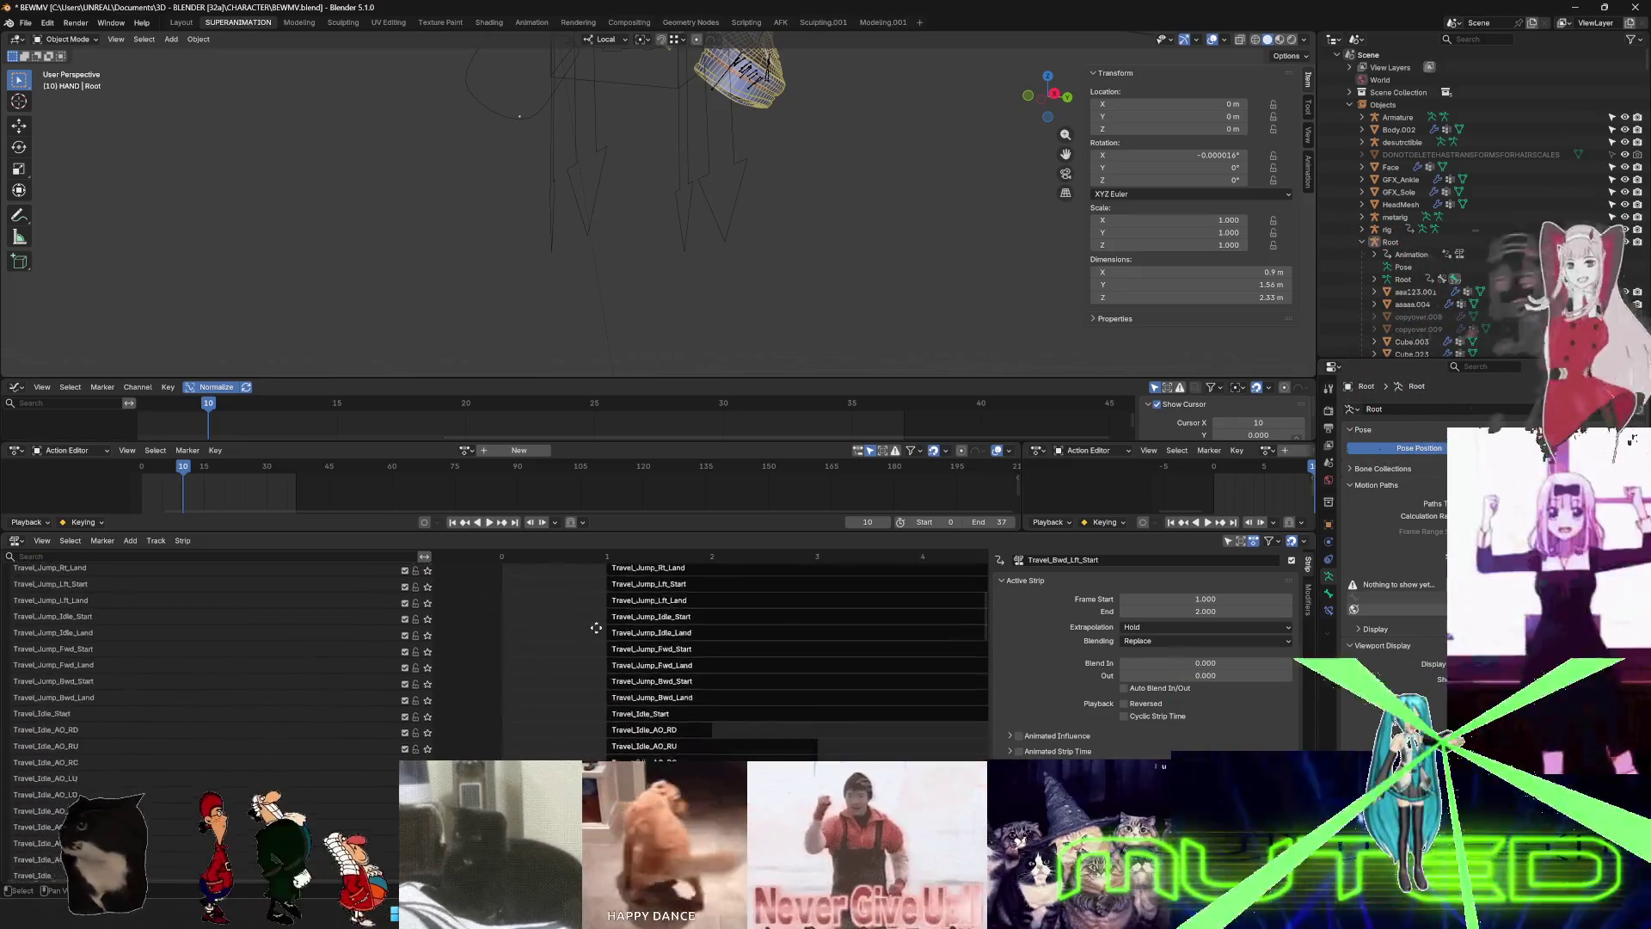
pyautogui.scroll(-10, 592, 648)
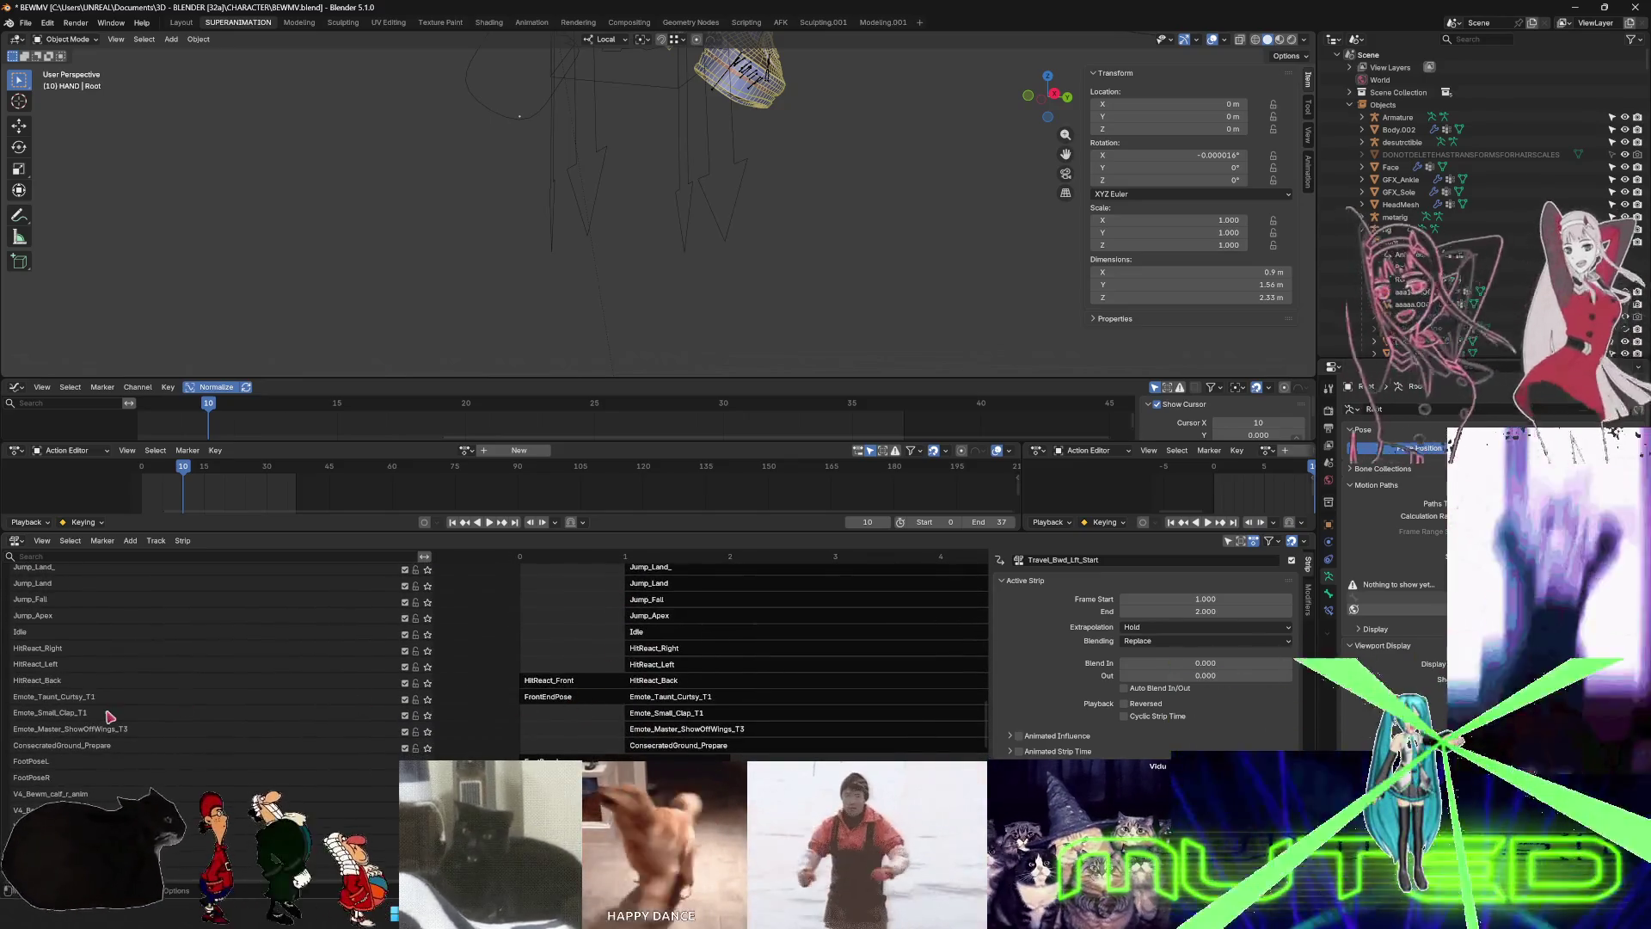
pyautogui.click(102, 700)
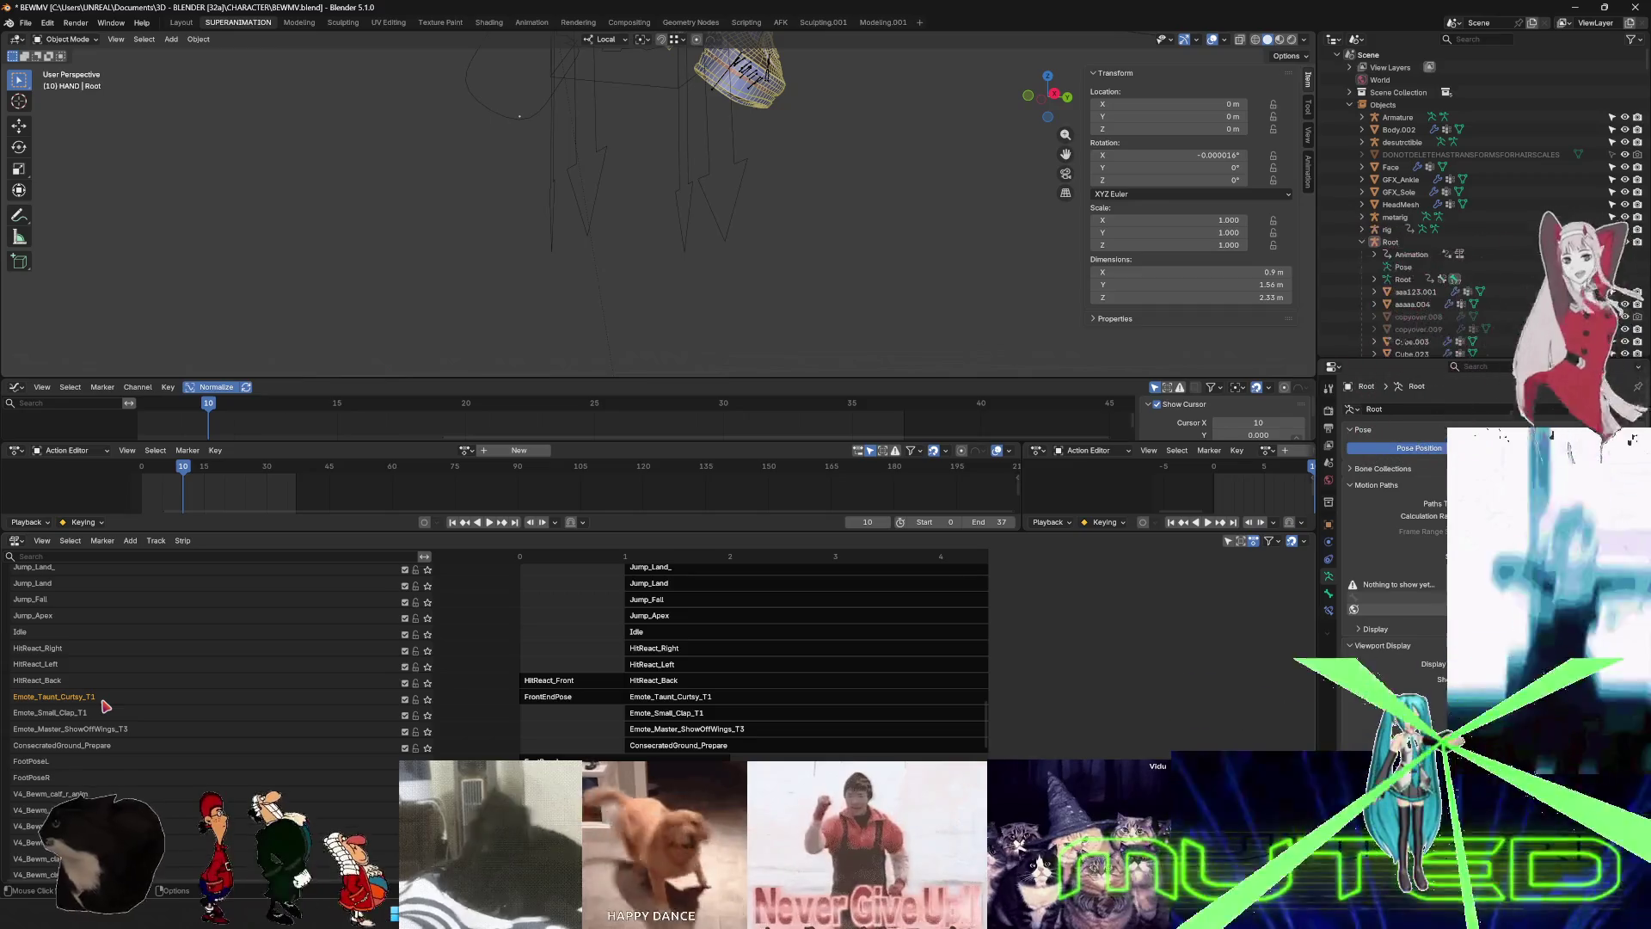
pyautogui.rightClick(159, 687)
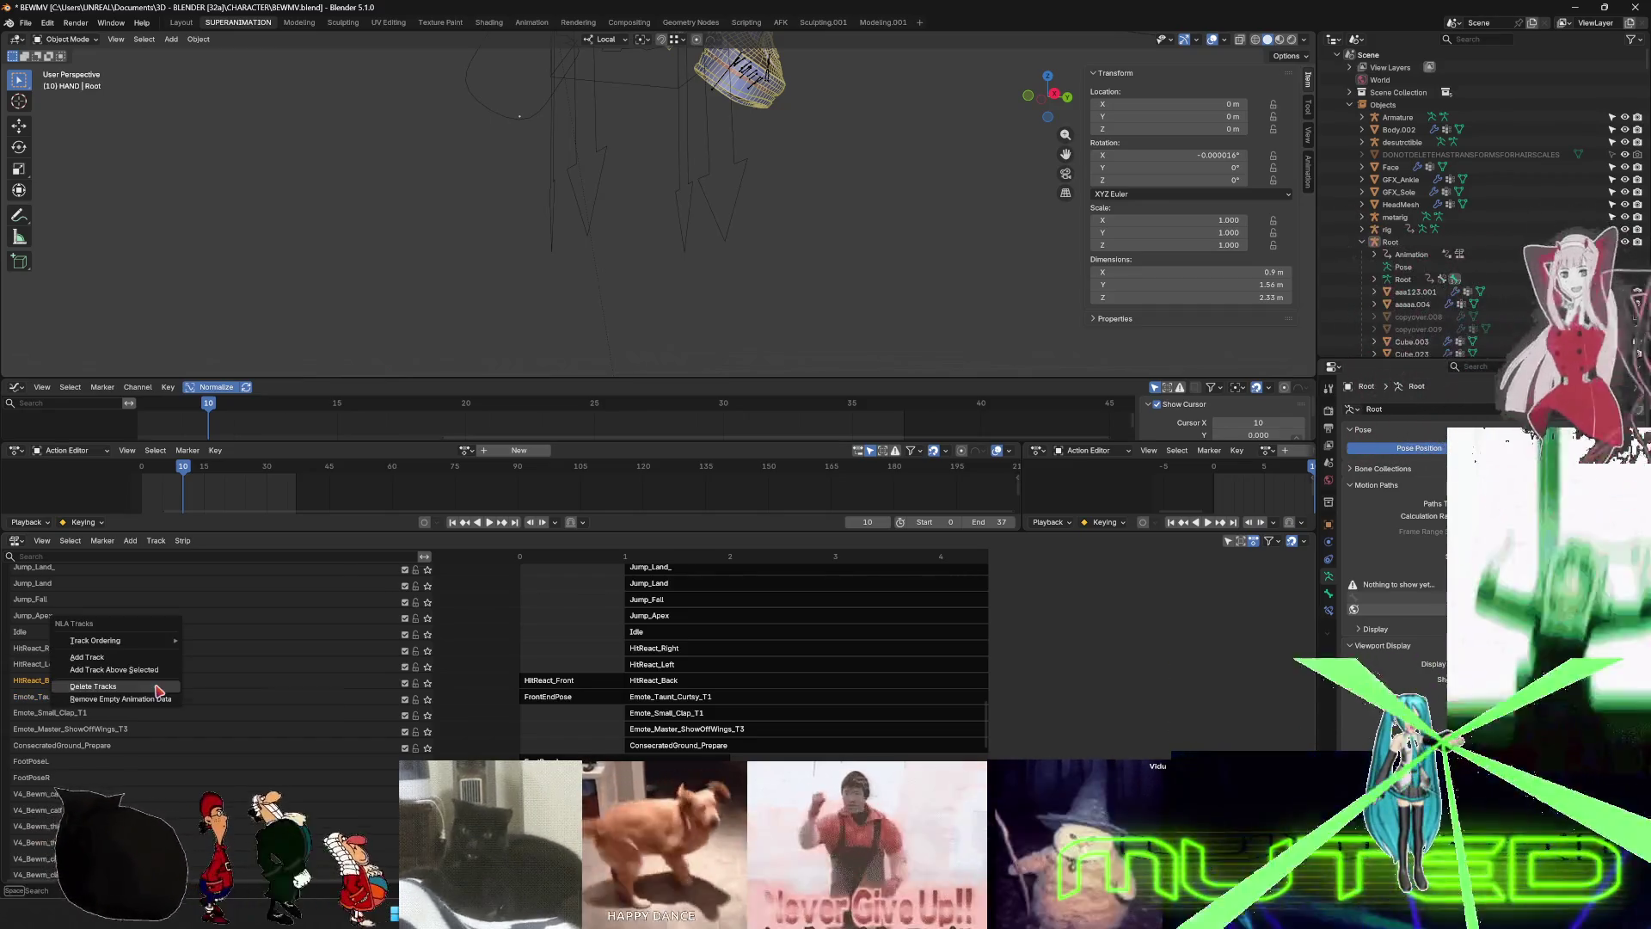
pyautogui.click(153, 657)
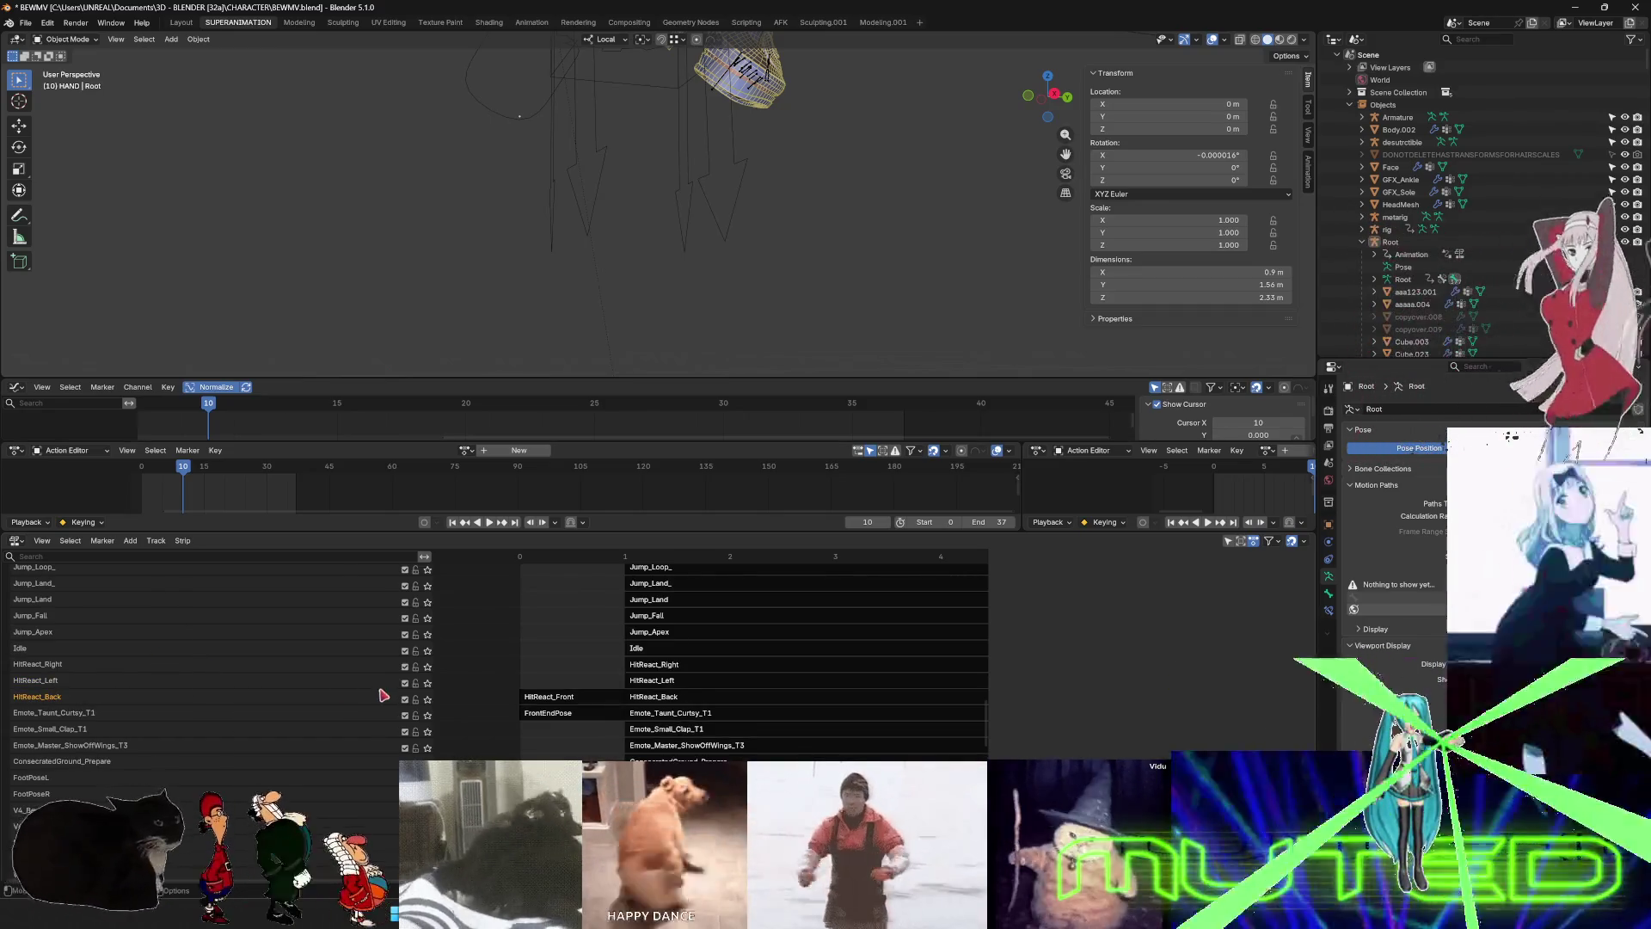
pyautogui.scroll(-1, 129, 710)
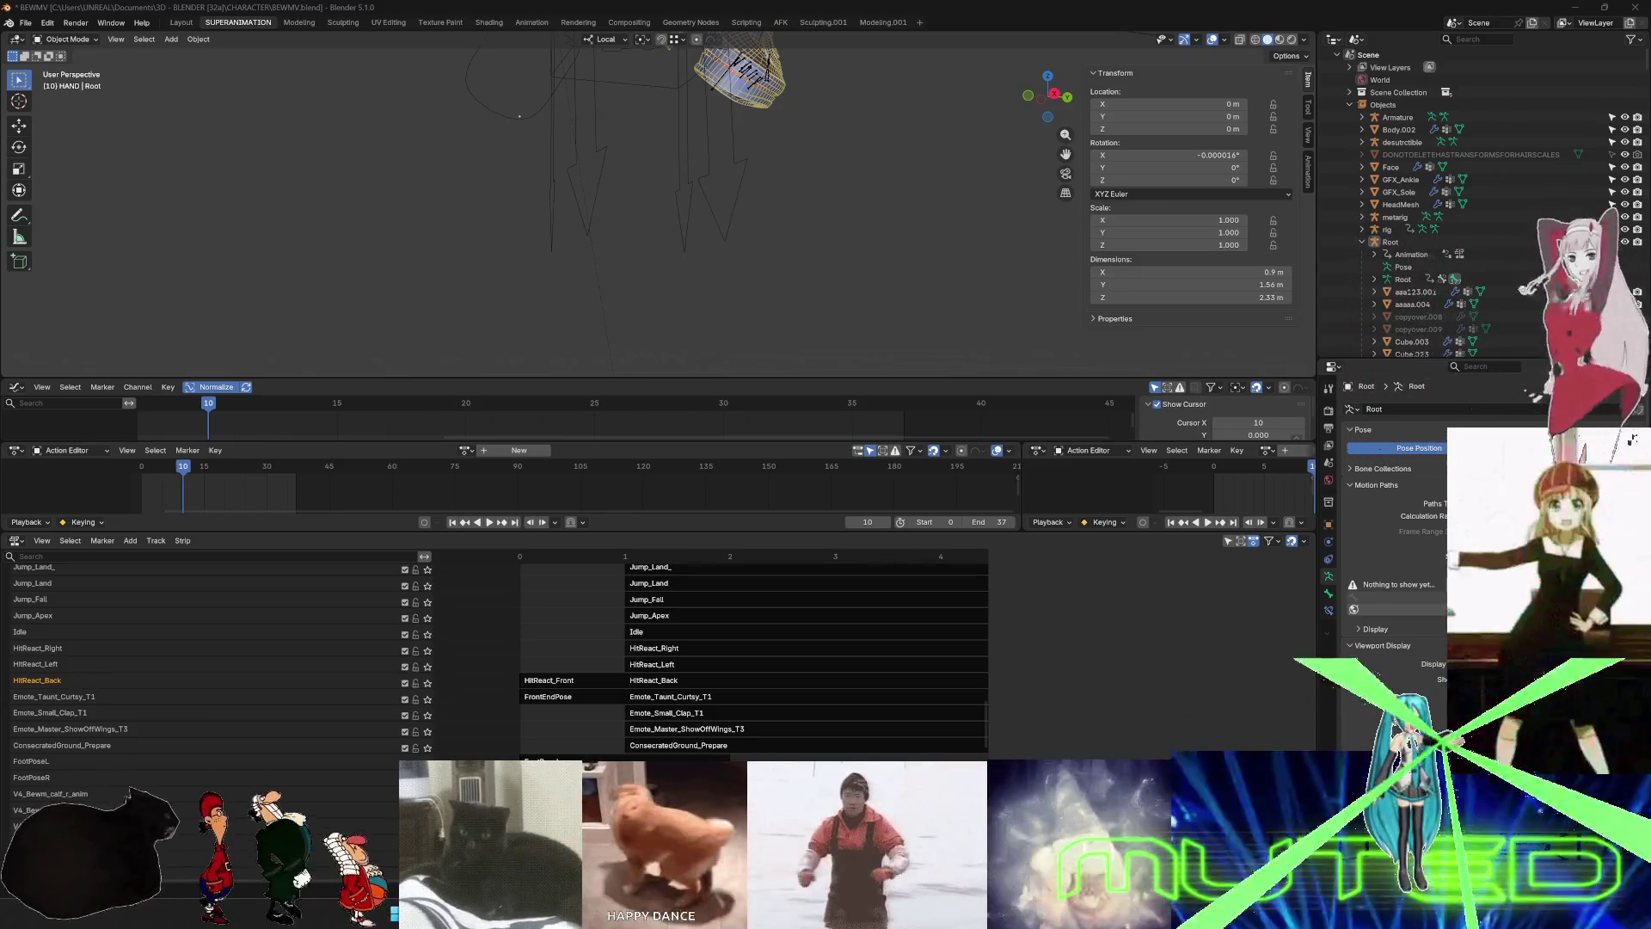
# - Add a track above HitReact_Back, move the HitReact_Front strip onto it and name it HitReact_Front
pyautogui.click(576, 694)
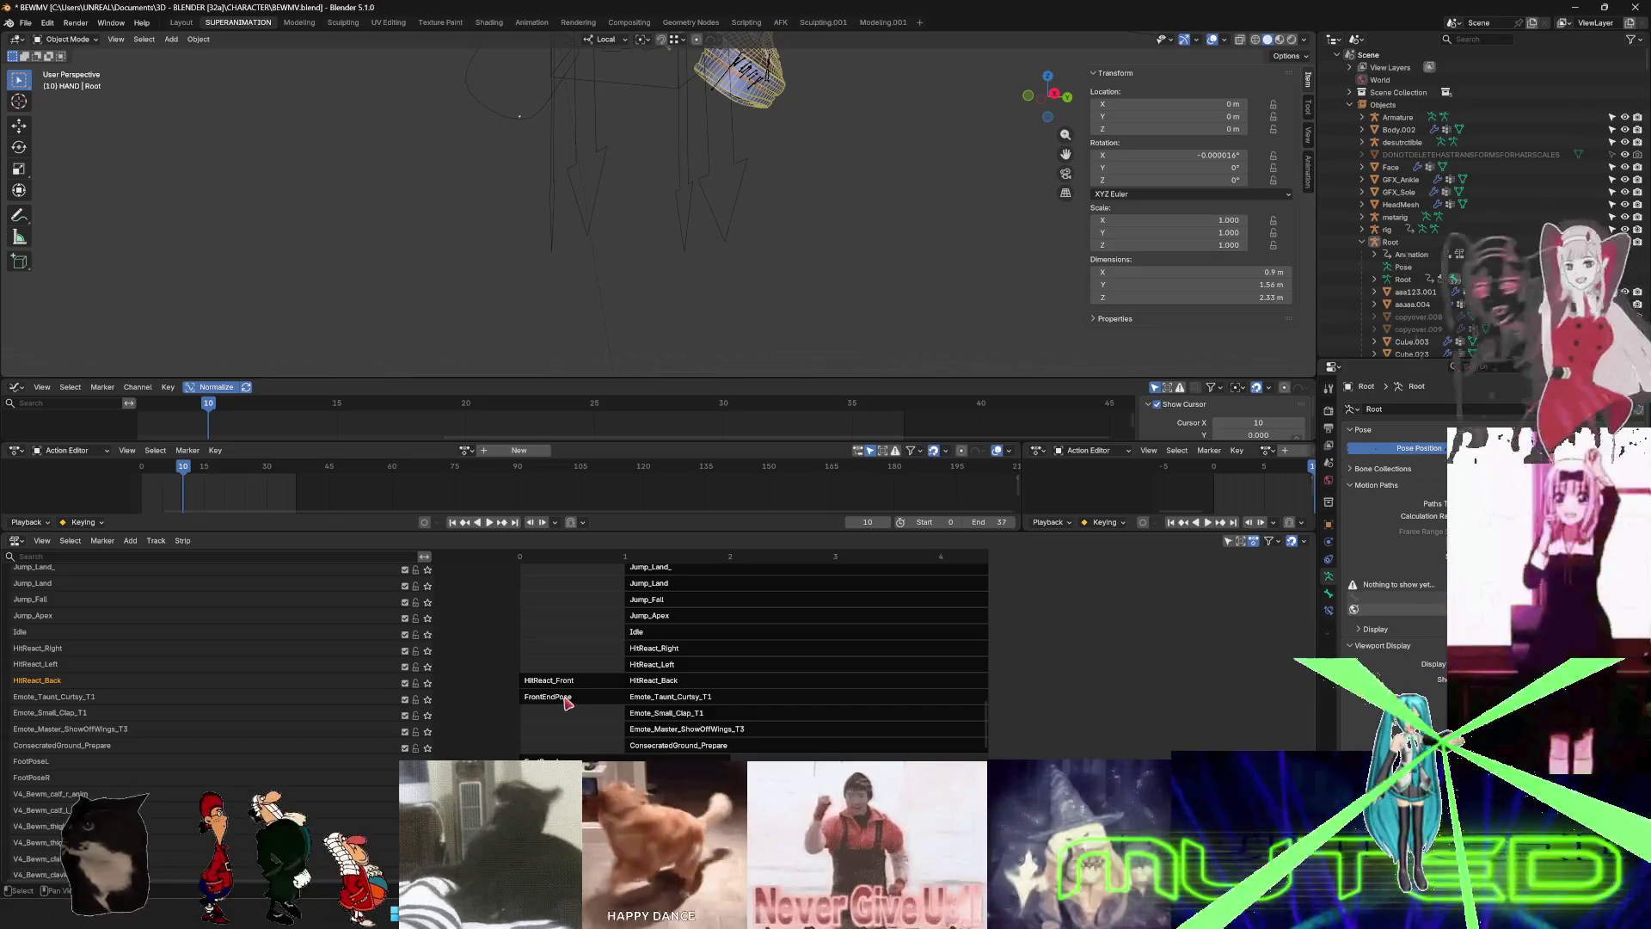
pyautogui.click(216, 679)
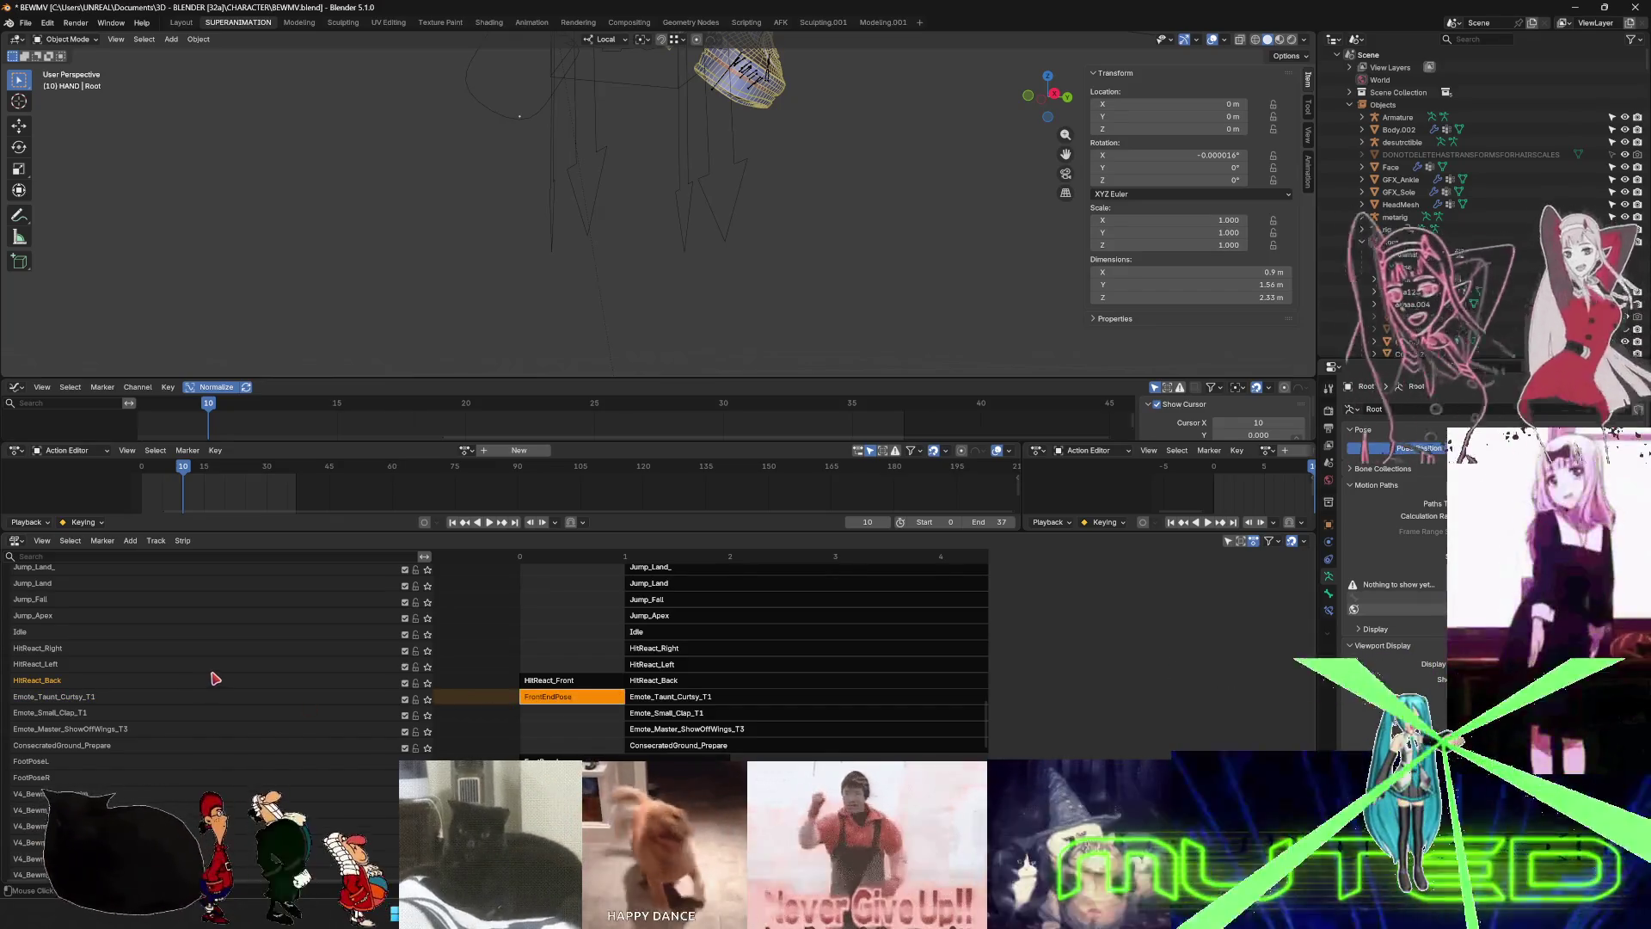
pyautogui.rightClick(216, 680)
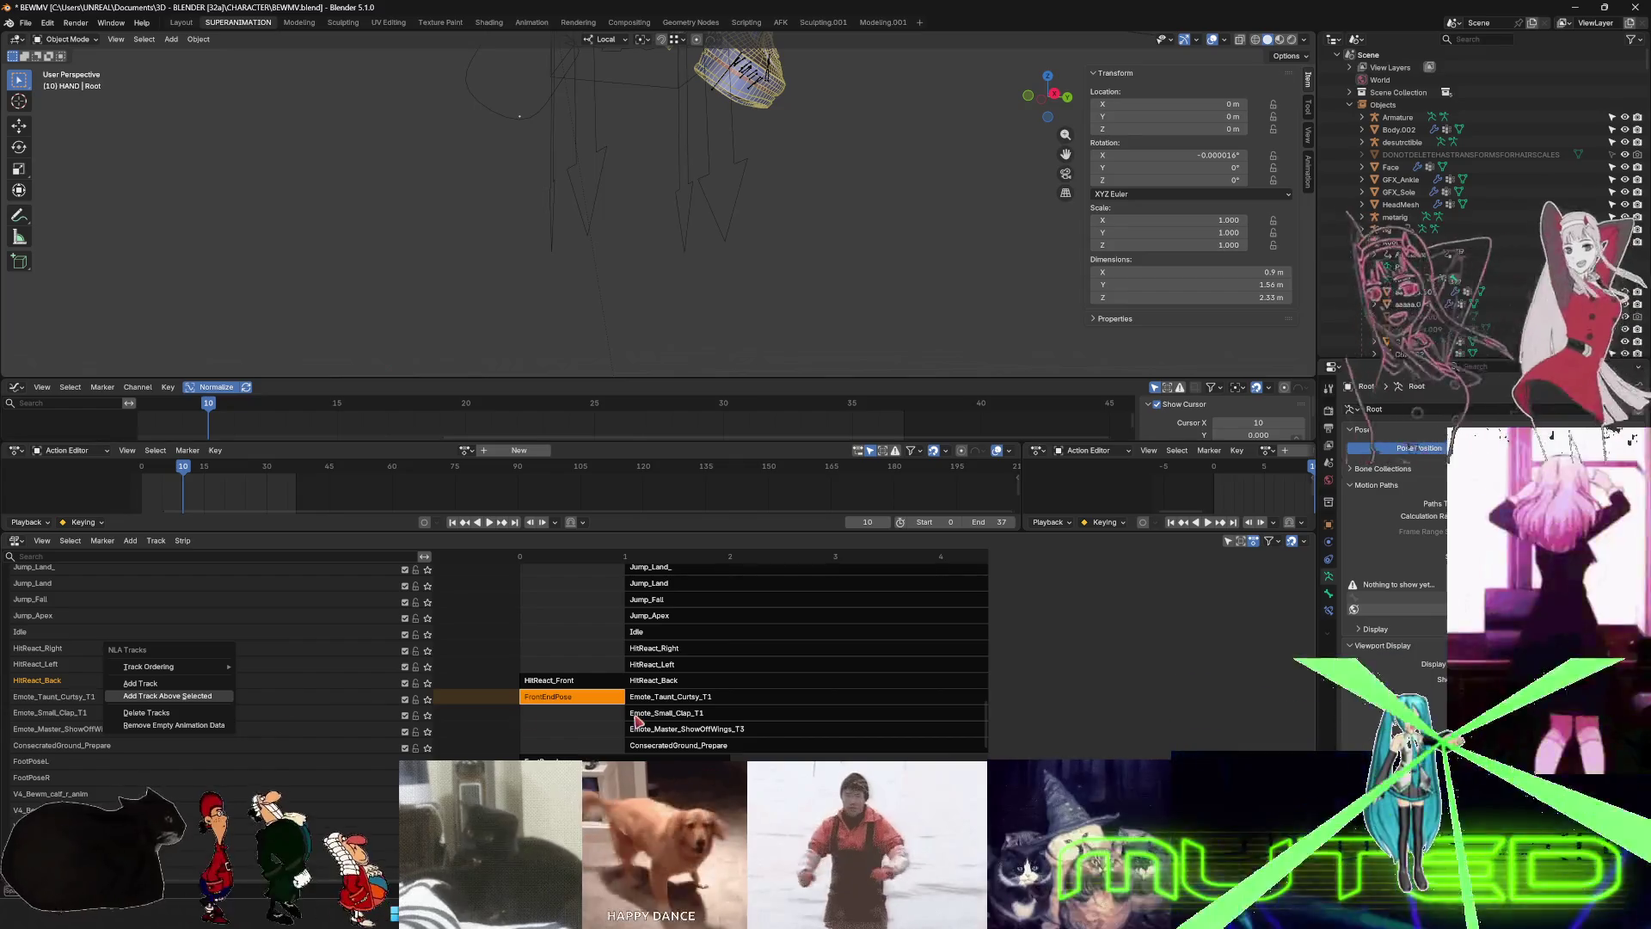
pyautogui.press('Return')
pyautogui.click(582, 701)
pyautogui.moveTo(583, 701); pyautogui.dragTo(646, 678)
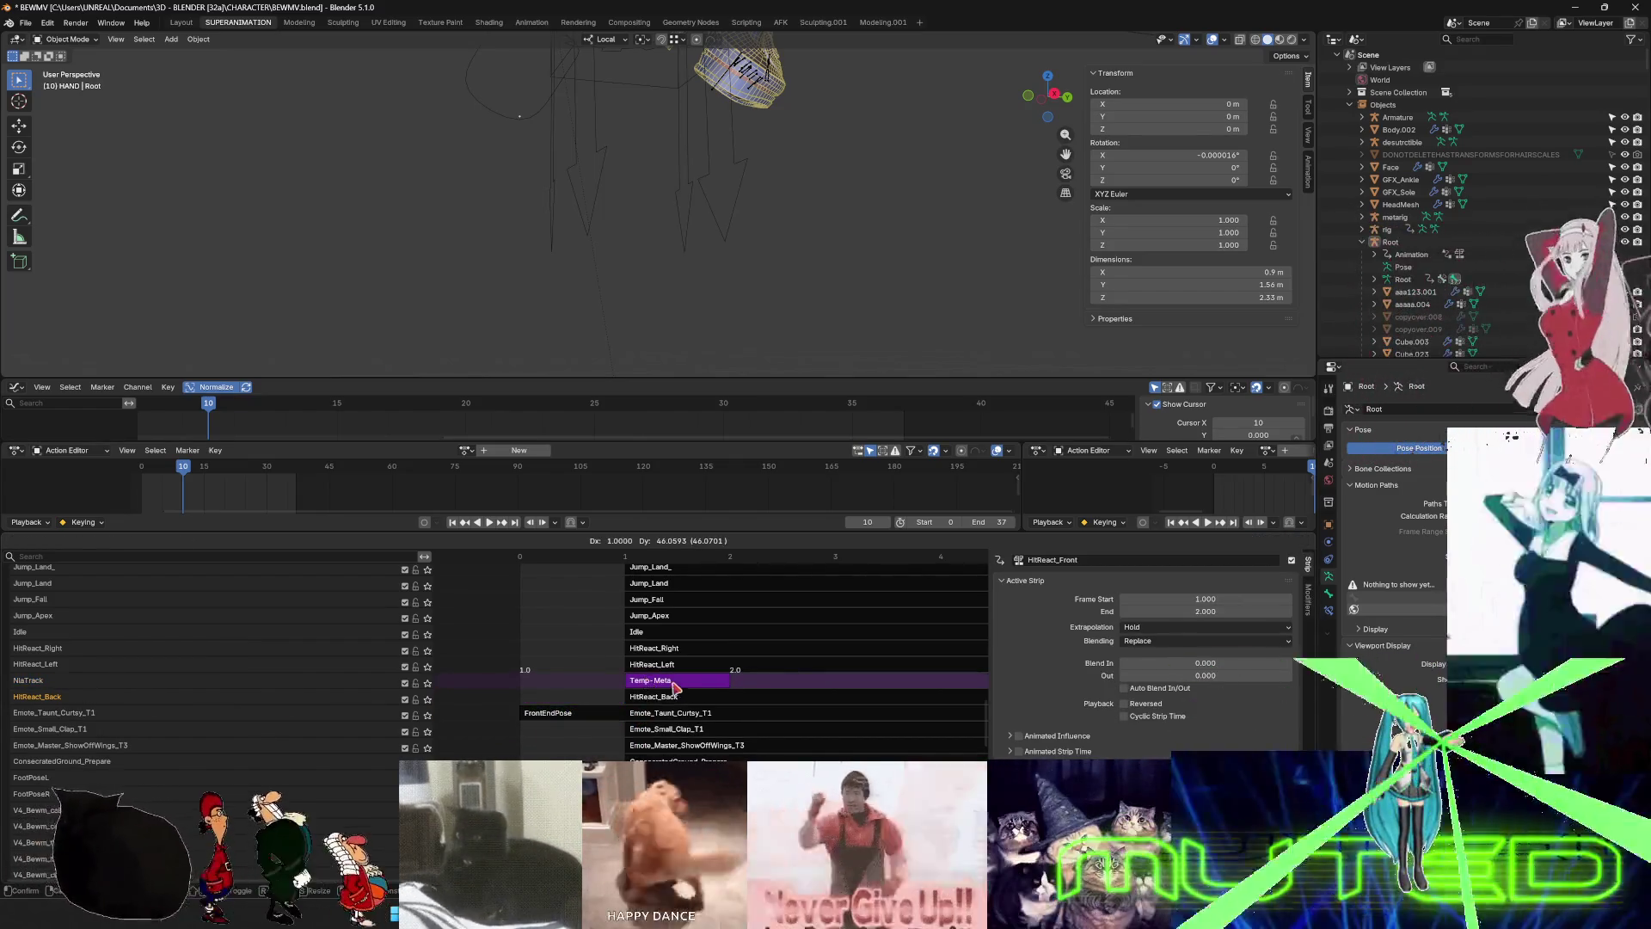
pyautogui.click(656, 682)
pyautogui.press('F2')
pyautogui.press('Return')
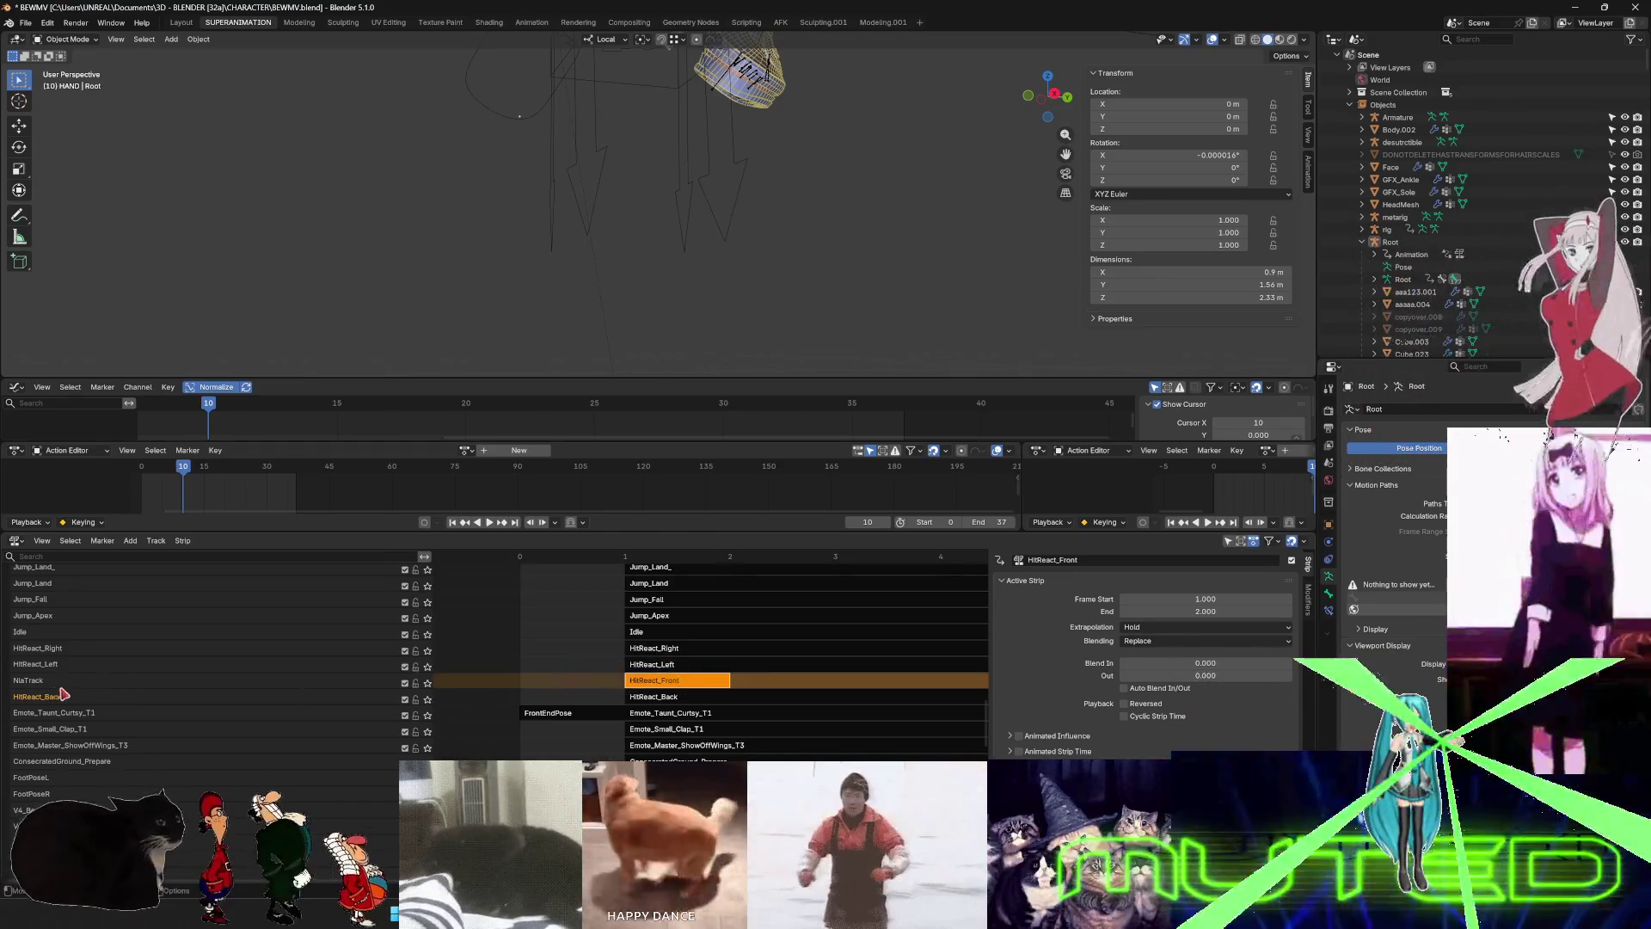
pyautogui.doubleClick(28, 684)
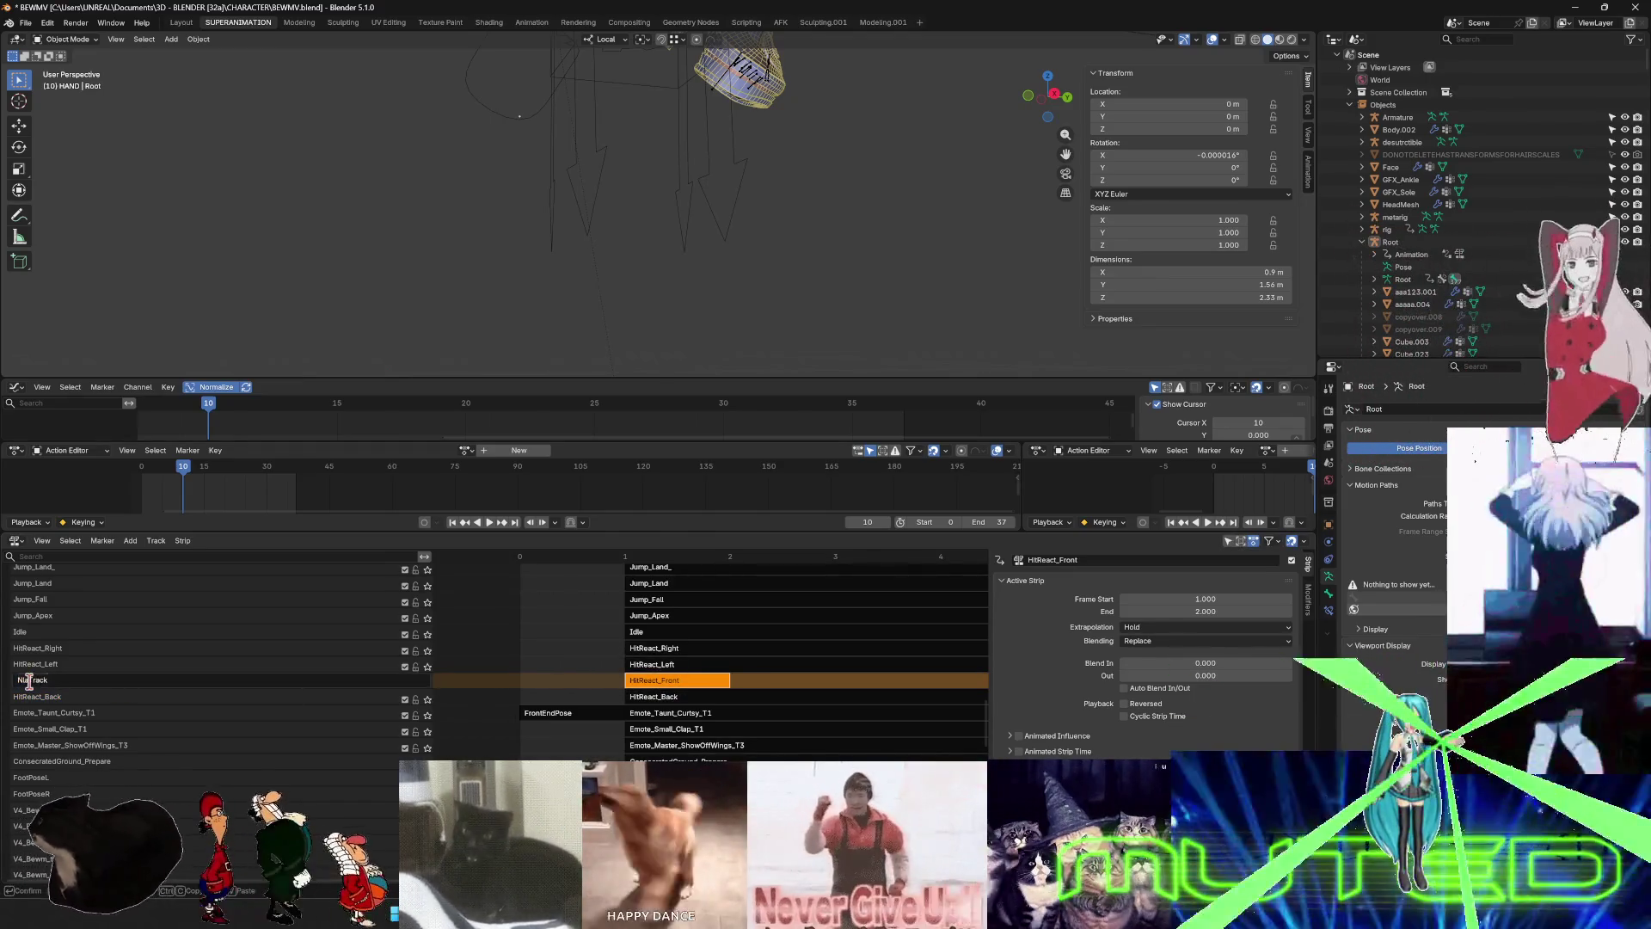
pyautogui.write('HitReact_Front')
pyautogui.press('Return')
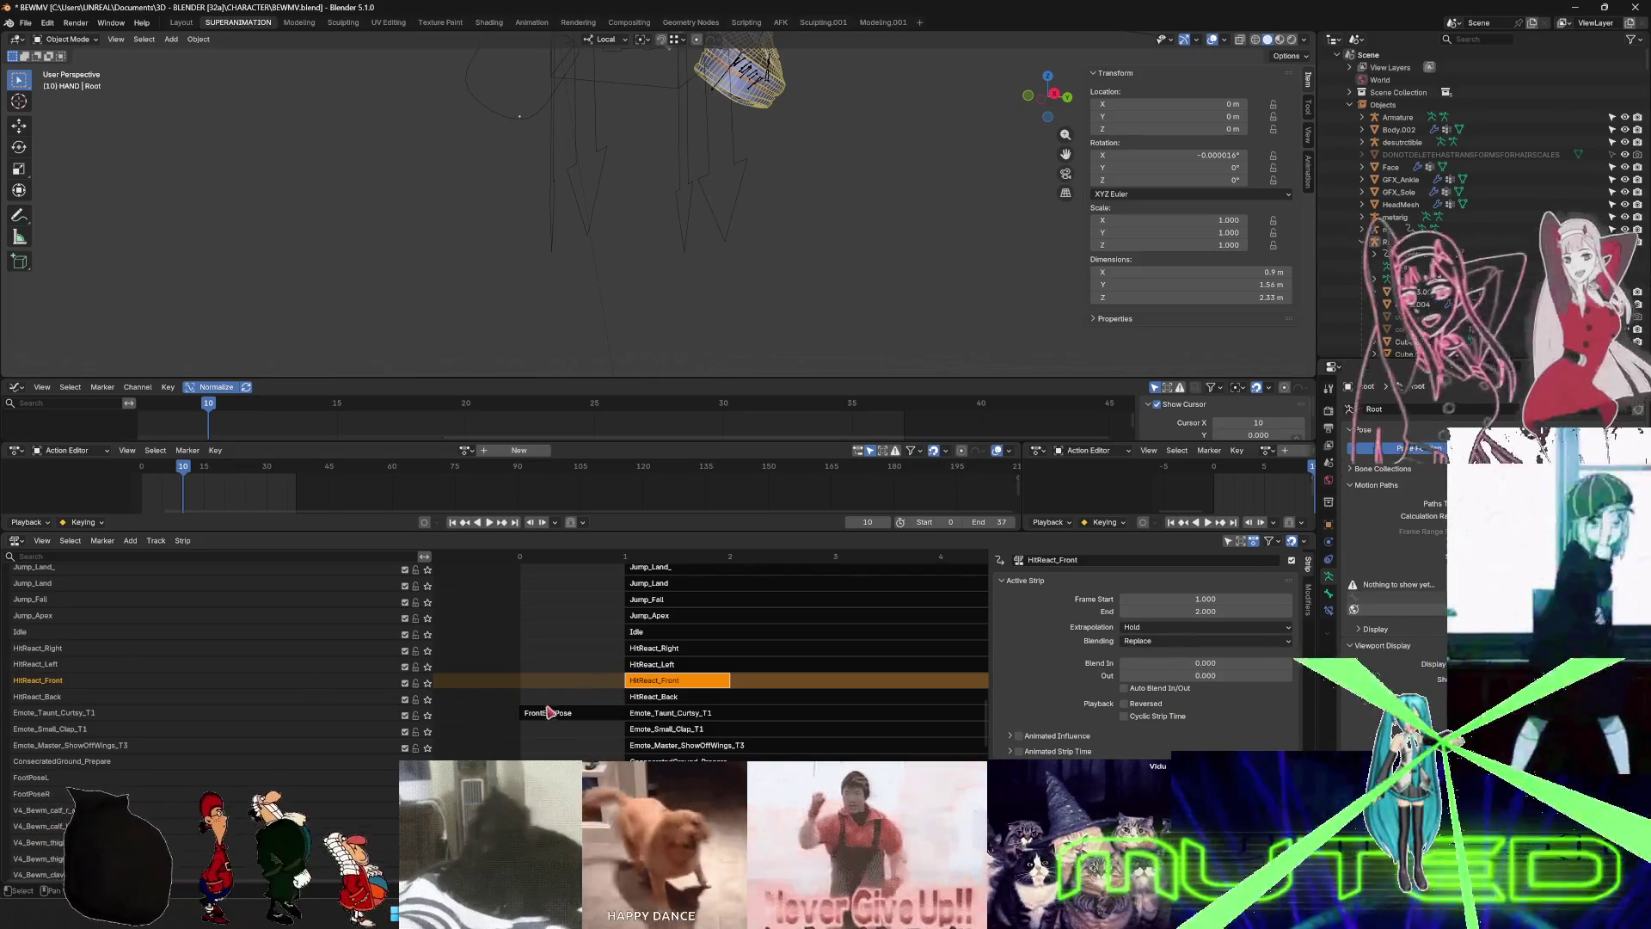
# - Add a track above Emote_Taunt_Curtsy_T1, move the FrontEndPose strip onto it and name it FrontEndPose
pyautogui.click(266, 714)
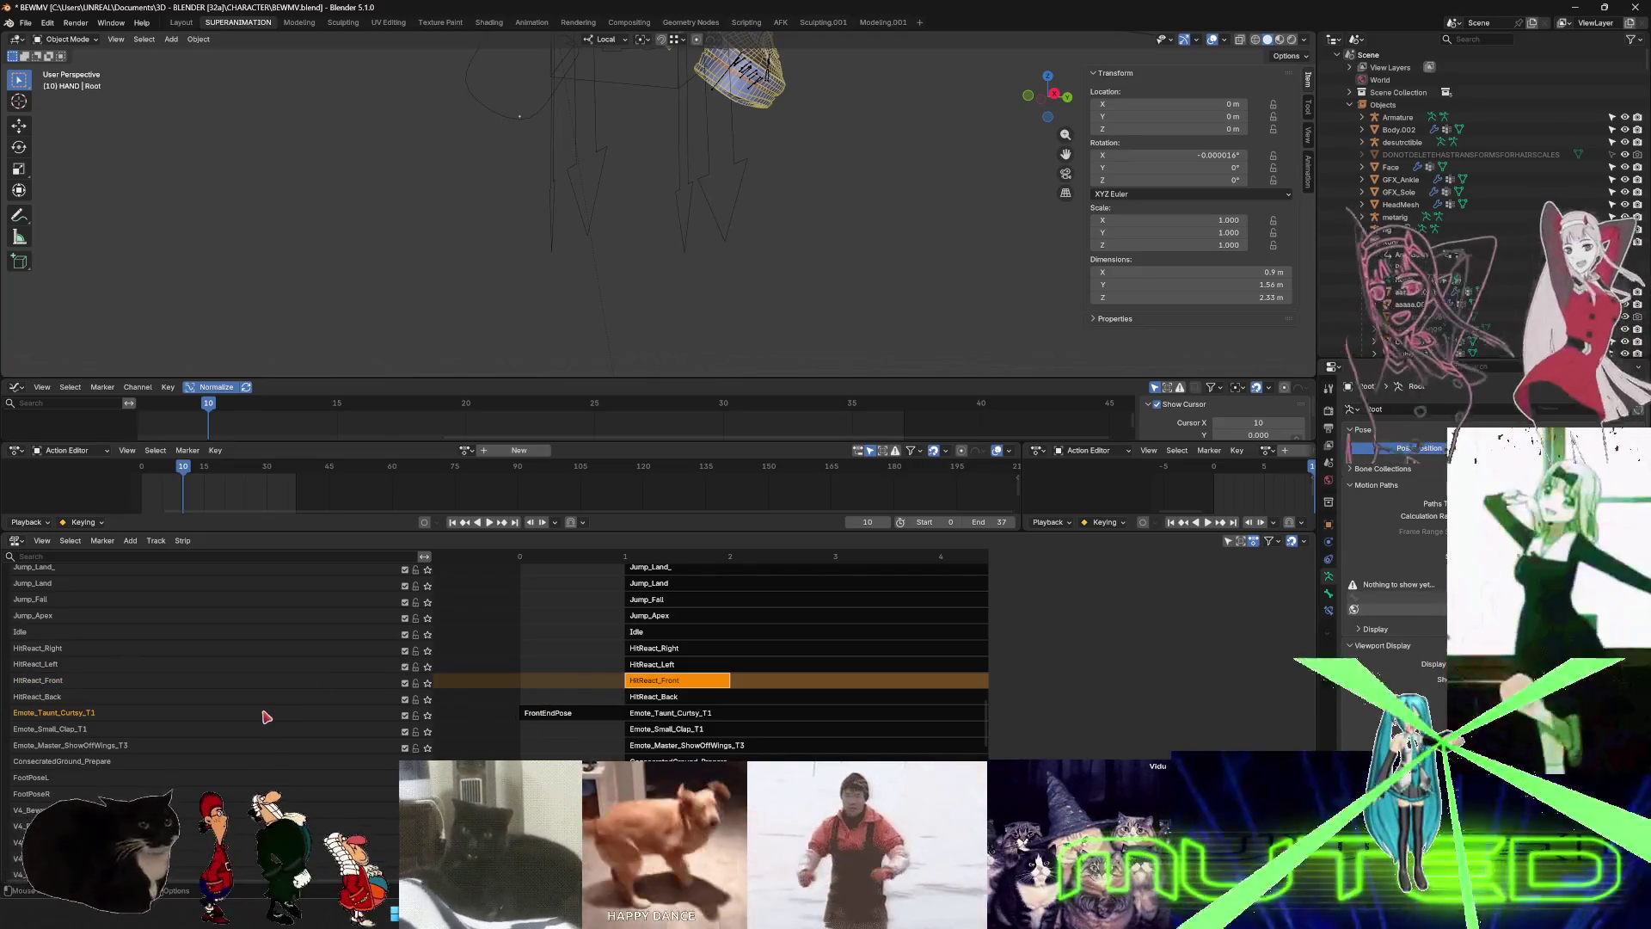
pyautogui.rightClick(265, 716)
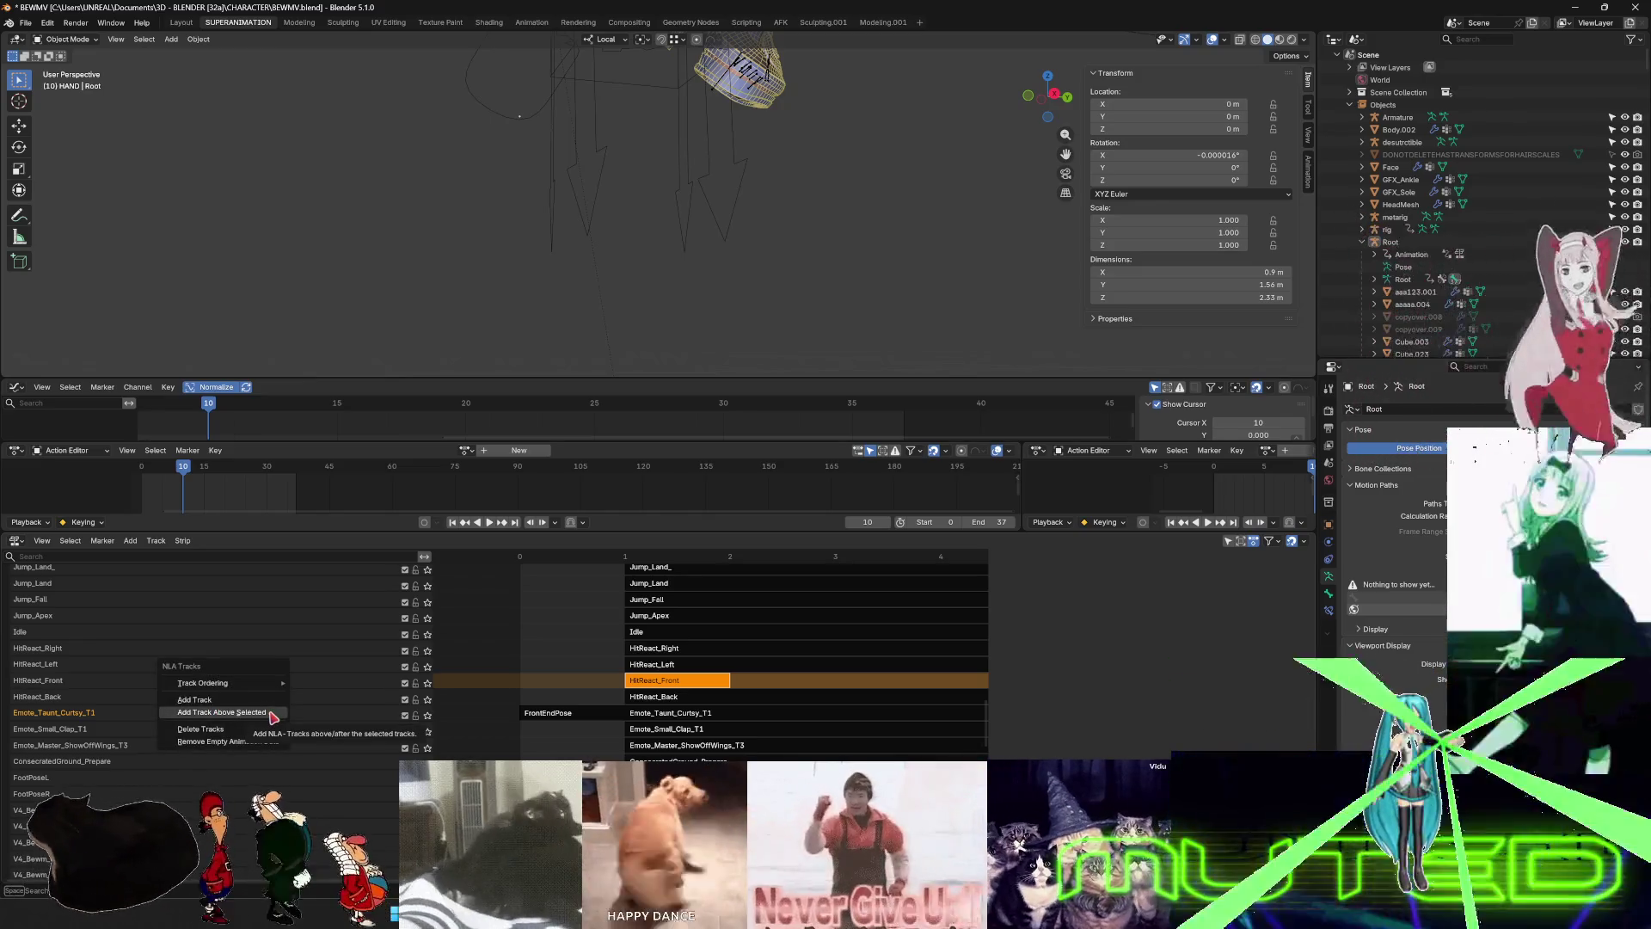
pyautogui.click(271, 712)
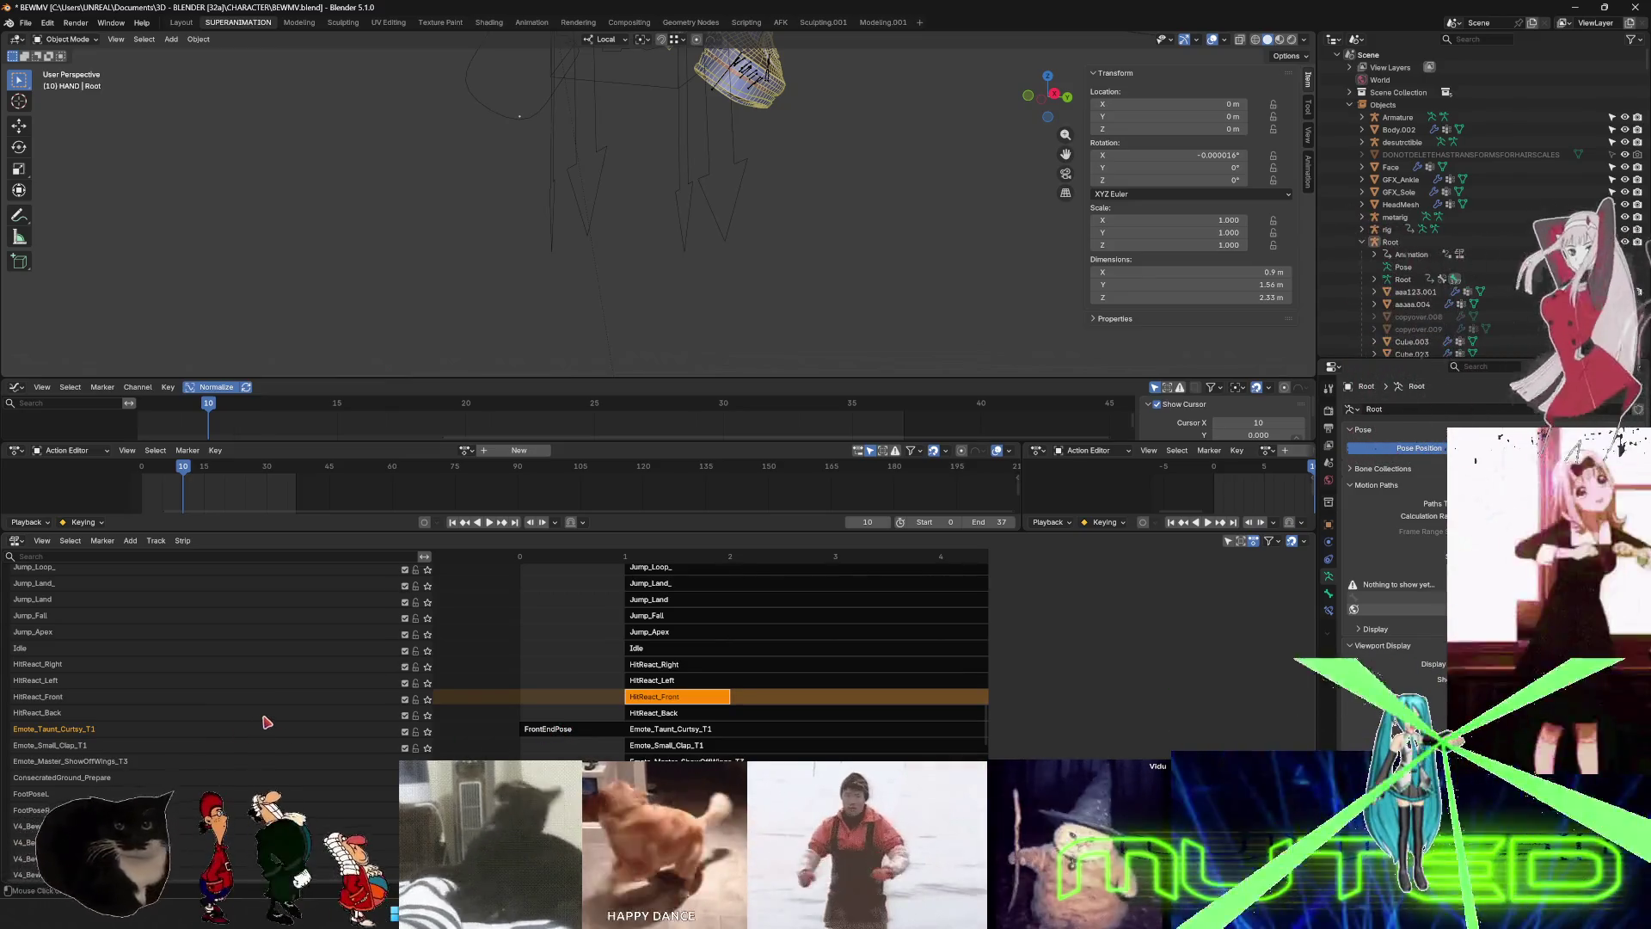
pyautogui.scroll(-1, 127, 740)
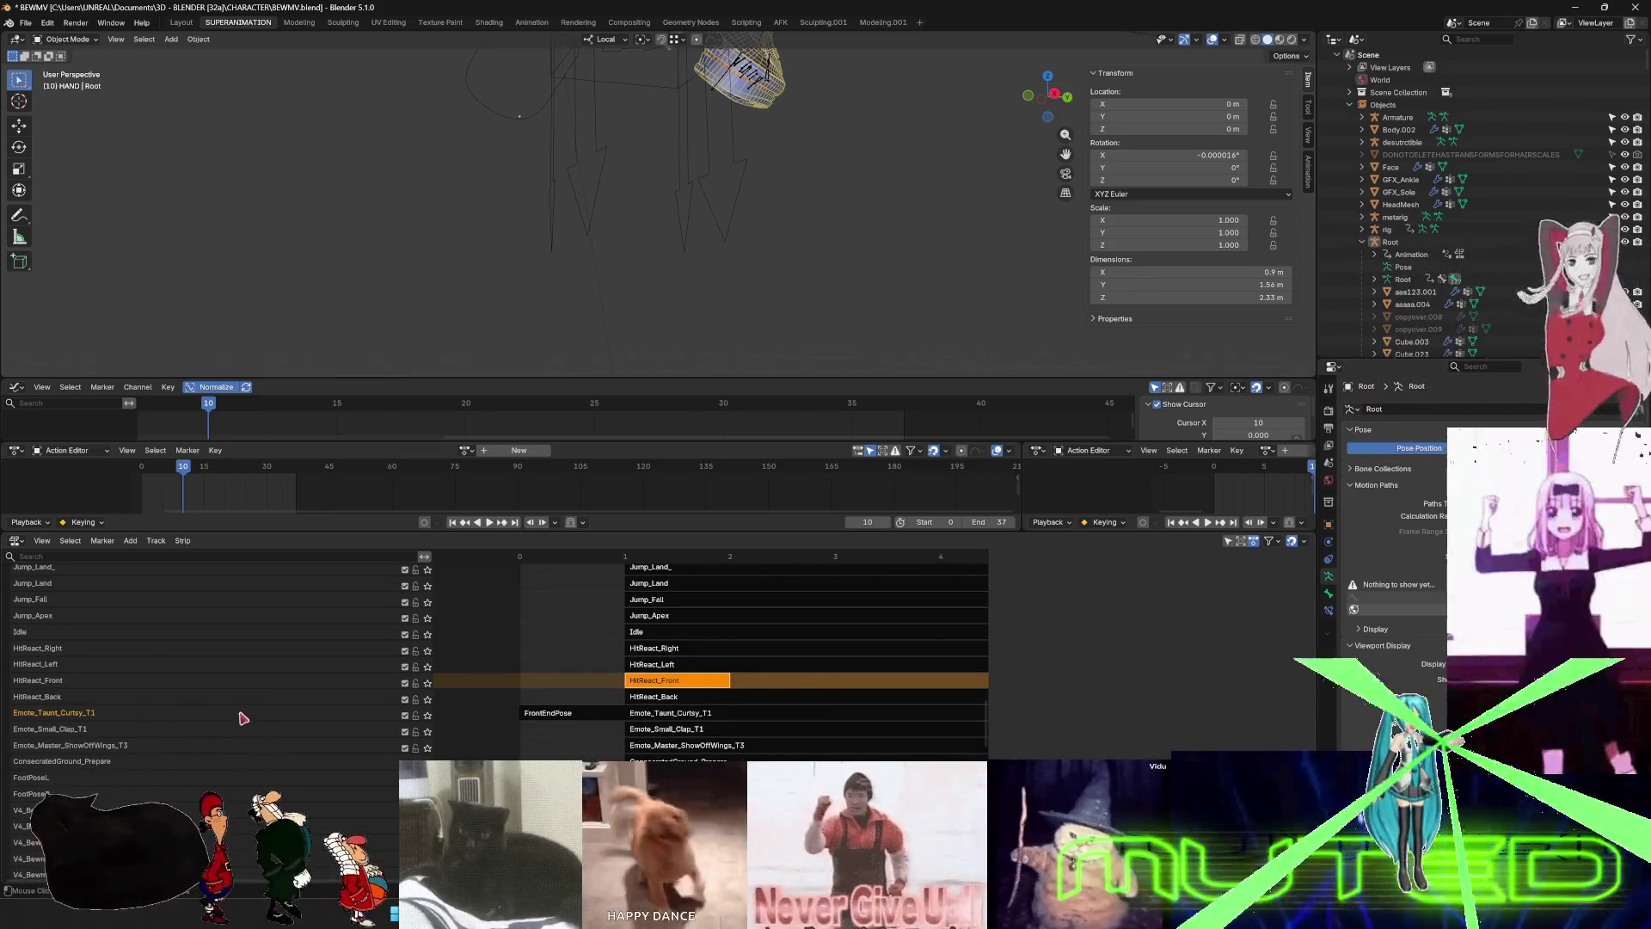
pyautogui.rightClick(245, 718)
pyautogui.click(243, 726)
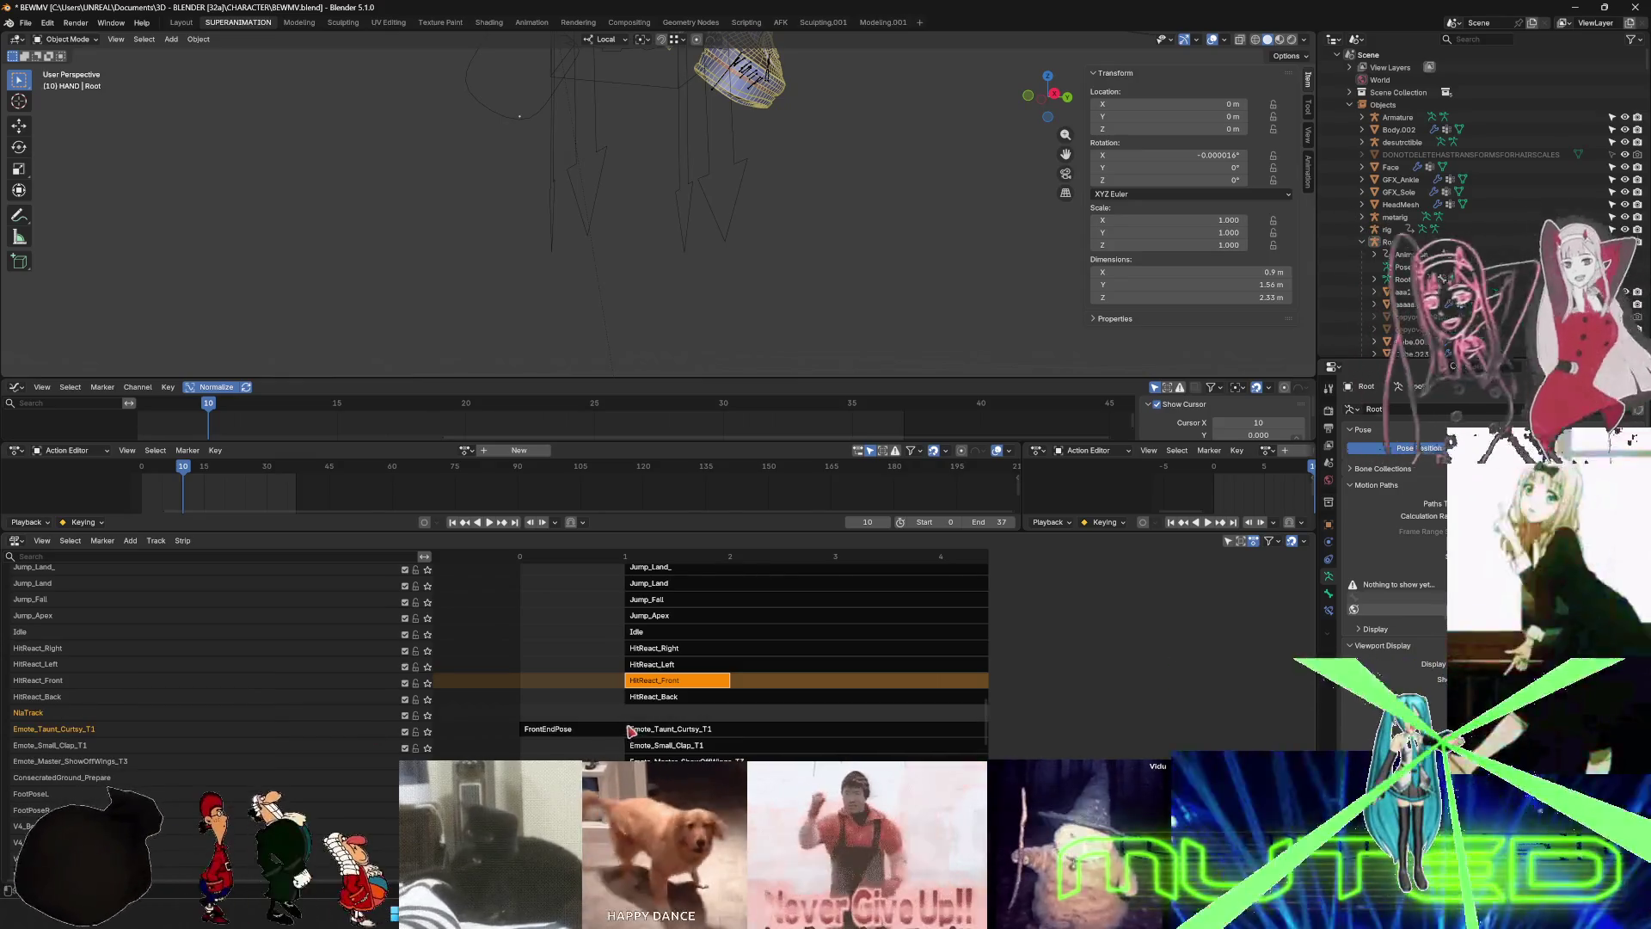
pyautogui.moveTo(582, 737); pyautogui.dragTo(654, 719)
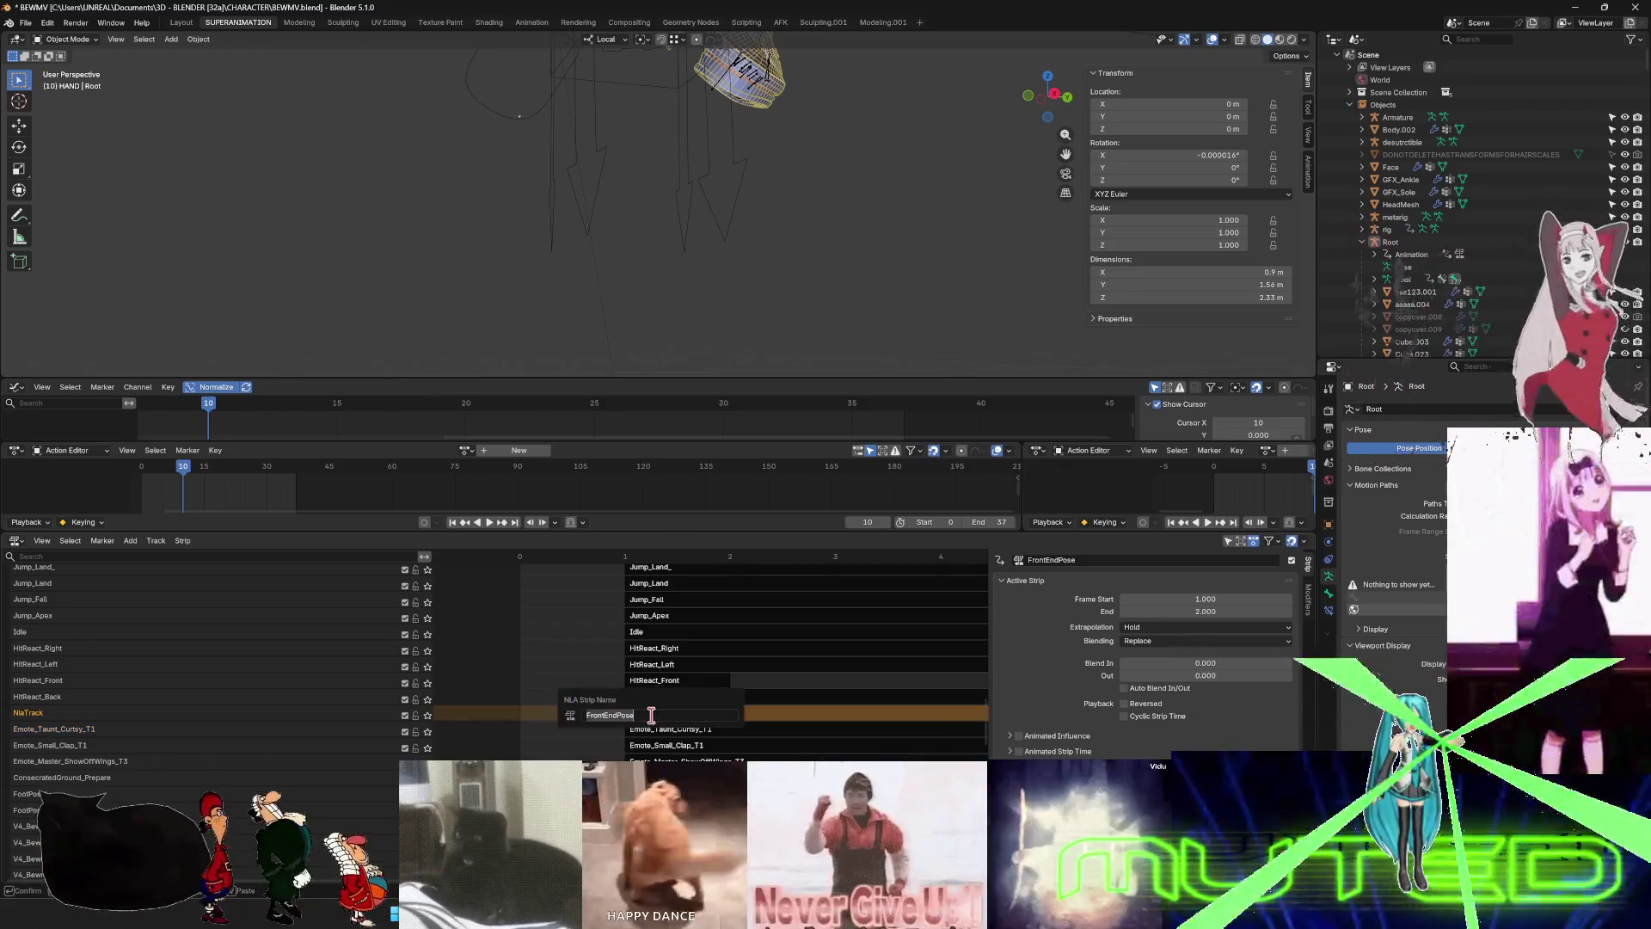
pyautogui.doubleClick(23, 716)
pyautogui.write('FrontEndPose')
pyautogui.press('Return')
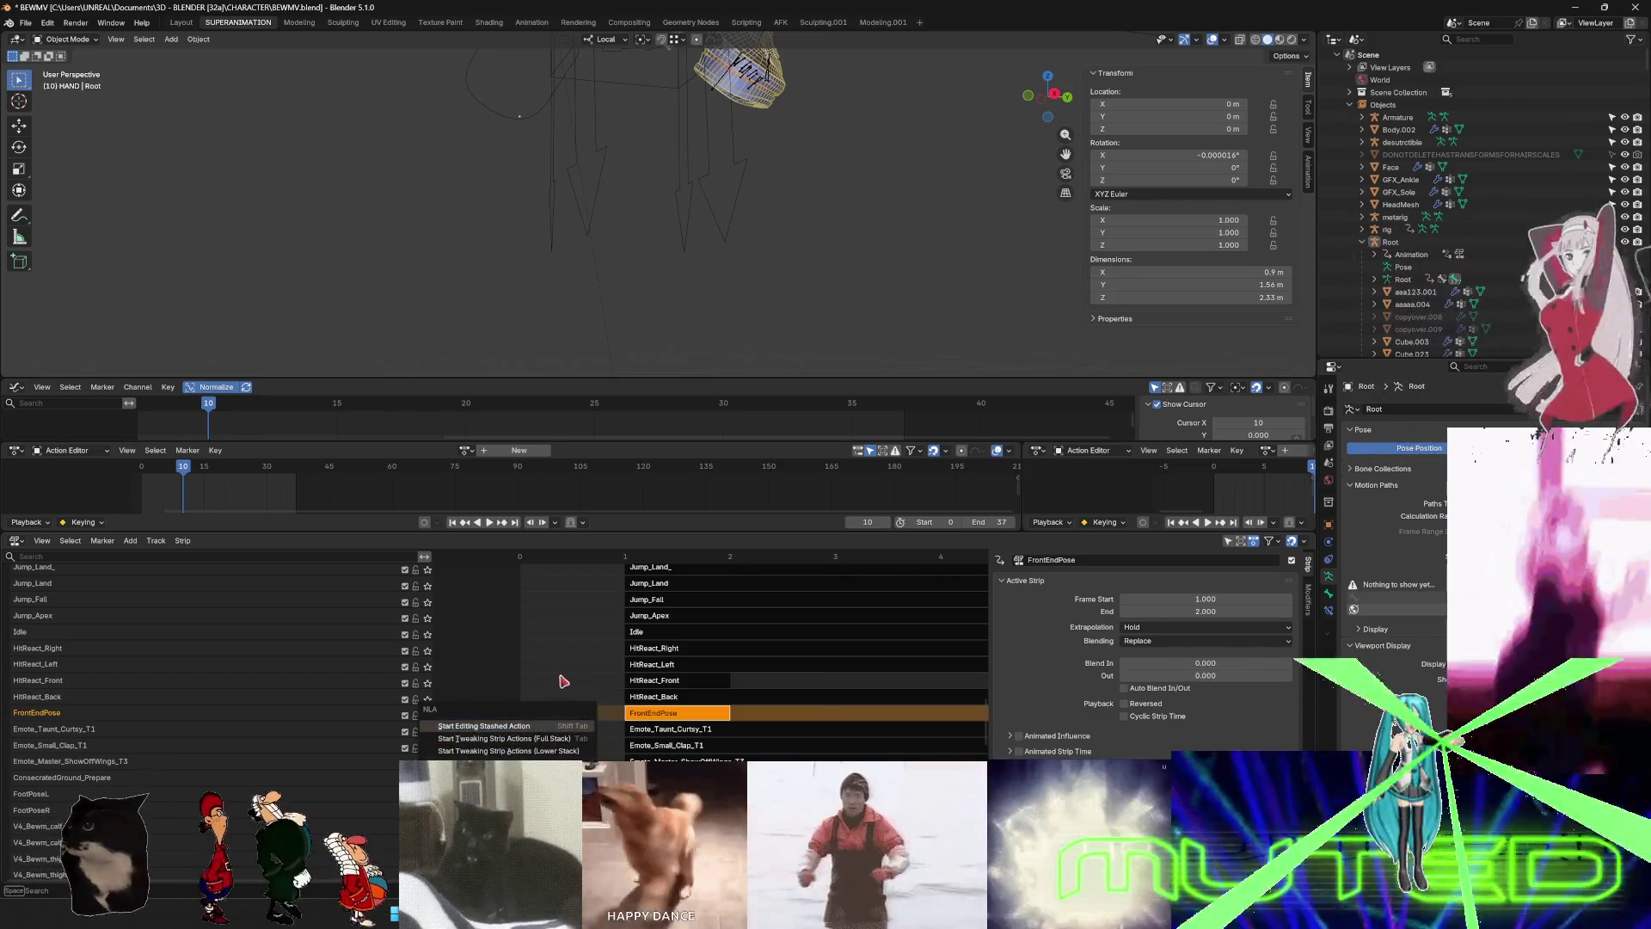
pyautogui.moveTo(573, 609)
pyautogui.mouseDown(button='middle')
pyautogui.moveTo(562, 664)
pyautogui.moveTo(582, 718)
pyautogui.mouseUp(button='middle')
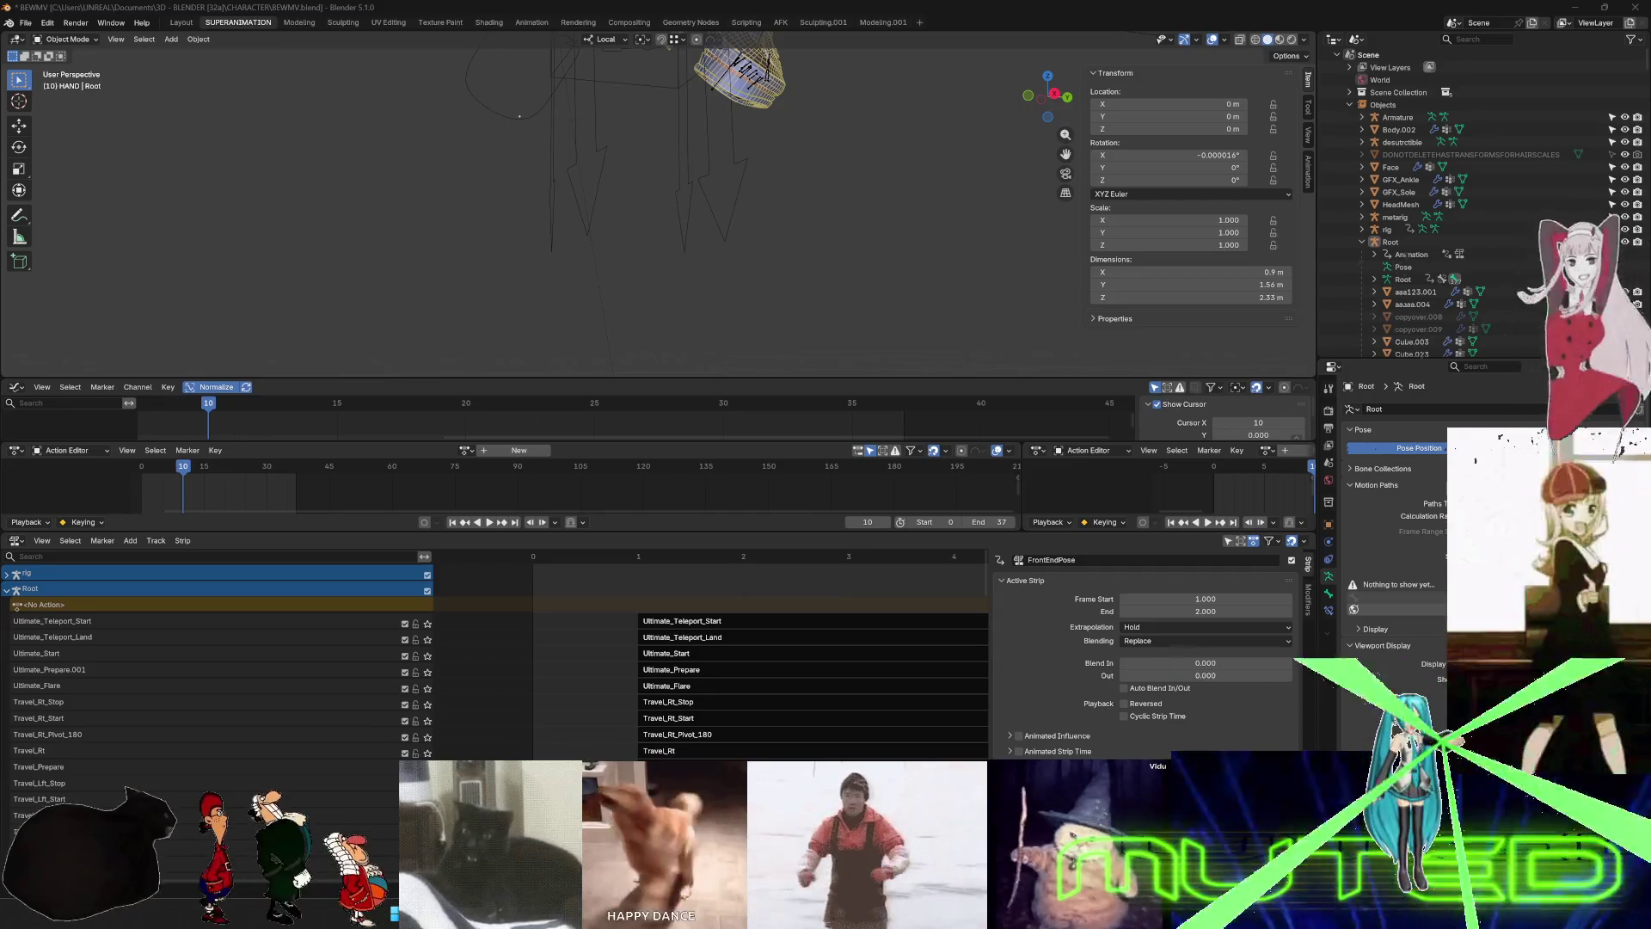
# - Rename the Ultimate_Prepare.001 track to Ultimate_Prepare by deleting the .001 suffix
pyautogui.click(126, 671)
pyautogui.press('F2')
pyautogui.press('Escape')
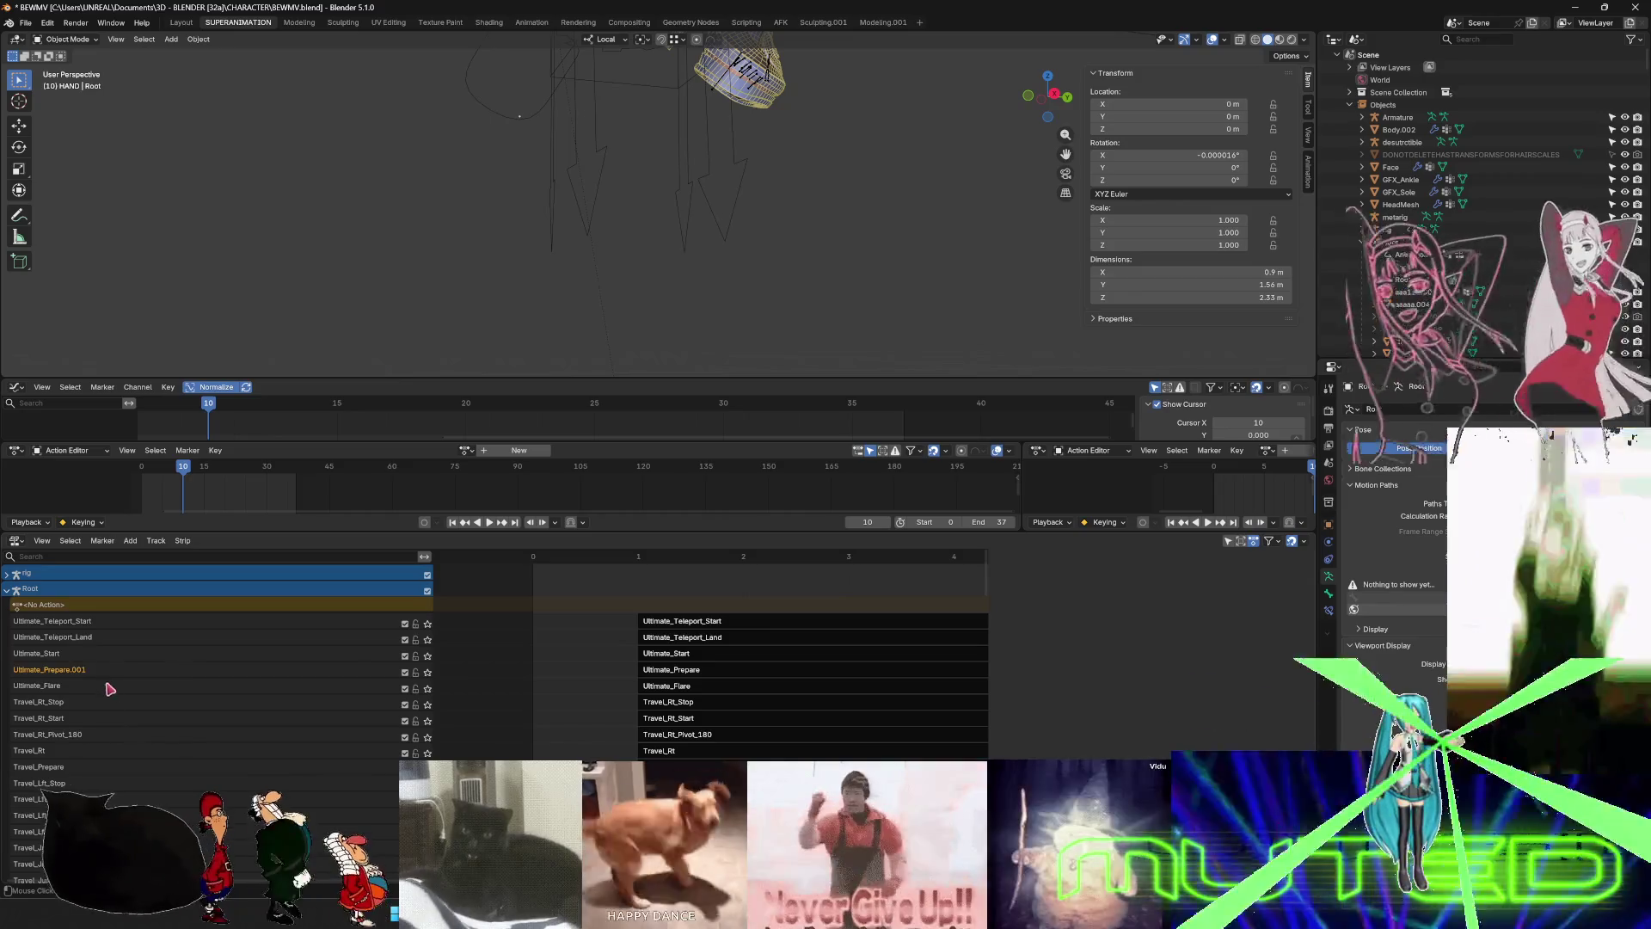
pyautogui.doubleClick(106, 668)
pyautogui.press('End')
pyautogui.press('BackSpace')
pyautogui.press('BackSpace')
pyautogui.press('BackSpace')
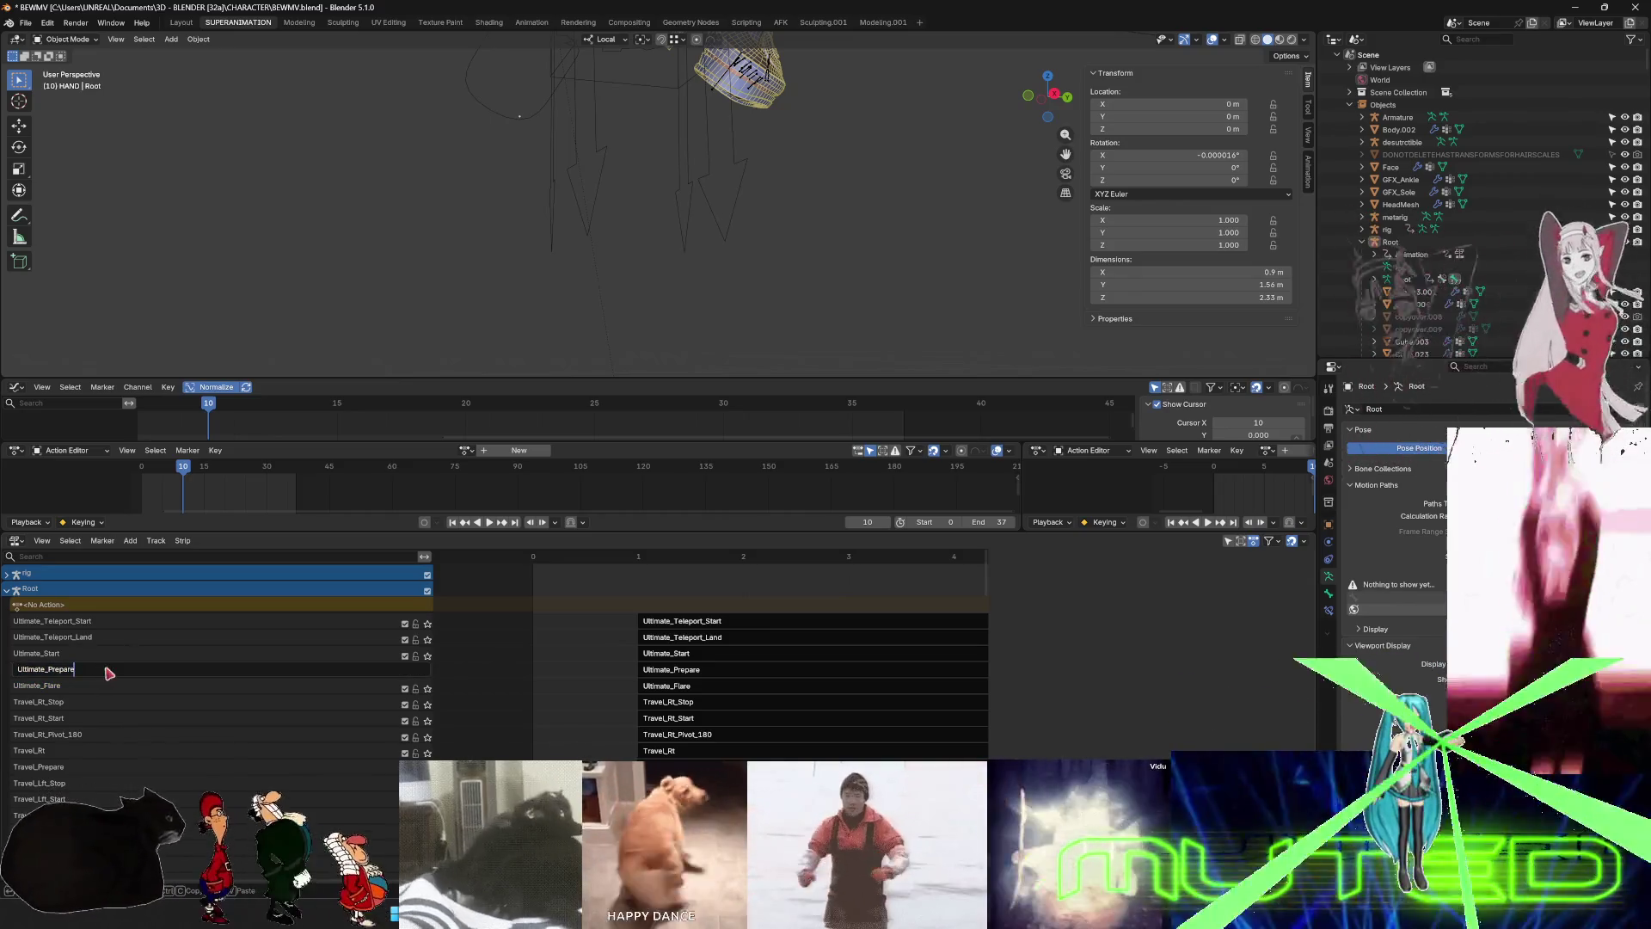
pyautogui.press('Return')
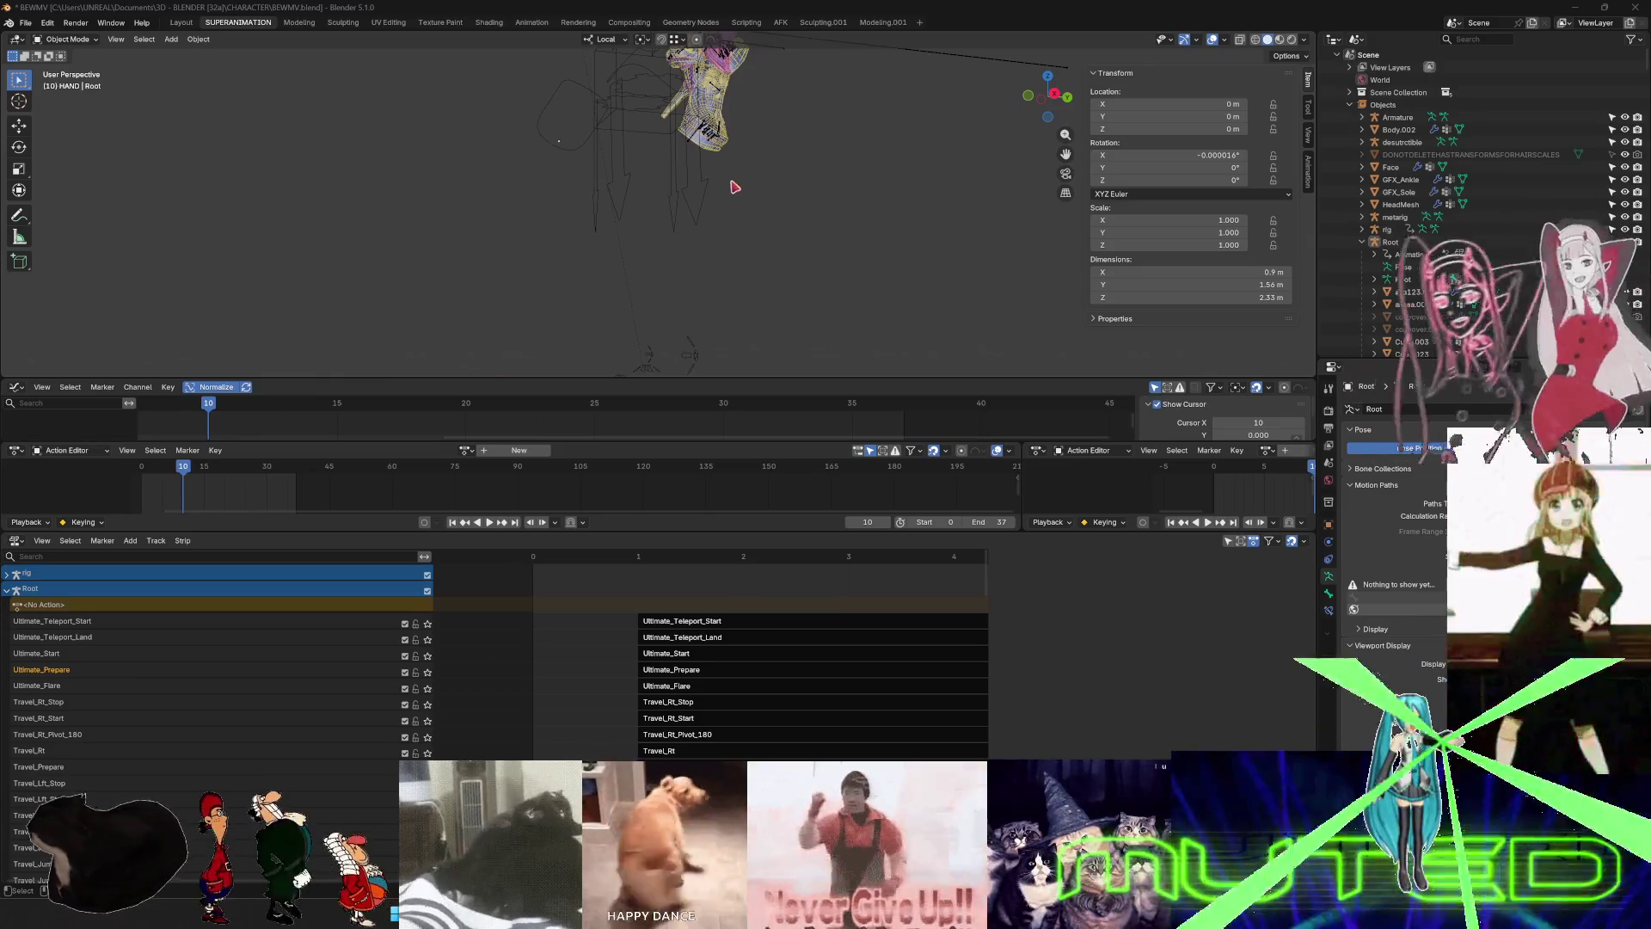
# - Nudge the selected object, then play the animation and stop it at frame 3
pyautogui.press('g')
pyautogui.click(752, 258)
pyautogui.rightClick(751, 258)
pyautogui.press('space')
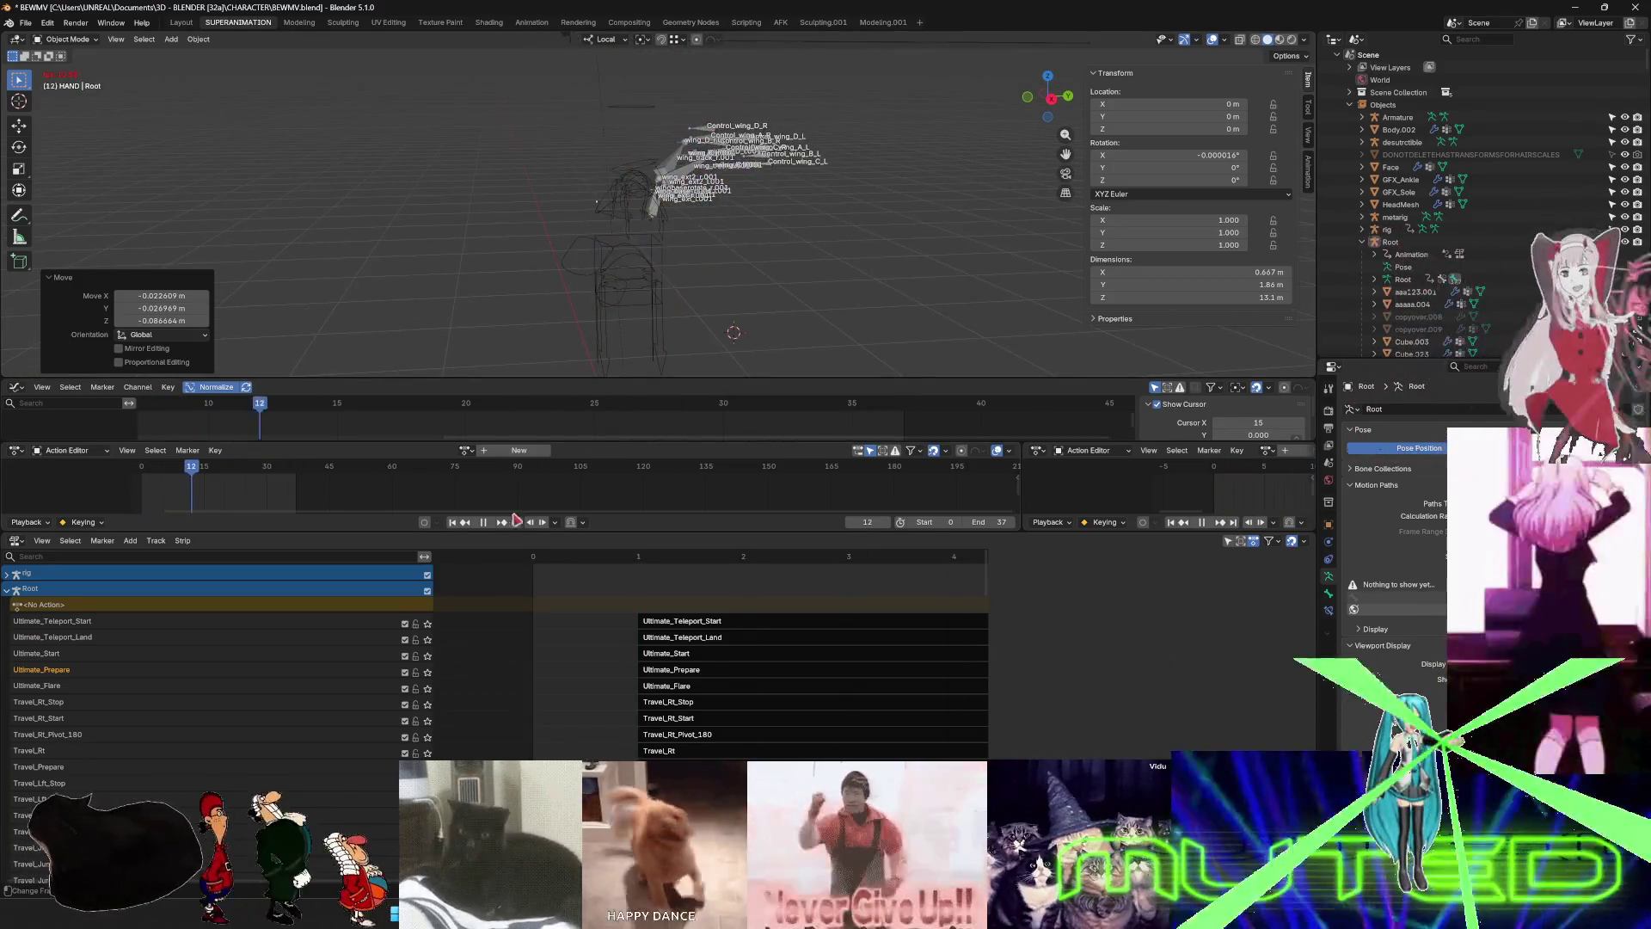
pyautogui.moveTo(225, 475); pyautogui.dragTo(154, 476)
pyautogui.press('space')
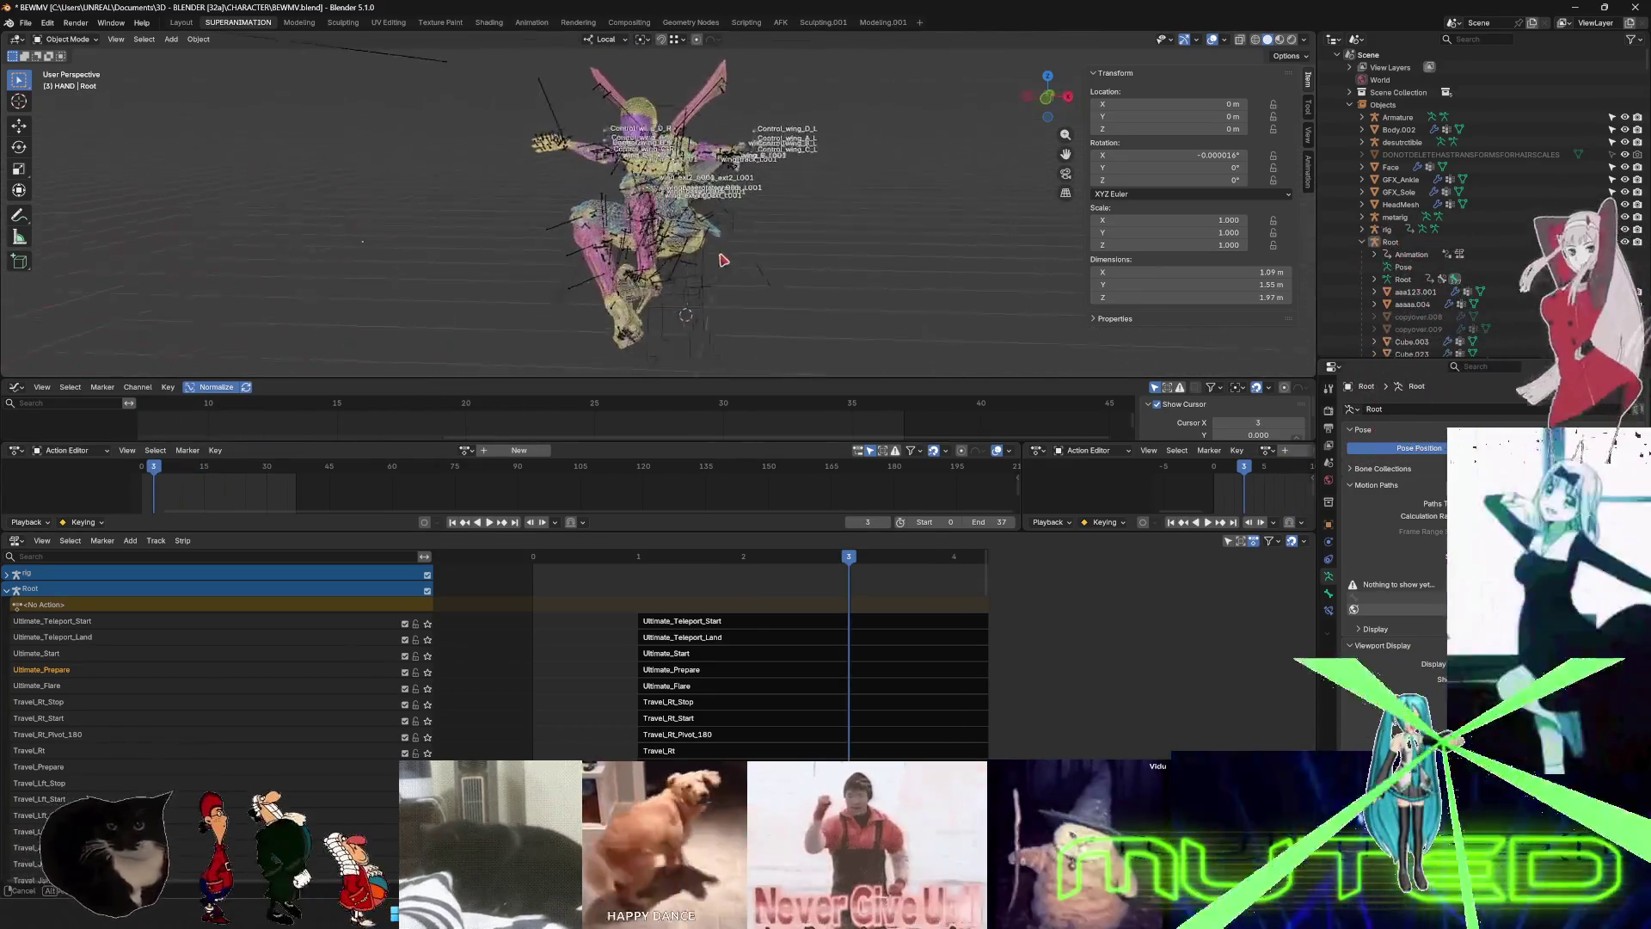
# - Hide the overlays, maximize the 3D viewport and zoom in on the character's face
pyautogui.hotkey('shift', 'alt', 'z')
pyautogui.scroll(10, 611, 263)
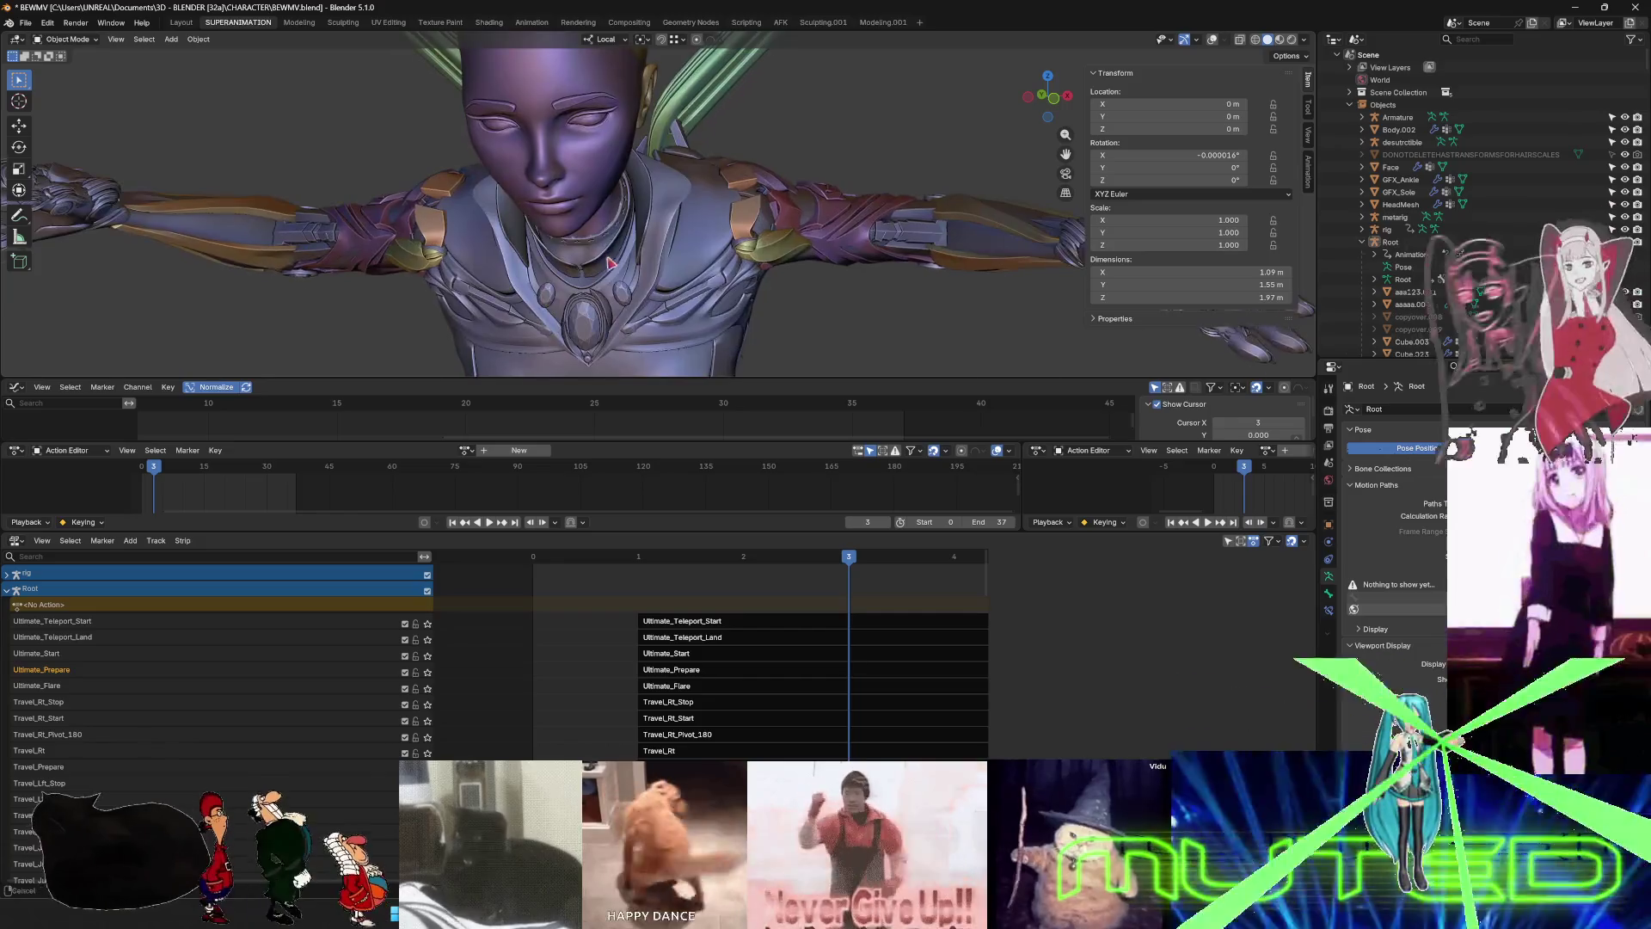
pyautogui.scroll(2, 611, 262)
pyautogui.hotkey('ctrl', 'space')
pyautogui.scroll(3, 714, 349)
pyautogui.moveTo(734, 352)
pyautogui.mouseDown(button='middle')
pyautogui.moveTo(884, 430)
pyautogui.moveTo(826, 508)
pyautogui.mouseUp(button='middle')
pyautogui.scroll(6, 829, 534)
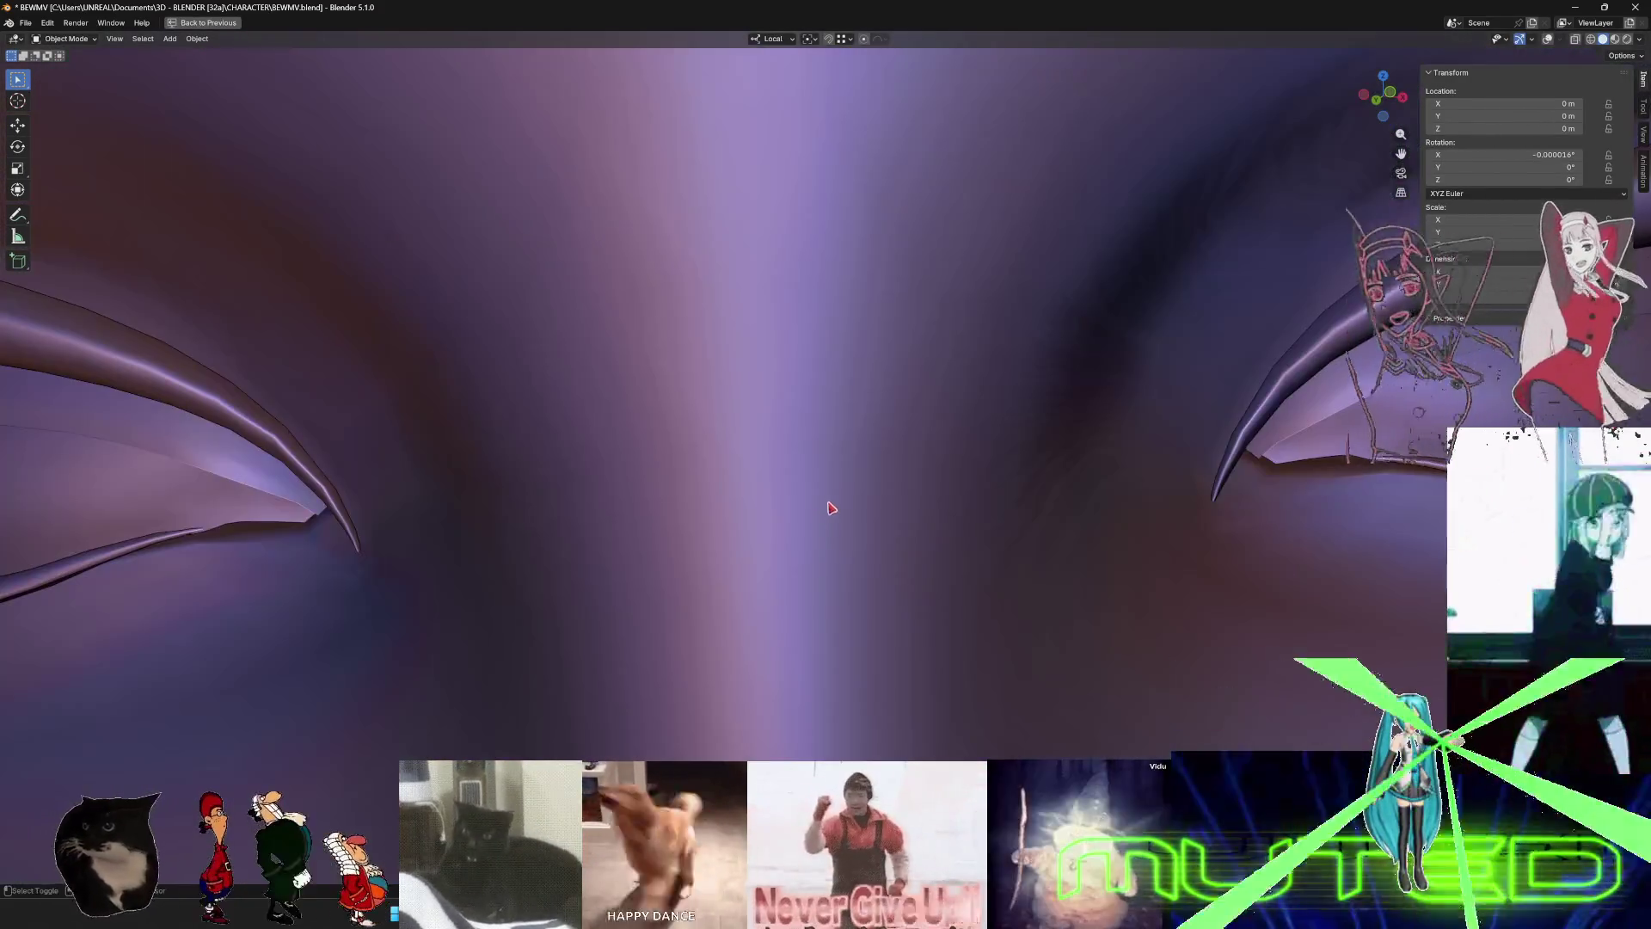
# - Zoom out, frame the whole character from an elevated side view, and restore the full layout
pyautogui.scroll(-6, 831, 508)
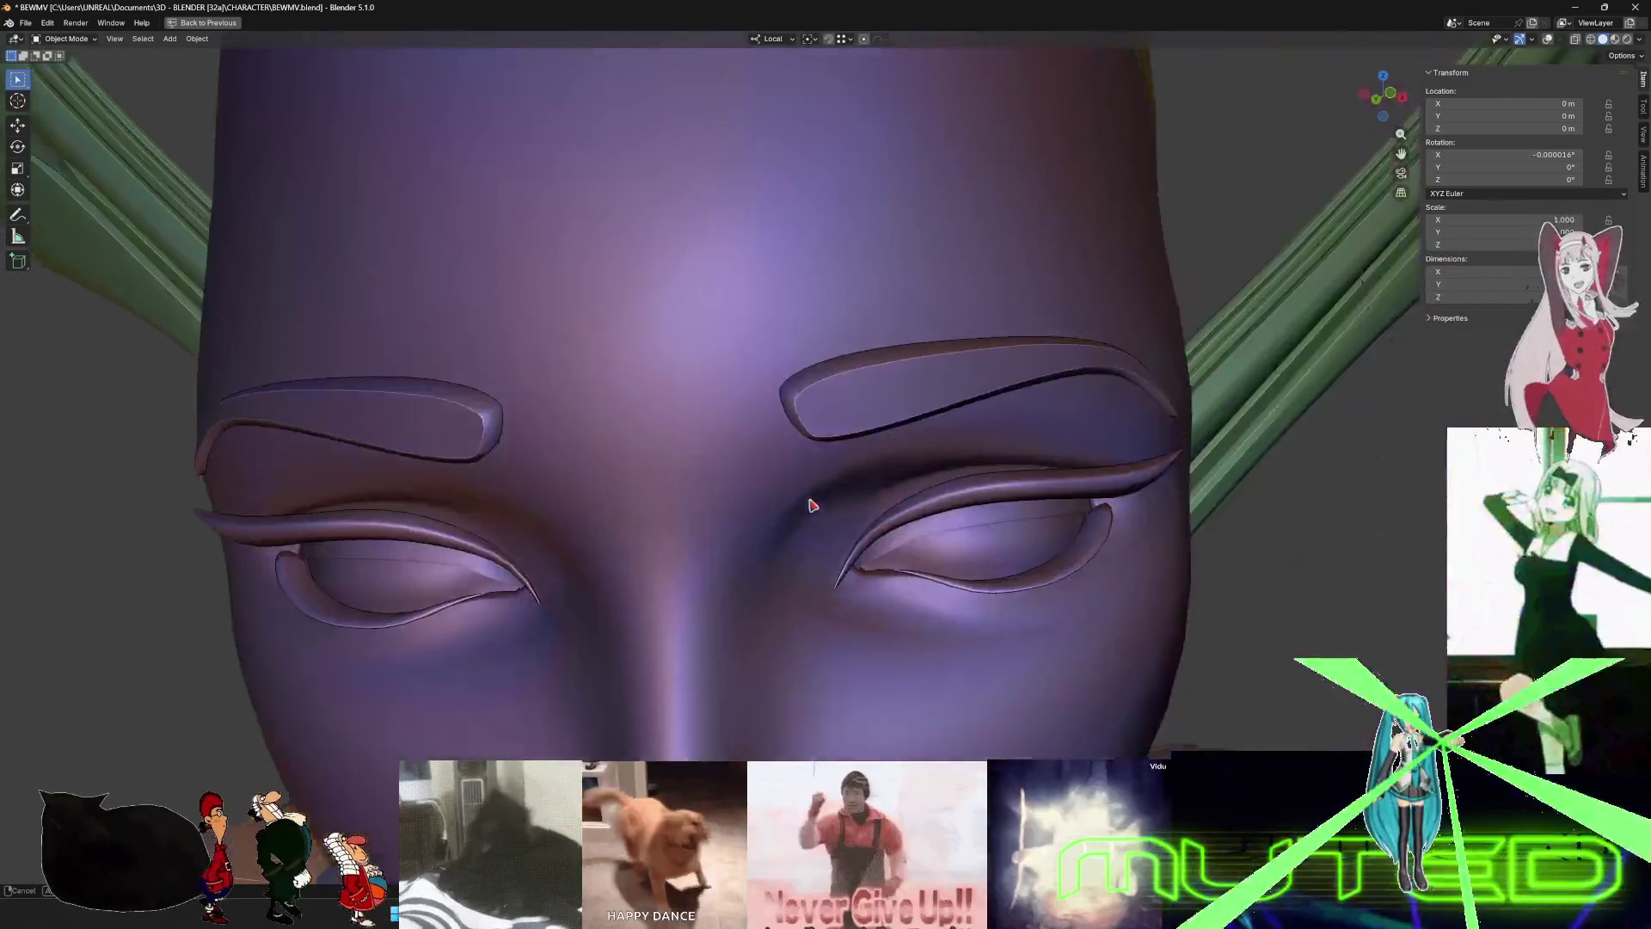
pyautogui.keyDown('shift'); pyautogui.scroll(-8, 812, 505); pyautogui.keyUp('shift')
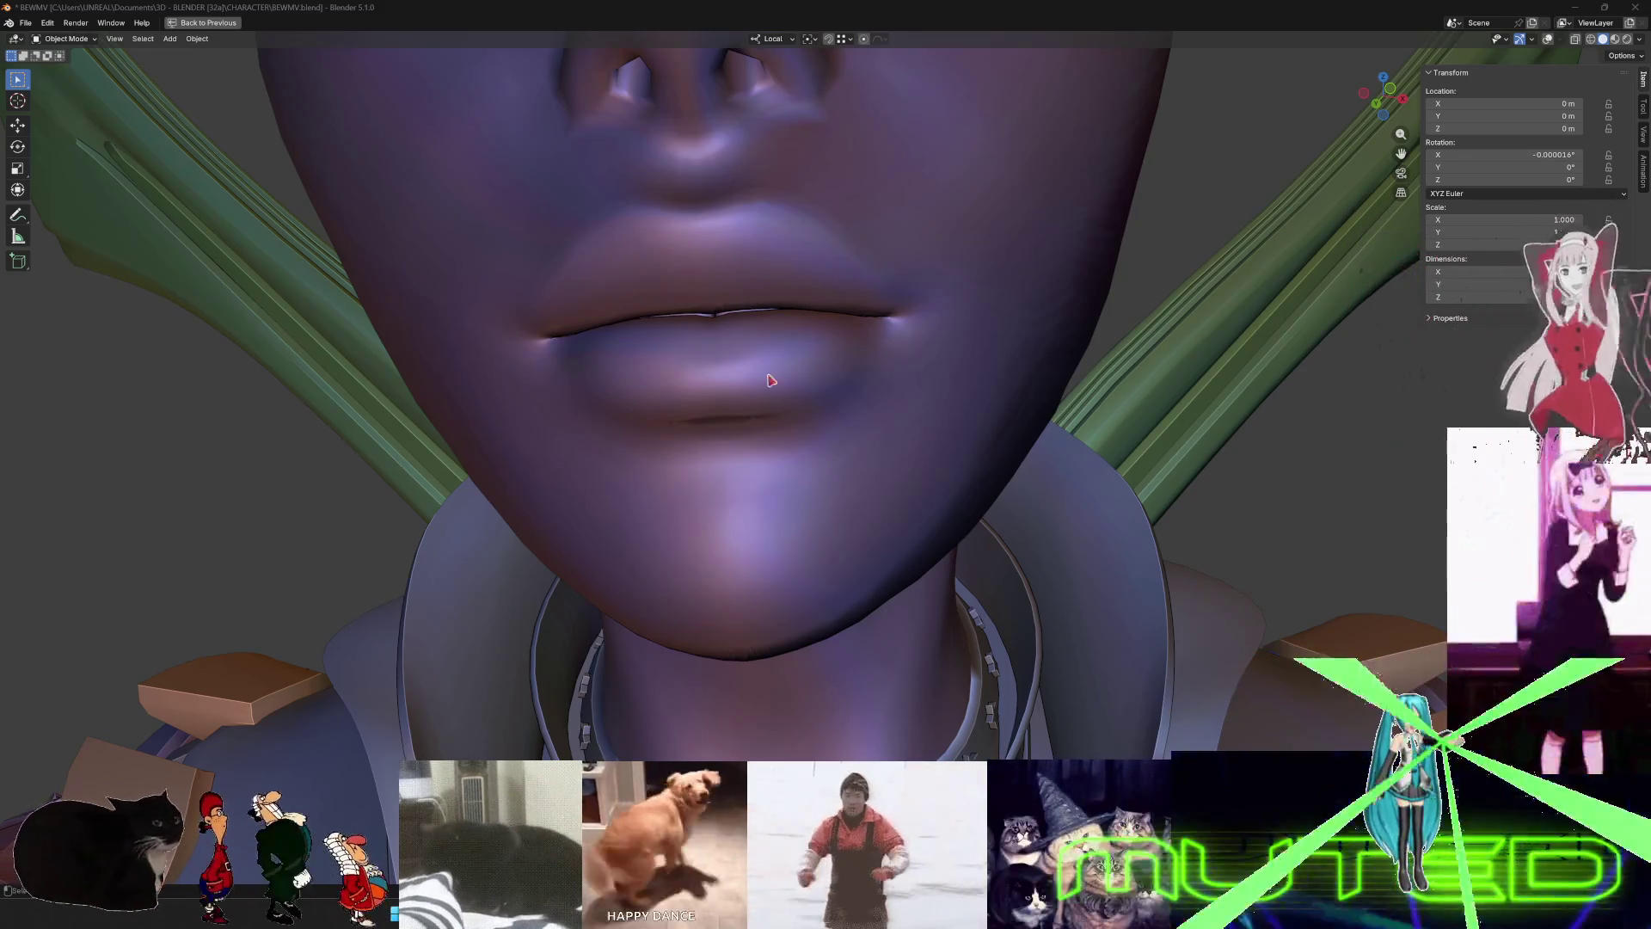
pyautogui.moveTo(1199, 378); pyautogui.dragTo(756, 369)
pyautogui.press('Home')
pyautogui.moveTo(857, 483); pyautogui.dragTo(832, 456, button='middle')
pyautogui.hotkey('ctrl', 'space')
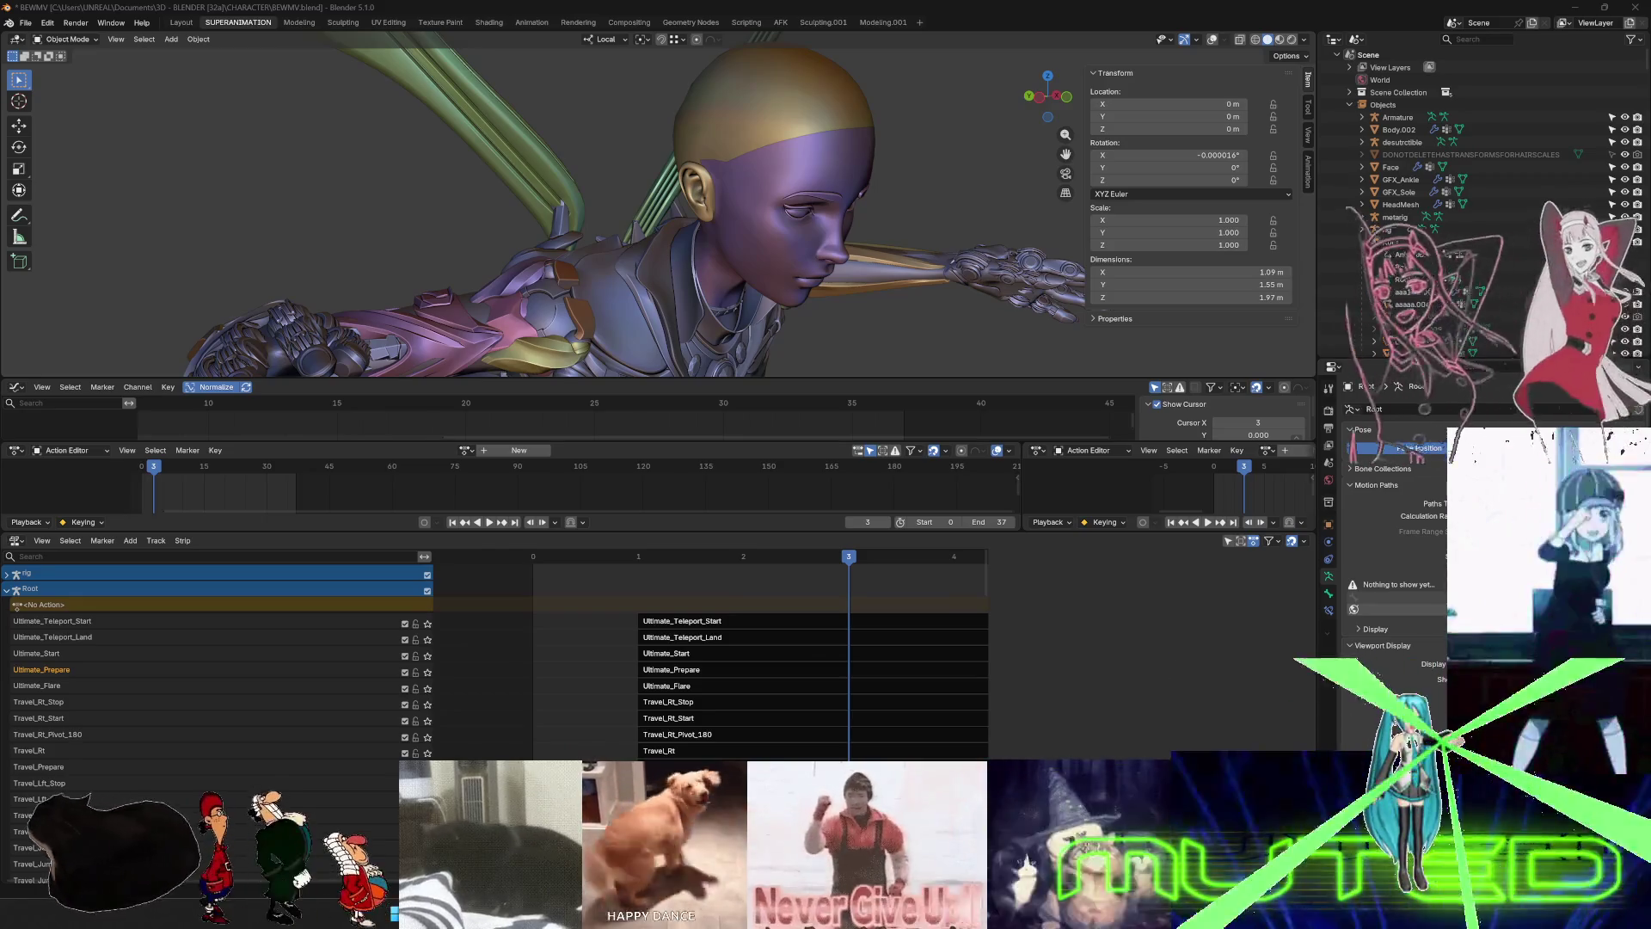
# - Switch from Blender to the Twitch Stream Manager in Chrome
pyautogui.hotkey('alt', 'Tab')
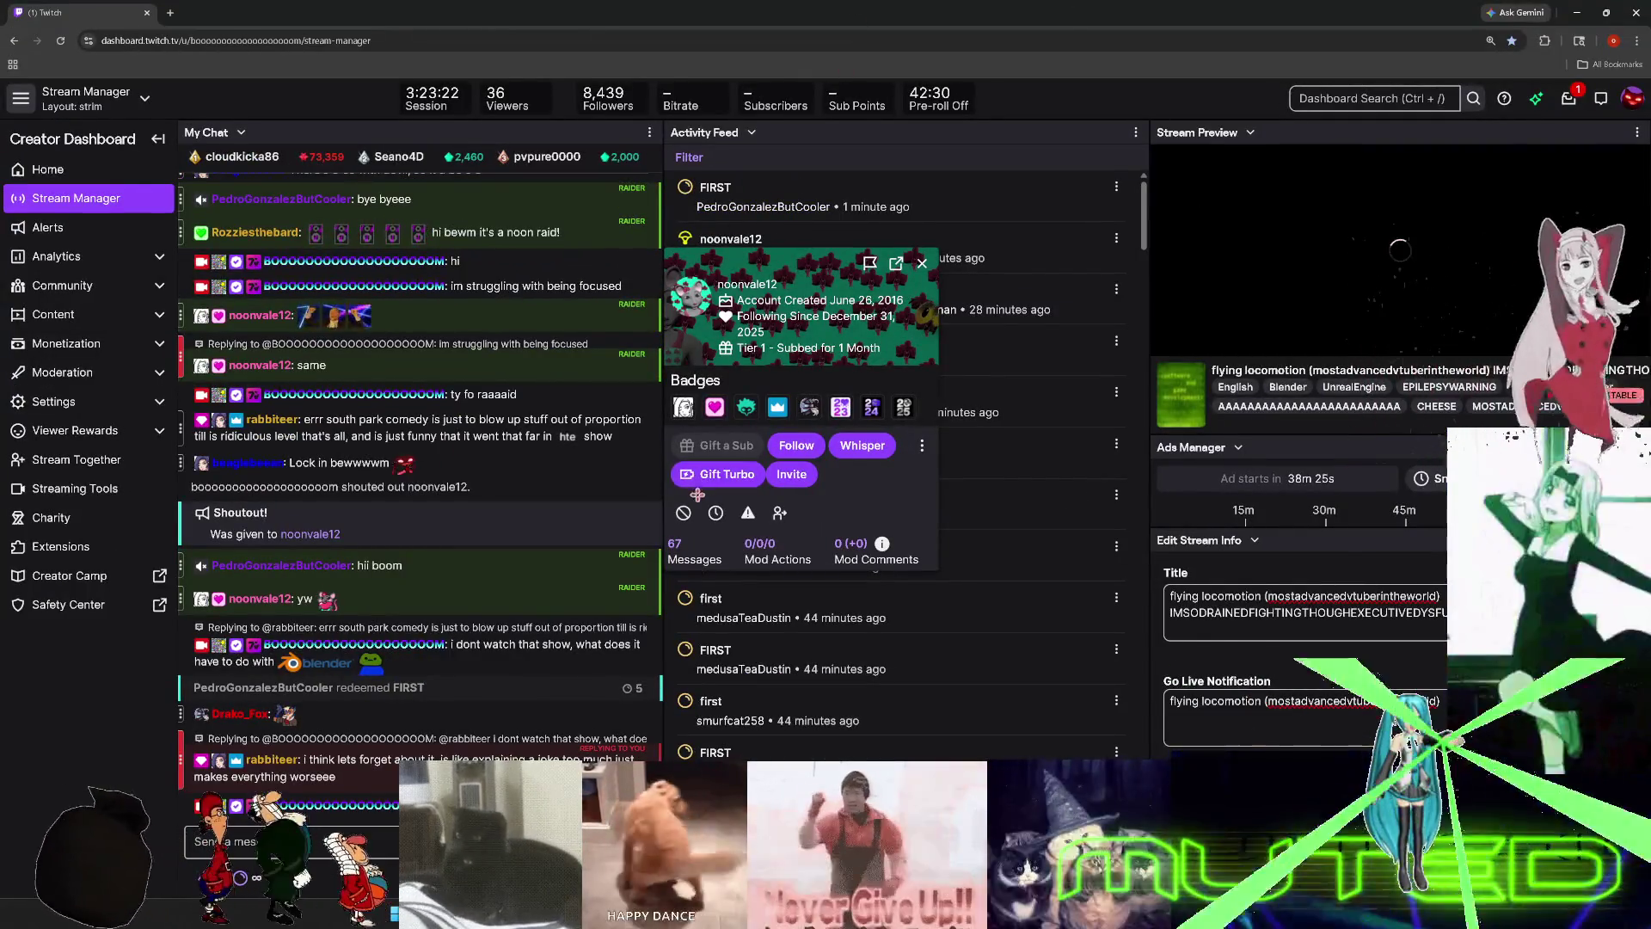
# - Open and close the raiding viewer's card and a chat viewer's user card
pyautogui.click(921, 269)
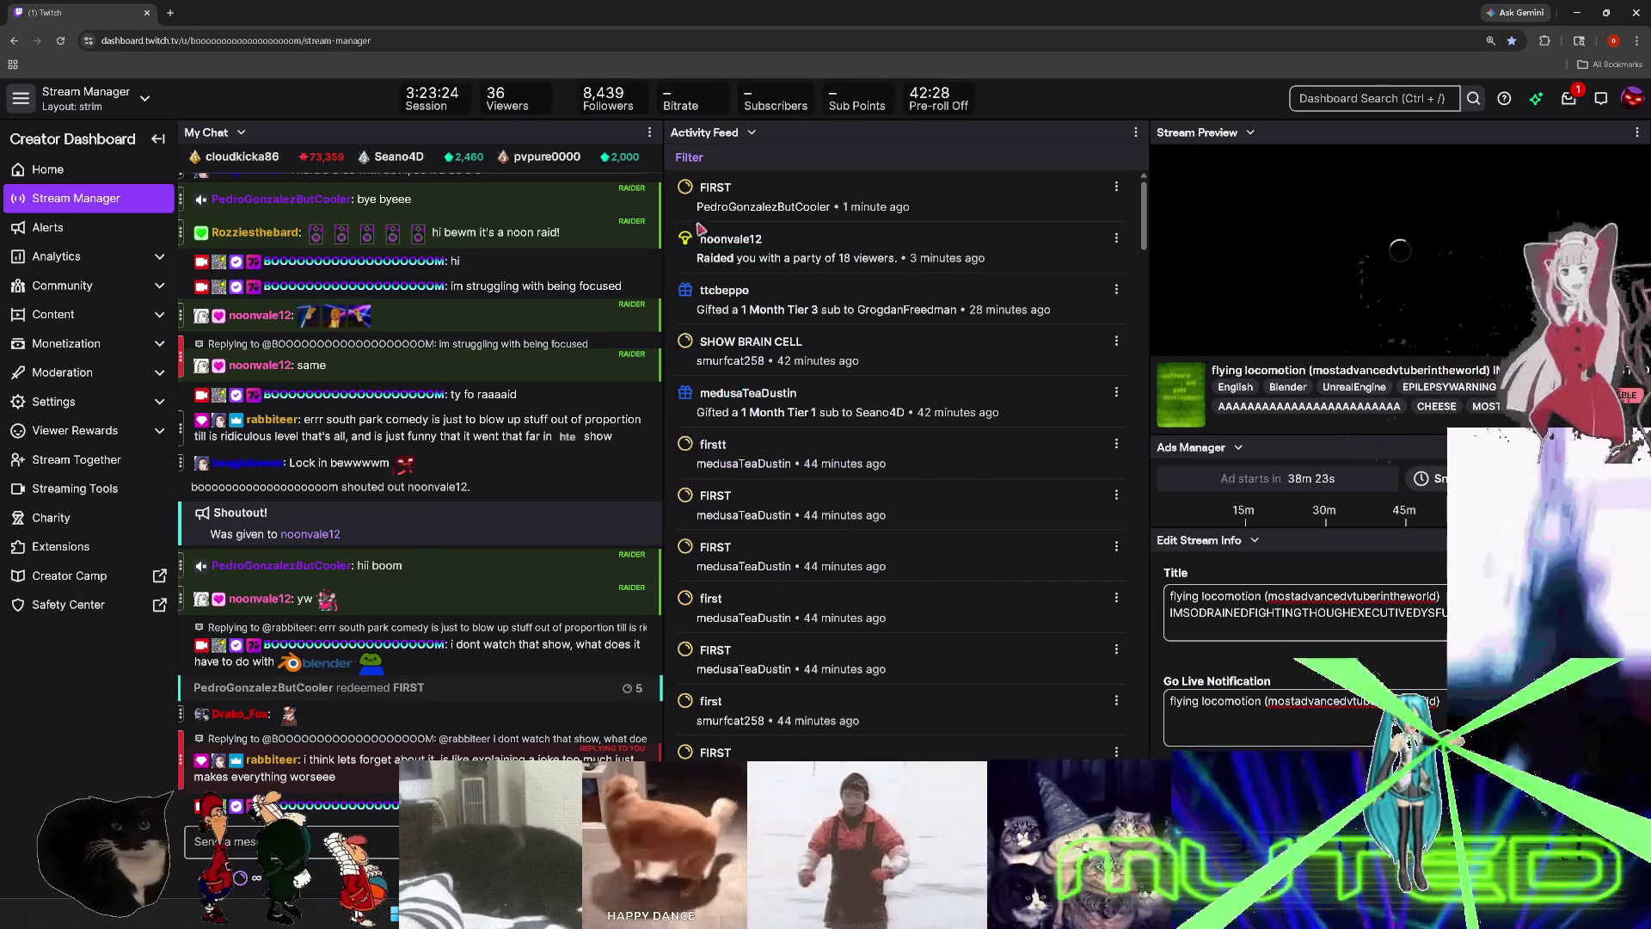
pyautogui.click(735, 240)
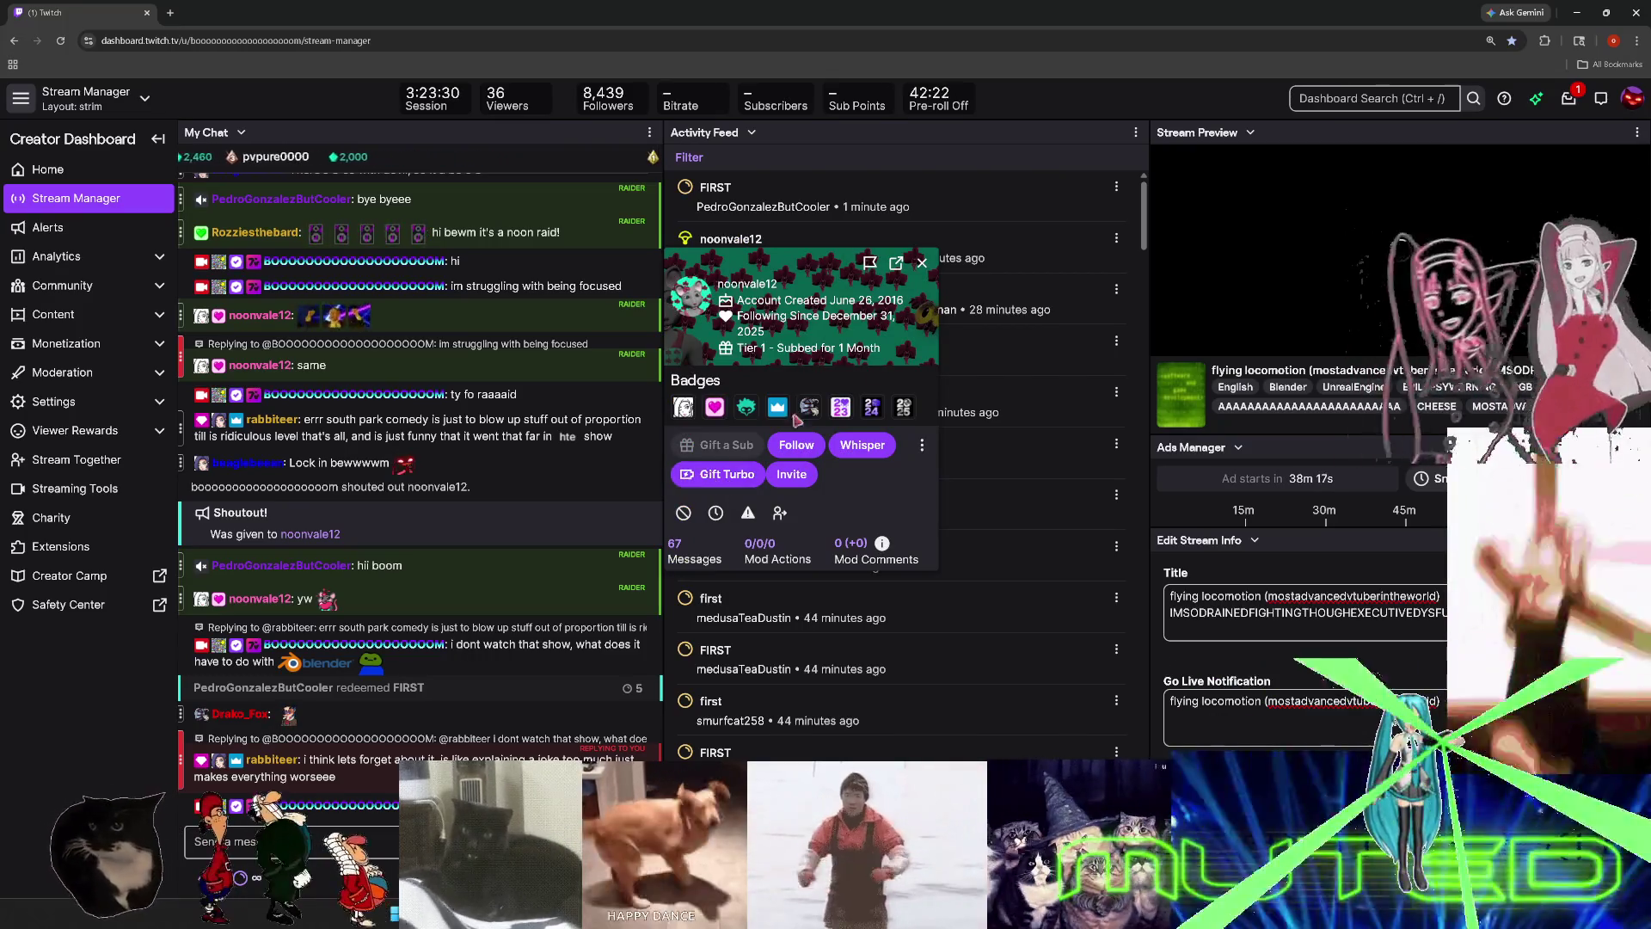
pyautogui.click(641, 448)
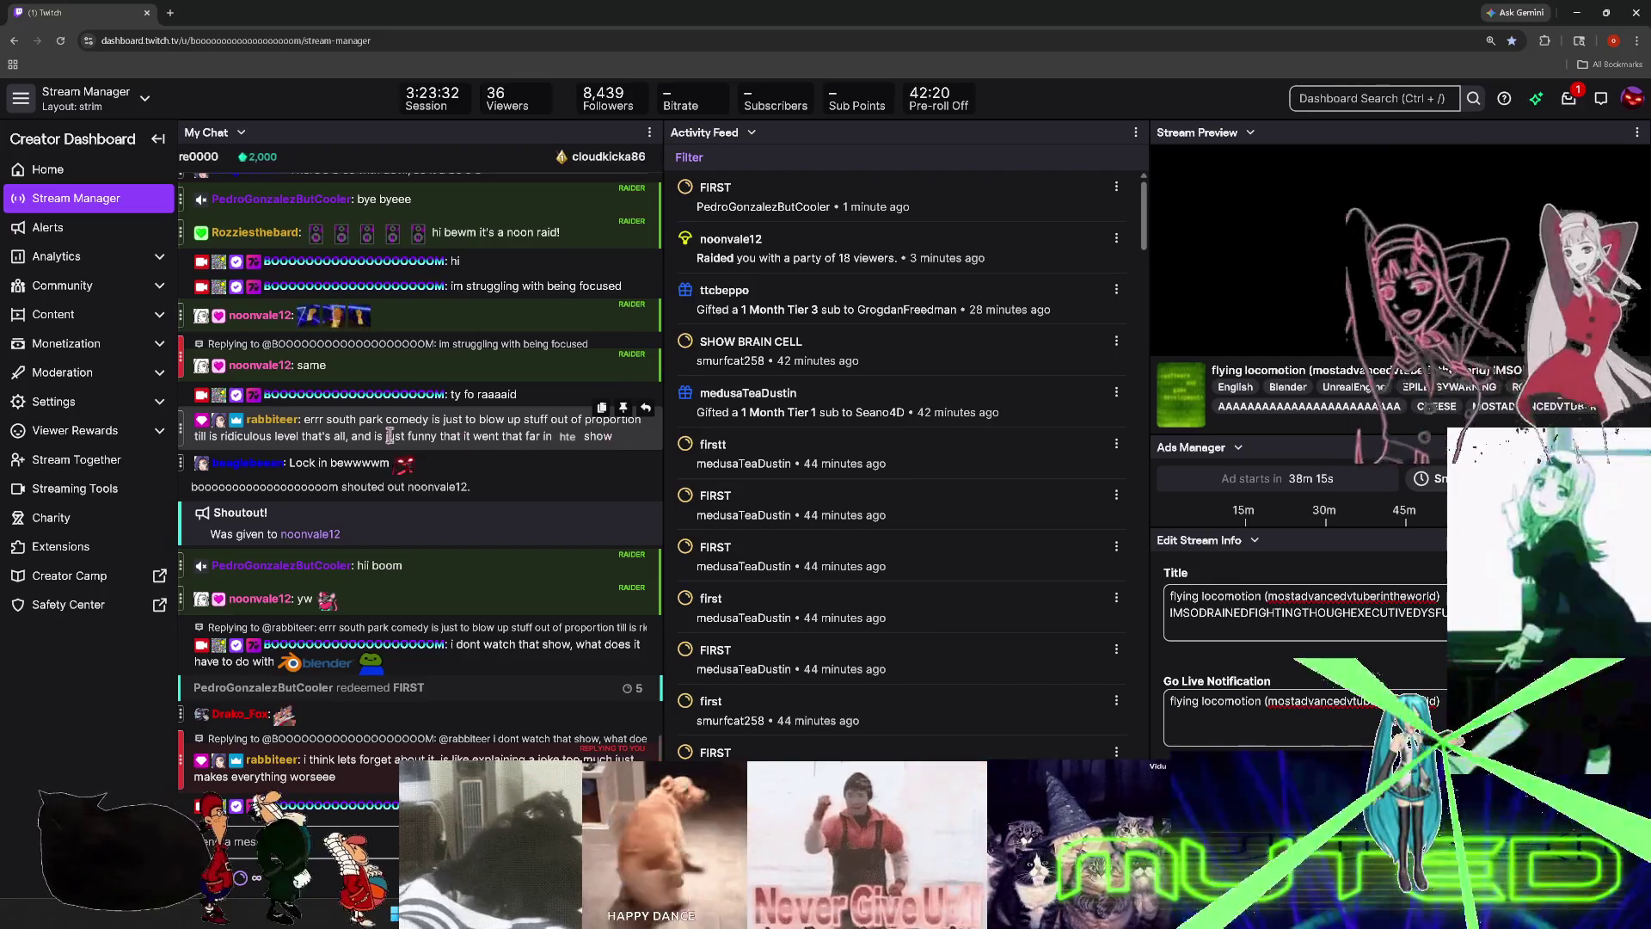
pyautogui.click(273, 420)
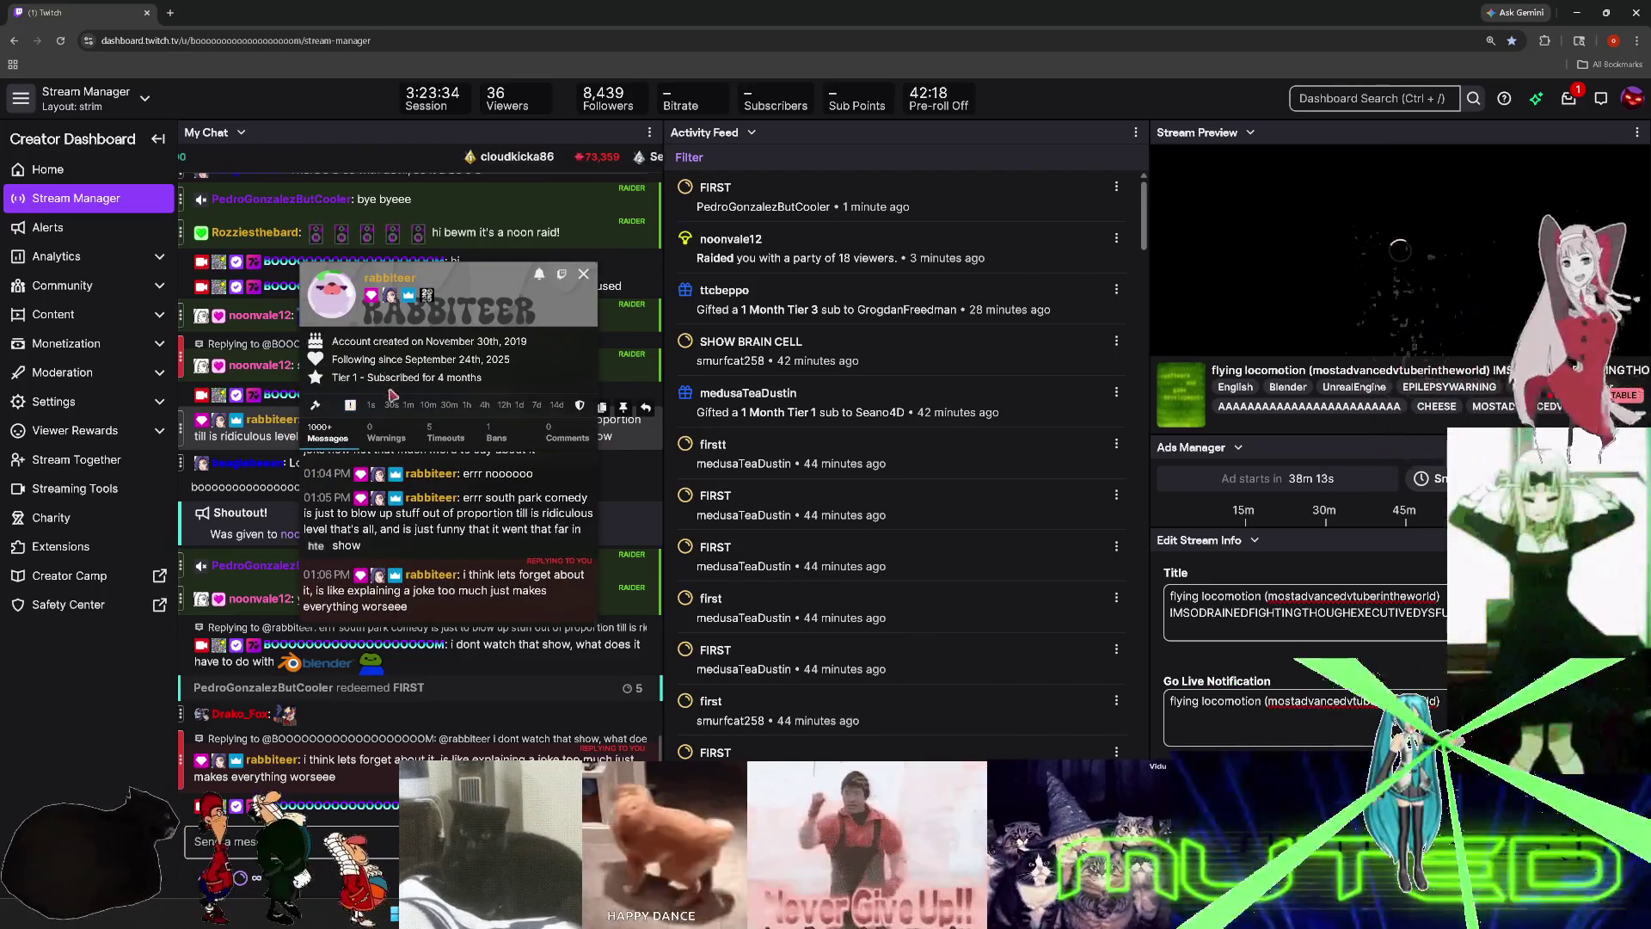
pyautogui.click(583, 273)
pyautogui.click(731, 240)
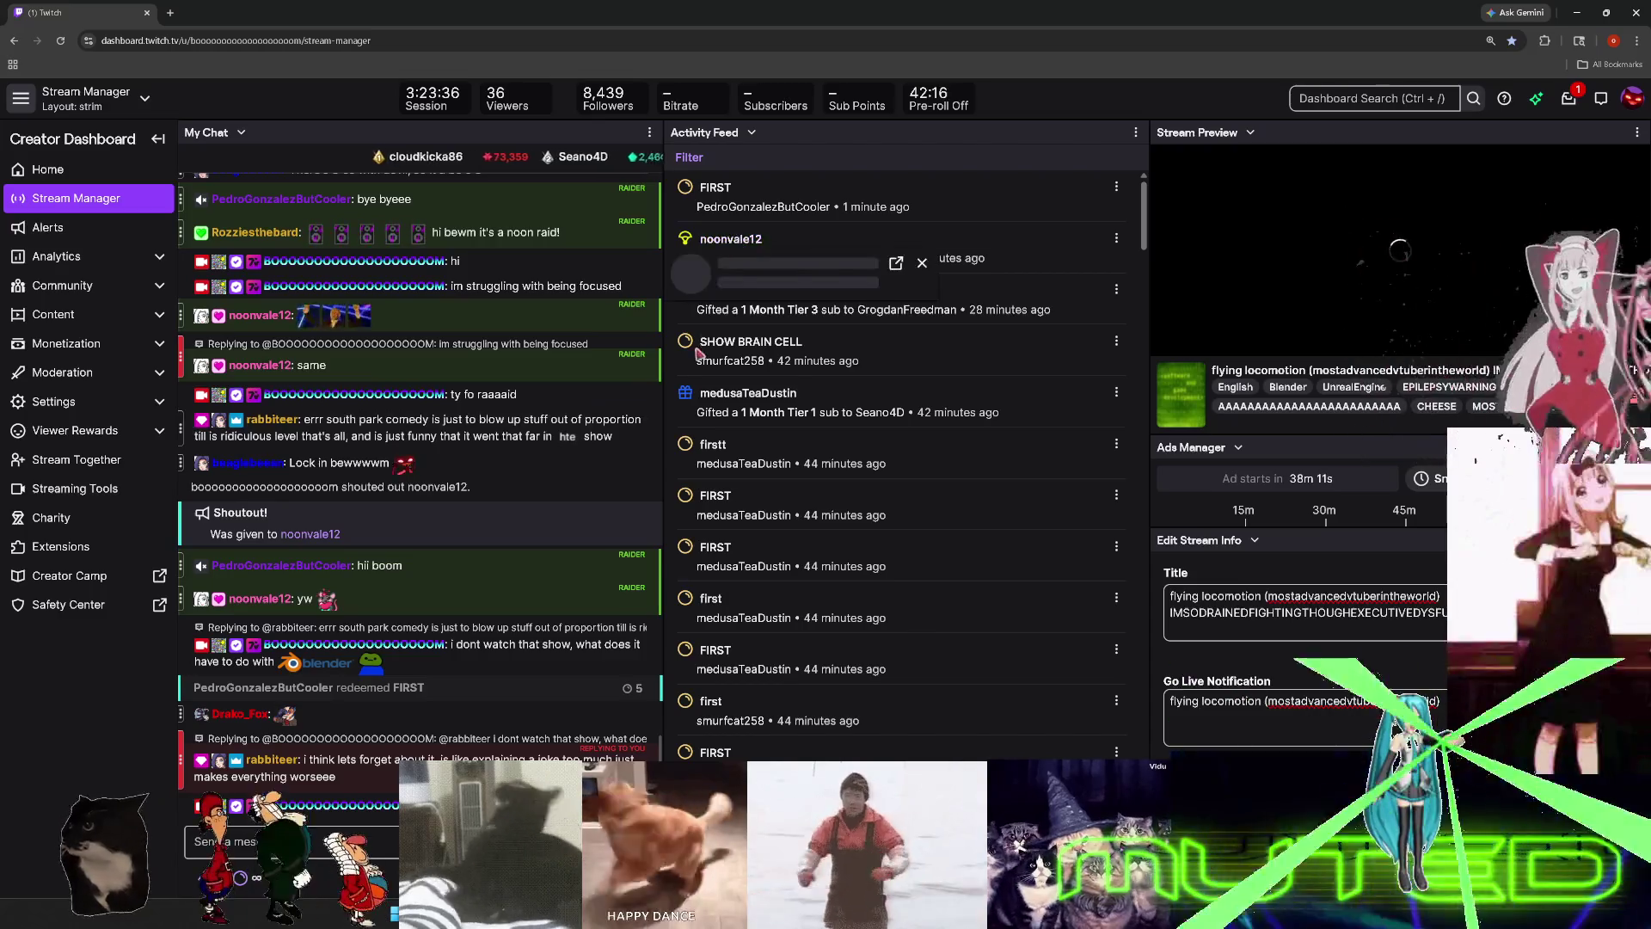
pyautogui.press('Escape')
# - Check a recent follower's card in the Activity Feed, then switch to the game preview
pyautogui.scroll(-4, 757, 433)
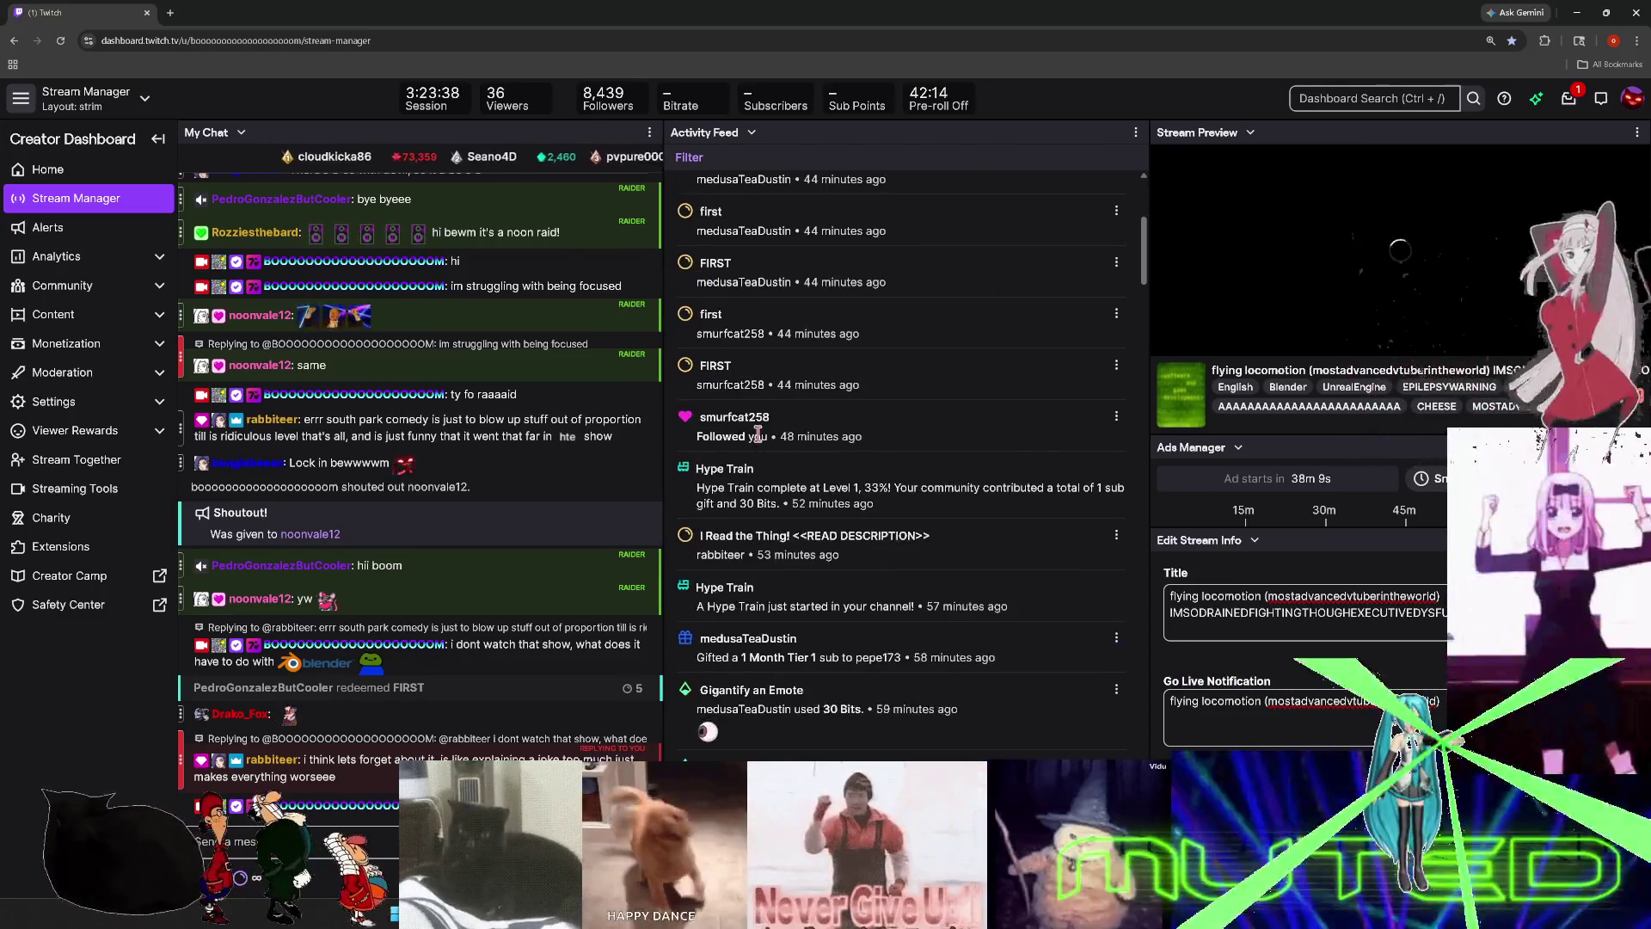
pyautogui.click(735, 419)
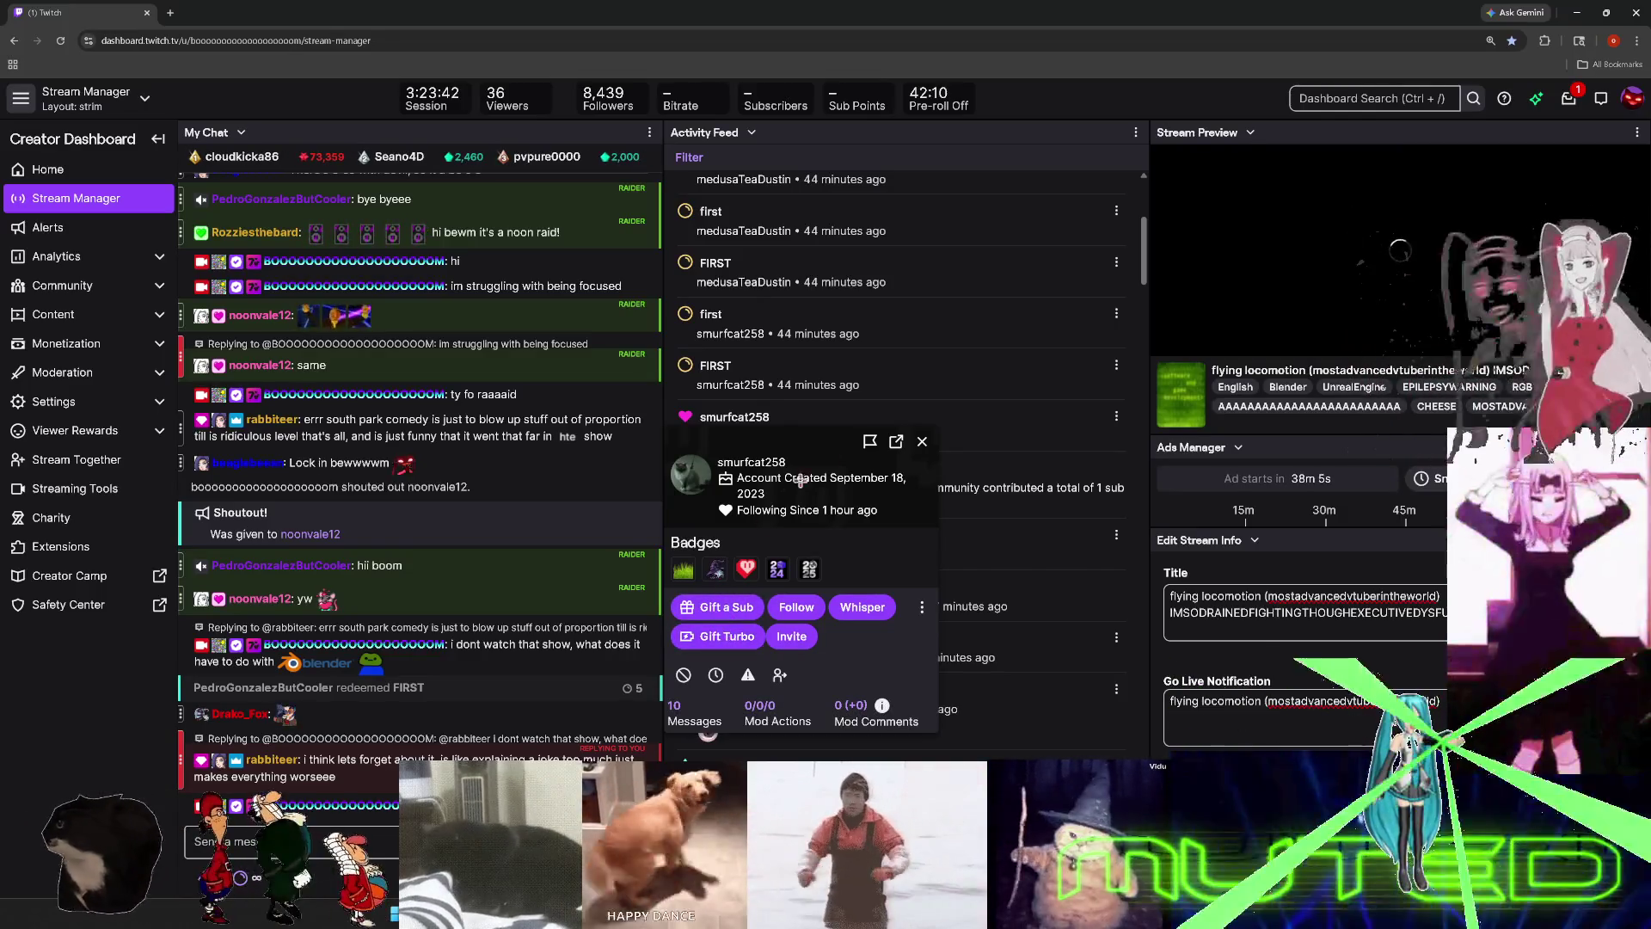
pyautogui.click(920, 440)
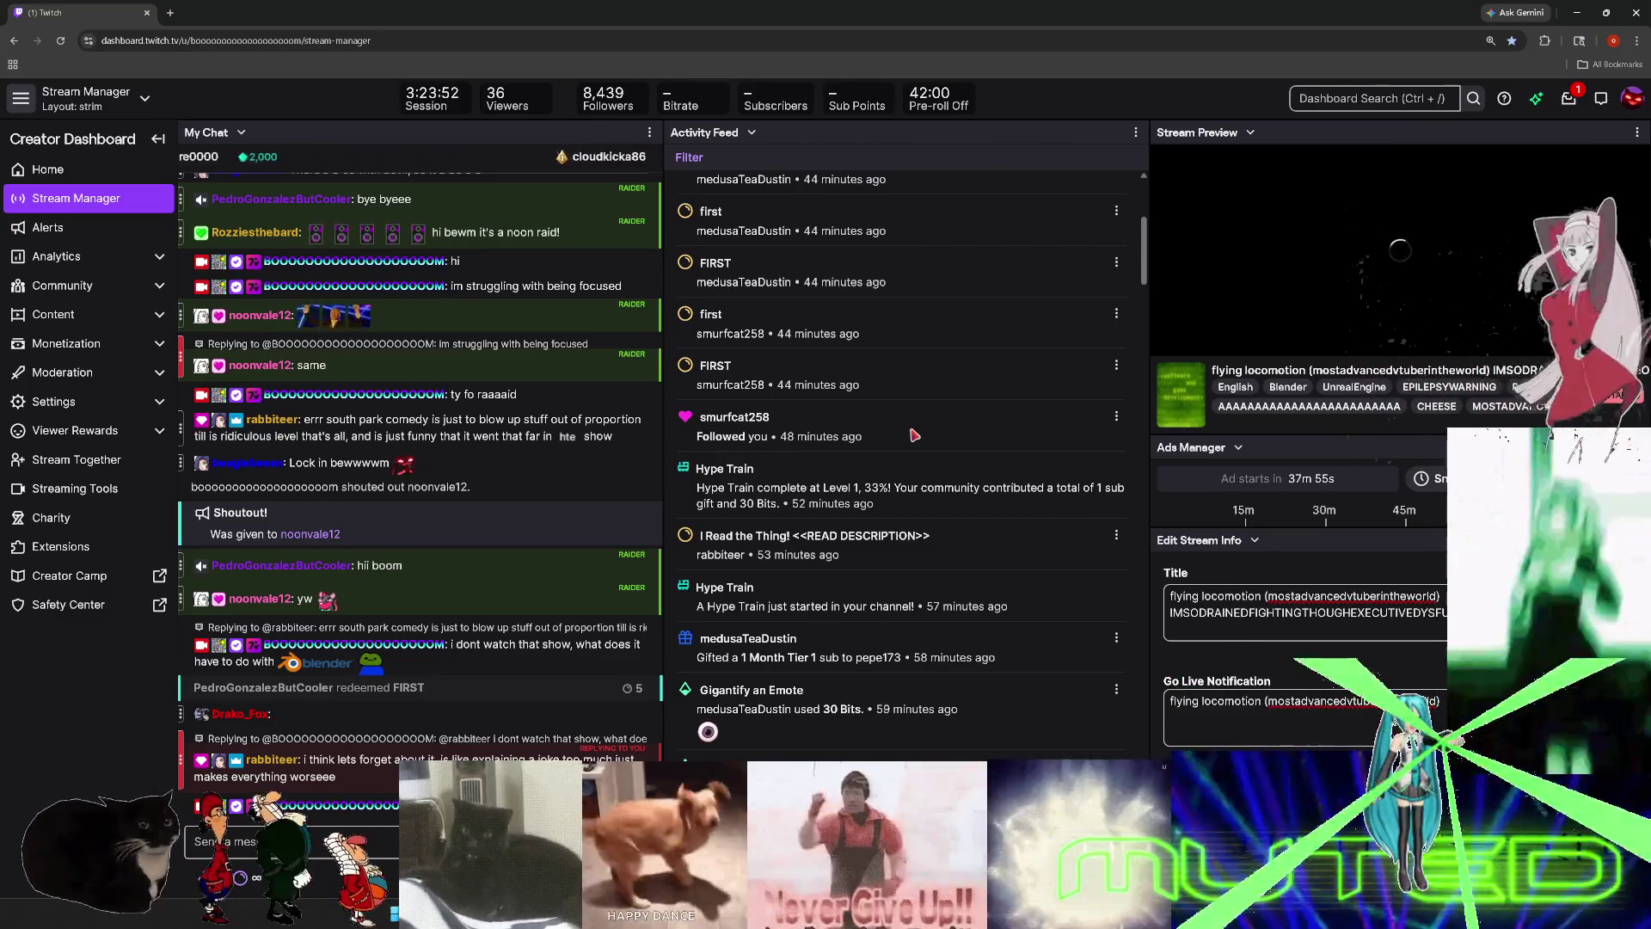
pyautogui.hotkey('alt', 'Tab')
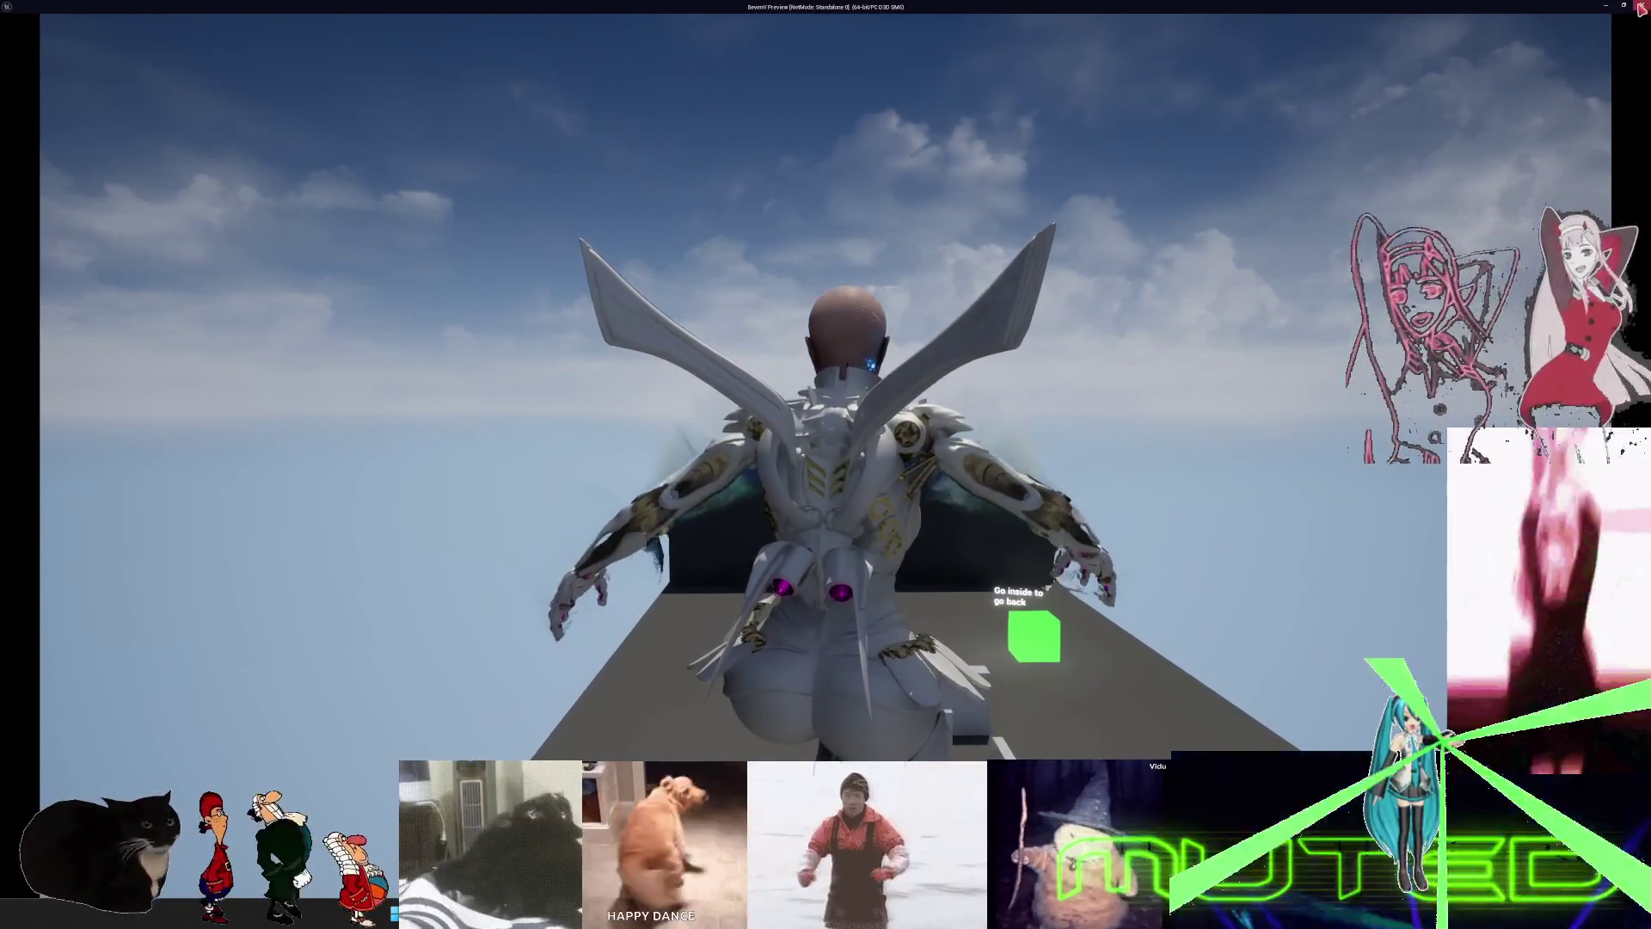
# - Debug the flying state machine on the spawned BP_BEWMV0 instance, then stop play and return to Blender
pyautogui.click(1623, 6)
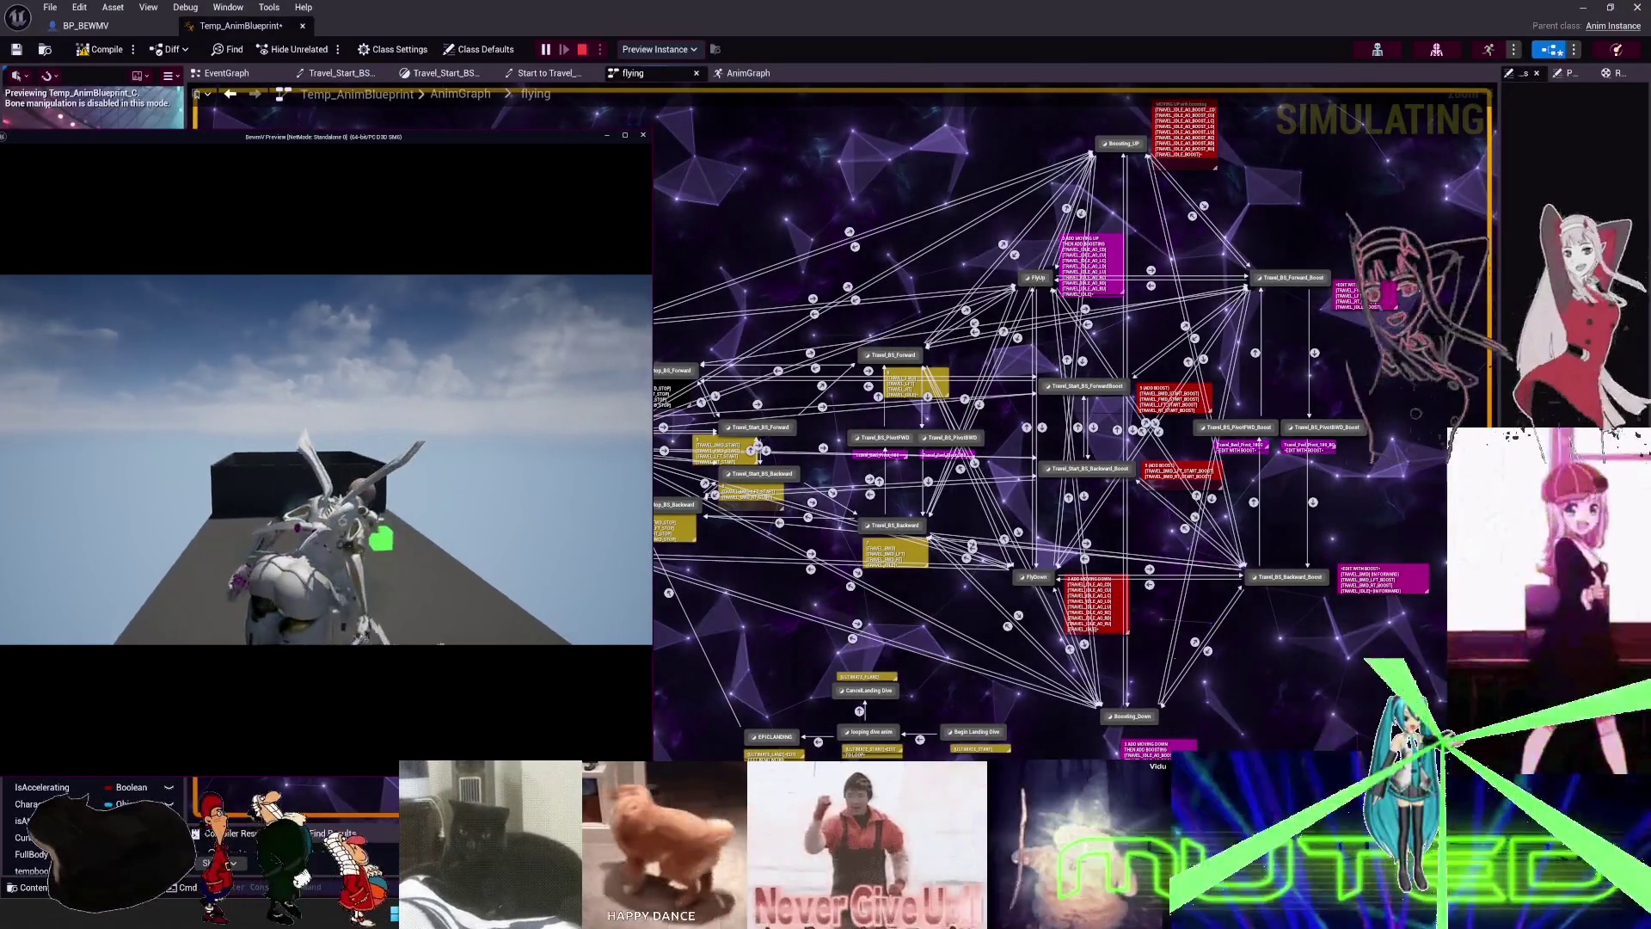
pyautogui.click(658, 49)
pyautogui.click(731, 79)
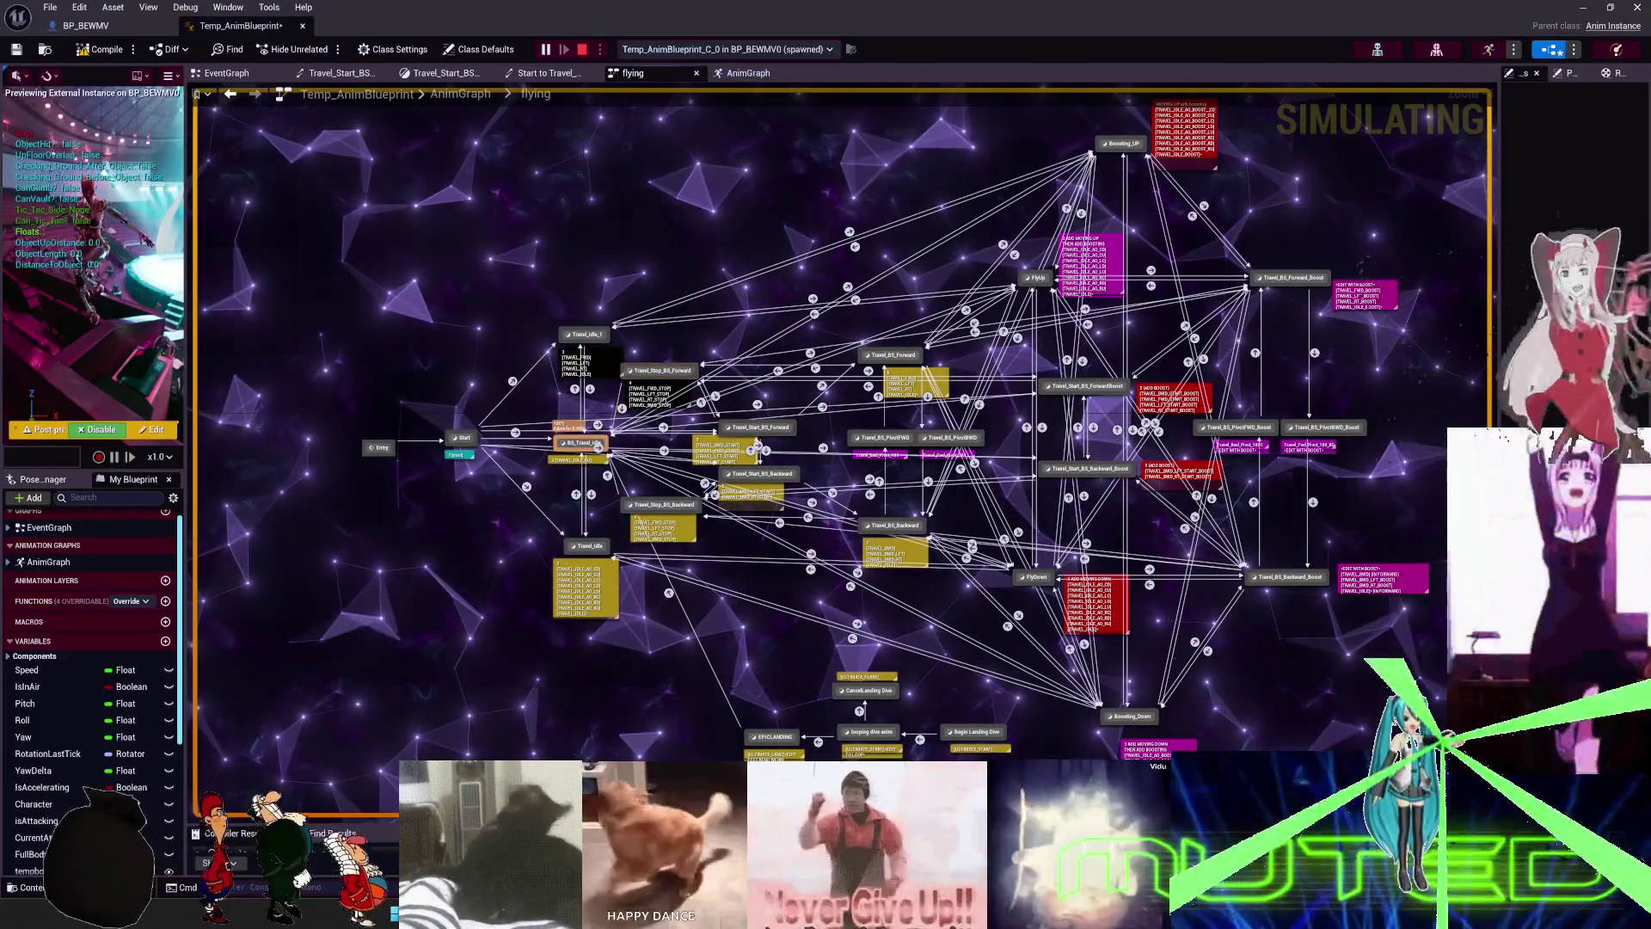
pyautogui.hotkey('alt', 'Tab')
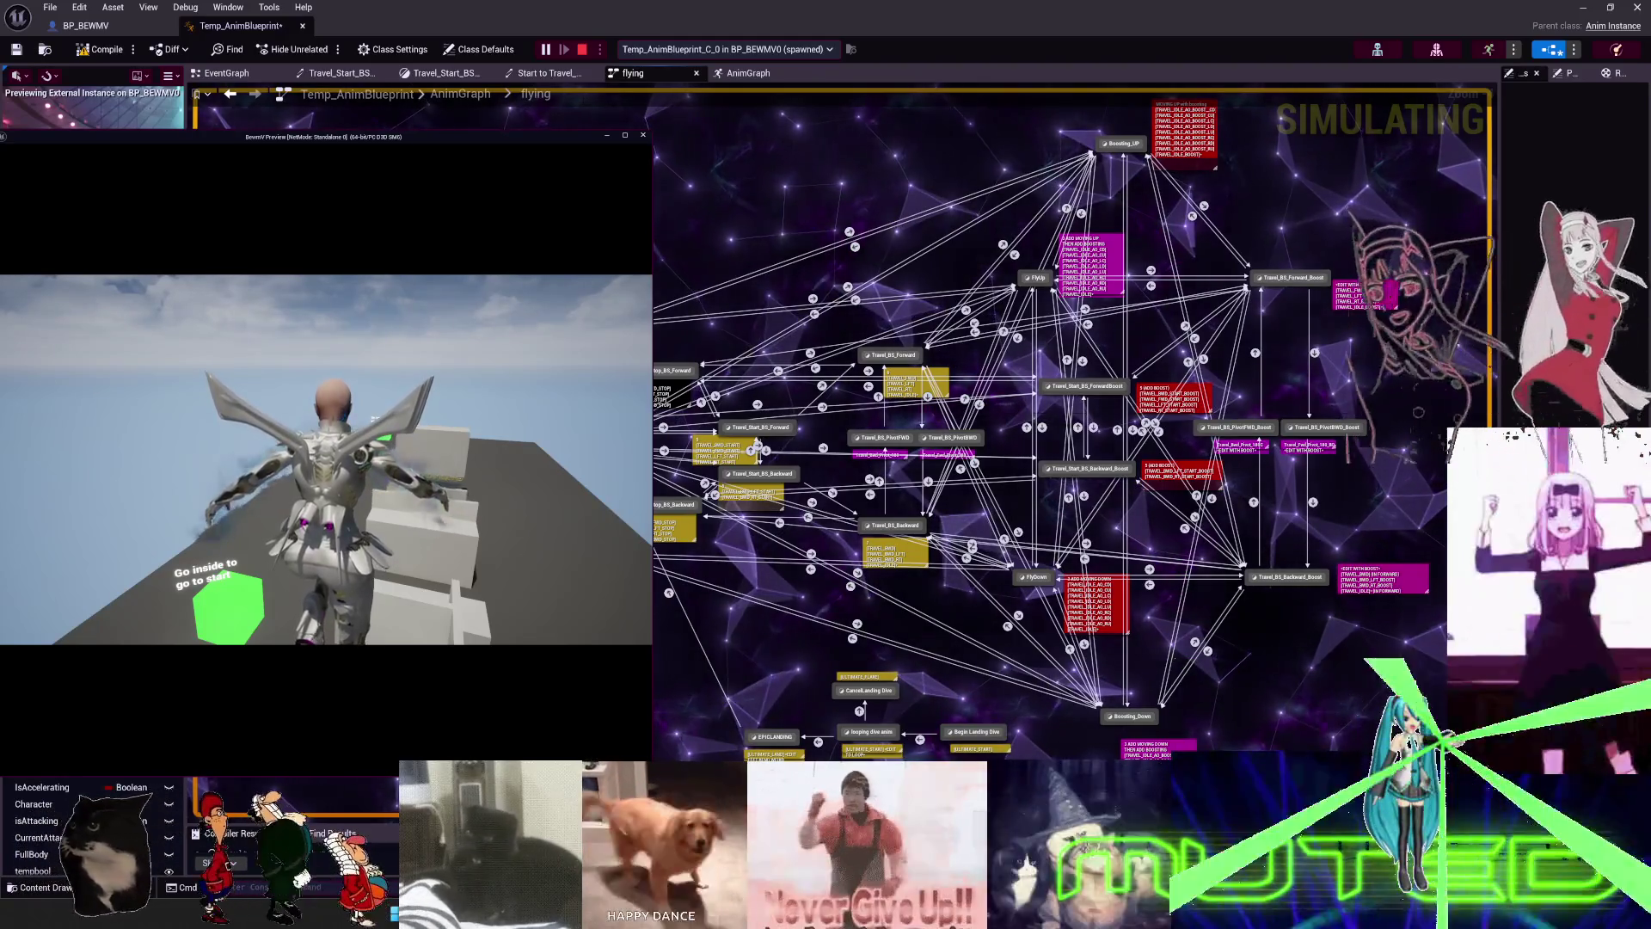
pyautogui.press('Escape')
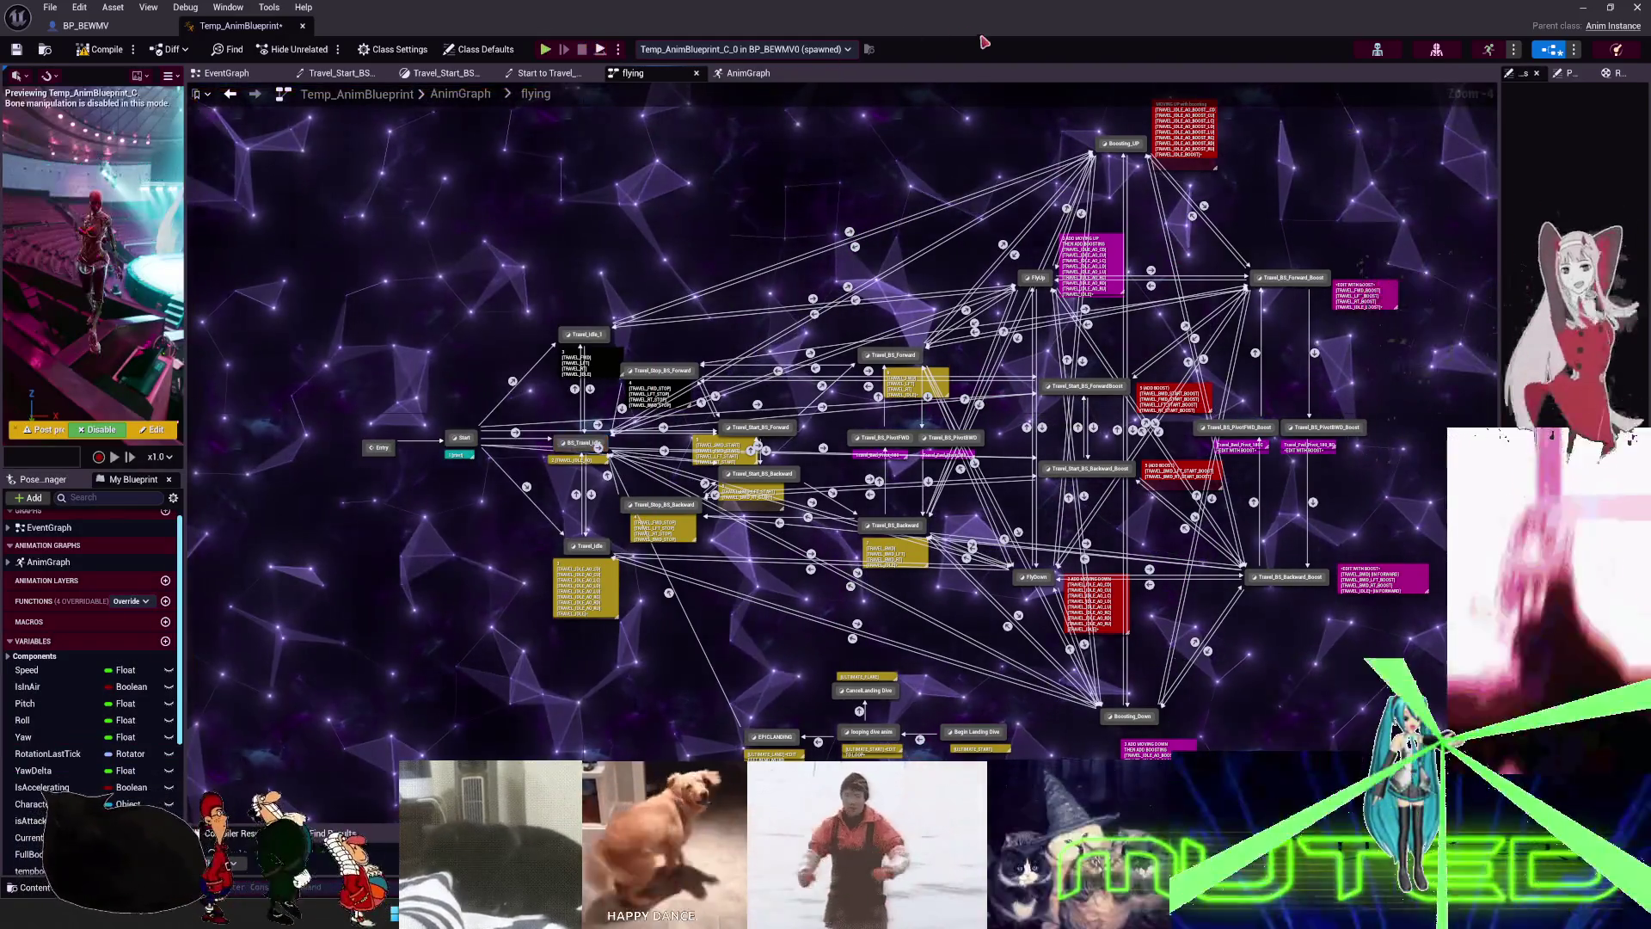
pyautogui.hotkey('alt', 'Tab')
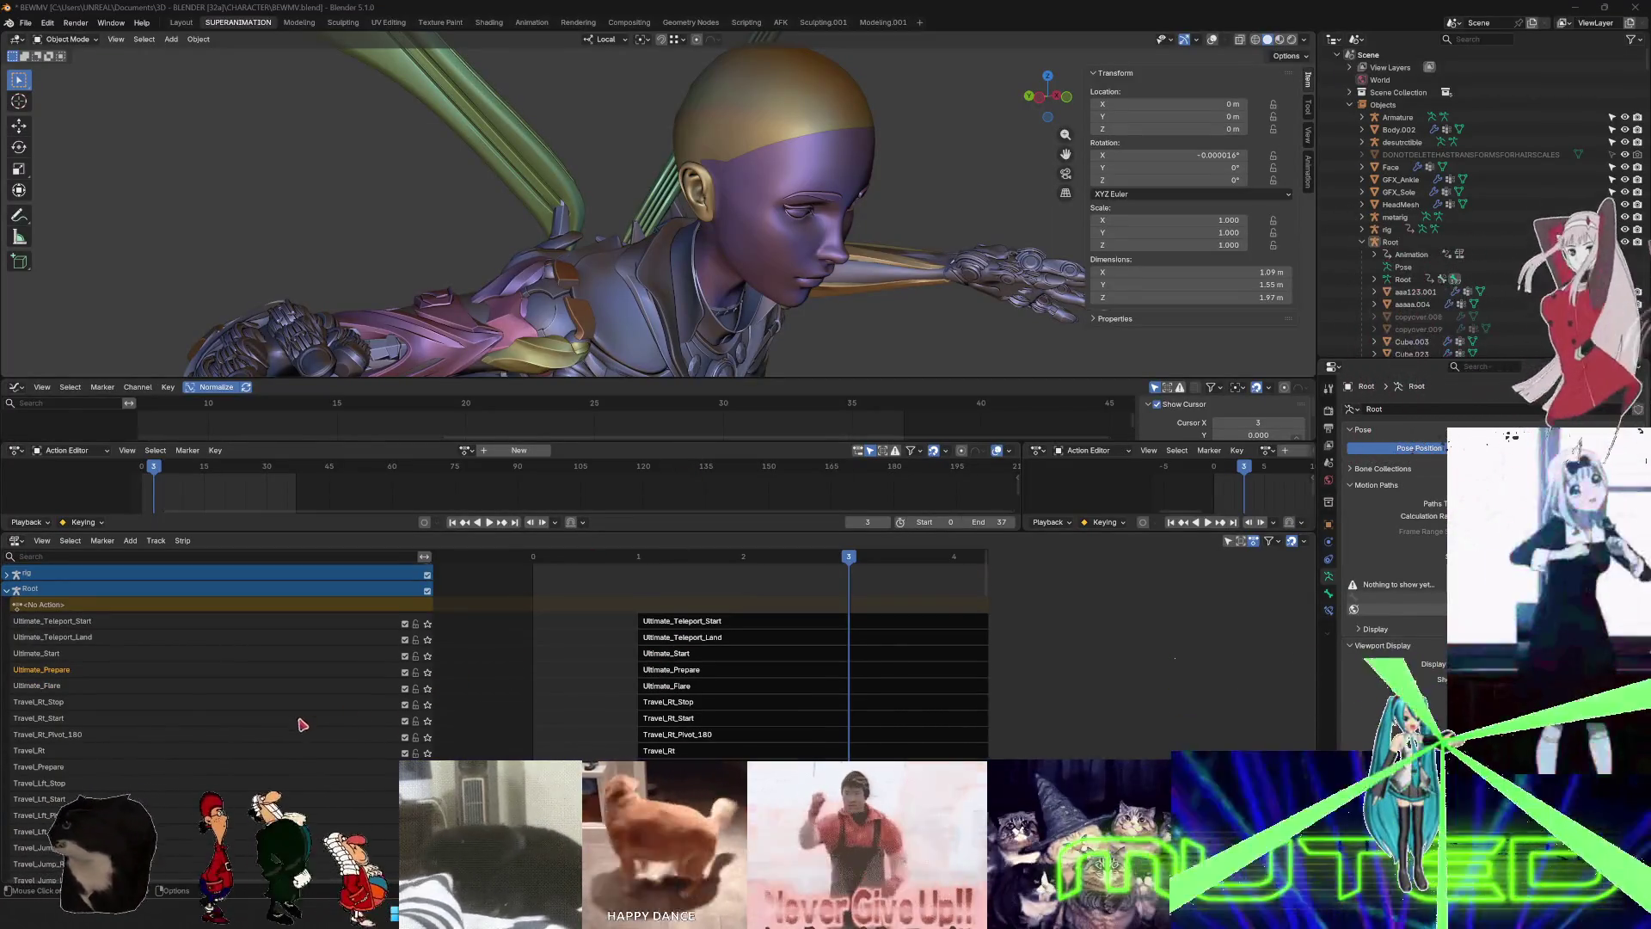
# - Add an empty NLA track above Travel_Rt_Pivot_180
pyautogui.scroll(-3, 303, 724)
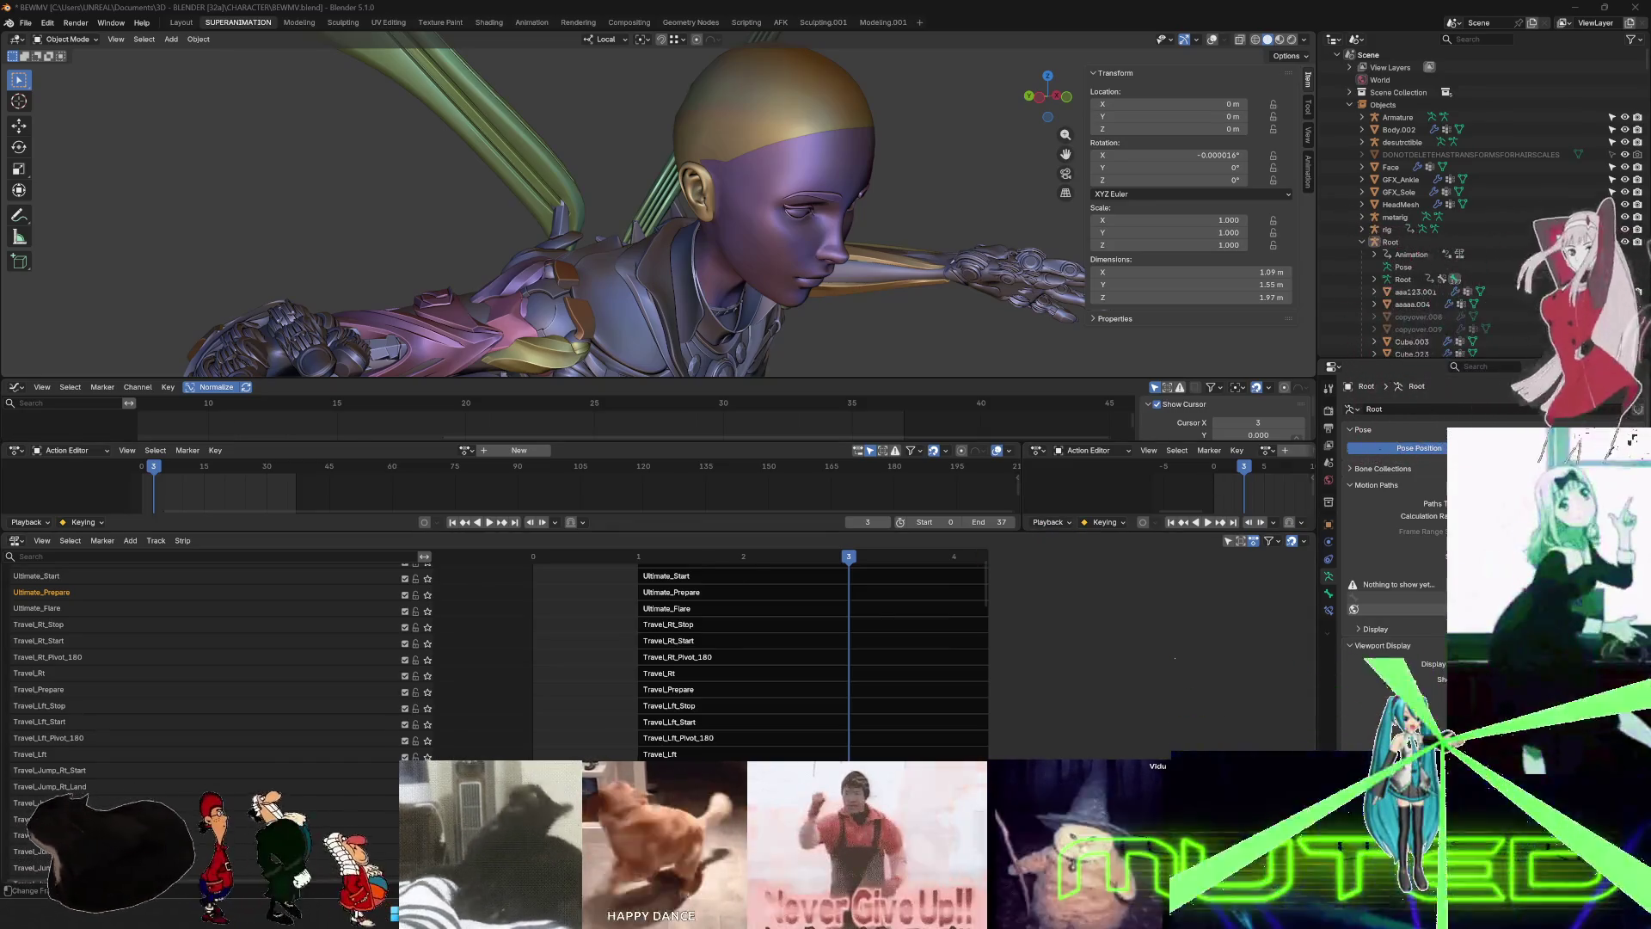
pyautogui.scroll(3, 681, 675)
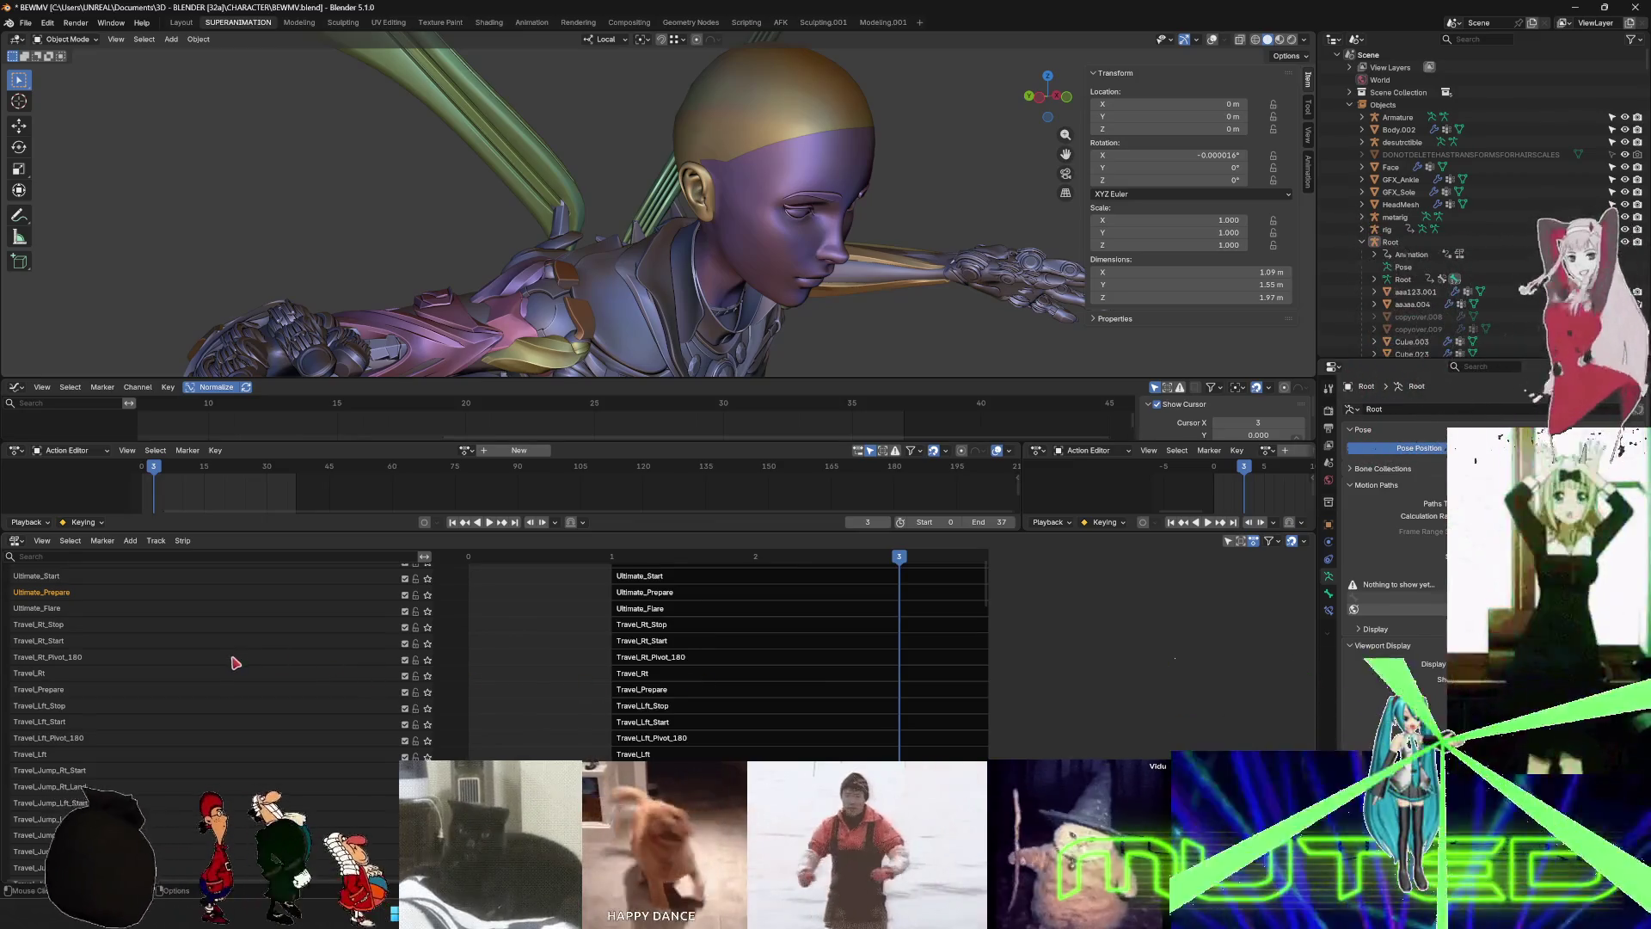
pyautogui.rightClick(227, 660)
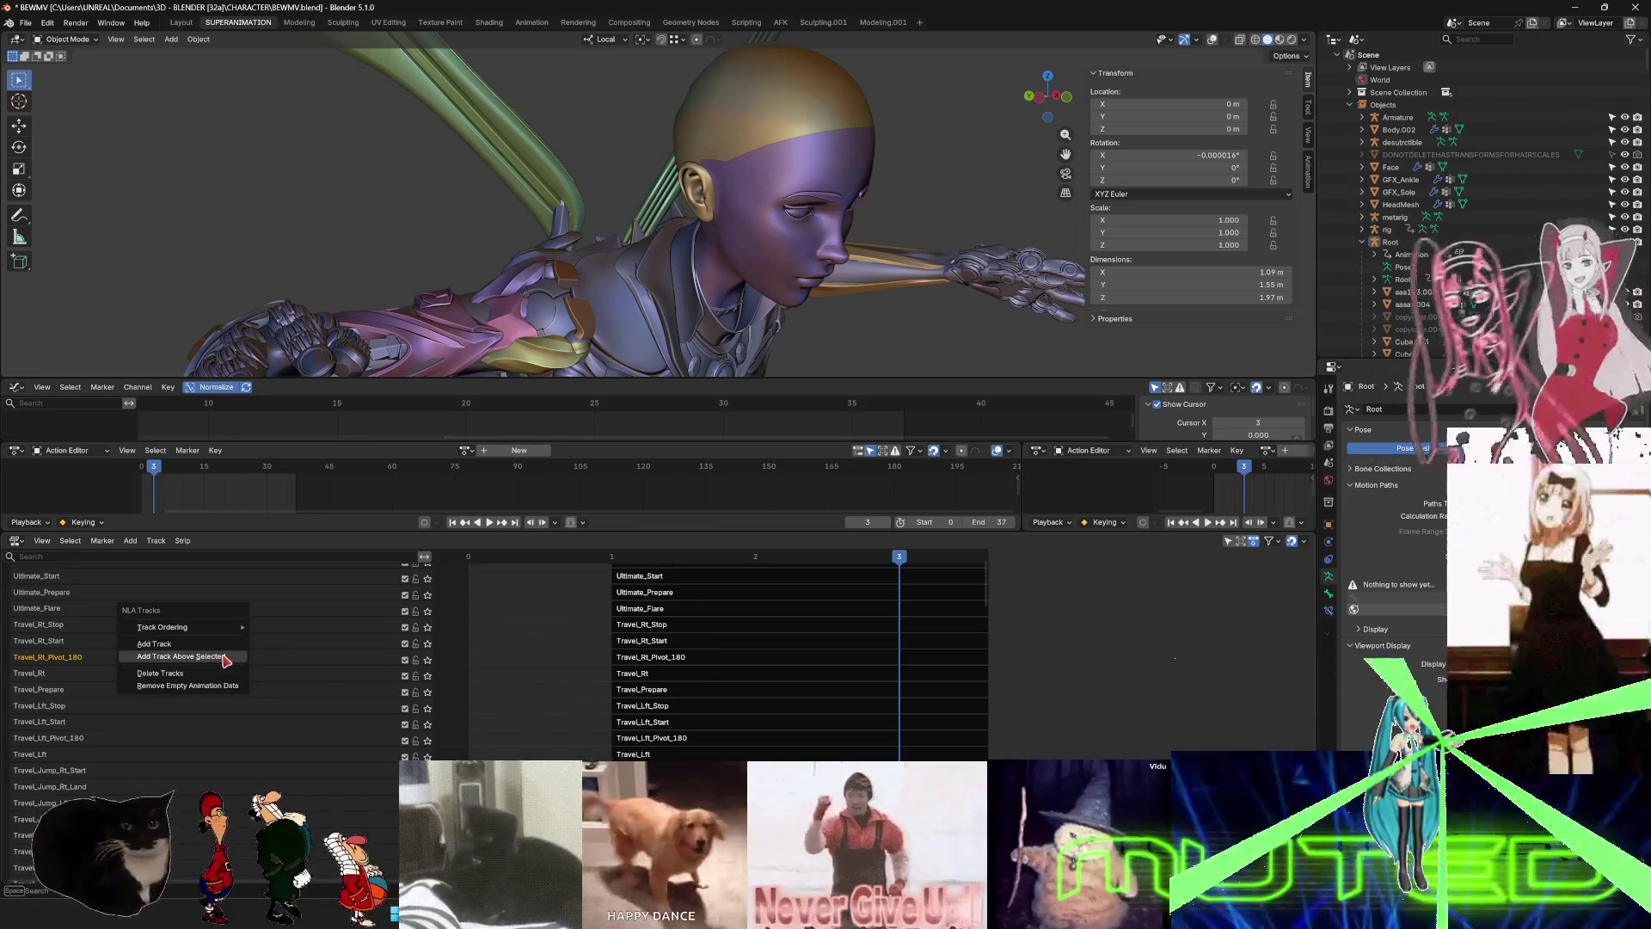
pyautogui.click(668, 680)
pyautogui.press('n')
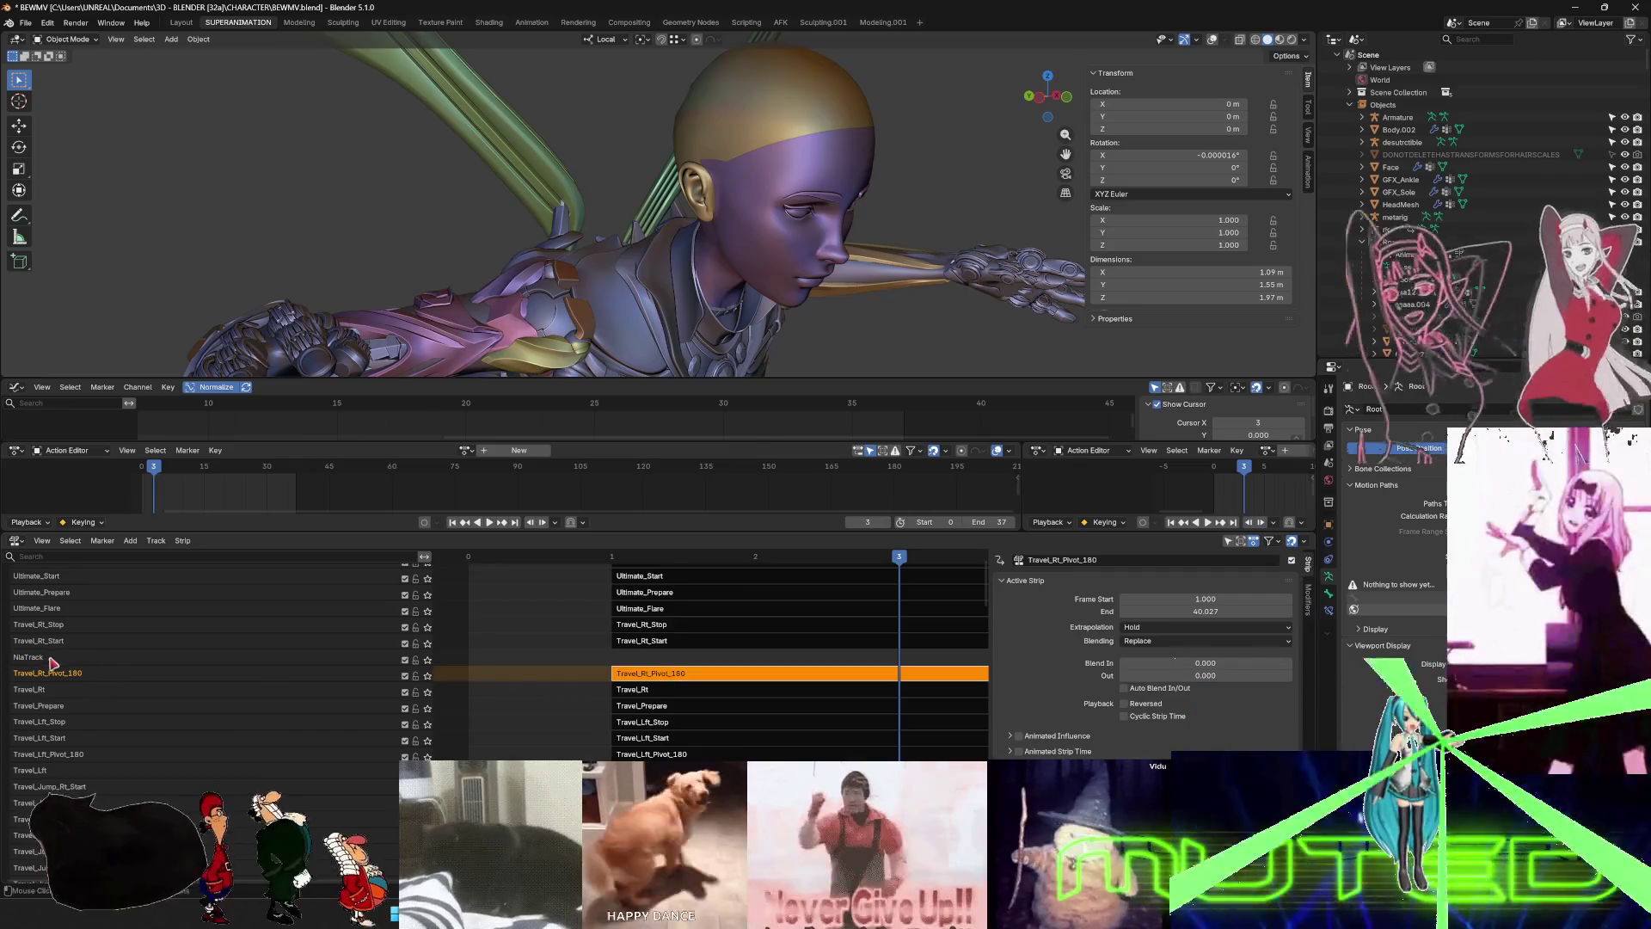
# - Rename the new empty track to Travel_BS_PivotFWD_Boost
pyautogui.click(38, 659)
pyautogui.press('F2')
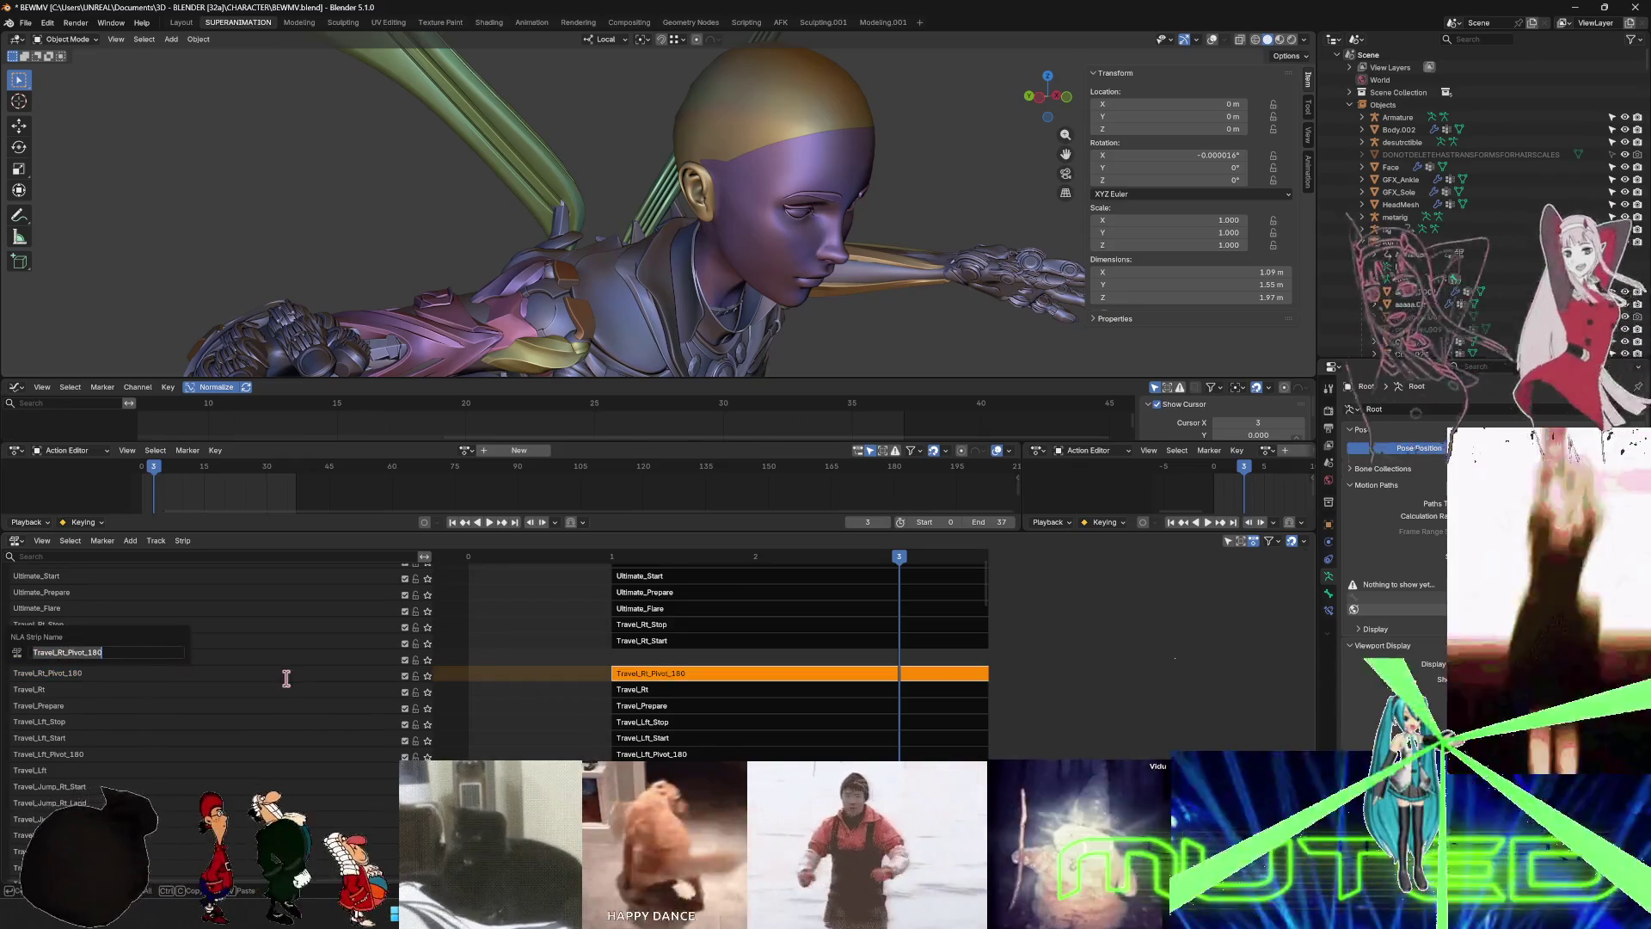
pyautogui.doubleClick(38, 659)
pyautogui.write('Travel_BS_PivotFWD_Boost')
pyautogui.press('Return')
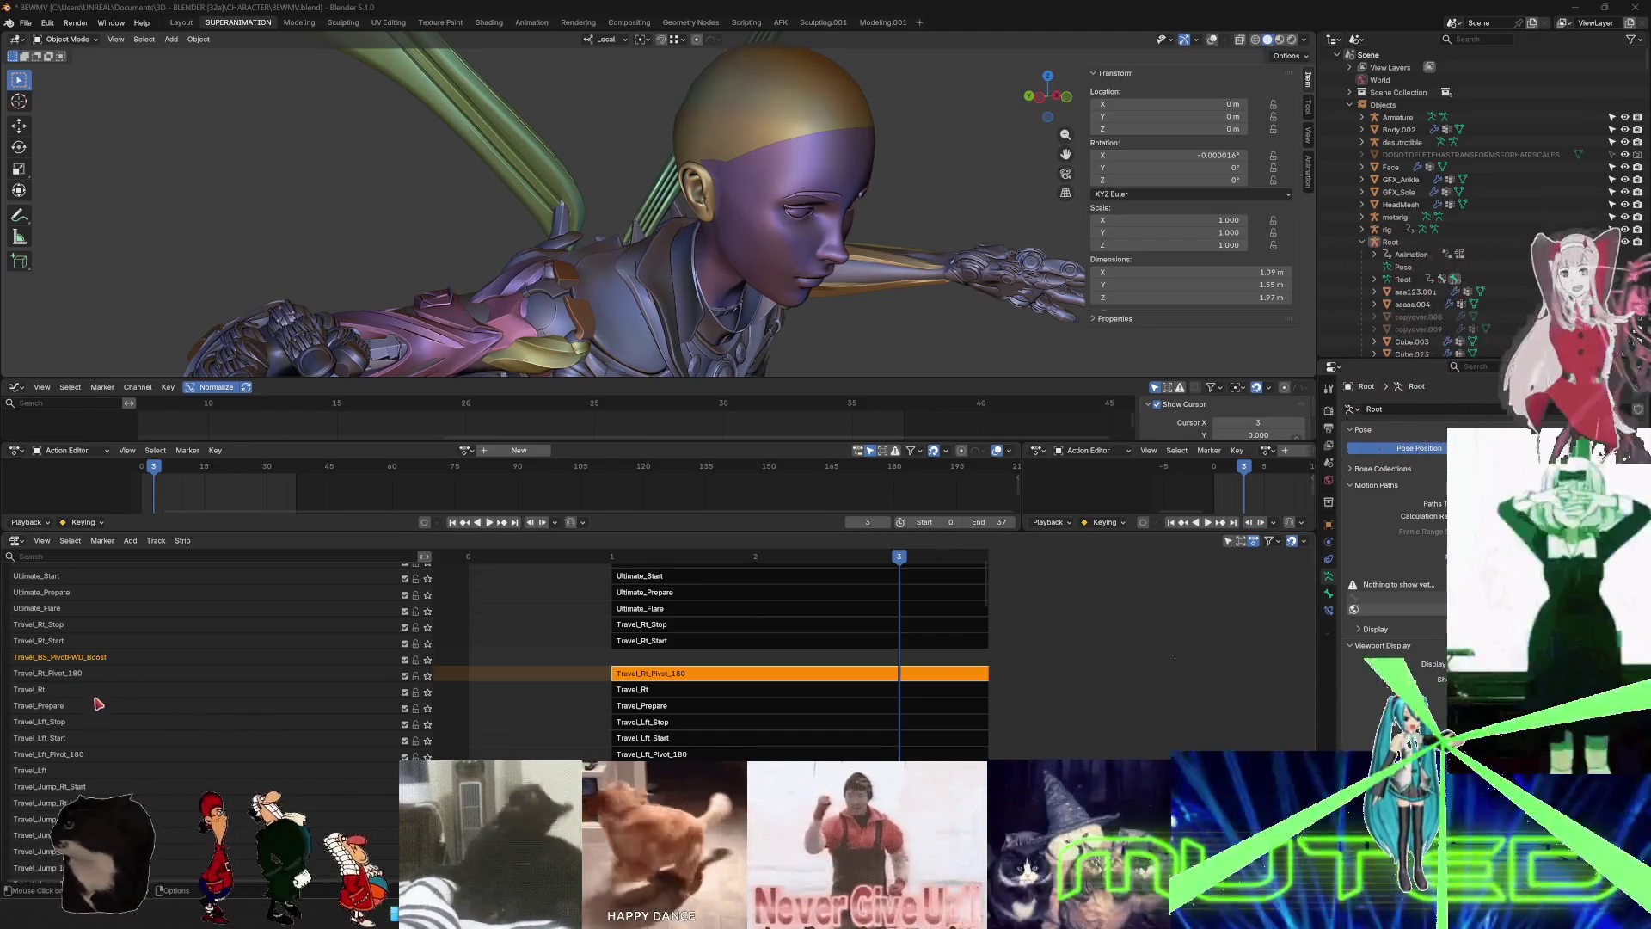
pyautogui.scroll(-8, 99, 705)
pyautogui.scroll(-4, 163, 768)
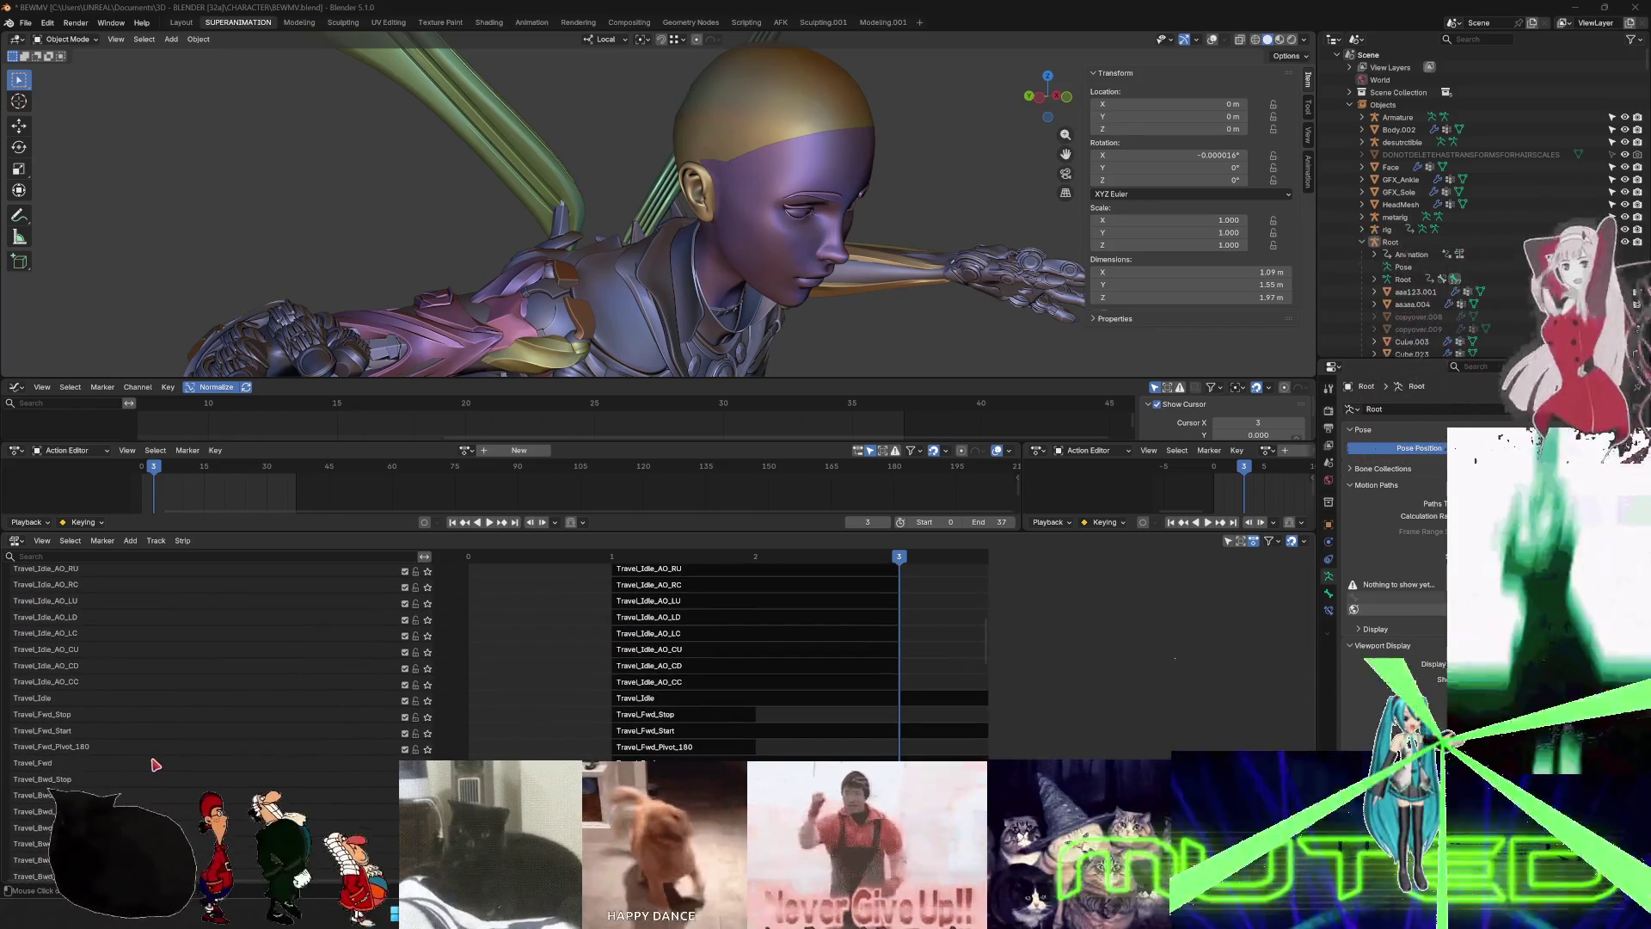
pyautogui.rightClick(77, 754)
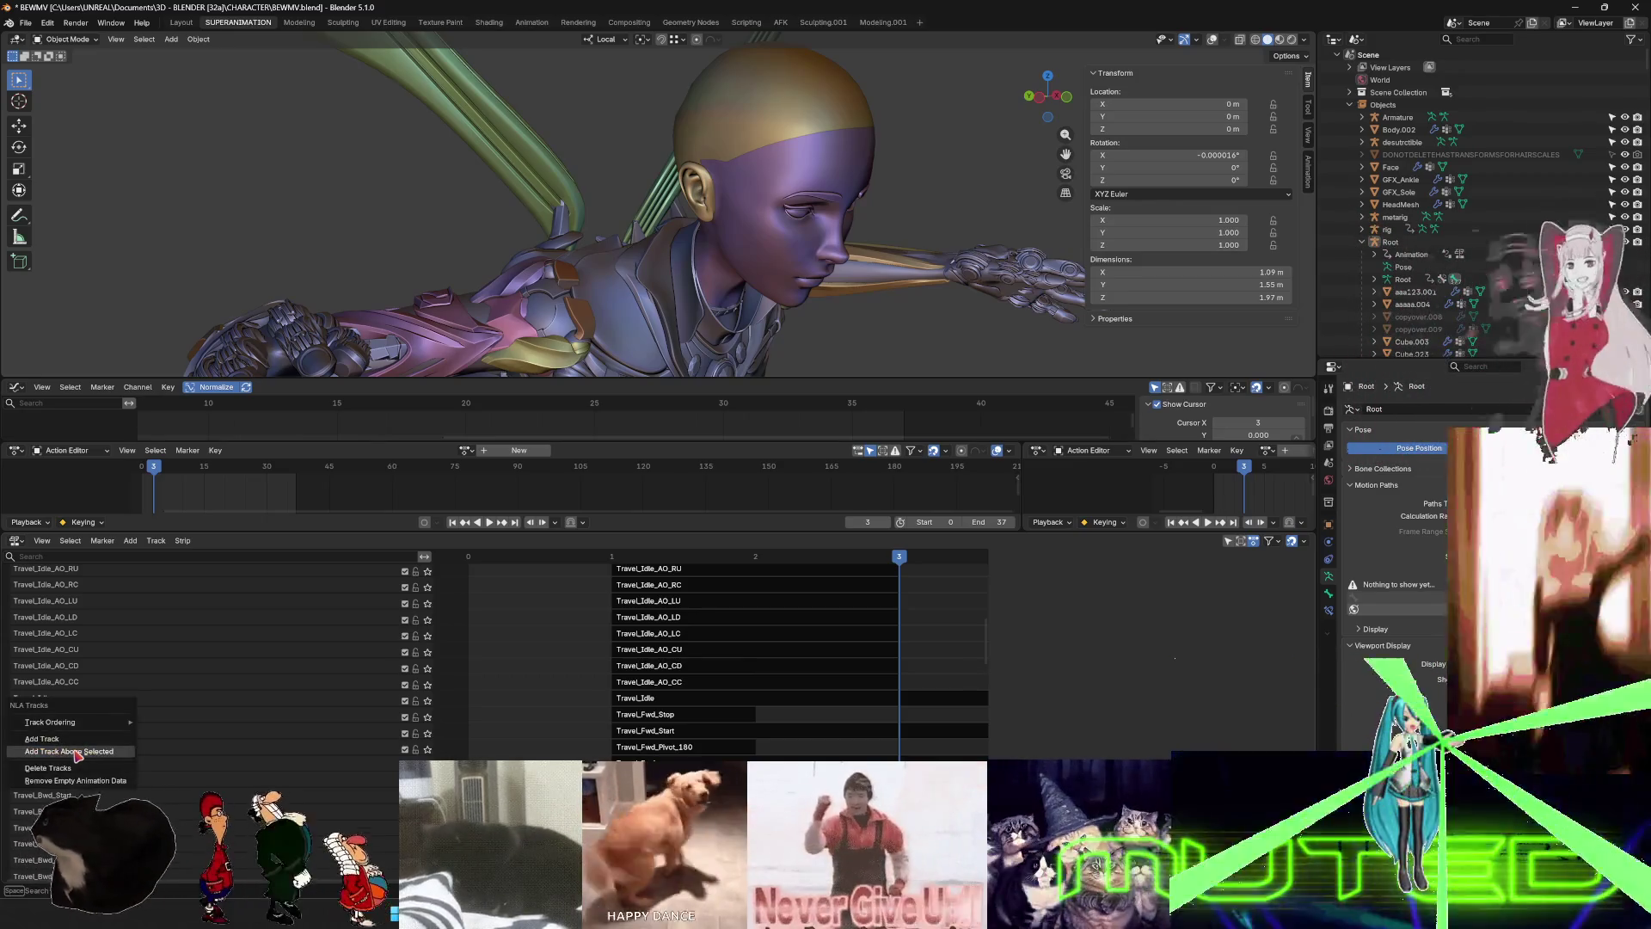
# - Add an empty track above Travel_Fwd_Pivot_180 and name it Travel_Fwd_Pivot_180_BOOST
pyautogui.click(77, 752)
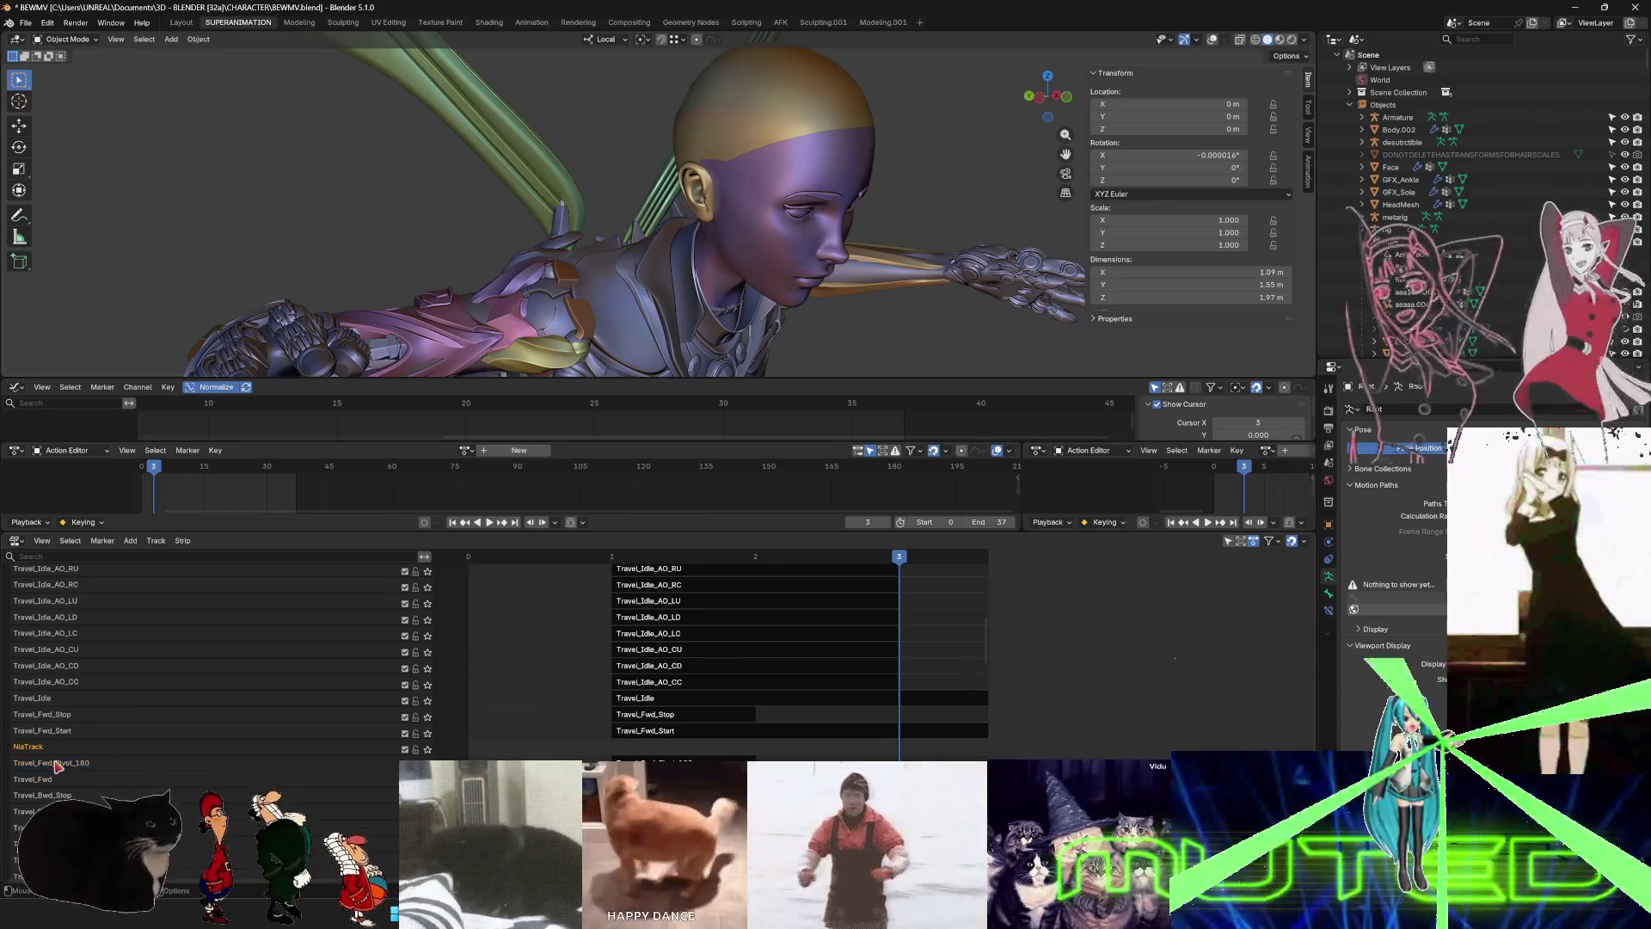
pyautogui.press('F2')
pyautogui.write('Travel_BS_PivotFWD_Boost')
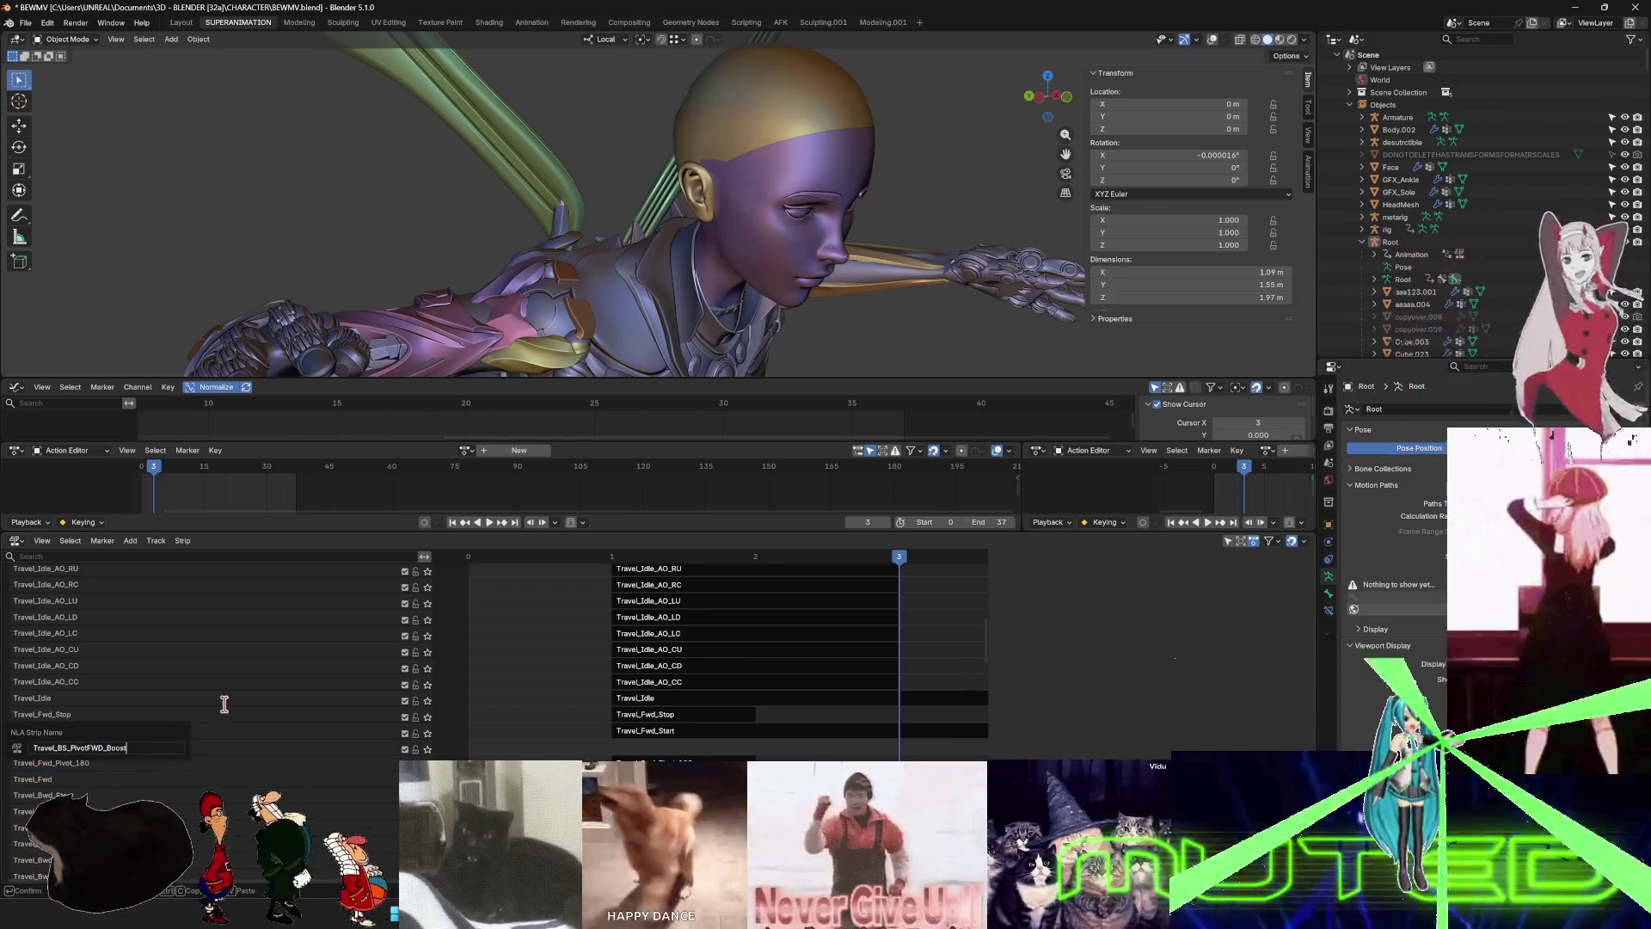
pyautogui.press('Return')
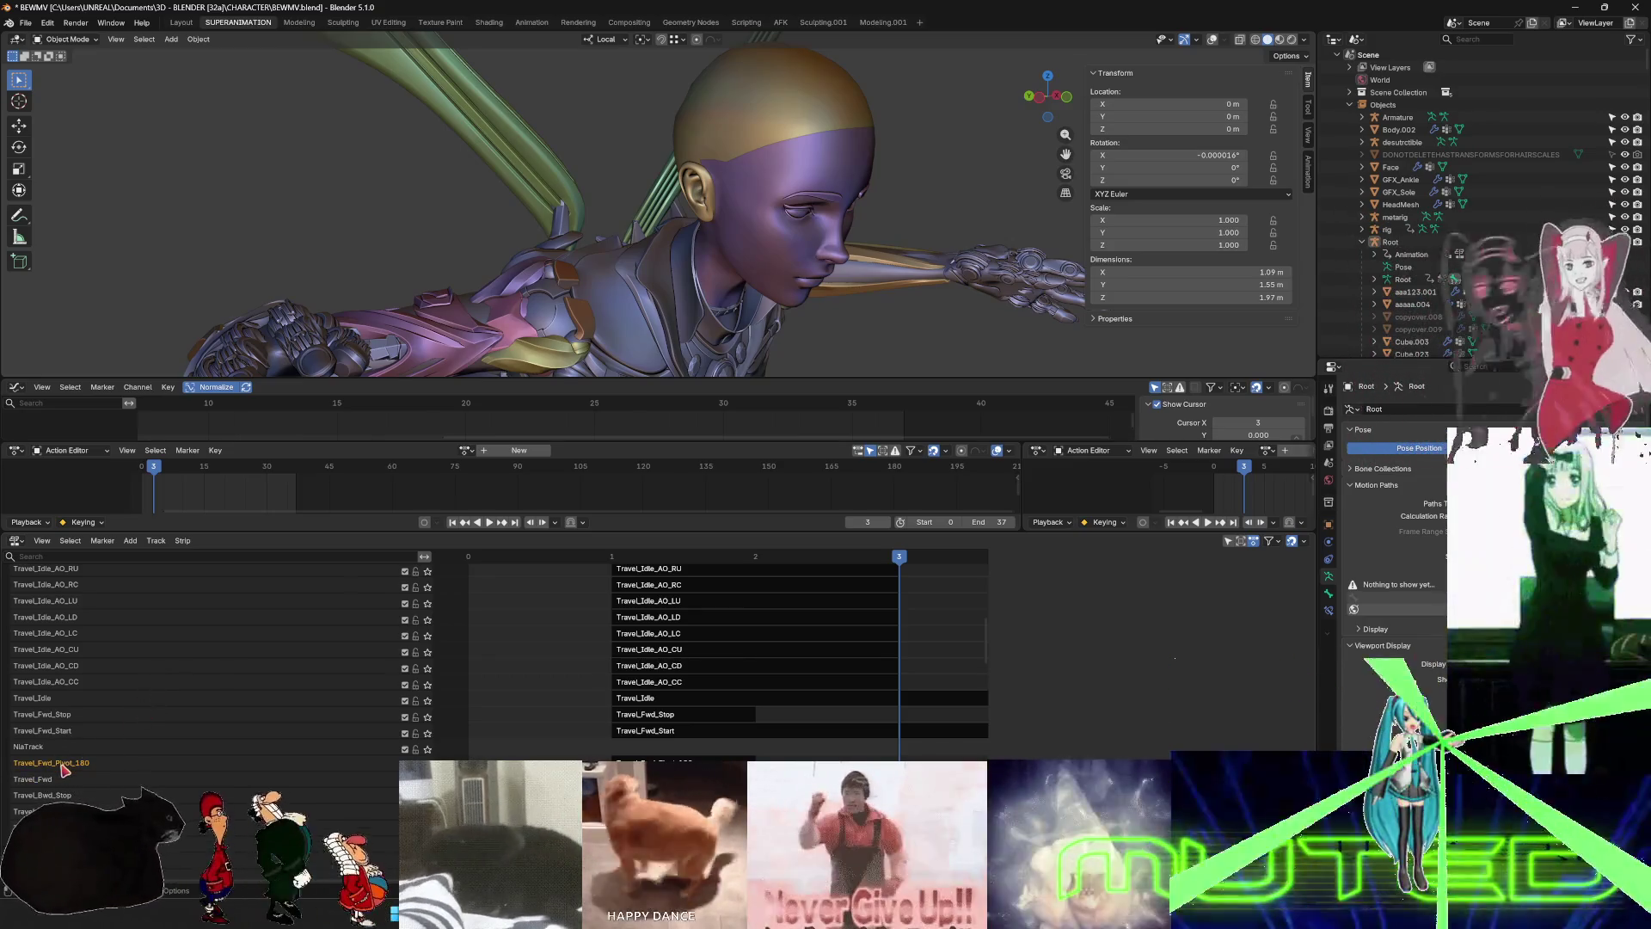
pyautogui.doubleClick(120, 745)
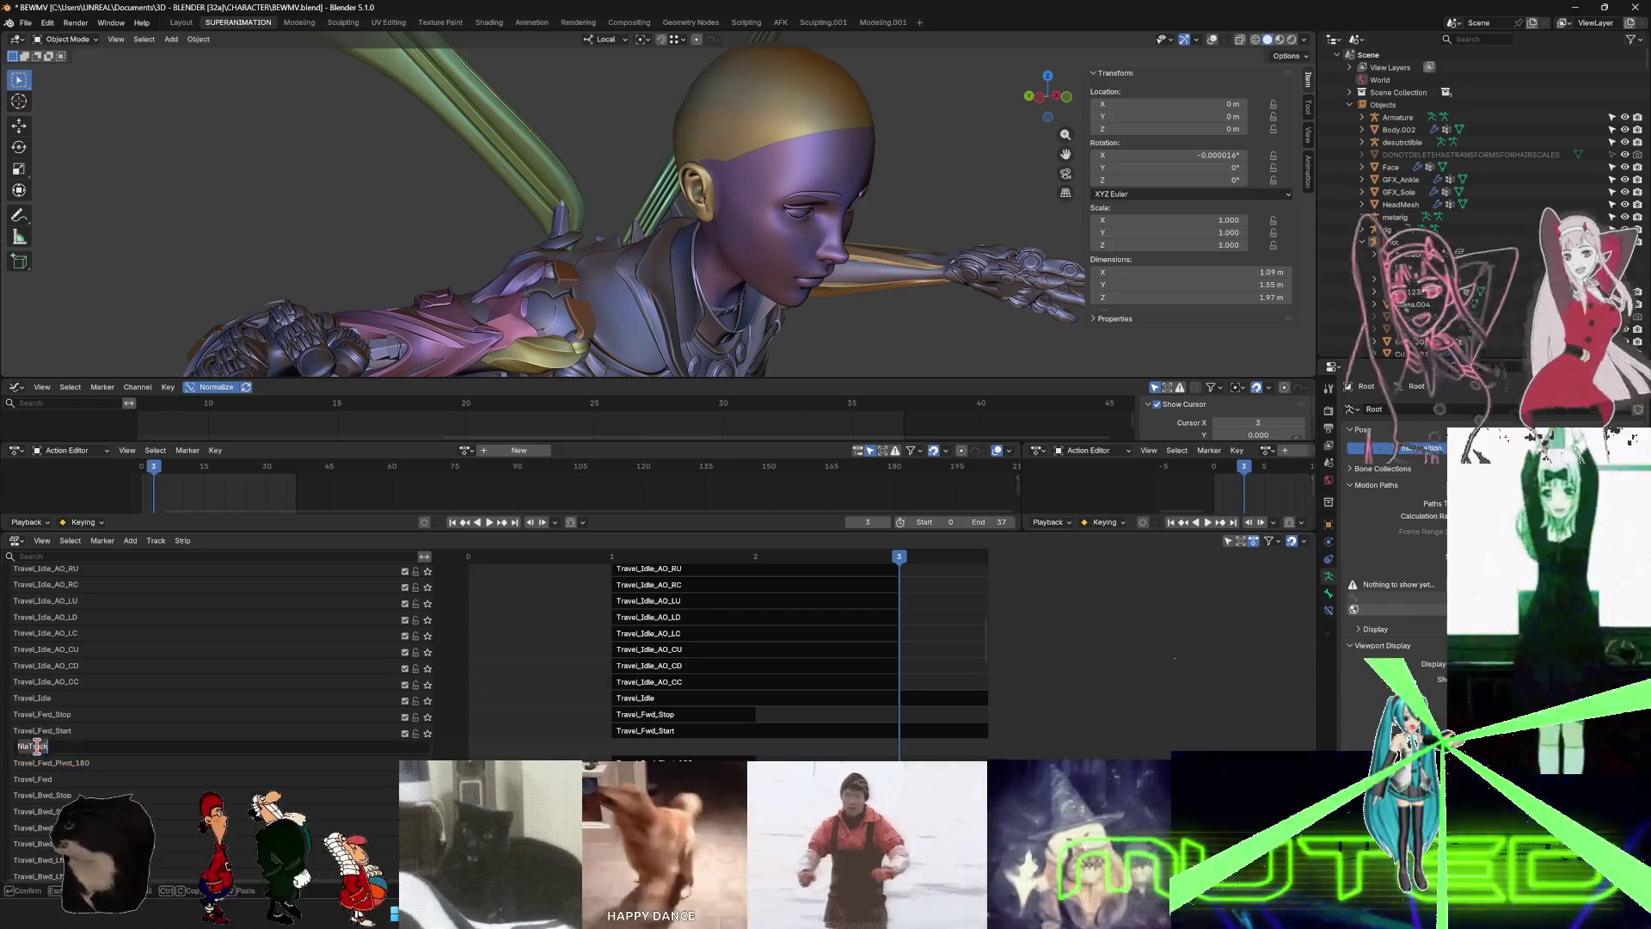
pyautogui.write('Travel_Fwd_Pivot_180')
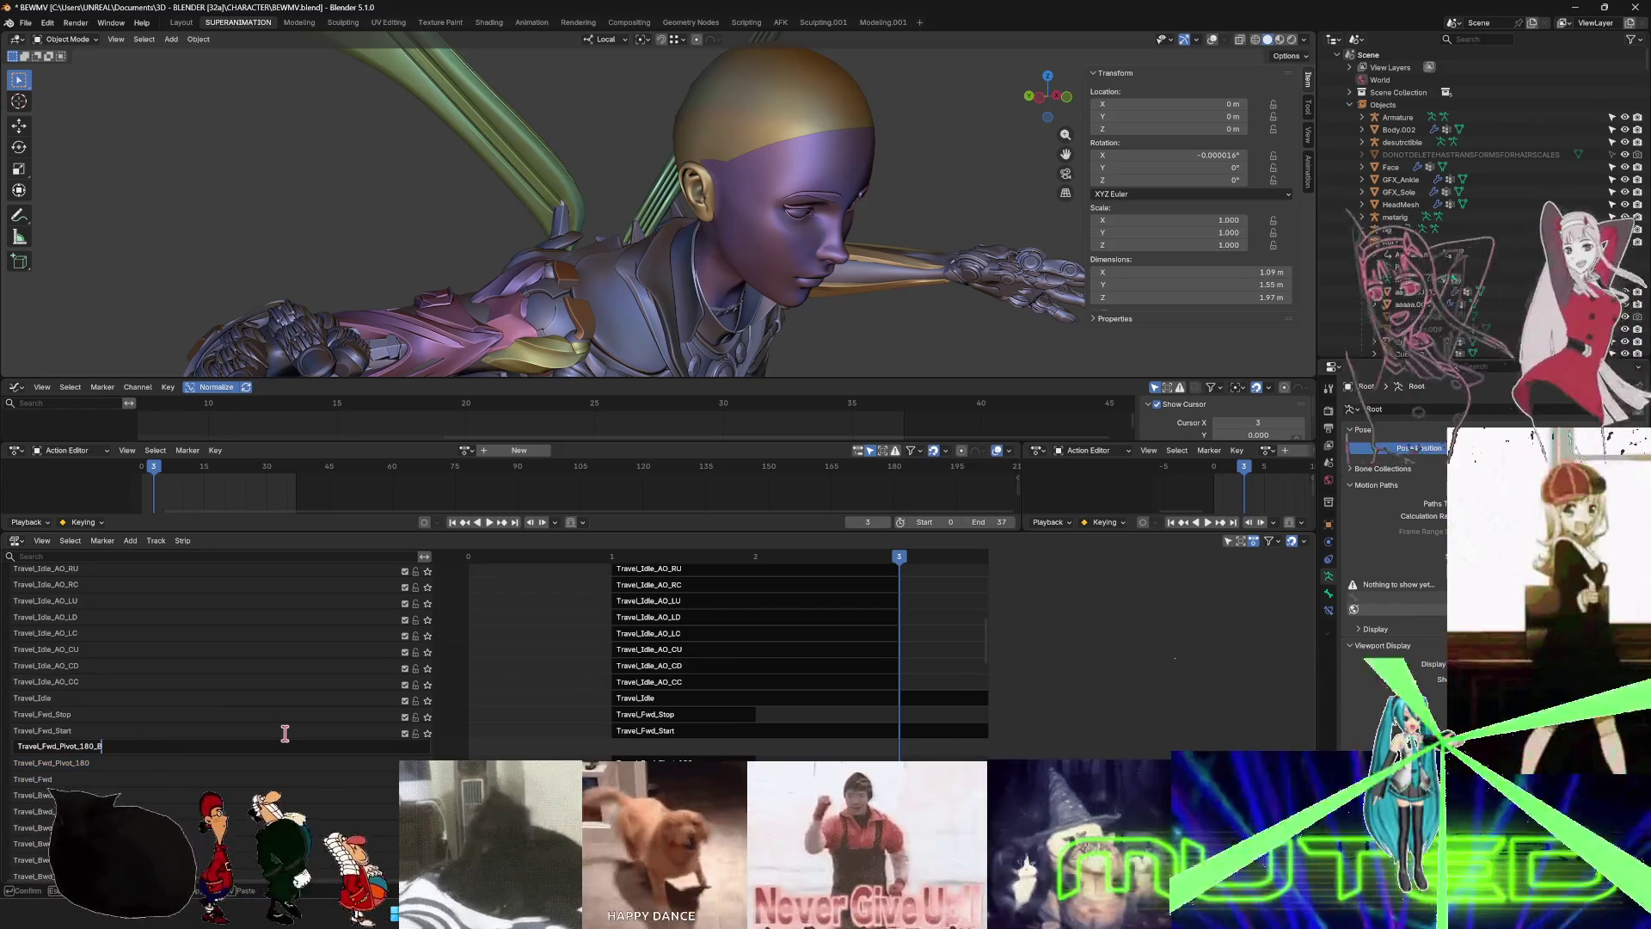
pyautogui.write('OOST')
pyautogui.press('Return')
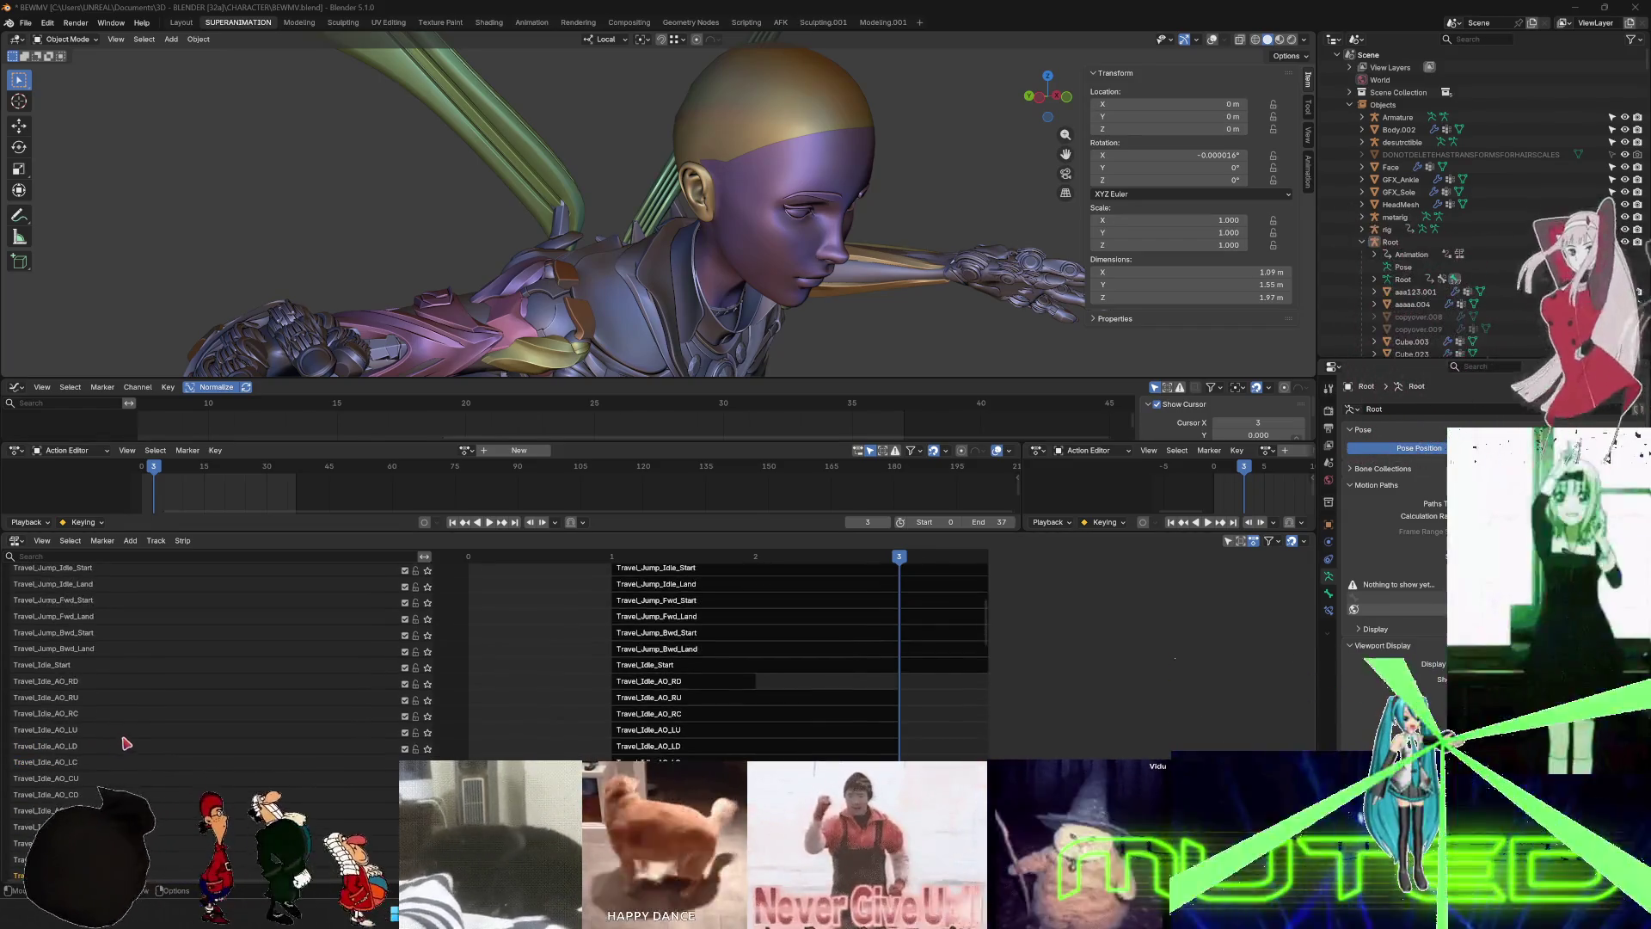
# - Select the empty Travel_BS_PivotFWD_Boost track and delete it with Delete Tracks
pyautogui.scroll(10, 121, 740)
pyautogui.click(97, 673)
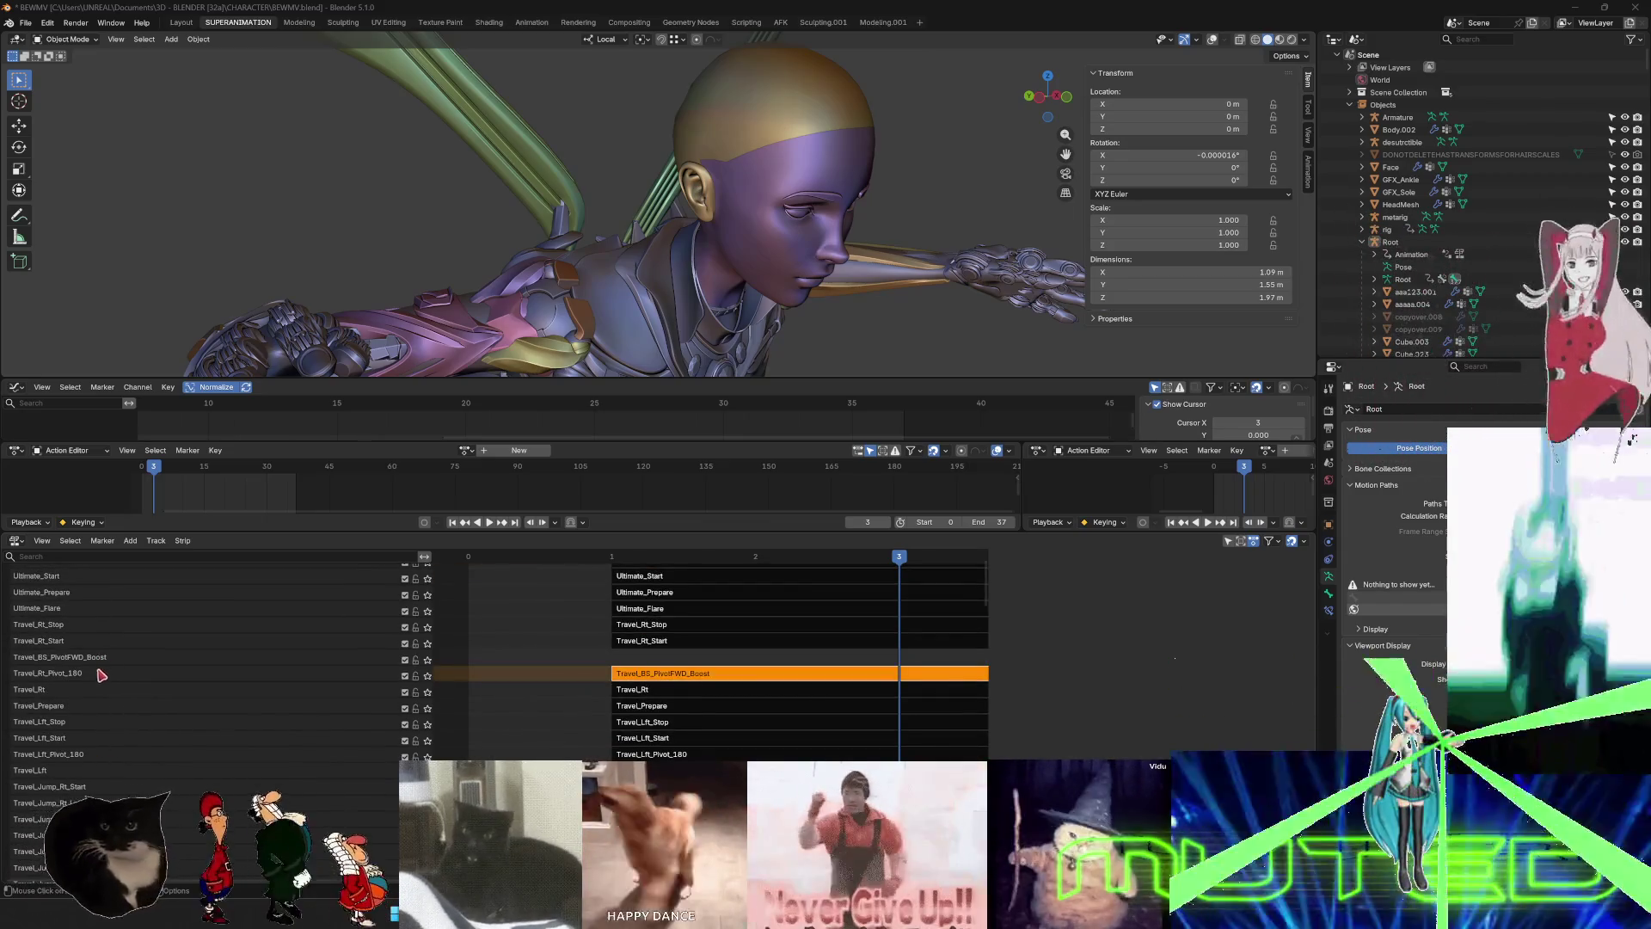
pyautogui.press('n')
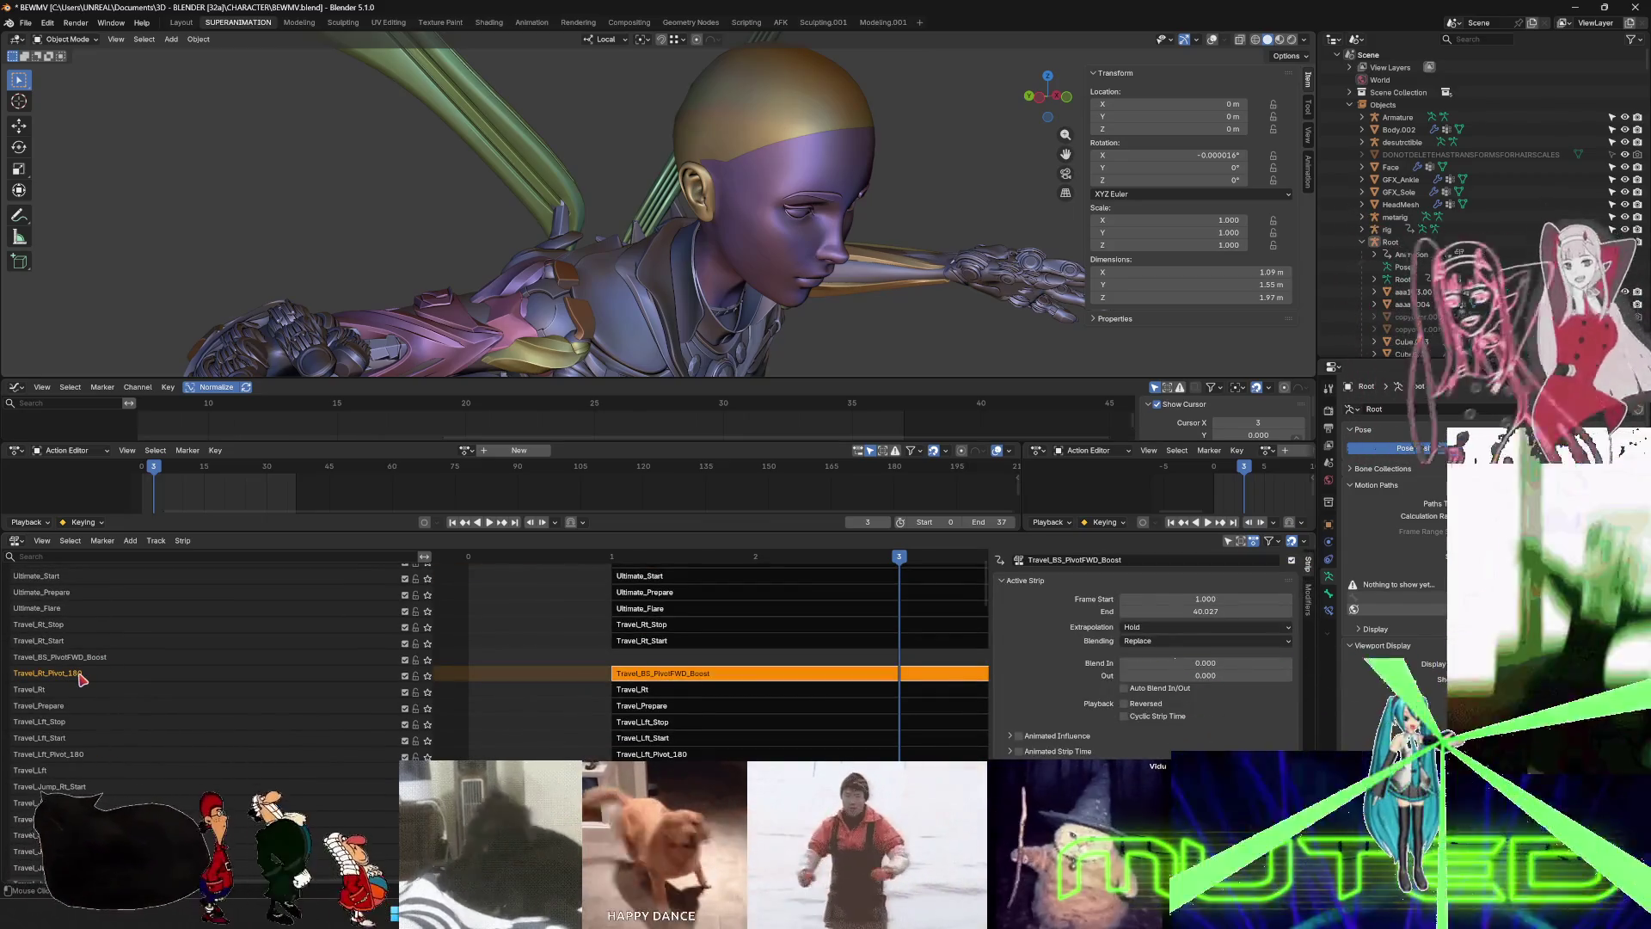
pyautogui.click(95, 658)
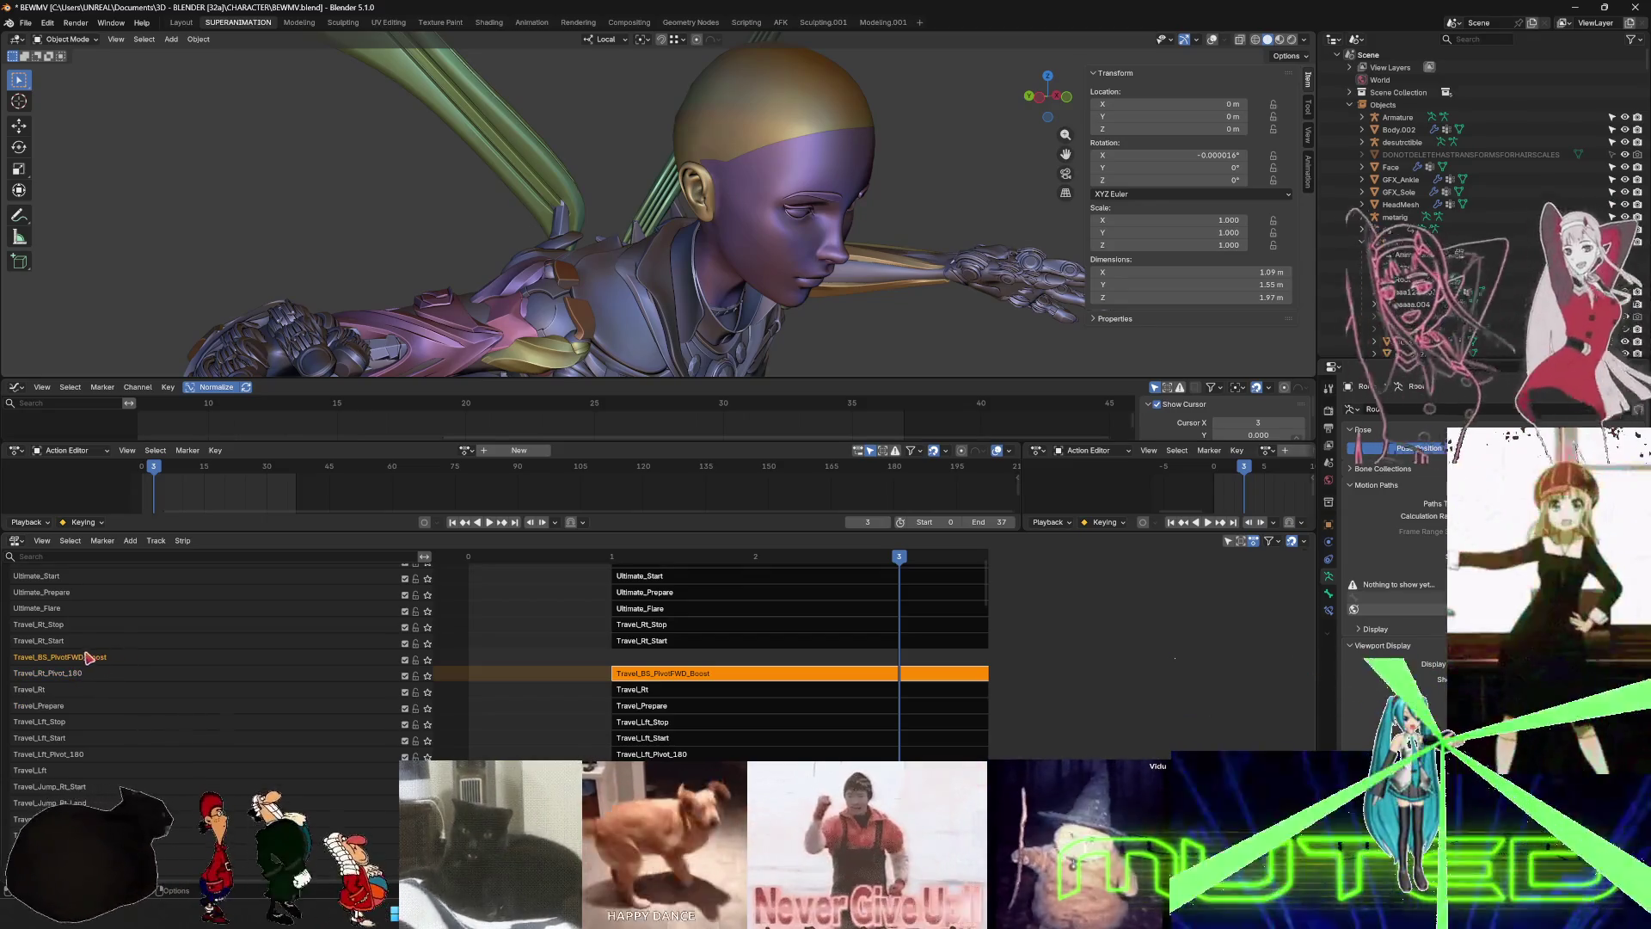
pyautogui.rightClick(86, 671)
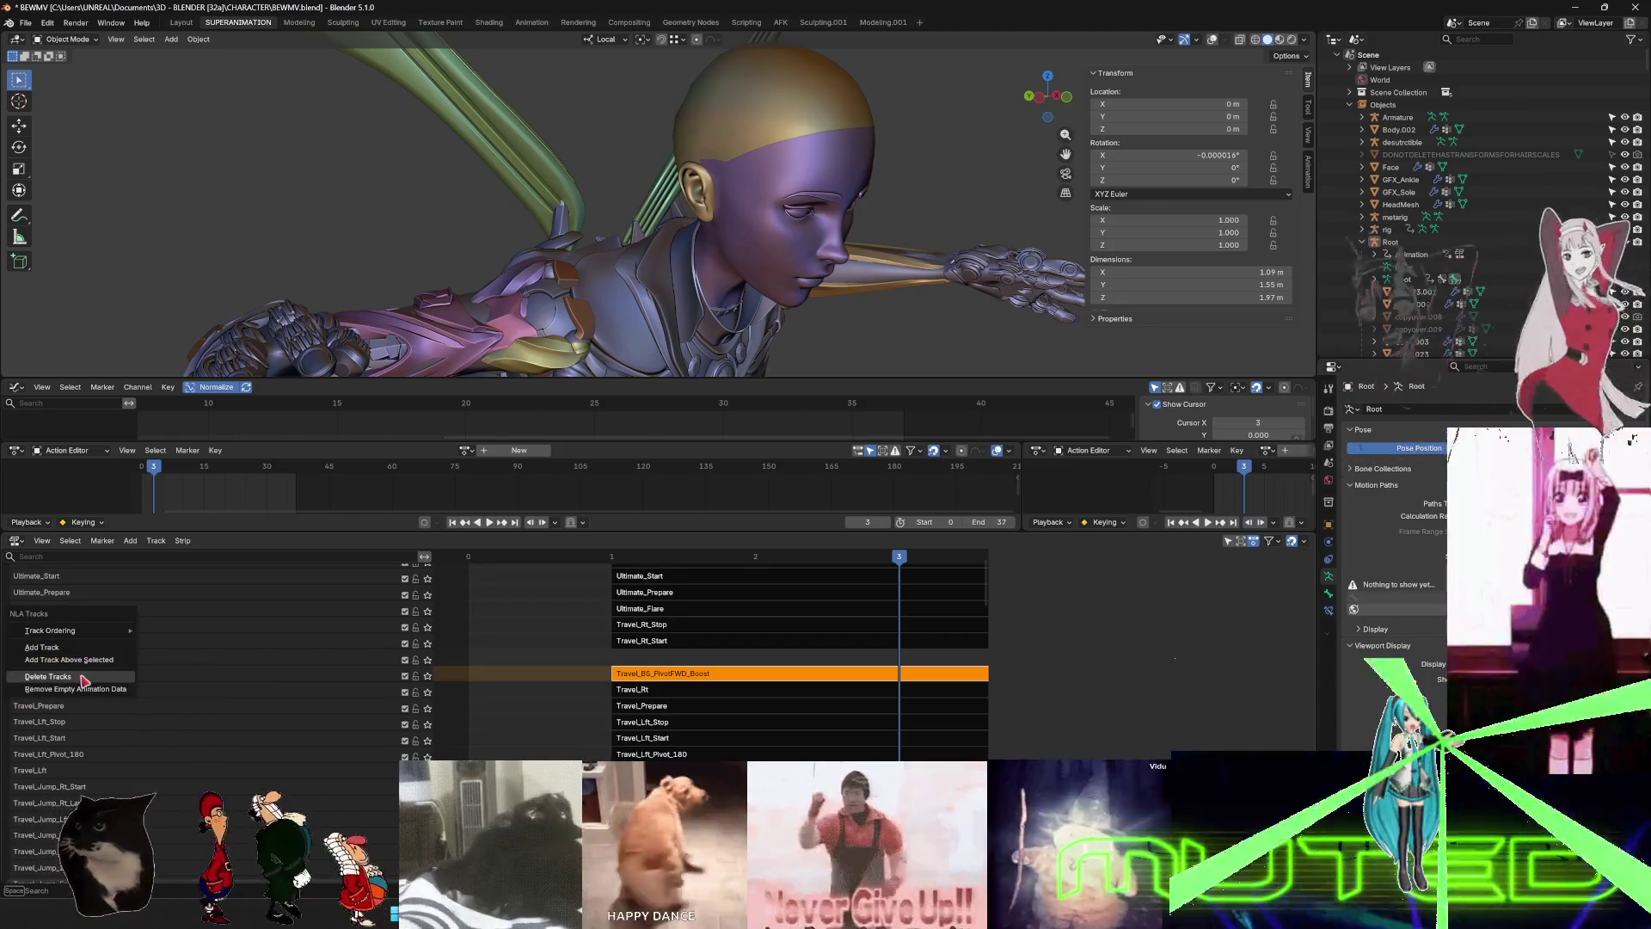
pyautogui.click(84, 678)
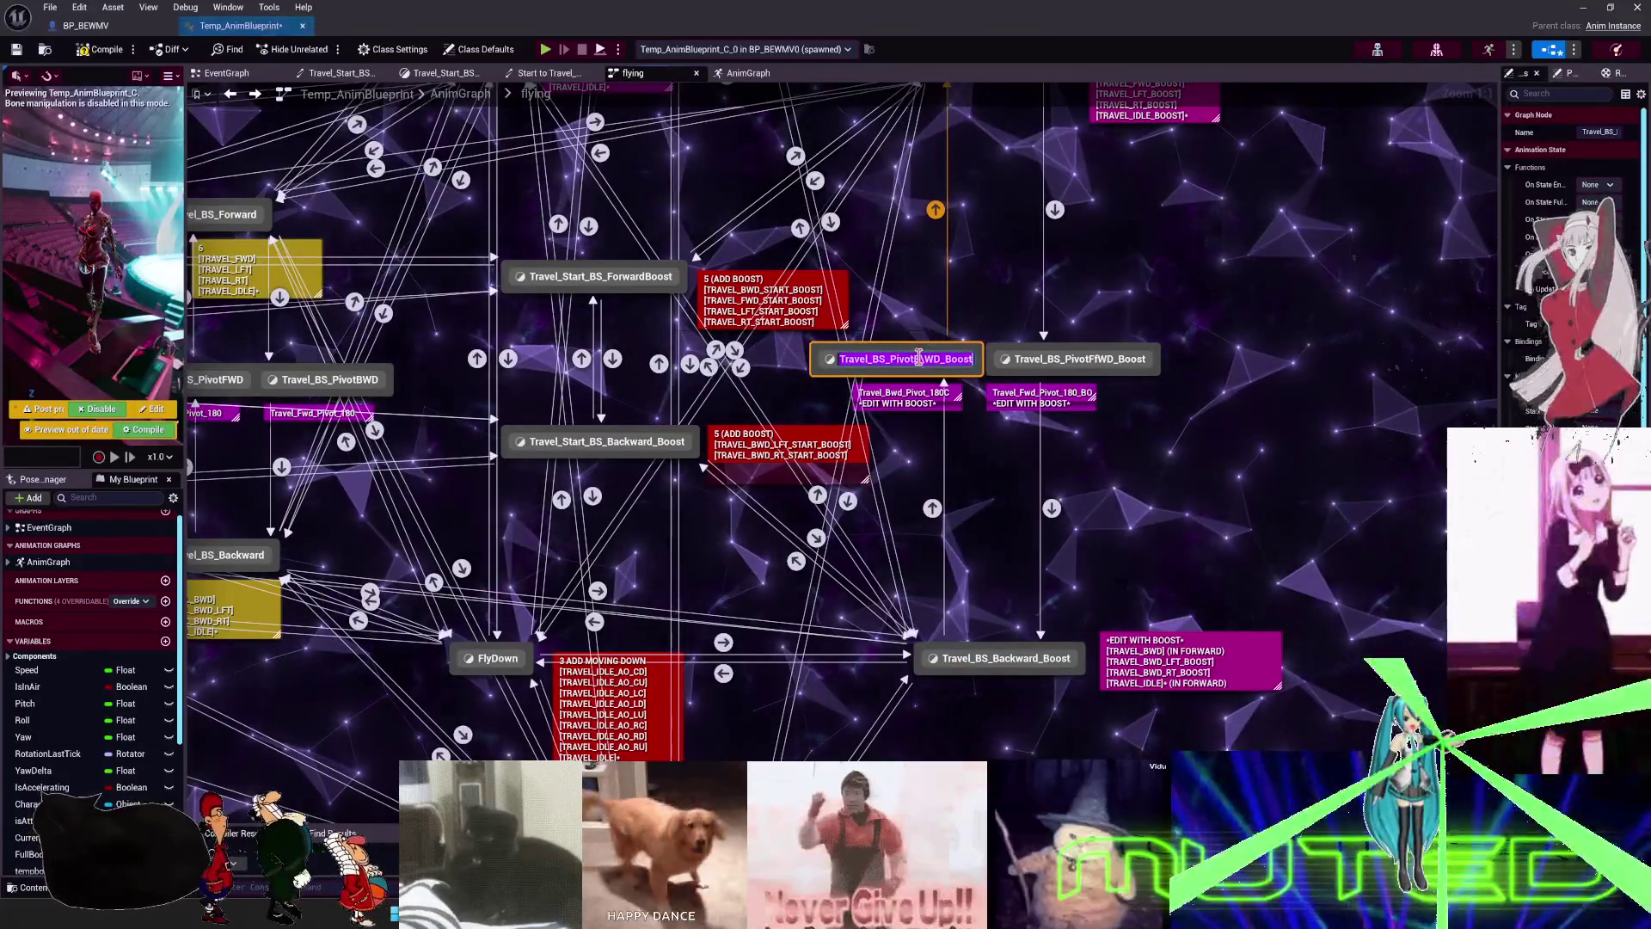
# - Correct the forward state's name to Travel_BS_PivotFWD_Boost, then open Travel_BS_PivotBWD_Boost to see its animation
pyautogui.click(1140, 363)
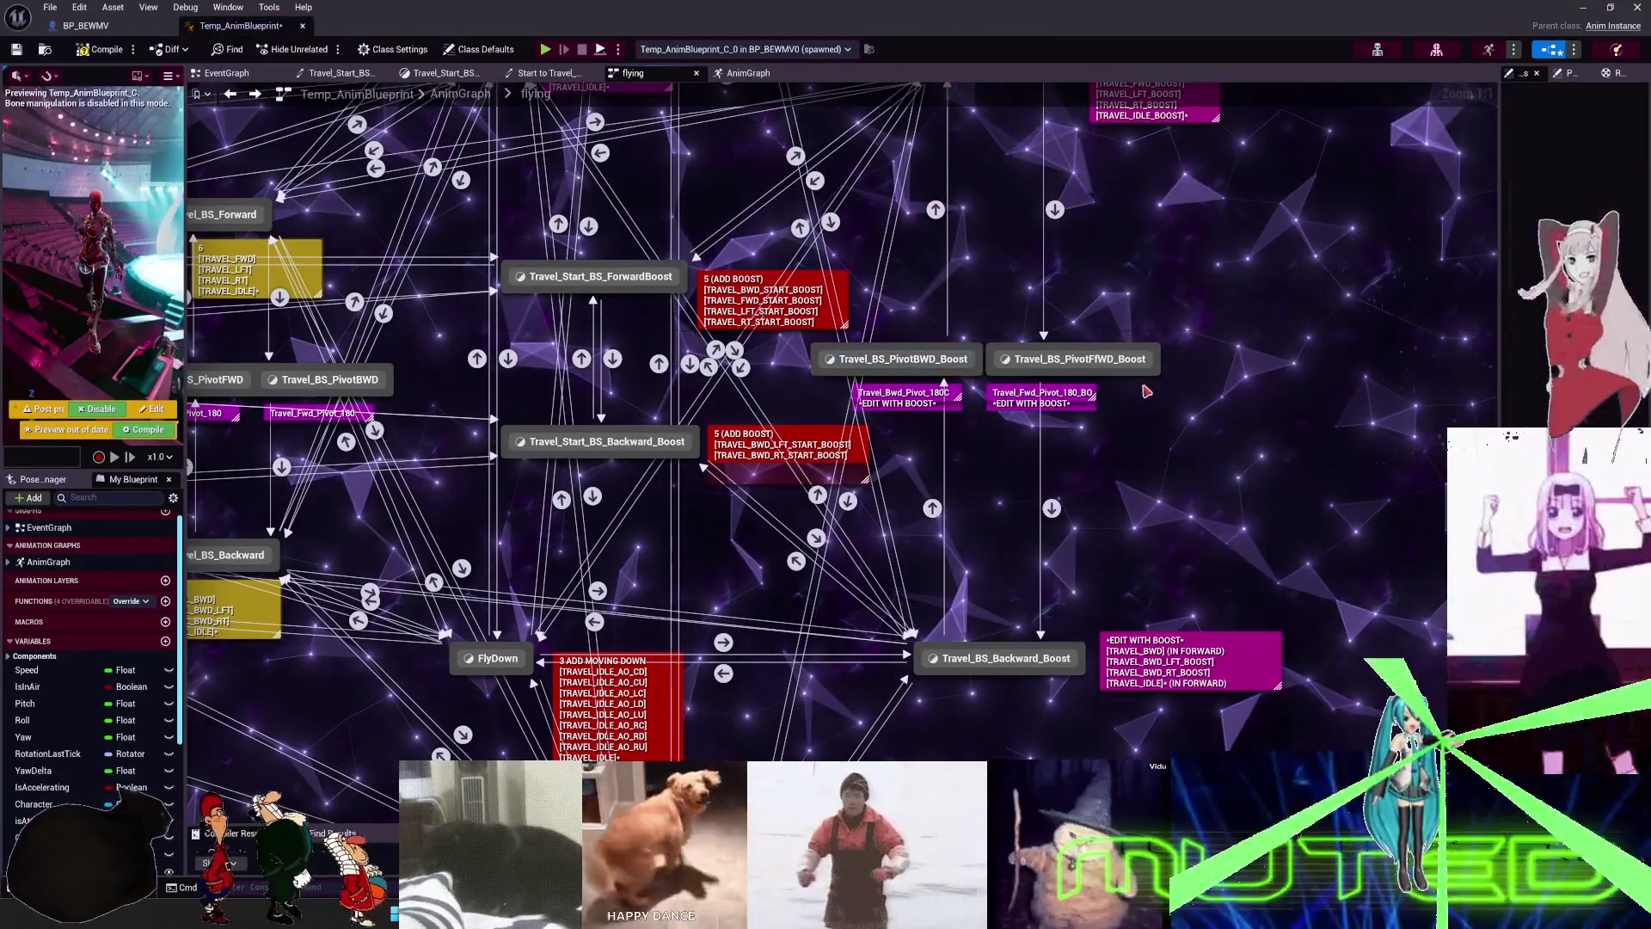
pyautogui.click(1139, 363)
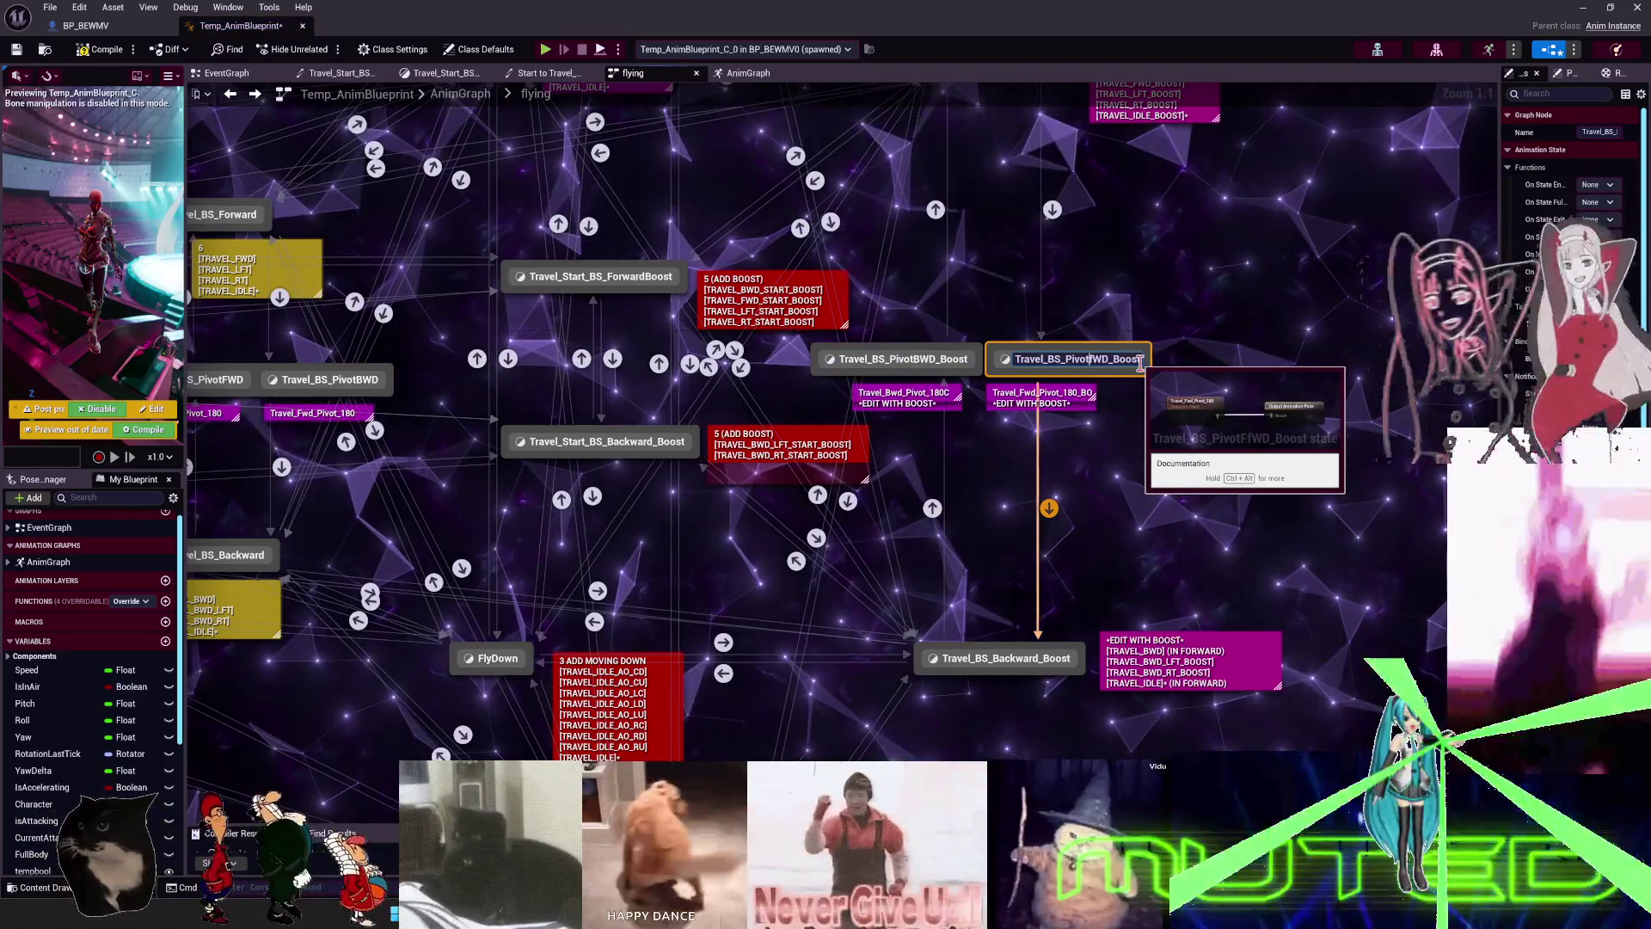
pyautogui.write('F')
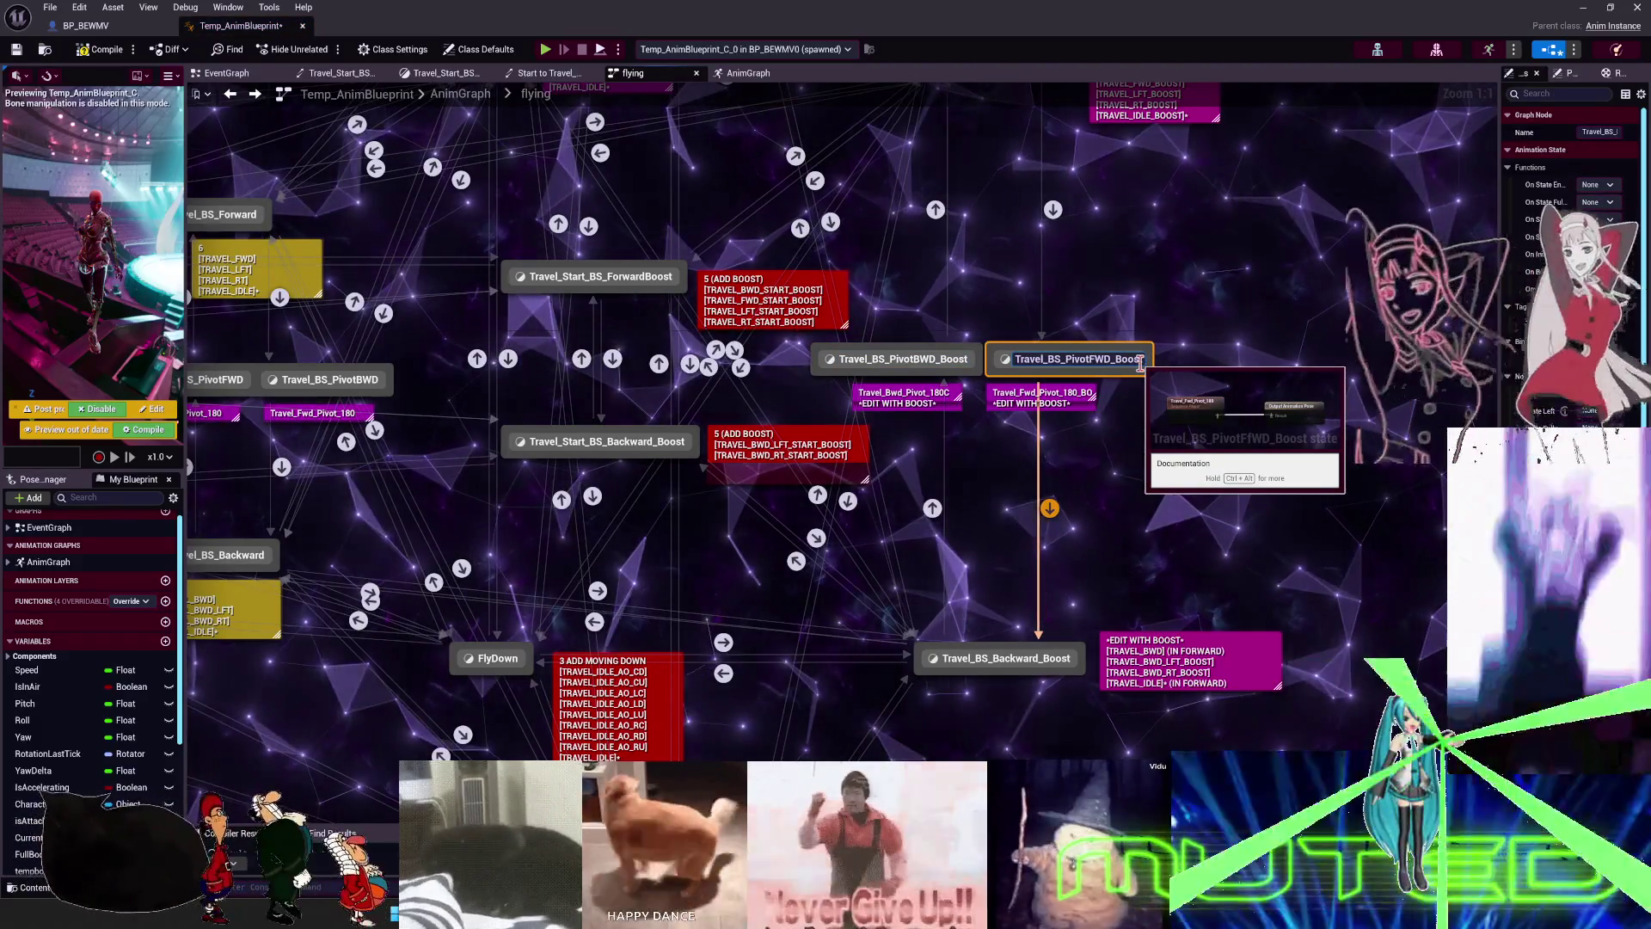
pyautogui.press('Return')
pyautogui.doubleClick(911, 358)
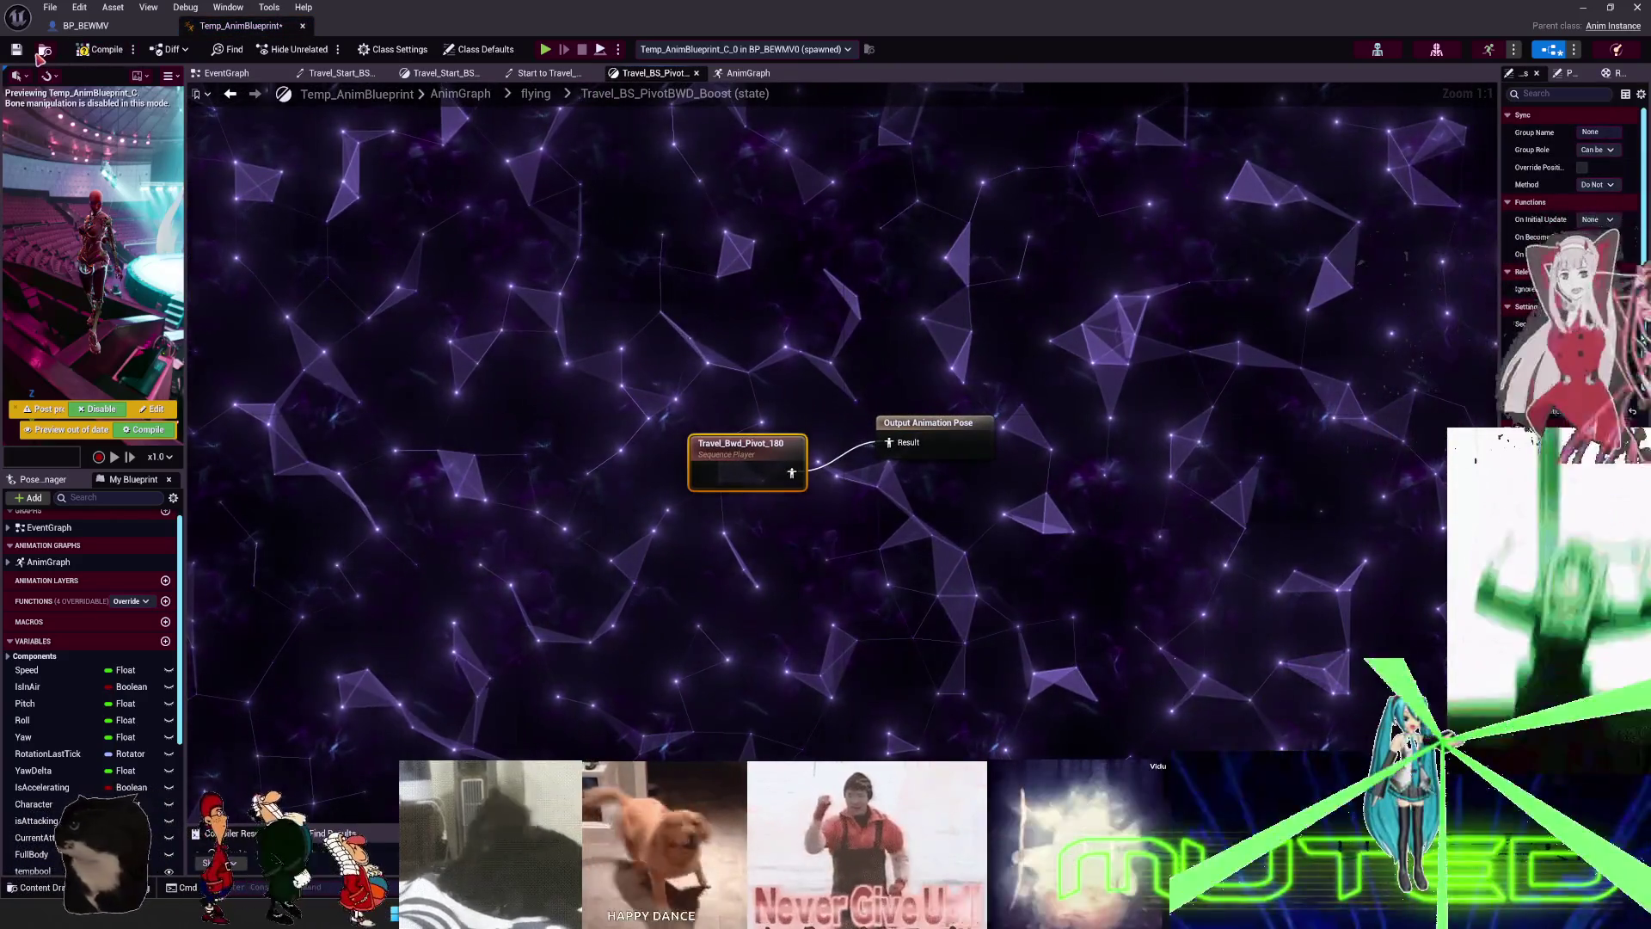
pyautogui.moveTo(637, 26); pyautogui.dragTo(982, 461)
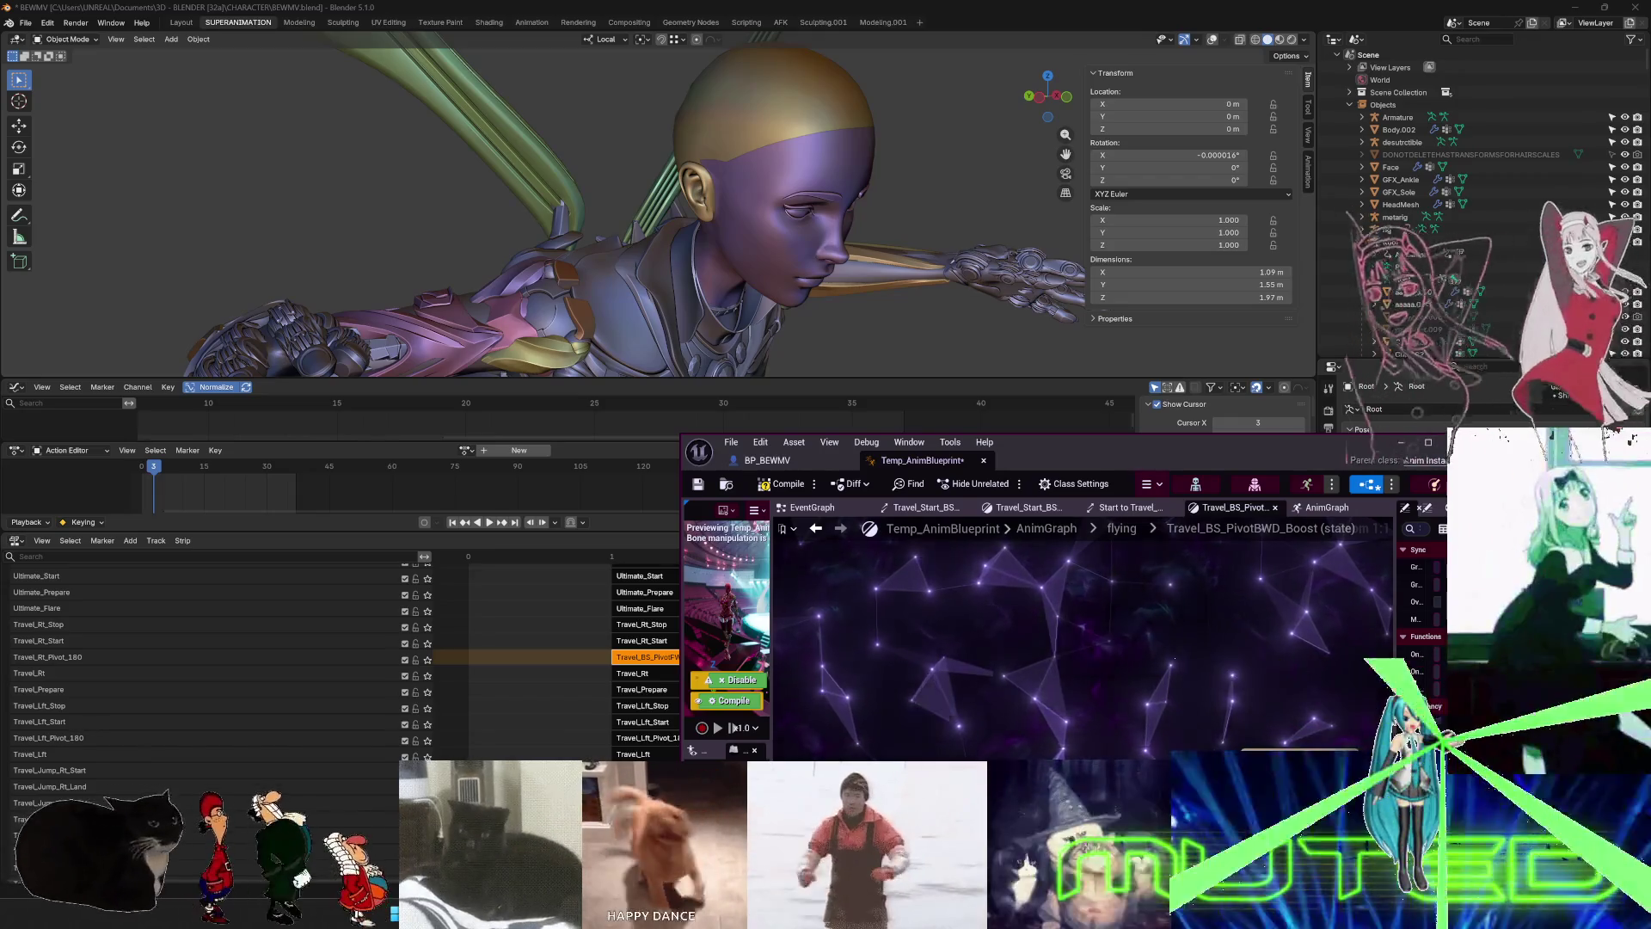
# - Back in Blender, add an empty NLA track above Travel_Bwd_Pivot_180
pyautogui.click(301, 675)
pyautogui.click(58, 659)
pyautogui.press('n')
pyautogui.scroll(3, 195, 672)
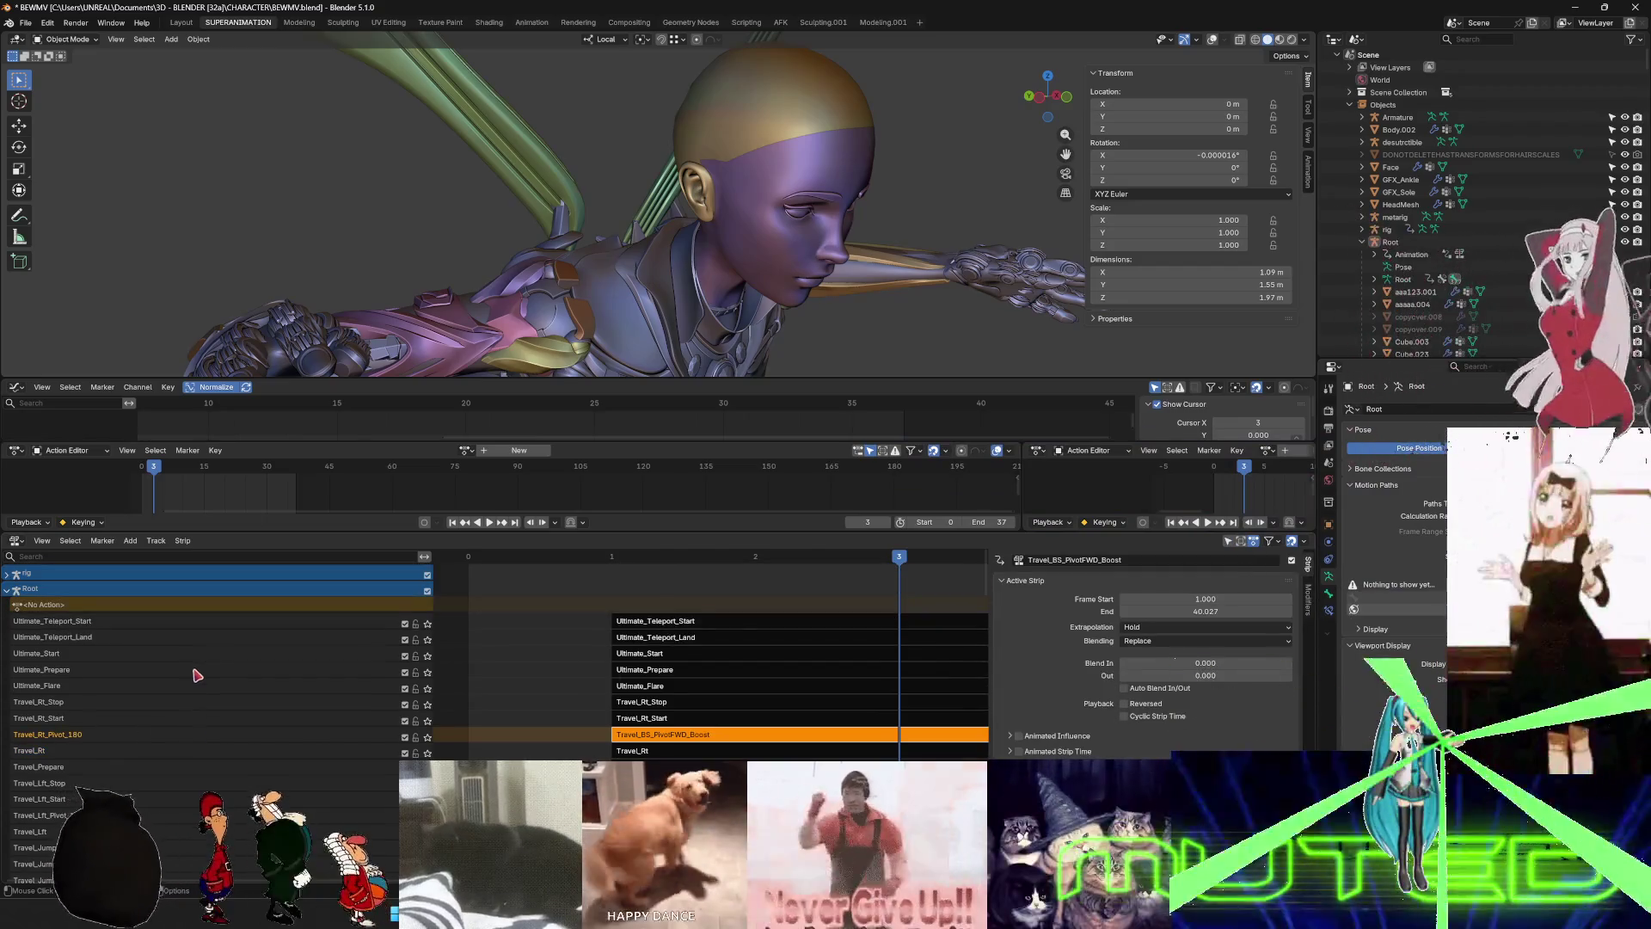
pyautogui.scroll(-5, 195, 672)
pyautogui.scroll(-10, 174, 695)
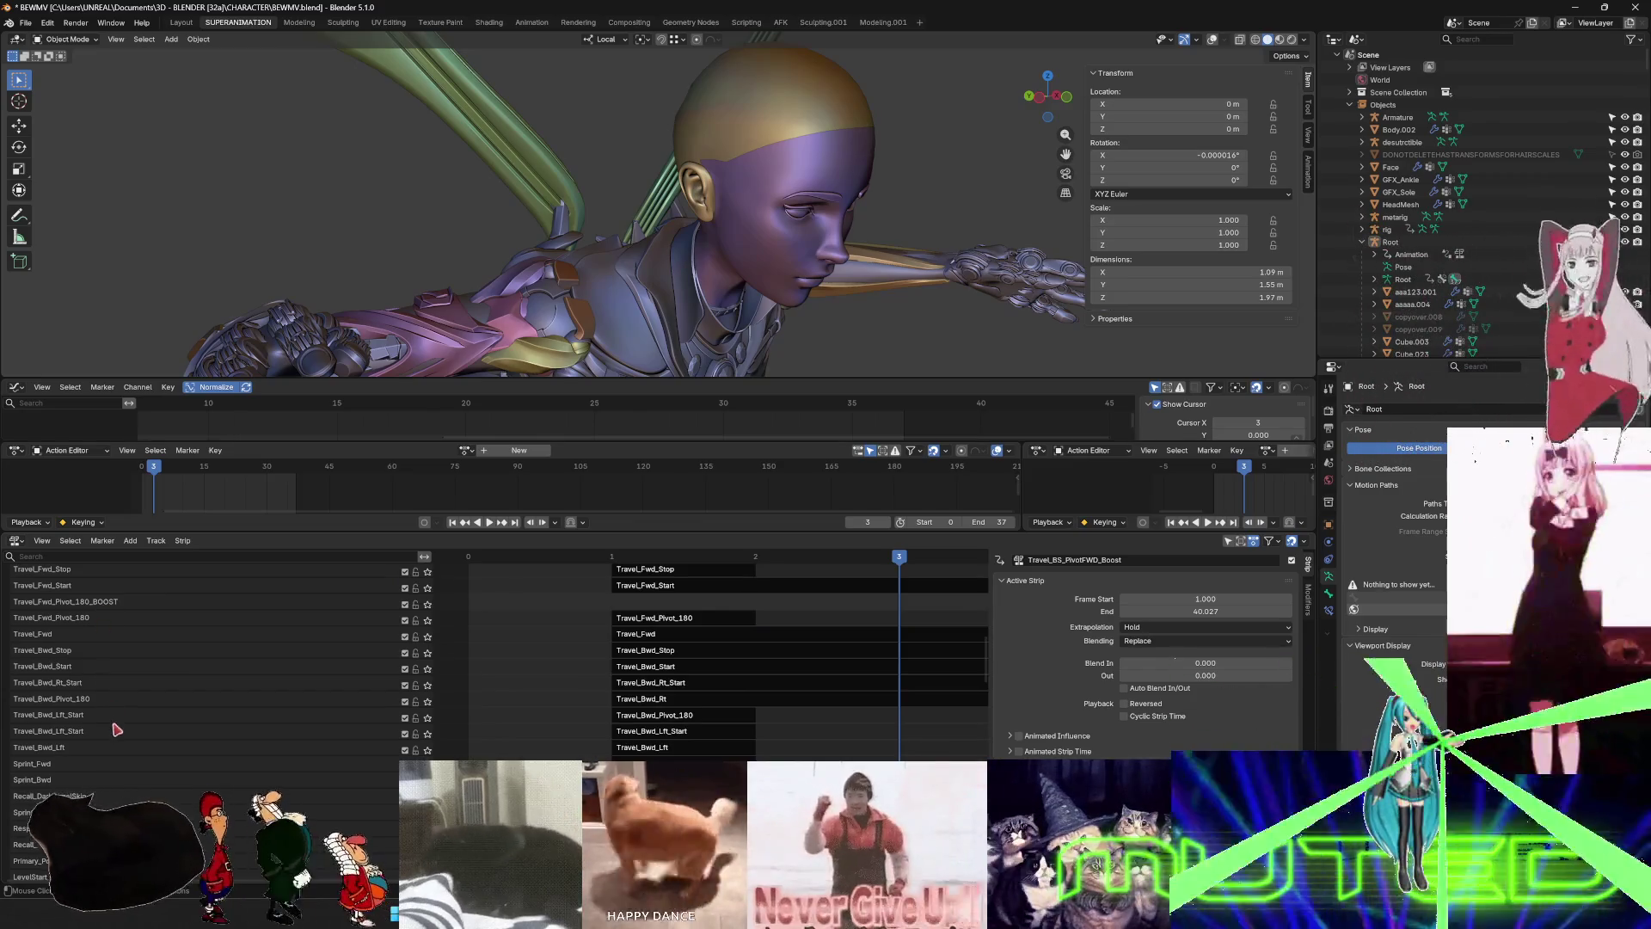
pyautogui.rightClick(131, 706)
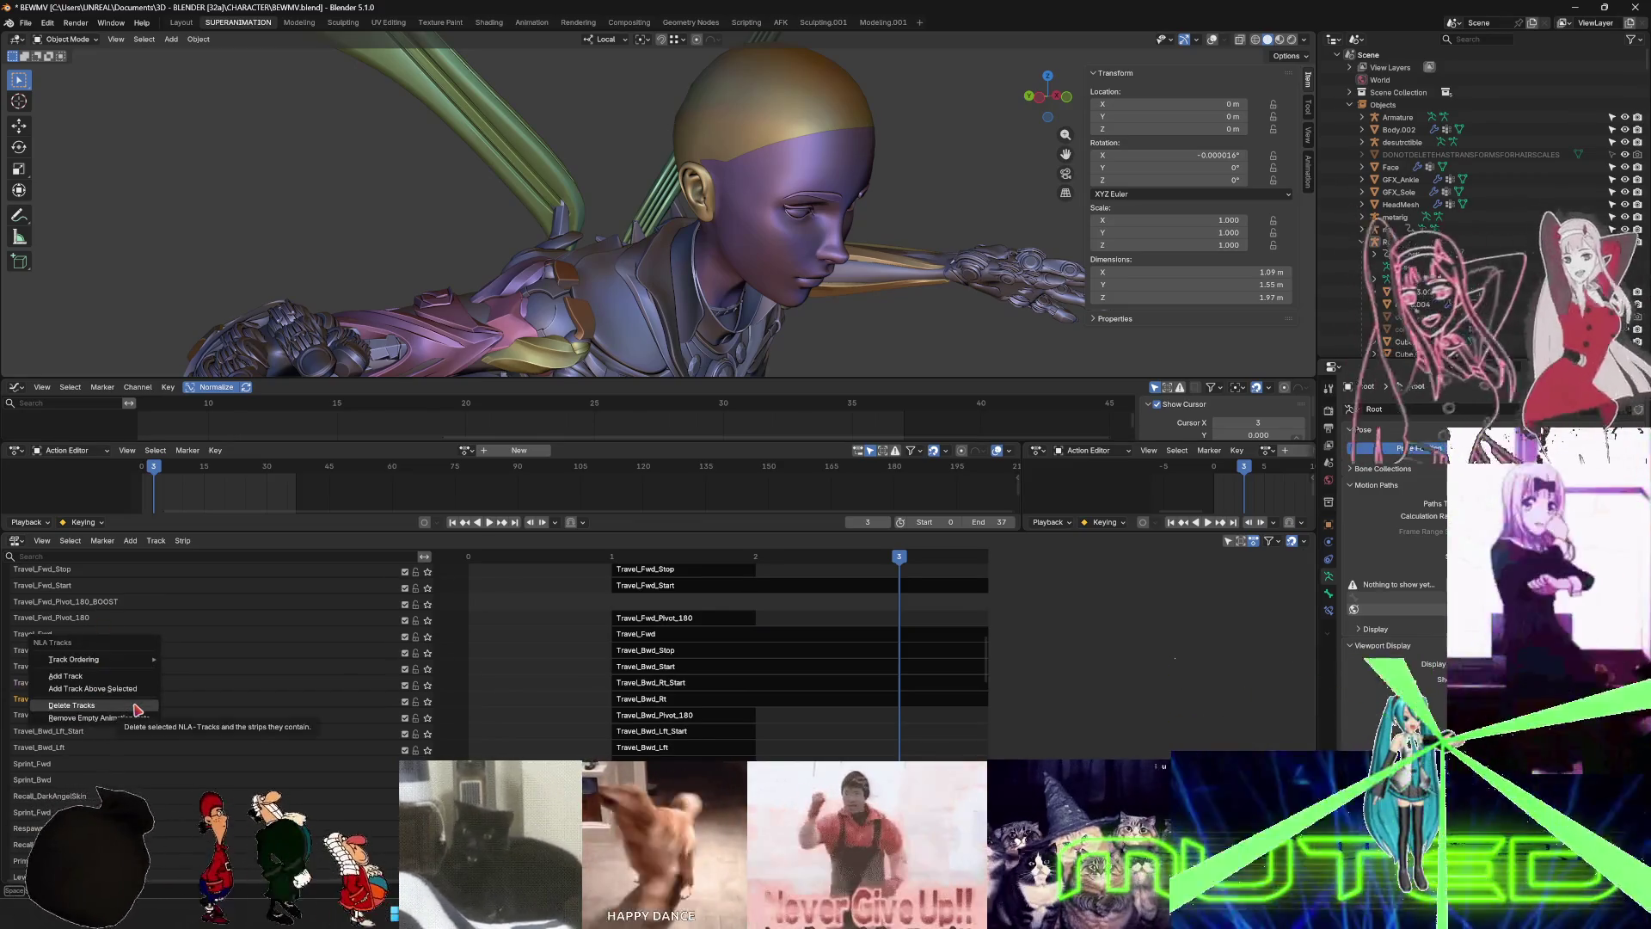
pyautogui.click(129, 688)
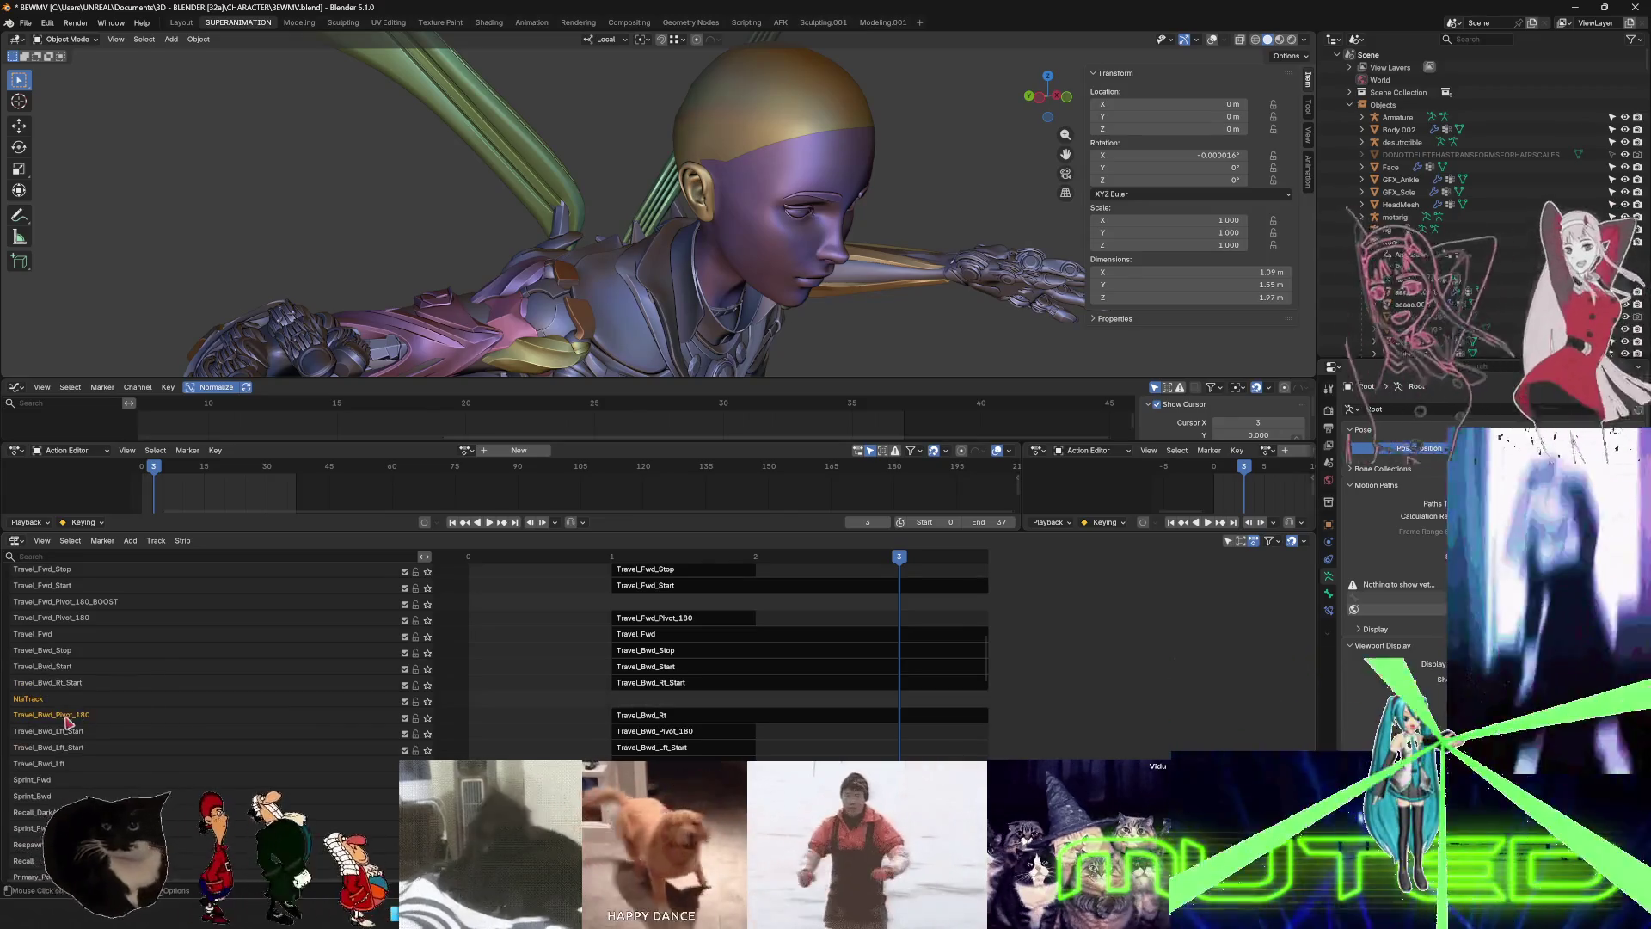
# - Name the new track Travel_Bwd_Pivot_180_BOOST and switch back to Unreal Engine
pyautogui.doubleClick(36, 701)
pyautogui.write('Travel_Bwd_Pivot_180')
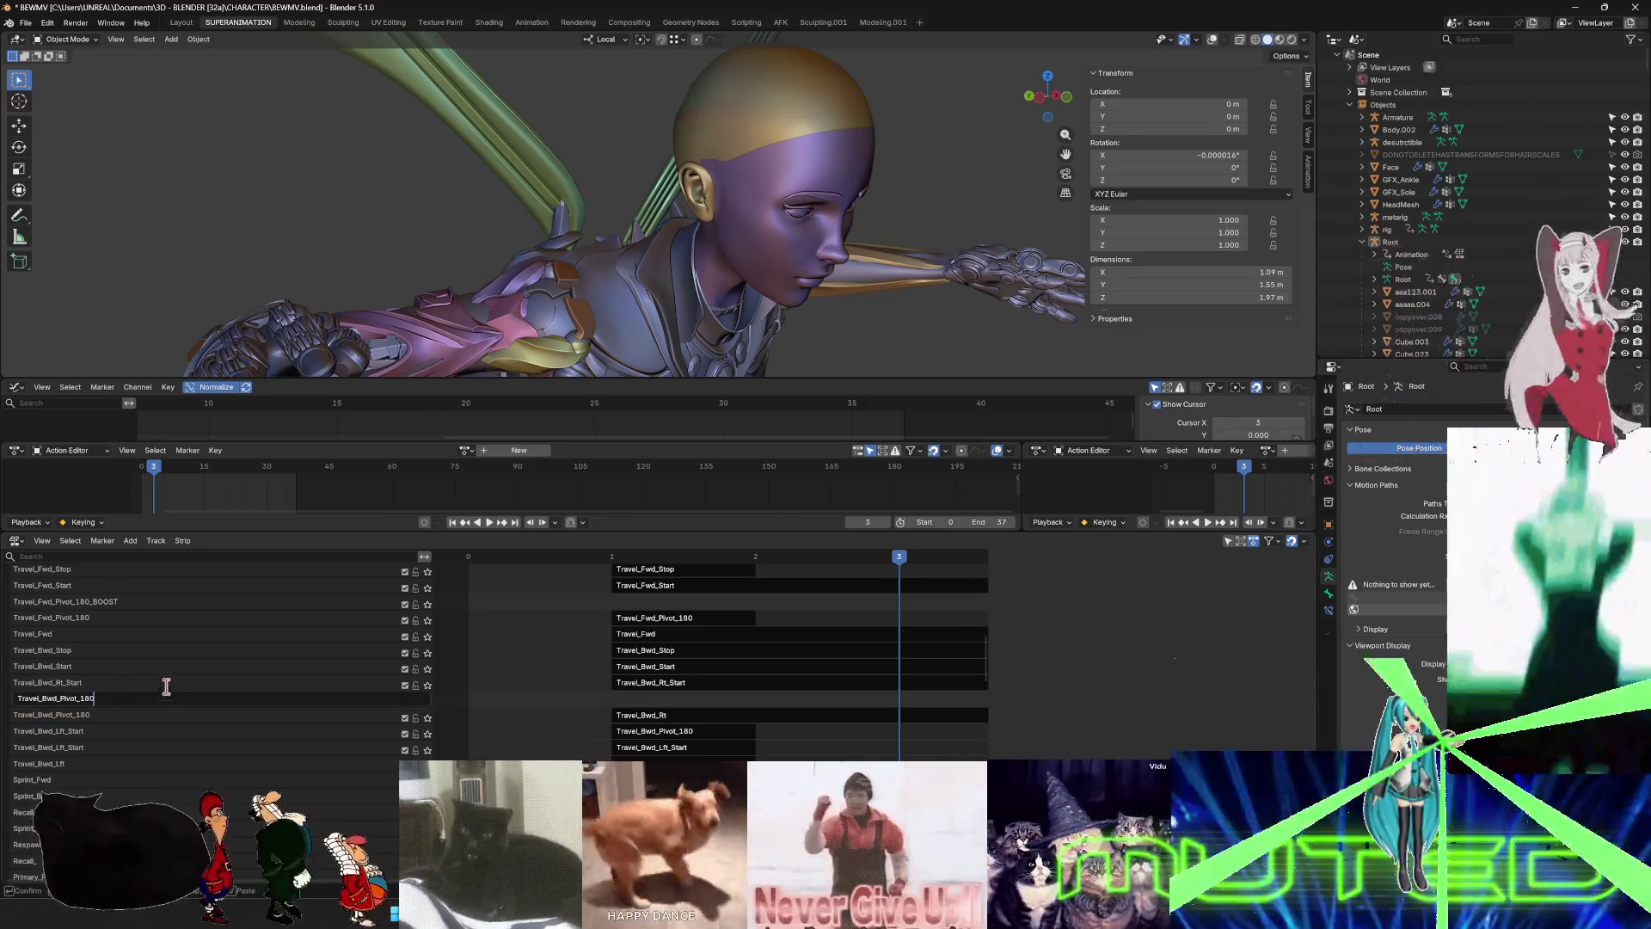
pyautogui.write('_BOOST')
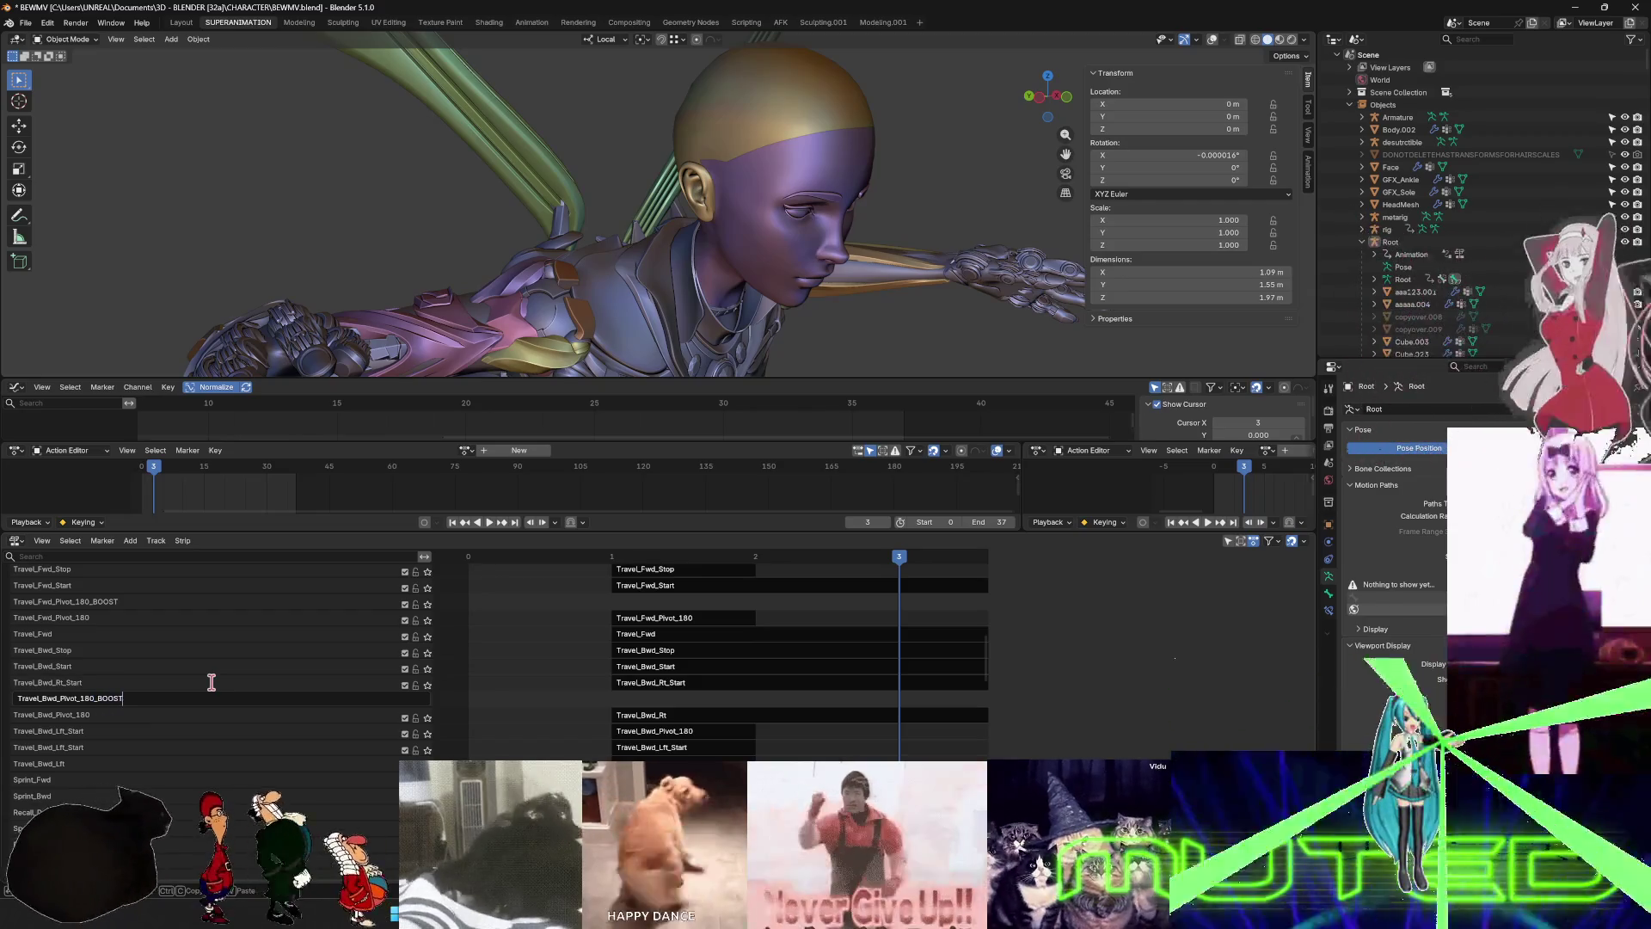
pyautogui.press('Return')
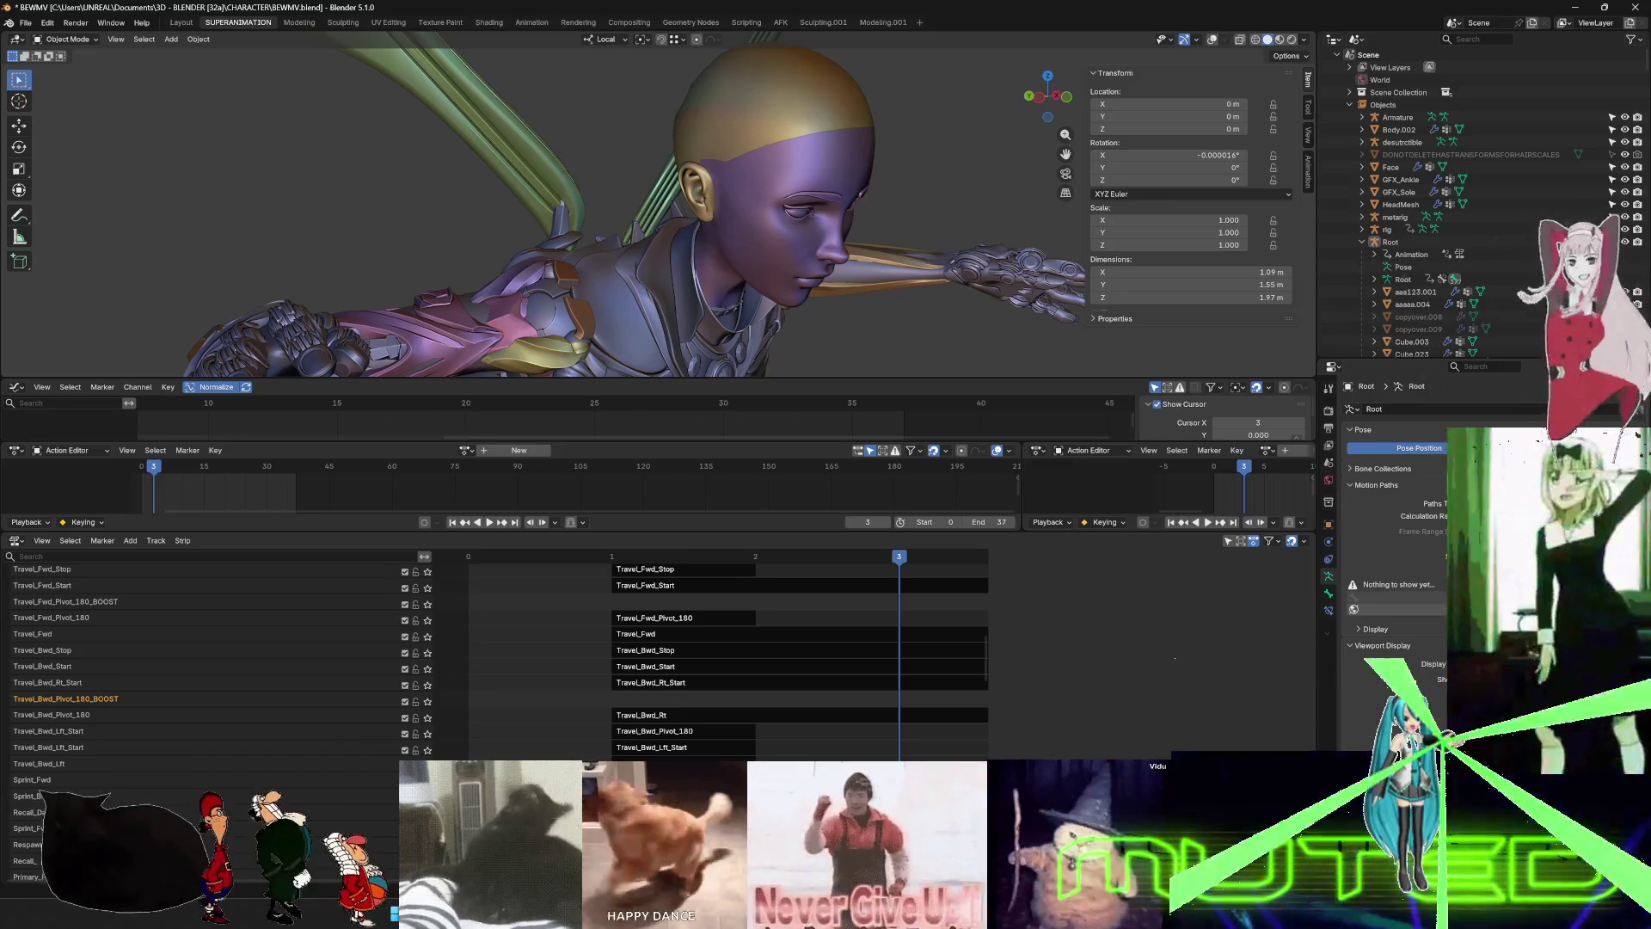
pyautogui.hotkey('alt', 'Tab')
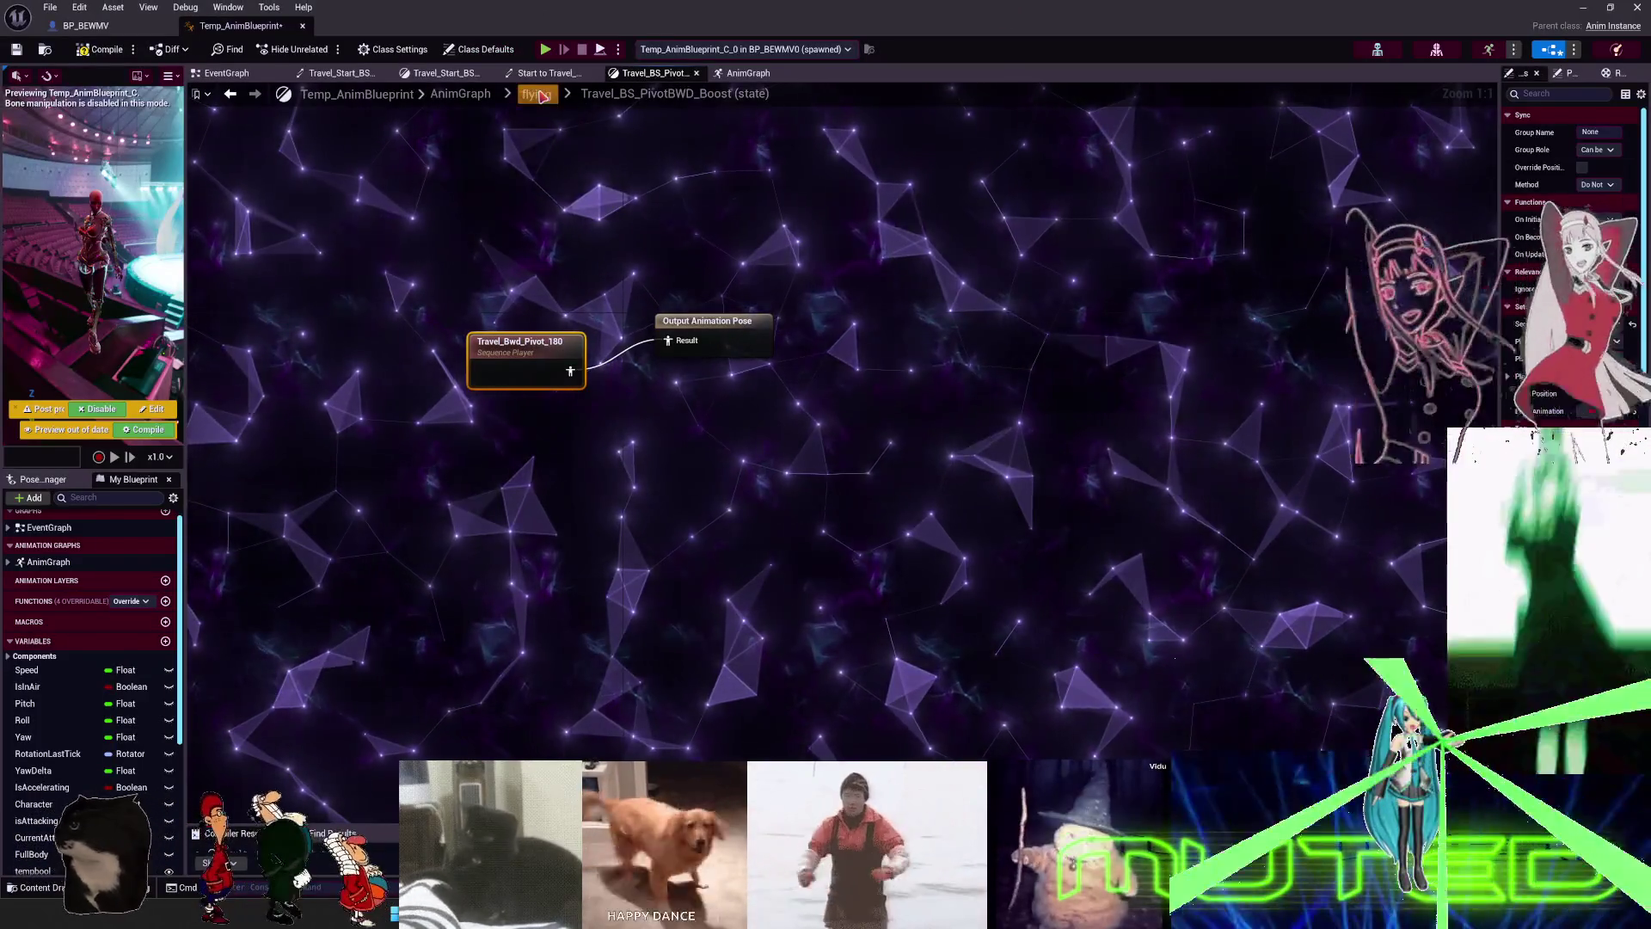
# - Go back to the flying graph, zoom out and select the ADD MOVING UP THEN ADD BOOSTING comment
pyautogui.hotkey('alt', 'Left')
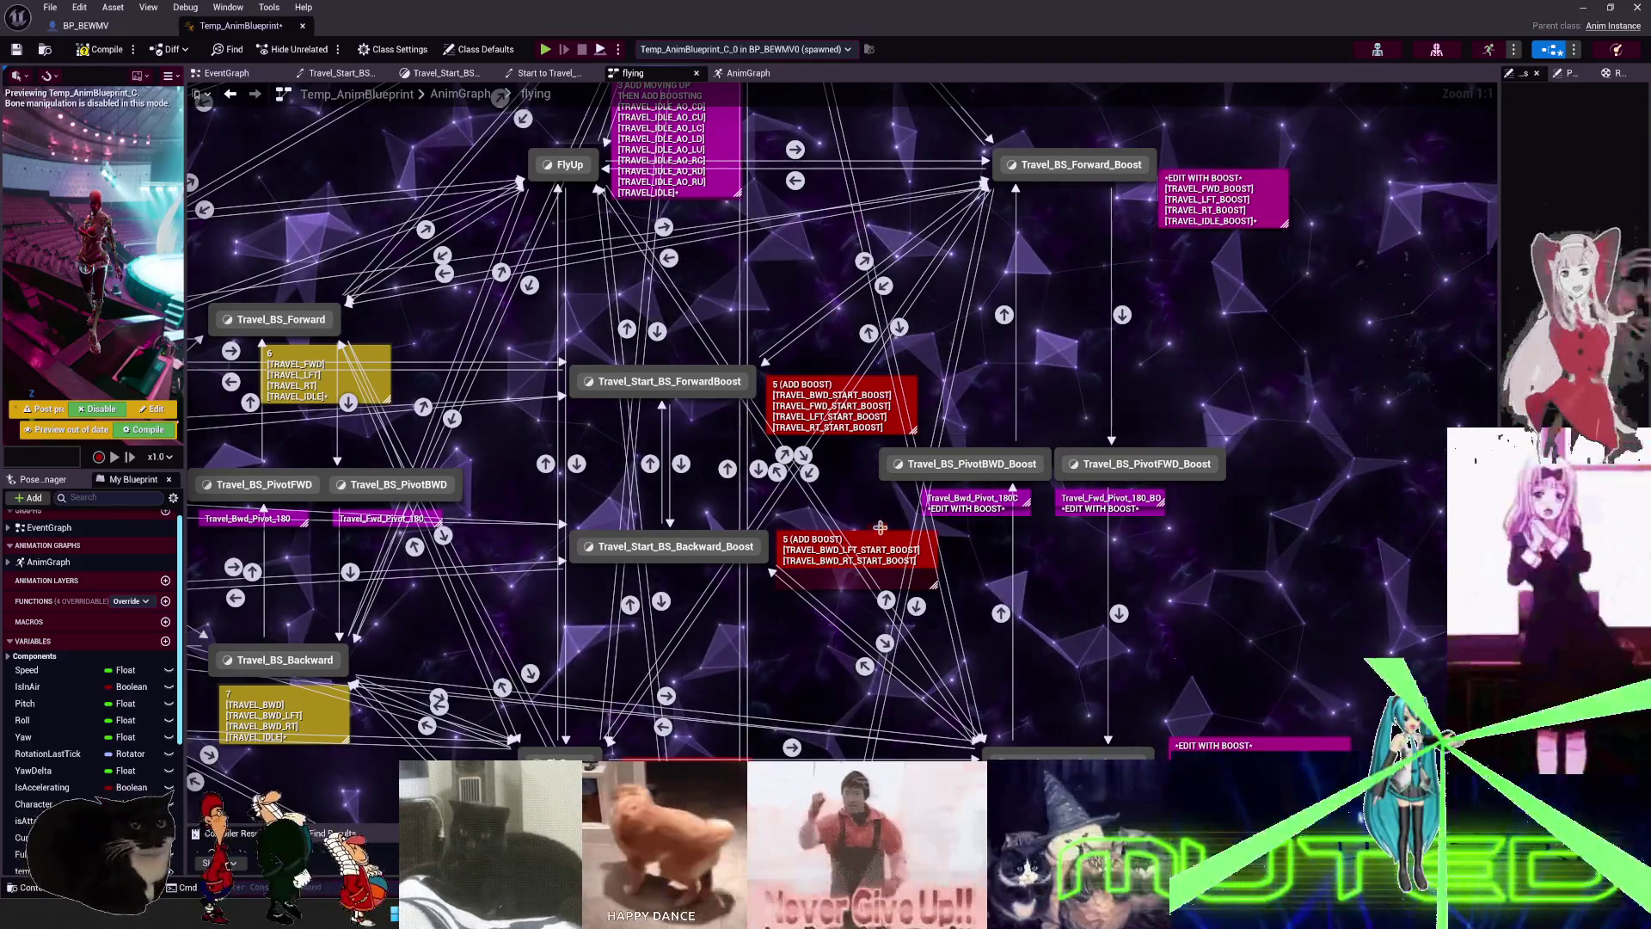
pyautogui.moveTo(837, 581)
pyautogui.mouseDown(button='right')
pyautogui.moveTo(893, 356)
pyautogui.moveTo(1112, 13)
pyautogui.mouseUp(button='right')
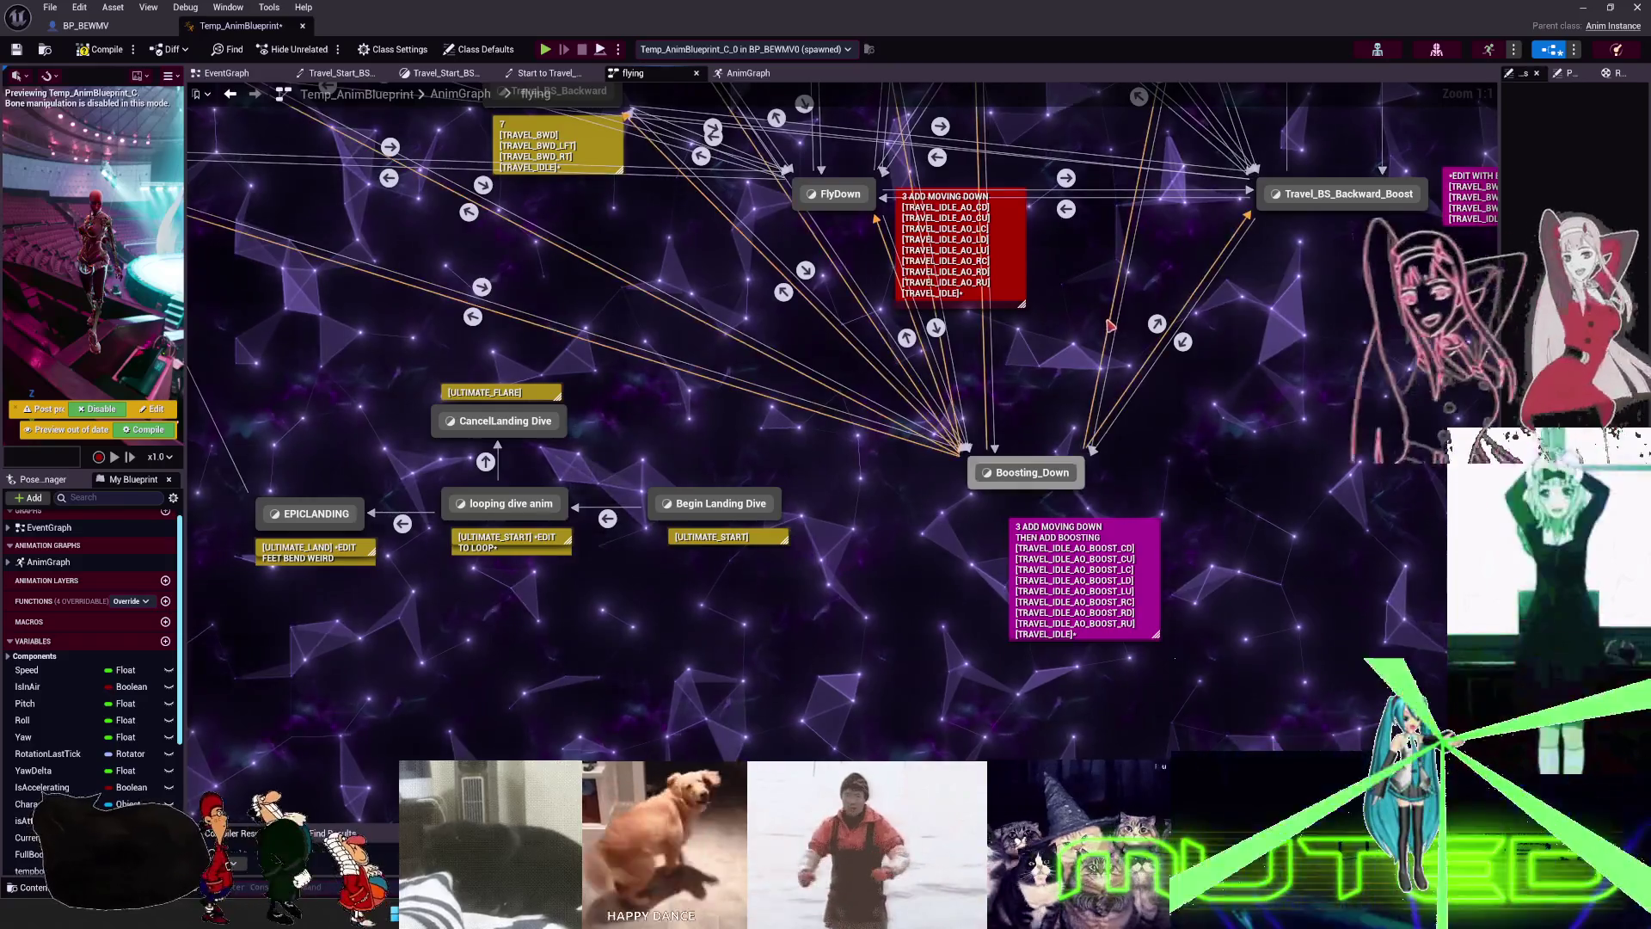
pyautogui.scroll(-3, 1073, 340)
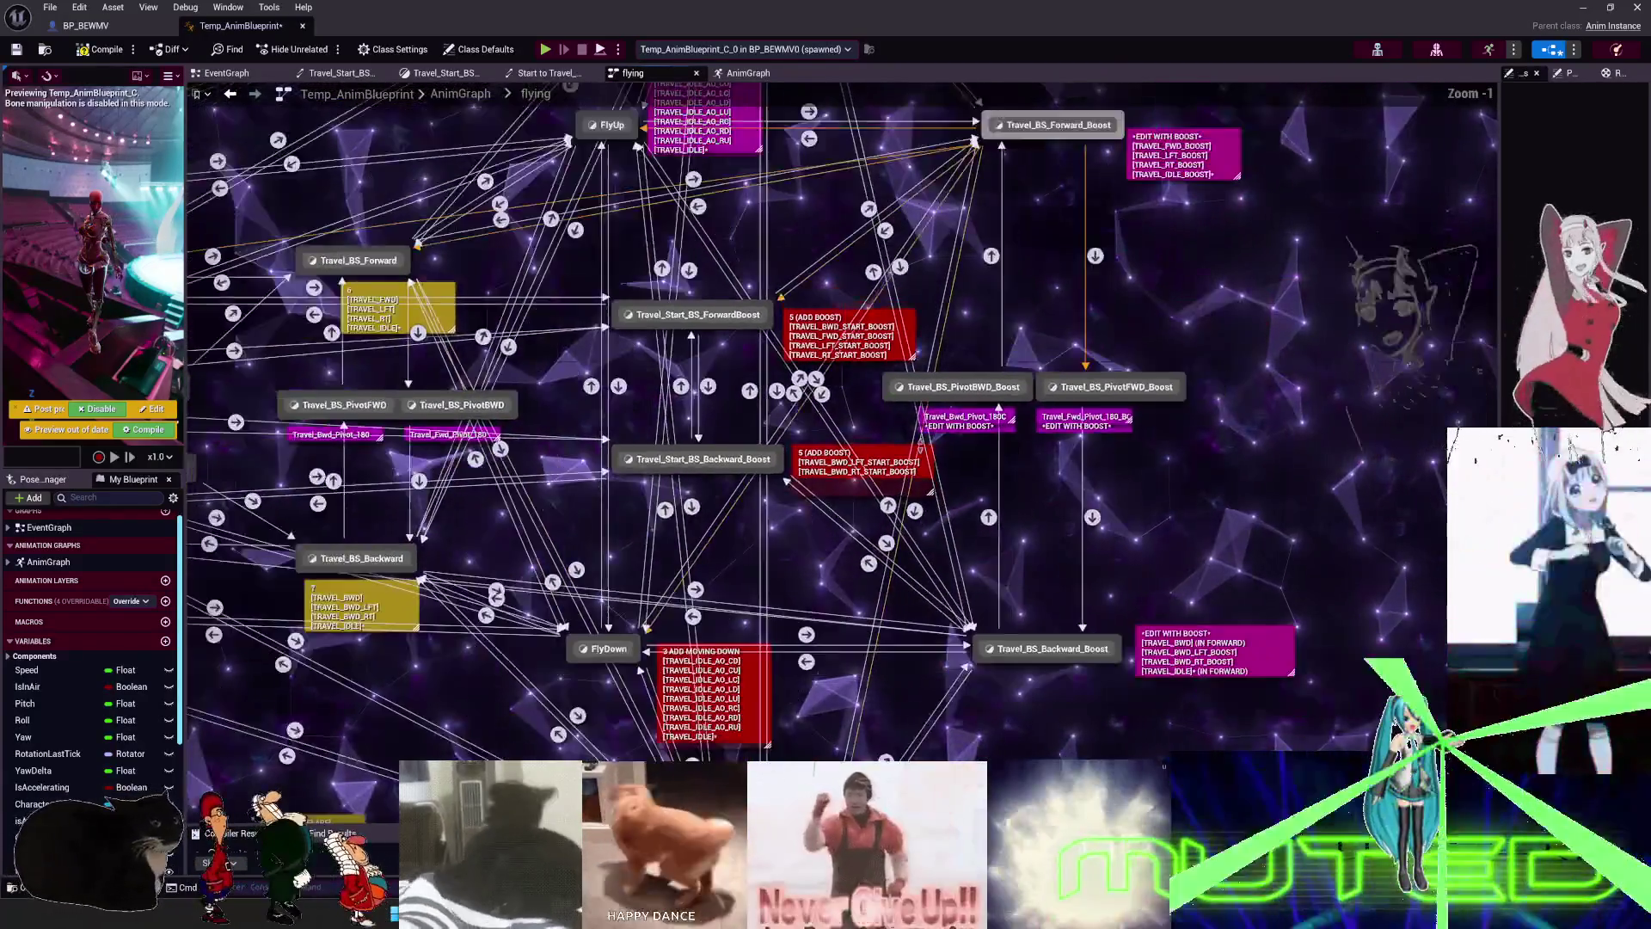
pyautogui.scroll(-1, 1221, 693)
pyautogui.moveTo(814, 435); pyautogui.dragTo(1124, 465, button='right')
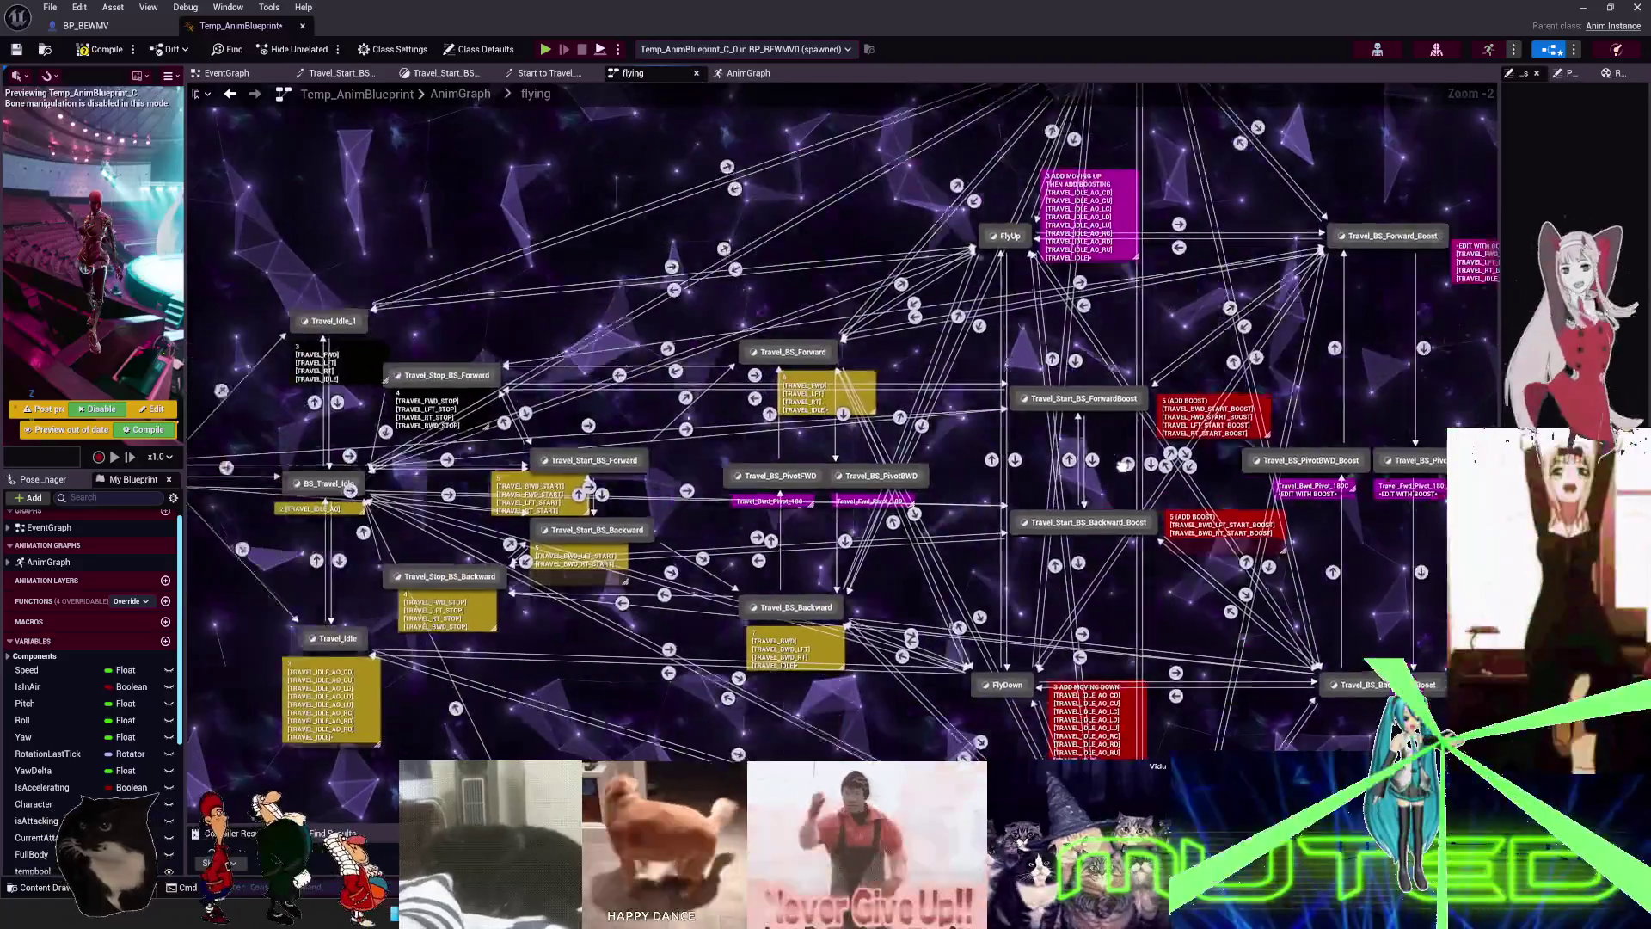
pyautogui.click(756, 289)
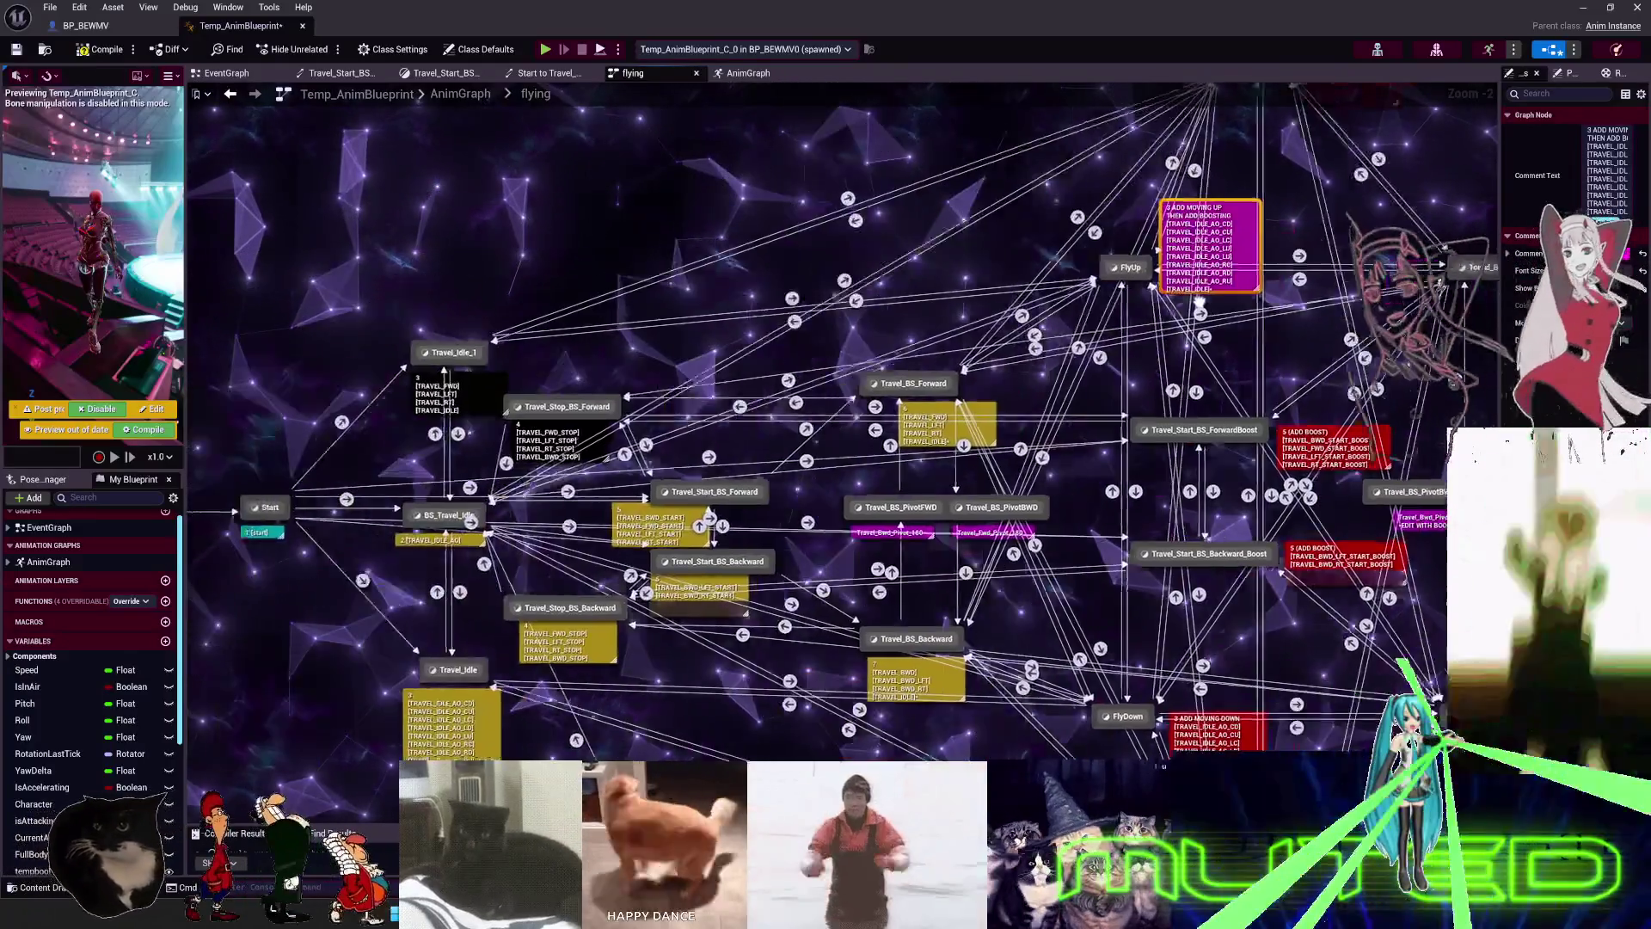
pyautogui.moveTo(1200, 301); pyautogui.dragTo(1236, 303, button='right')
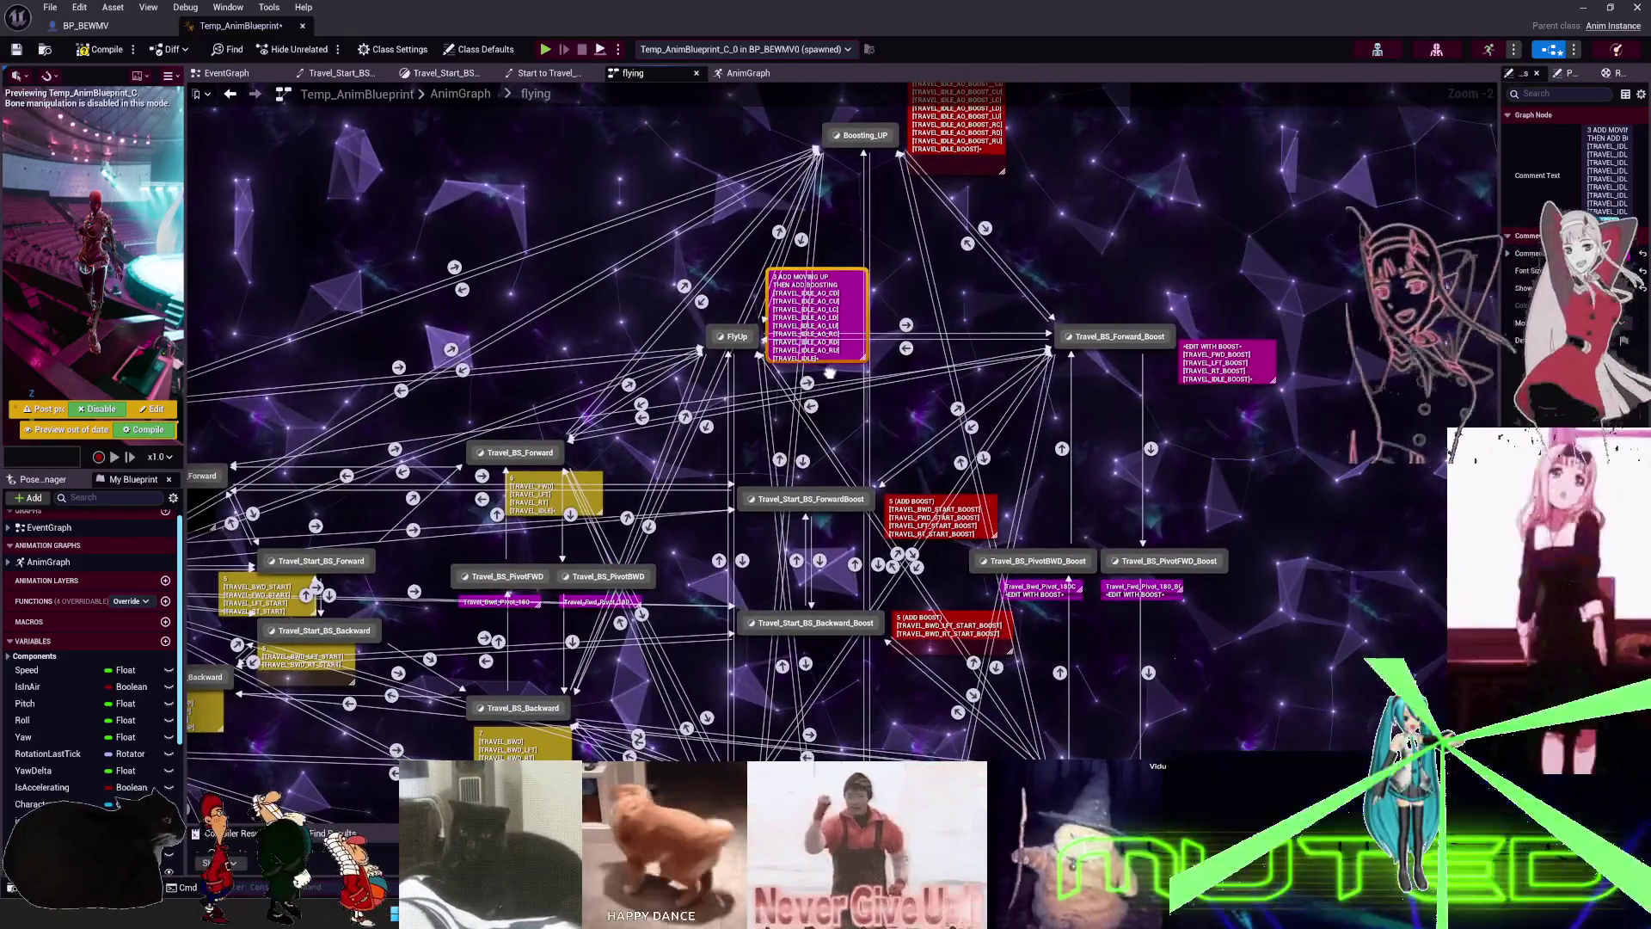
pyautogui.scroll(1, 844, 288)
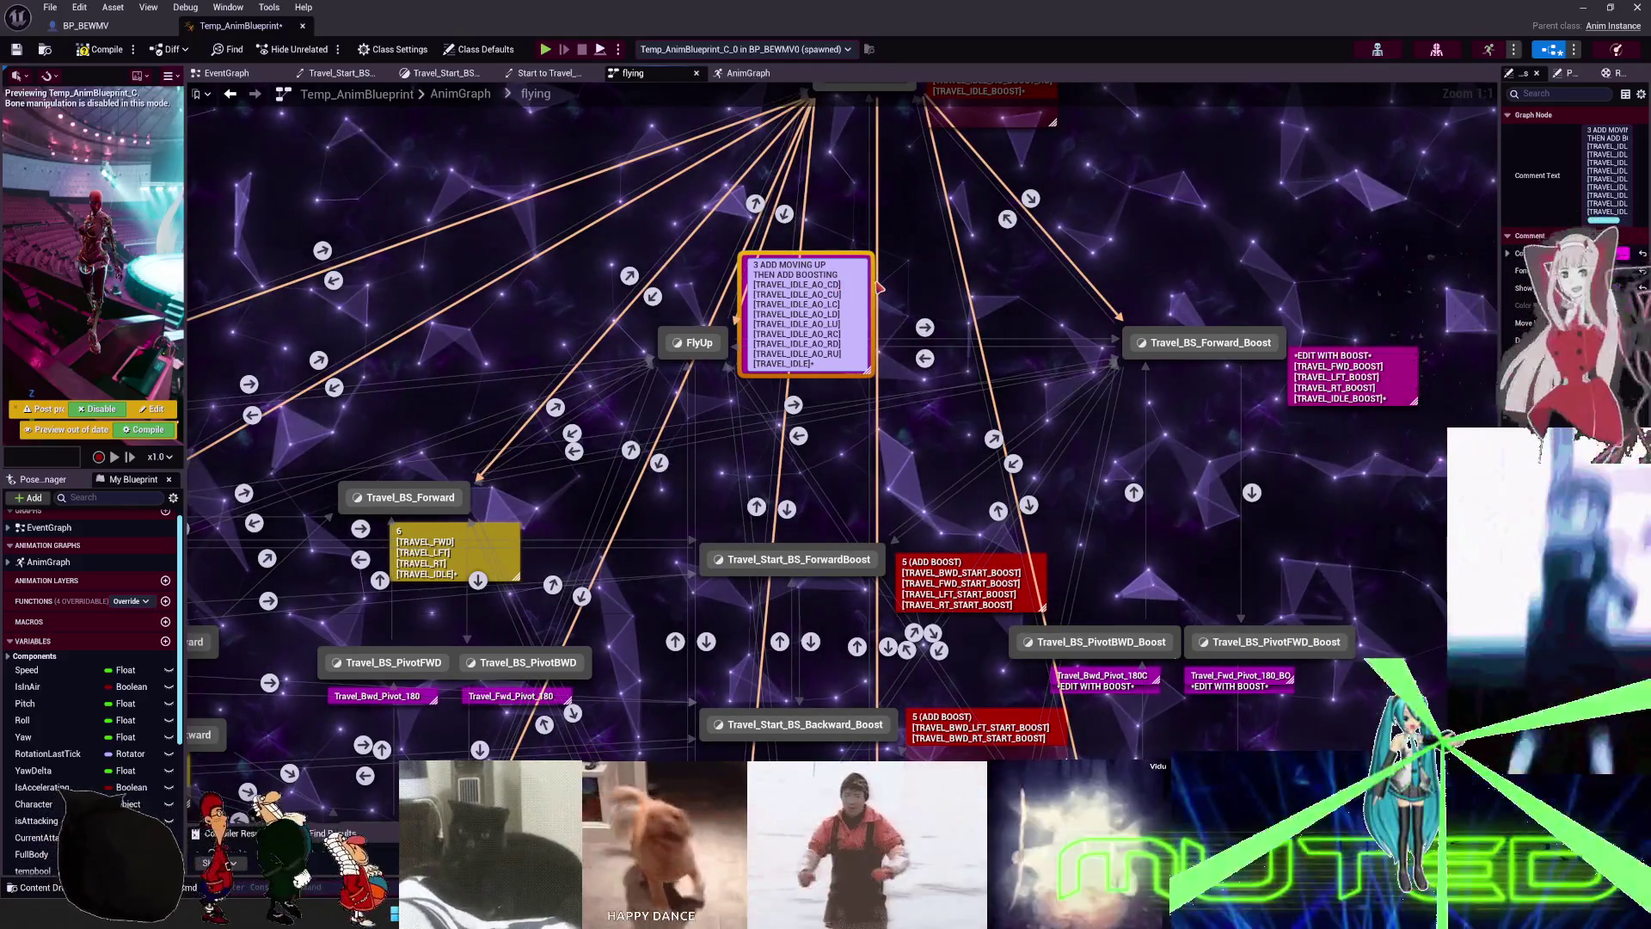
# - Append _UP to the first sample line of the moving-up comment
pyautogui.doubleClick(878, 286)
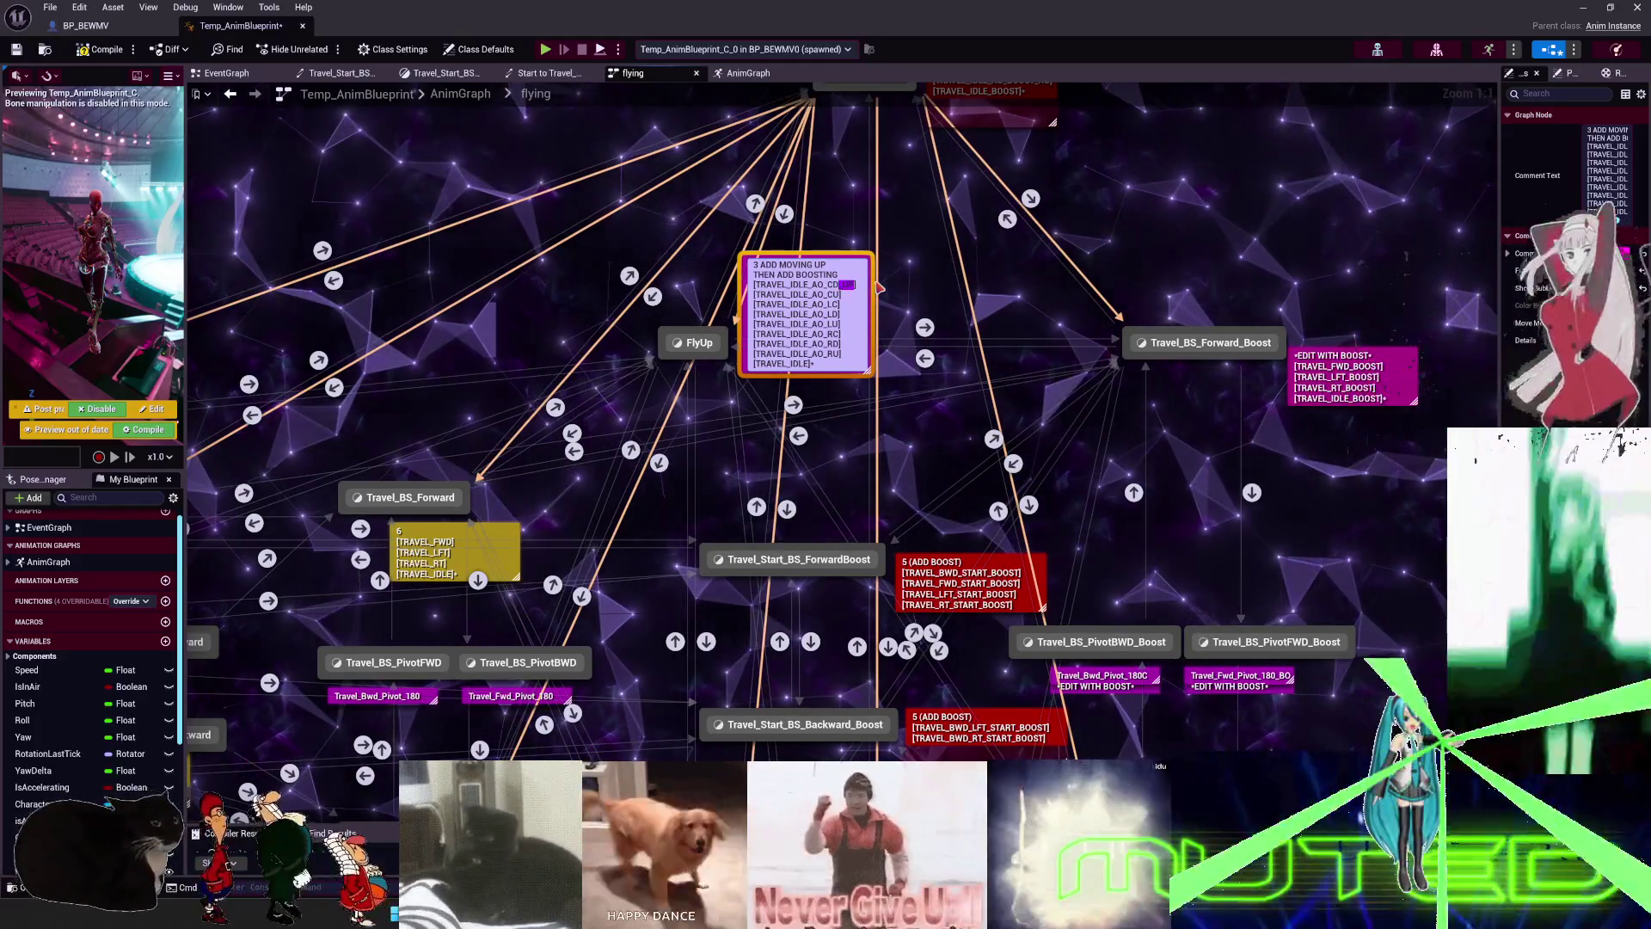
pyautogui.click(879, 286)
pyautogui.write('_UP')
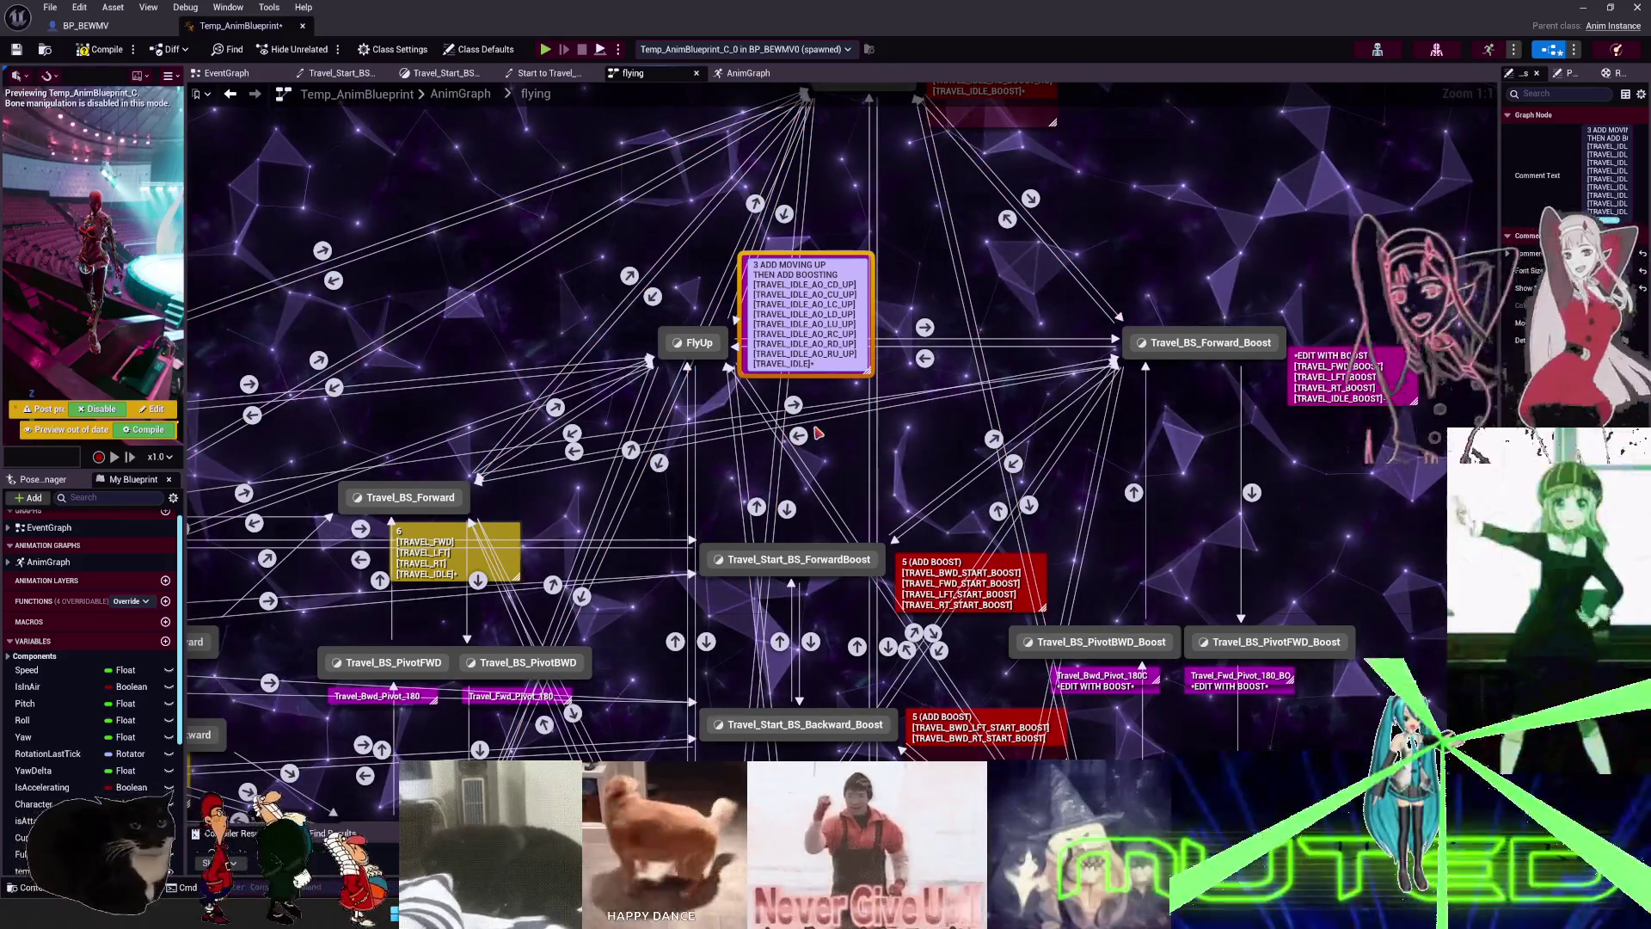
# - Add the _Down suffix to every sample line in the FlyDown comment
pyautogui.moveTo(817, 433); pyautogui.dragTo(830, 495, button='right')
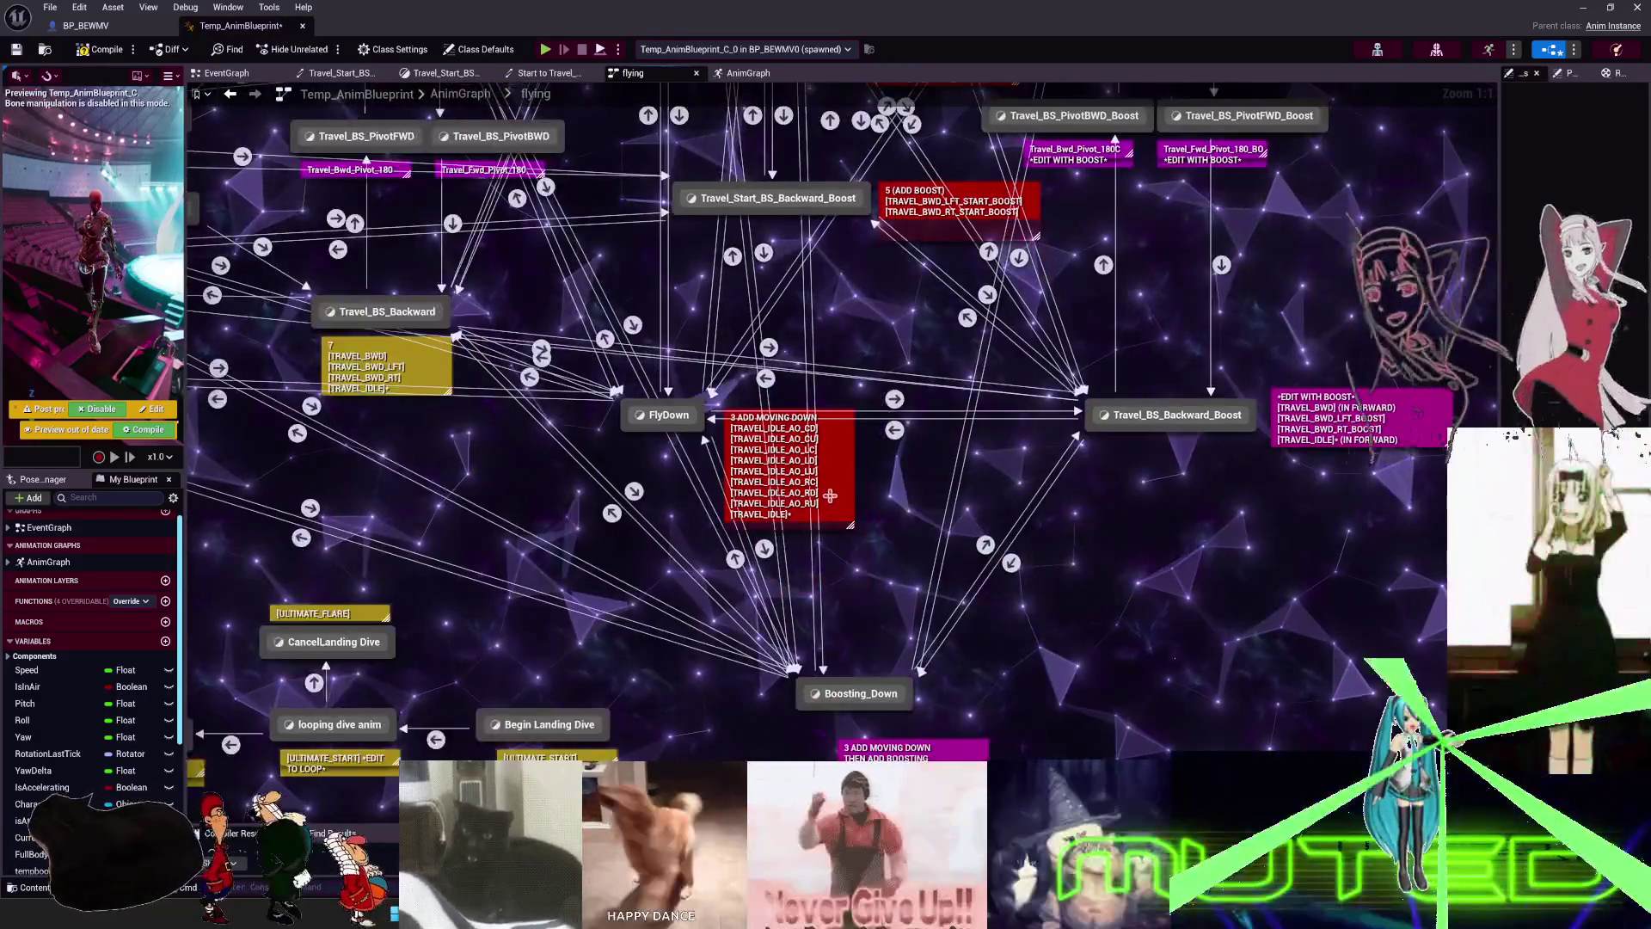
pyautogui.doubleClick(827, 494)
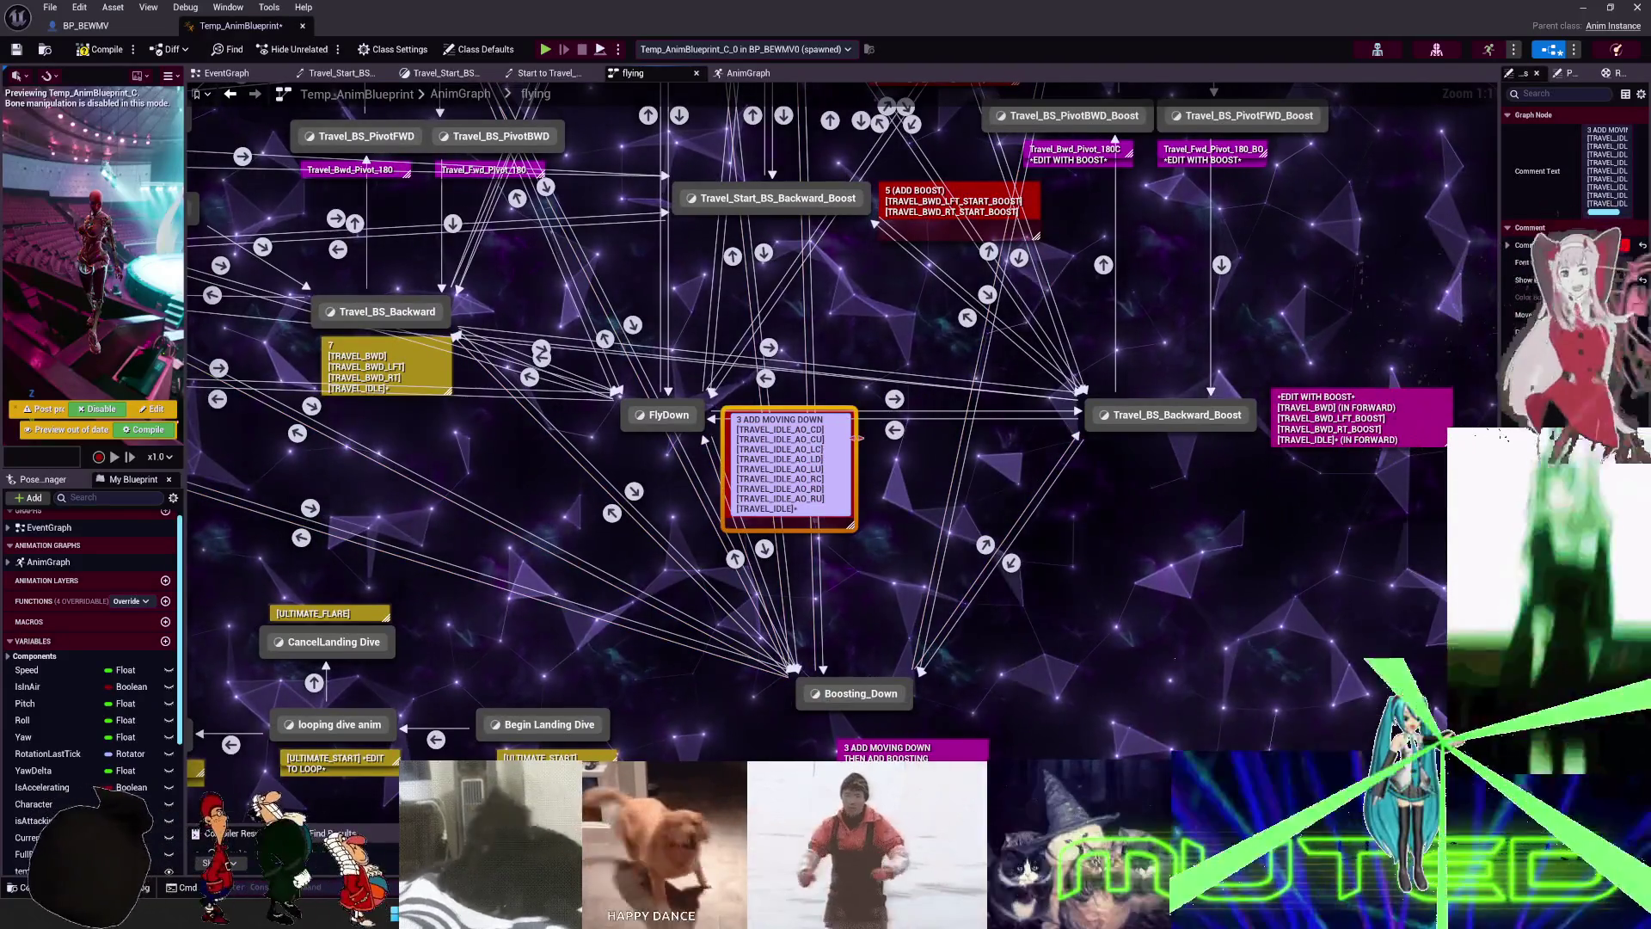
pyautogui.write('_Down')
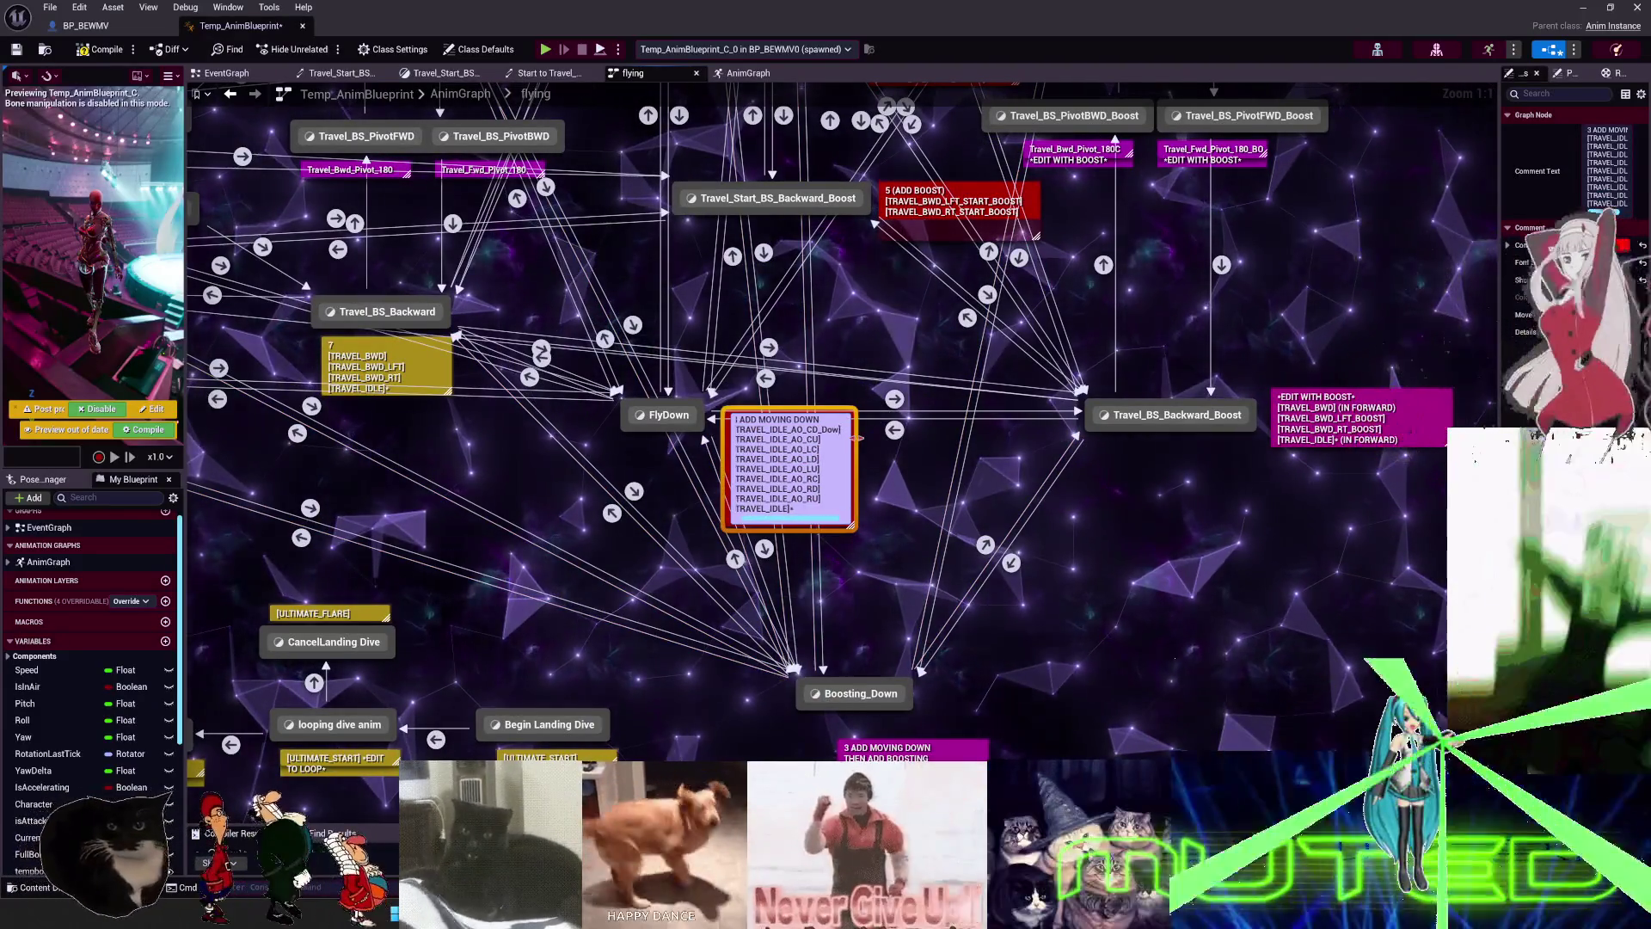
pyautogui.hotkey('shift', 'Left')
pyautogui.hotkey('shift', 'Left')
pyautogui.hotkey('shift', 'Left')
pyautogui.press('Right')
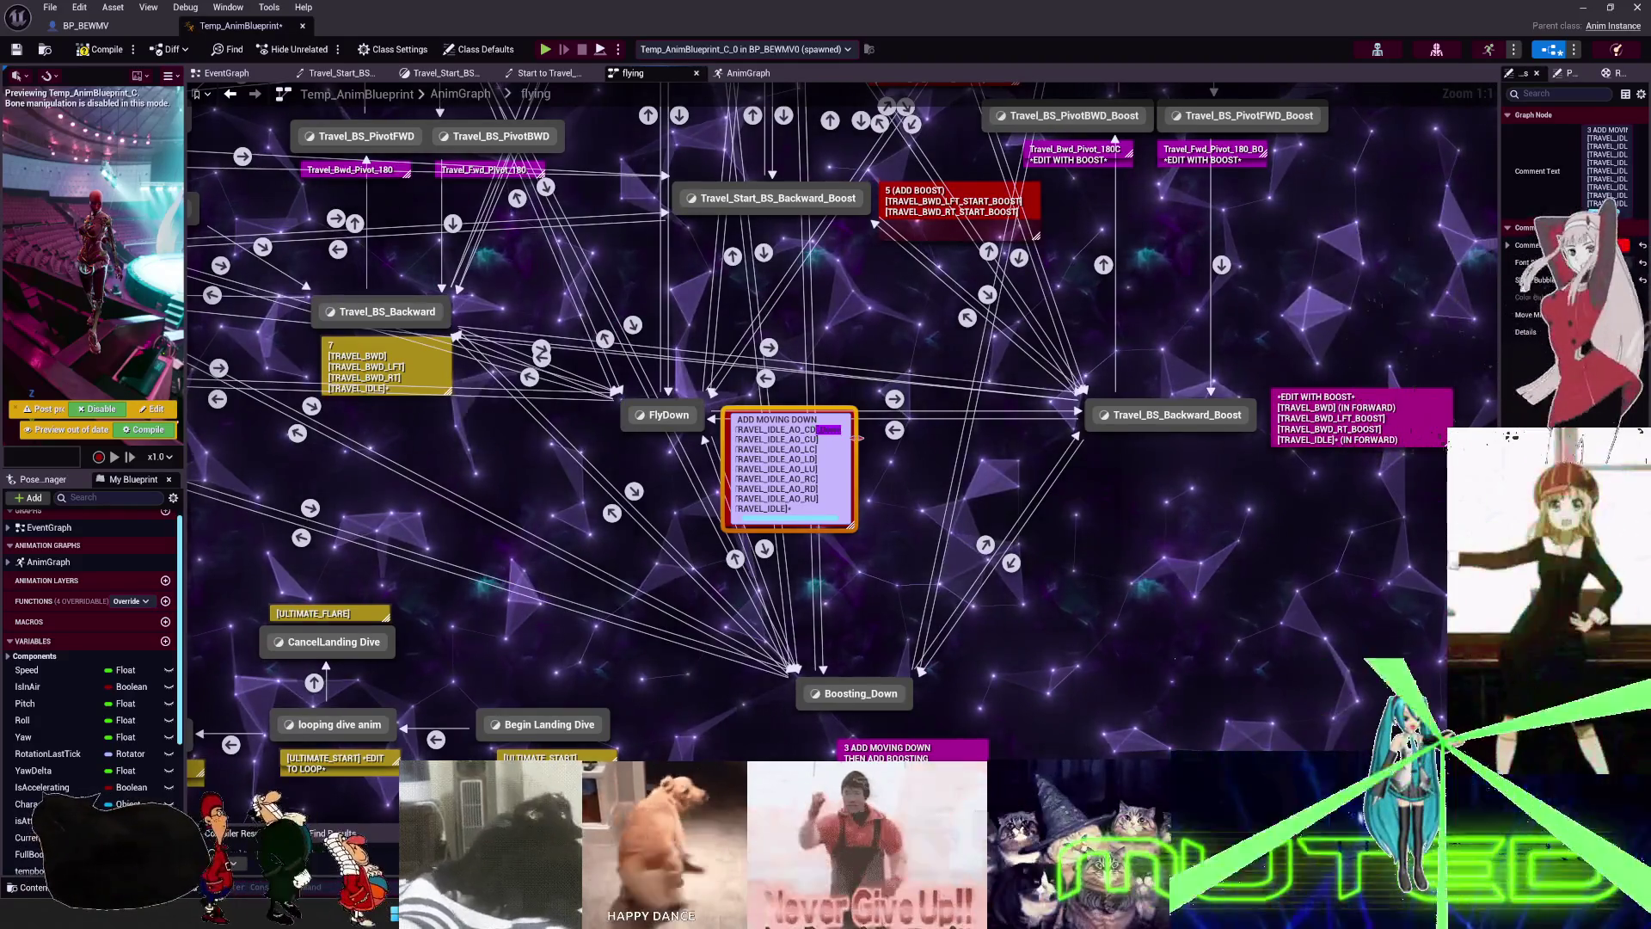
pyautogui.press('Down')
pyautogui.press('Left')
pyautogui.hotkey('ctrl', 'v')
pyautogui.press('Down')
pyautogui.press('Left')
pyautogui.write('_Down')
pyautogui.press('Down')
pyautogui.press('Left')
pyautogui.hotkey('ctrl', 'v')
pyautogui.press('Down')
pyautogui.press('Left')
pyautogui.hotkey('ctrl', 'v')
pyautogui.press('Down')
pyautogui.press('Left')
pyautogui.hotkey('ctrl', 'v')
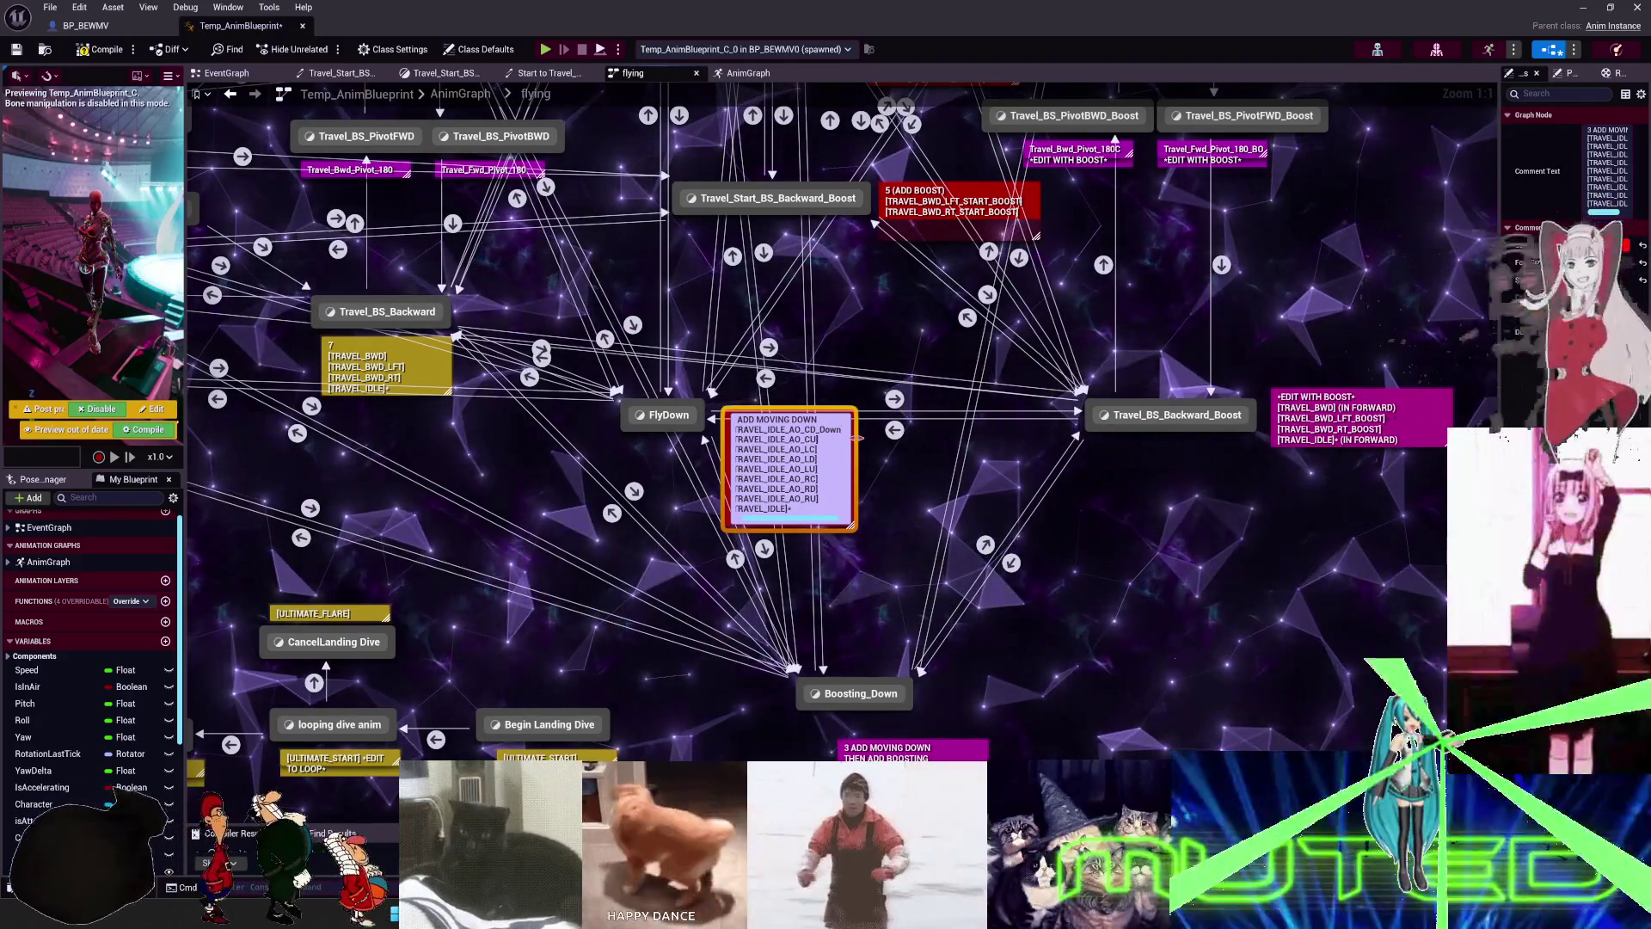
pyautogui.hotkey('ctrl', 'v')
pyautogui.press('Down')
pyautogui.press('Left')
pyautogui.hotkey('ctrl', 'v')
pyautogui.press('Down')
pyautogui.press('Left')
pyautogui.hotkey('ctrl', 'v')
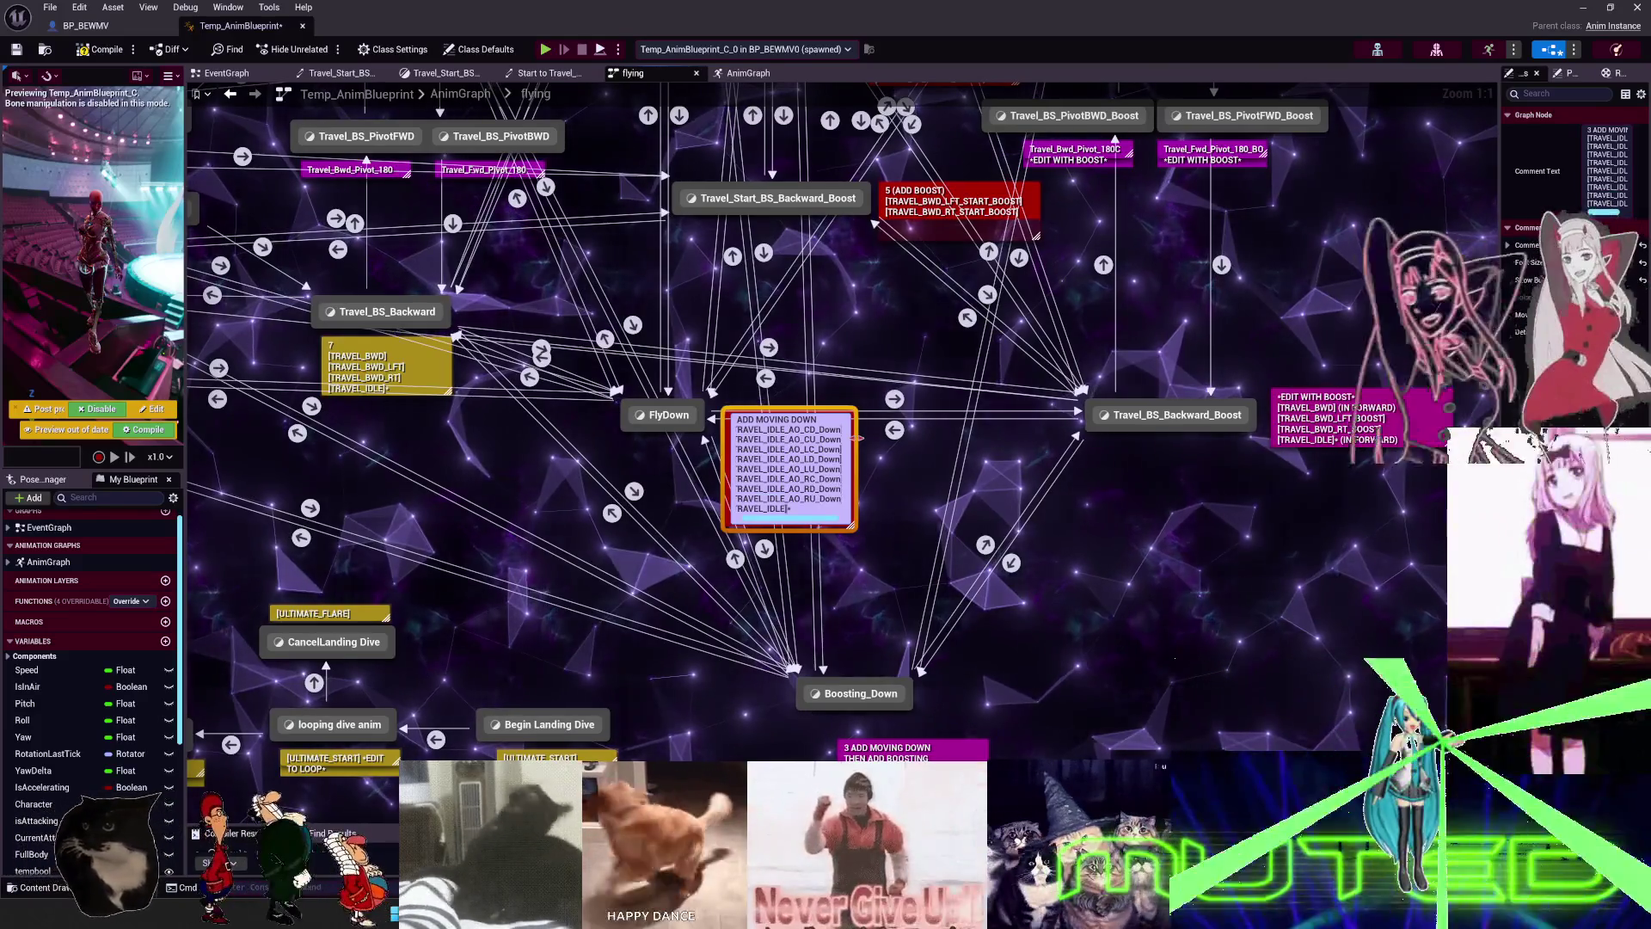
# - Widen the MOVING UP with boosting comment box beside Boosting_UP
pyautogui.scroll(-3, 859, 437)
pyautogui.moveTo(847, 172); pyautogui.dragTo(836, 411, button='right')
pyautogui.click(748, 361)
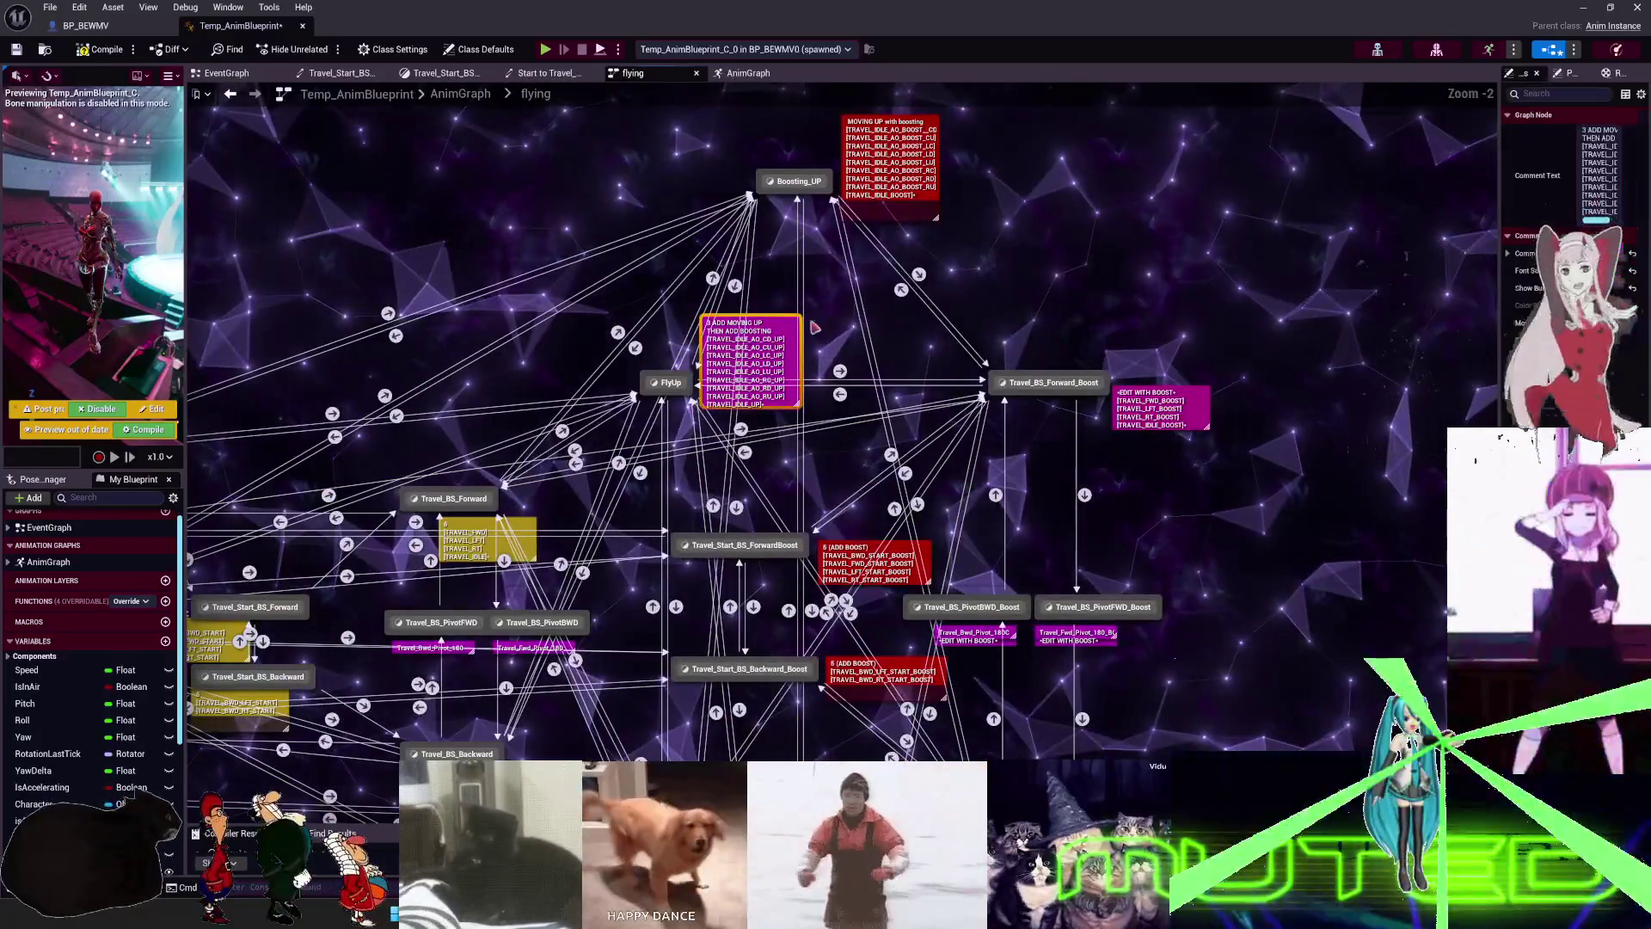
pyautogui.scroll(2, 827, 237)
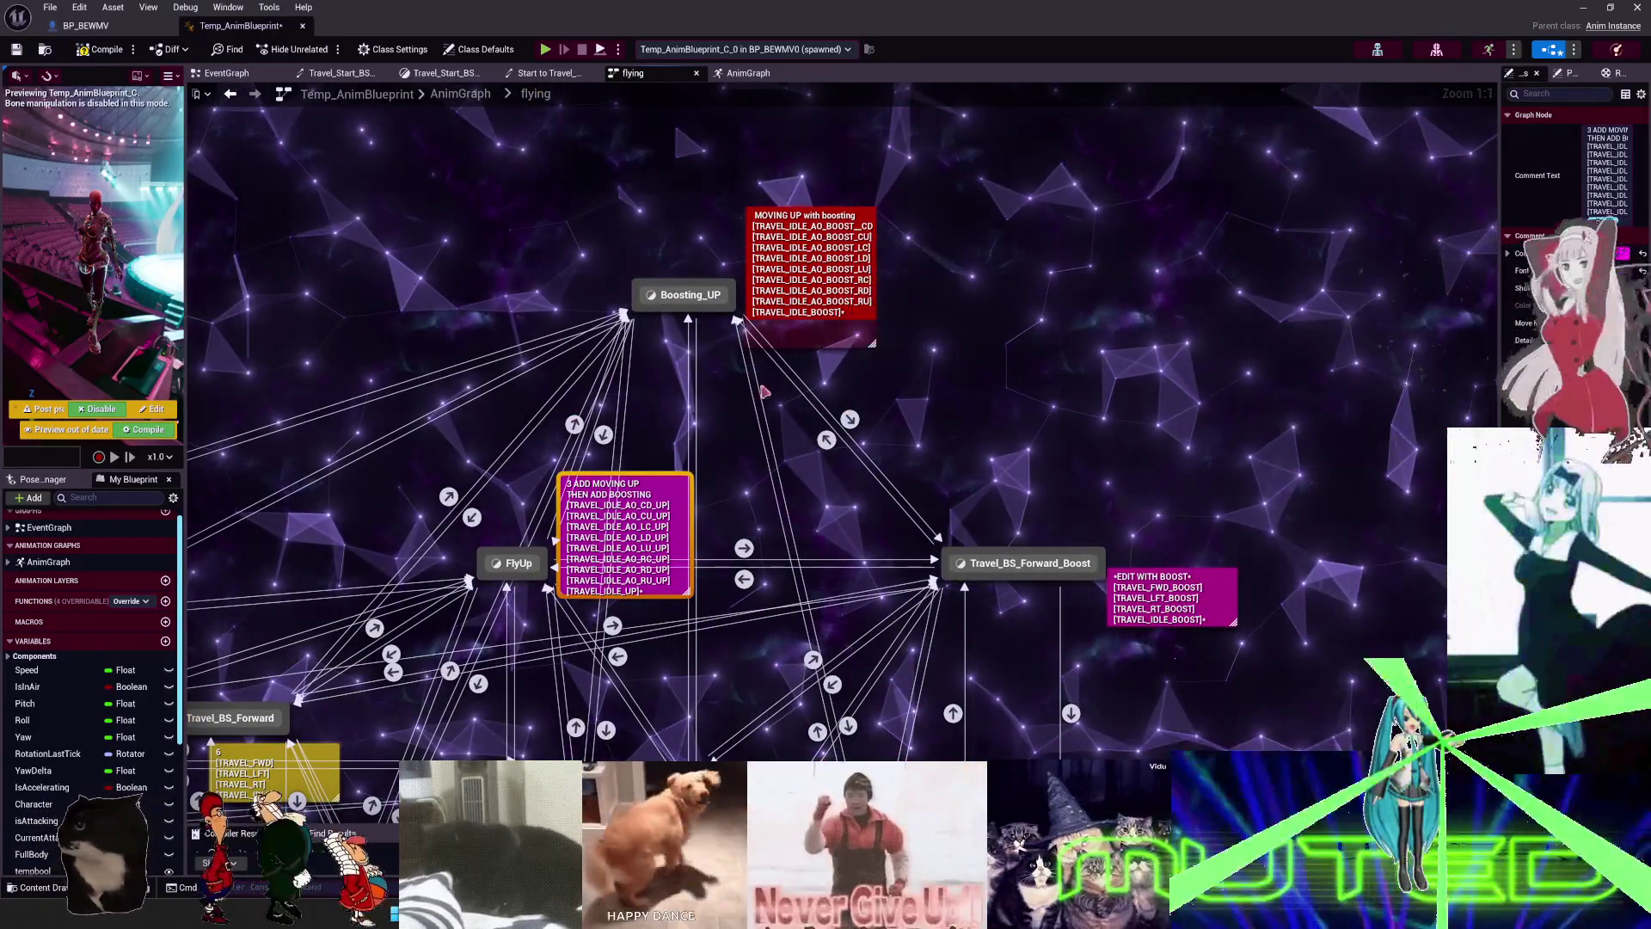
pyautogui.doubleClick(663, 506)
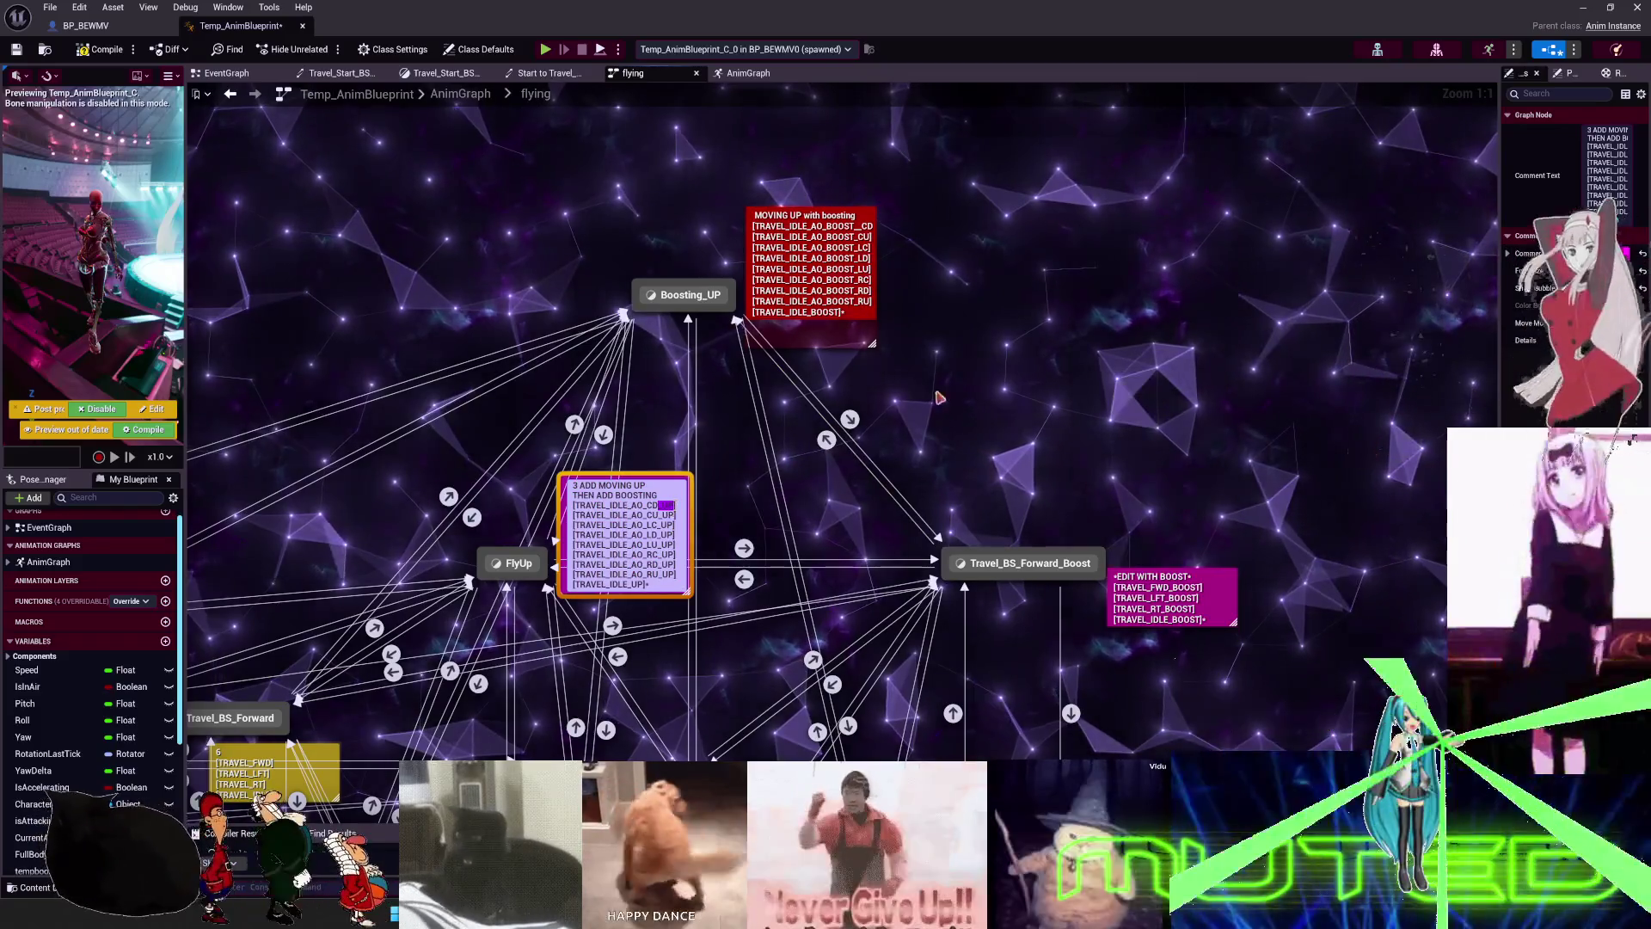
pyautogui.doubleClick(864, 230)
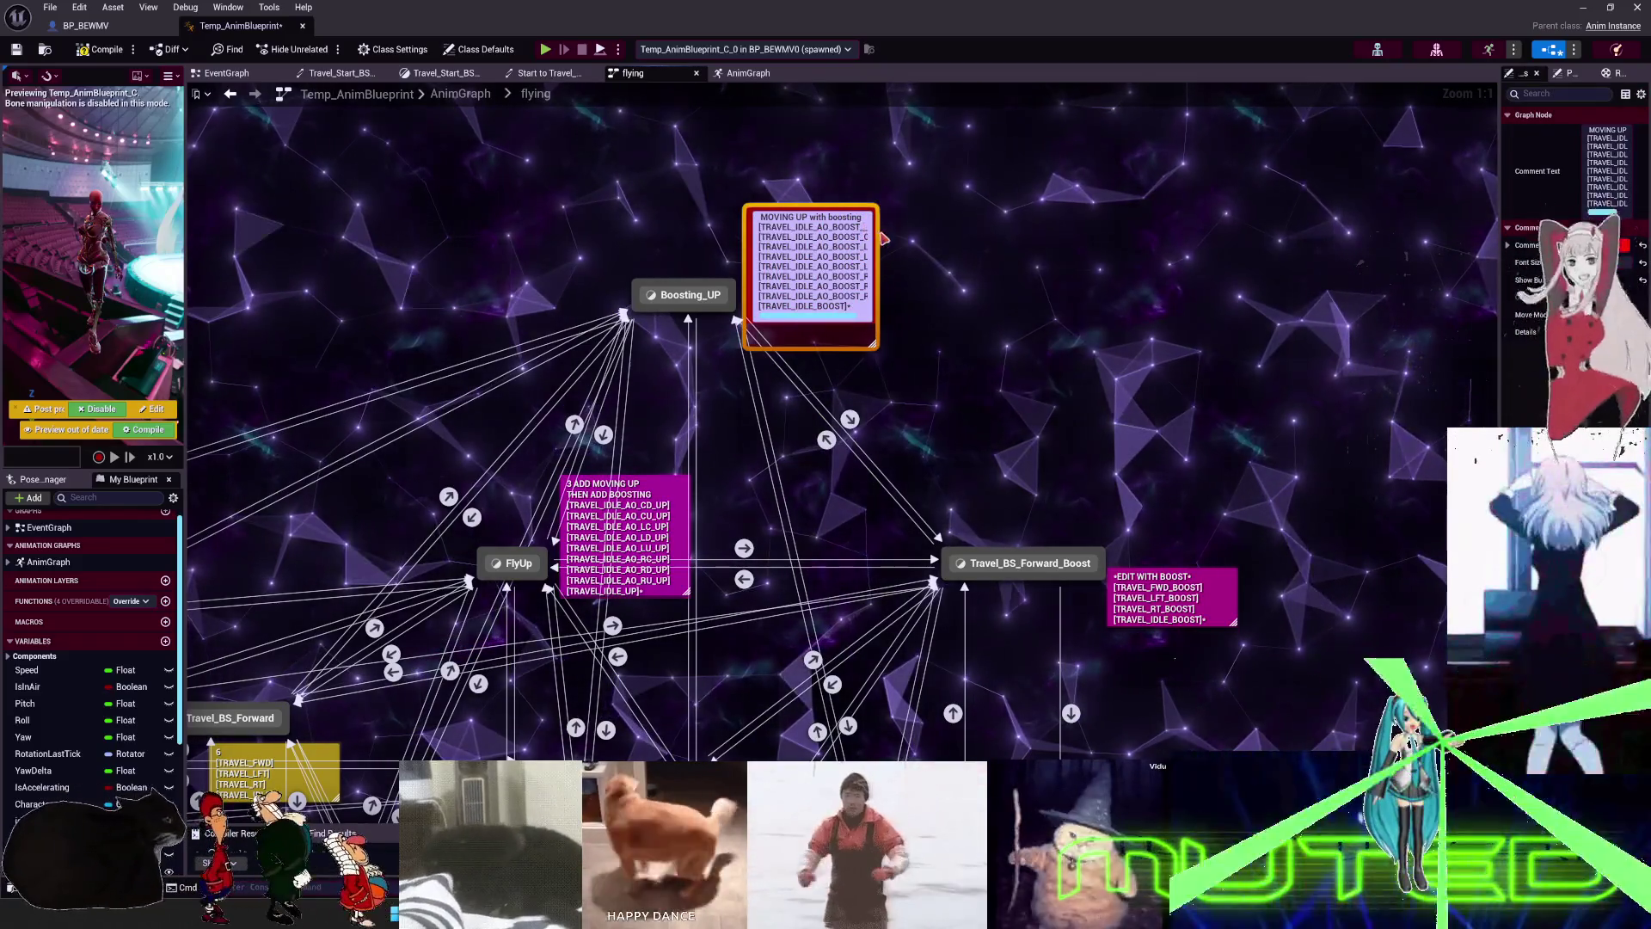
pyautogui.moveTo(873, 344); pyautogui.dragTo(1080, 344)
# - Append _UP_BOOST to the CU, LC, LD, LU, RC, RD and RU sample lines
pyautogui.doubleClick(870, 225)
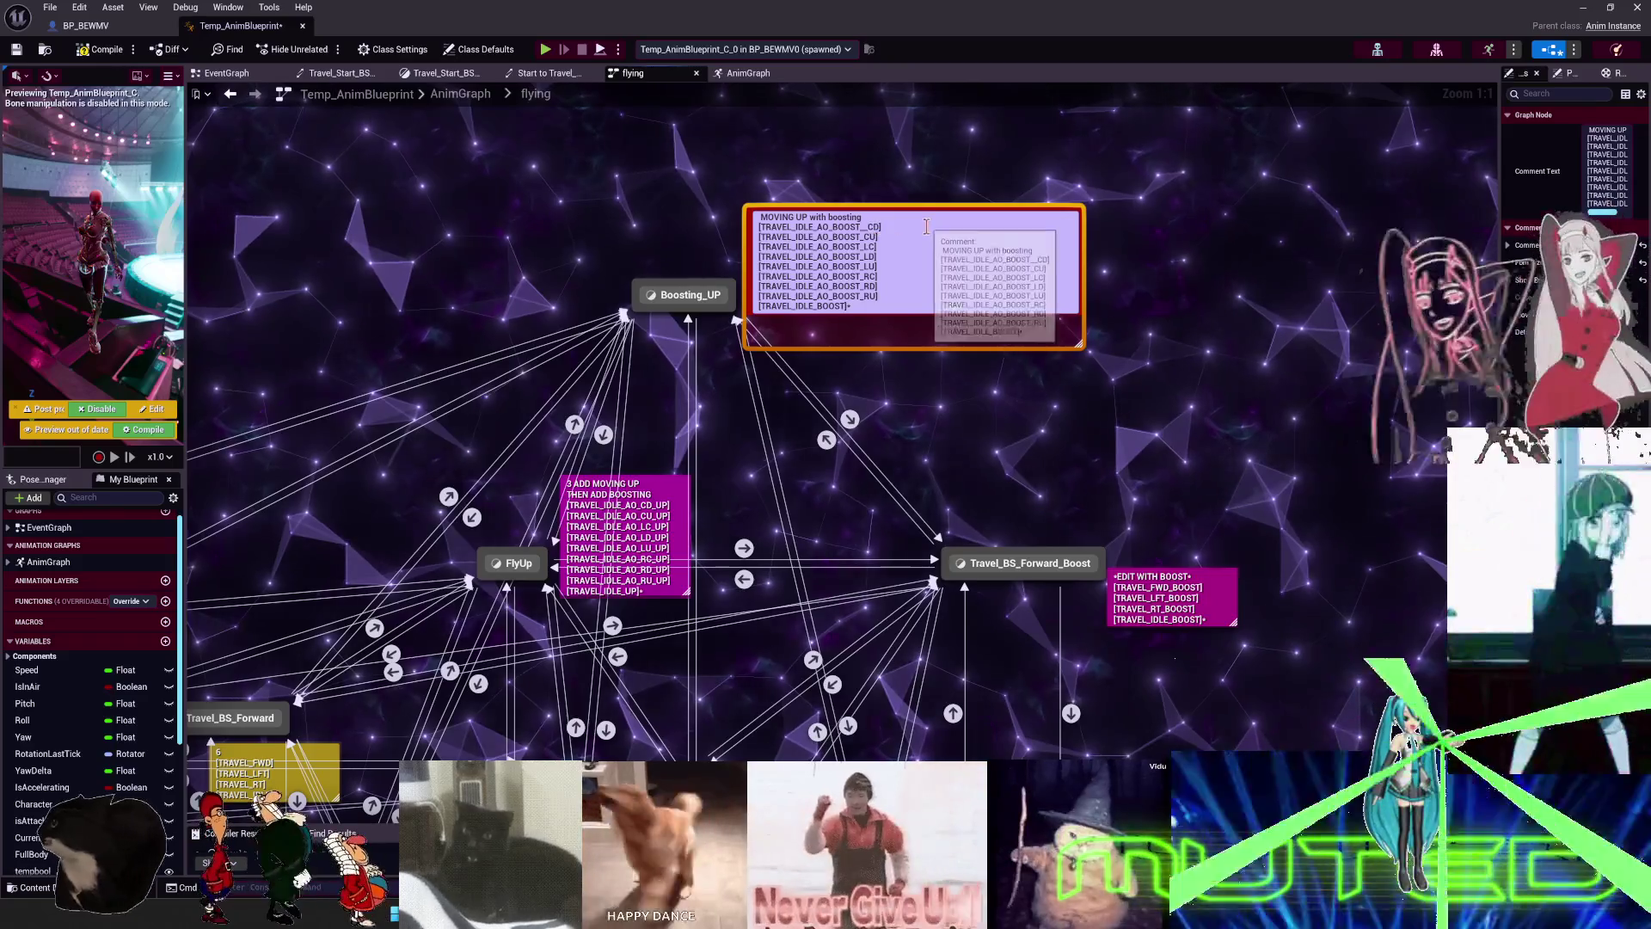
pyautogui.write('_UP_B')
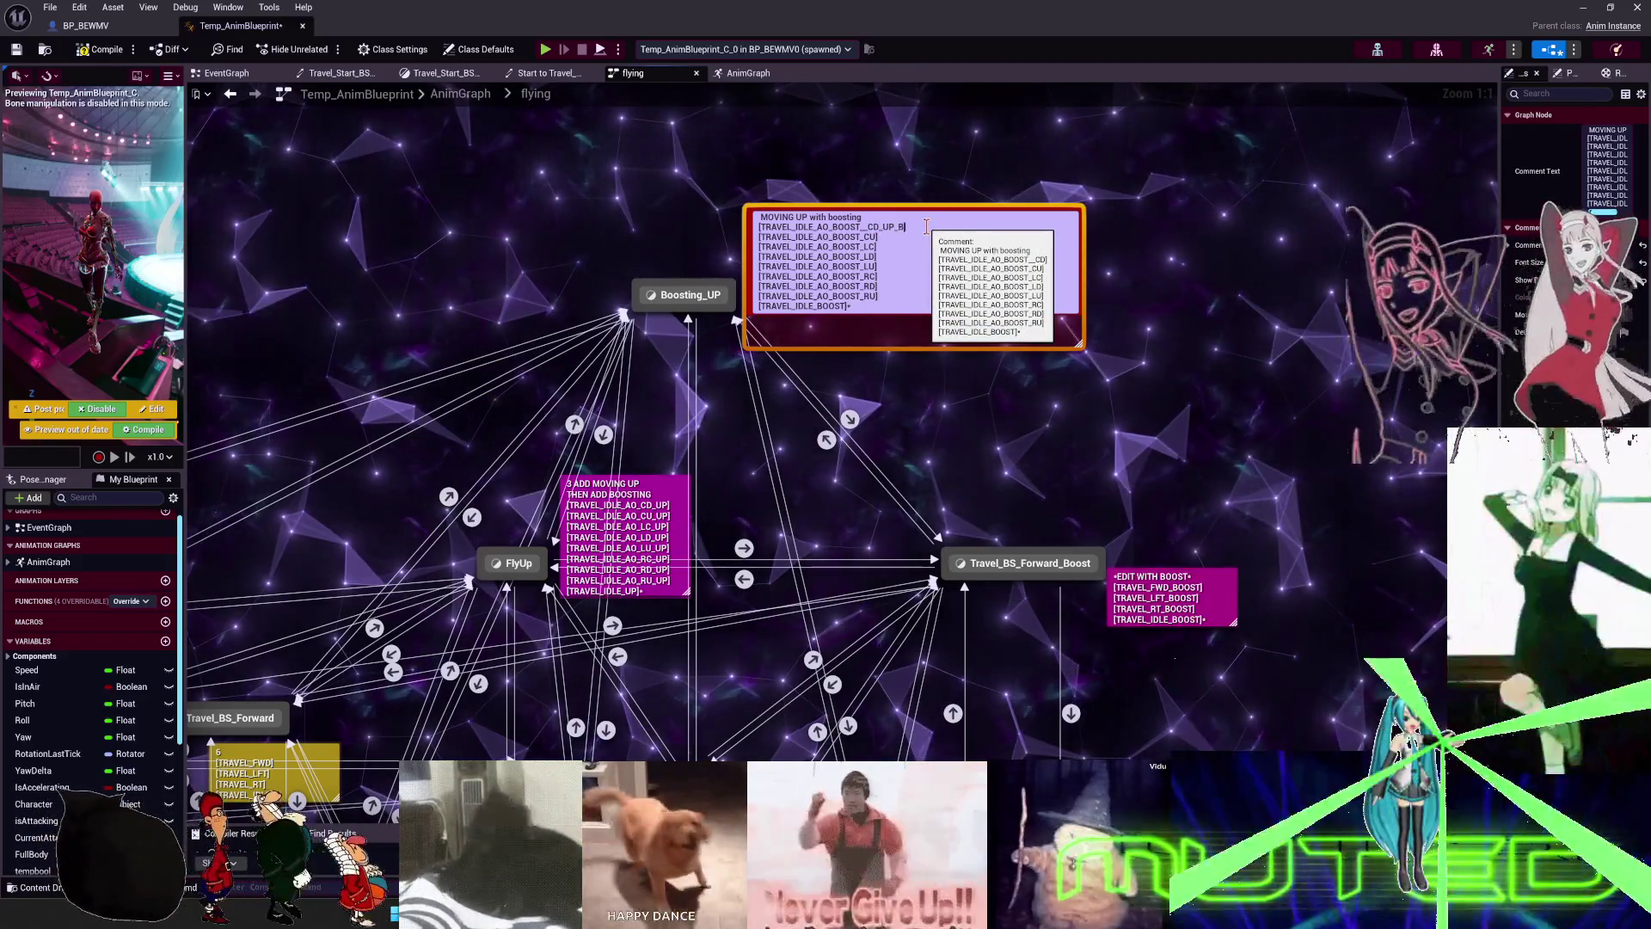
pyautogui.hotkey('shift', 'Right')
pyautogui.hotkey('shift', 'Right')
pyautogui.hotkey('shift', 'Right')
pyautogui.hotkey('ctrl', 'c')
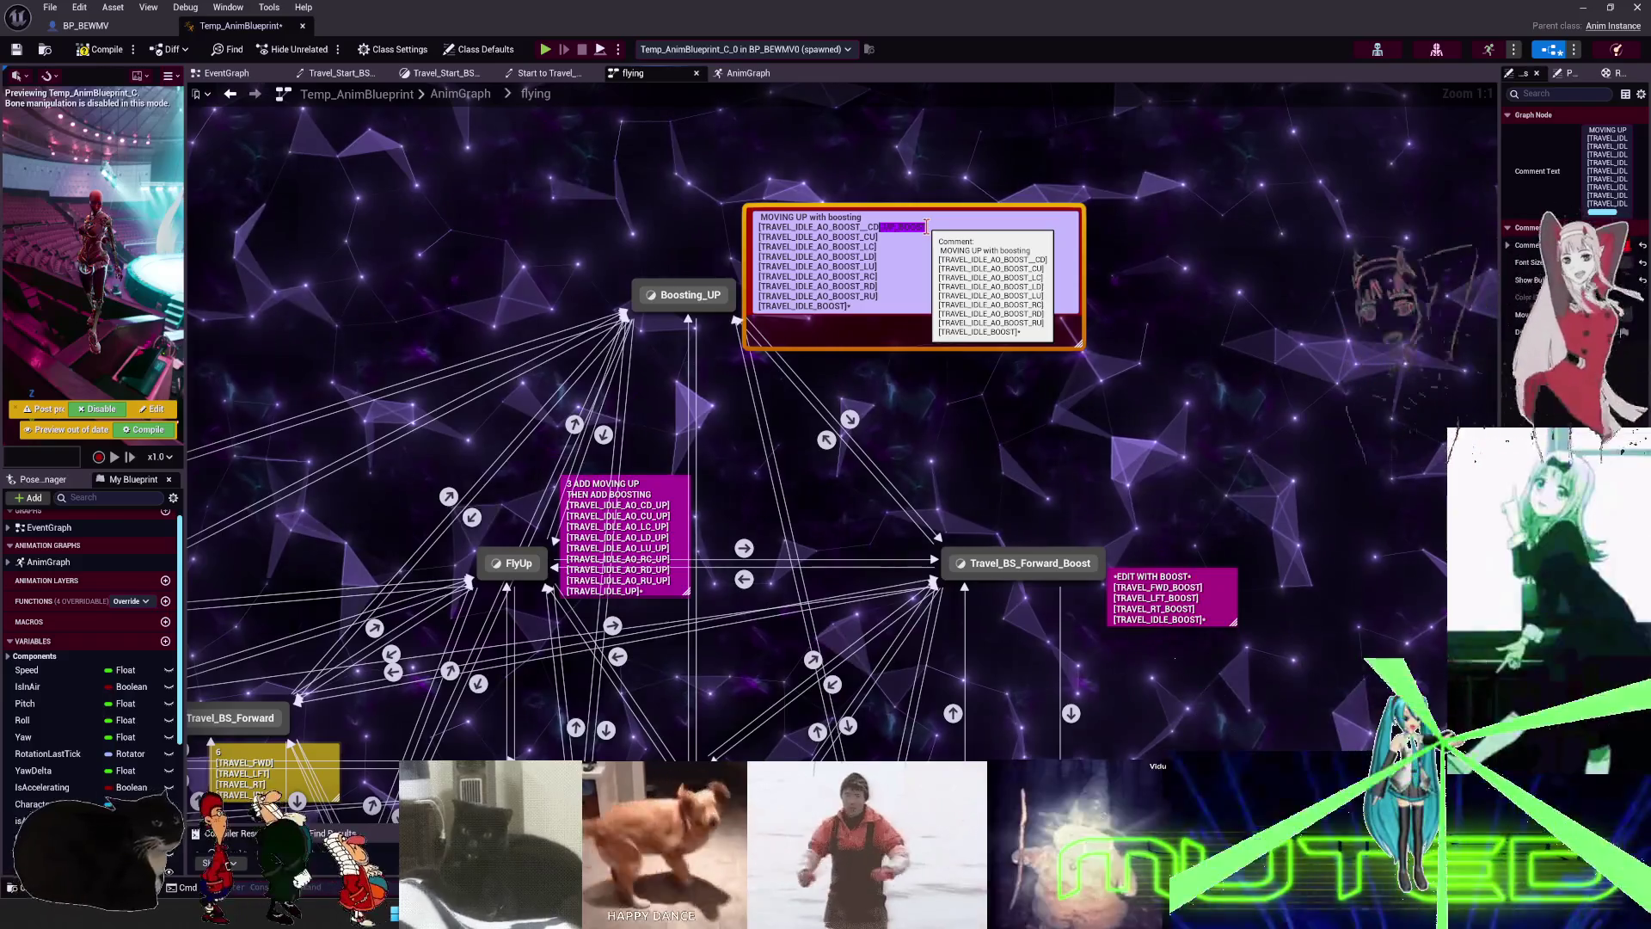
pyautogui.press('Down')
pyautogui.press('Left')
pyautogui.hotkey('ctrl', 'v')
pyautogui.press('Down')
pyautogui.press('Left')
pyautogui.hotkey('ctrl', 'v')
pyautogui.press('Down')
pyautogui.press('Left')
pyautogui.hotkey('ctrl', 'v')
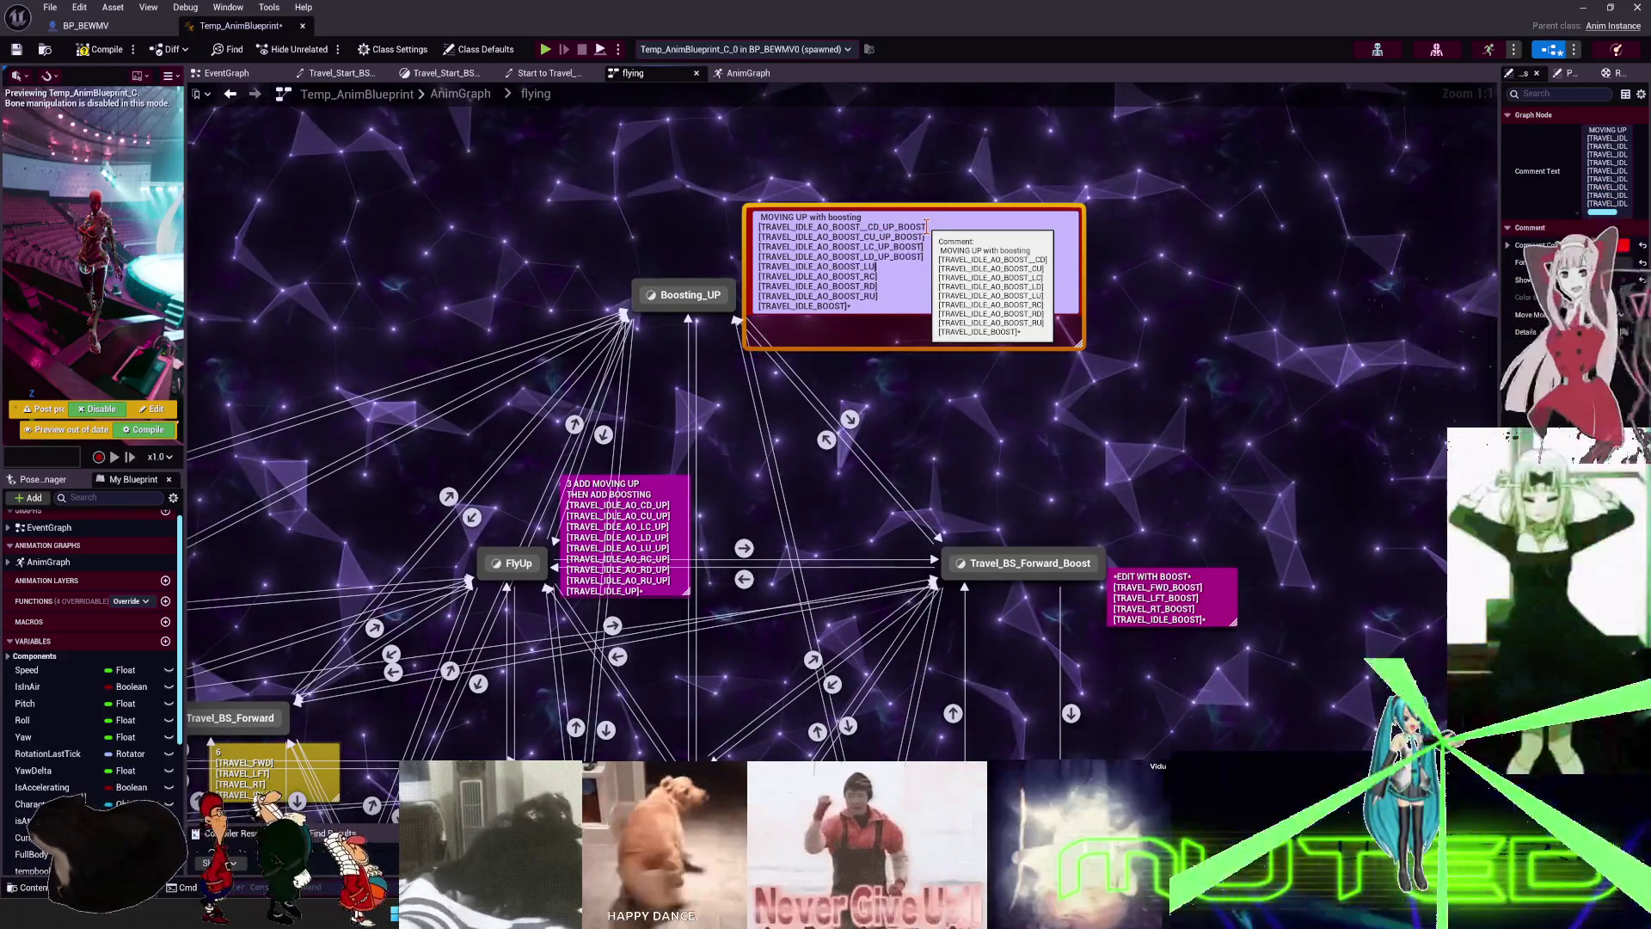
pyautogui.press('Down')
pyautogui.press('Left')
pyautogui.hotkey('ctrl', 'v')
pyautogui.press('Down')
pyautogui.press('Left')
pyautogui.hotkey('ctrl', 'v')
pyautogui.press('Down')
pyautogui.press('Left')
pyautogui.hotkey('ctrl', 'v')
pyautogui.press('Down')
pyautogui.press('Left')
pyautogui.hotkey('ctrl', 'v')
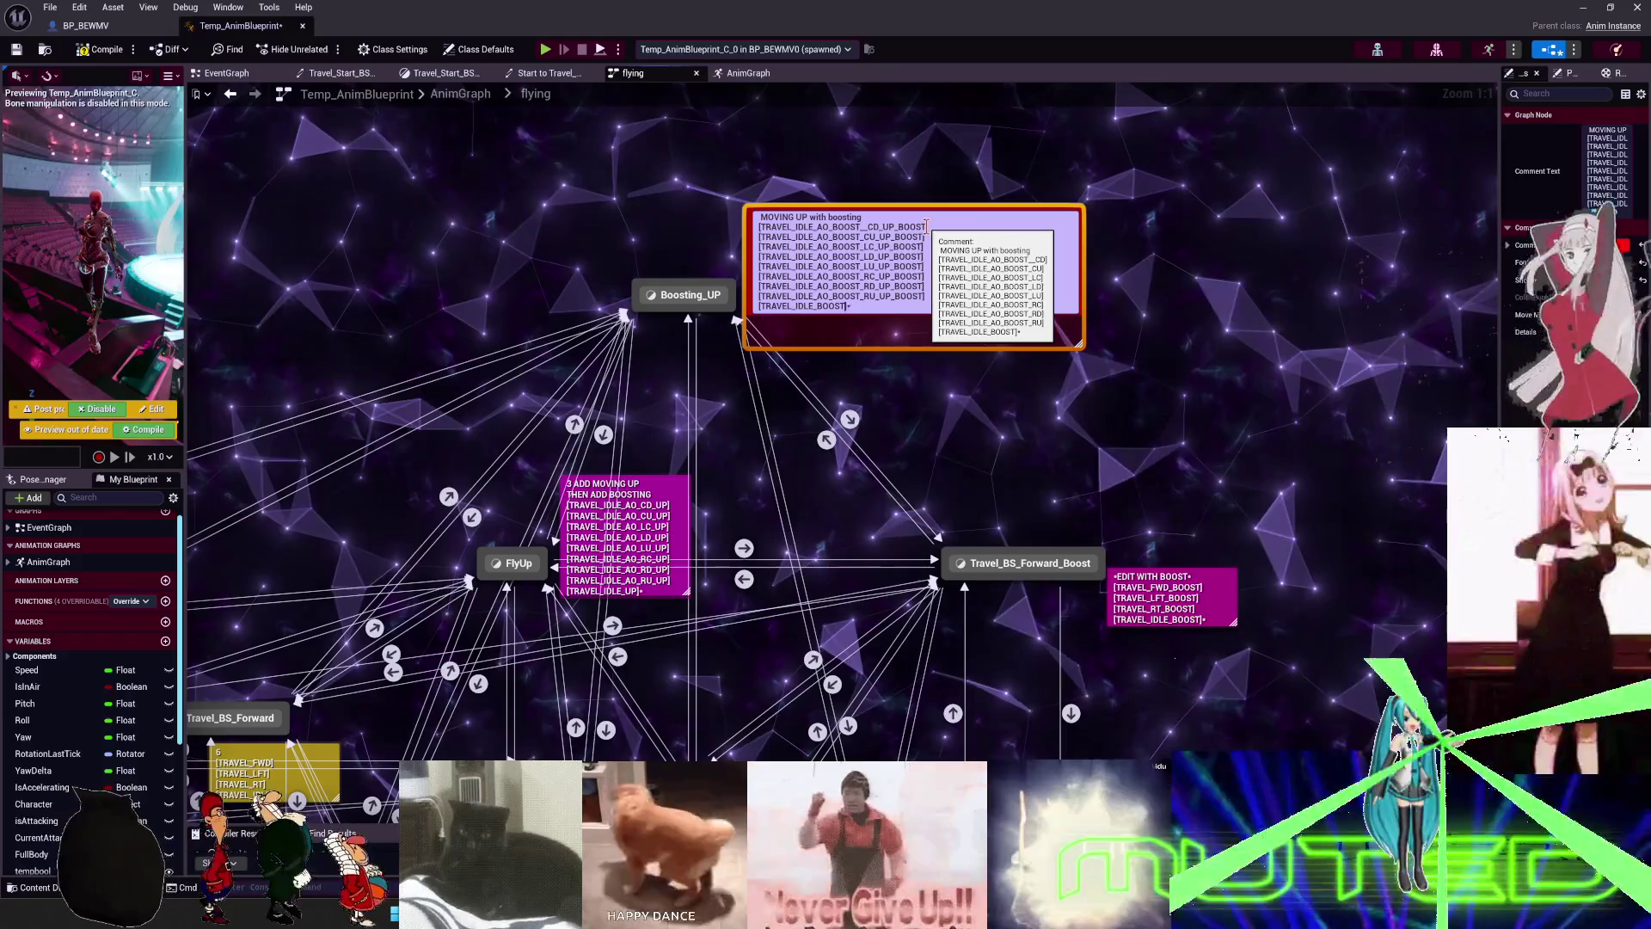
# - Correct the Boosting_Down comment so its sample lines end with _DOWN_BOOST
pyautogui.scroll(-5, 897, 567)
pyautogui.scroll(5, 800, 516)
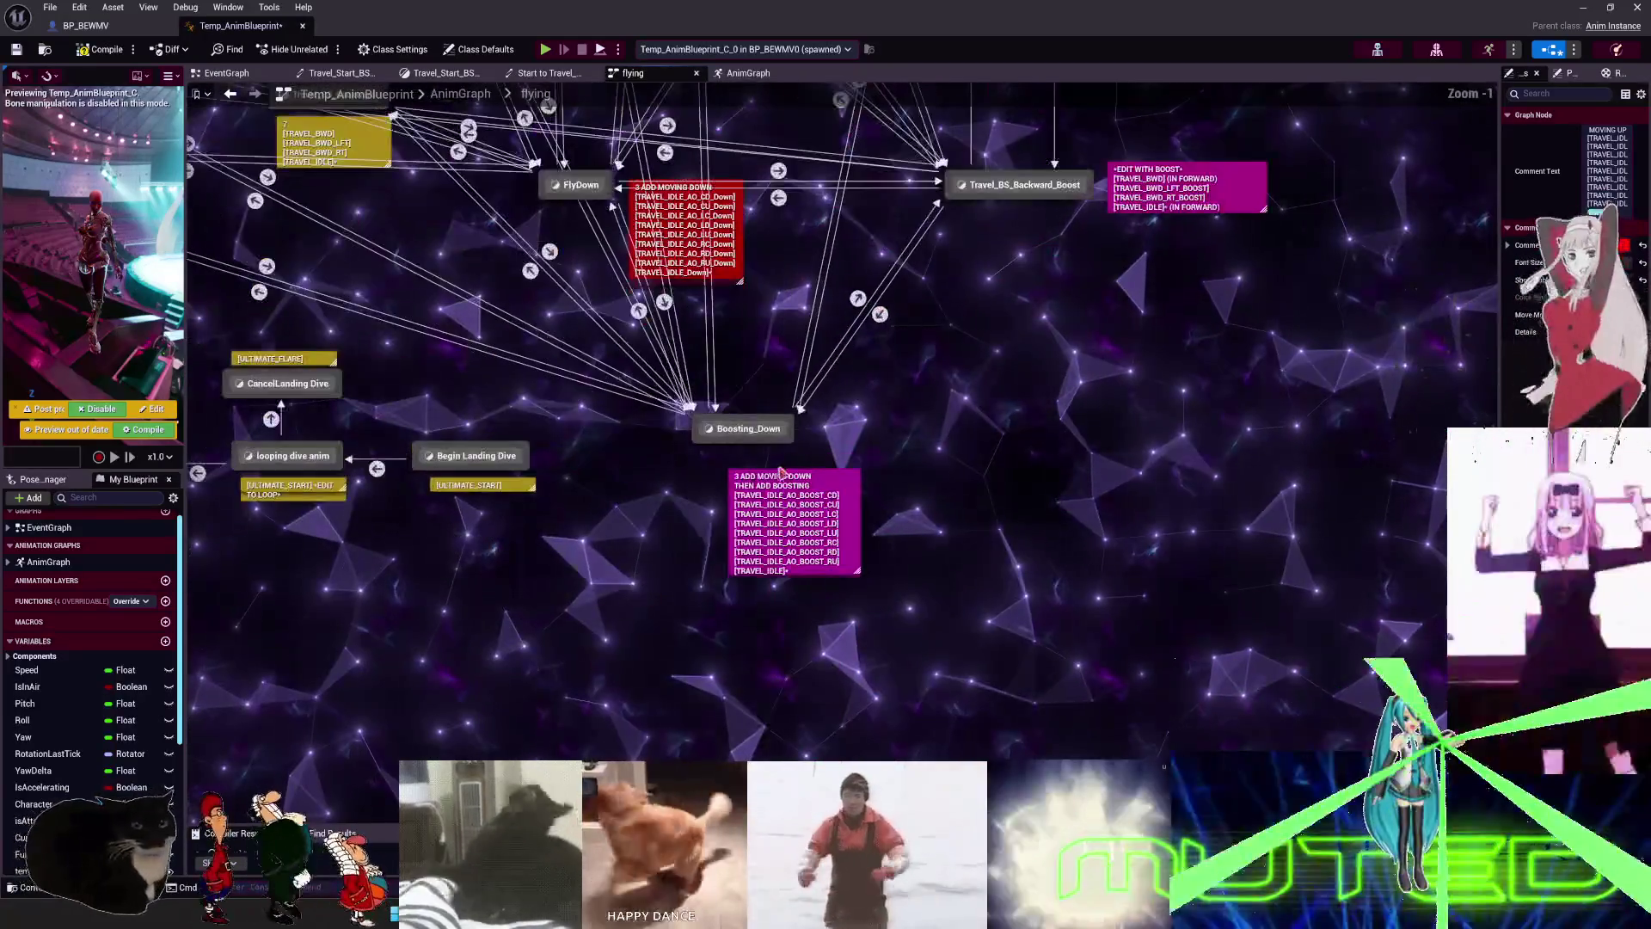
pyautogui.doubleClick(806, 514)
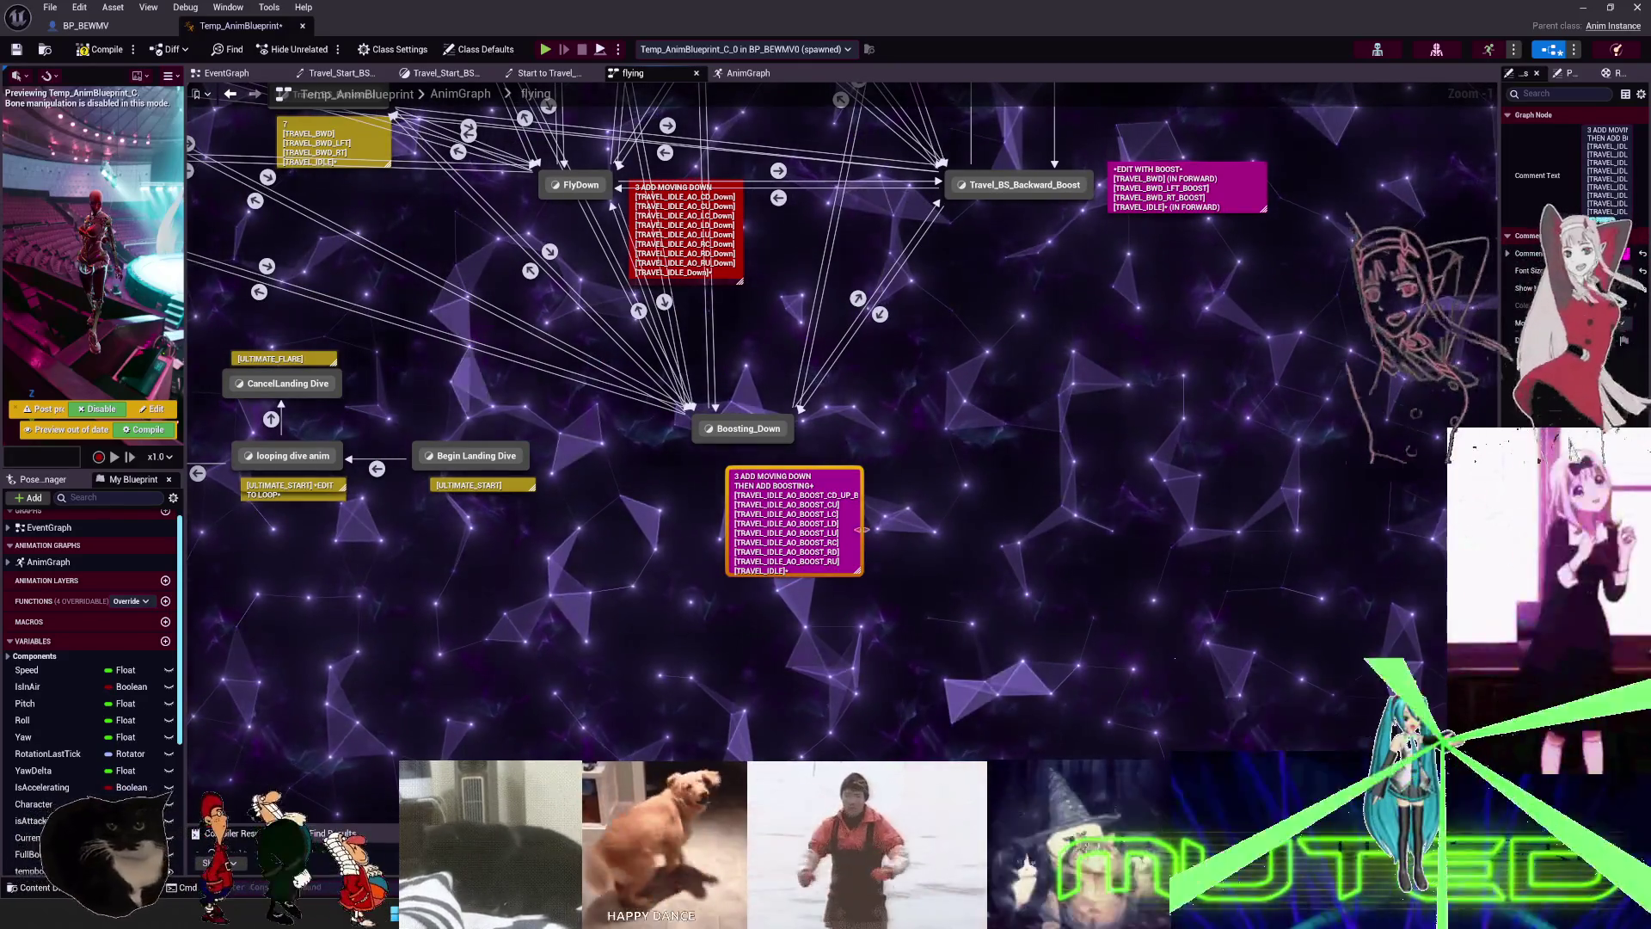
pyautogui.scroll(1, 851, 498)
pyautogui.click(850, 496)
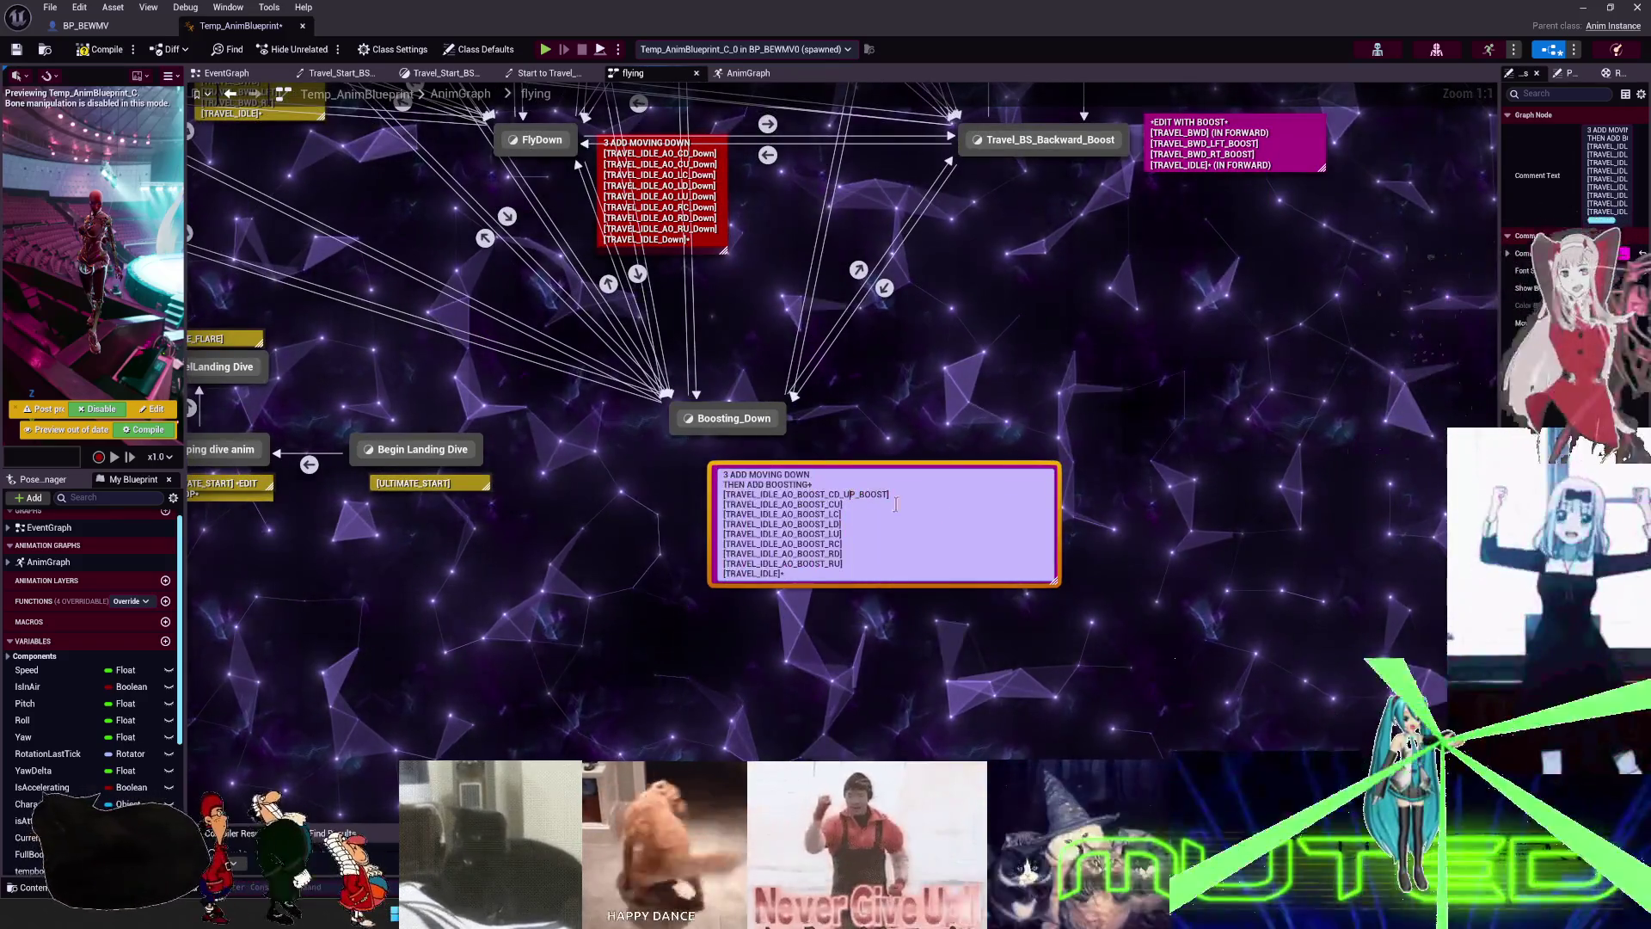
pyautogui.write('DOWN')
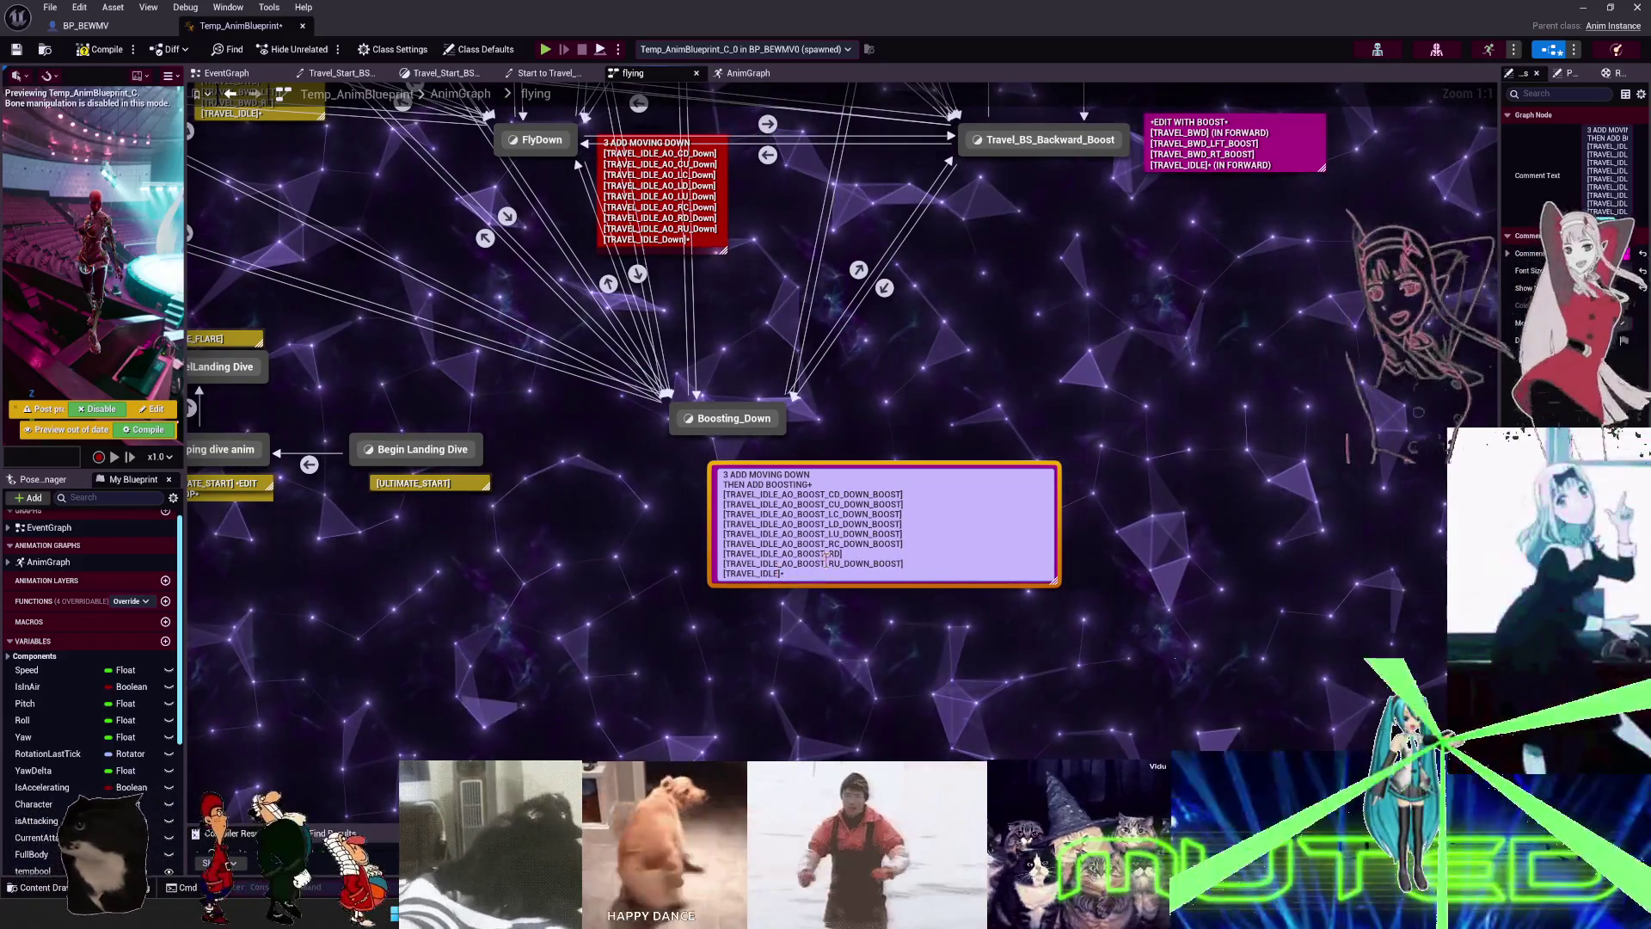
# - Recentre the graph on Boosting_UP and FlyUp, then switch to Blender
pyautogui.scroll(-3, 1058, 327)
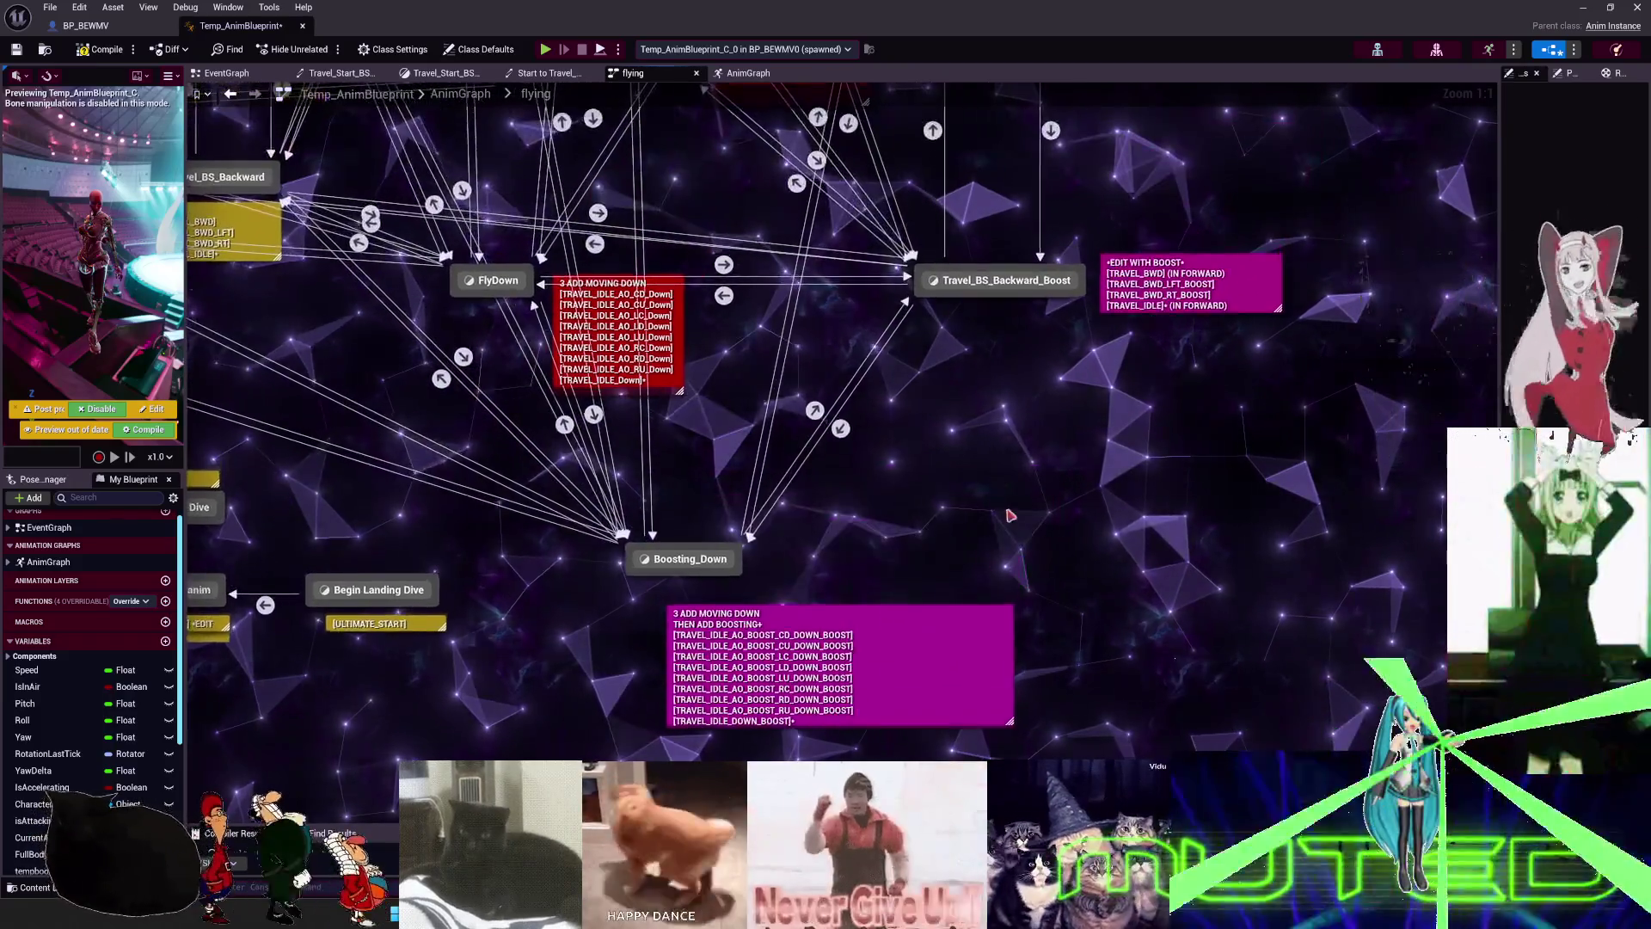
pyautogui.moveTo(1073, 288)
pyautogui.mouseDown(button='right')
pyautogui.moveTo(1051, 653)
pyautogui.moveTo(1035, 663)
pyautogui.mouseUp(button='right')
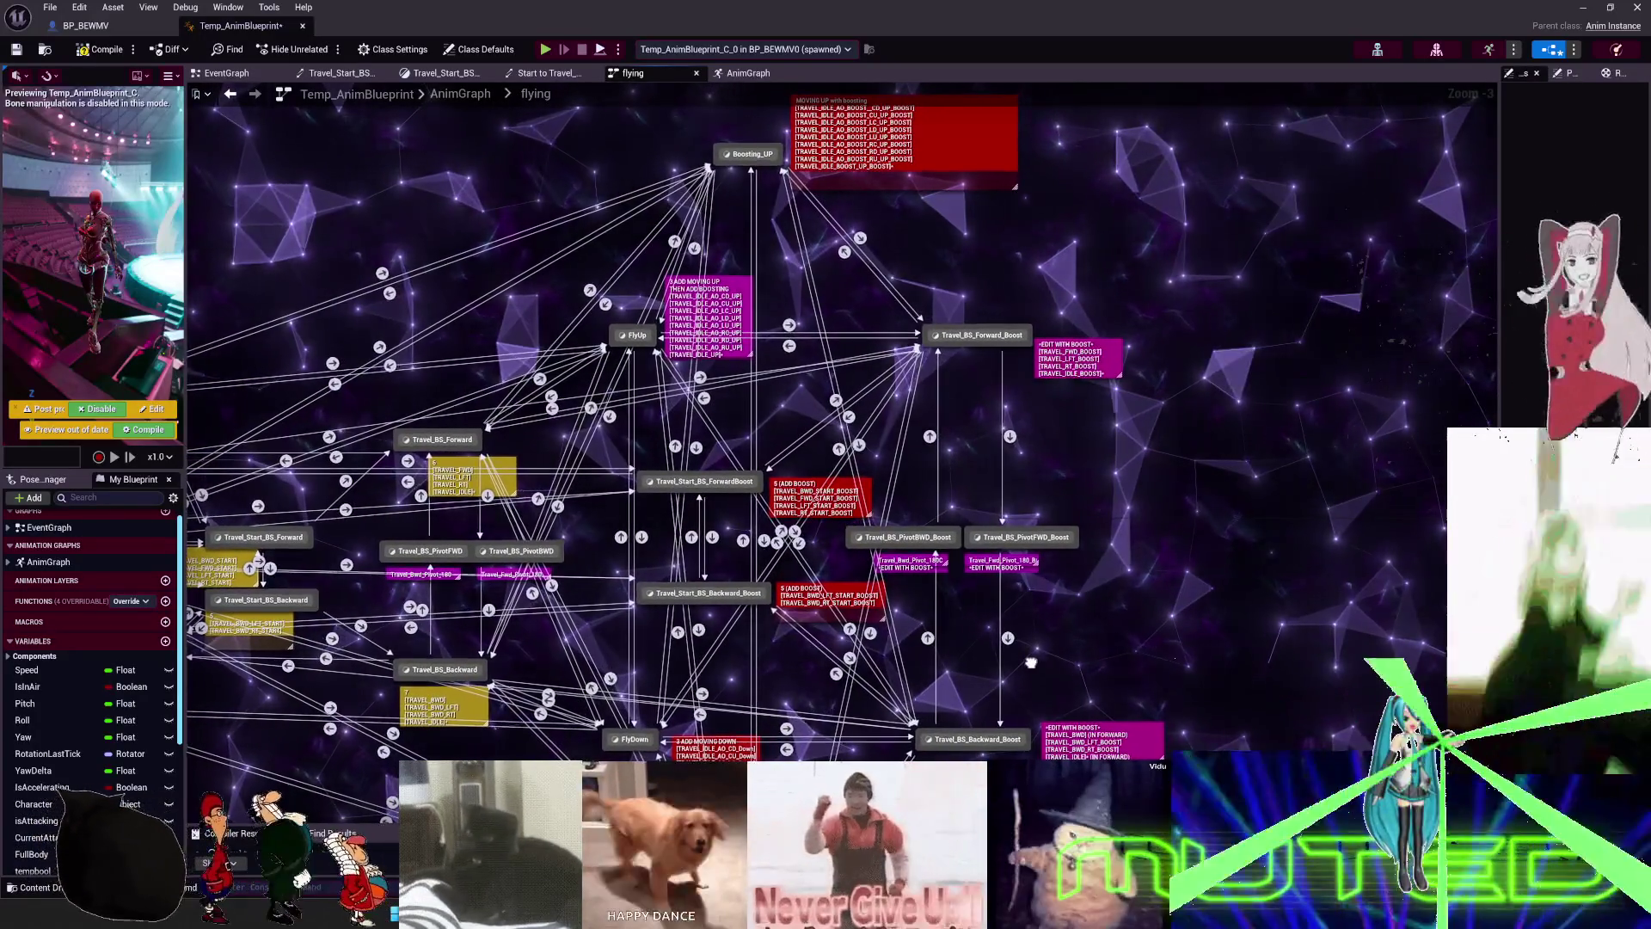
pyautogui.moveTo(1034, 663)
pyautogui.mouseDown(button='right')
pyautogui.moveTo(1324, 505)
pyautogui.moveTo(1195, 707)
pyautogui.moveTo(1102, 749)
pyautogui.mouseUp(button='right')
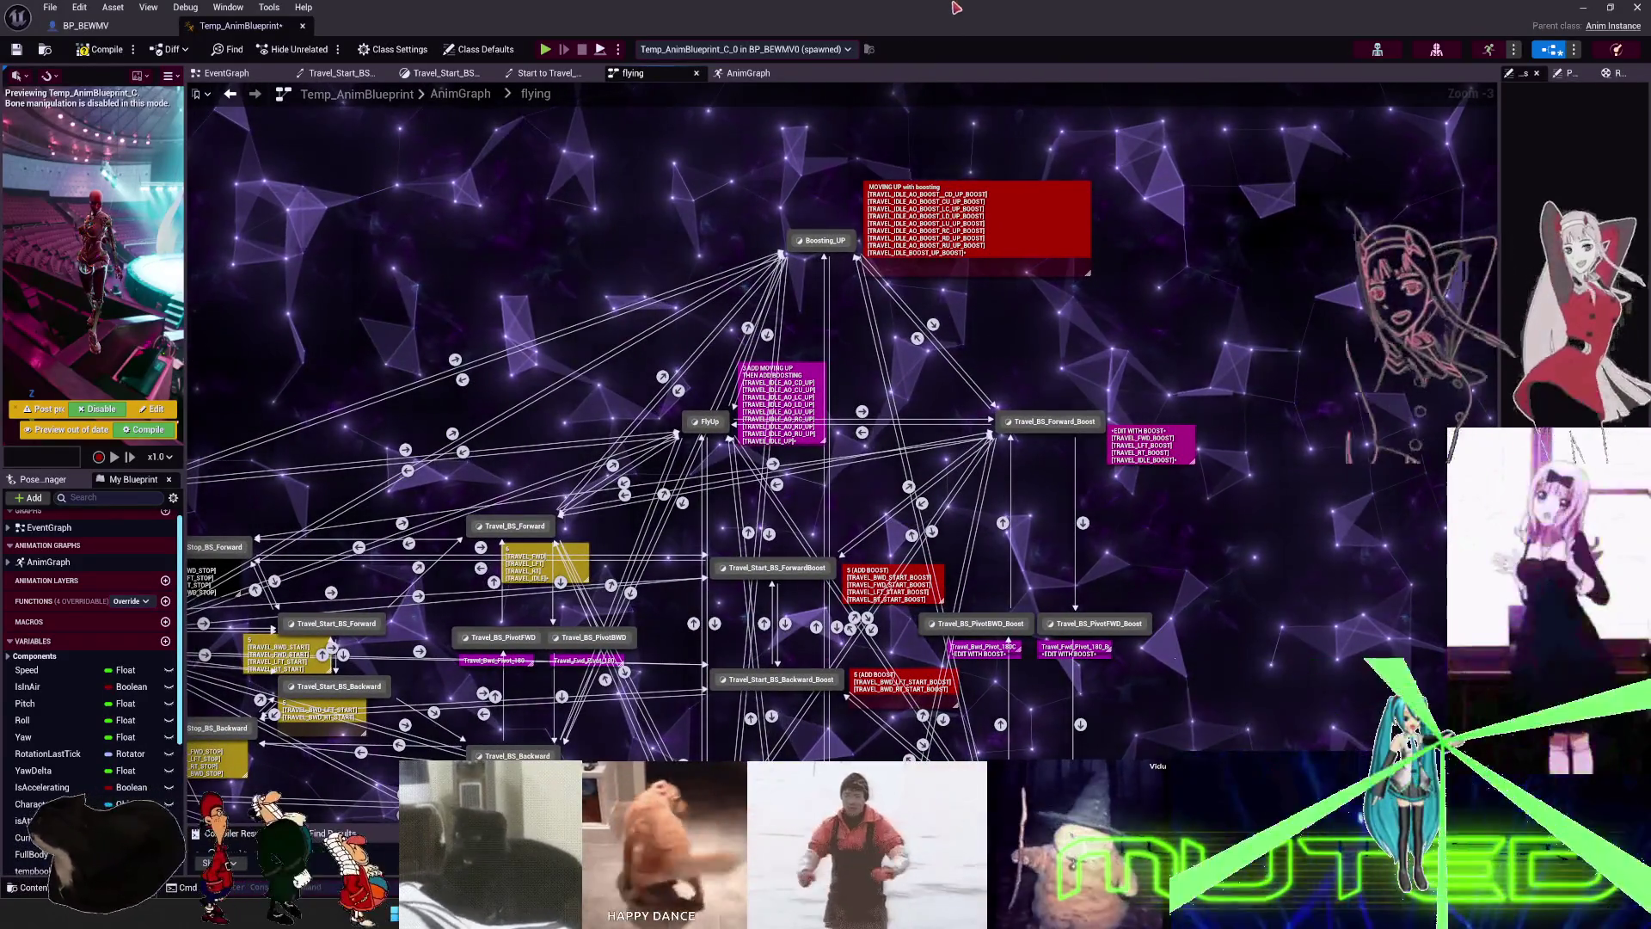
pyautogui.hotkey('alt', 'Tab')
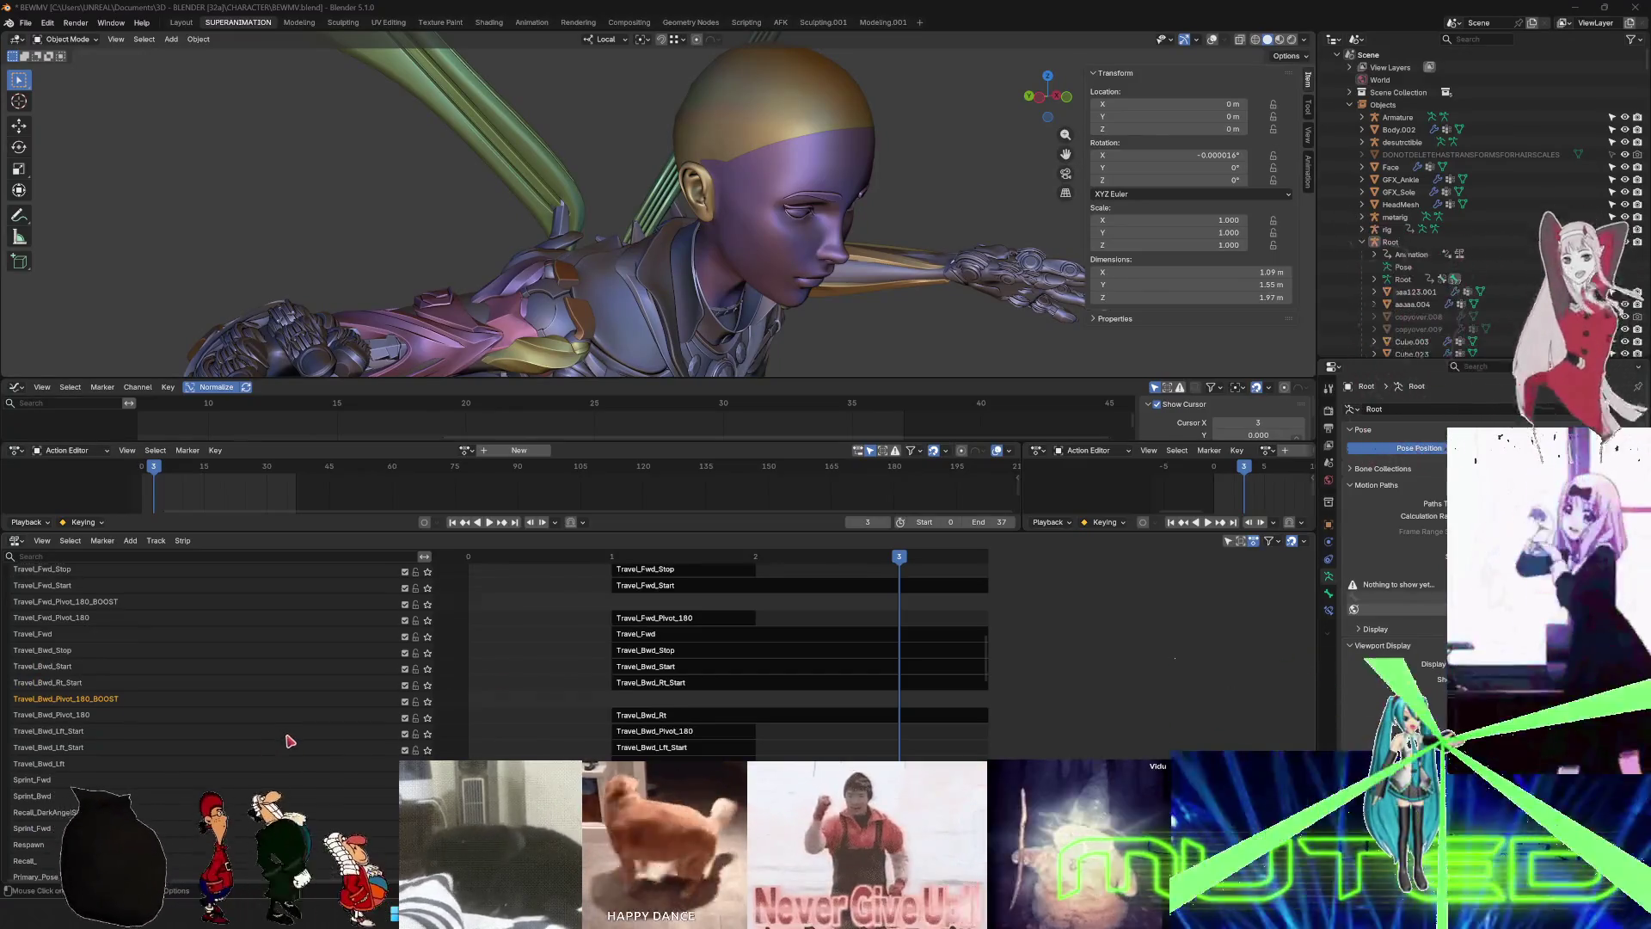
# - Select the Travel_Idle_AO_RD strip and show its properties in the sidebar
pyautogui.scroll(8, 290, 741)
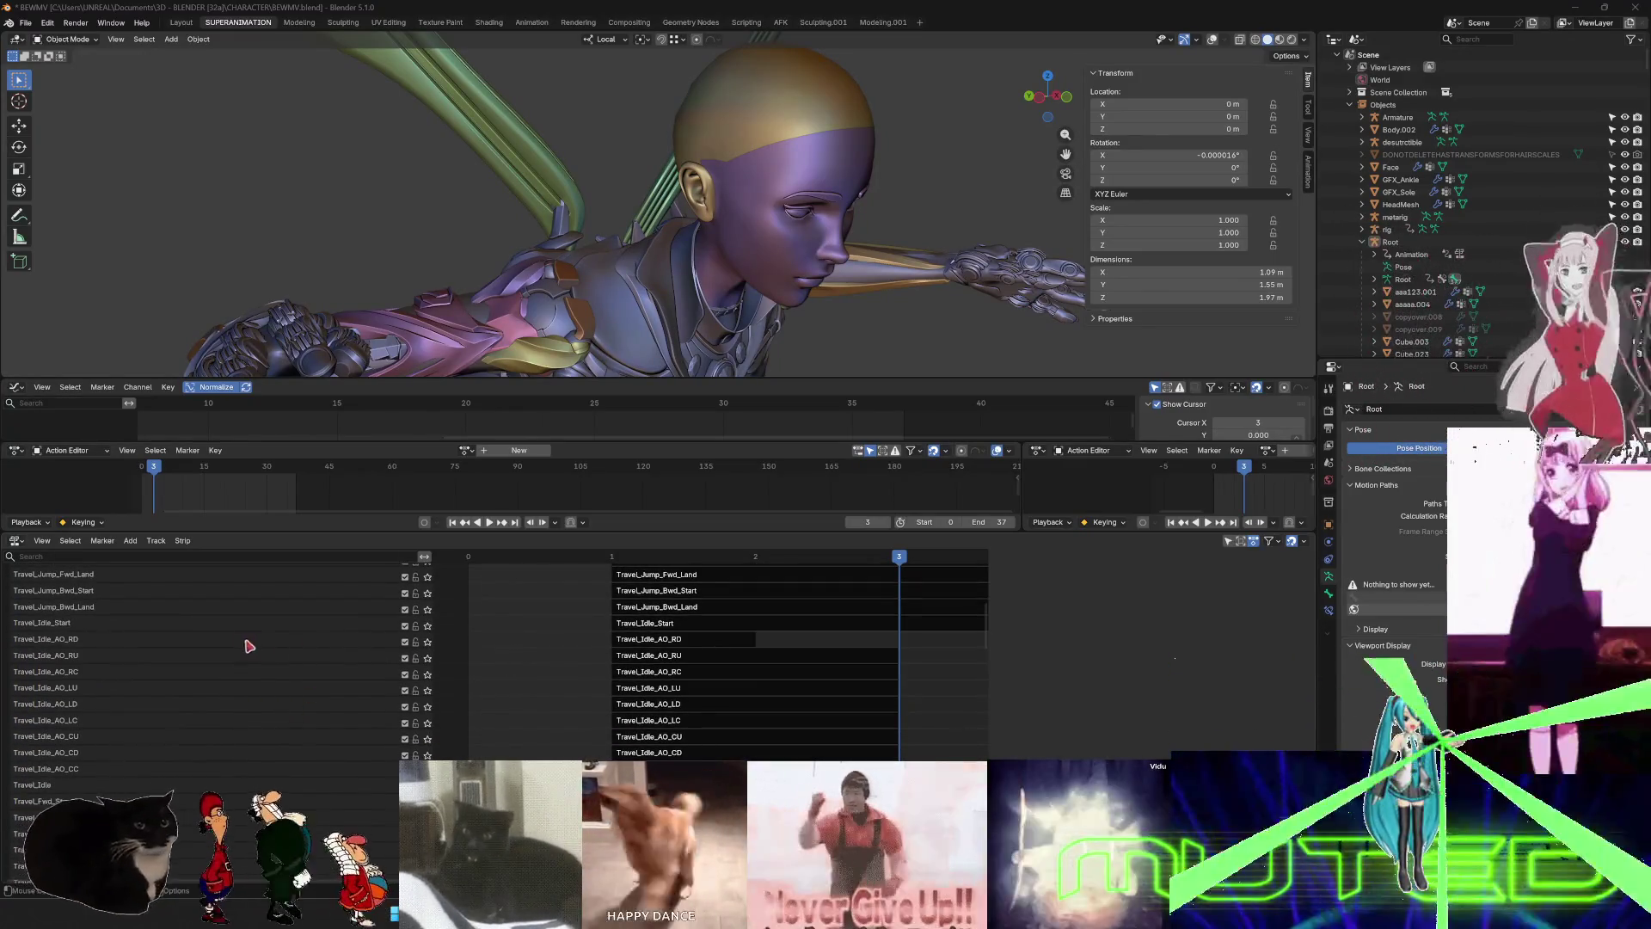
pyautogui.click(693, 643)
pyautogui.press('n')
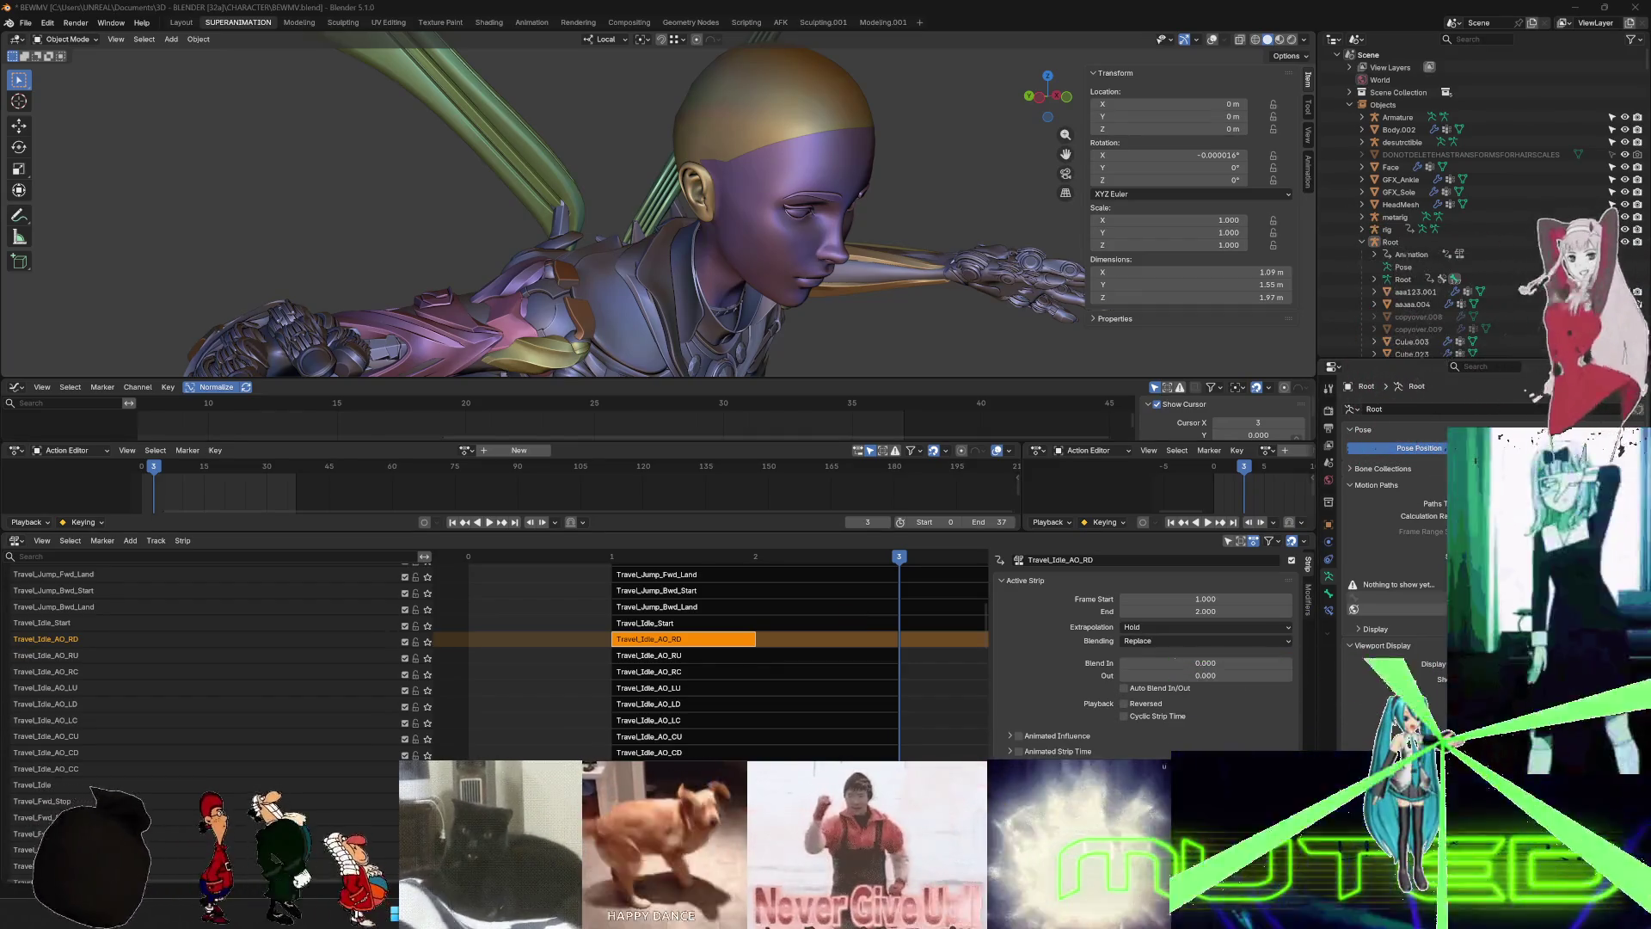
pyautogui.hotkey('alt', 'Tab')
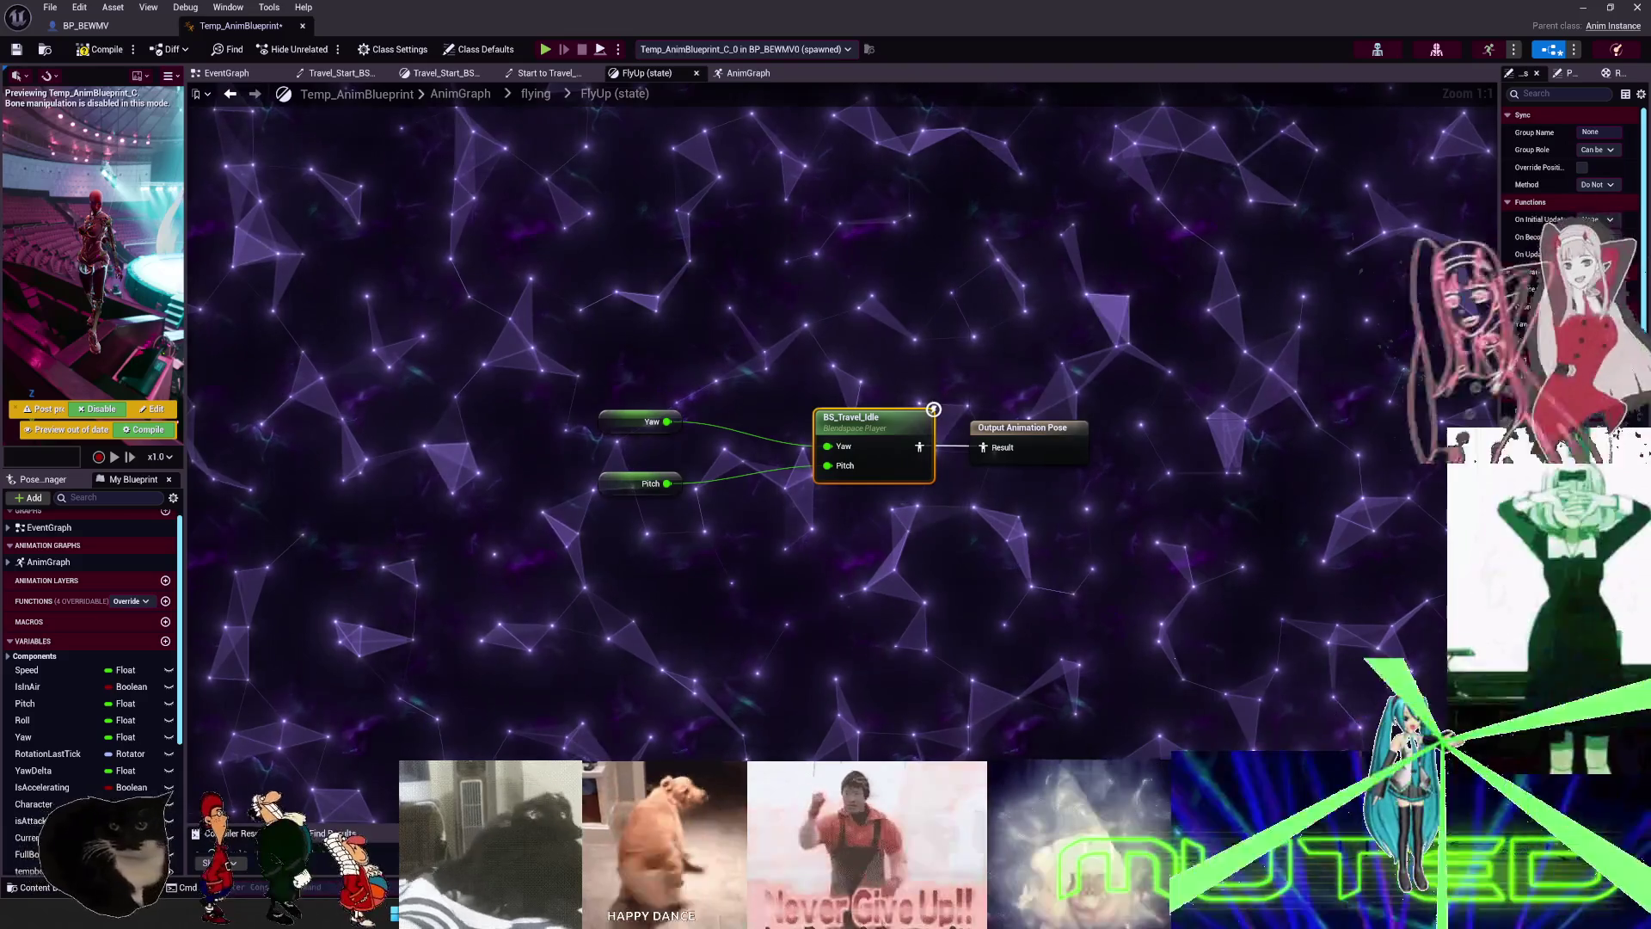
# - Review the nine samples in the BS_Travel_Idle blend space, then hide Blender's strip sidebar
pyautogui.doubleClick(919, 443)
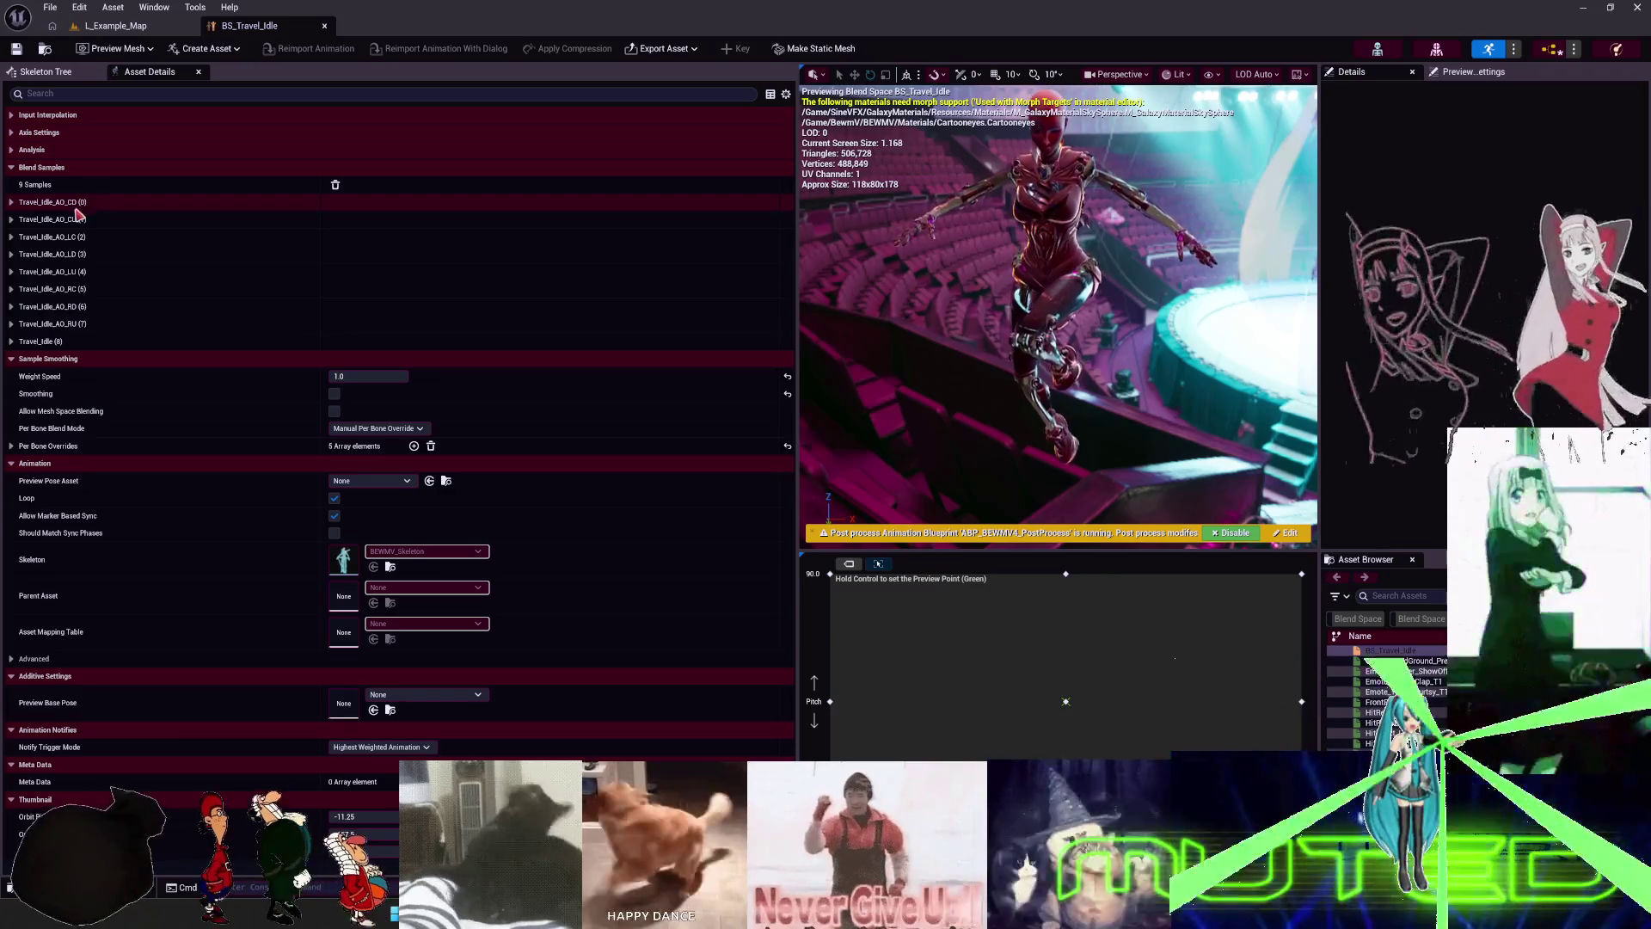
pyautogui.moveTo(594, 13); pyautogui.dragTo(995, 193)
pyautogui.hotkey('alt', 'Tab')
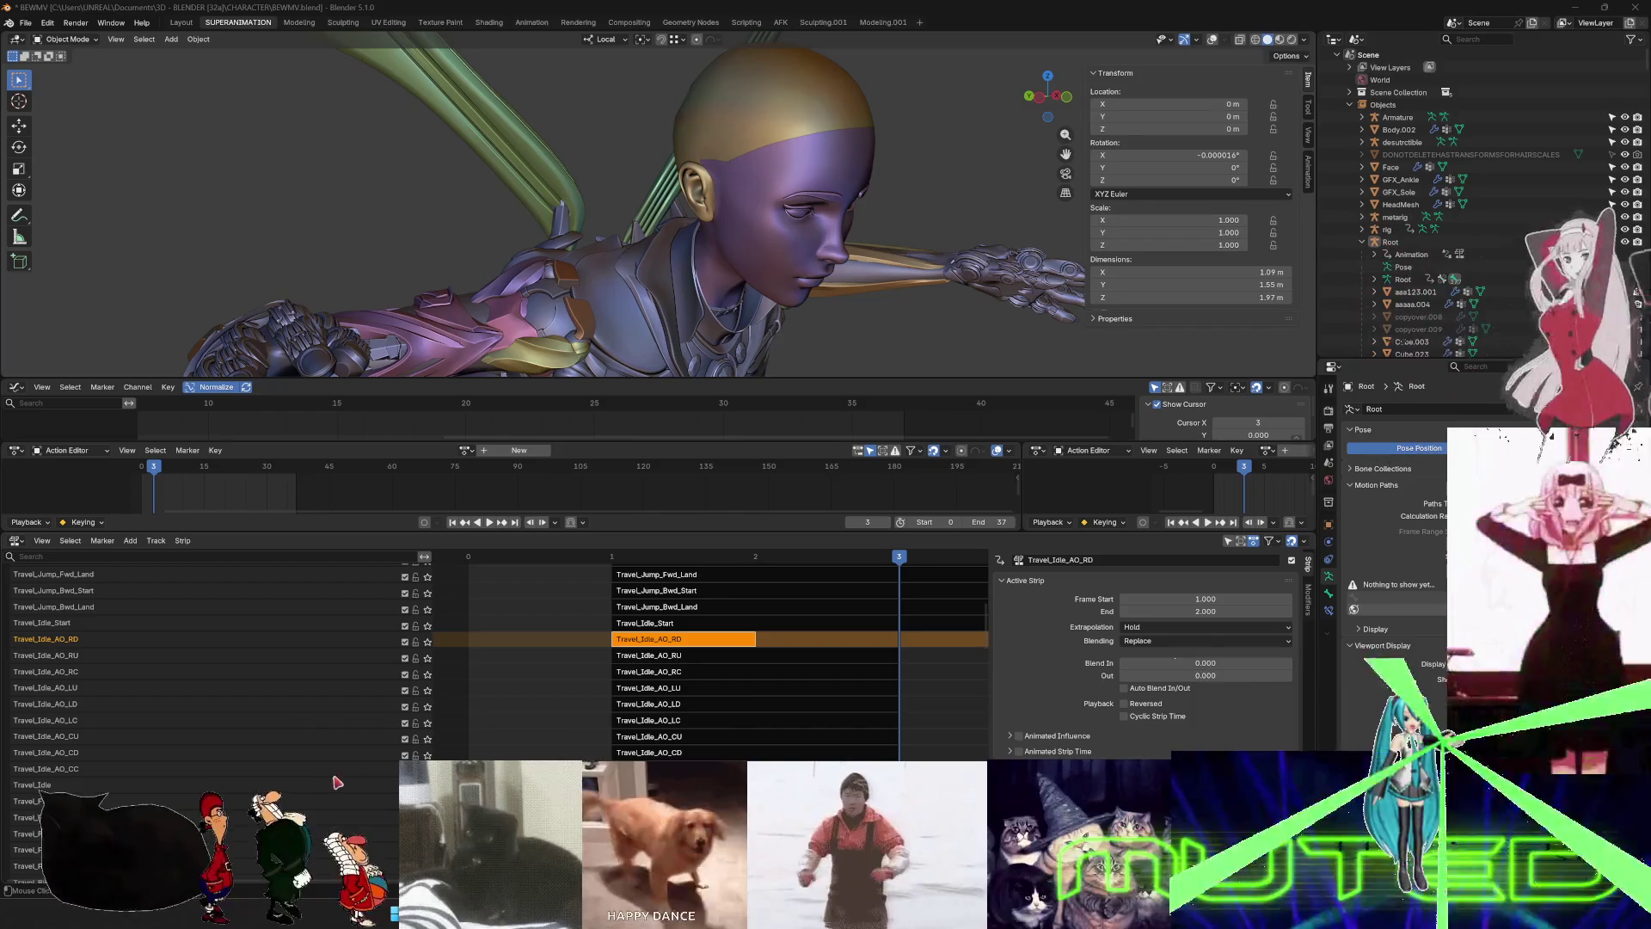
pyautogui.press('n')
pyautogui.rightClick(120, 777)
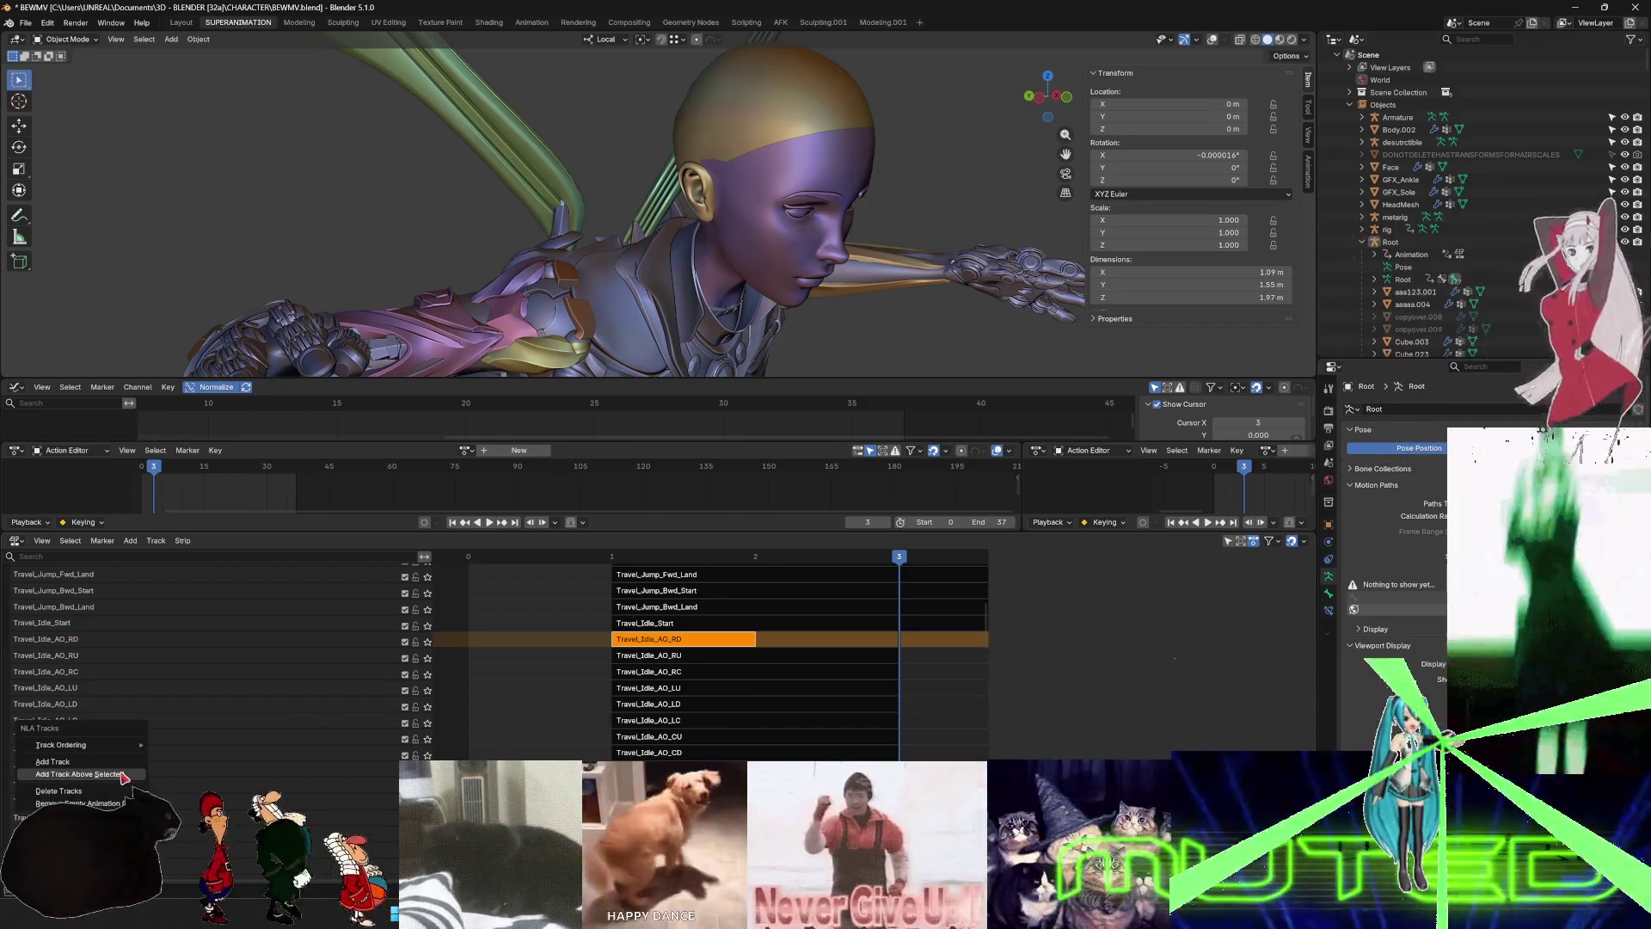
# - Insert empty spacer tracks above the lowest Travel_Idle tracks, starting from AO_CD
pyautogui.click(124, 776)
pyautogui.rightClick(165, 791)
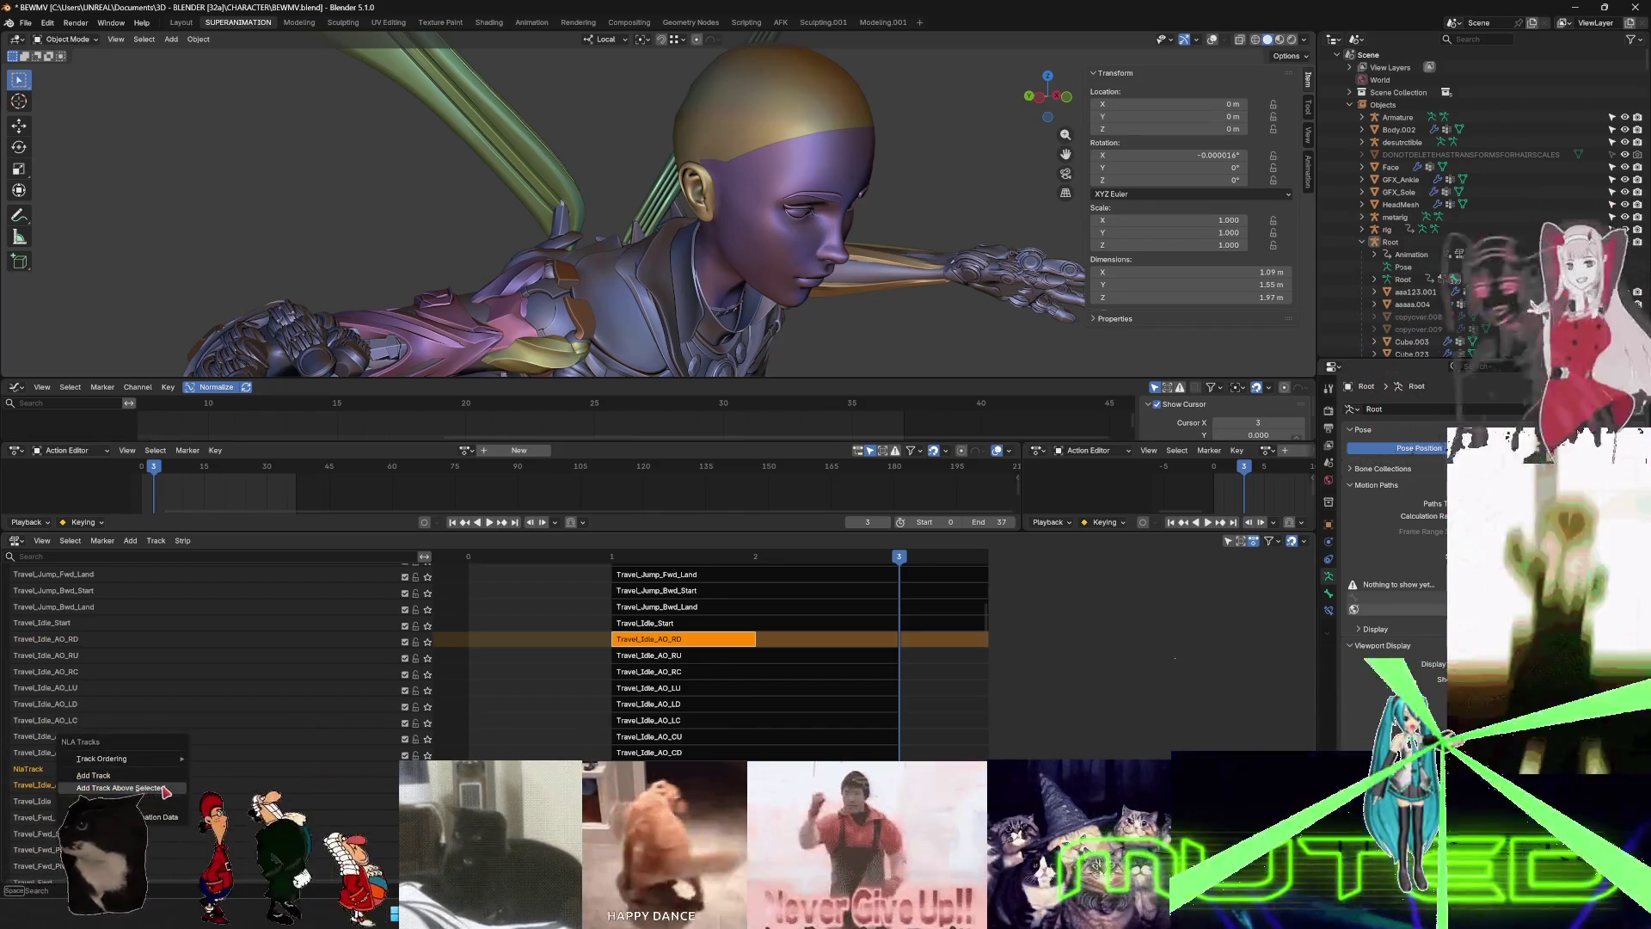
pyautogui.click(129, 788)
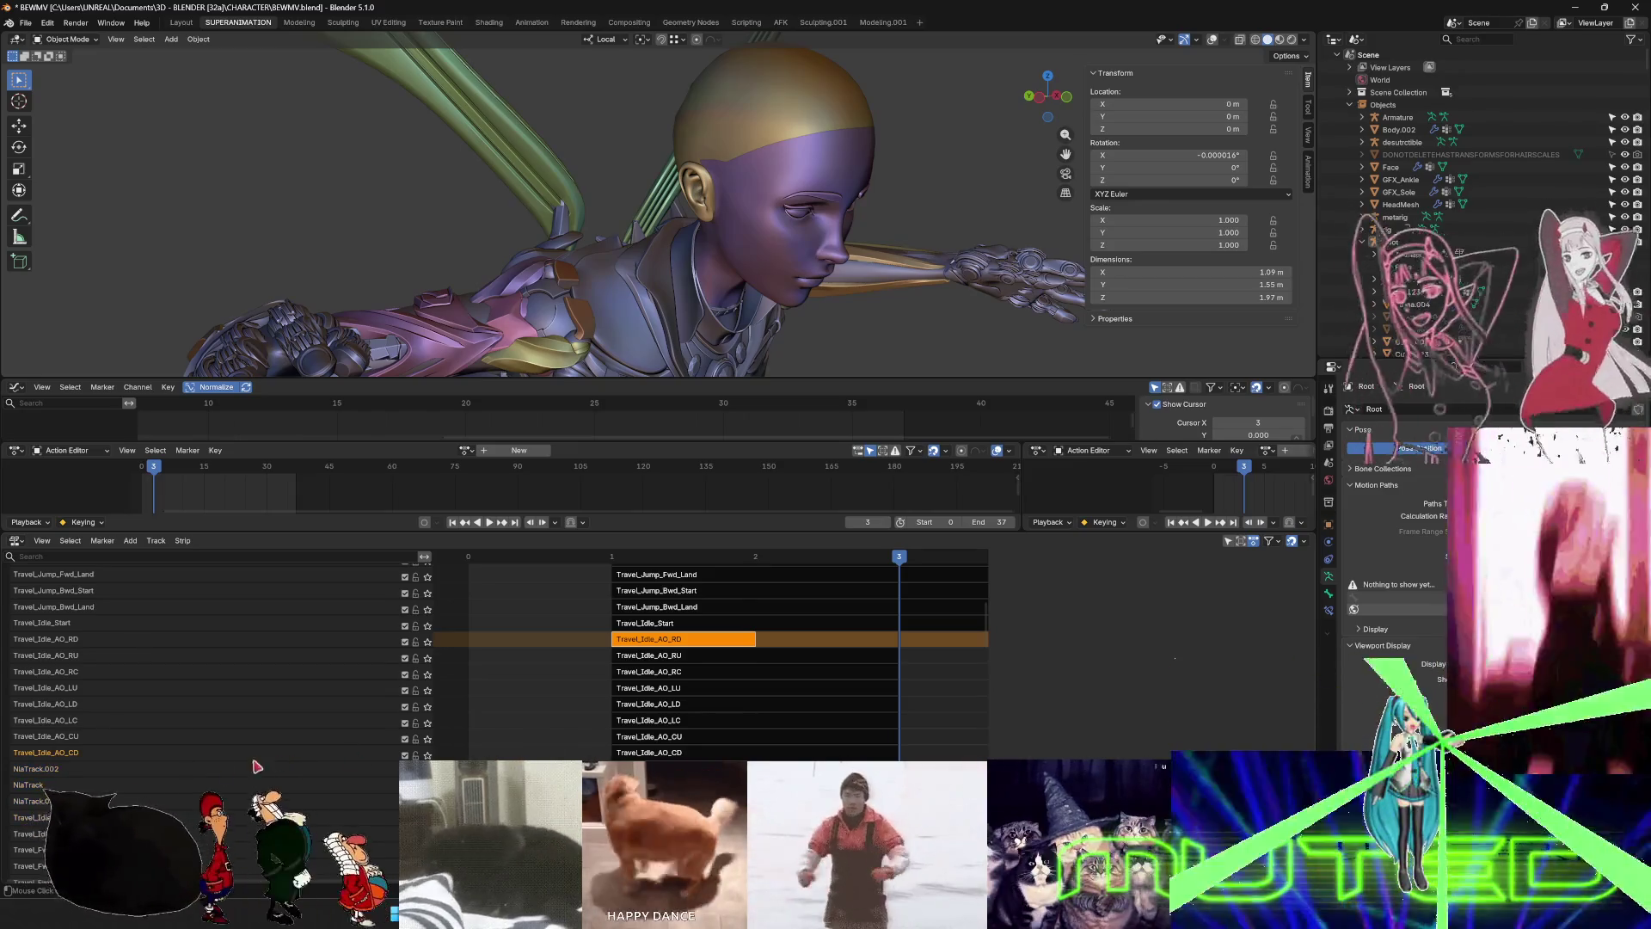
pyautogui.rightClick(47, 777)
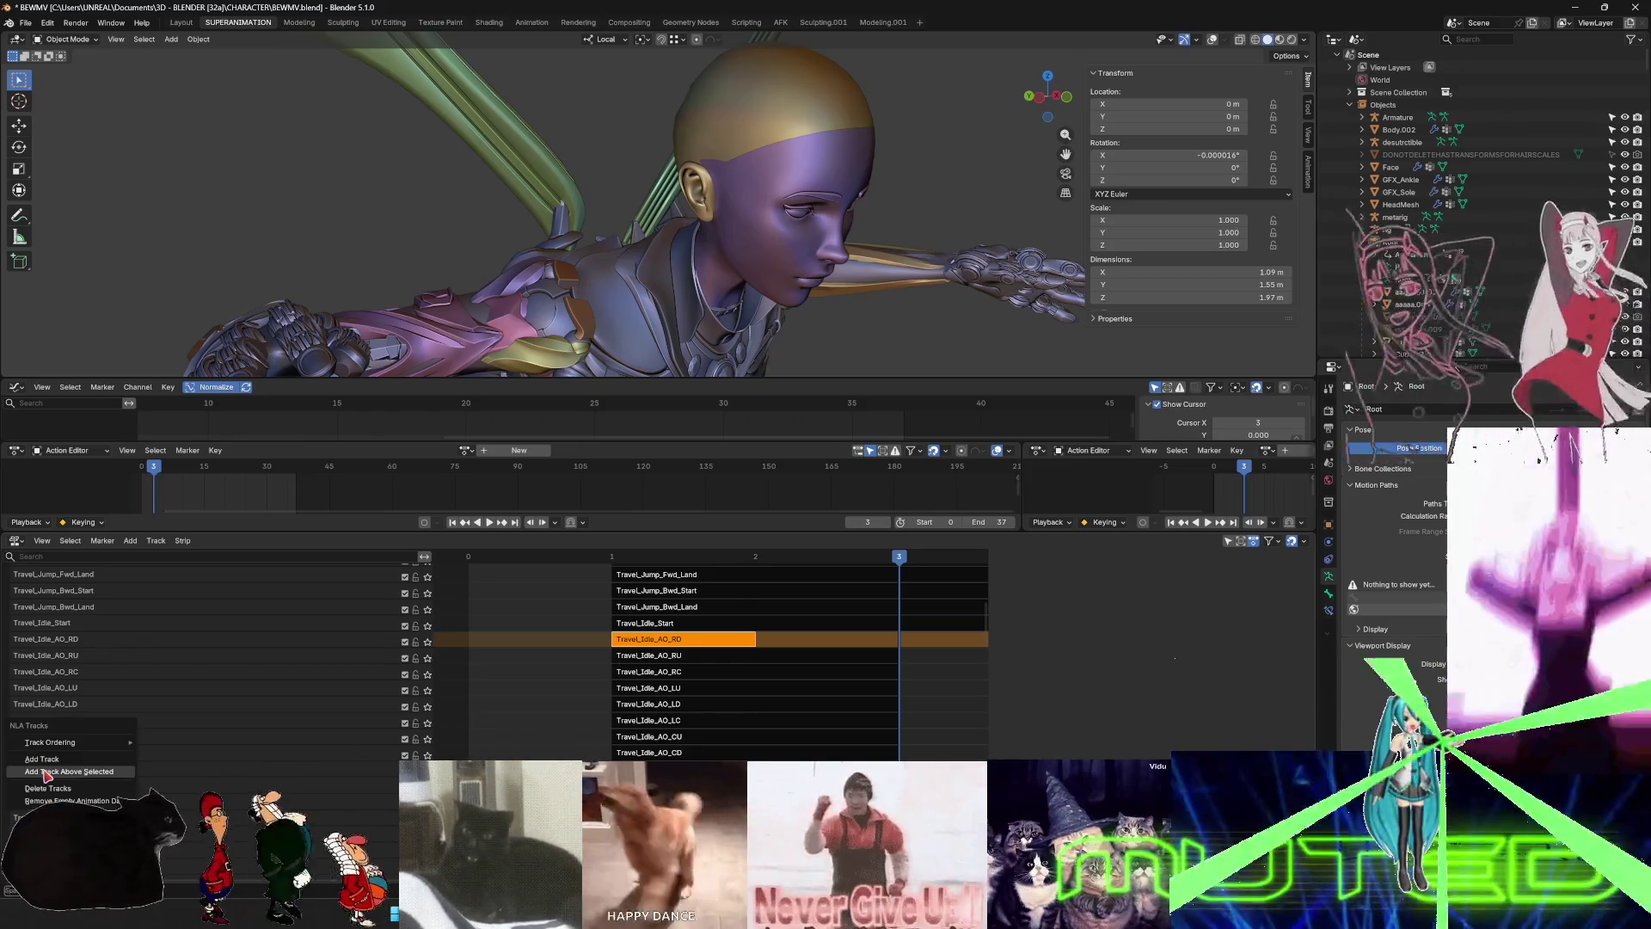
pyautogui.click(52, 789)
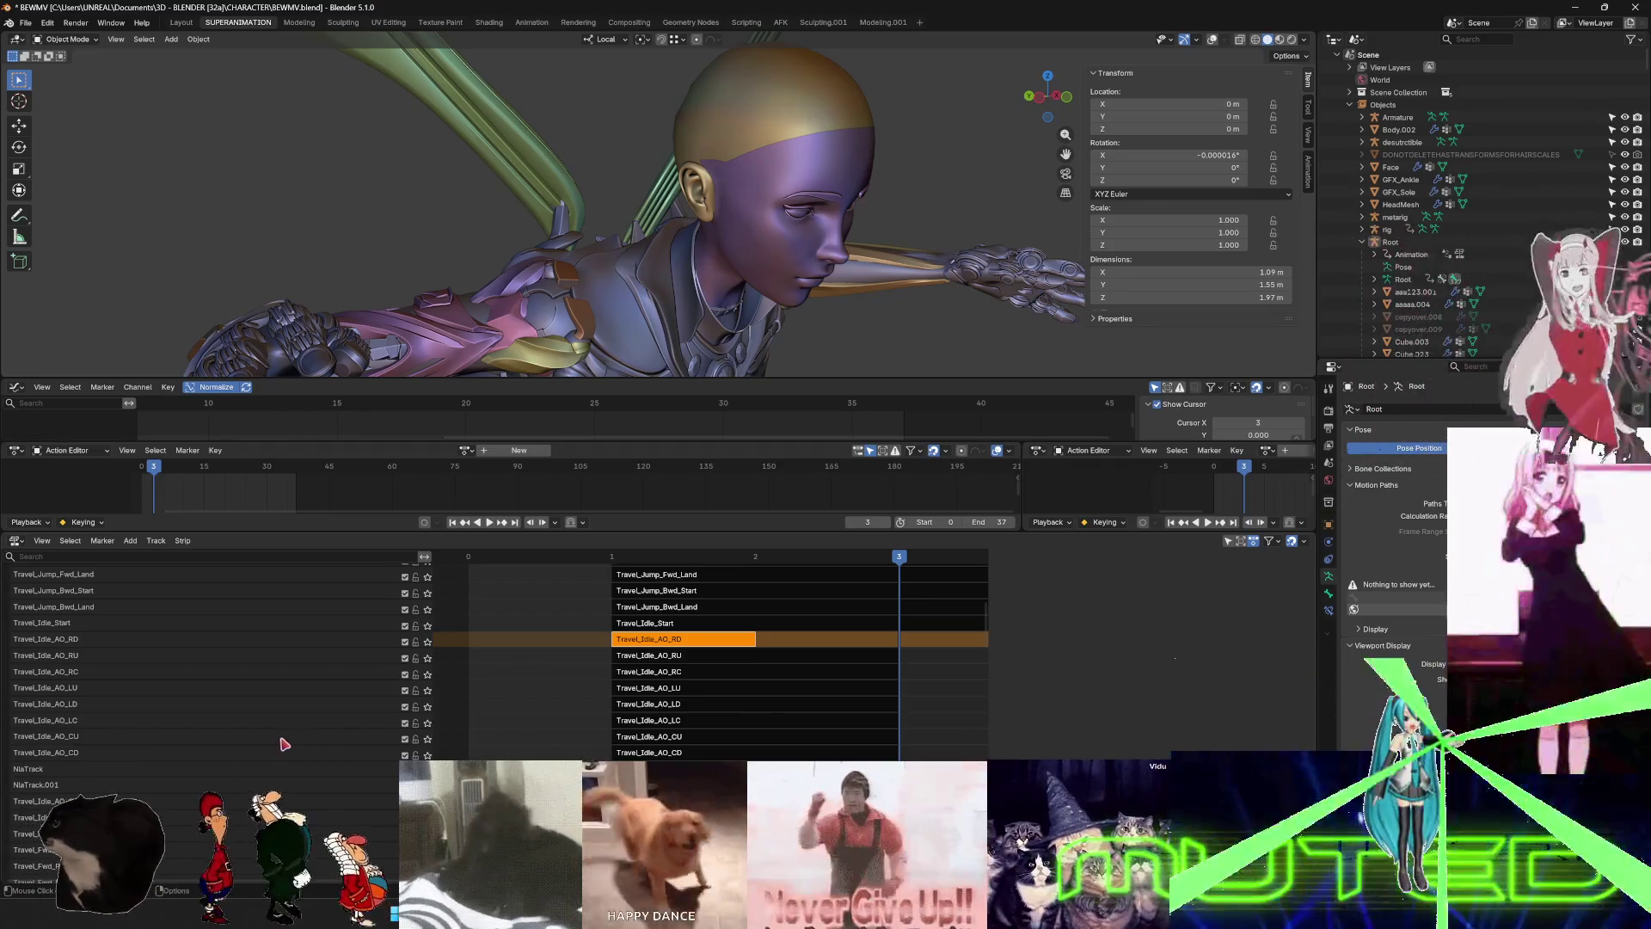
pyautogui.rightClick(65, 757)
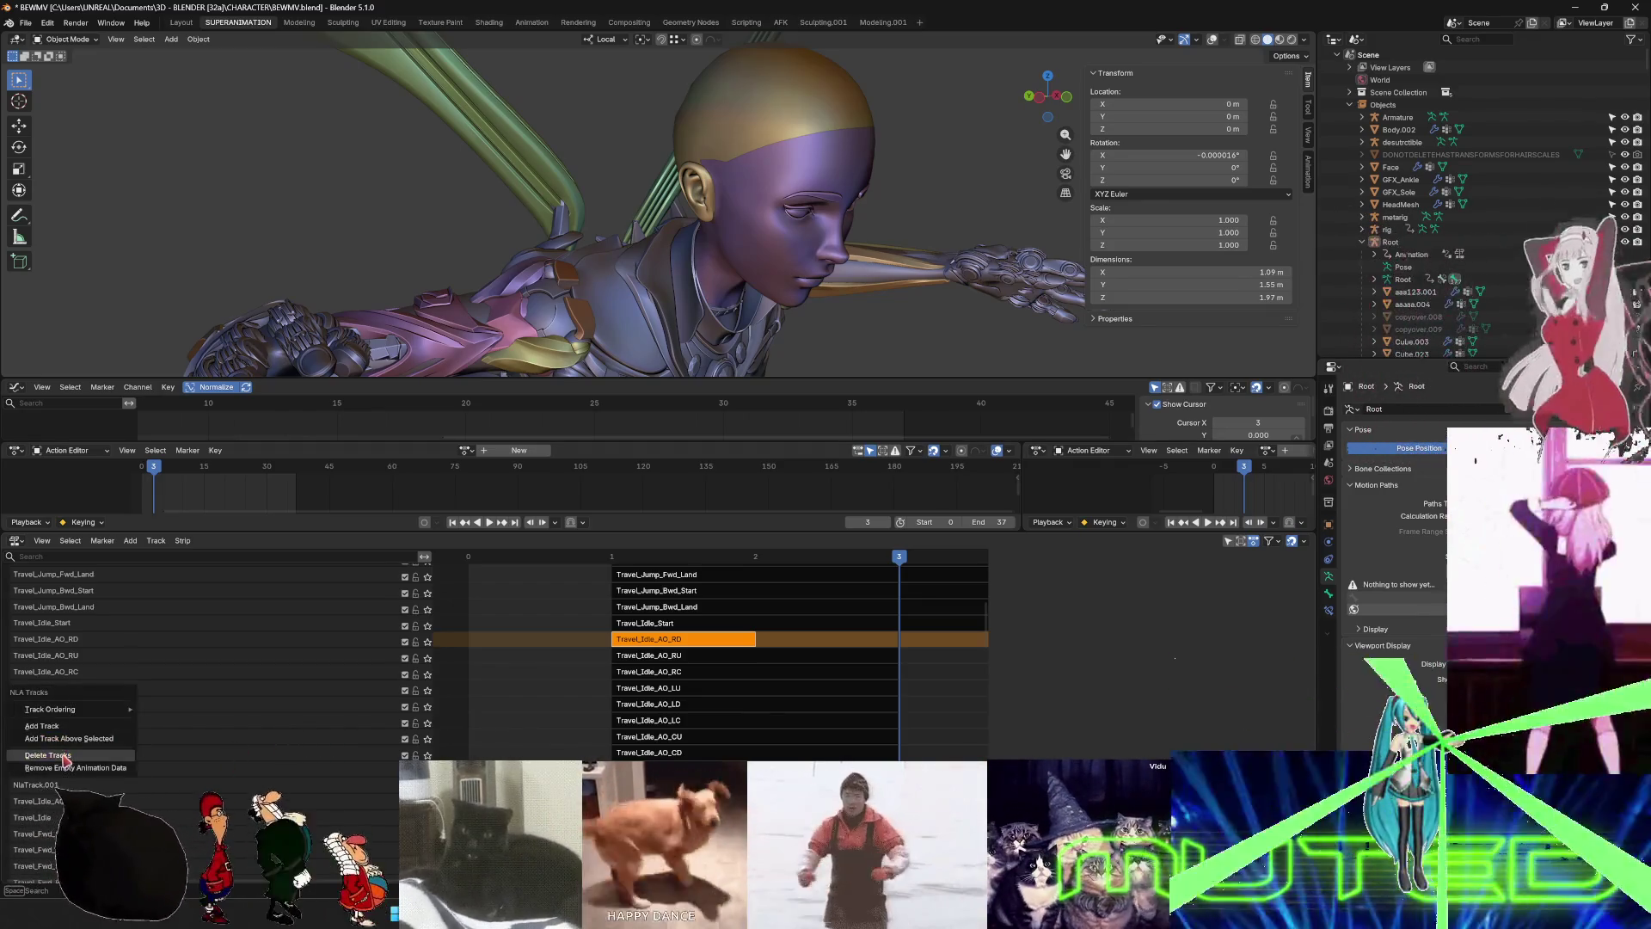
pyautogui.press('Return')
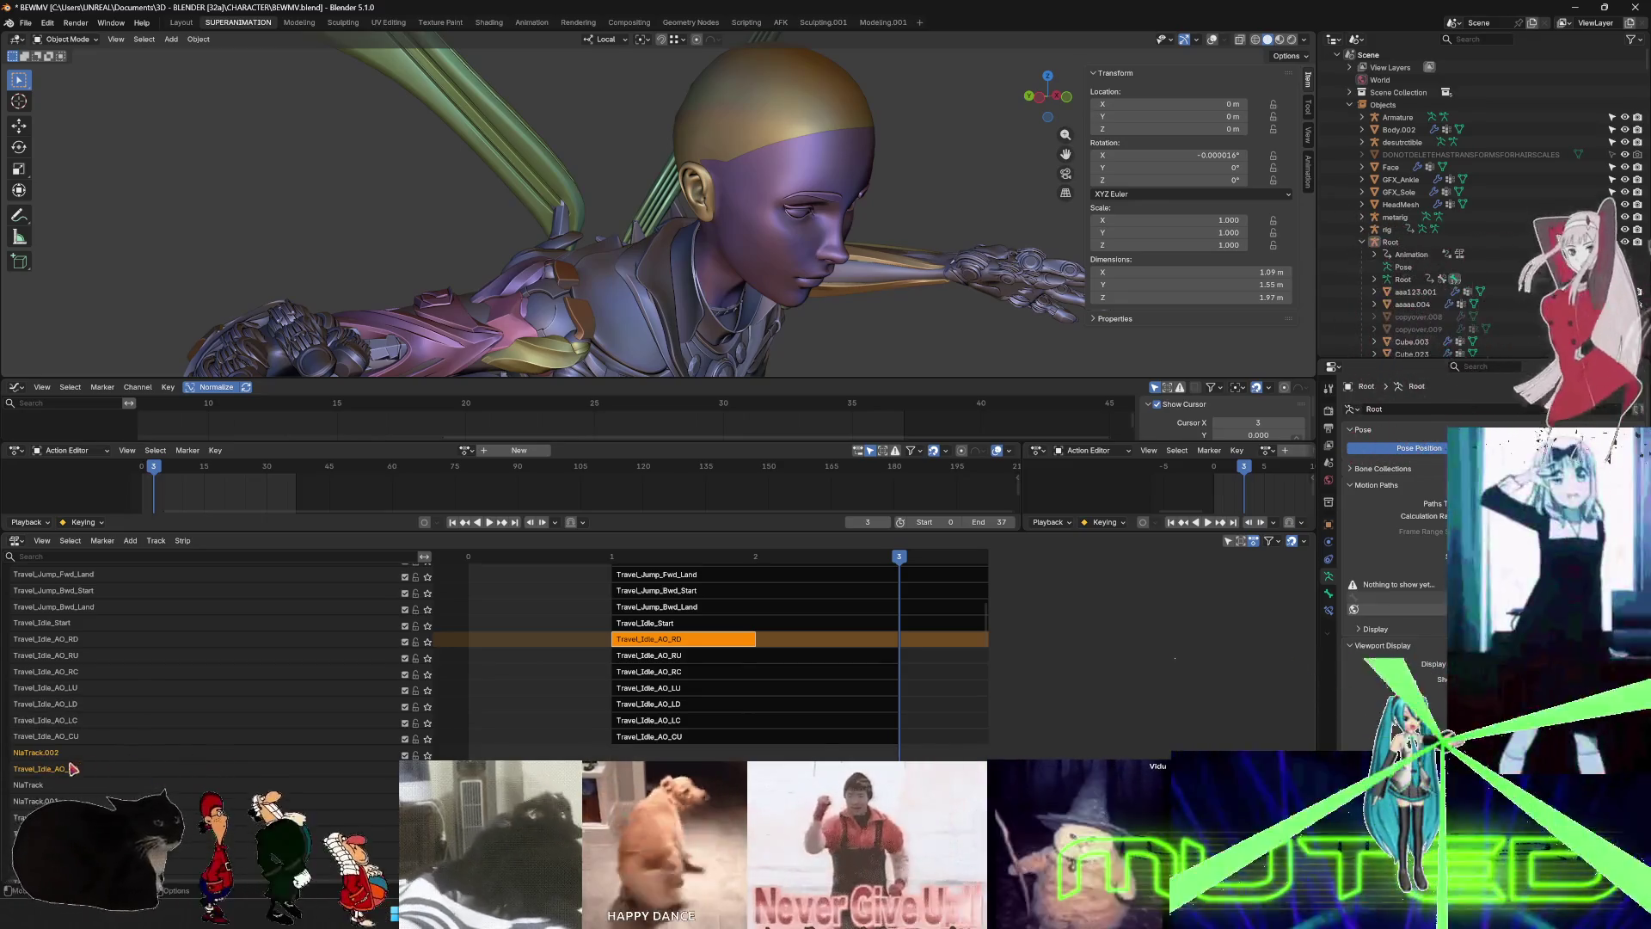
pyautogui.rightClick(75, 775)
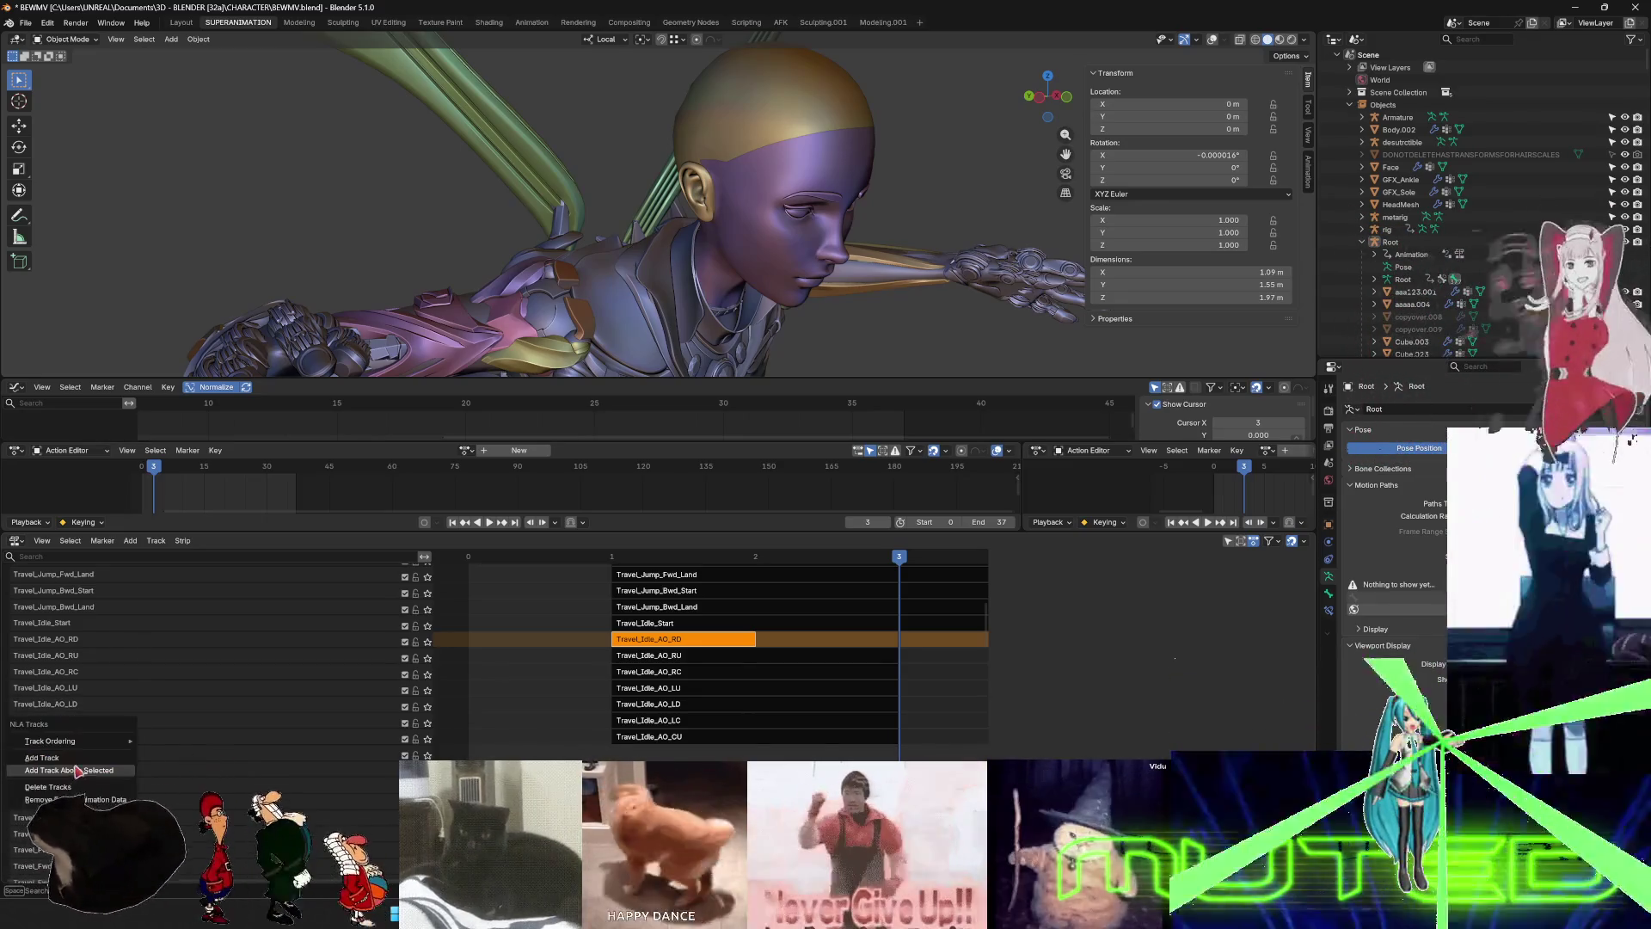
pyautogui.press('Return')
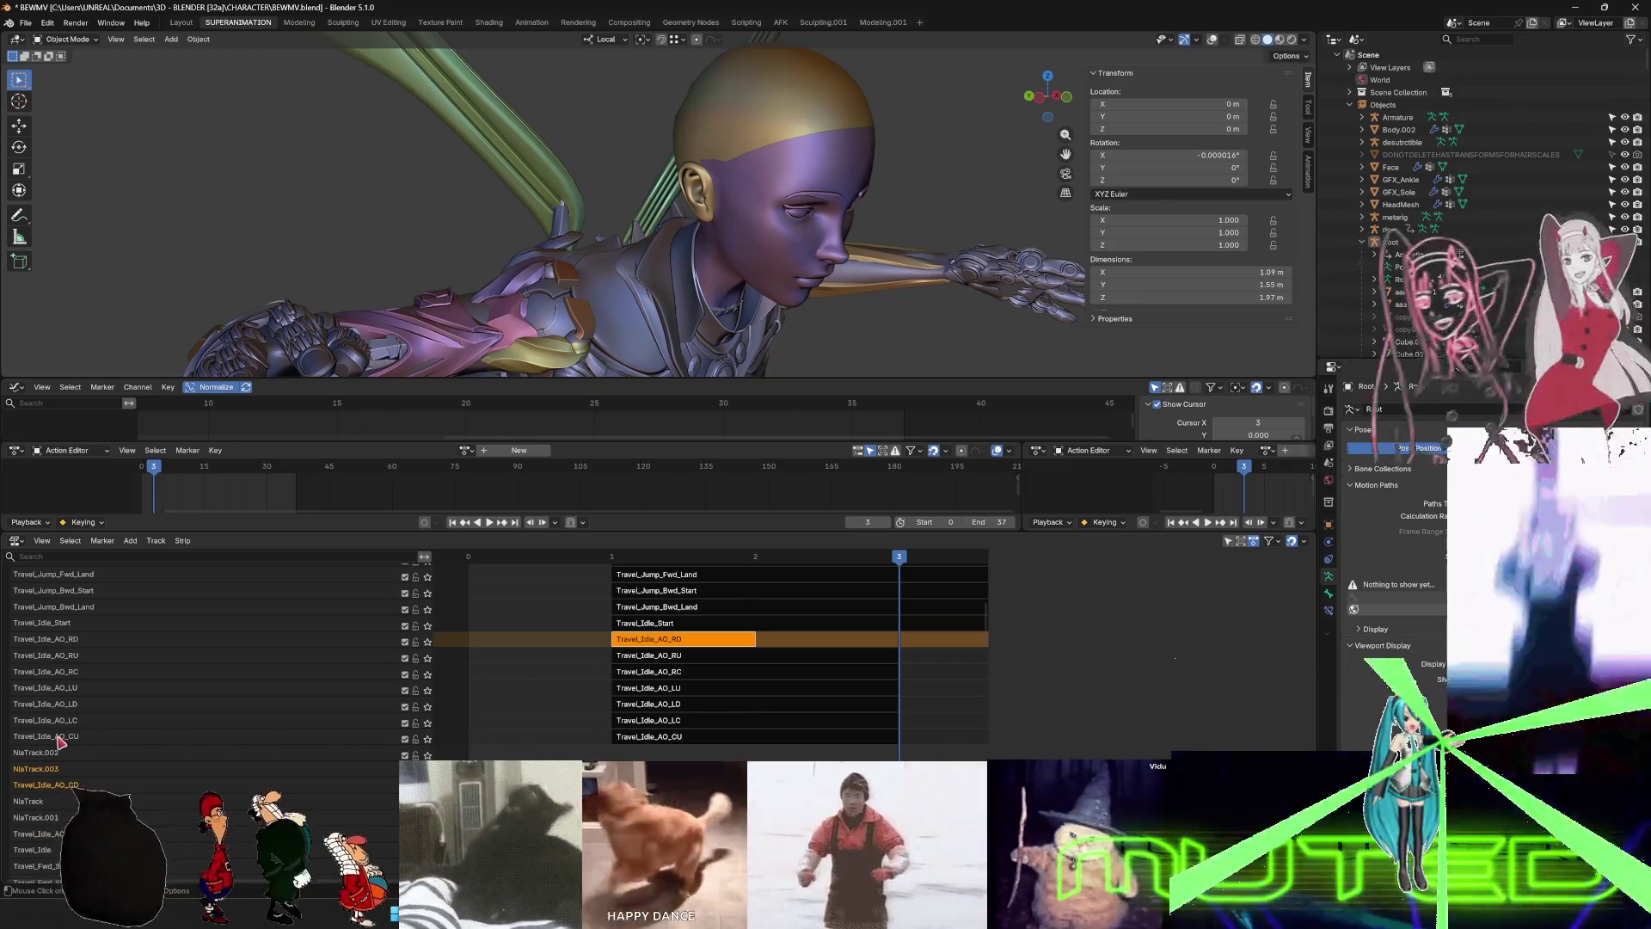
pyautogui.rightClick(61, 741)
pyautogui.click(70, 739)
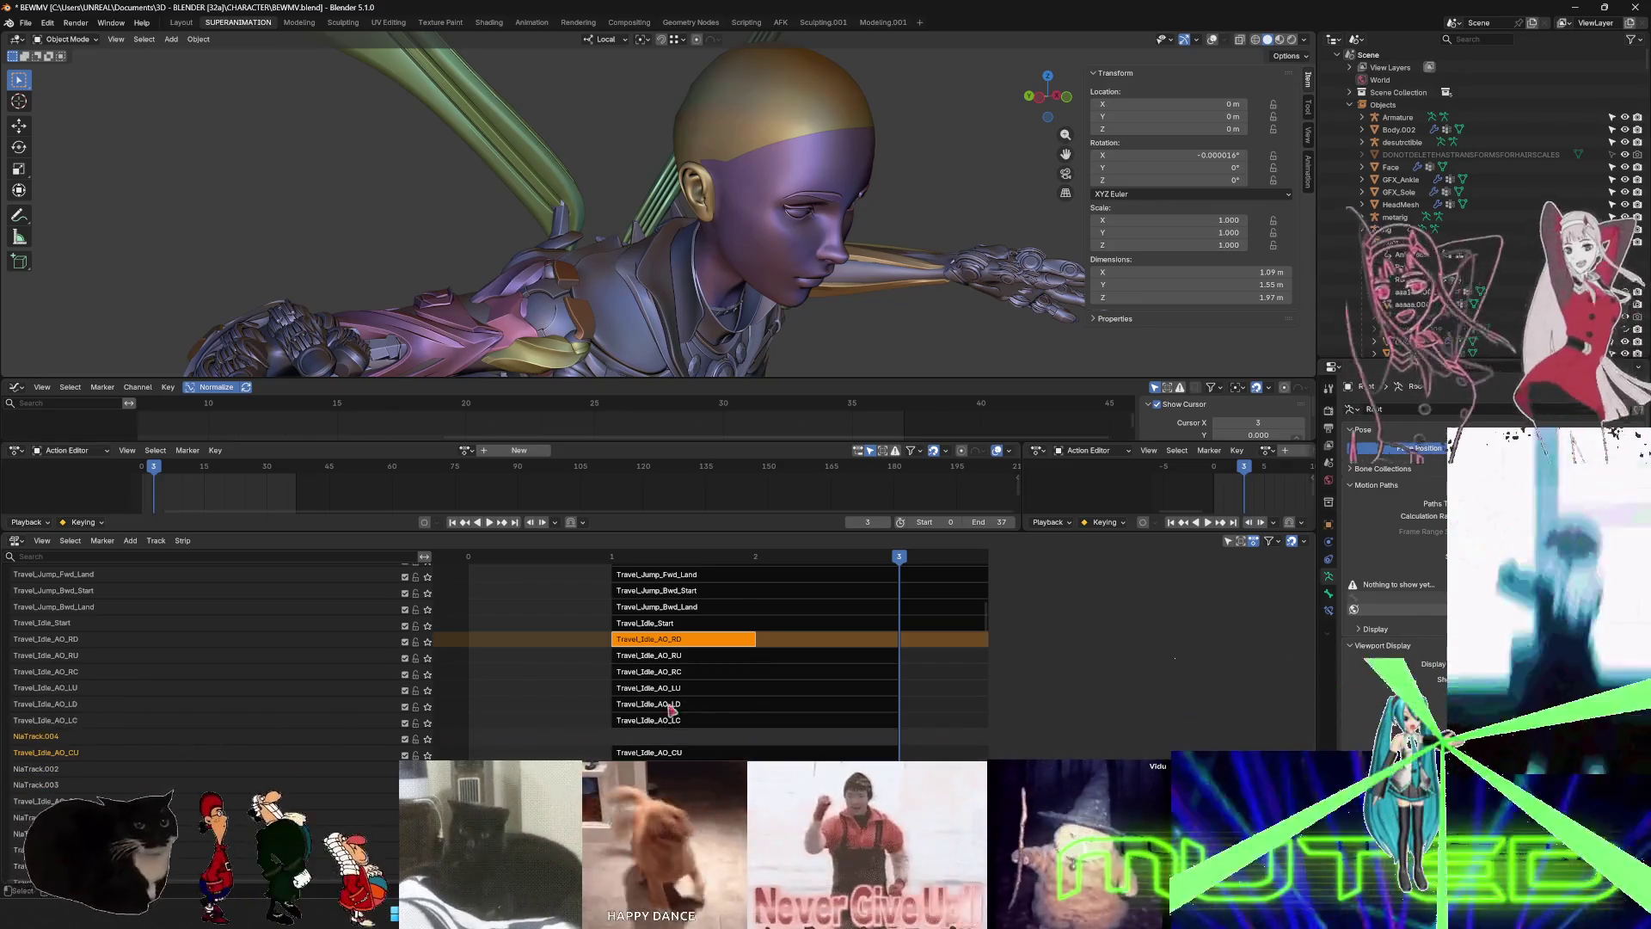
pyautogui.rightClick(53, 727)
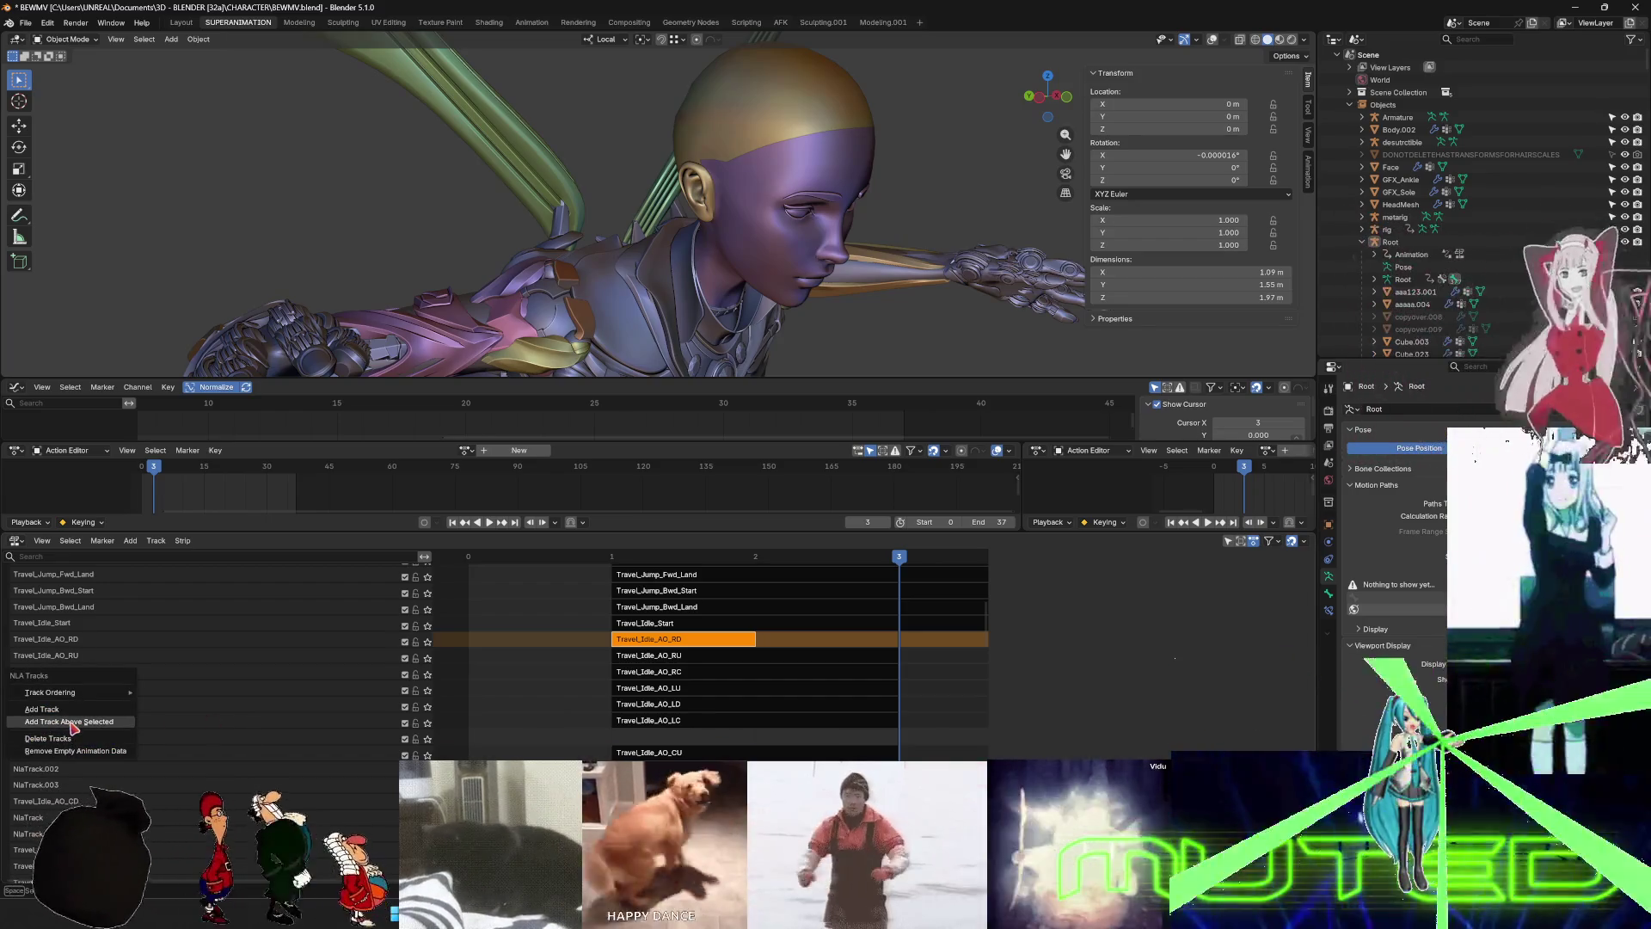
pyautogui.click(73, 728)
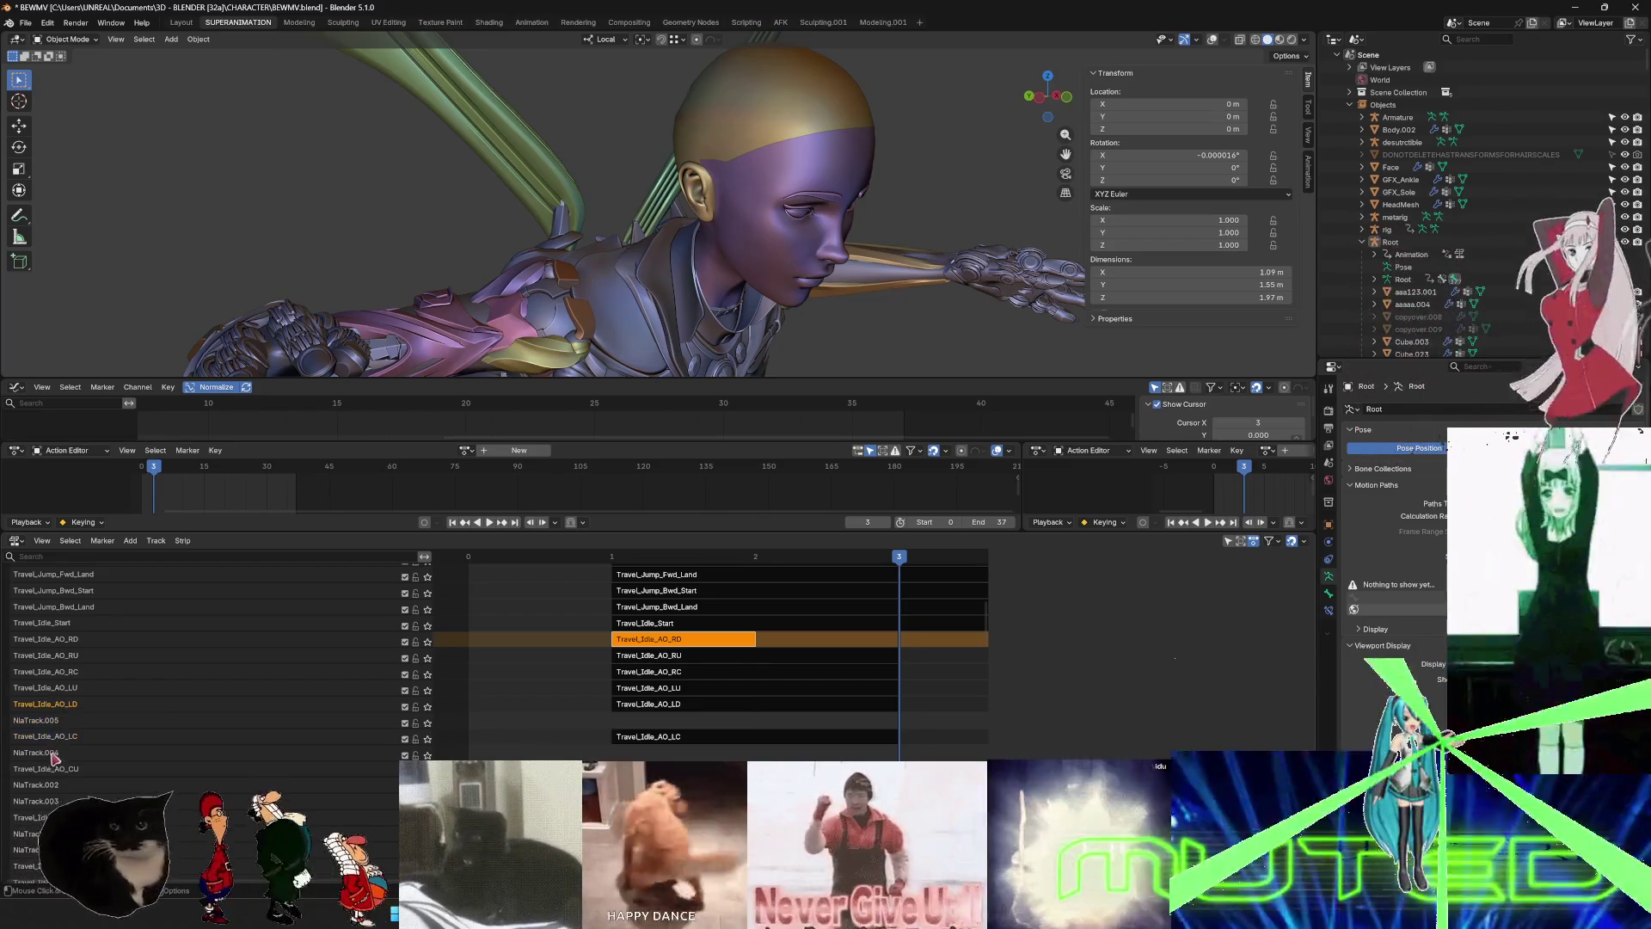
pyautogui.rightClick(46, 772)
pyautogui.click(54, 768)
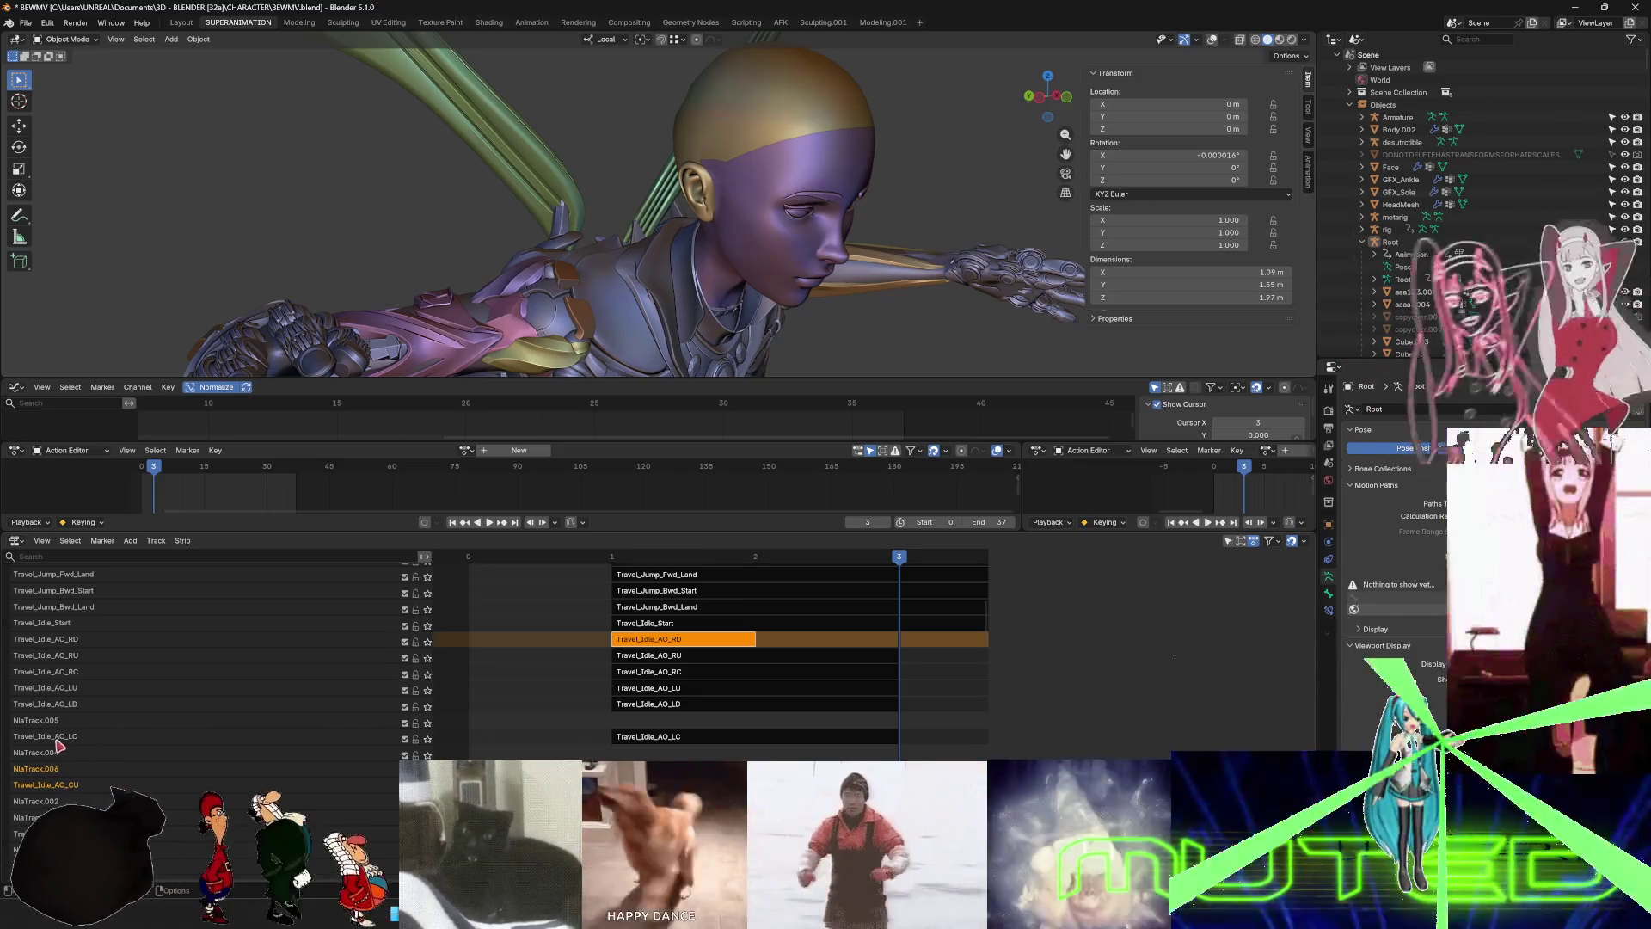
# - Add more empty spacer tracks between the next Travel_Idle tracks up the stack
pyautogui.rightClick(59, 744)
pyautogui.click(73, 742)
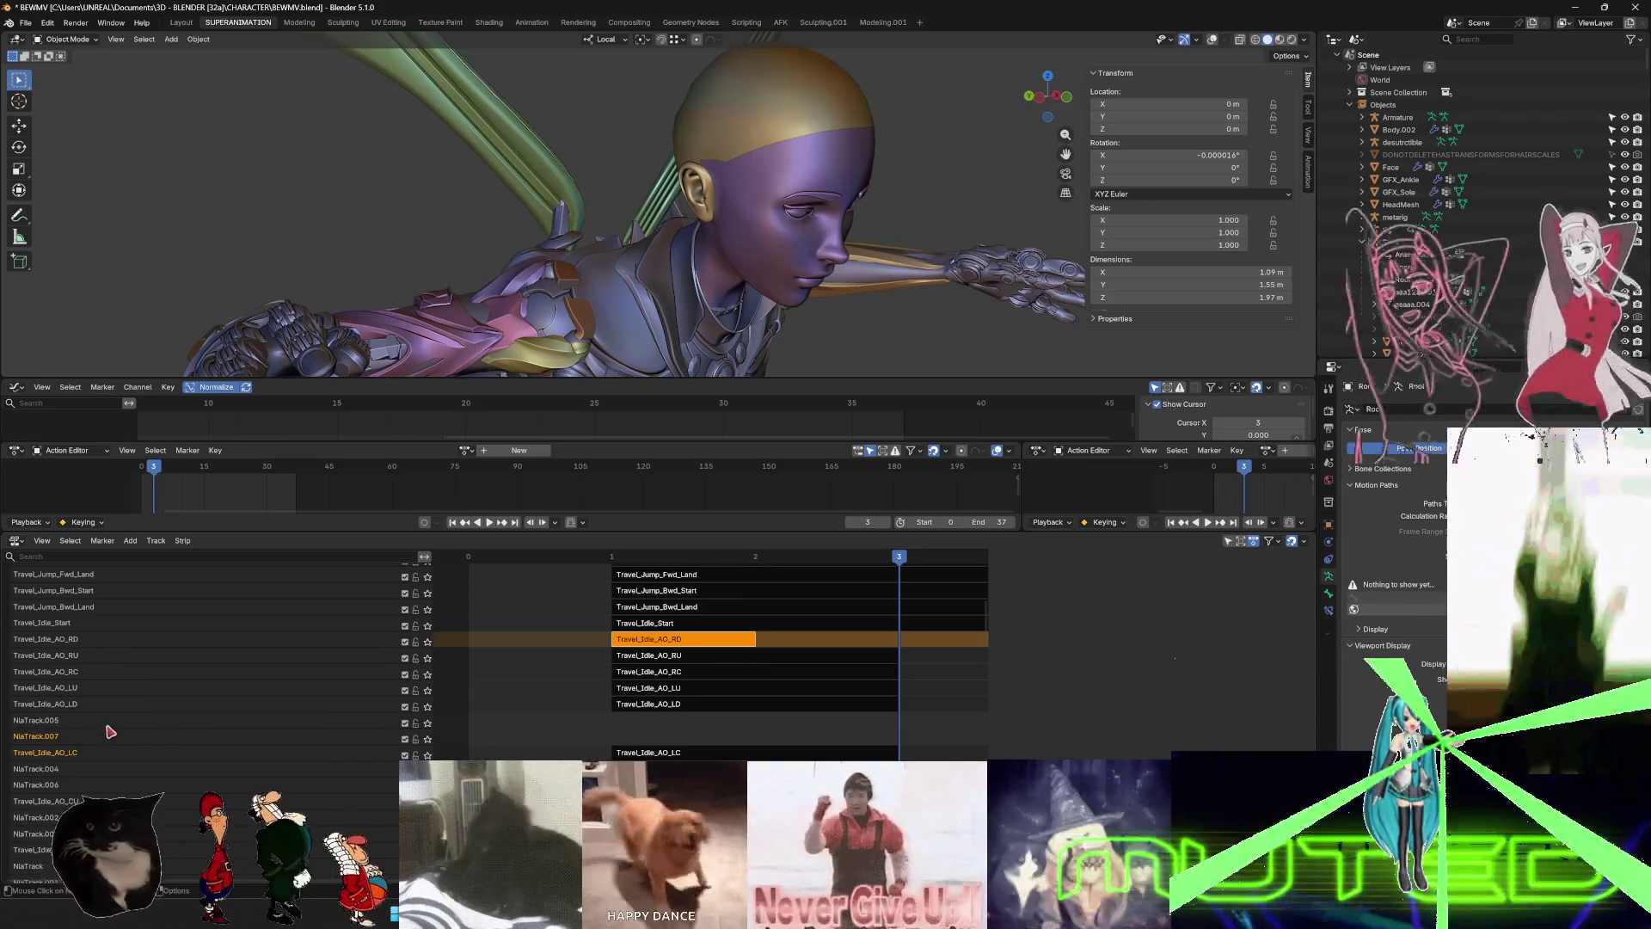
pyautogui.rightClick(64, 713)
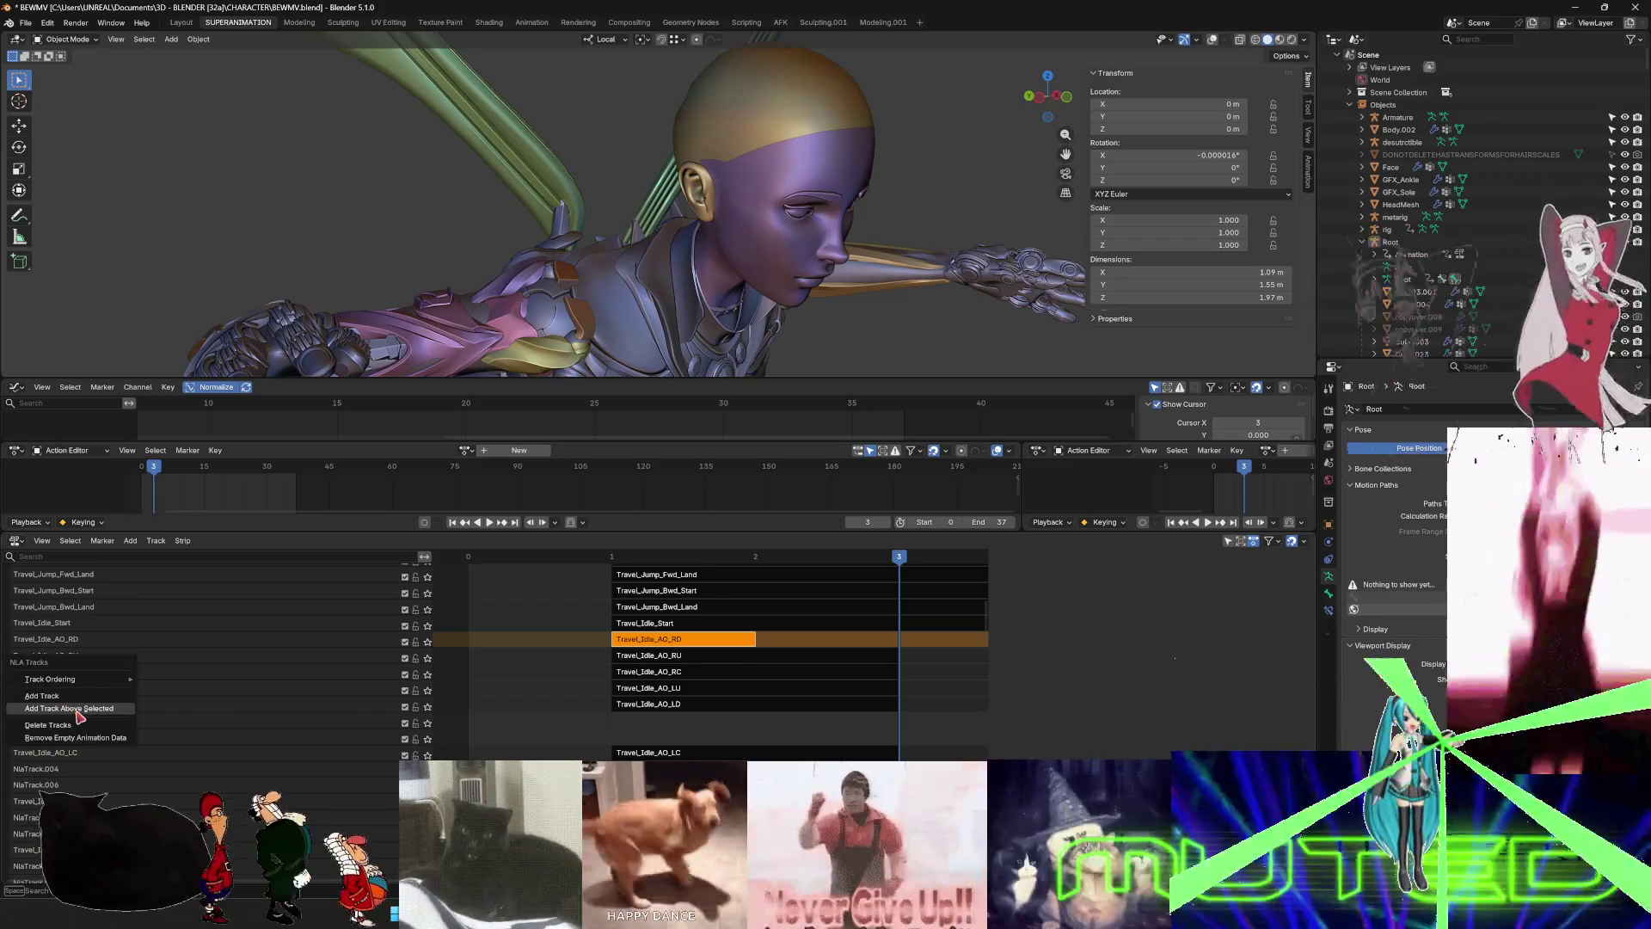
pyautogui.click(79, 713)
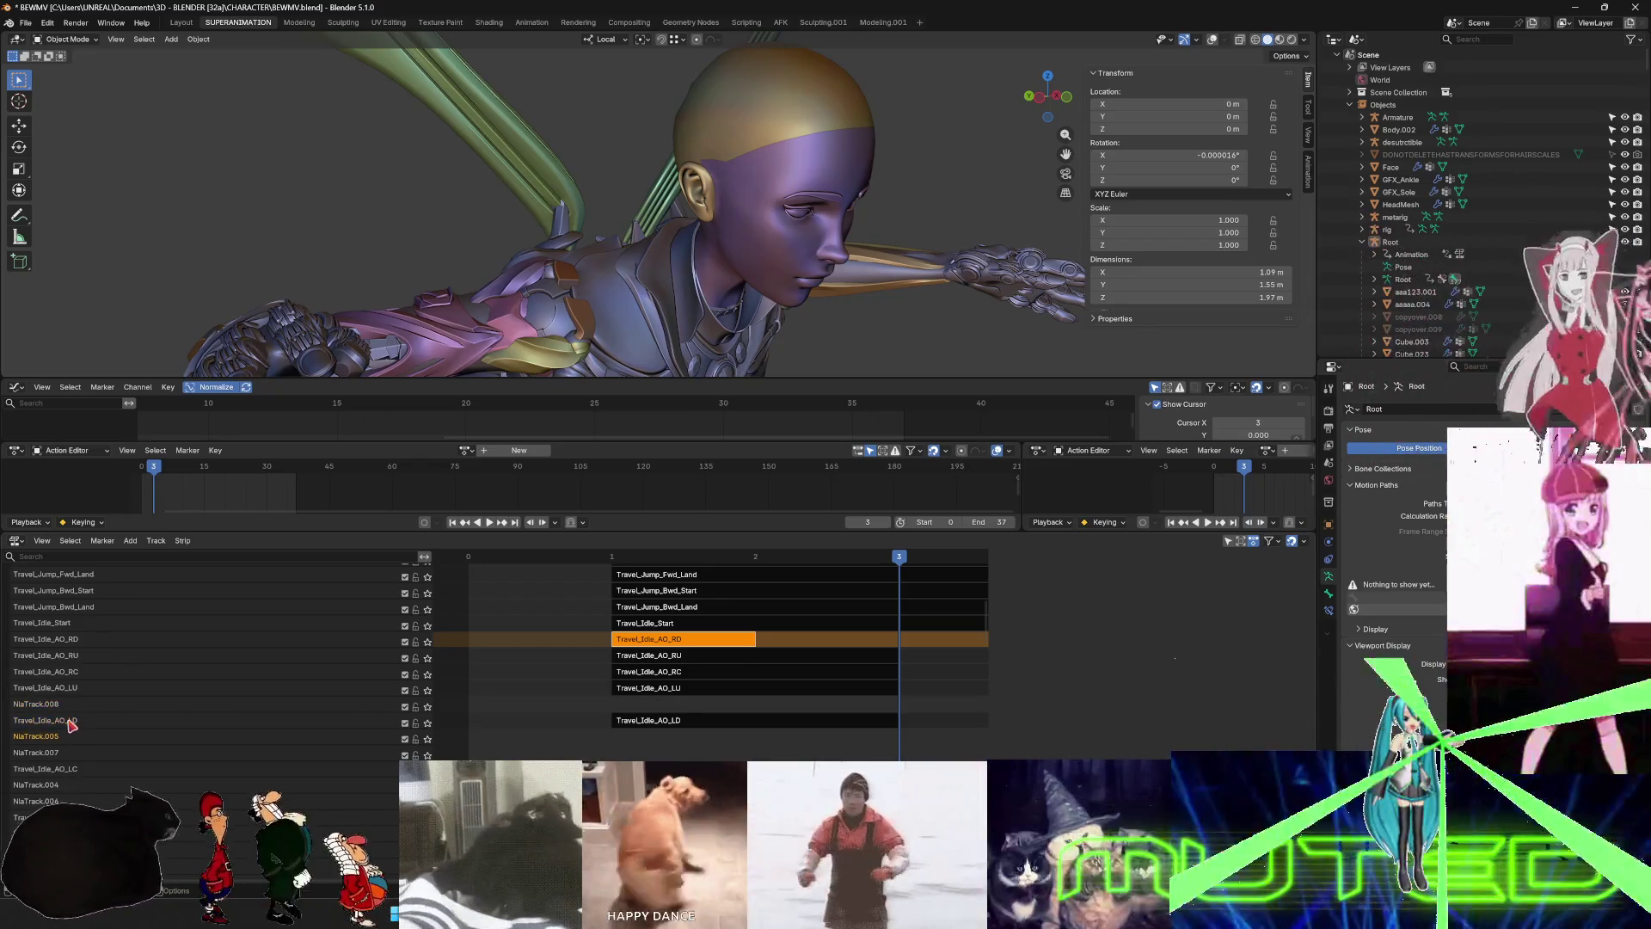
pyautogui.rightClick(68, 721)
pyautogui.click(74, 718)
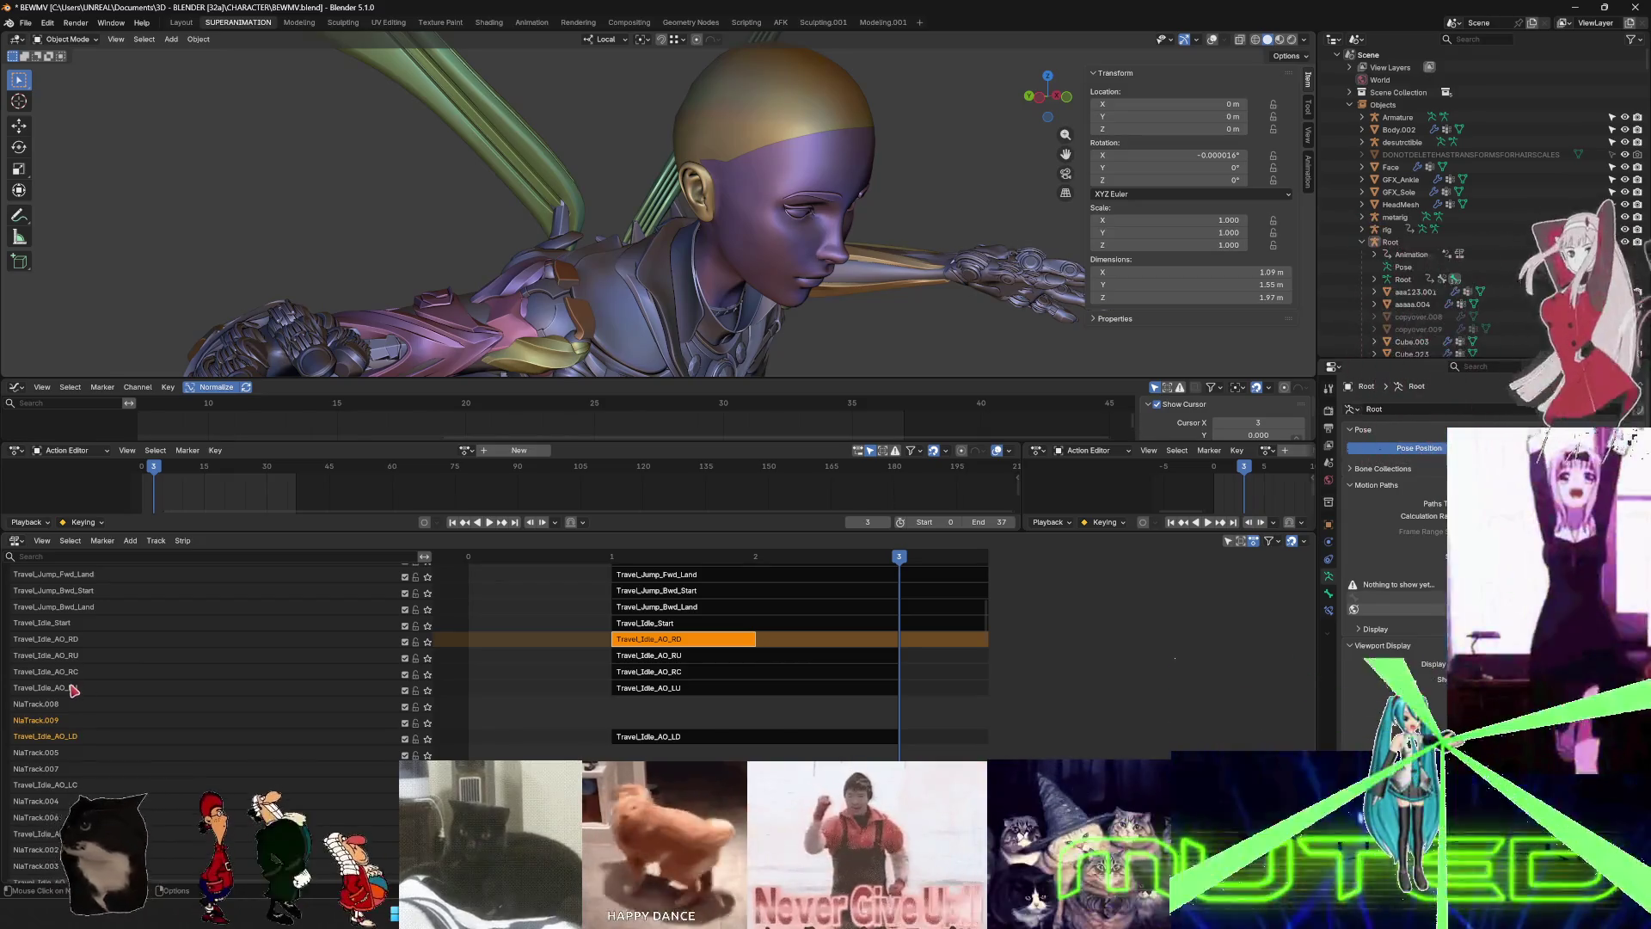
pyautogui.rightClick(73, 691)
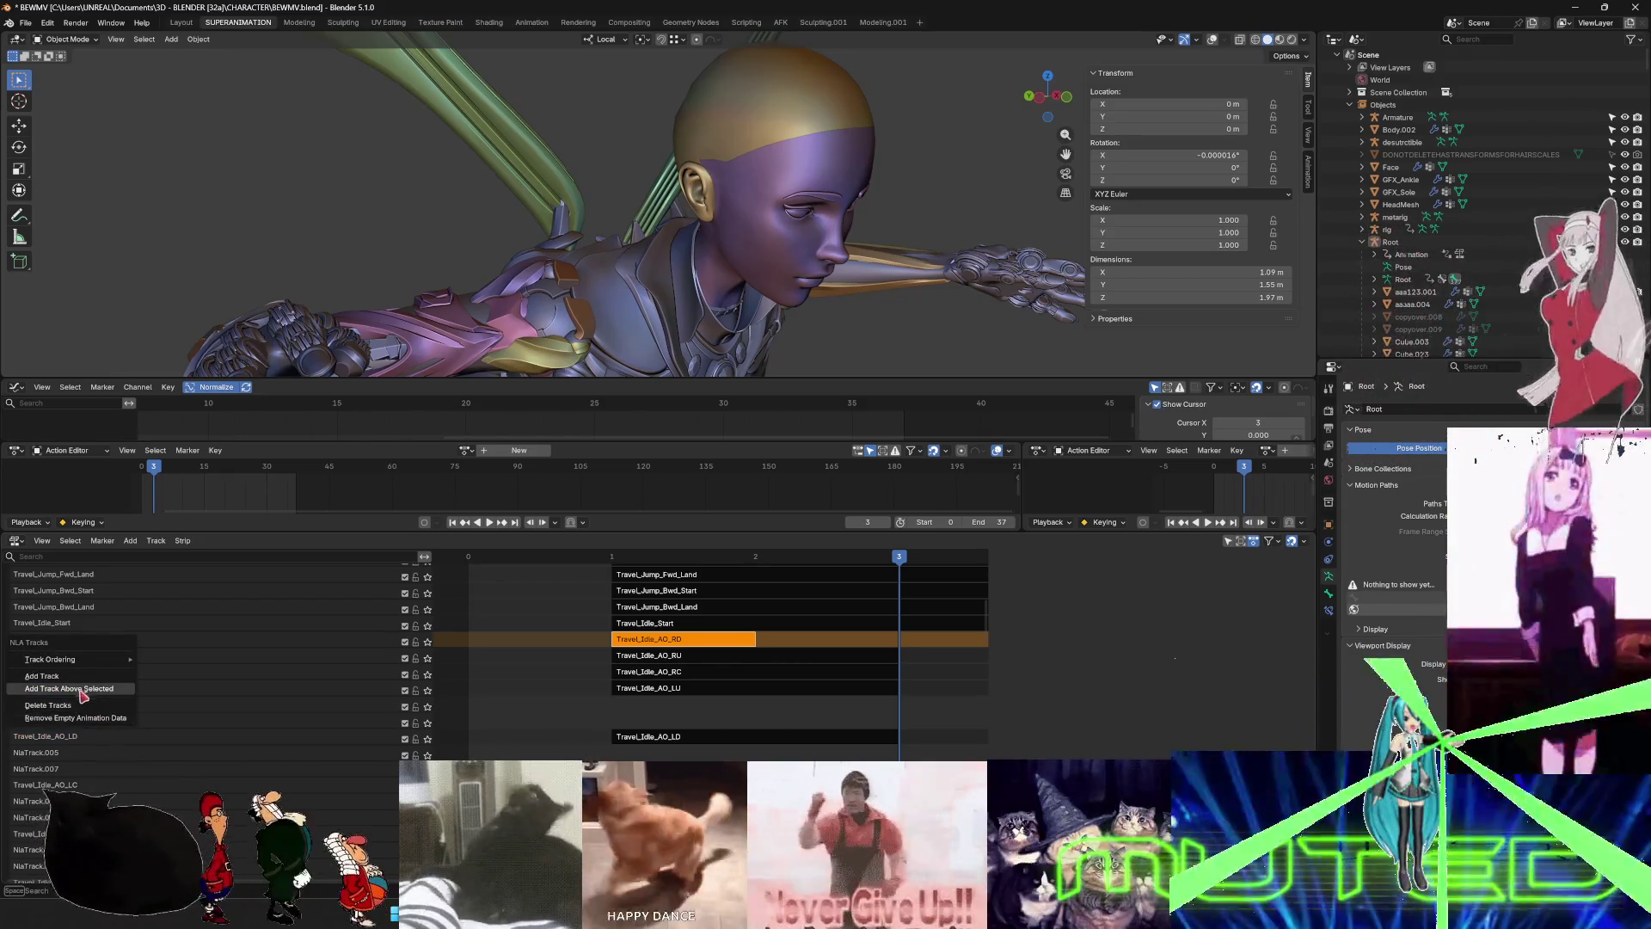
pyautogui.click(79, 691)
pyautogui.rightClick(70, 679)
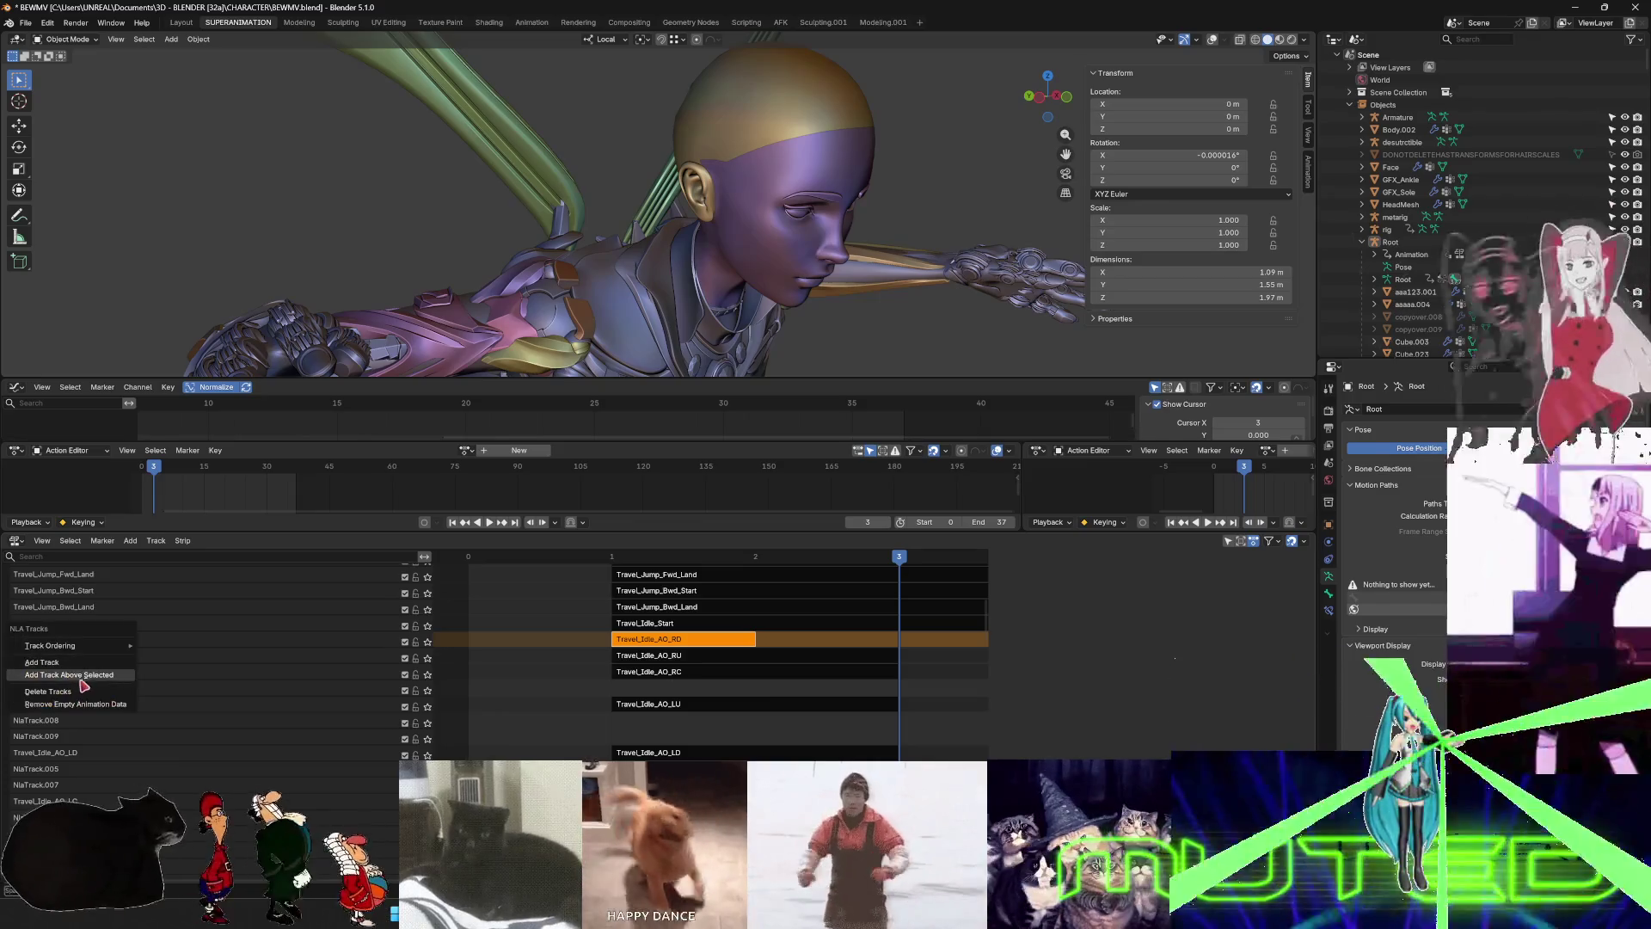
pyautogui.click(86, 676)
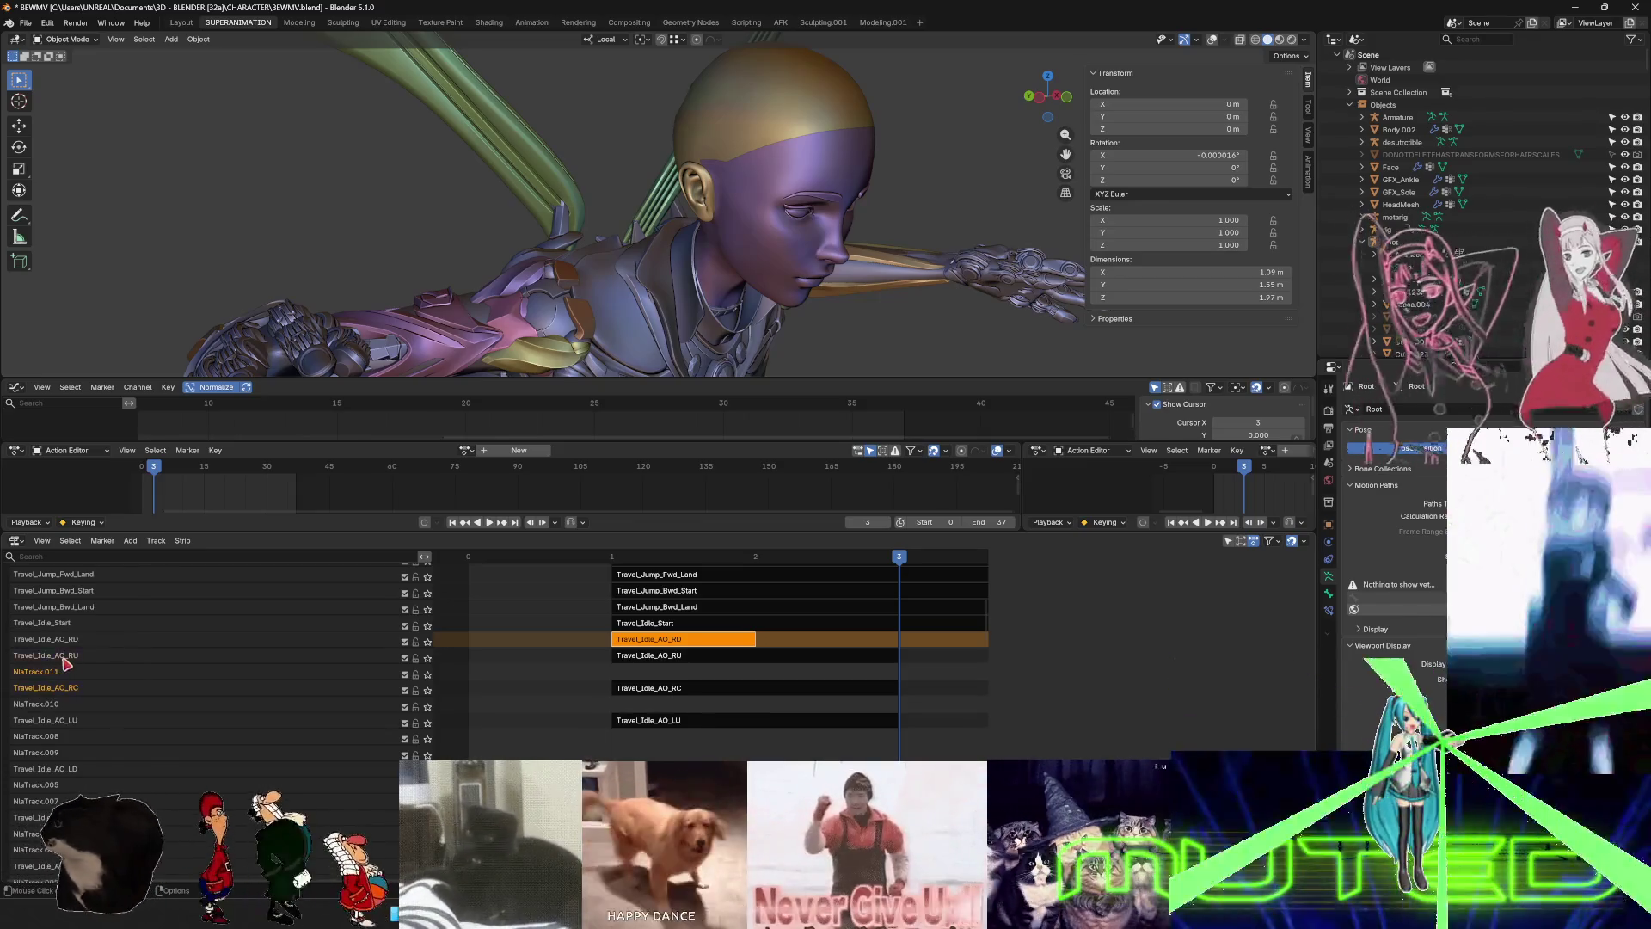
pyautogui.rightClick(66, 663)
pyautogui.click(85, 659)
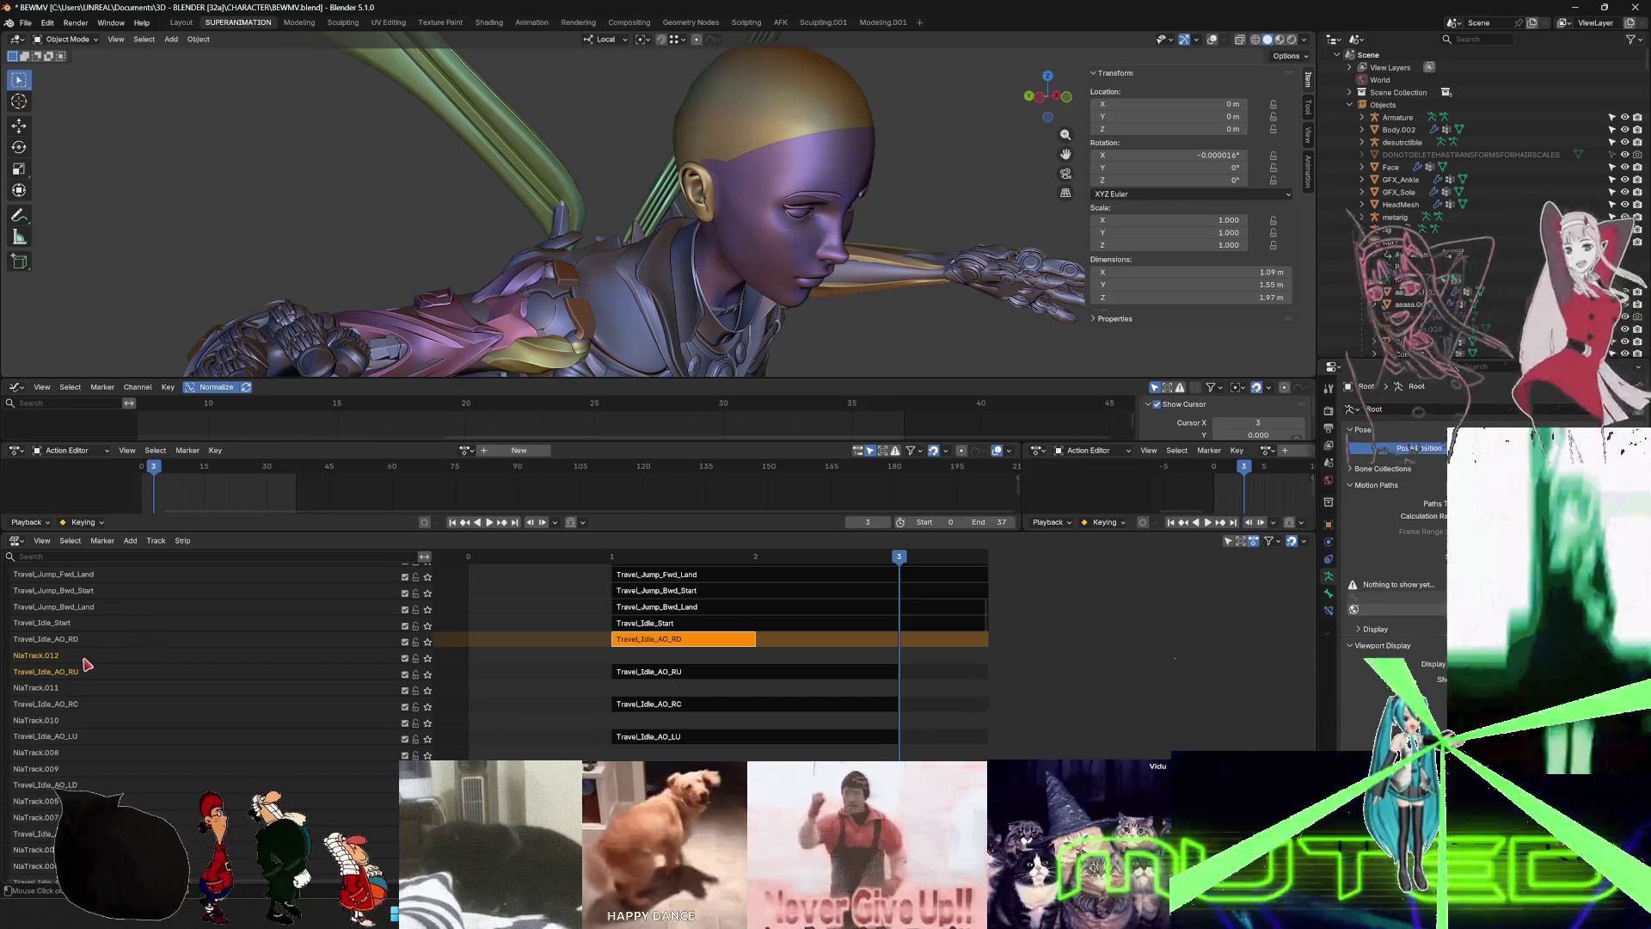
# - Insert empty tracks above Travel_Idle_AO_RD, AO_RC and AO_RU
pyautogui.rightClick(66, 646)
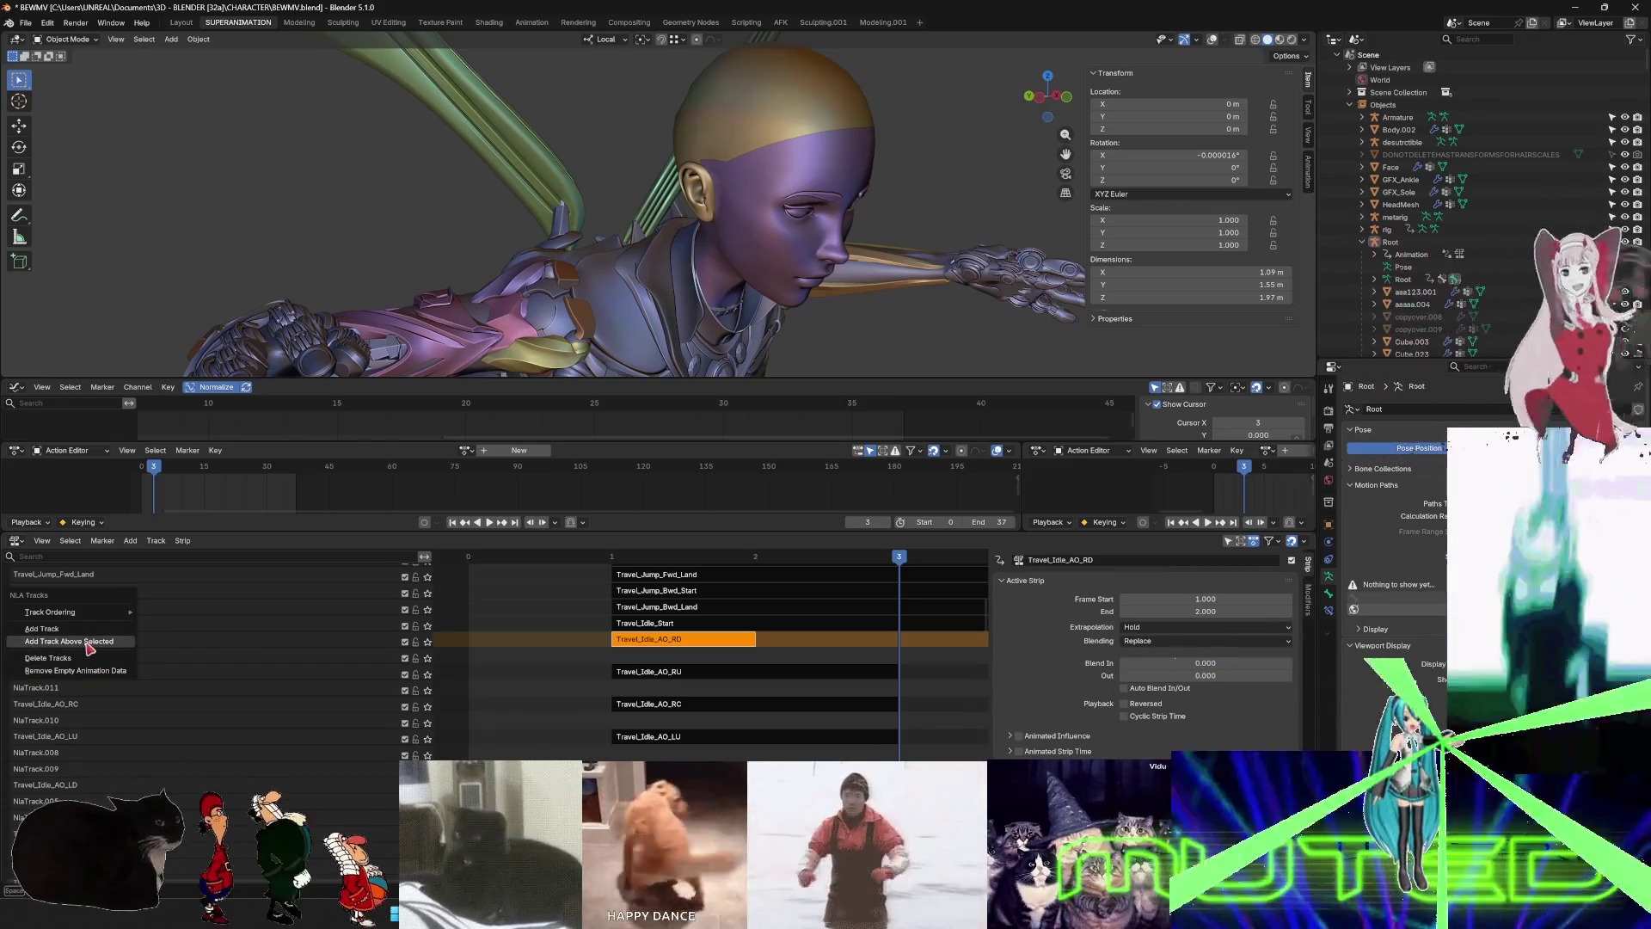
pyautogui.press('Return')
pyautogui.rightClick(46, 725)
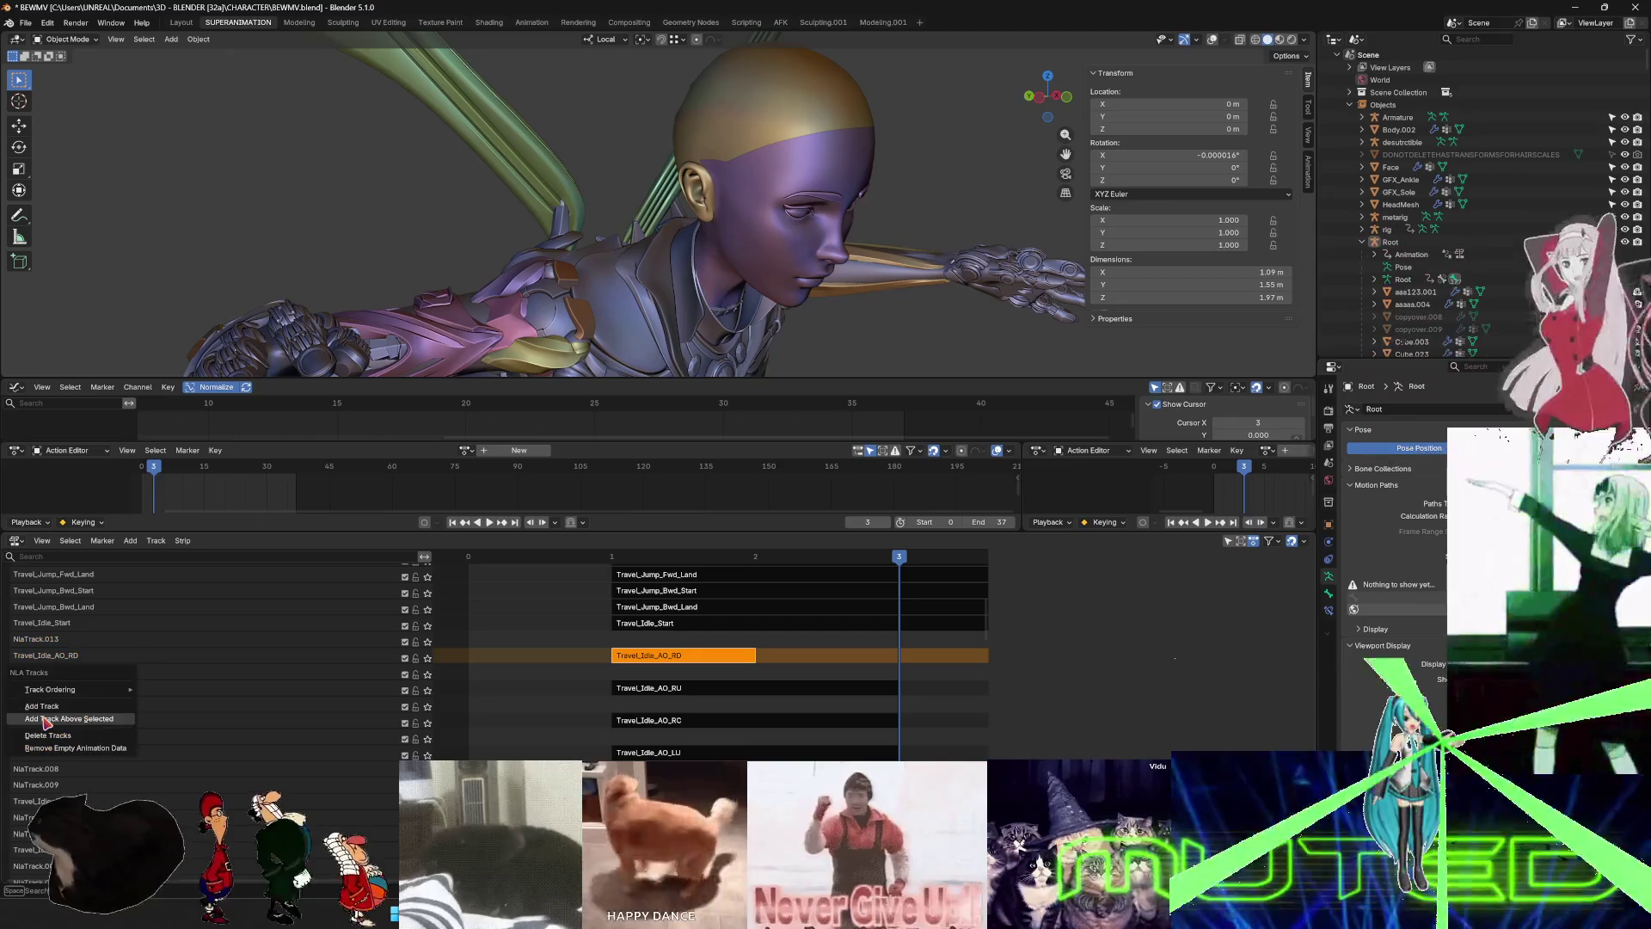
pyautogui.press('Return')
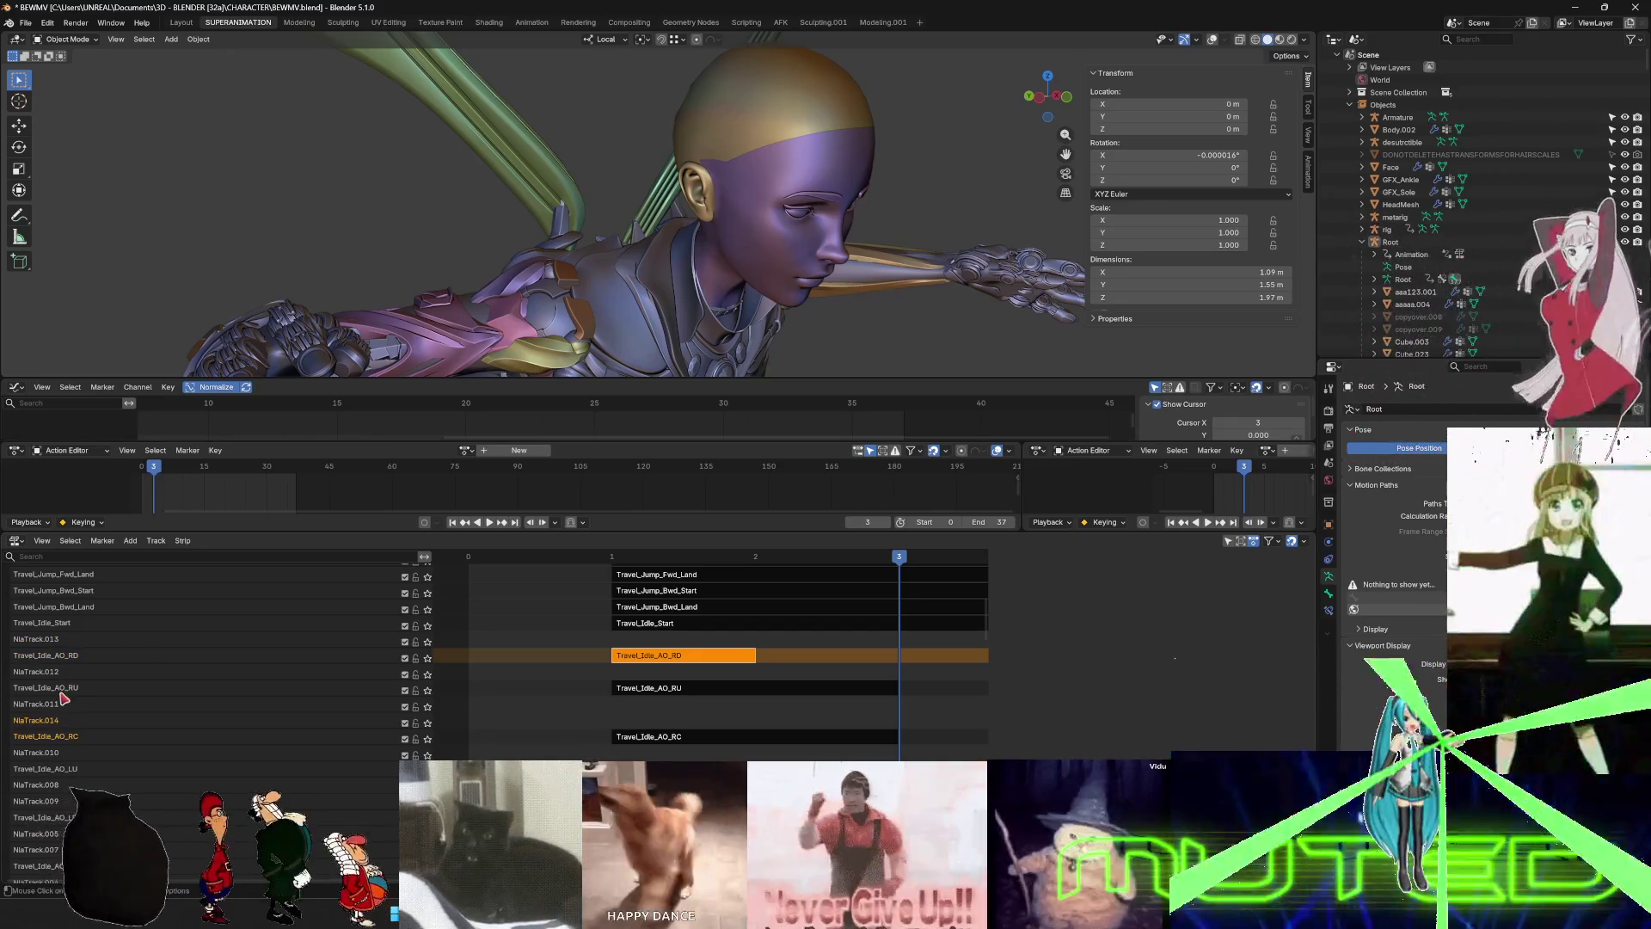
pyautogui.click(62, 693)
pyautogui.rightClick(62, 693)
pyautogui.press('Return')
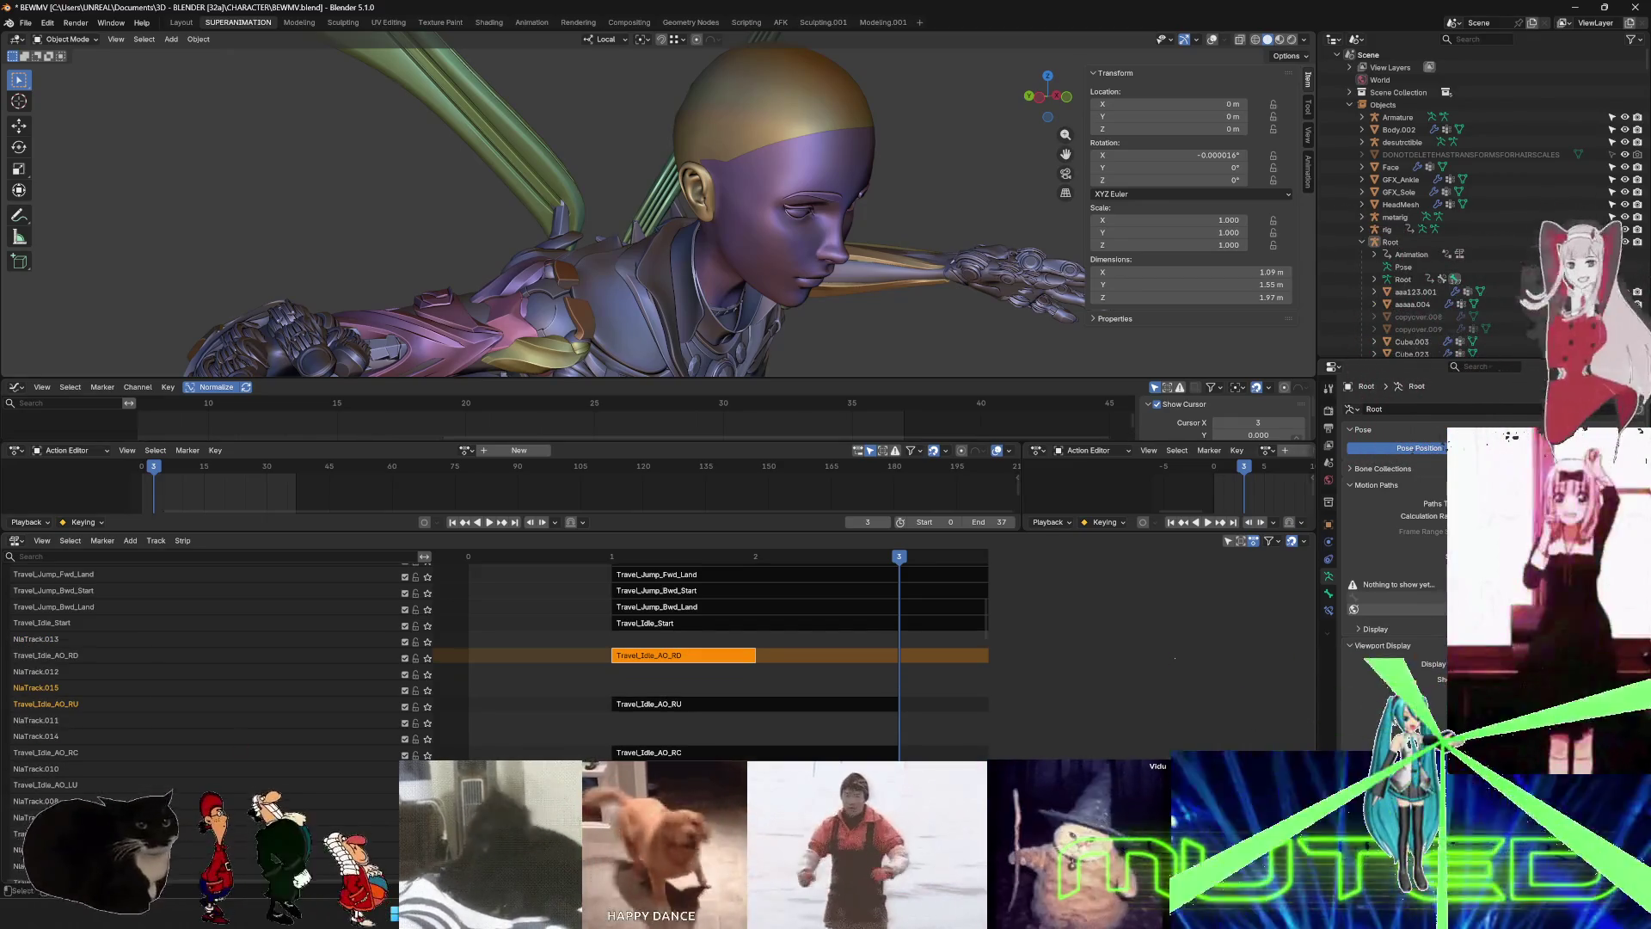
pyautogui.rightClick(67, 787)
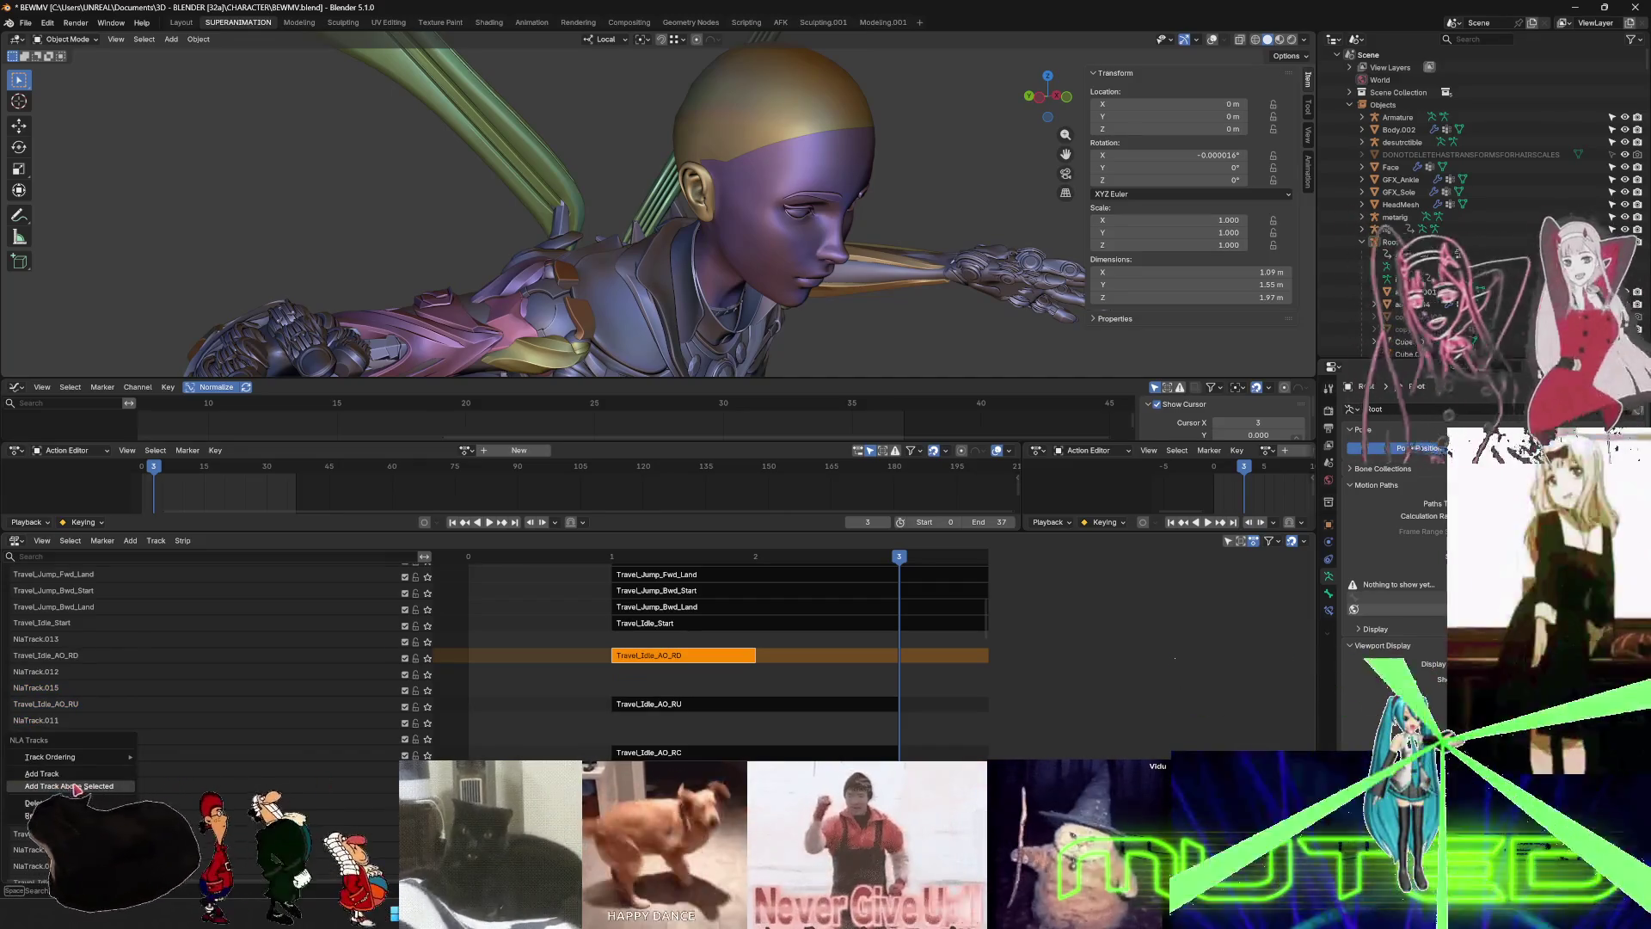
pyautogui.click(74, 788)
# - Fit all strips in view and add an empty track above Travel_Idle_Start
pyautogui.press('Home')
pyautogui.scroll(-5, 262, 563)
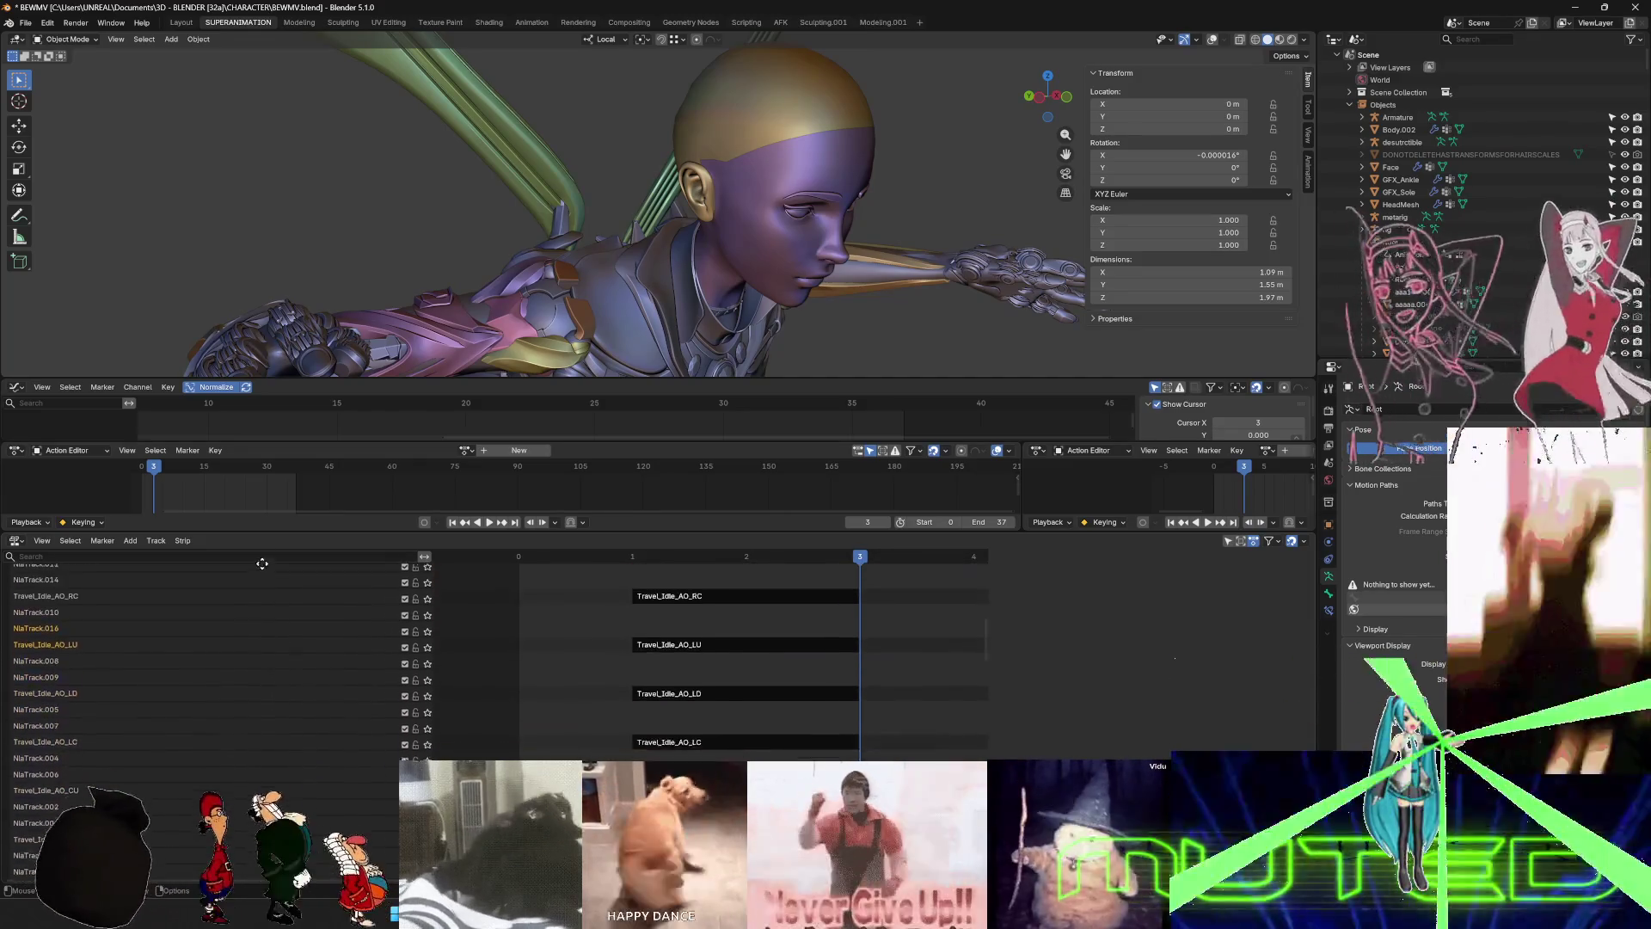
pyautogui.scroll(-5, 262, 563)
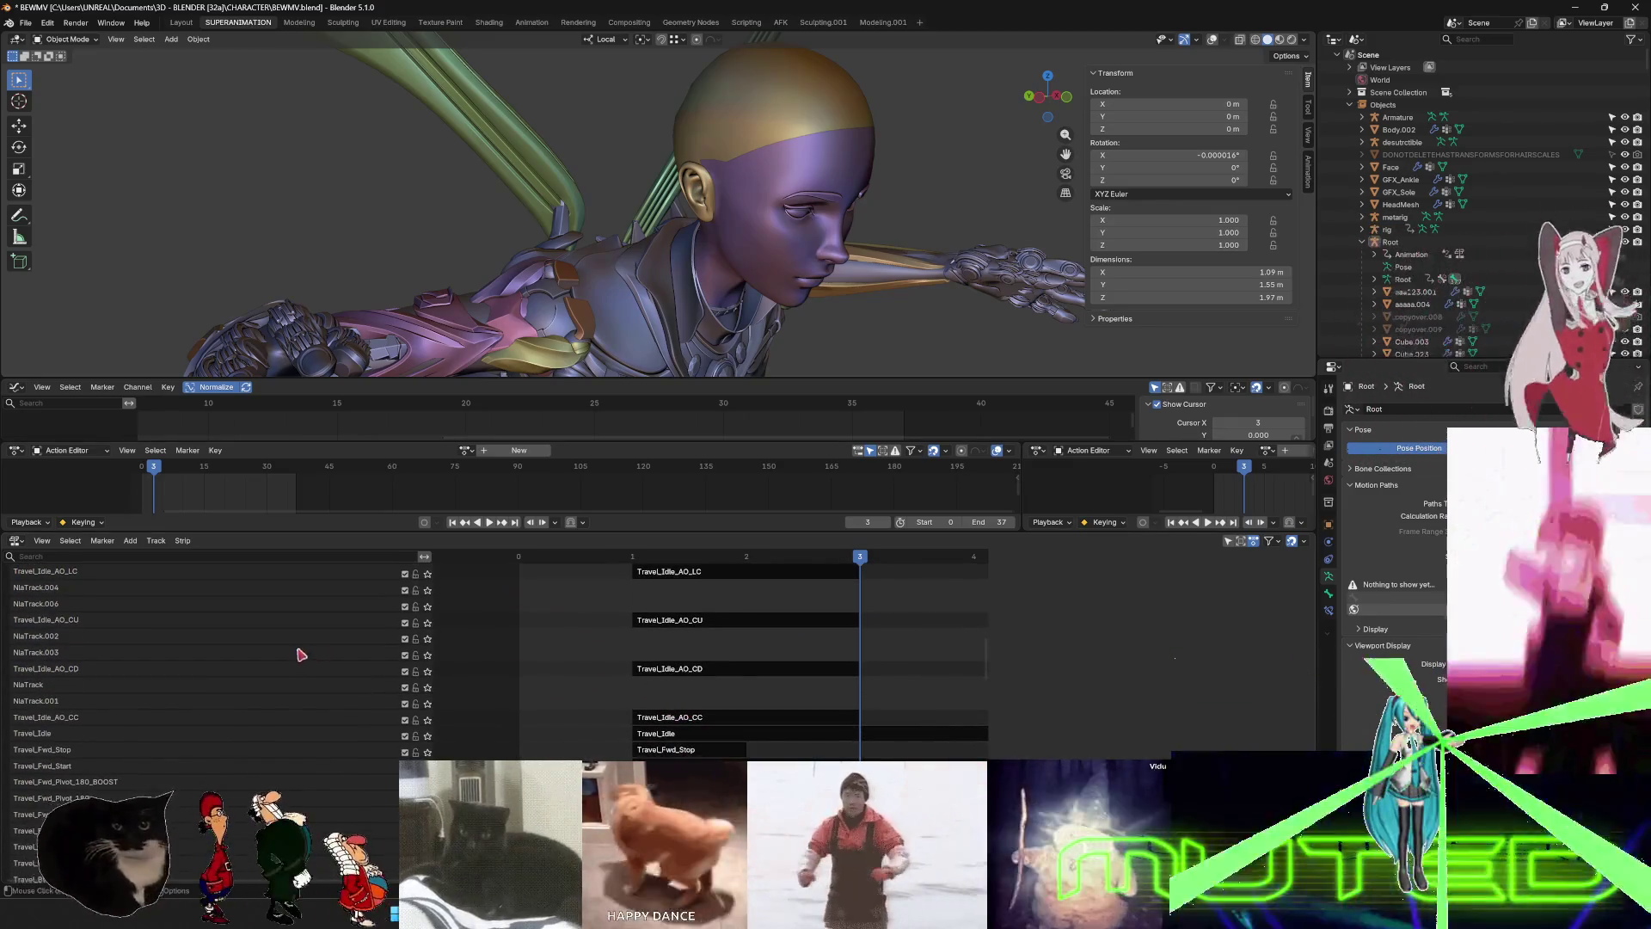
pyautogui.scroll(10, 301, 655)
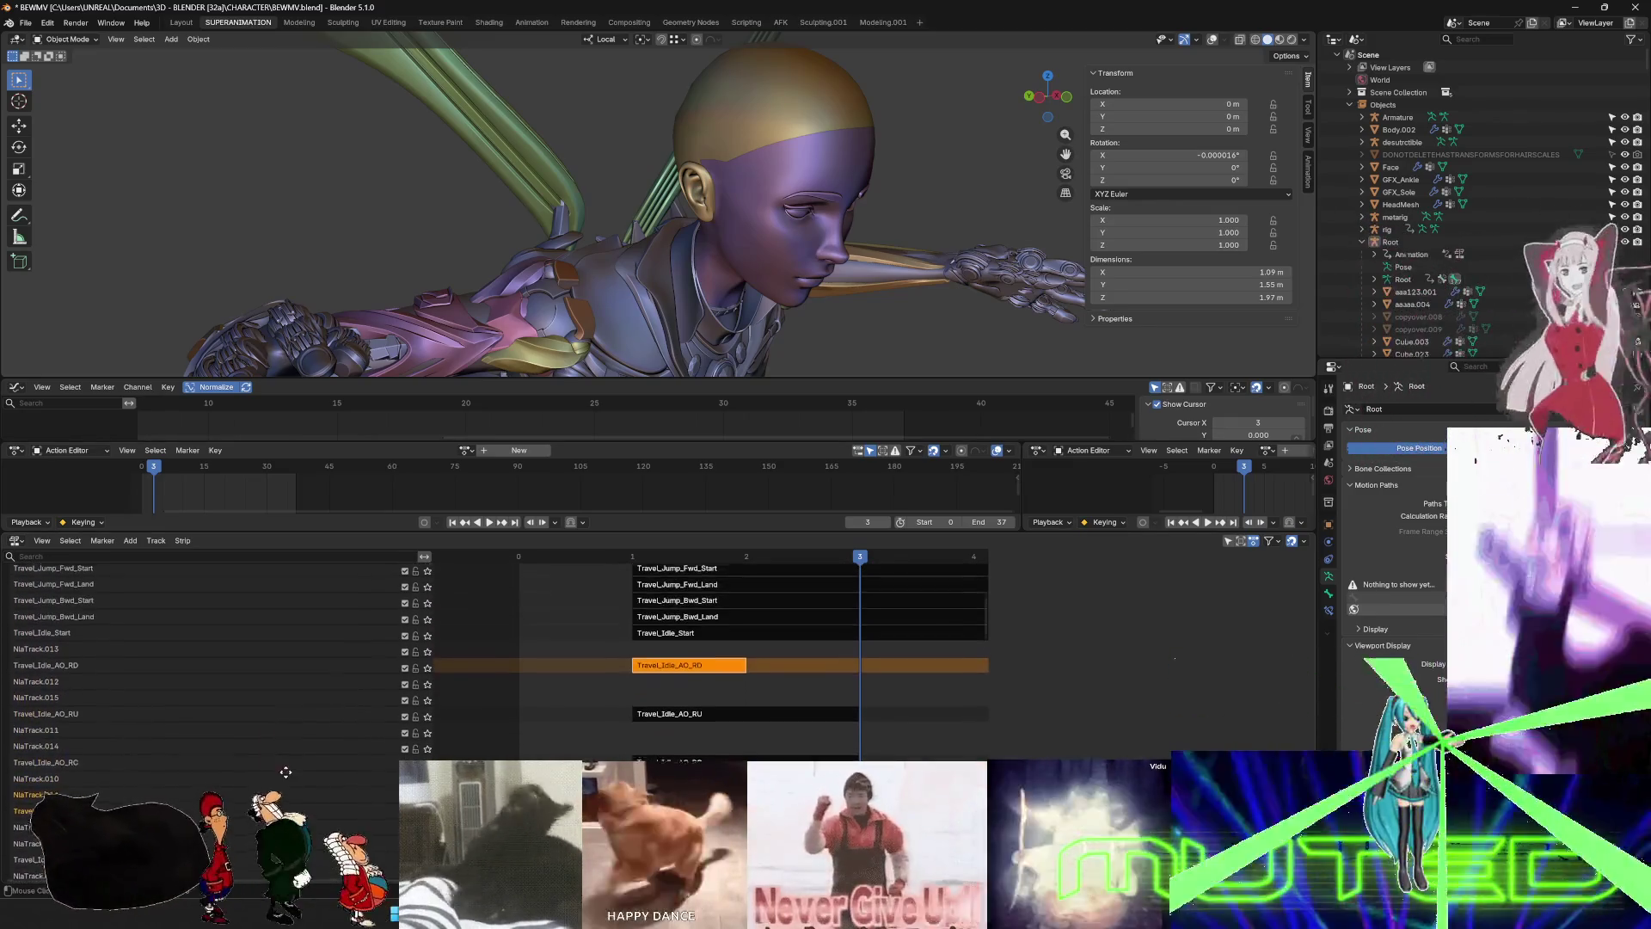
pyautogui.scroll(1, 286, 772)
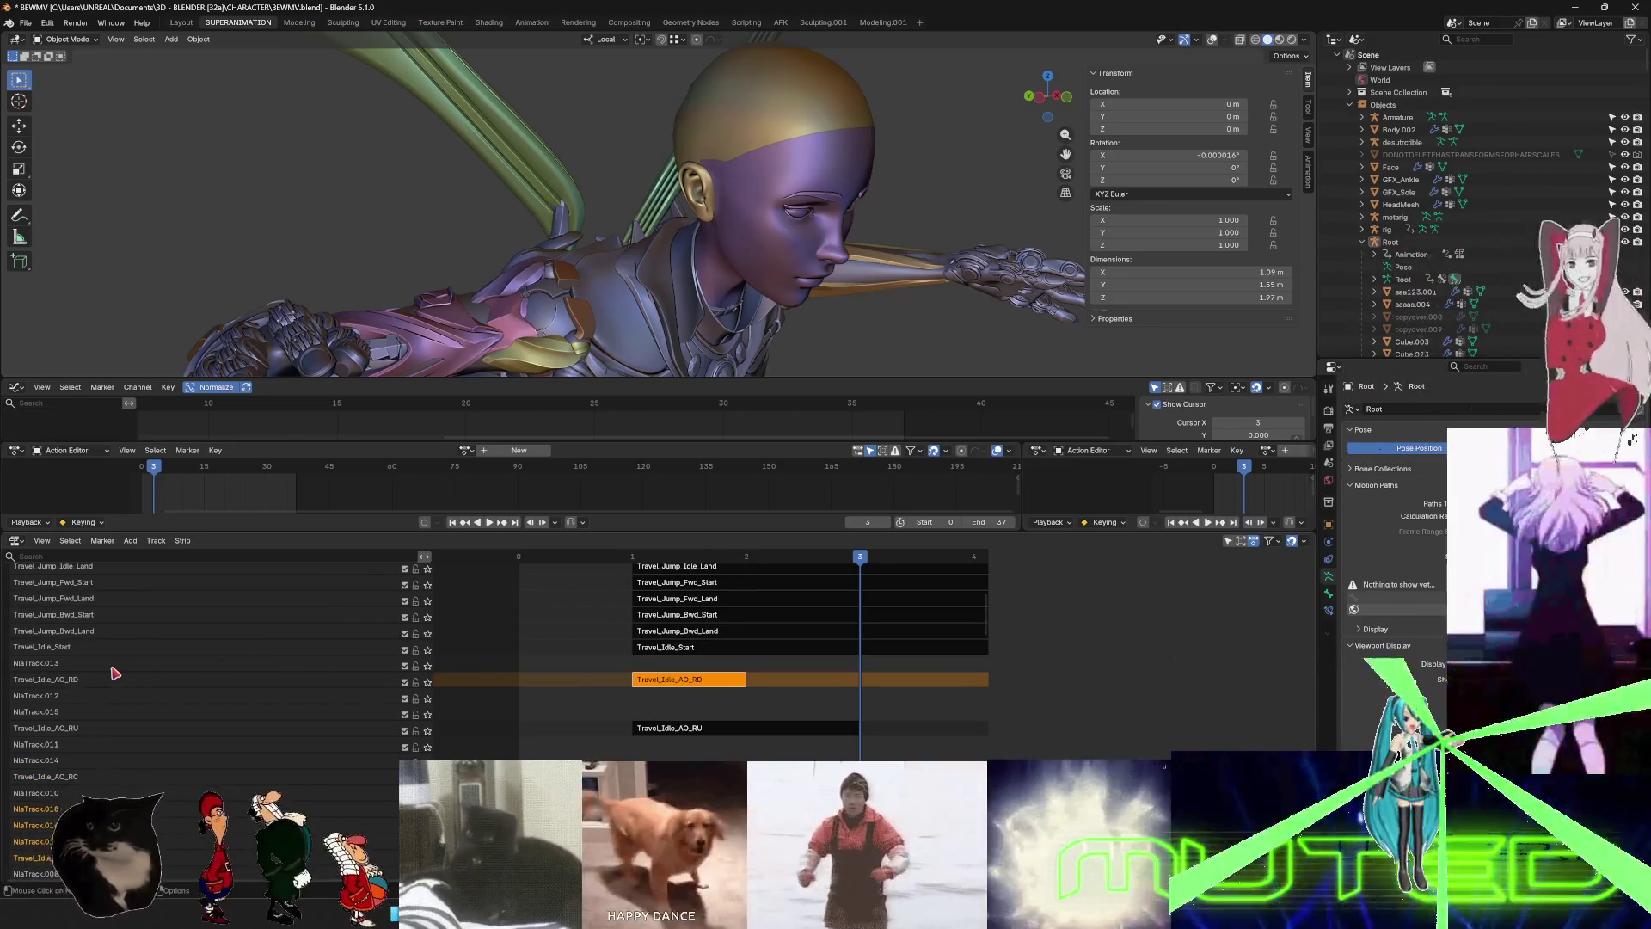
pyautogui.rightClick(64, 654)
pyautogui.click(73, 652)
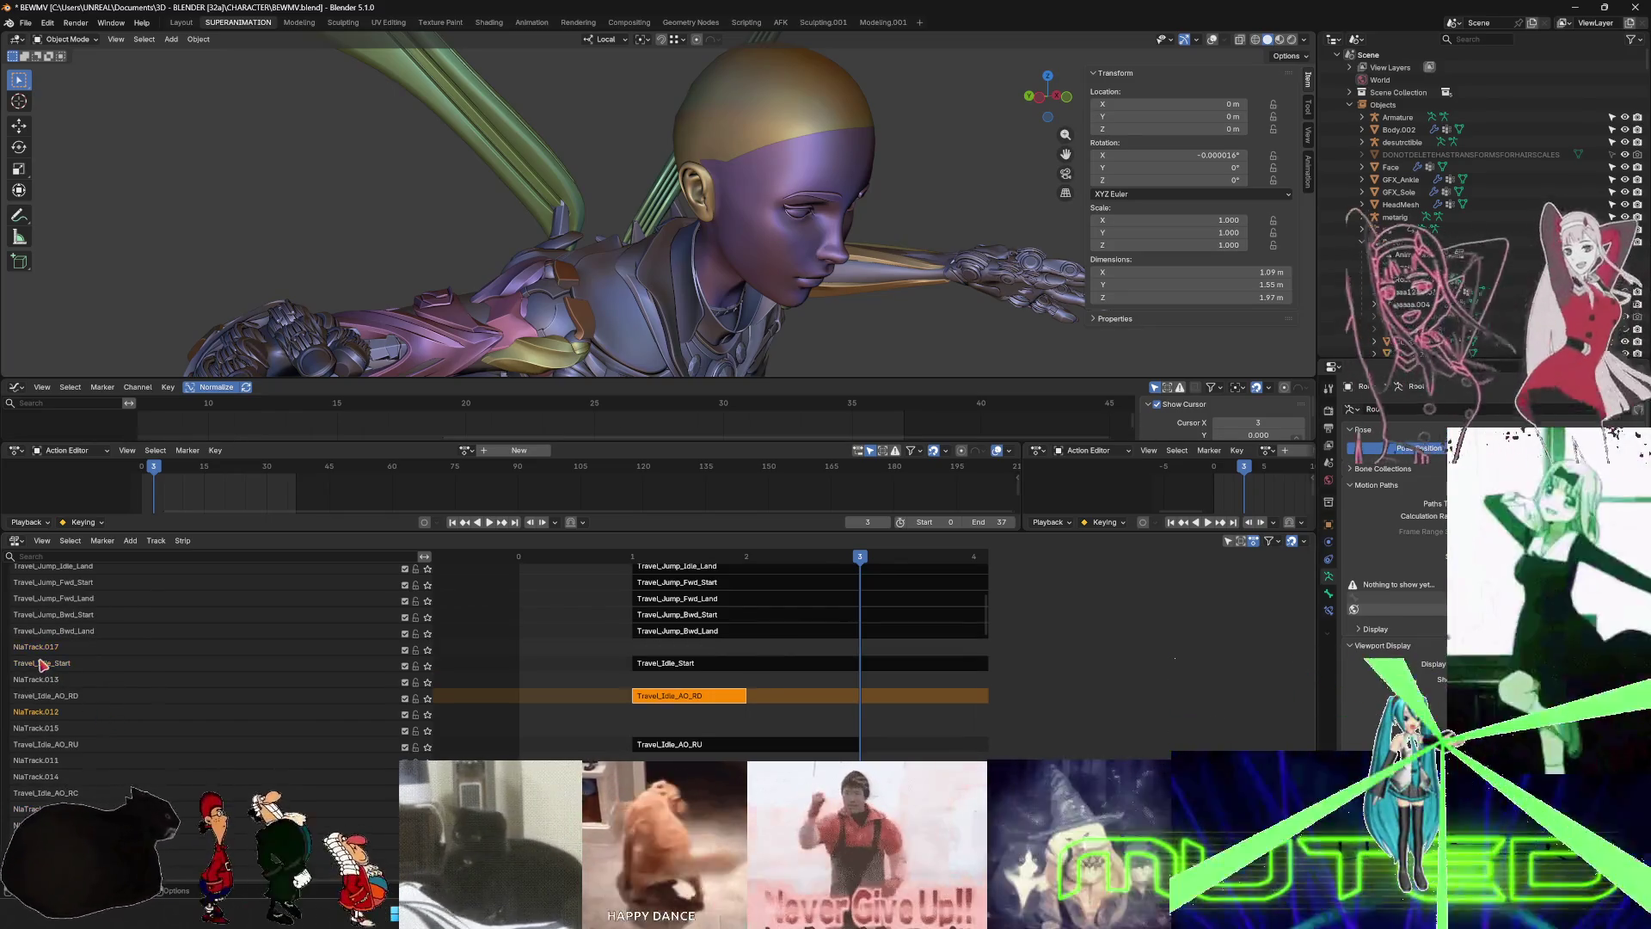
pyautogui.rightClick(60, 665)
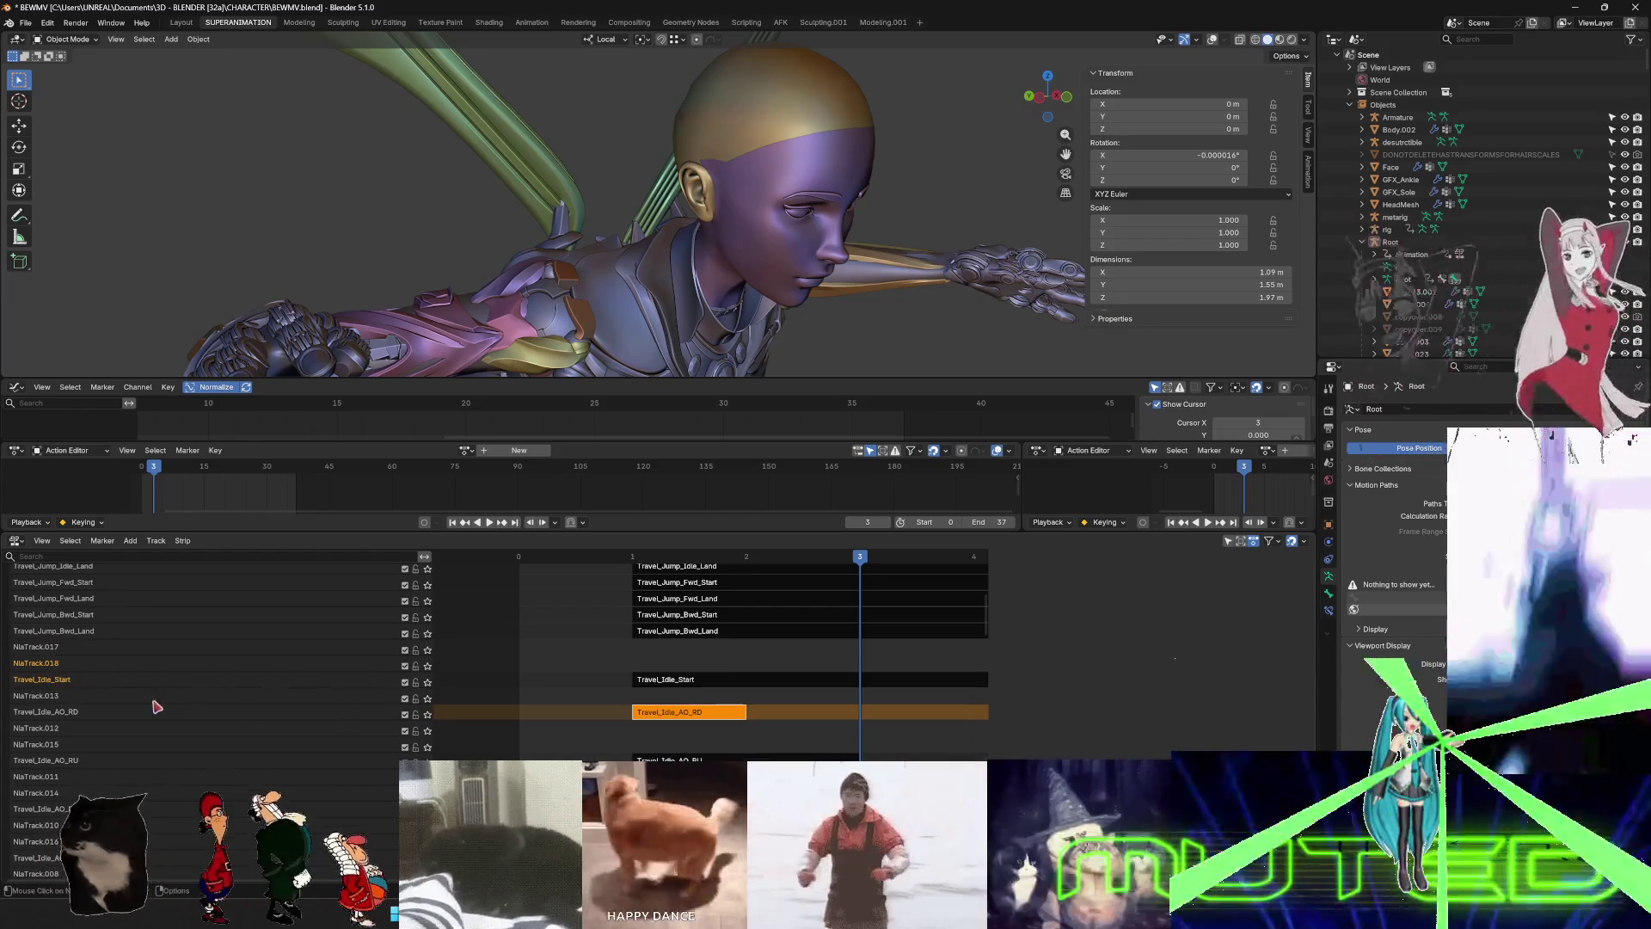
pyautogui.scroll(-8, 151, 701)
pyautogui.scroll(-1, 181, 743)
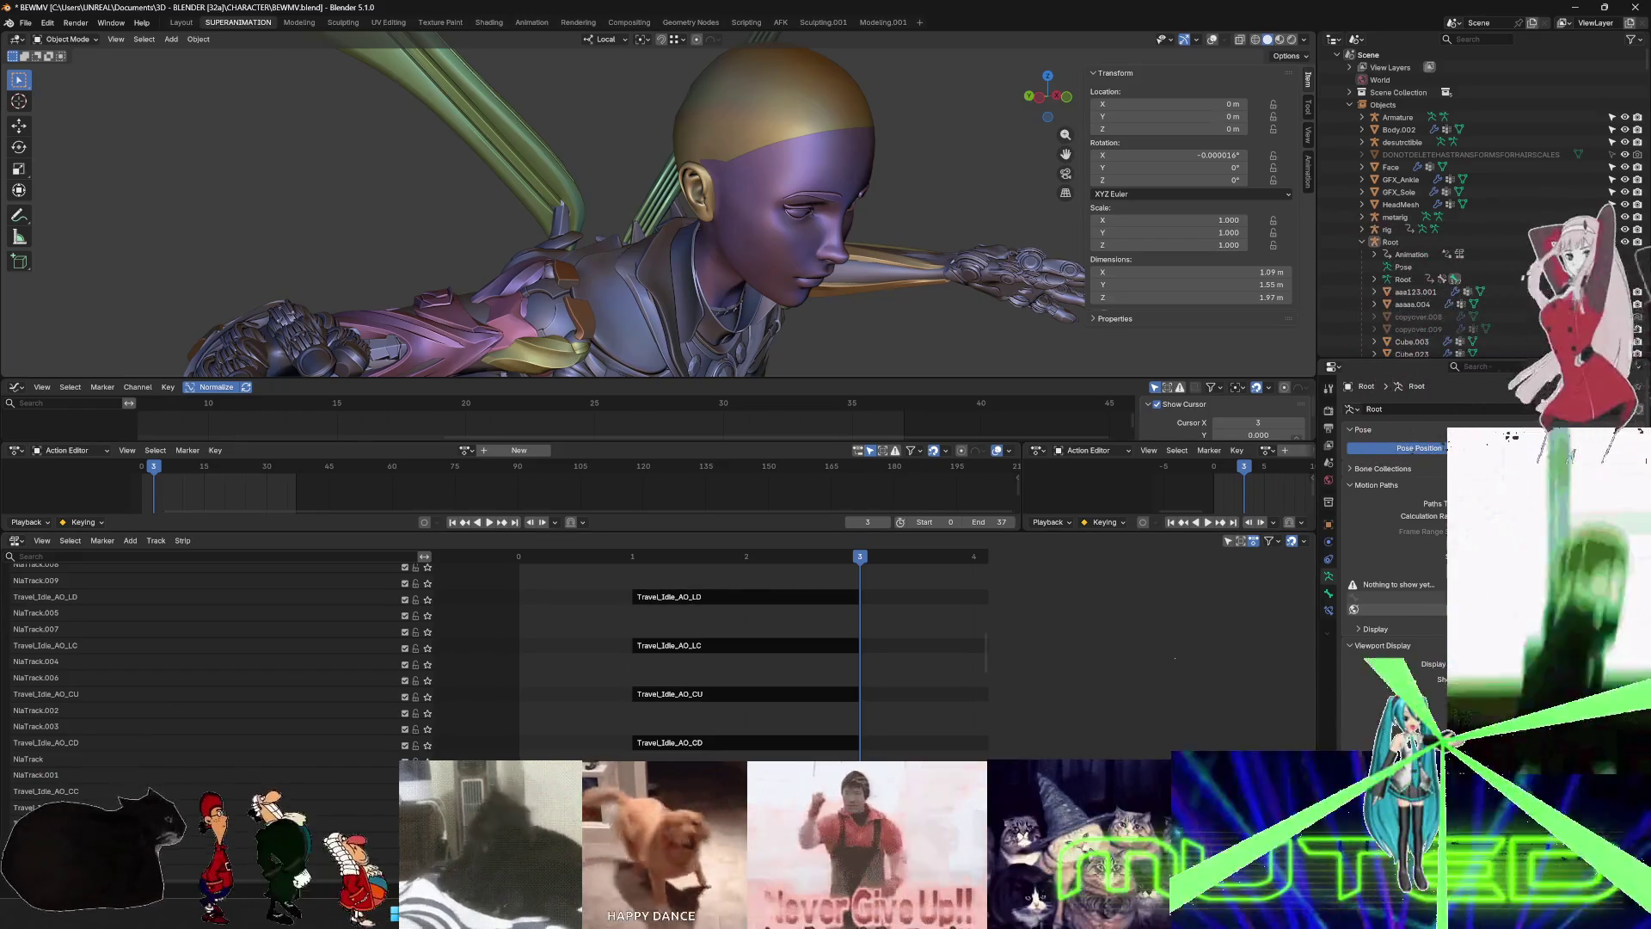
pyautogui.hotkey('alt', 'Tab')
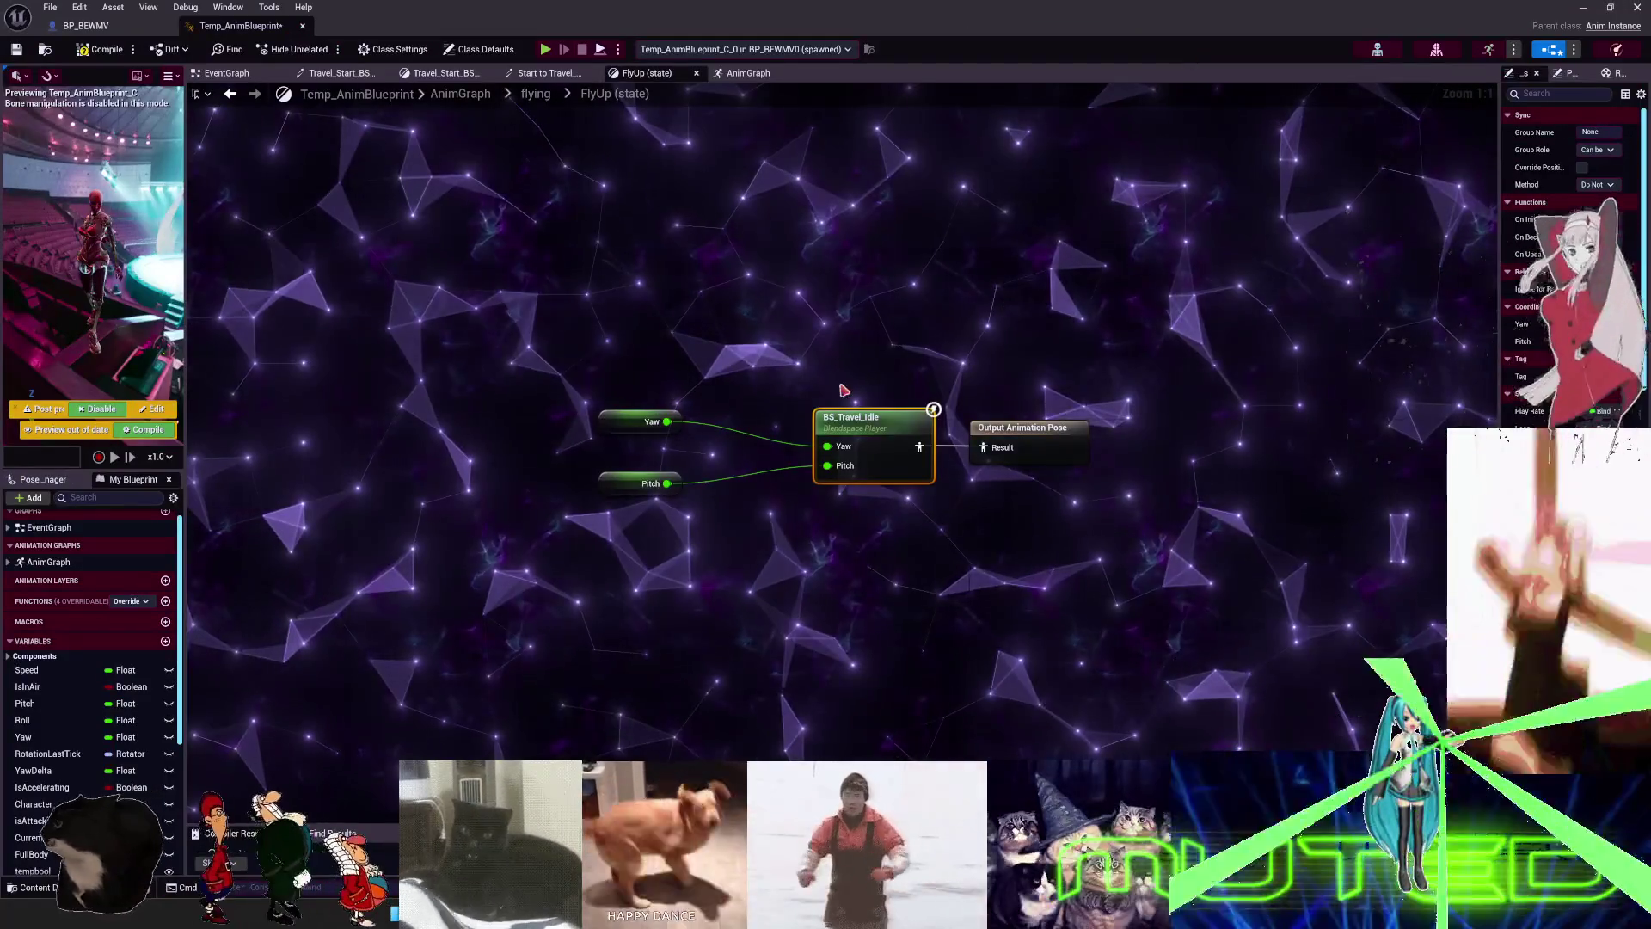
# - Inspect FlyUp and the Travel_BS blend space node inside the Travel_Idle_1 state
pyautogui.click(534, 94)
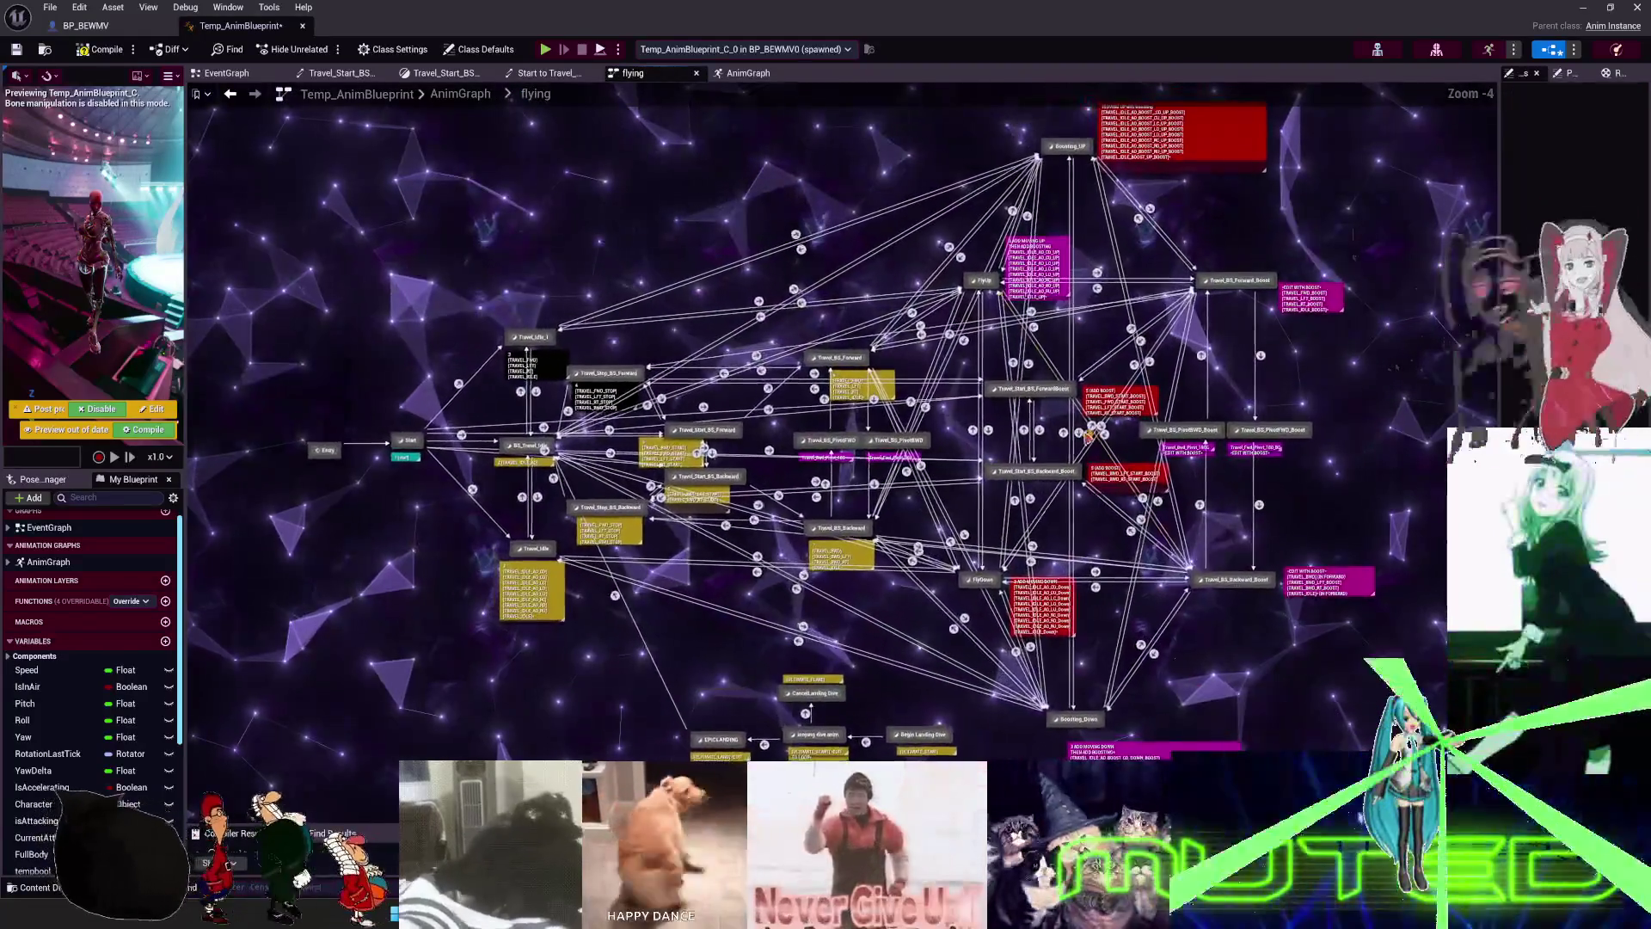
pyautogui.click(984, 281)
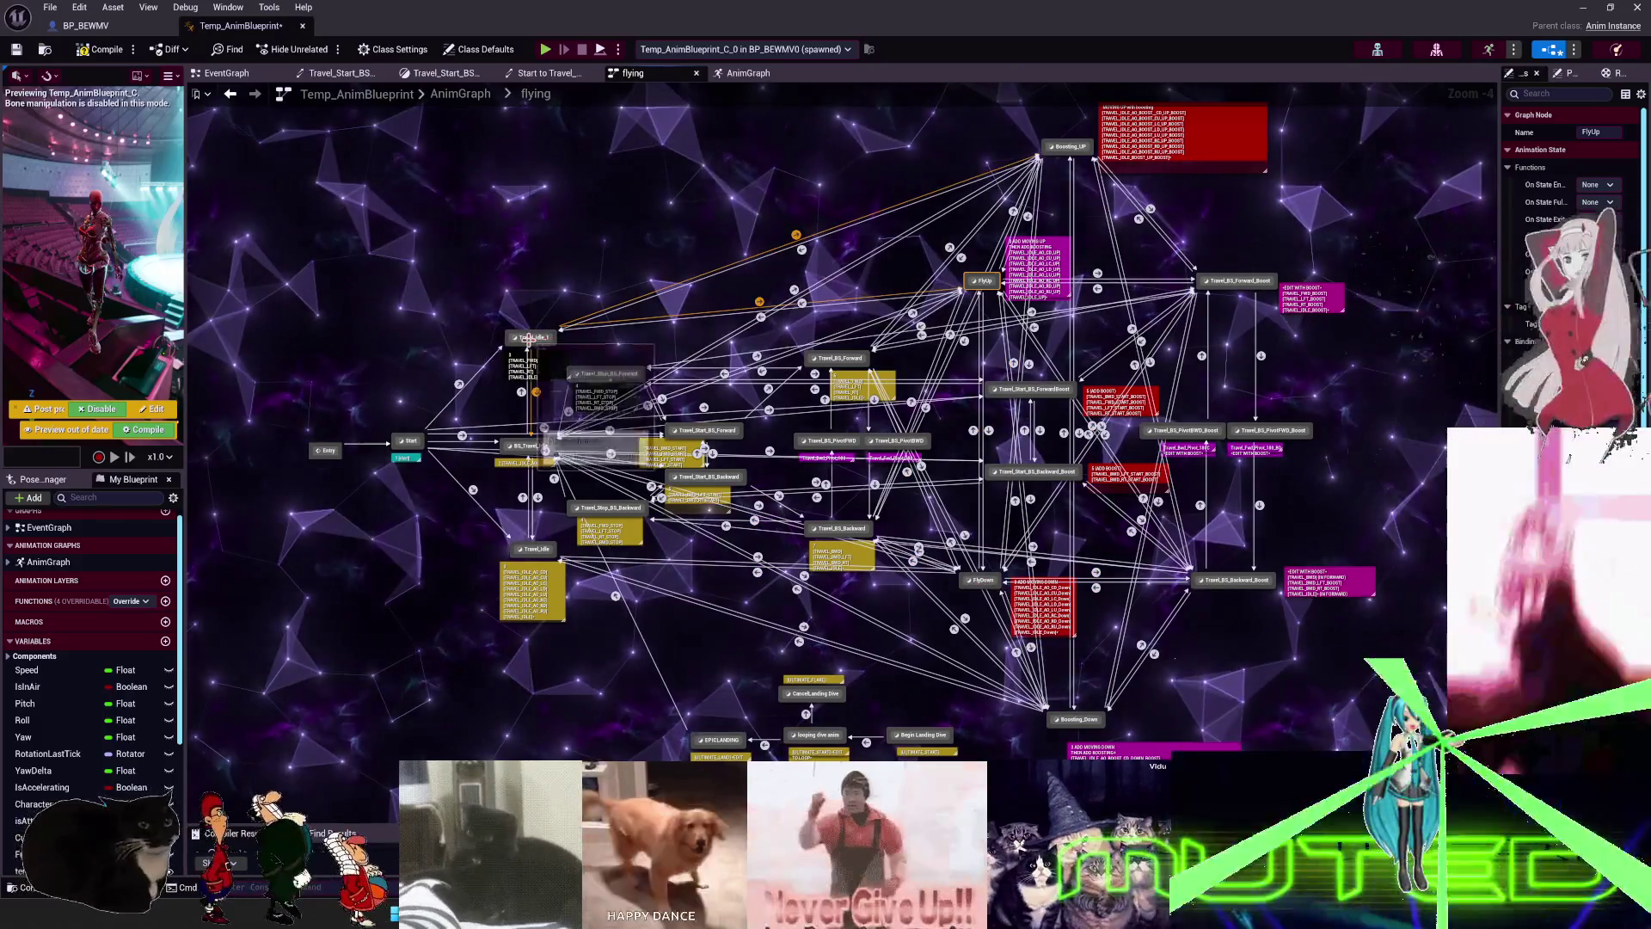
pyautogui.doubleClick(547, 336)
pyautogui.click(858, 423)
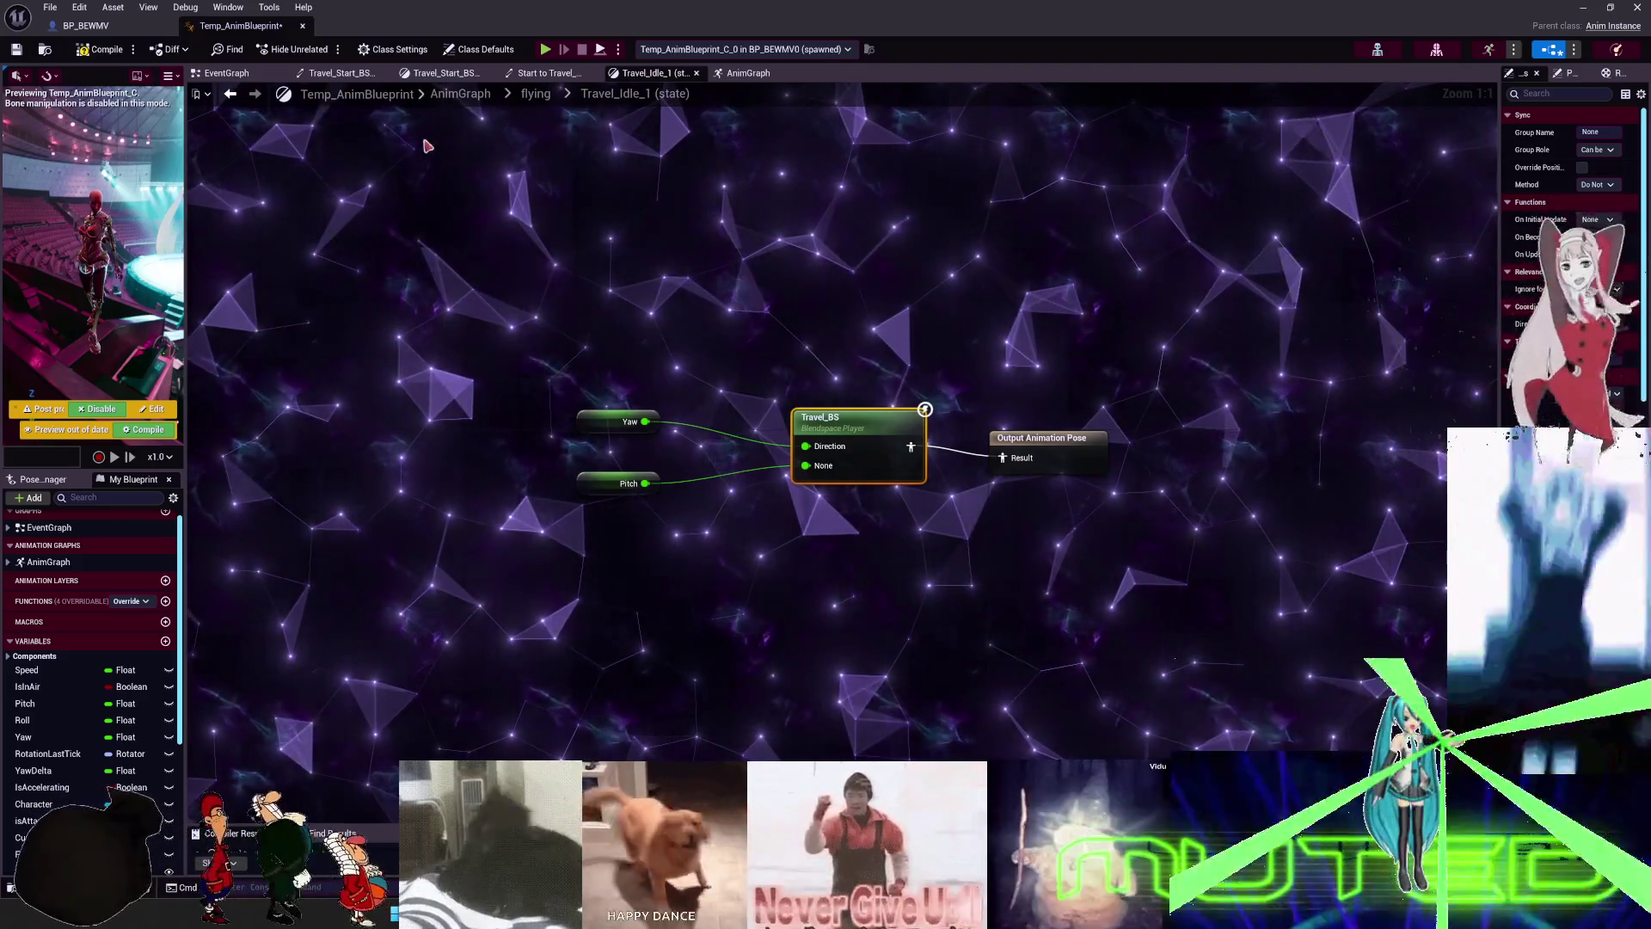
# - Compare the BS_Travel_Idle state's graph with FlyUp's BS_Travel_Idle blend space node
pyautogui.click(536, 94)
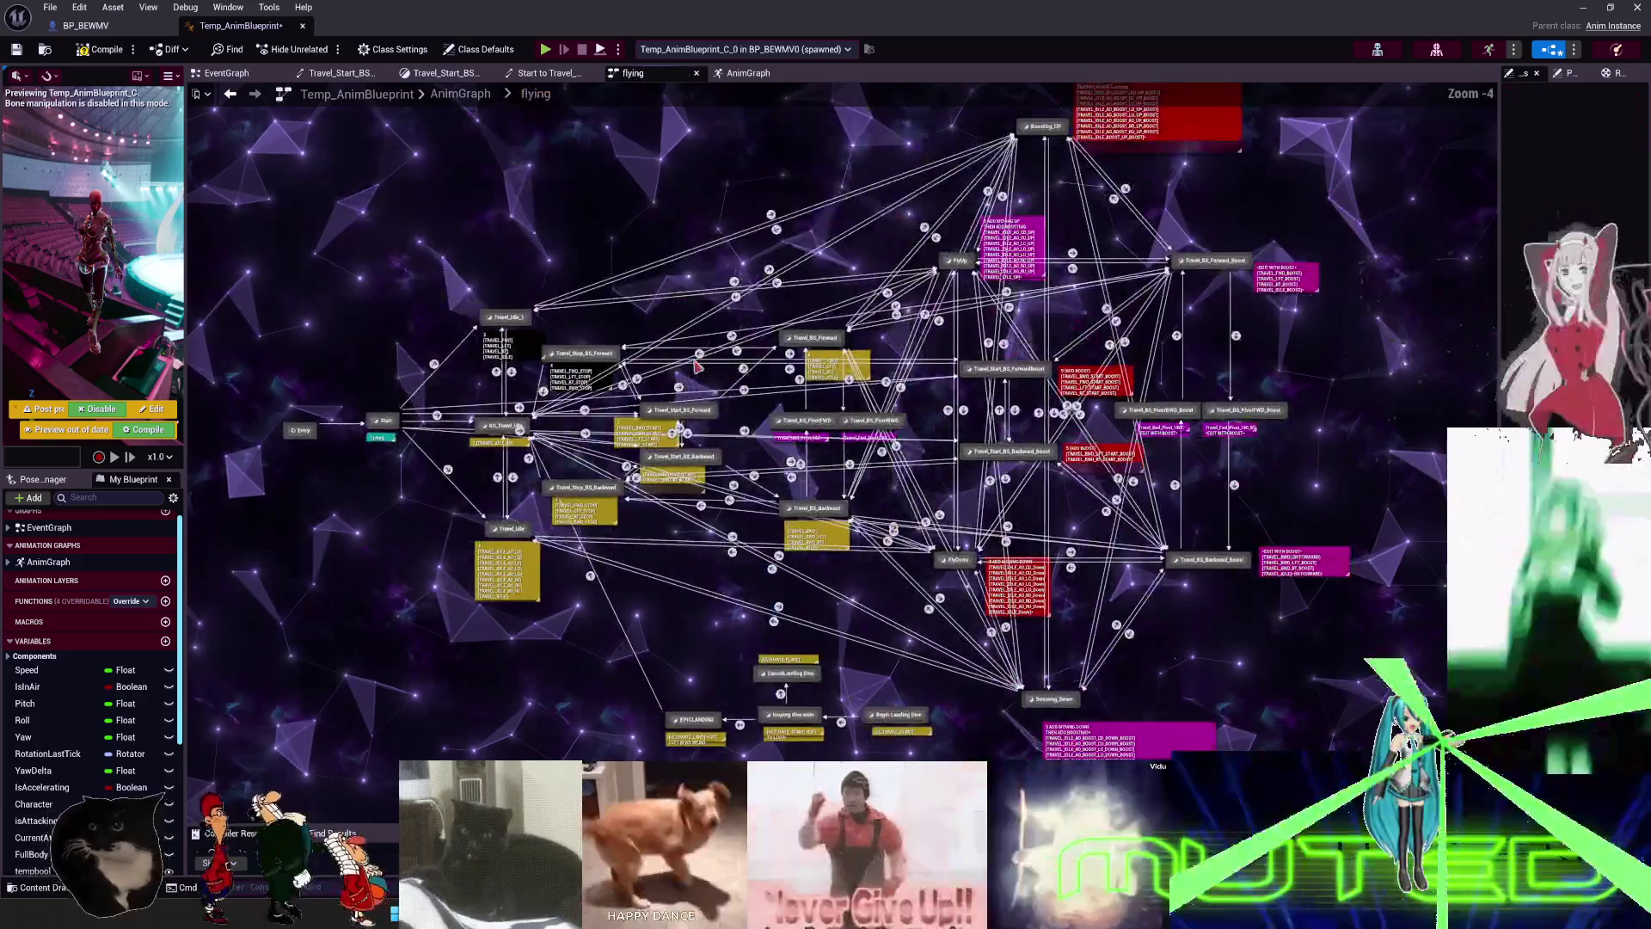
pyautogui.scroll(3, 621, 413)
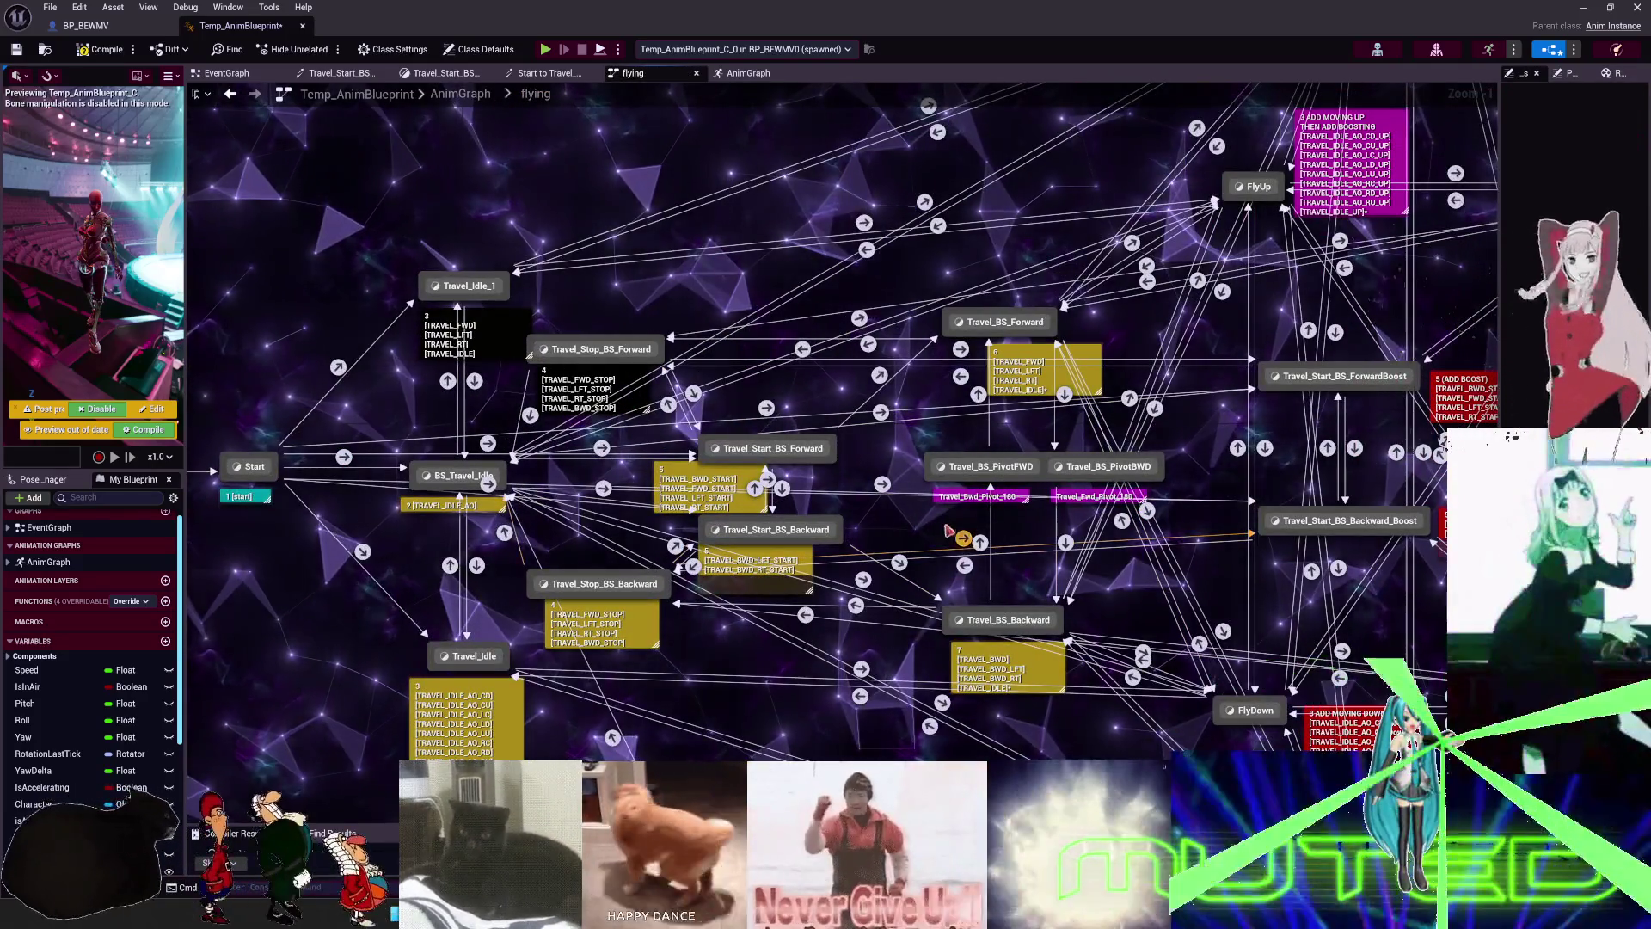
pyautogui.doubleClick(443, 475)
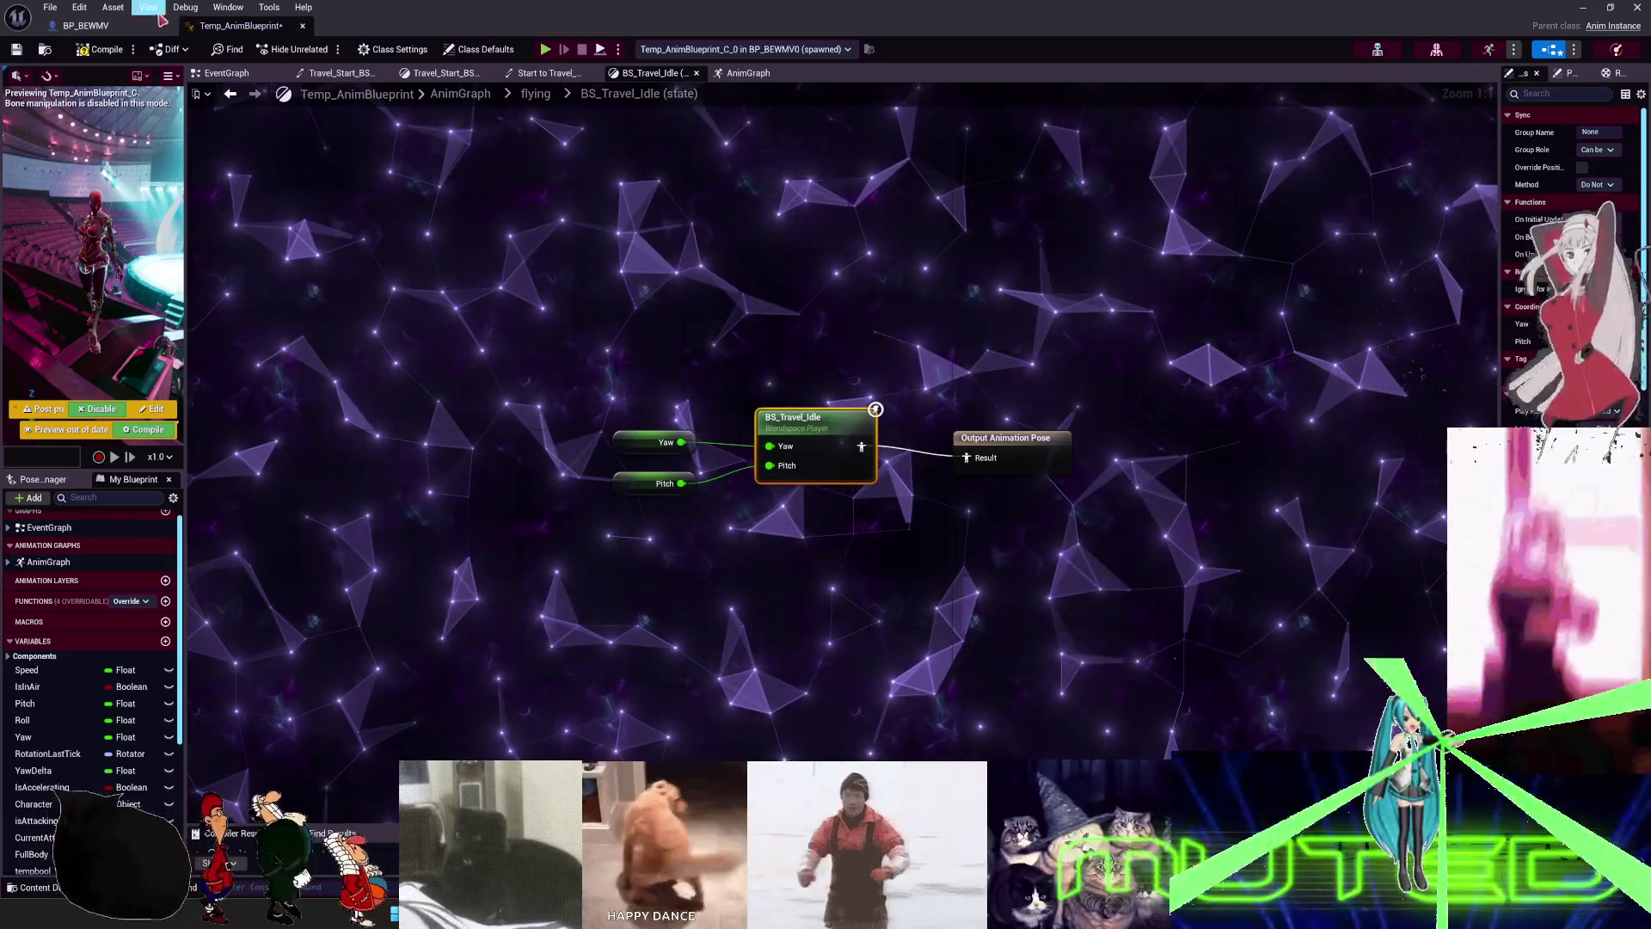
pyautogui.click(530, 99)
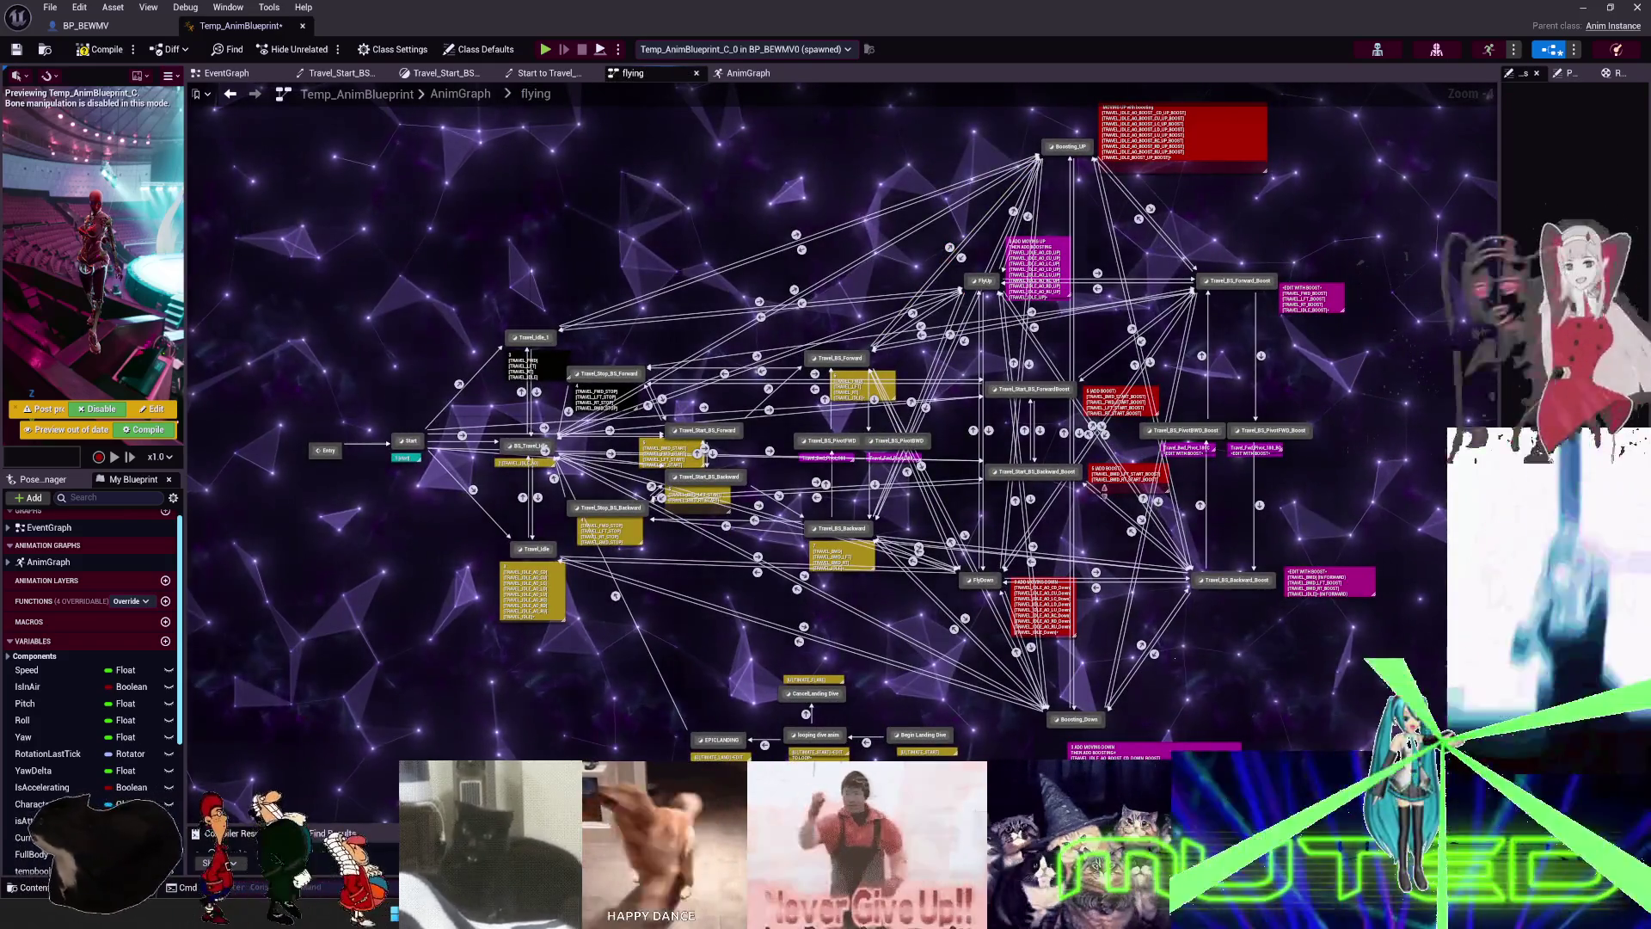
pyautogui.doubleClick(984, 284)
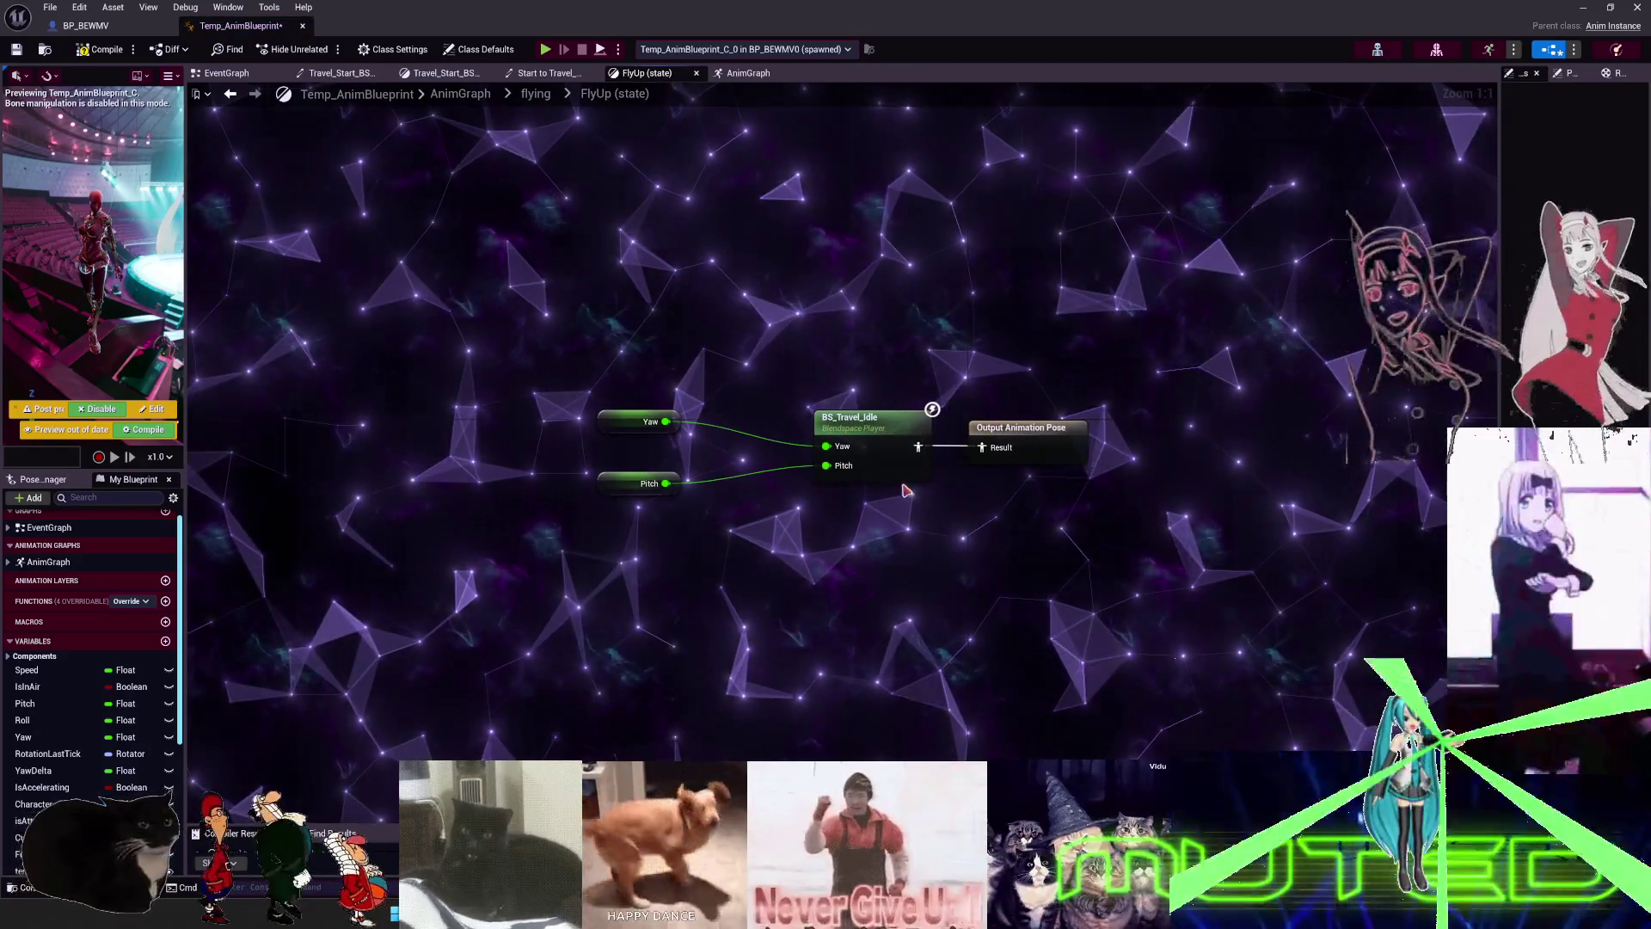
pyautogui.click(875, 432)
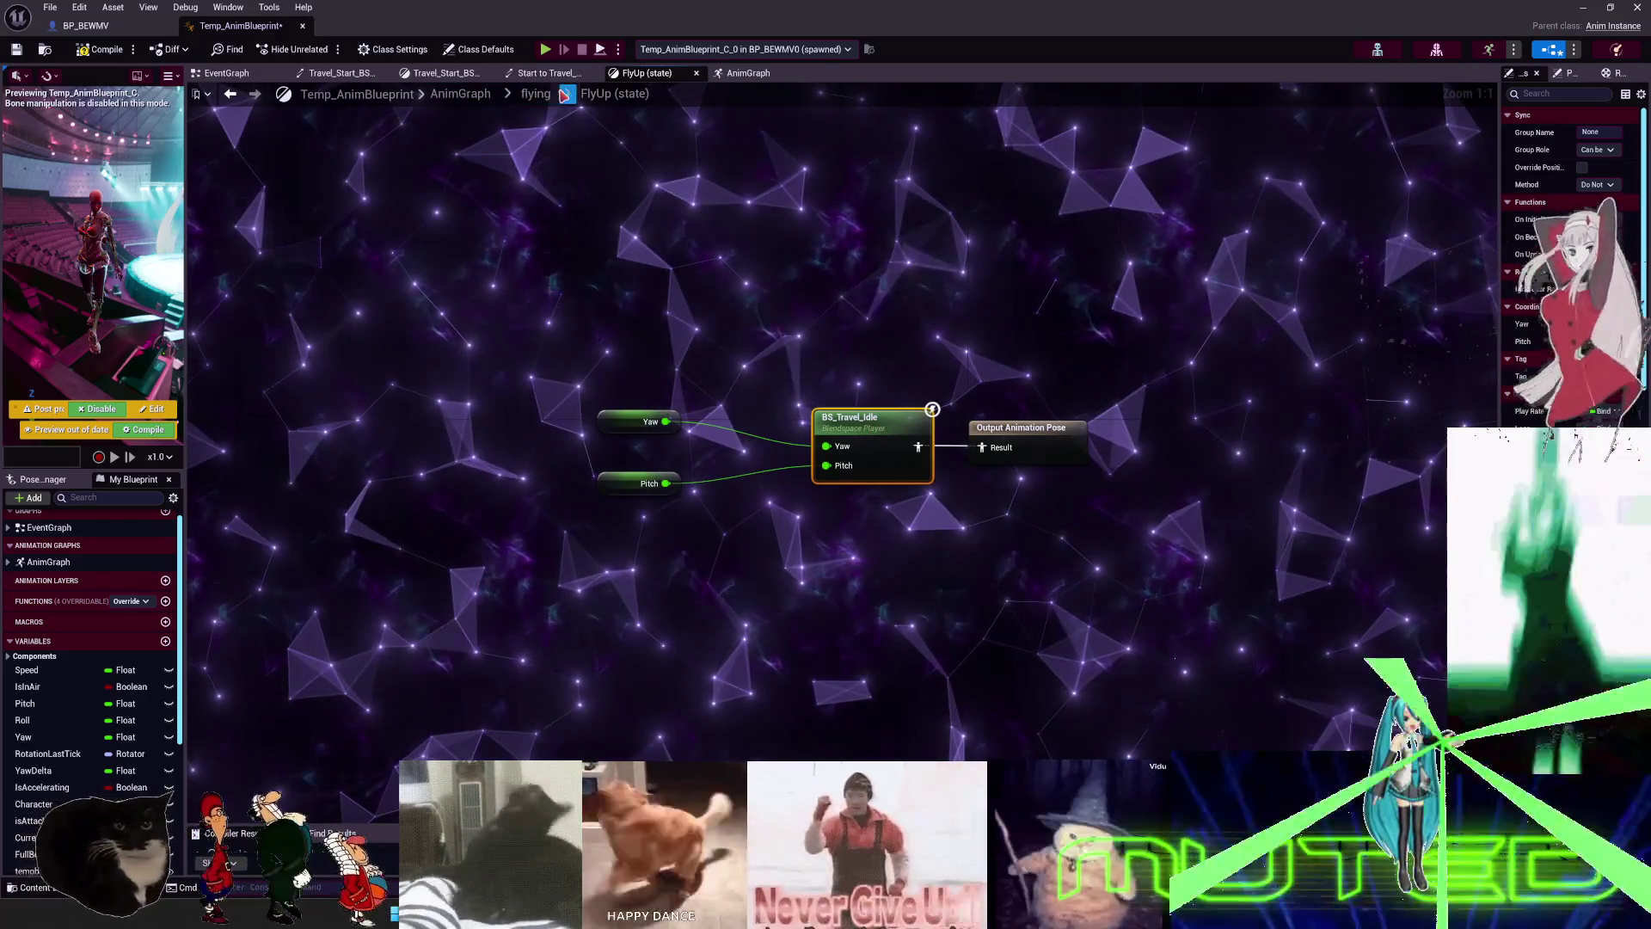
# - Reopen the BS_Travel_Idle state and view its blend space node's properties
pyautogui.click(535, 93)
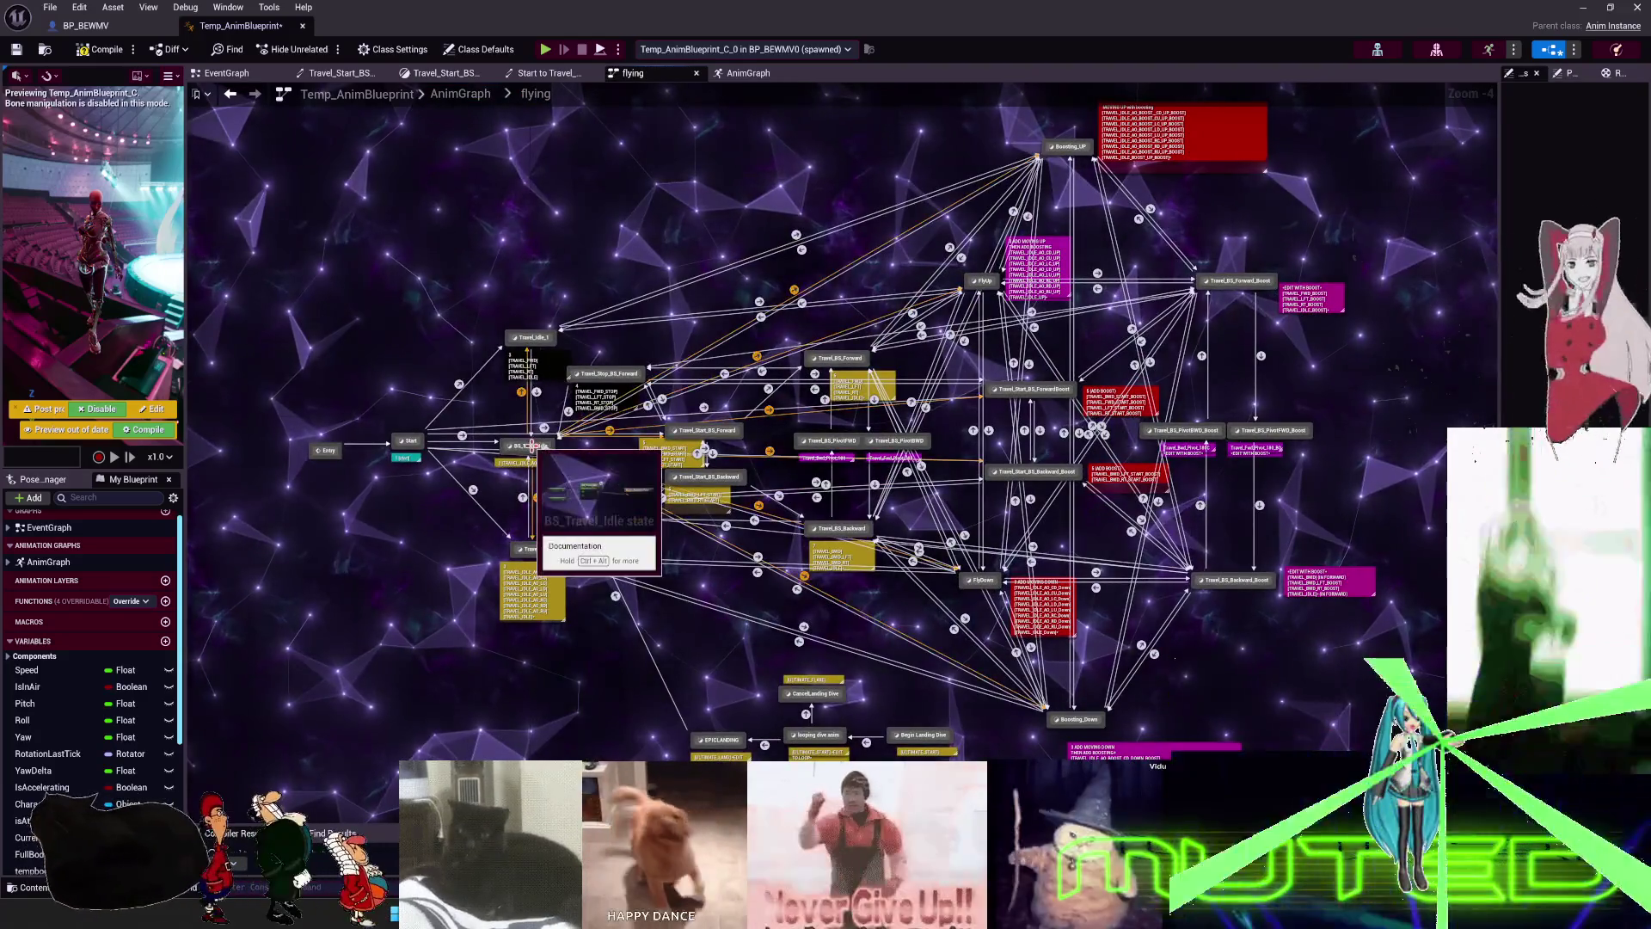
pyautogui.doubleClick(530, 446)
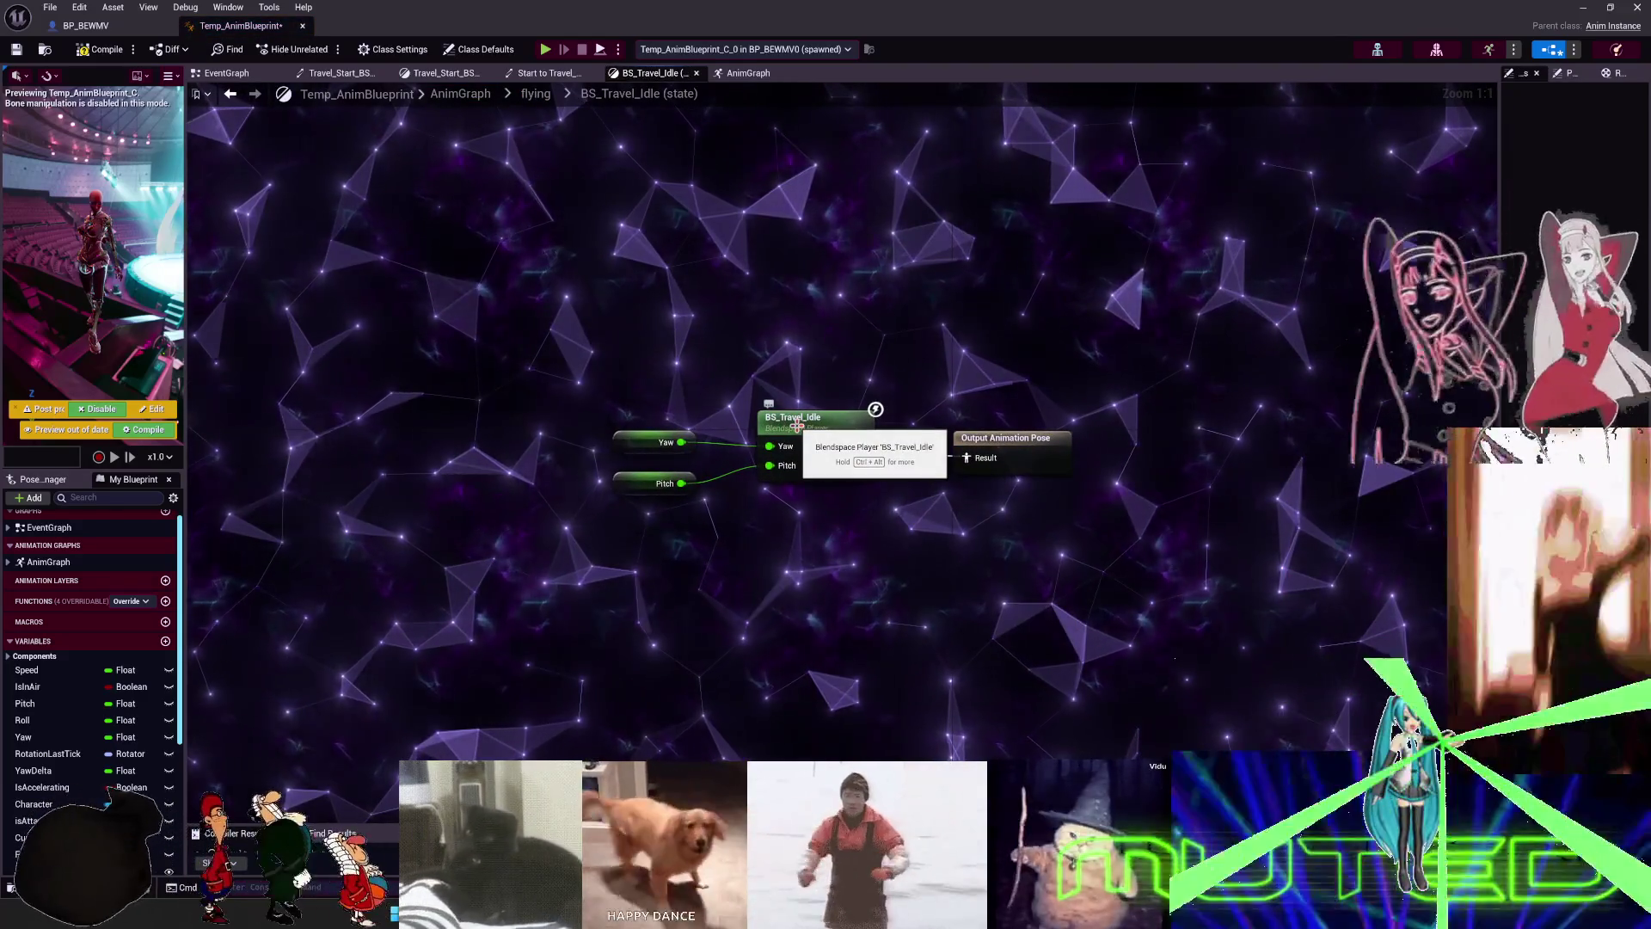
pyautogui.click(797, 425)
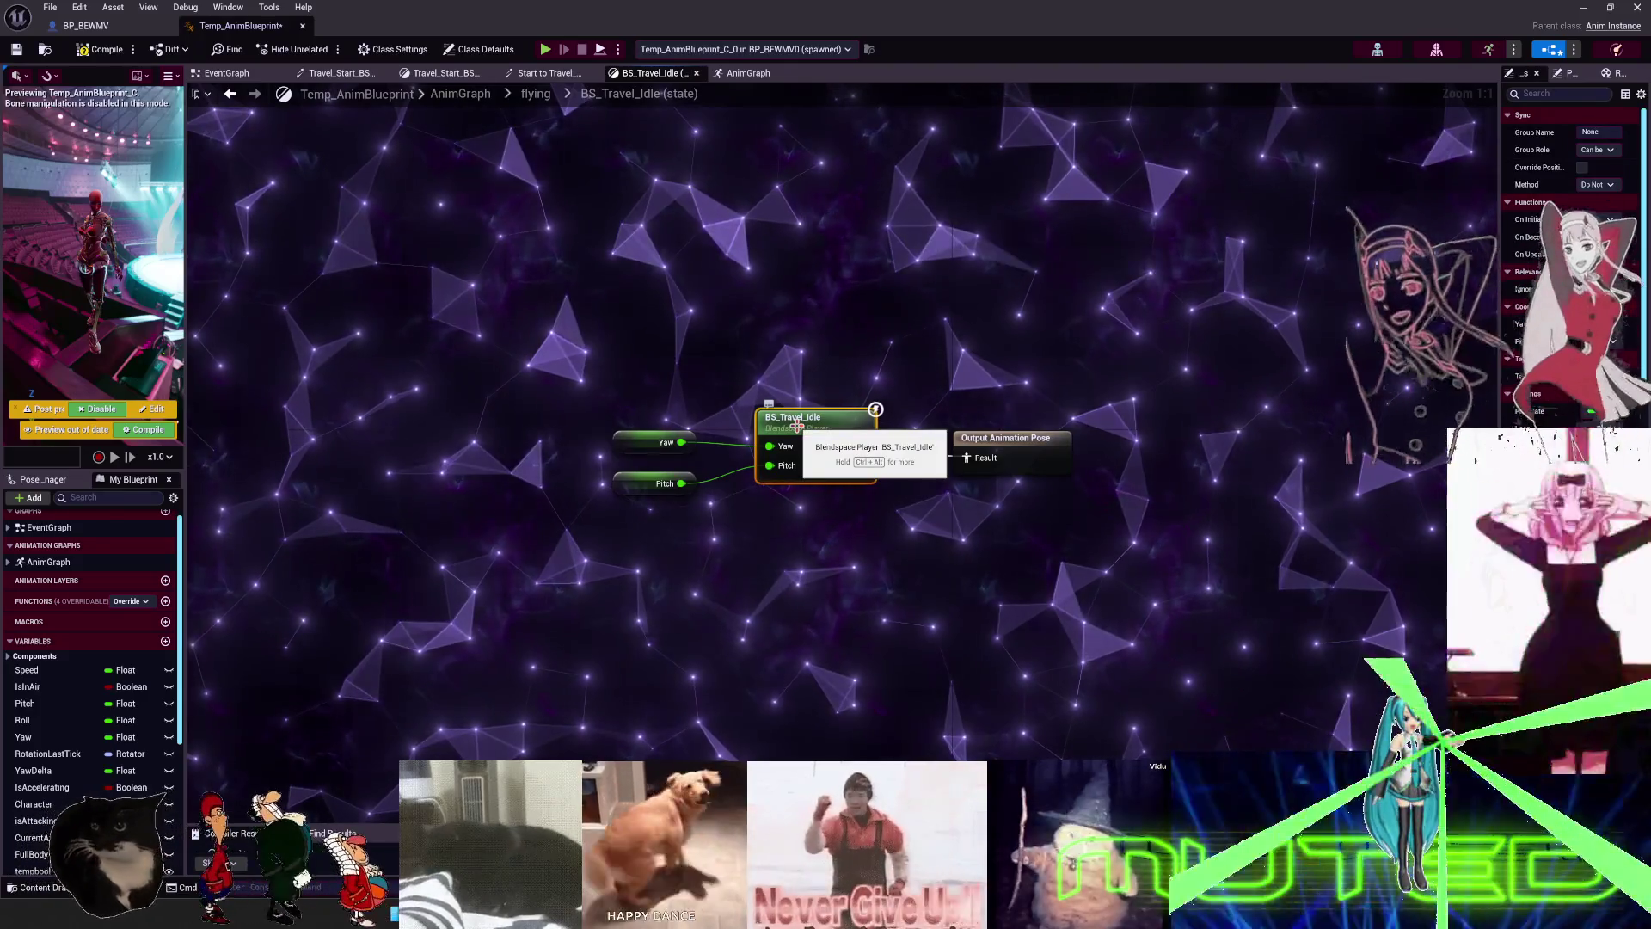
pyautogui.hotkey('alt', 'Tab')
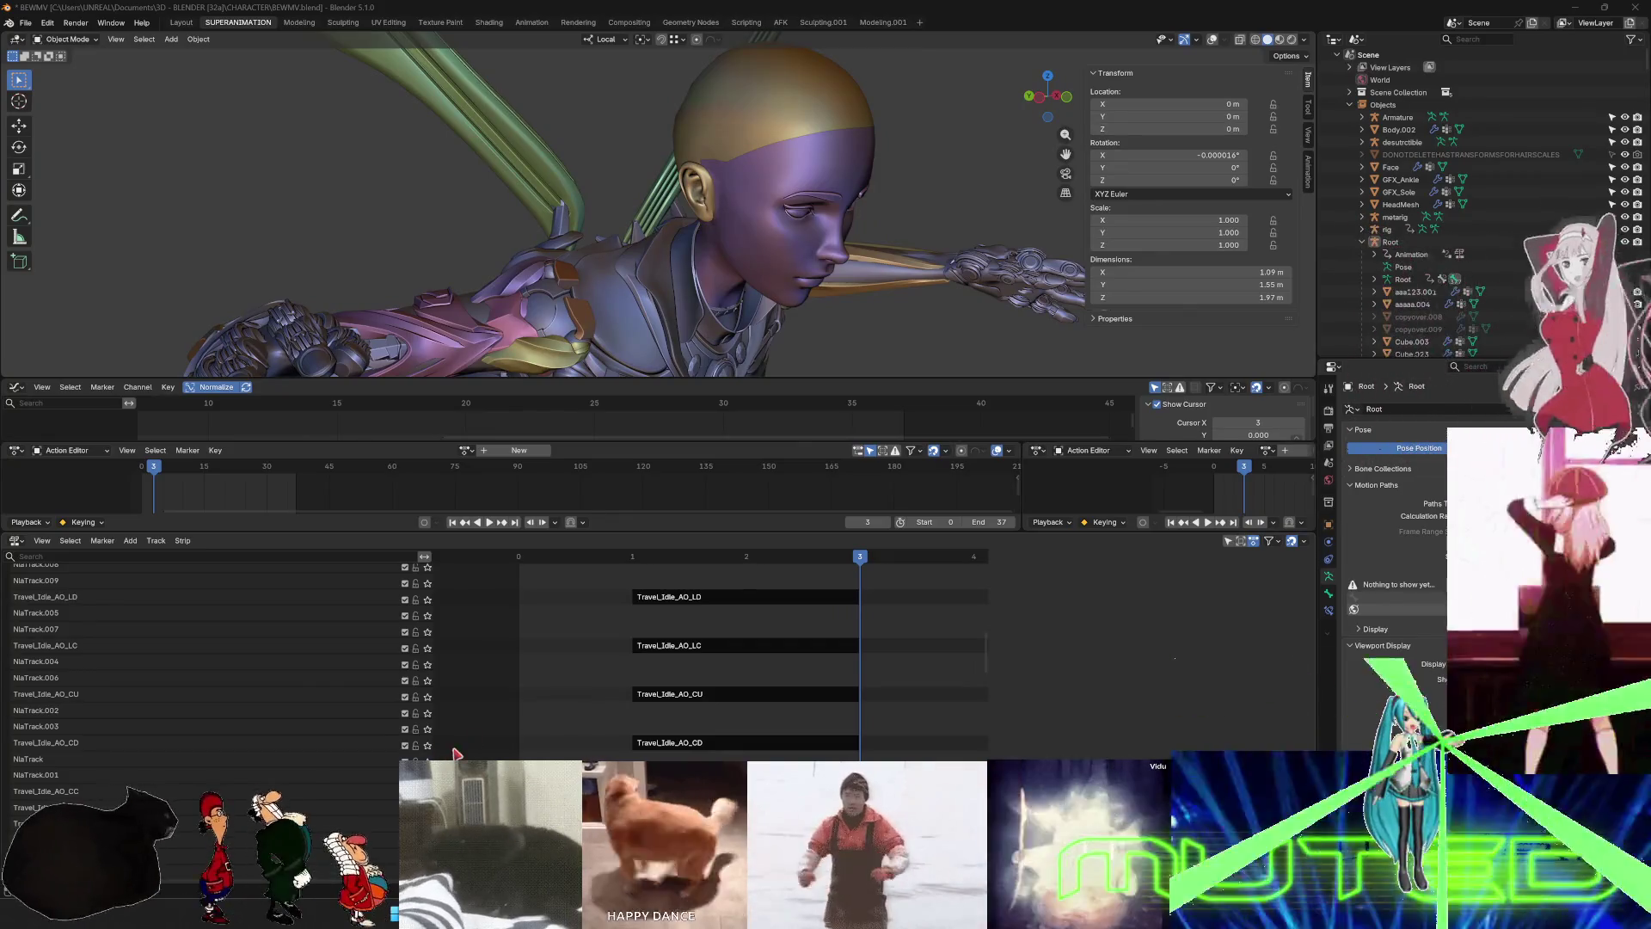
# - Select Travel_Idle_AO_CC, show the sidebar, and enter tweak mode on the Travel_Idle_AO_LC strip
pyautogui.click(46, 791)
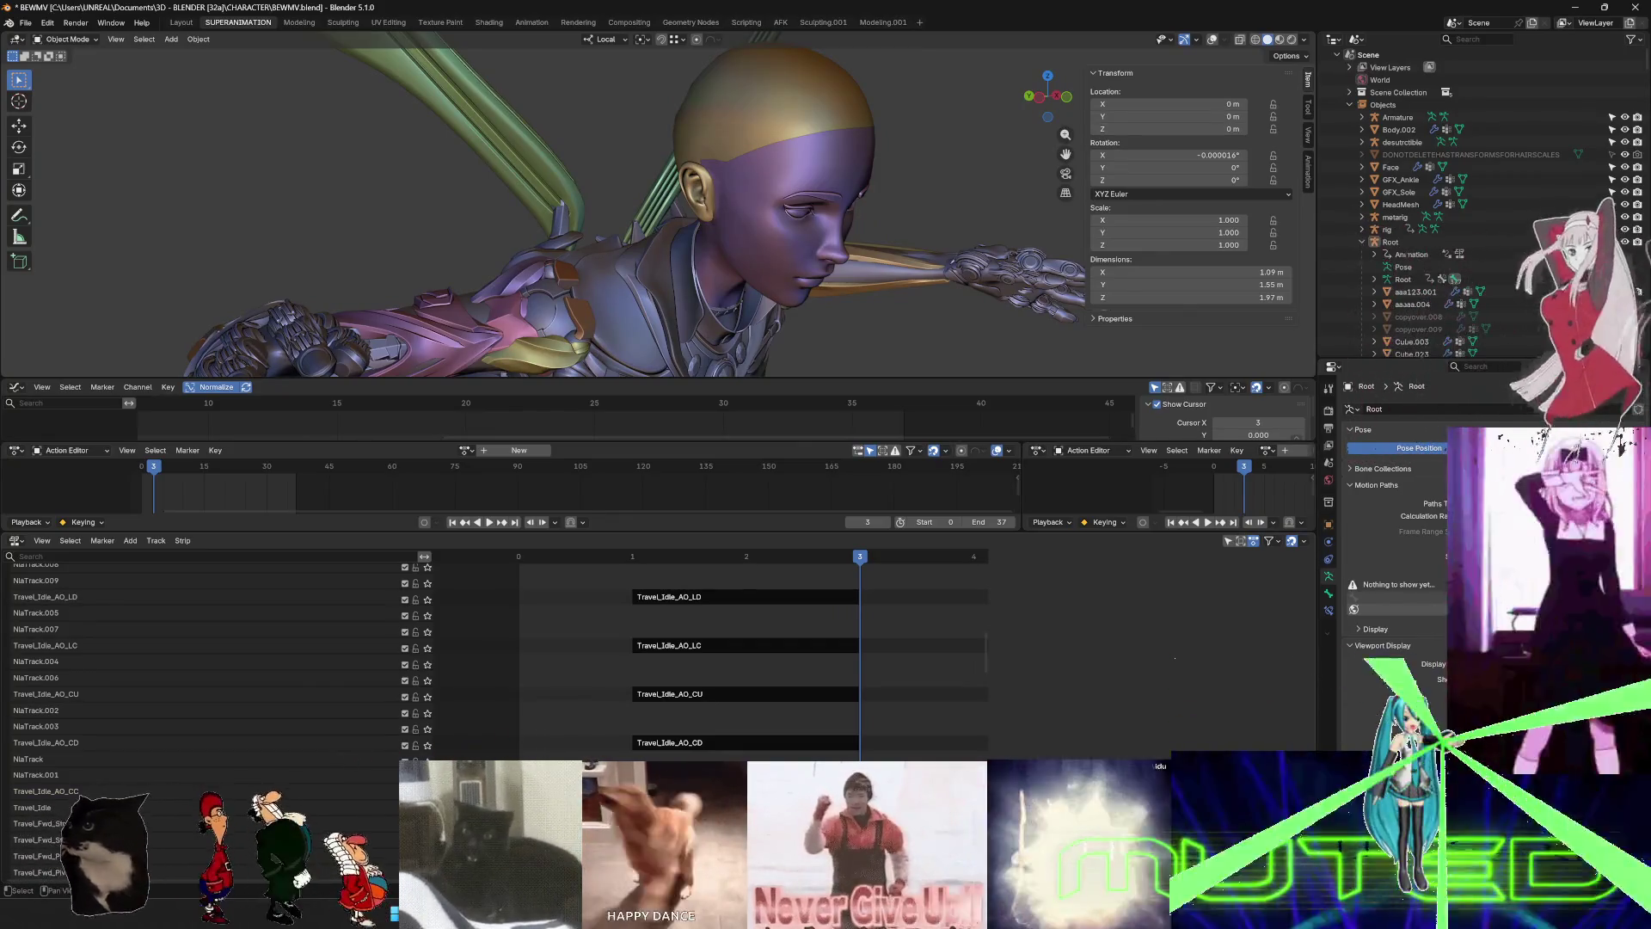
pyautogui.press('n')
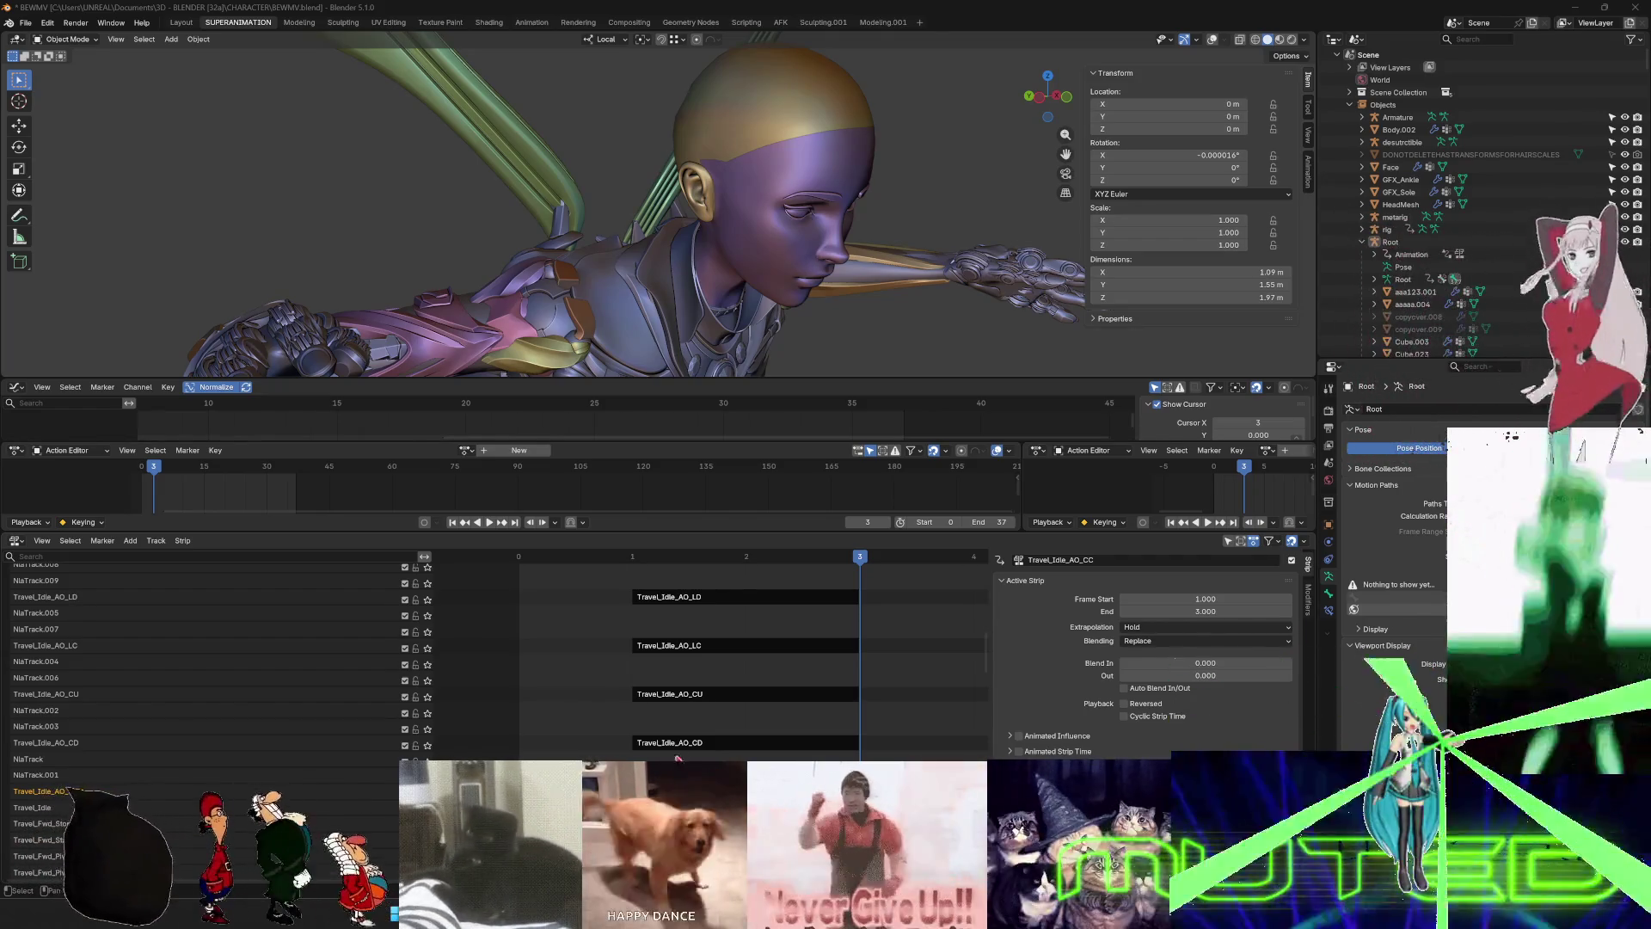
pyautogui.rightClick(756, 615)
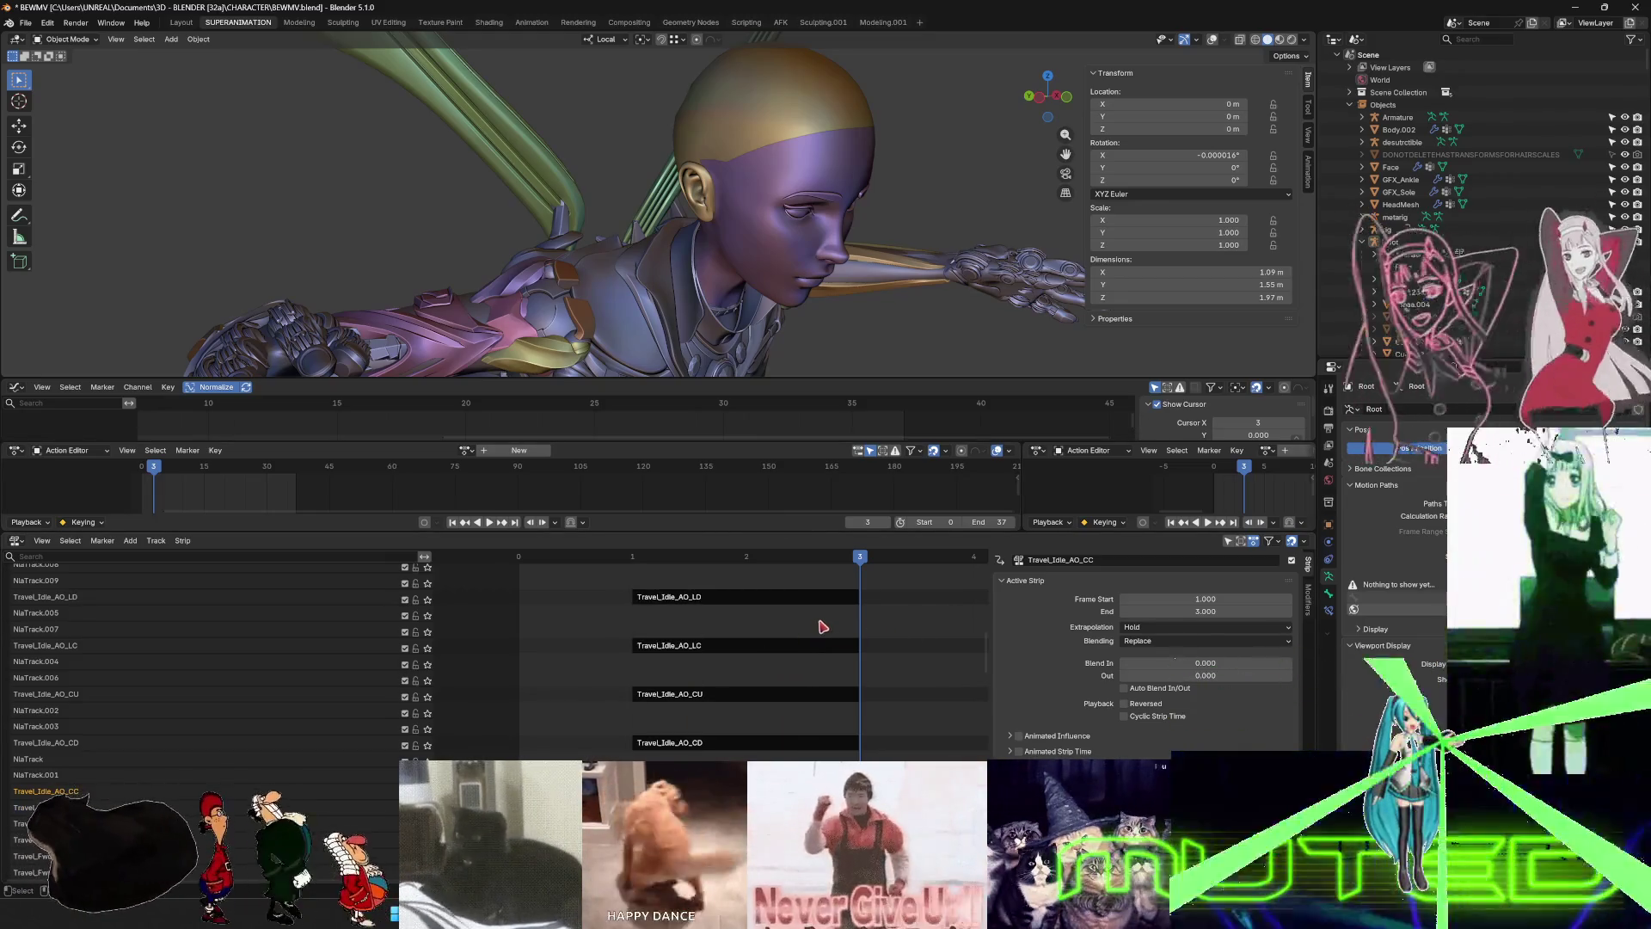
pyautogui.doubleClick(792, 647)
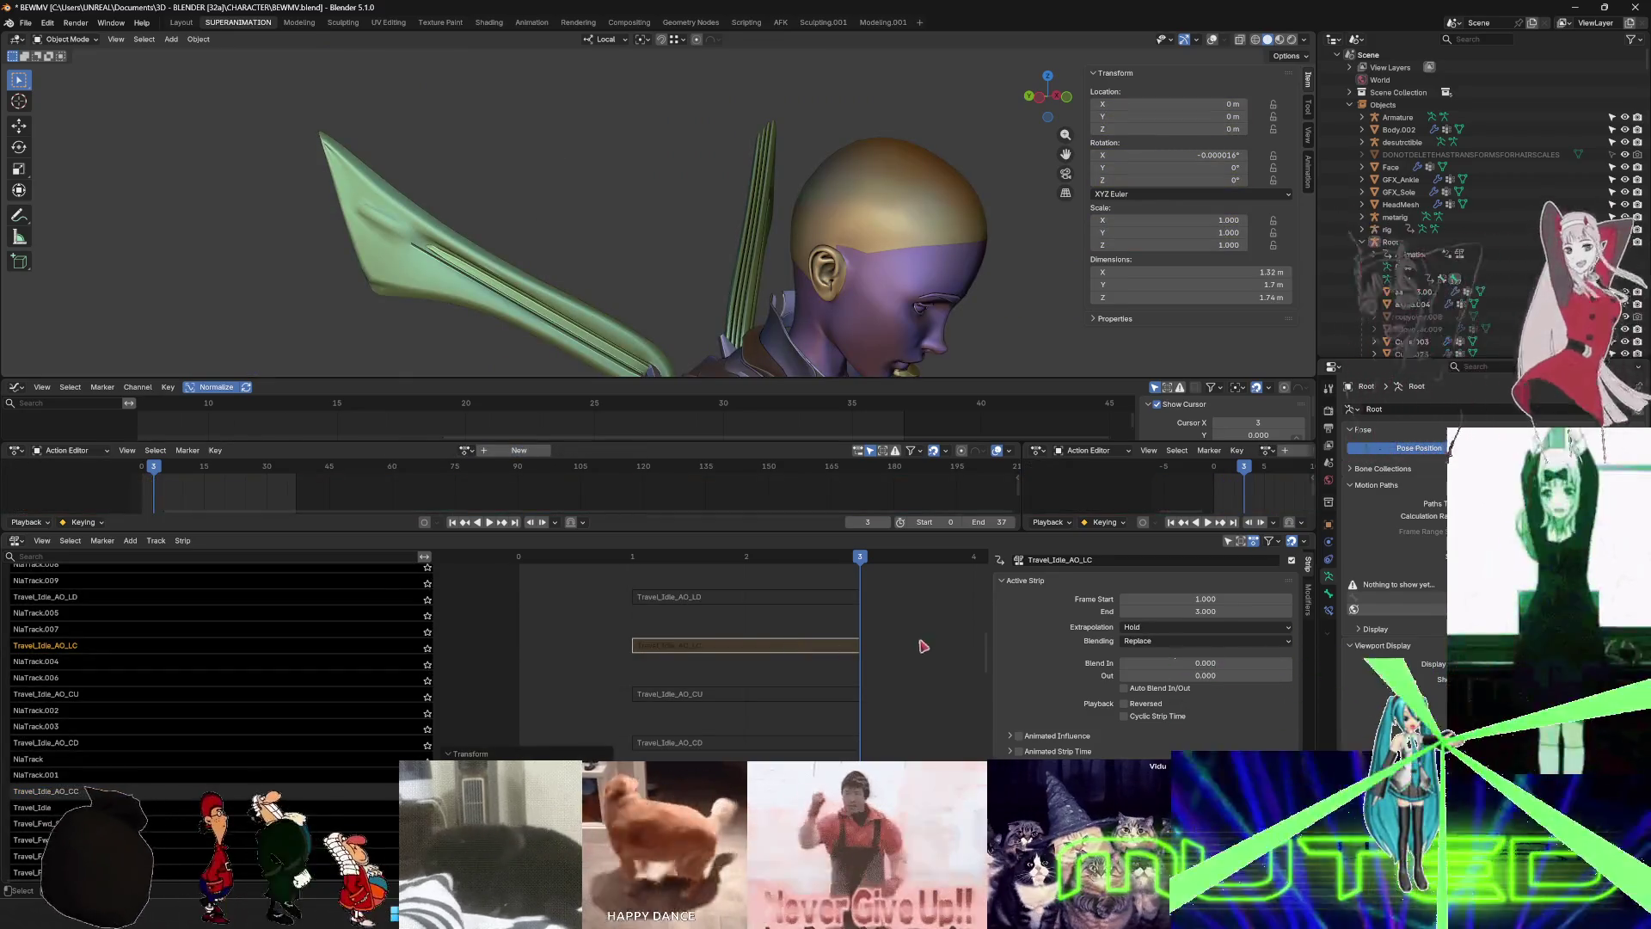
pyautogui.click(923, 646)
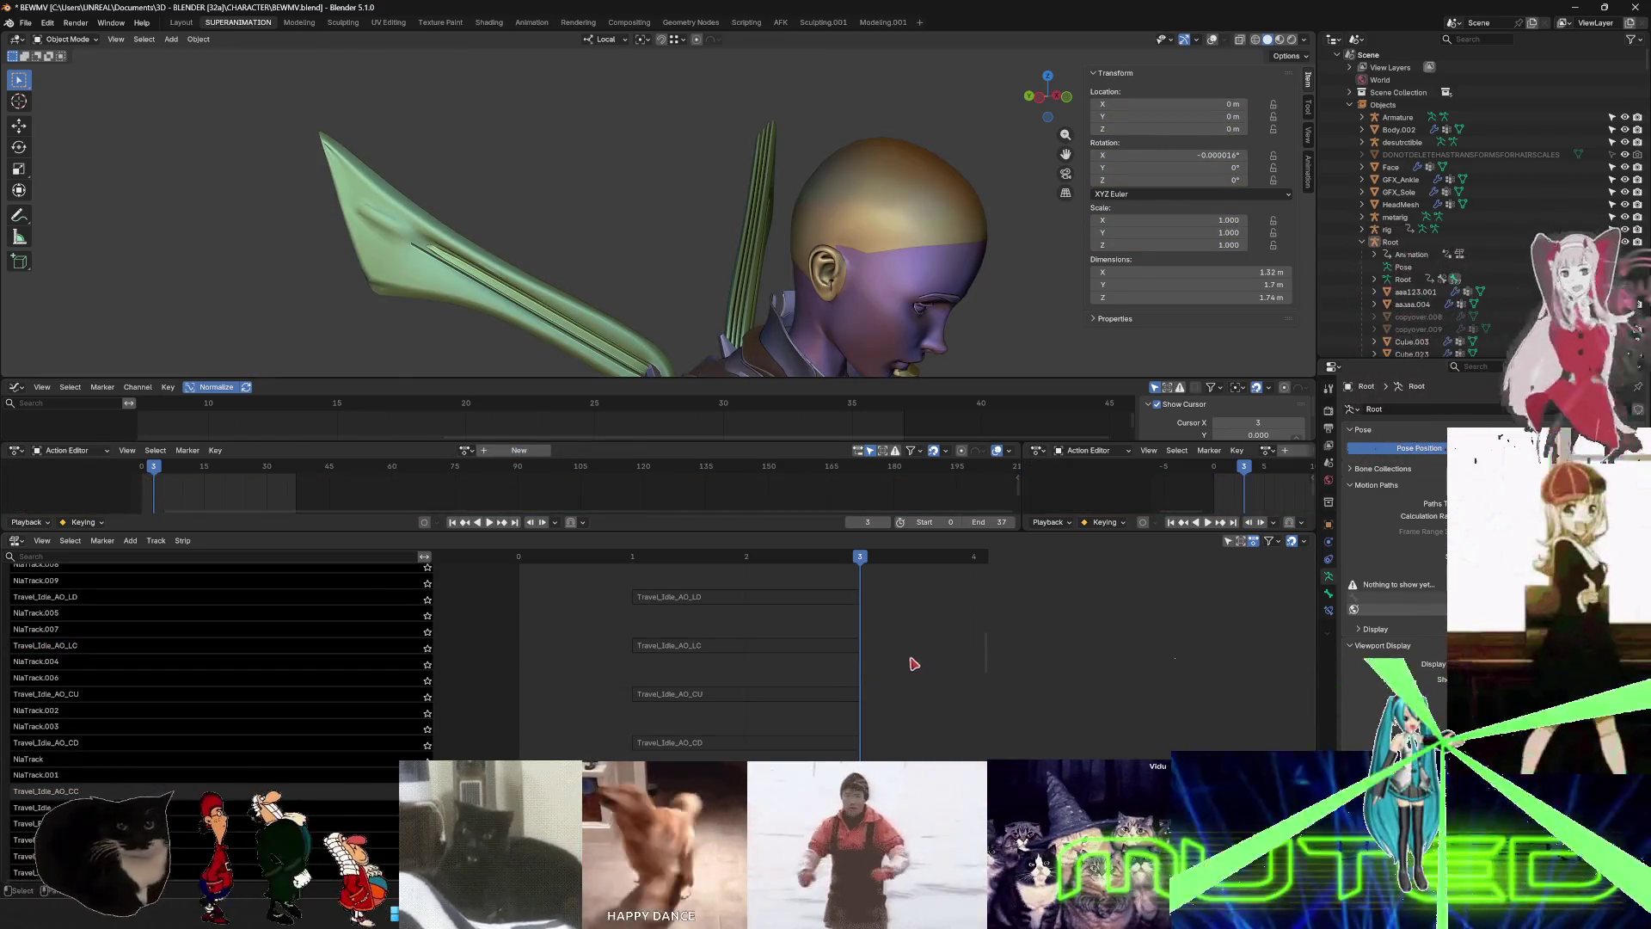
pyautogui.rightClick(907, 671)
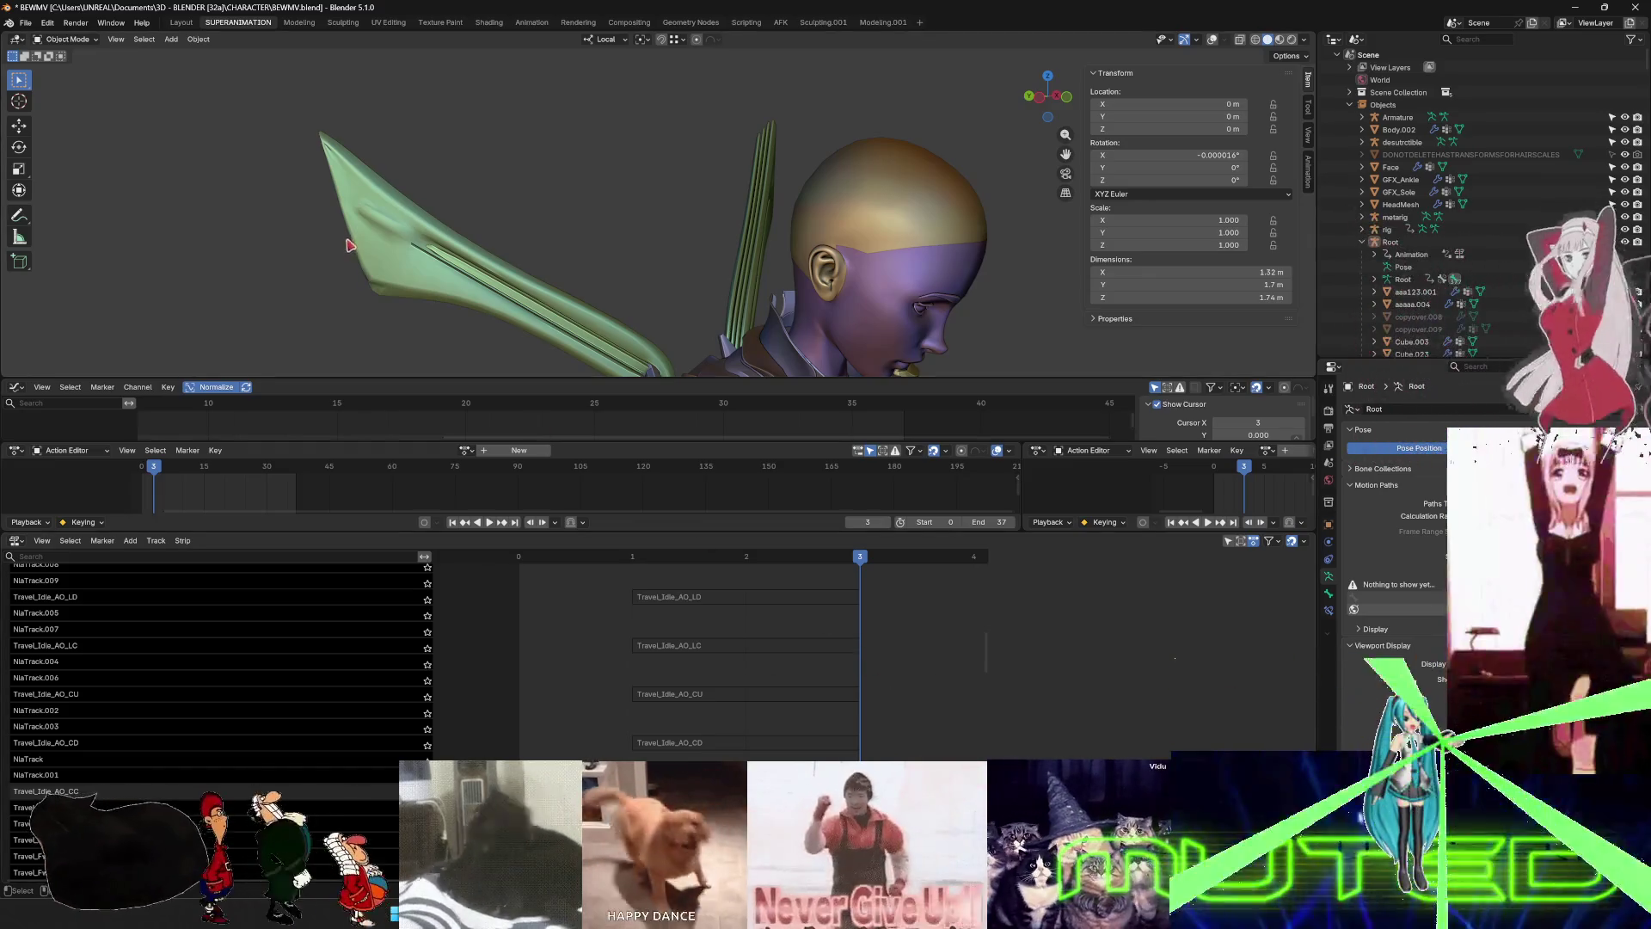
pyautogui.click(792, 647)
pyautogui.click(796, 648)
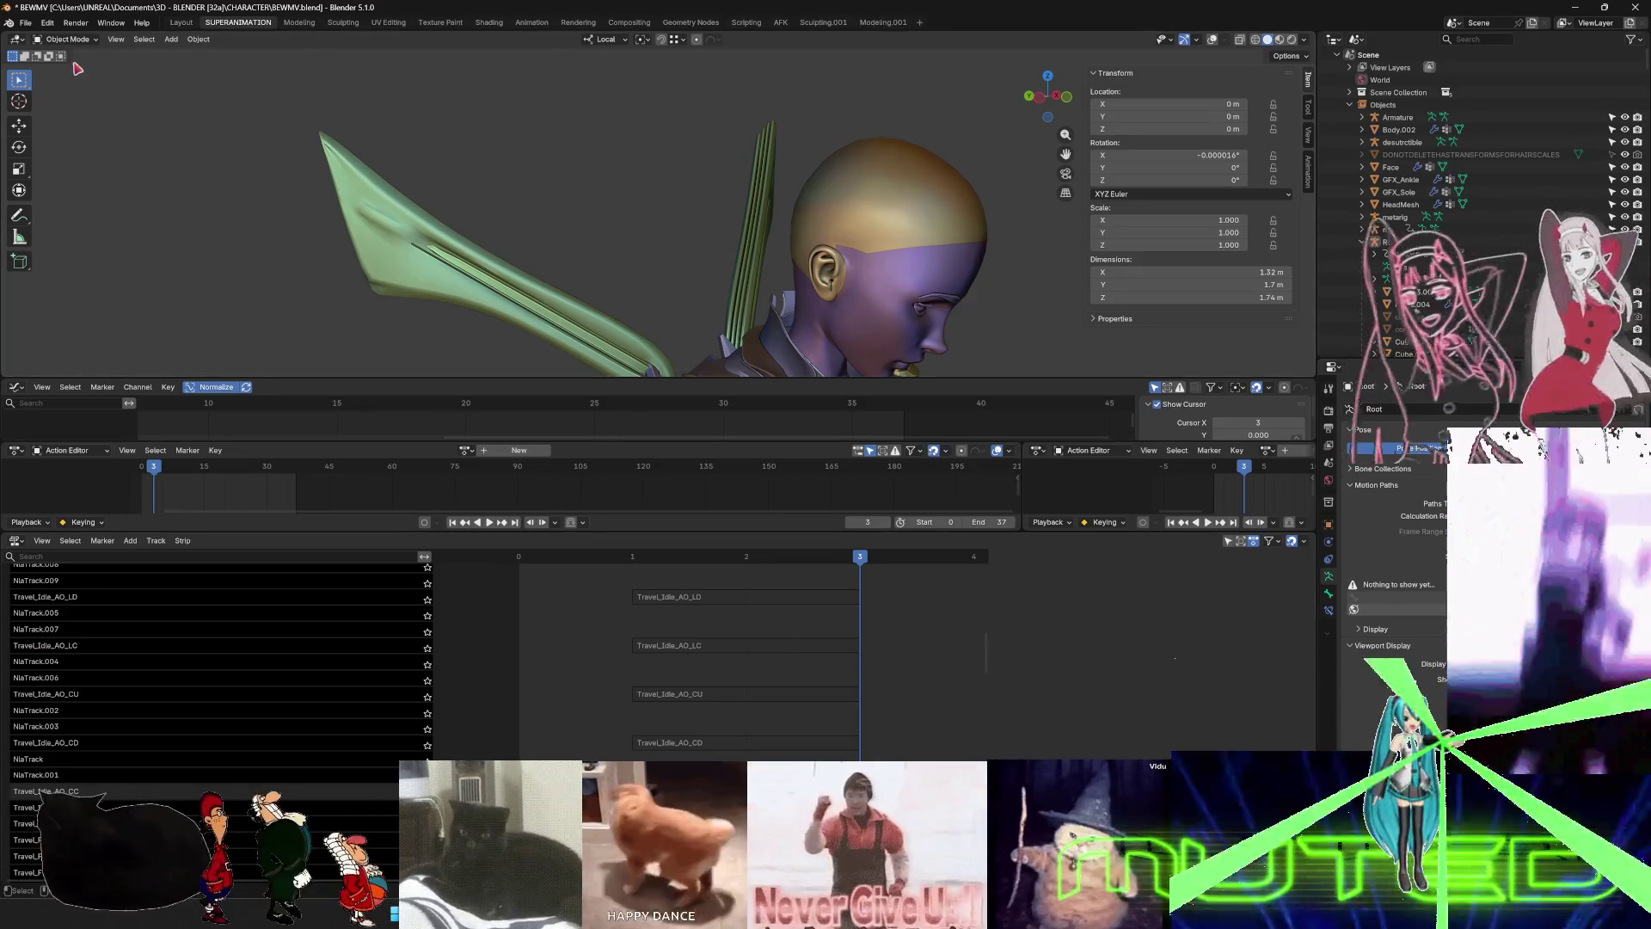
# - Revert through Undo History to exit strip tweak mode, then select the empty track NlaTrack.001
pyautogui.click(48, 23)
pyautogui.moveTo(122, 69)
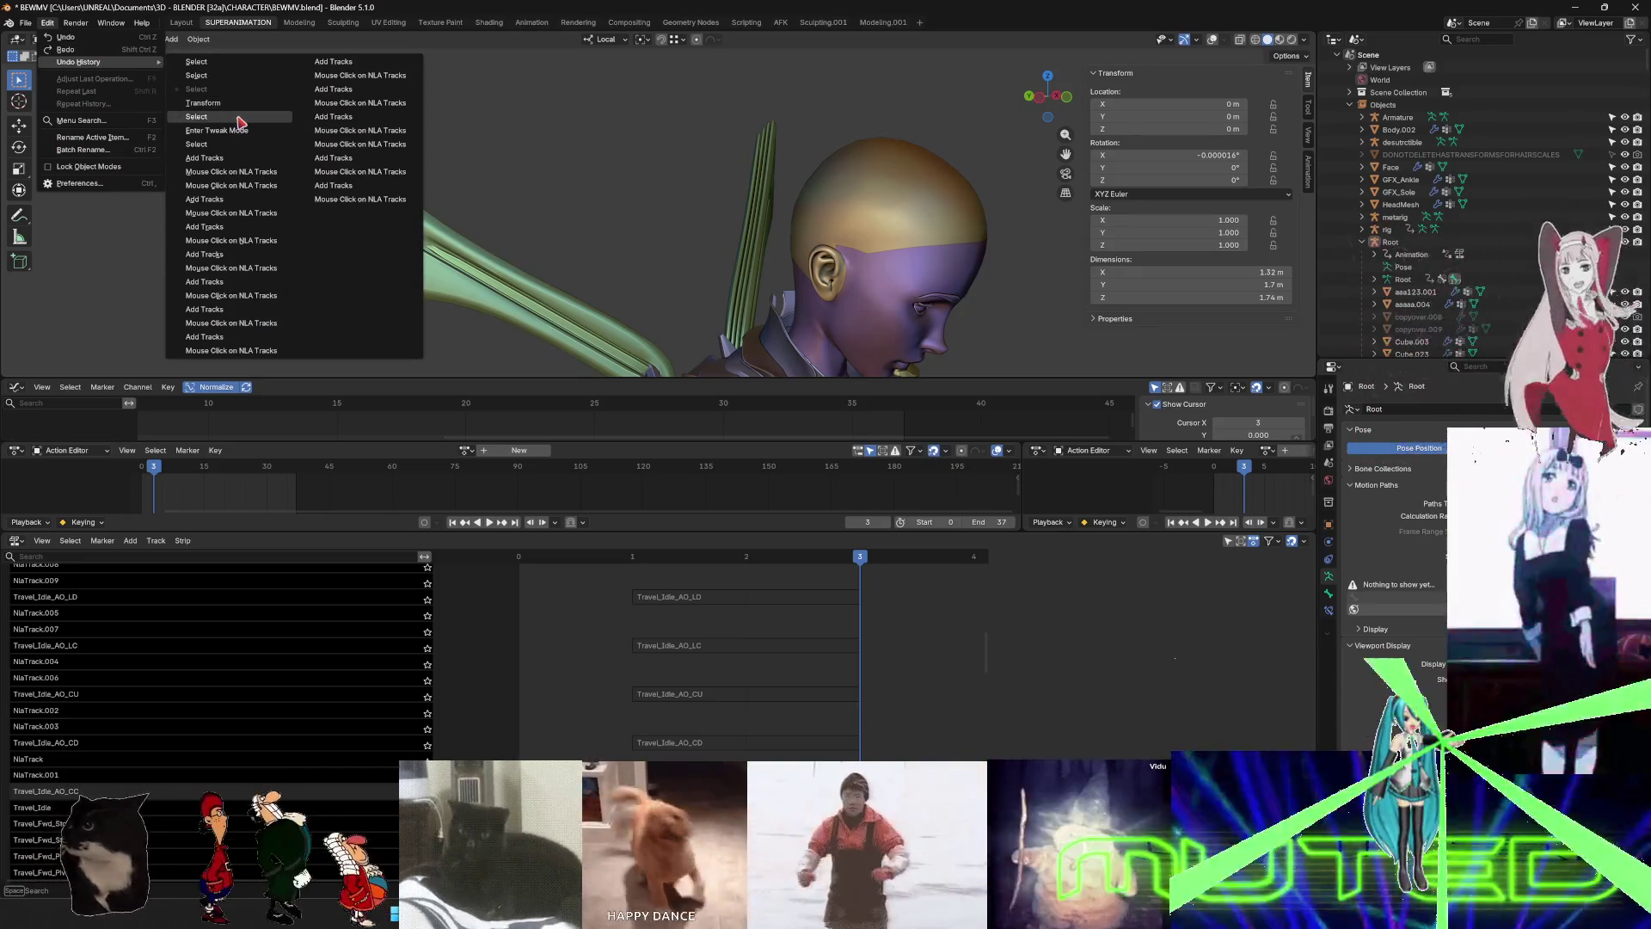
pyautogui.click(196, 116)
pyautogui.click(47, 23)
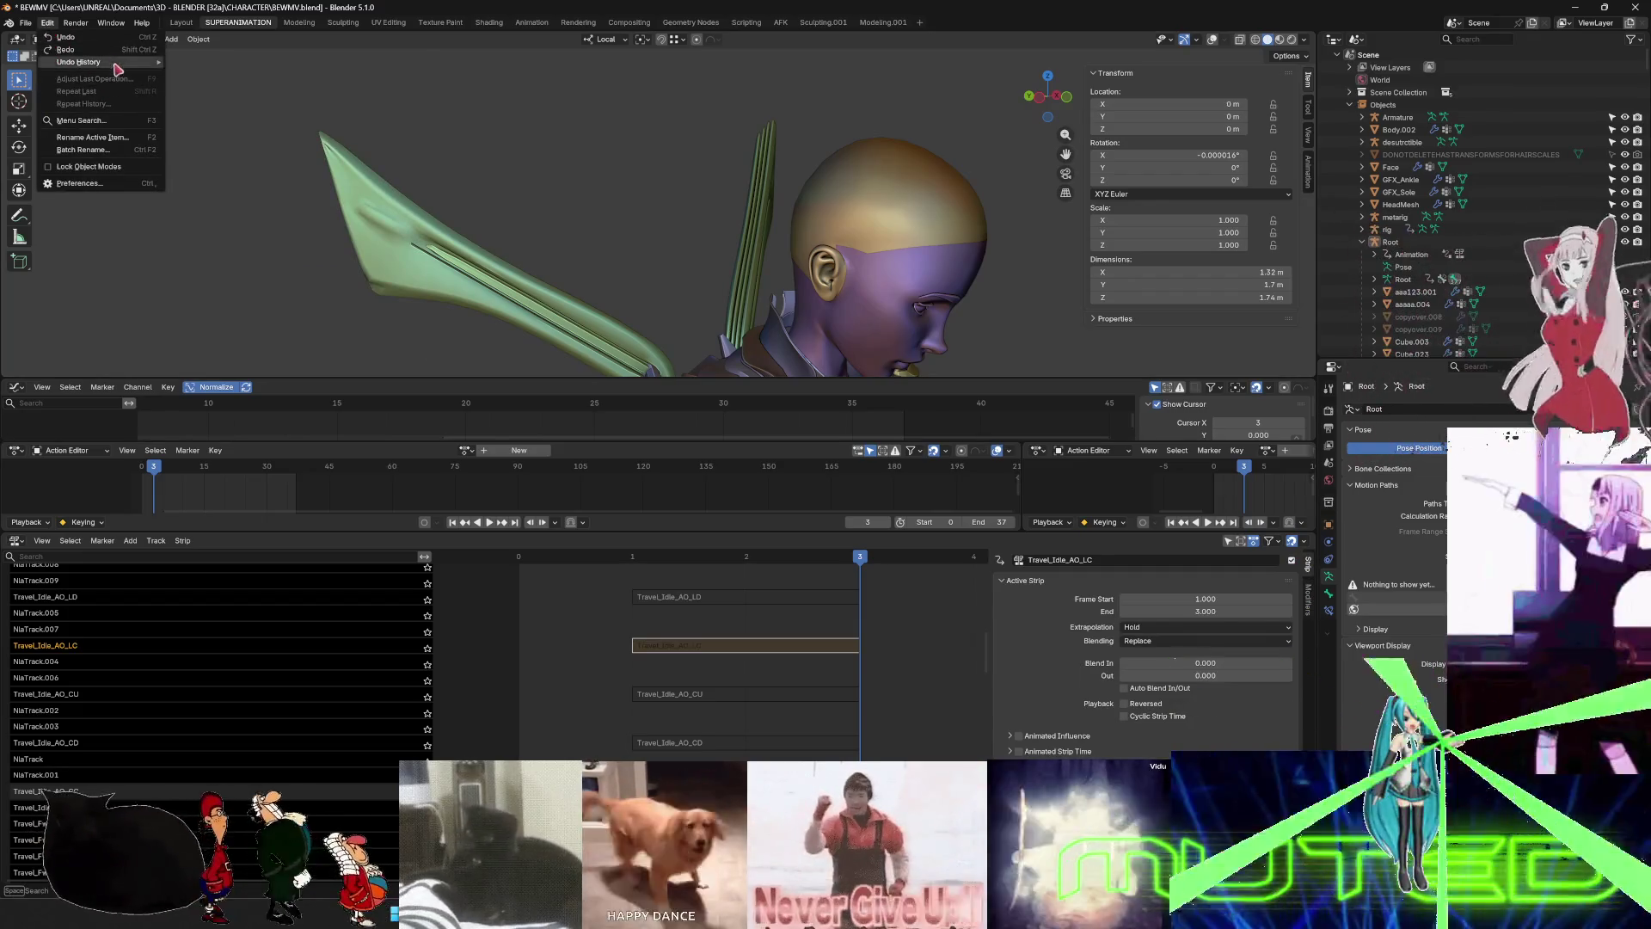
pyautogui.moveTo(112, 62)
pyautogui.click(222, 142)
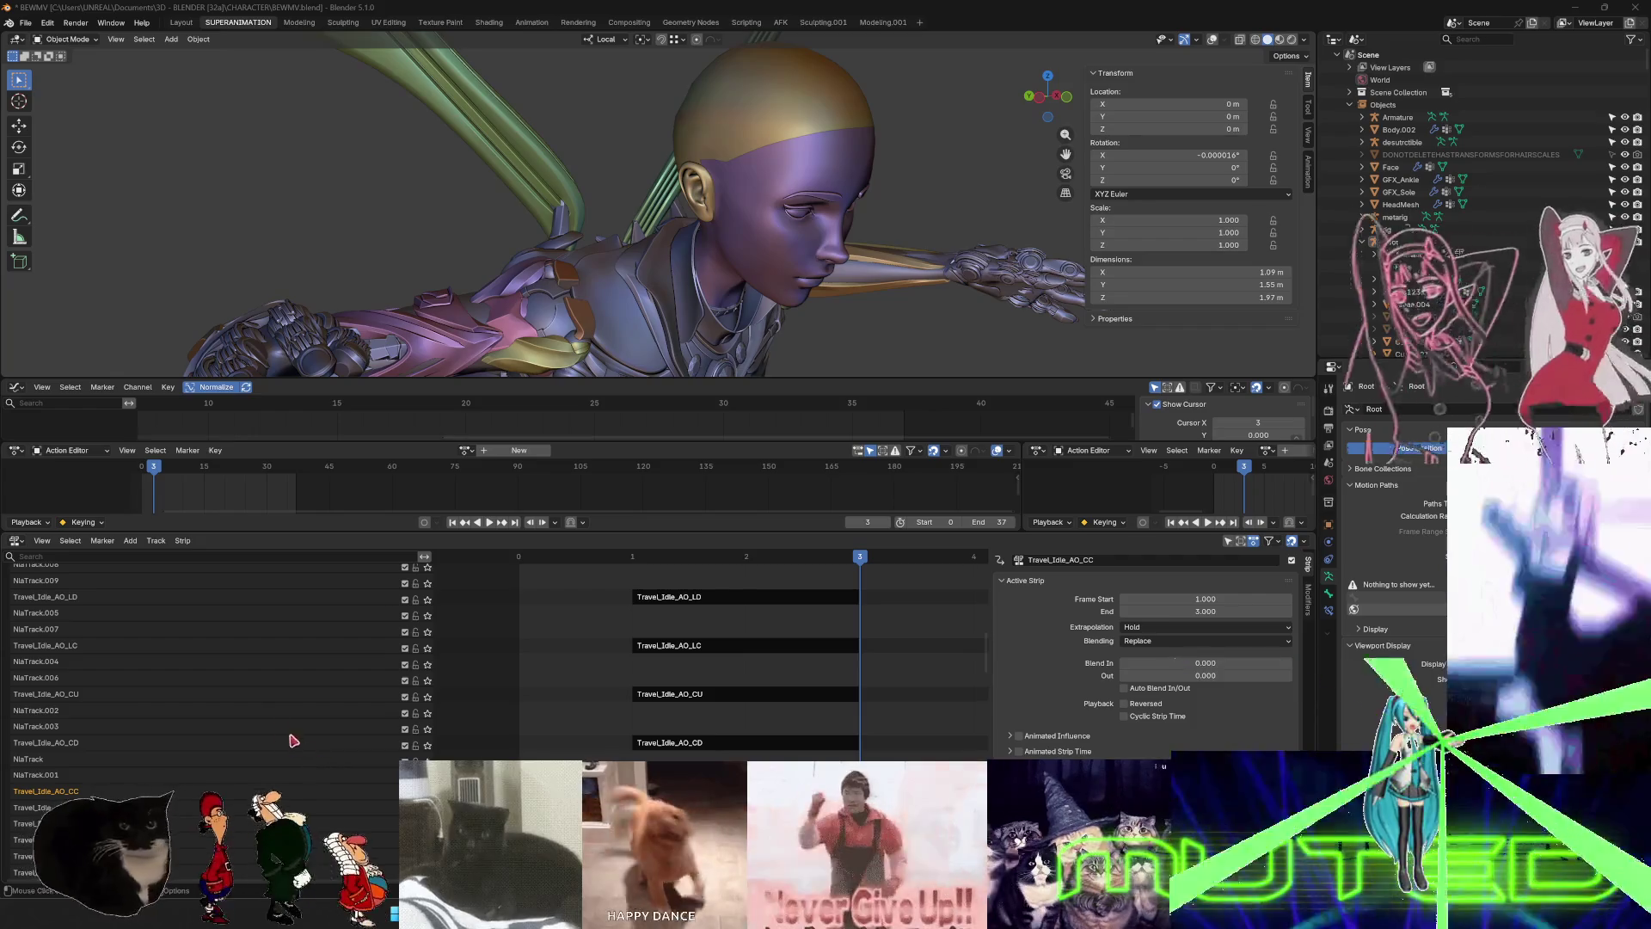
pyautogui.click(74, 778)
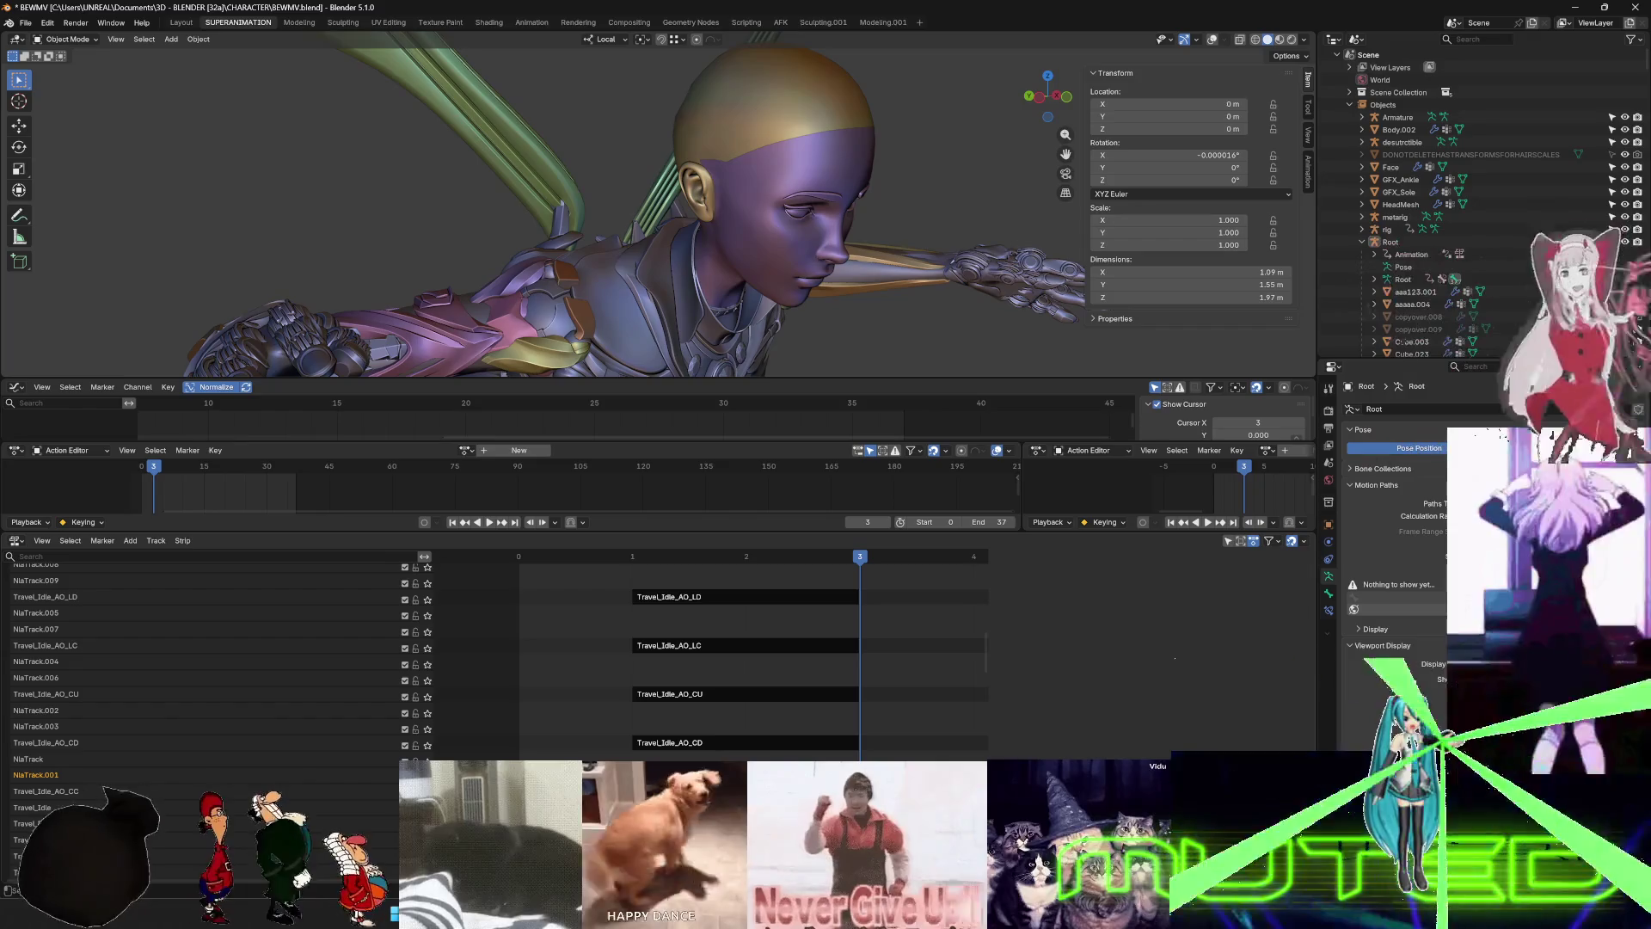
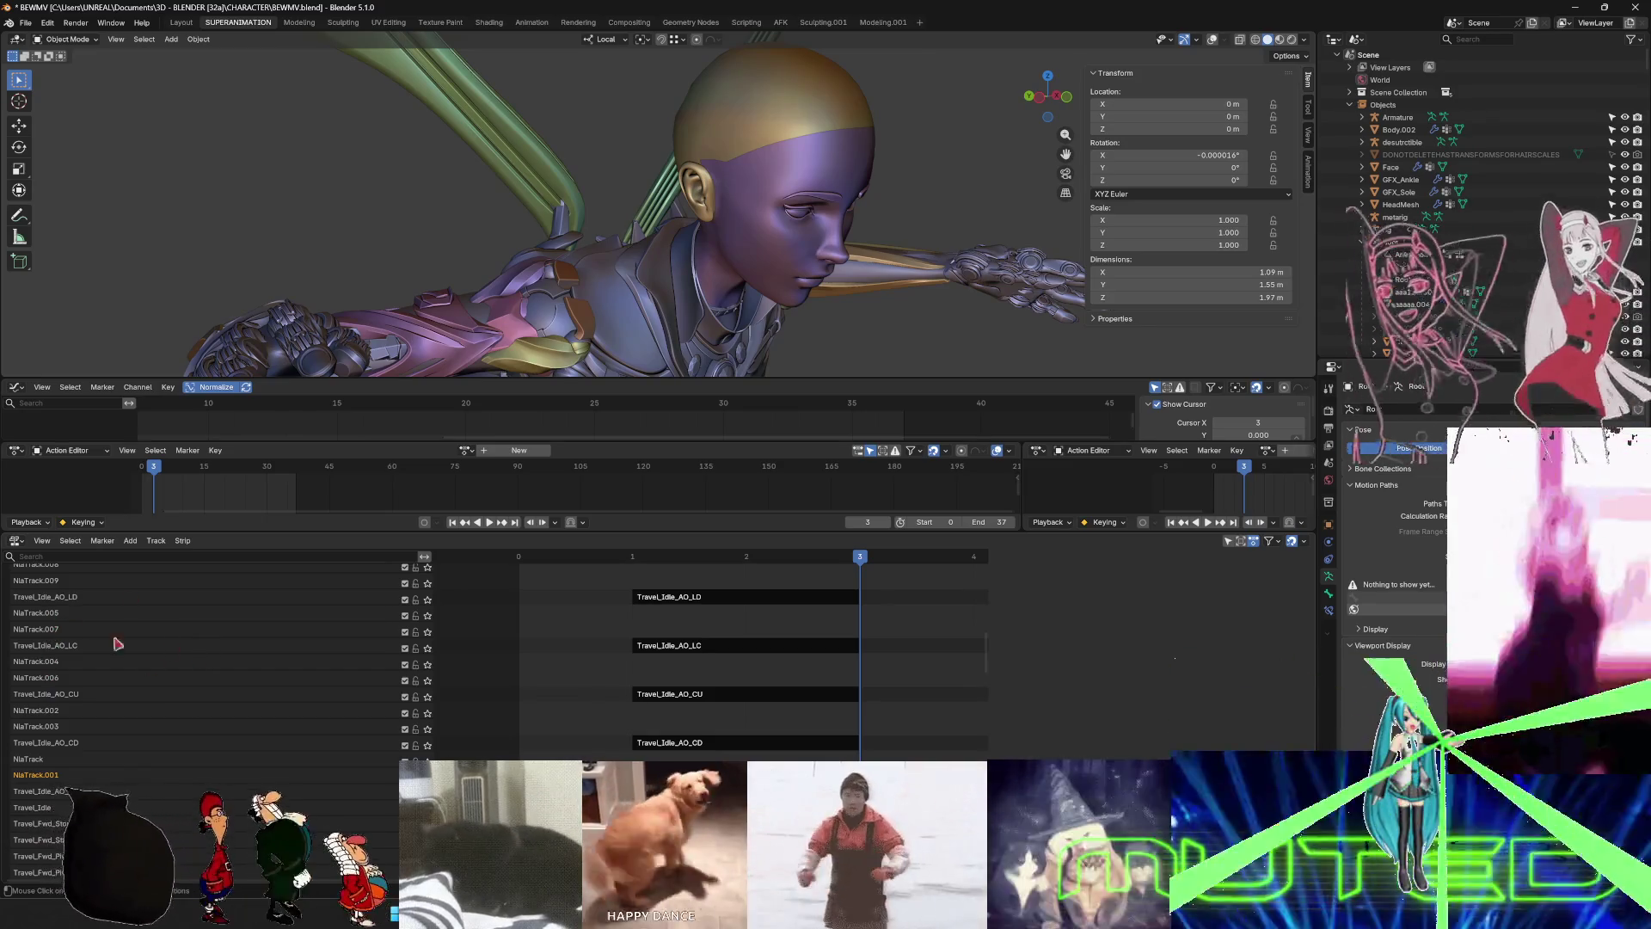
# - Insert empty NLA tracks above the lower selected tracks, including NlaTrack.002 and NlaTrack.005
pyautogui.rightClick(52, 779)
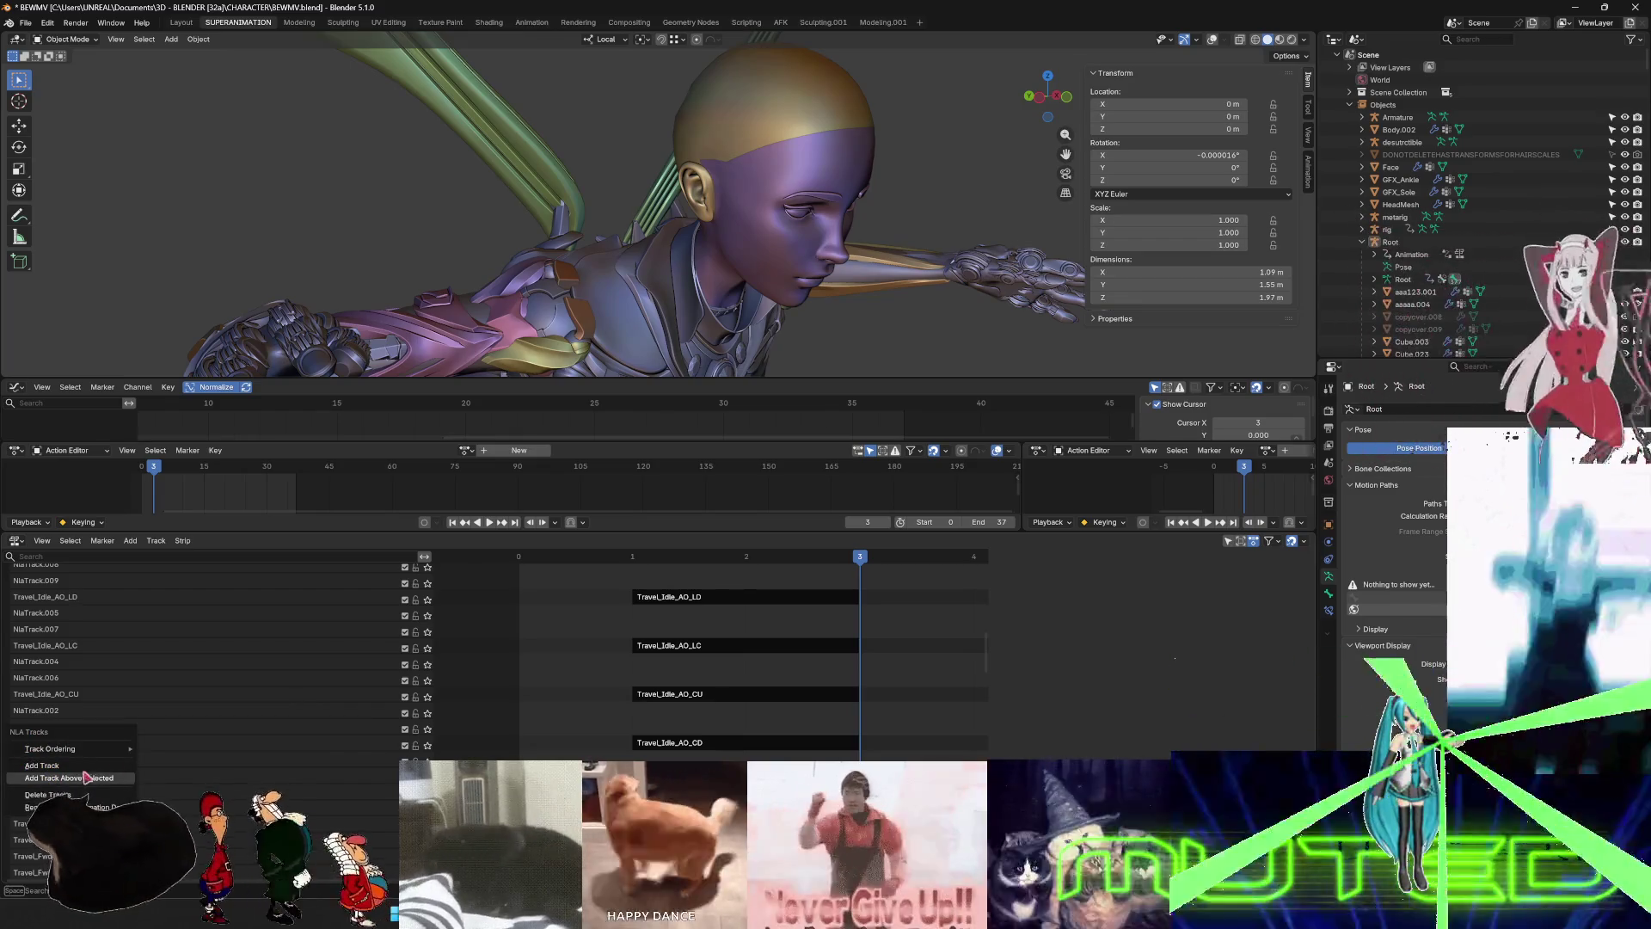
pyautogui.click(86, 778)
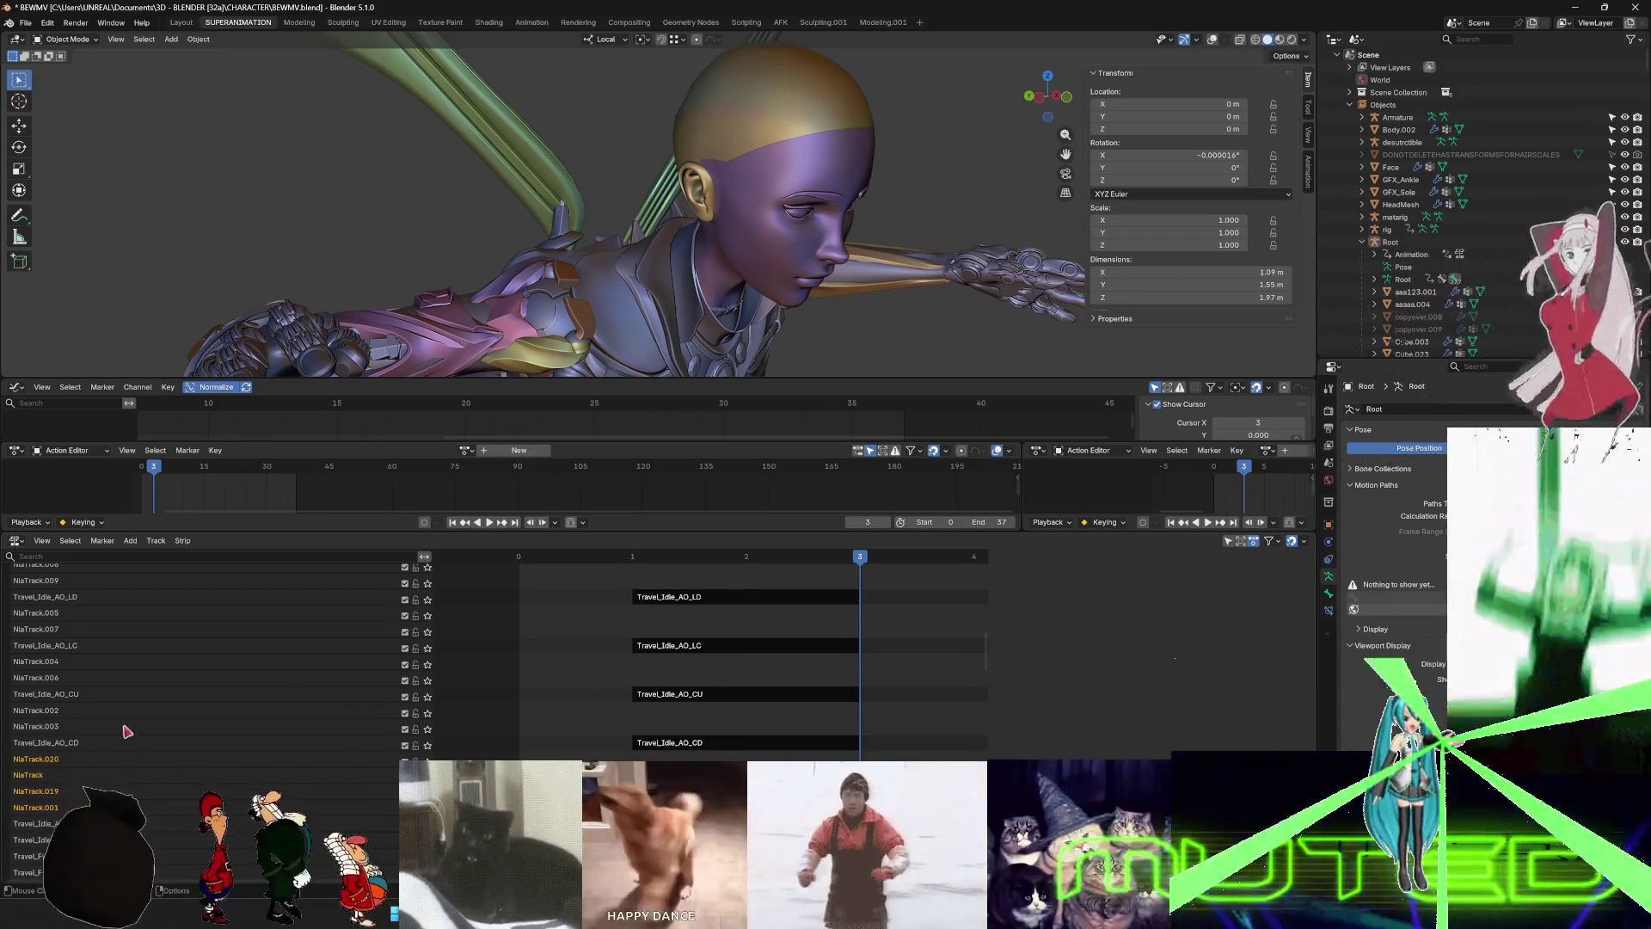
pyautogui.keyDown('ctrl'); pyautogui.click(50, 715); pyautogui.keyUp('ctrl')
pyautogui.rightClick(50, 716)
pyautogui.click(113, 676)
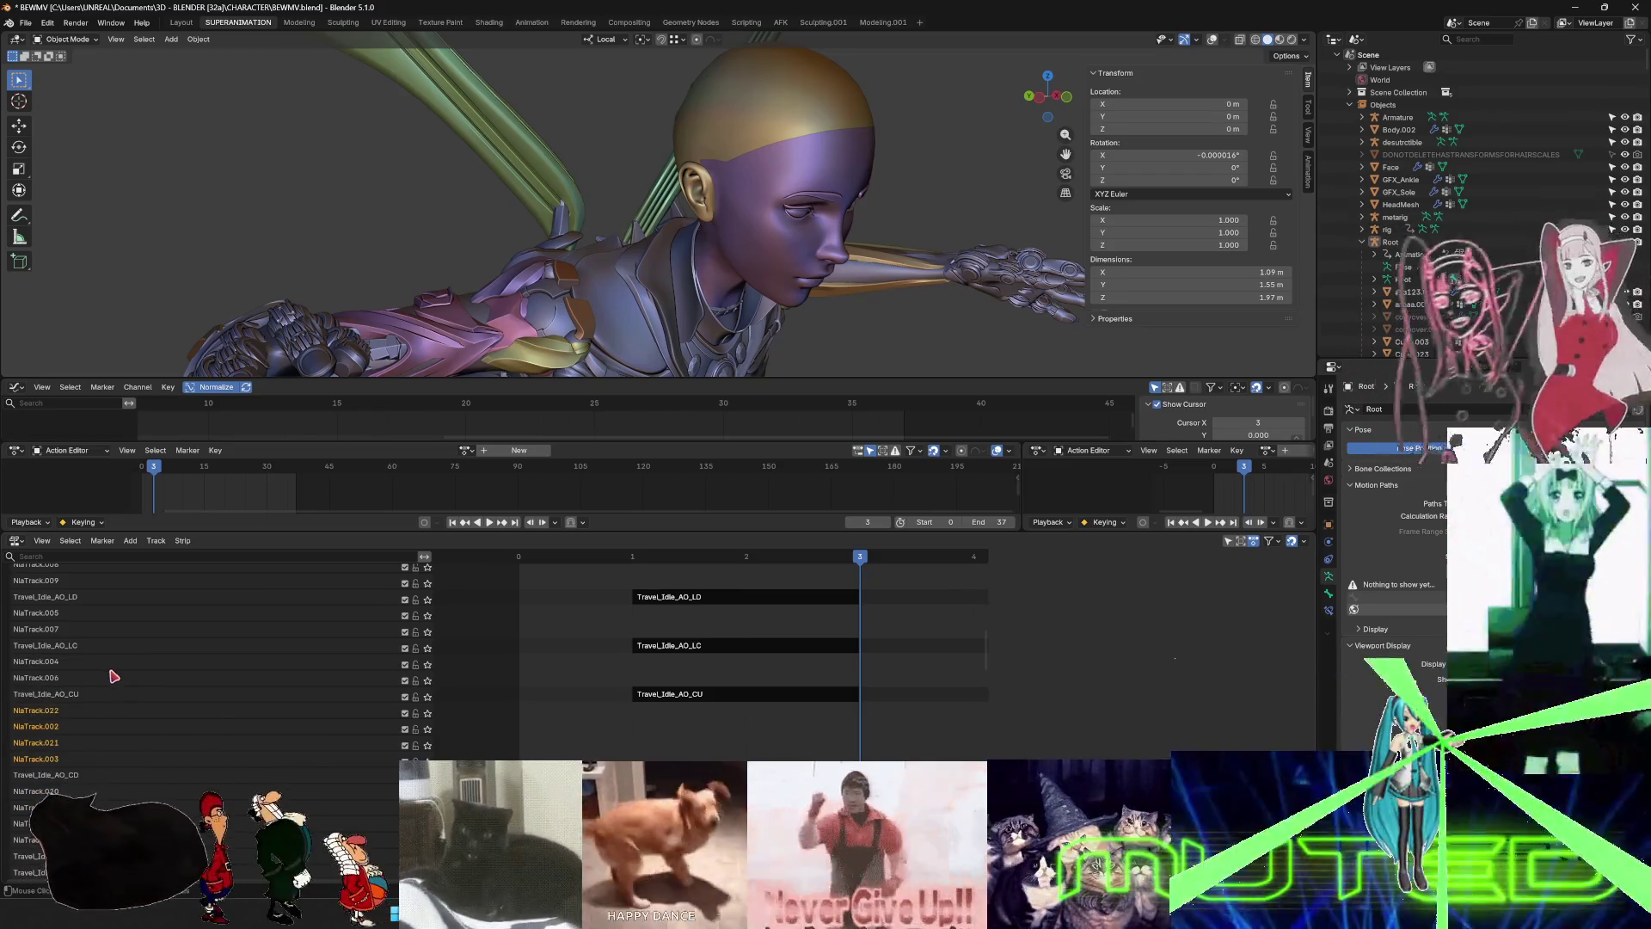
pyautogui.rightClick(57, 662)
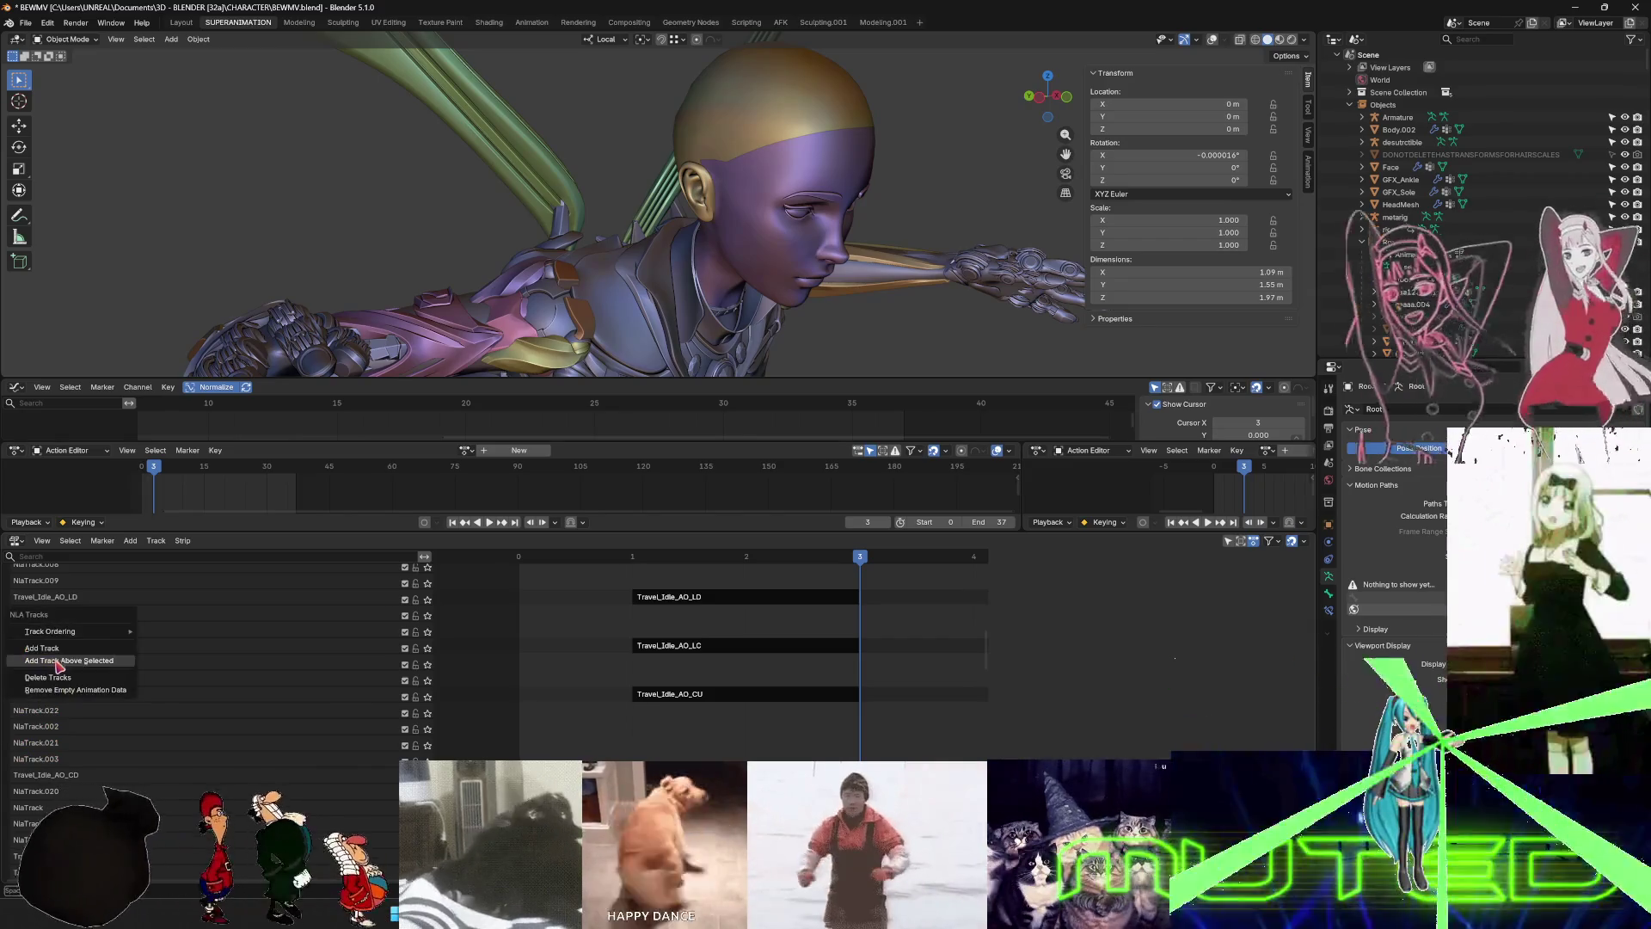
pyautogui.click(81, 662)
pyautogui.keyDown('ctrl'); pyautogui.click(49, 616); pyautogui.keyUp('ctrl')
pyautogui.rightClick(52, 616)
pyautogui.click(214, 668)
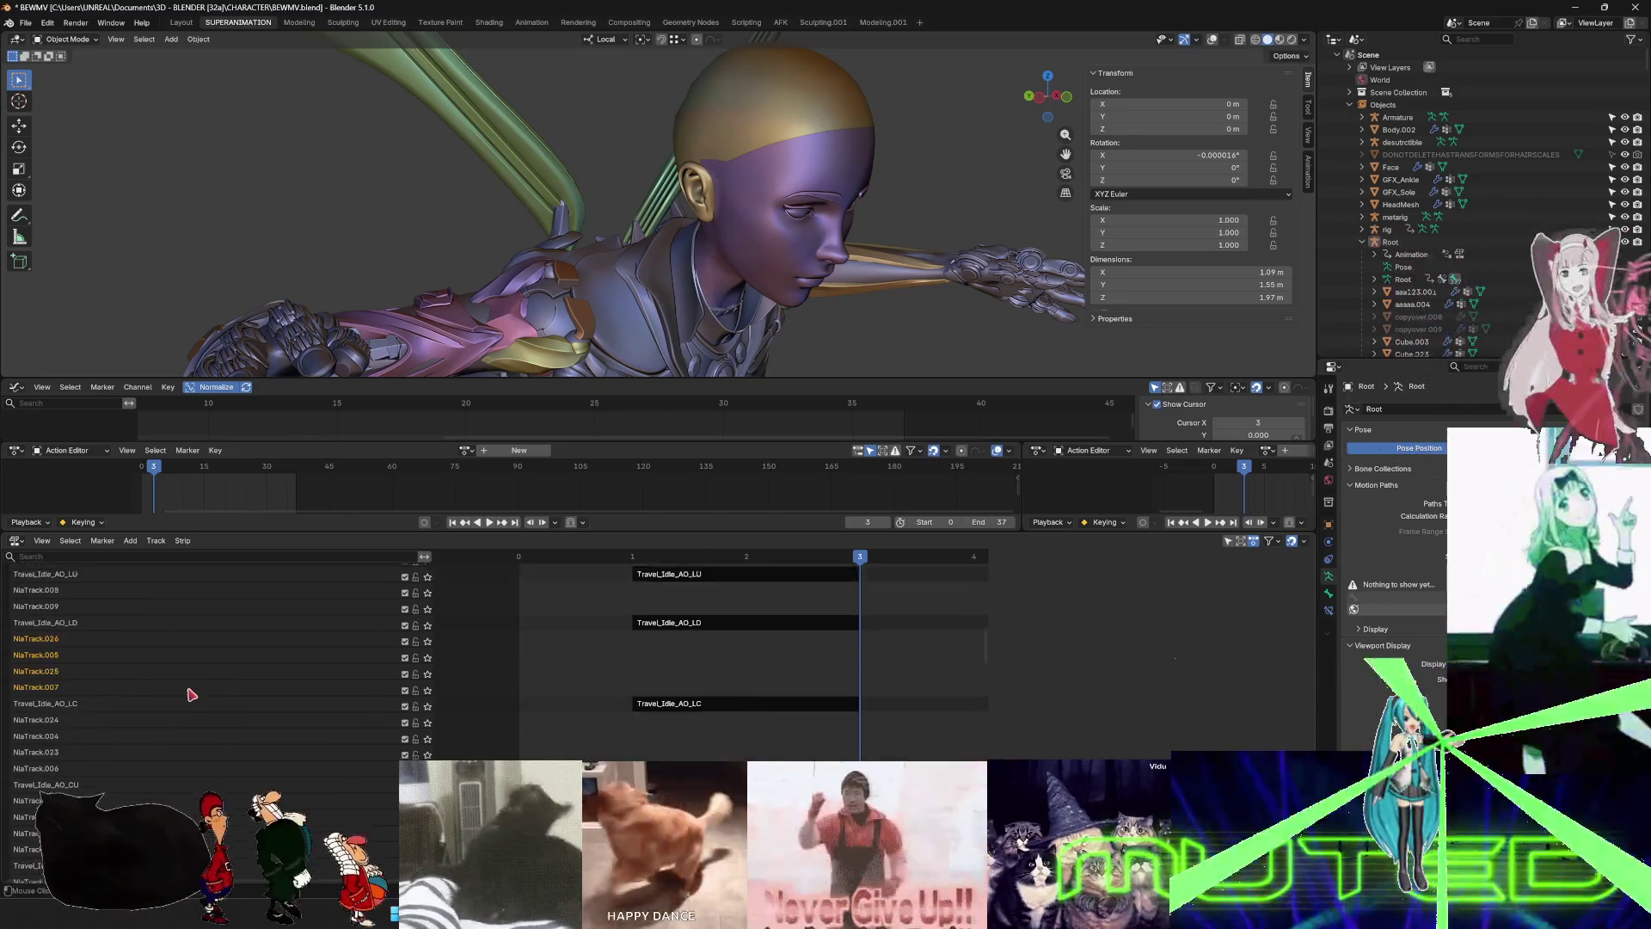
# - Insert more empty tracks above NlaTrack.009, NlaTrack.008 and the tracks further up
pyautogui.scroll(3, 190, 694)
pyautogui.click(50, 711)
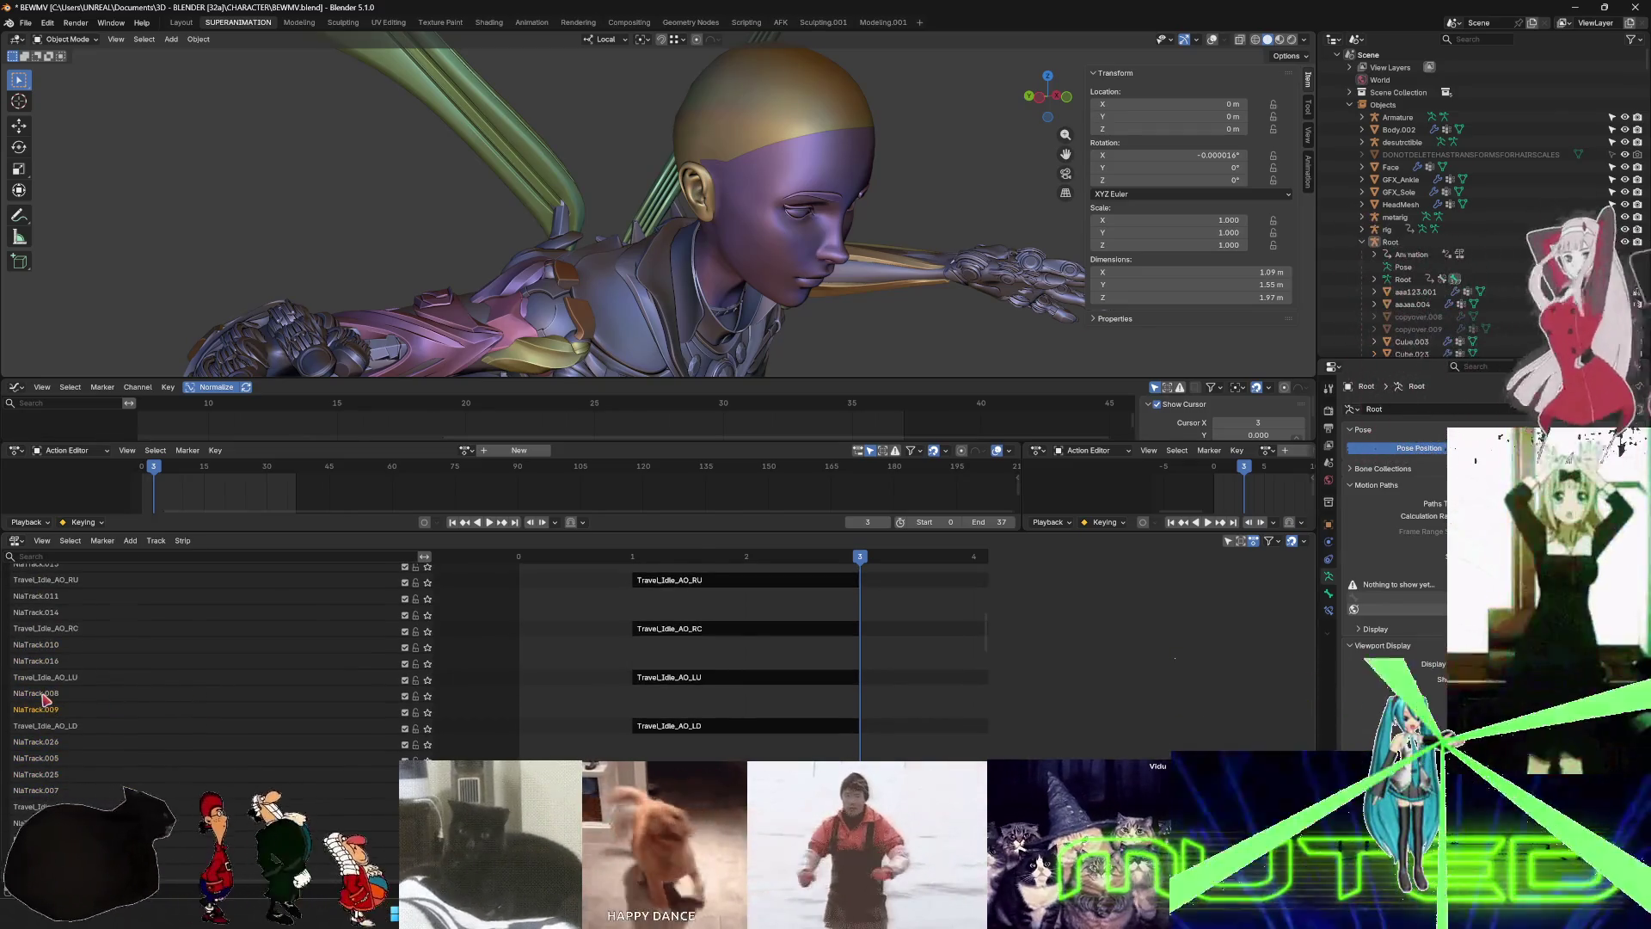
pyautogui.keyDown('ctrl'); pyautogui.click(45, 694); pyautogui.keyUp('ctrl')
pyautogui.rightClick(45, 696)
pyautogui.click(64, 675)
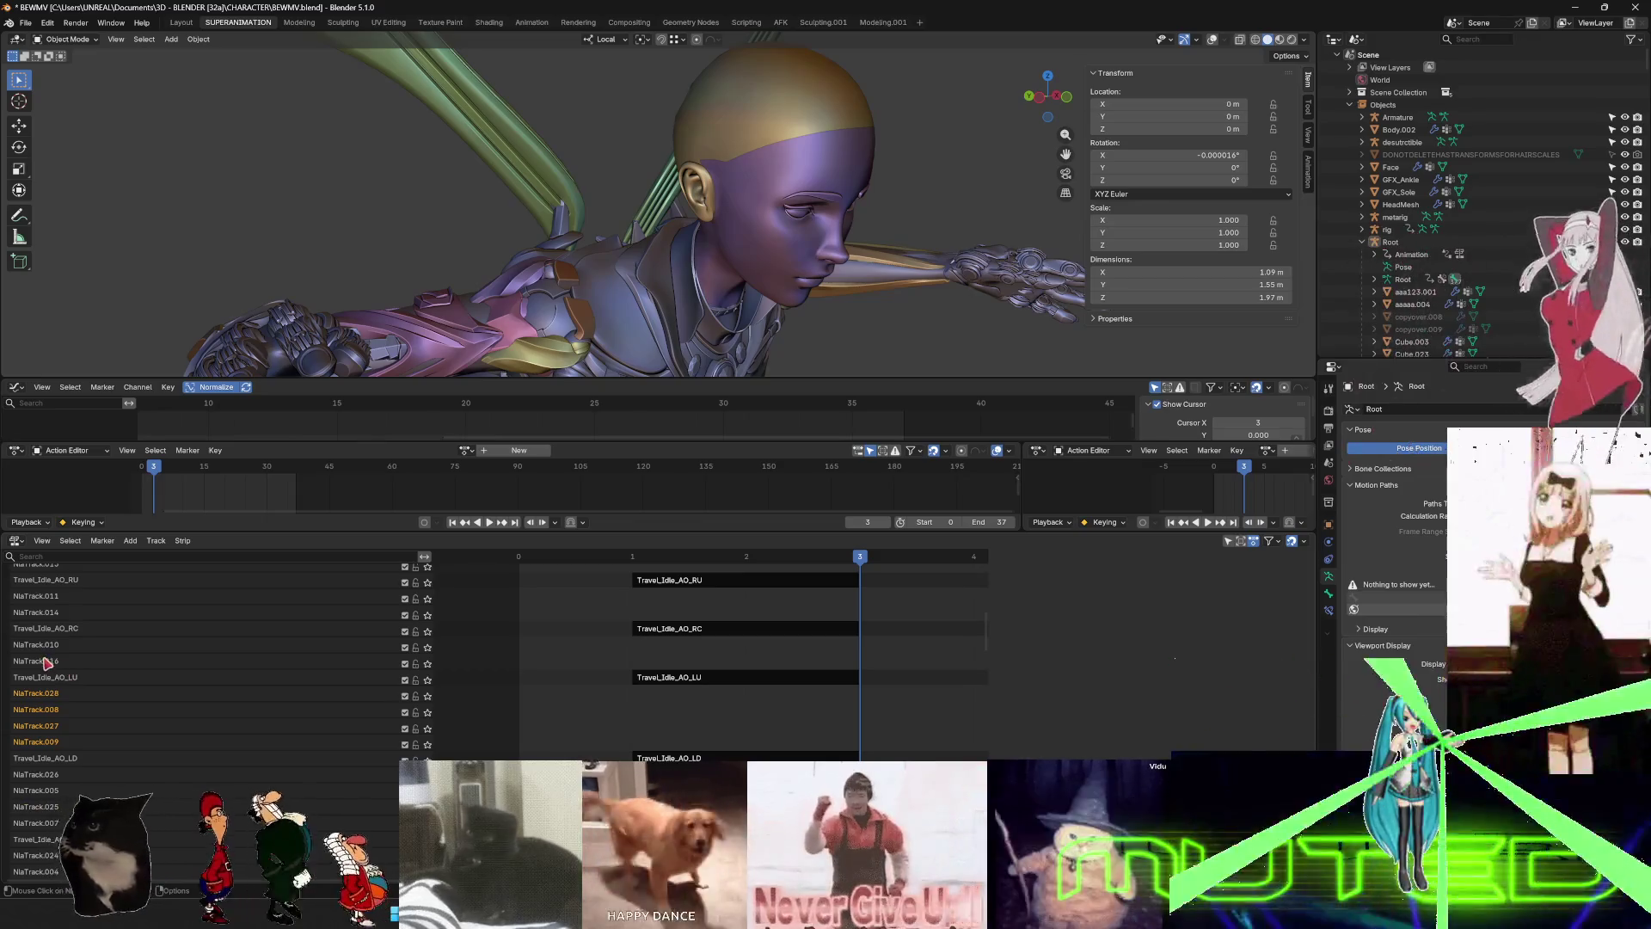
pyautogui.rightClick(46, 659)
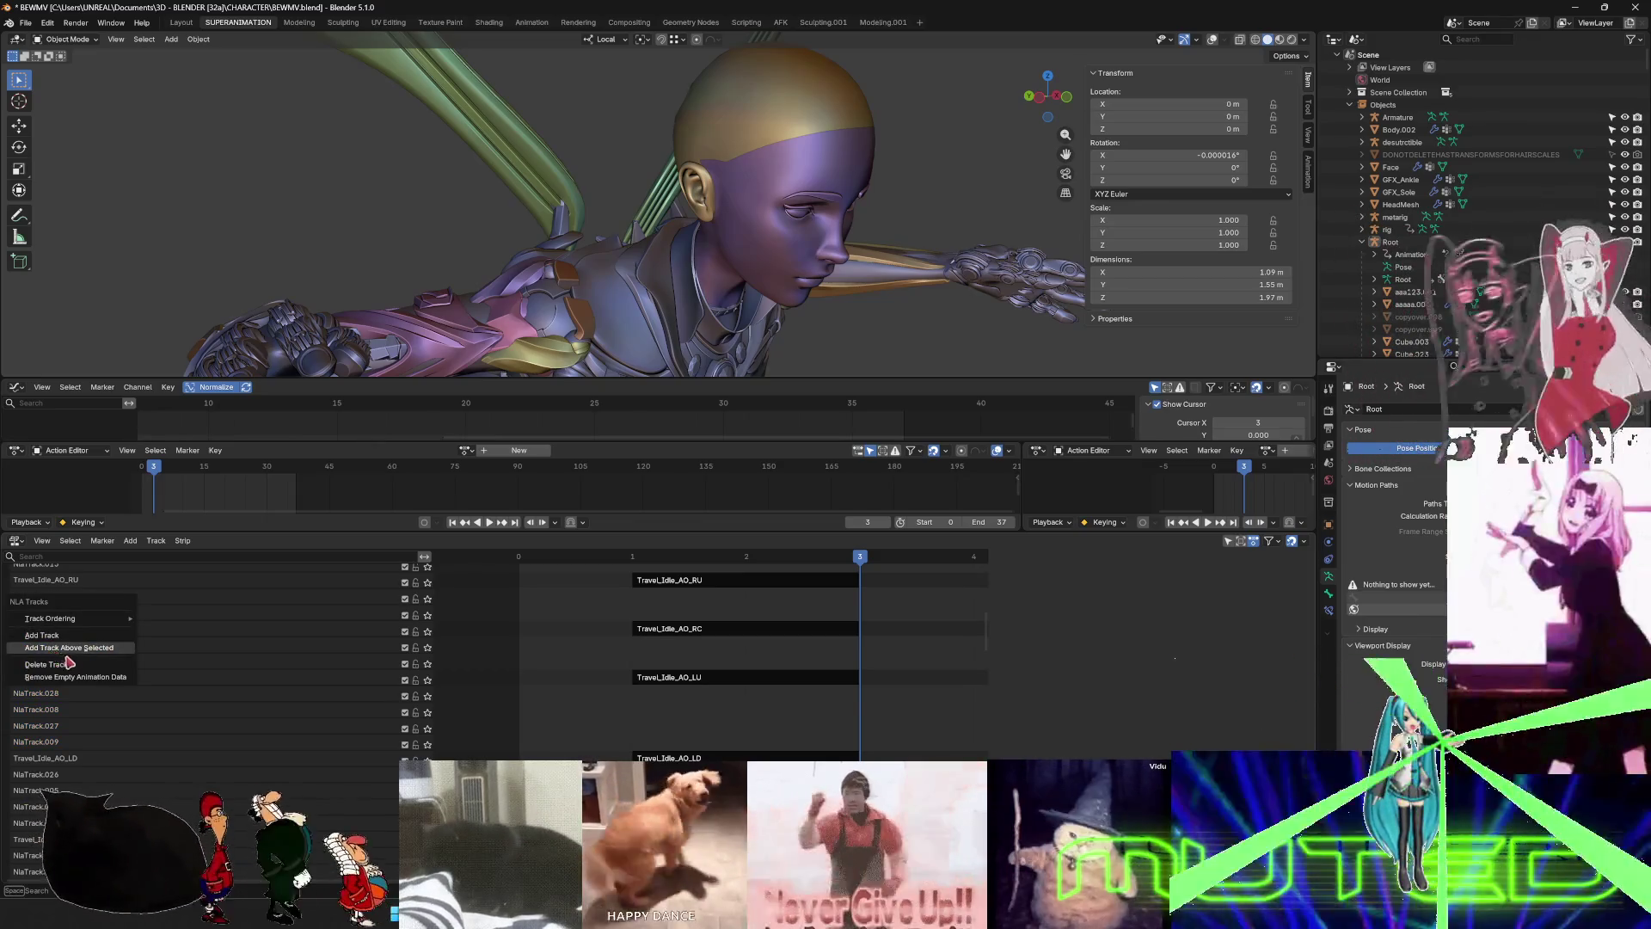
pyautogui.click(68, 647)
pyautogui.scroll(3, 64, 671)
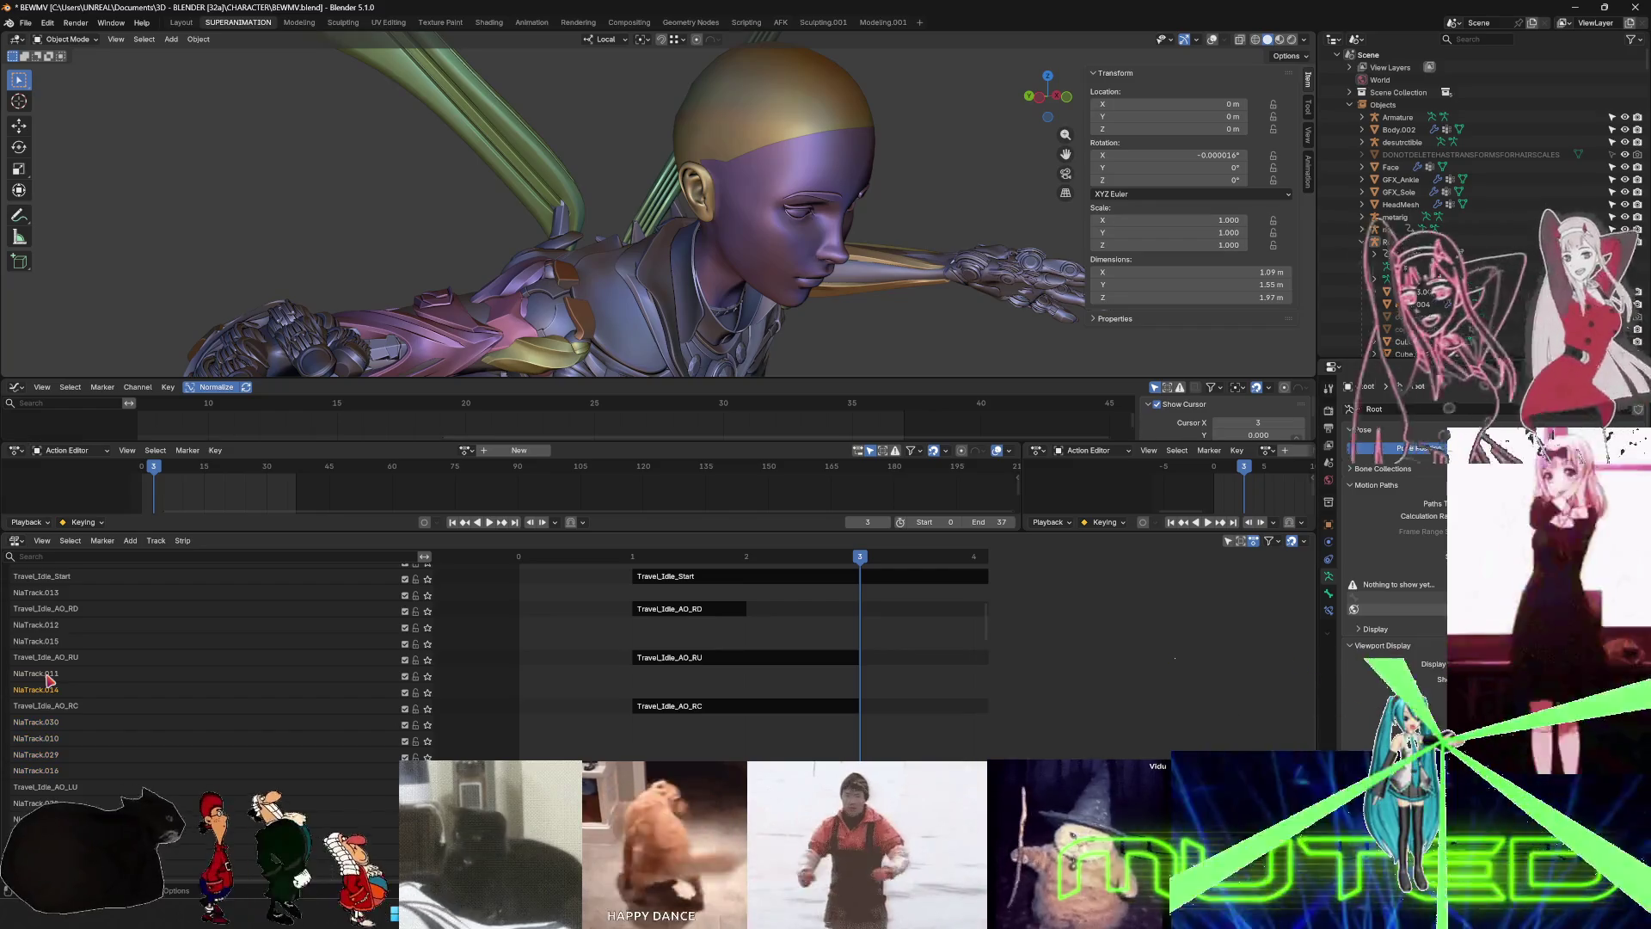
pyautogui.rightClick(52, 679)
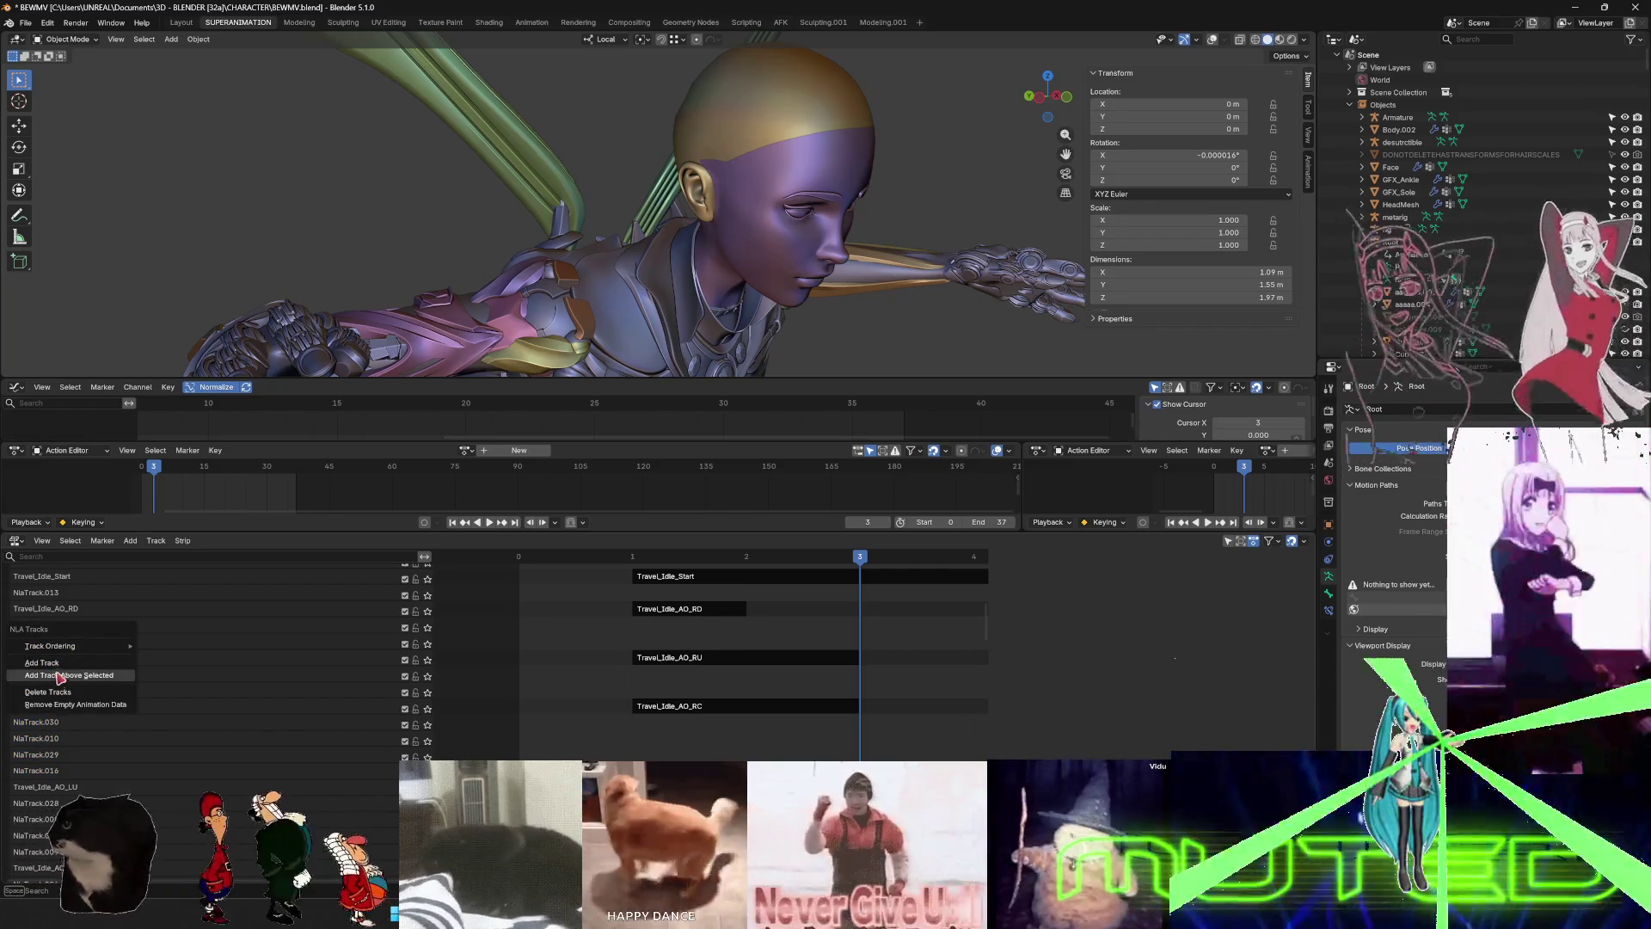
pyautogui.click(60, 676)
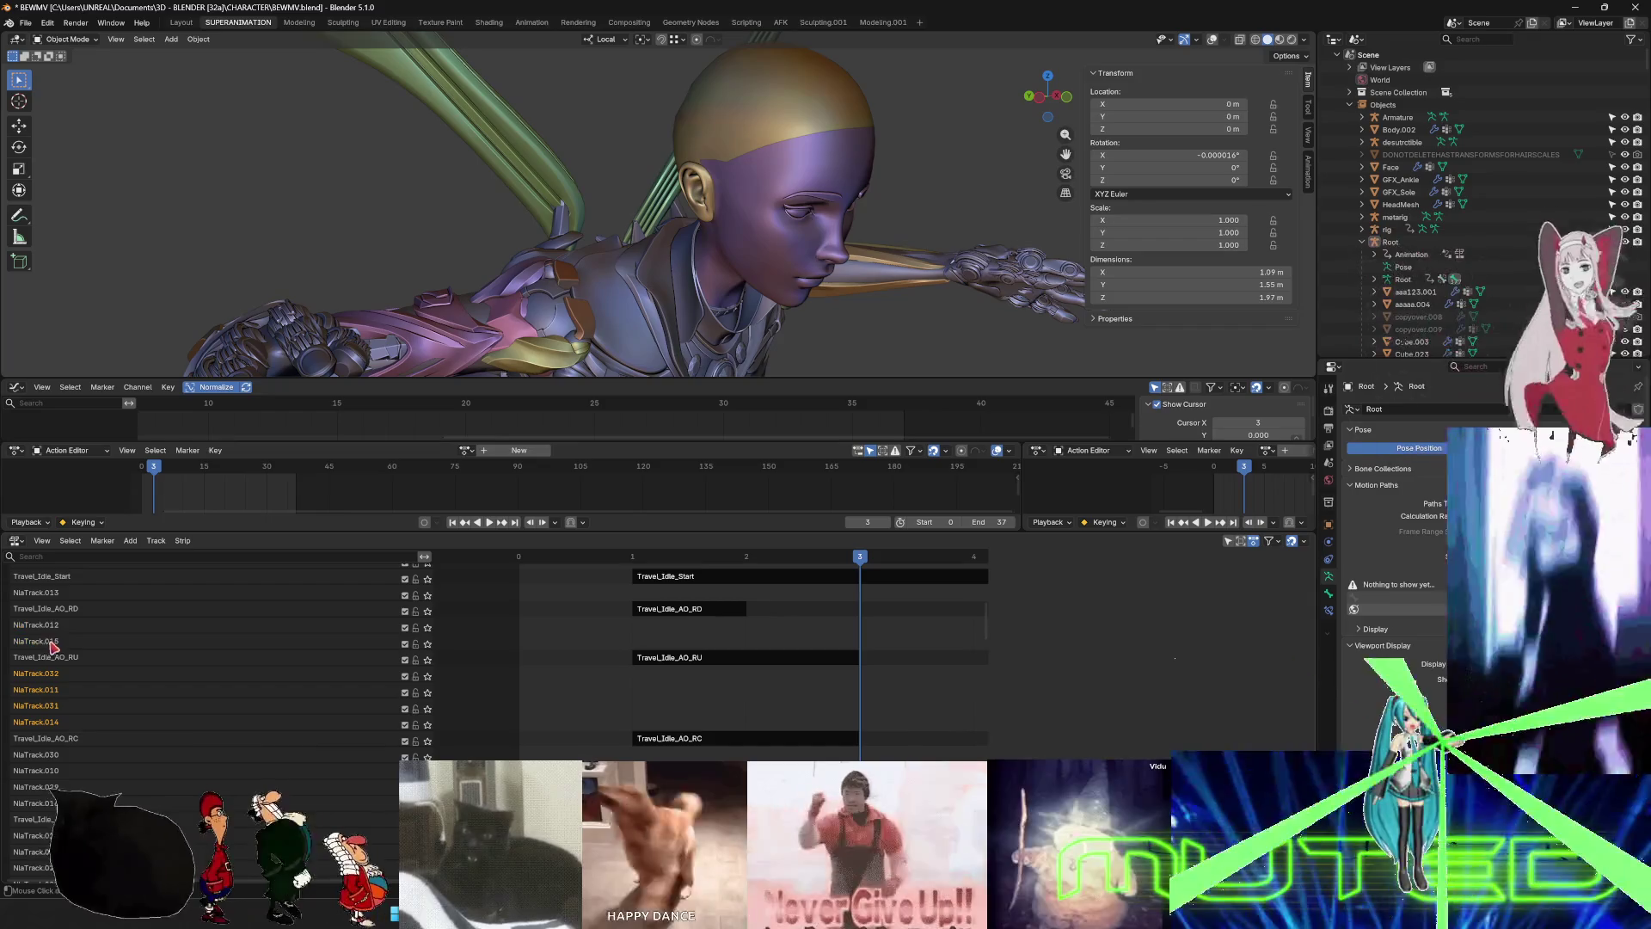
pyautogui.rightClick(52, 641)
pyautogui.click(90, 677)
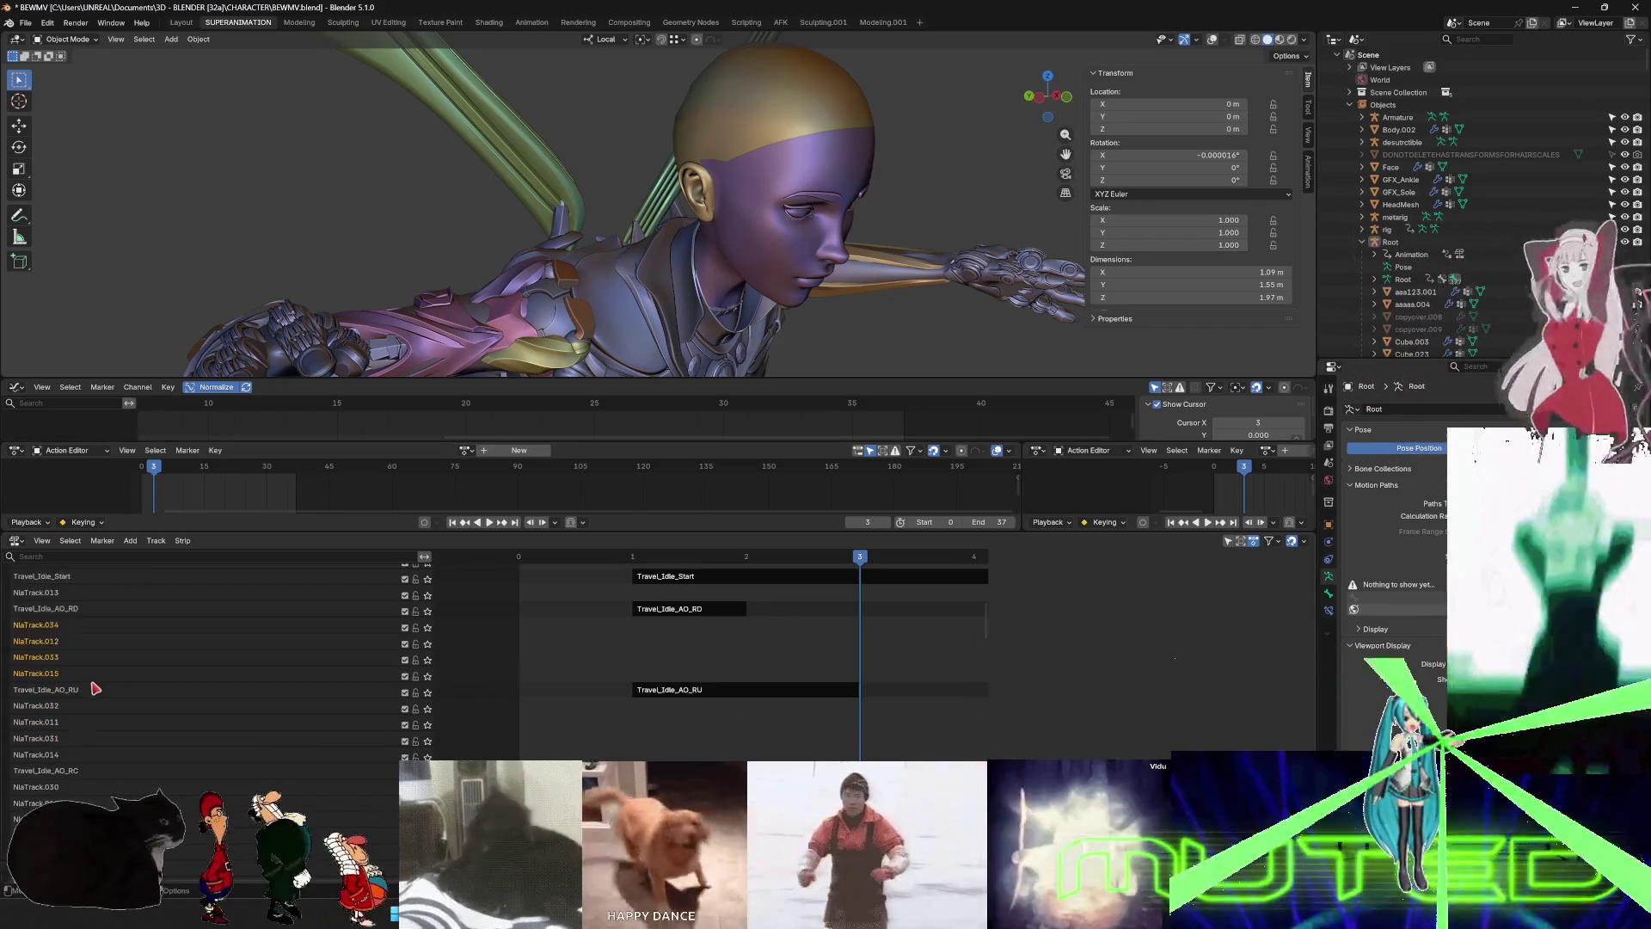
# - Insert empty tracks above the remaining top tracks, then select the Travel_Idle_AO_CC track
pyautogui.scroll(3, 95, 688)
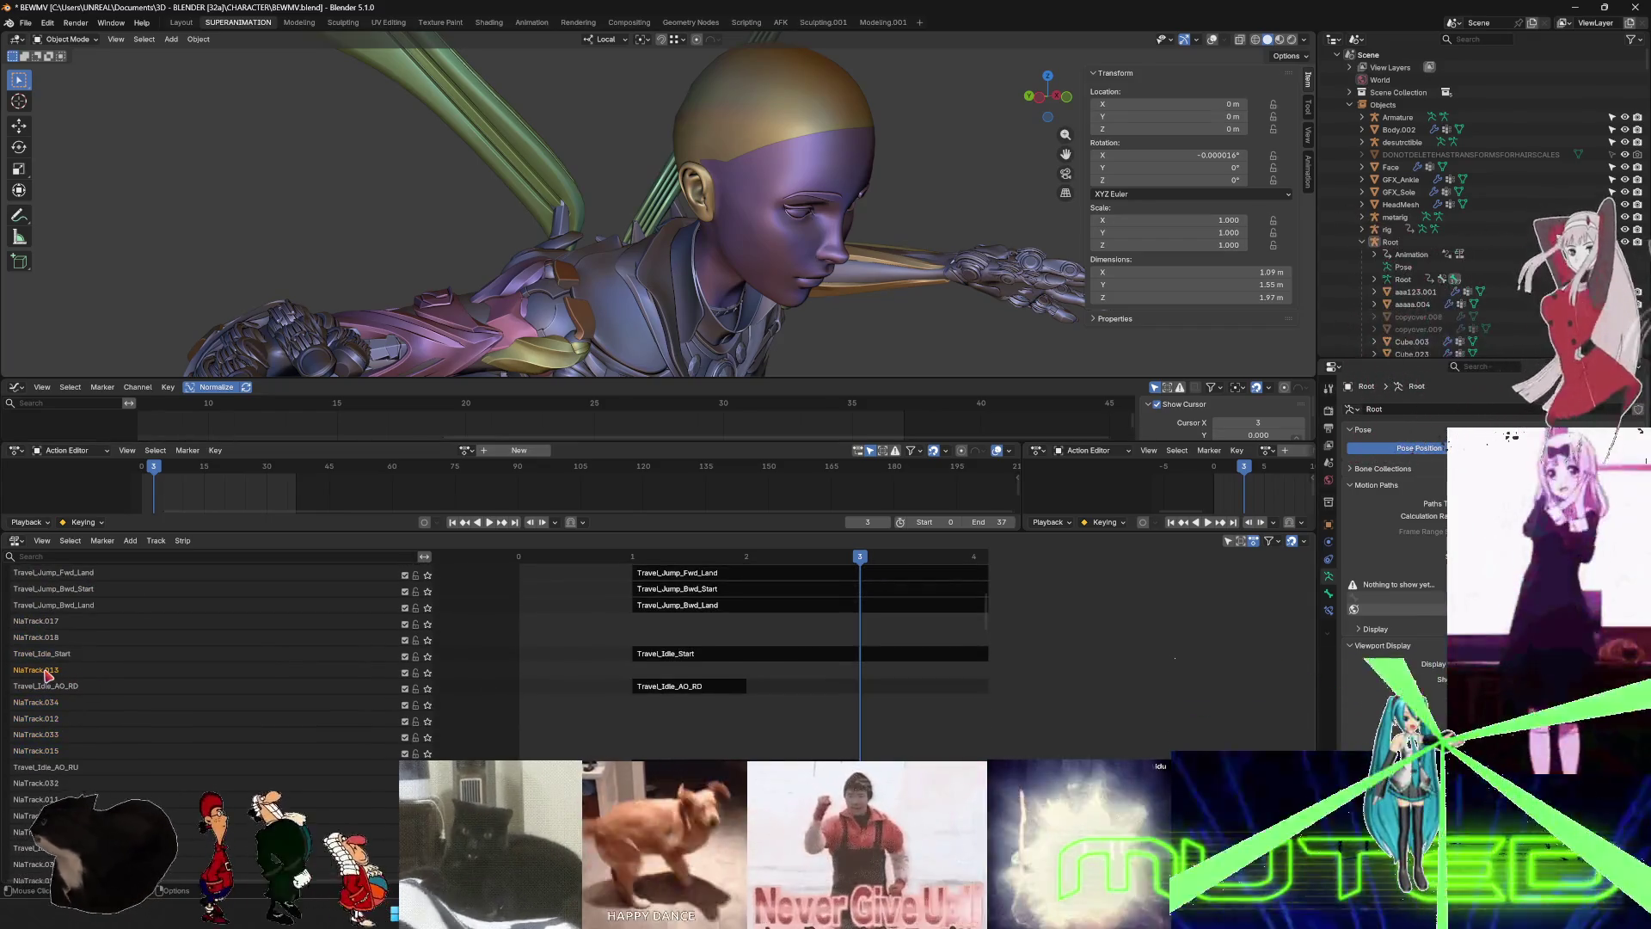
pyautogui.rightClick(47, 676)
pyautogui.click(55, 676)
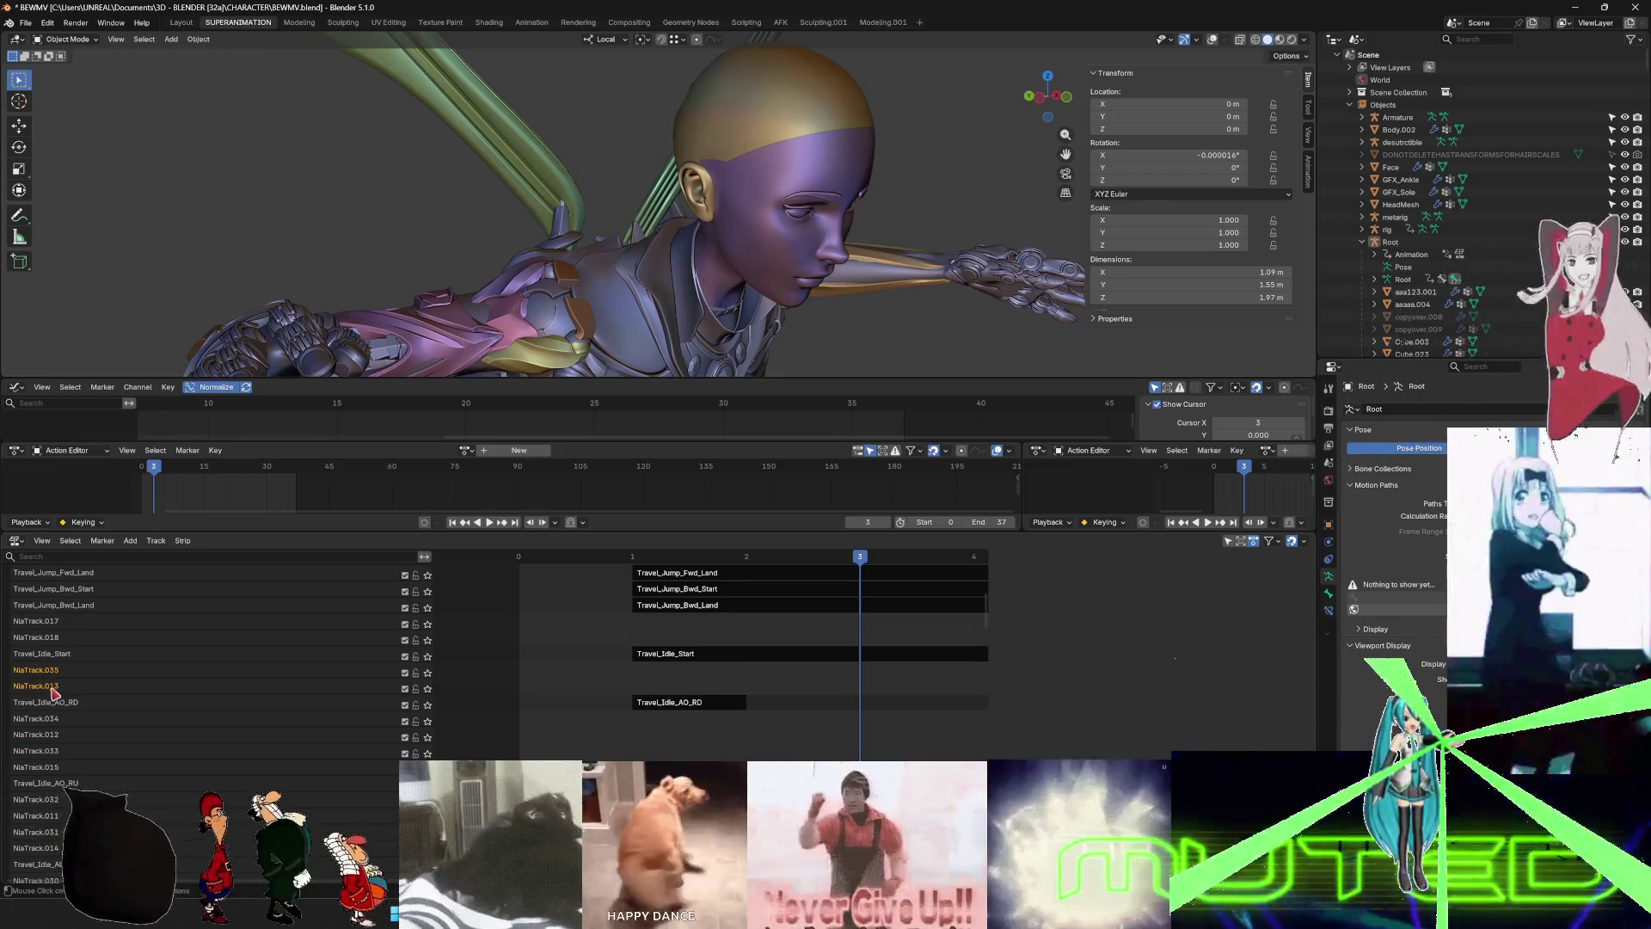
pyautogui.rightClick(56, 674)
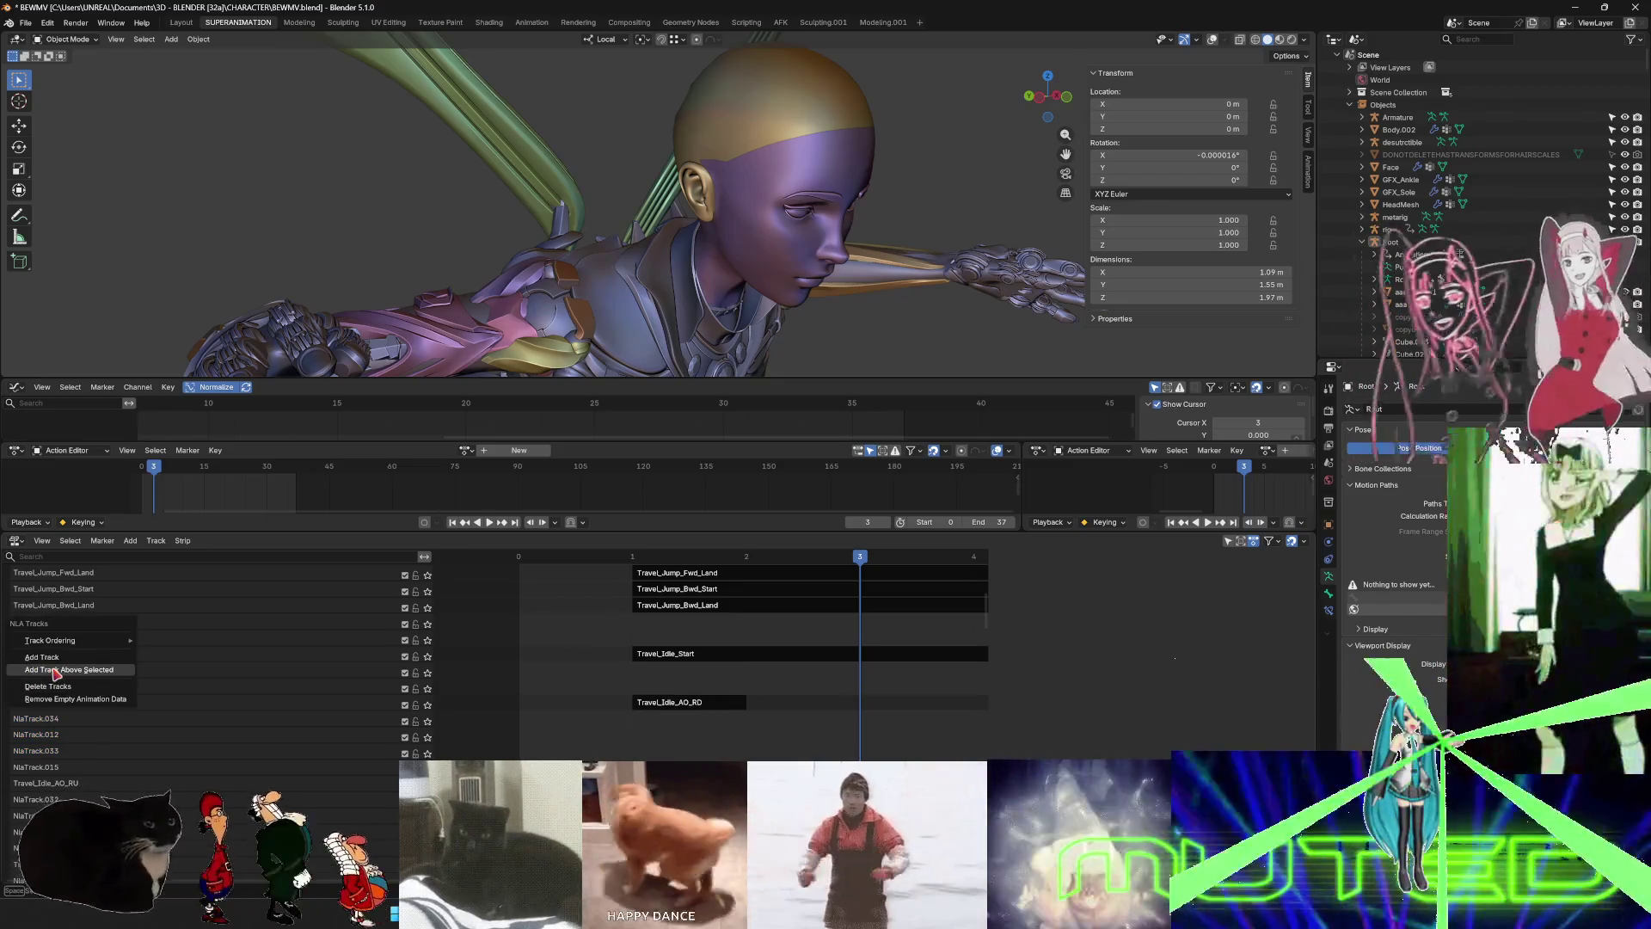
pyautogui.click(67, 686)
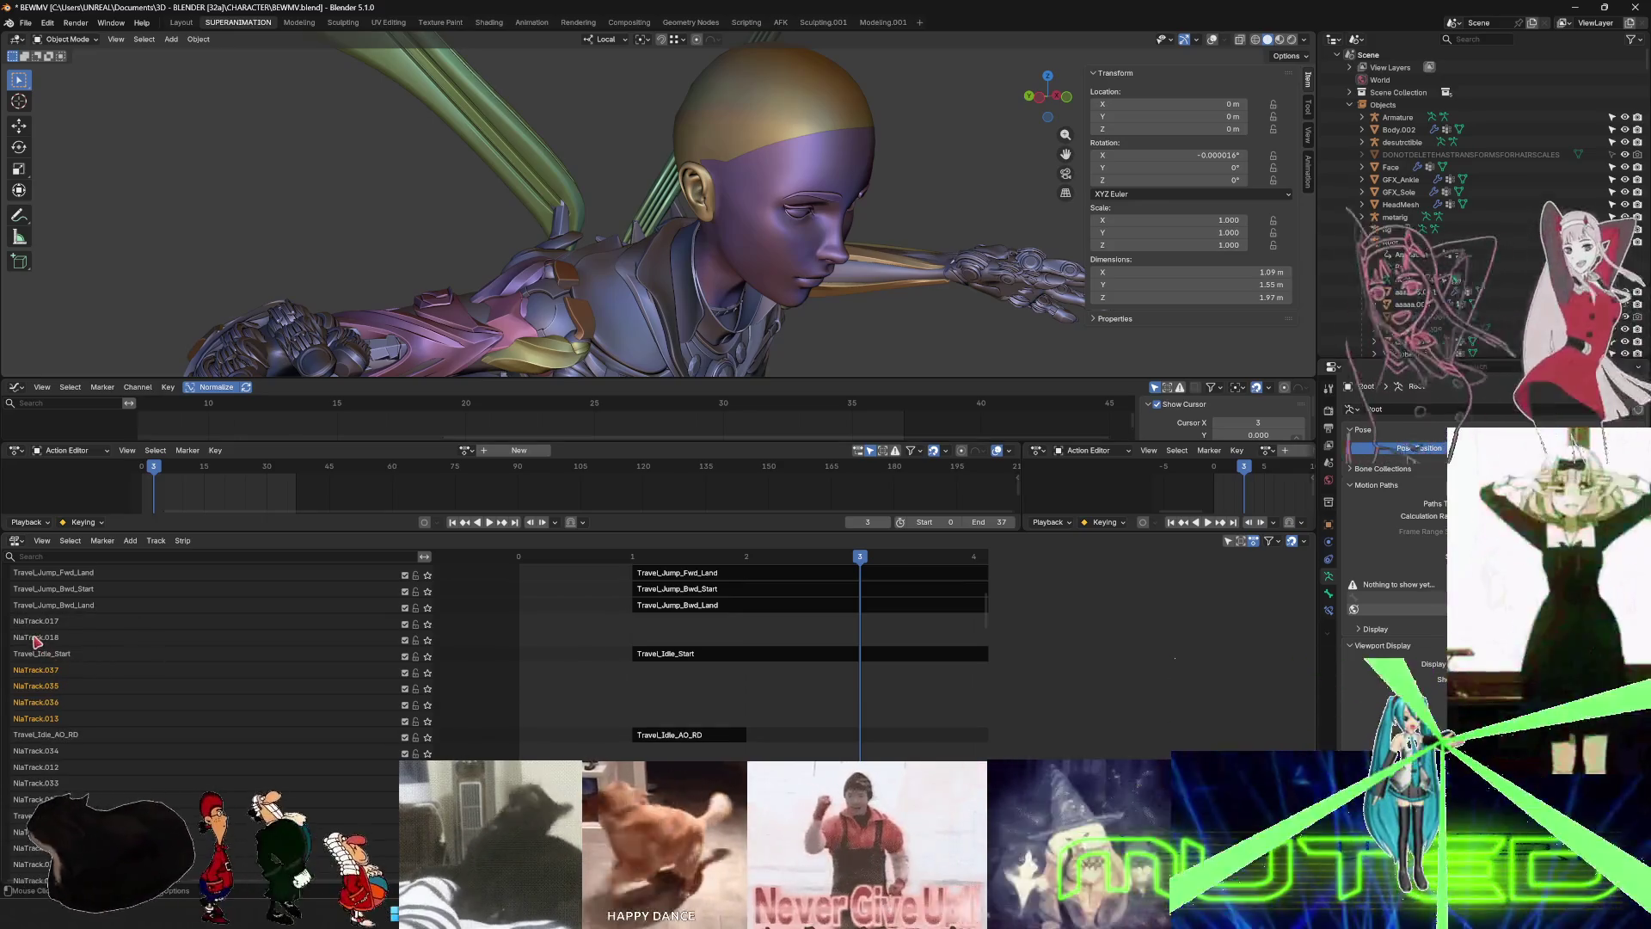
pyautogui.rightClick(36, 623)
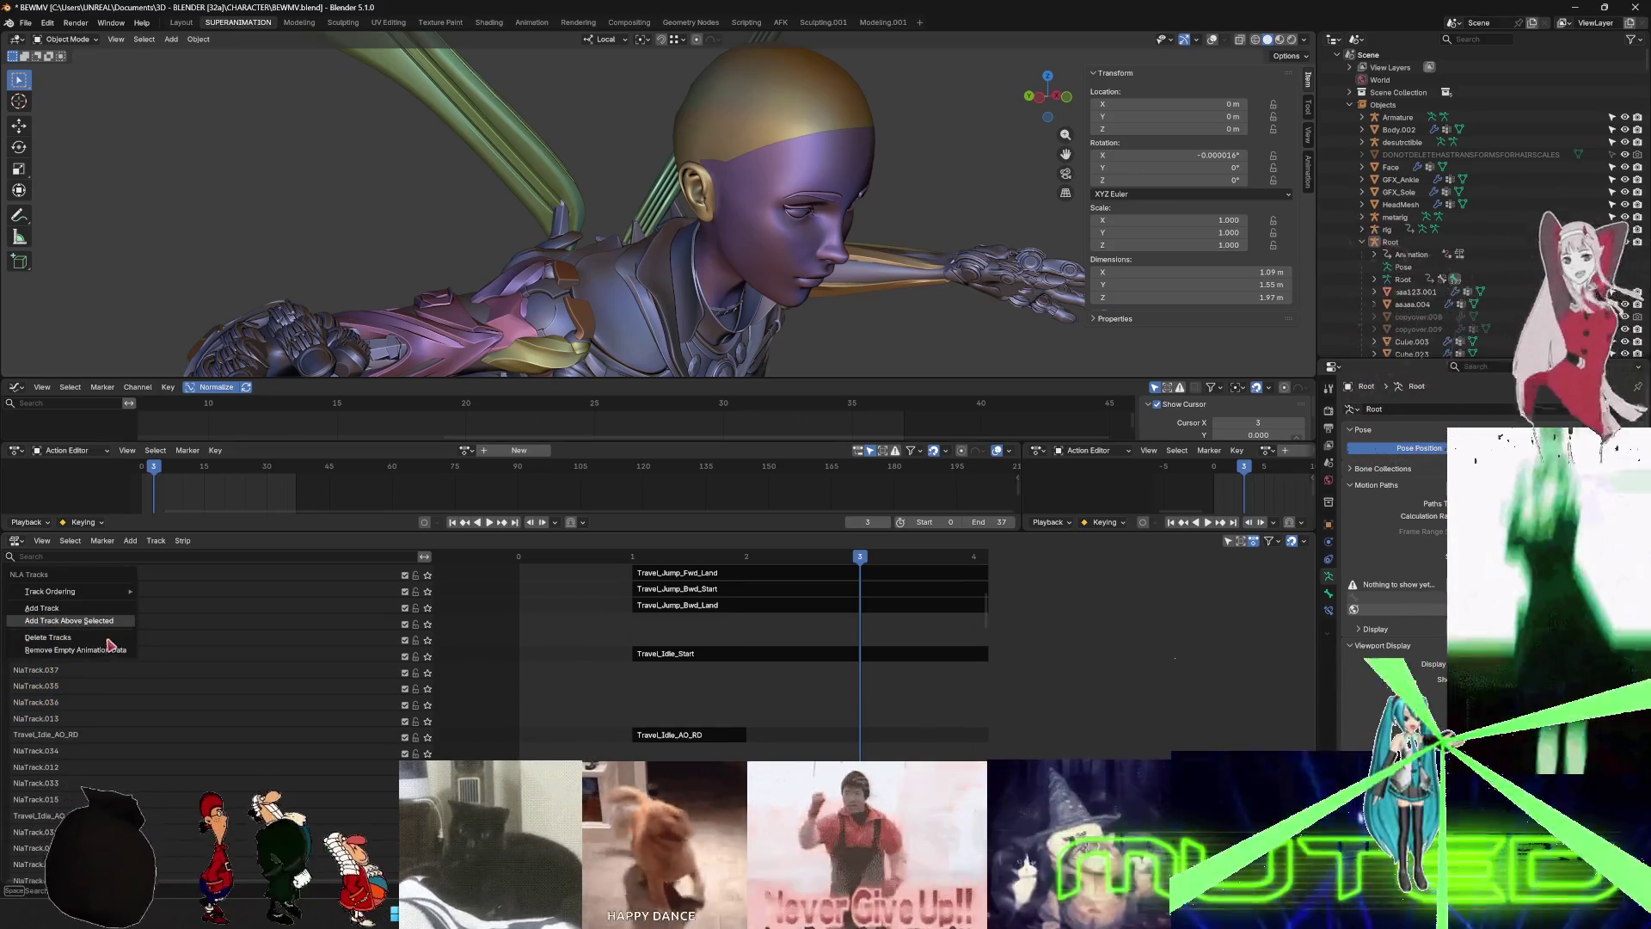
pyautogui.click(105, 622)
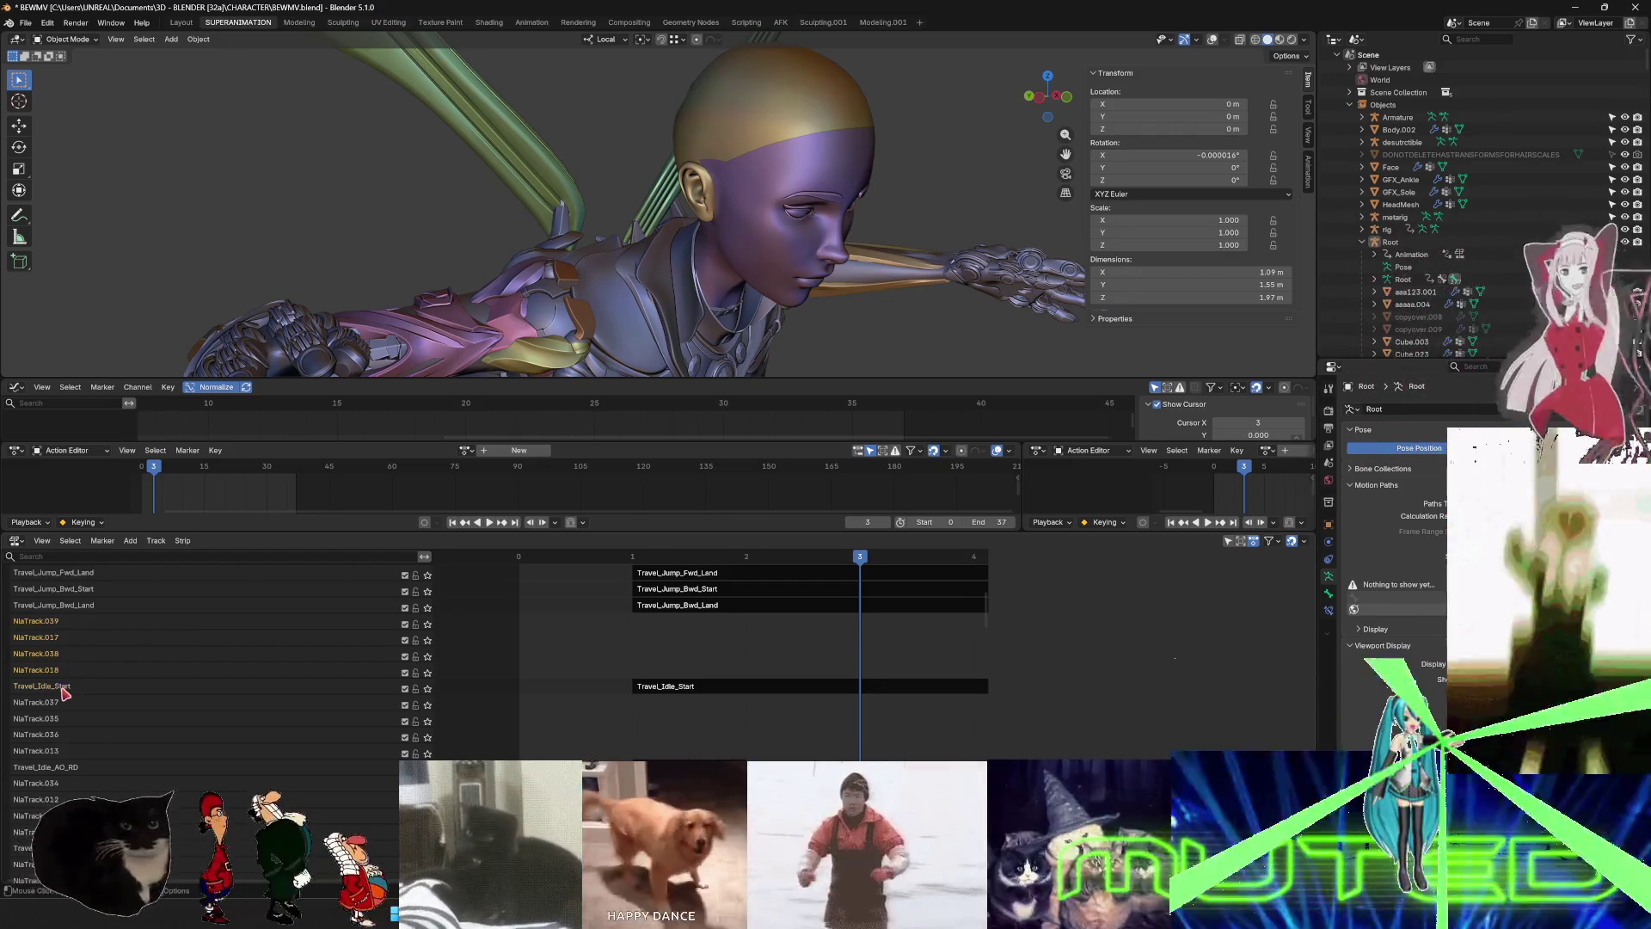
pyautogui.click(65, 687)
pyautogui.scroll(-1, 206, 720)
pyautogui.scroll(-10, 207, 714)
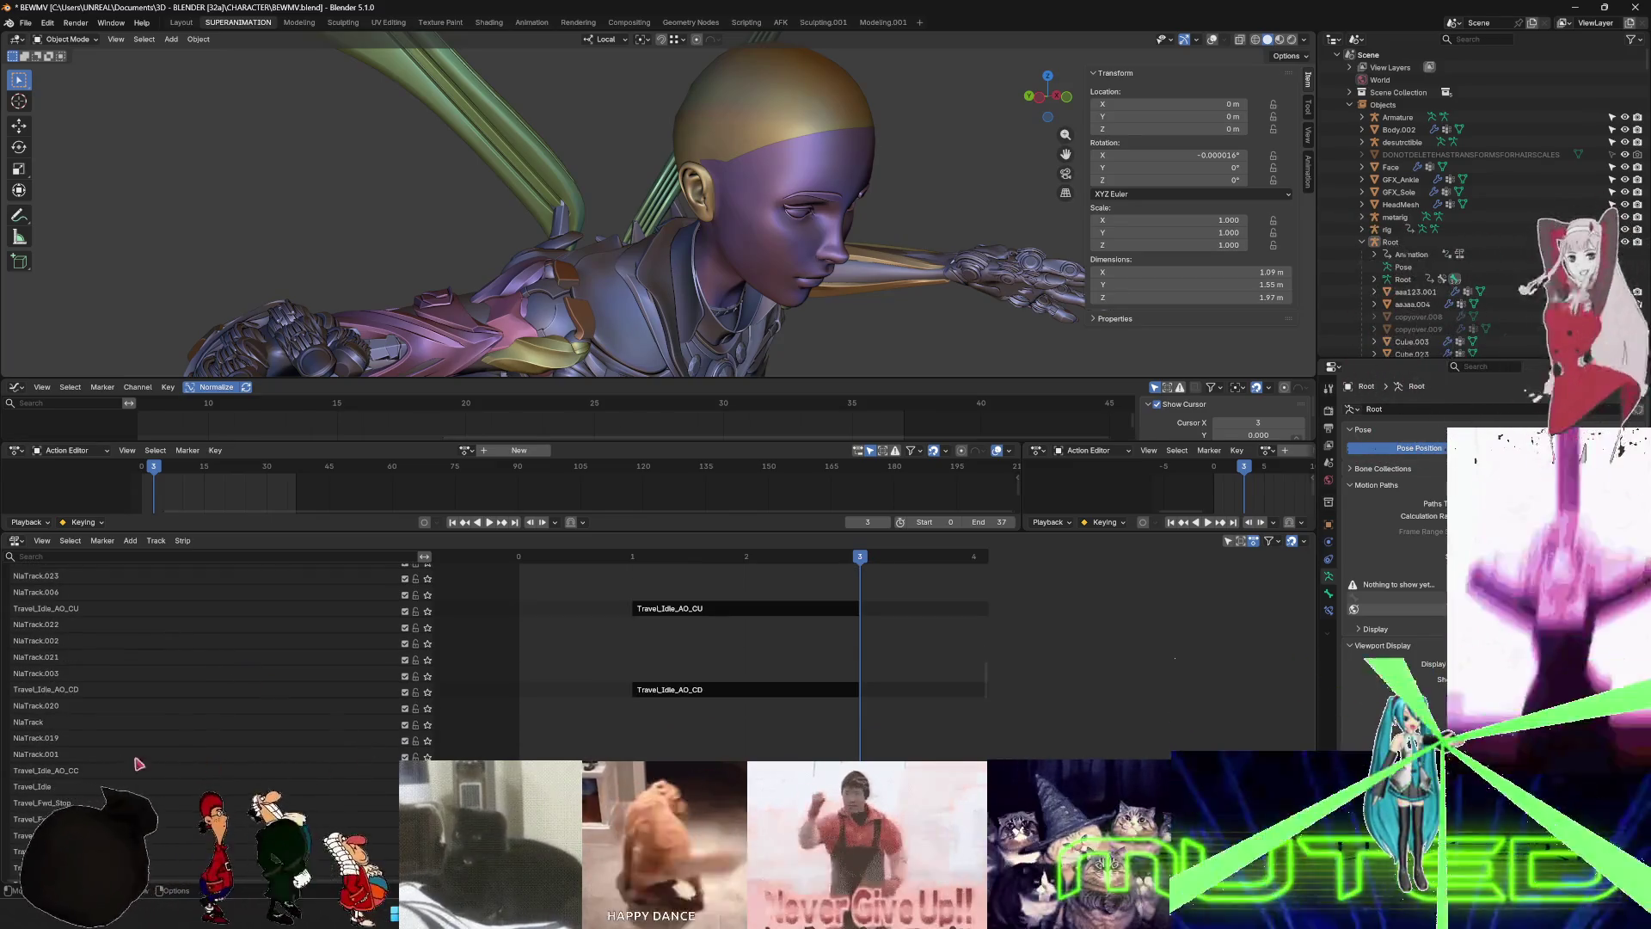
pyautogui.click(73, 773)
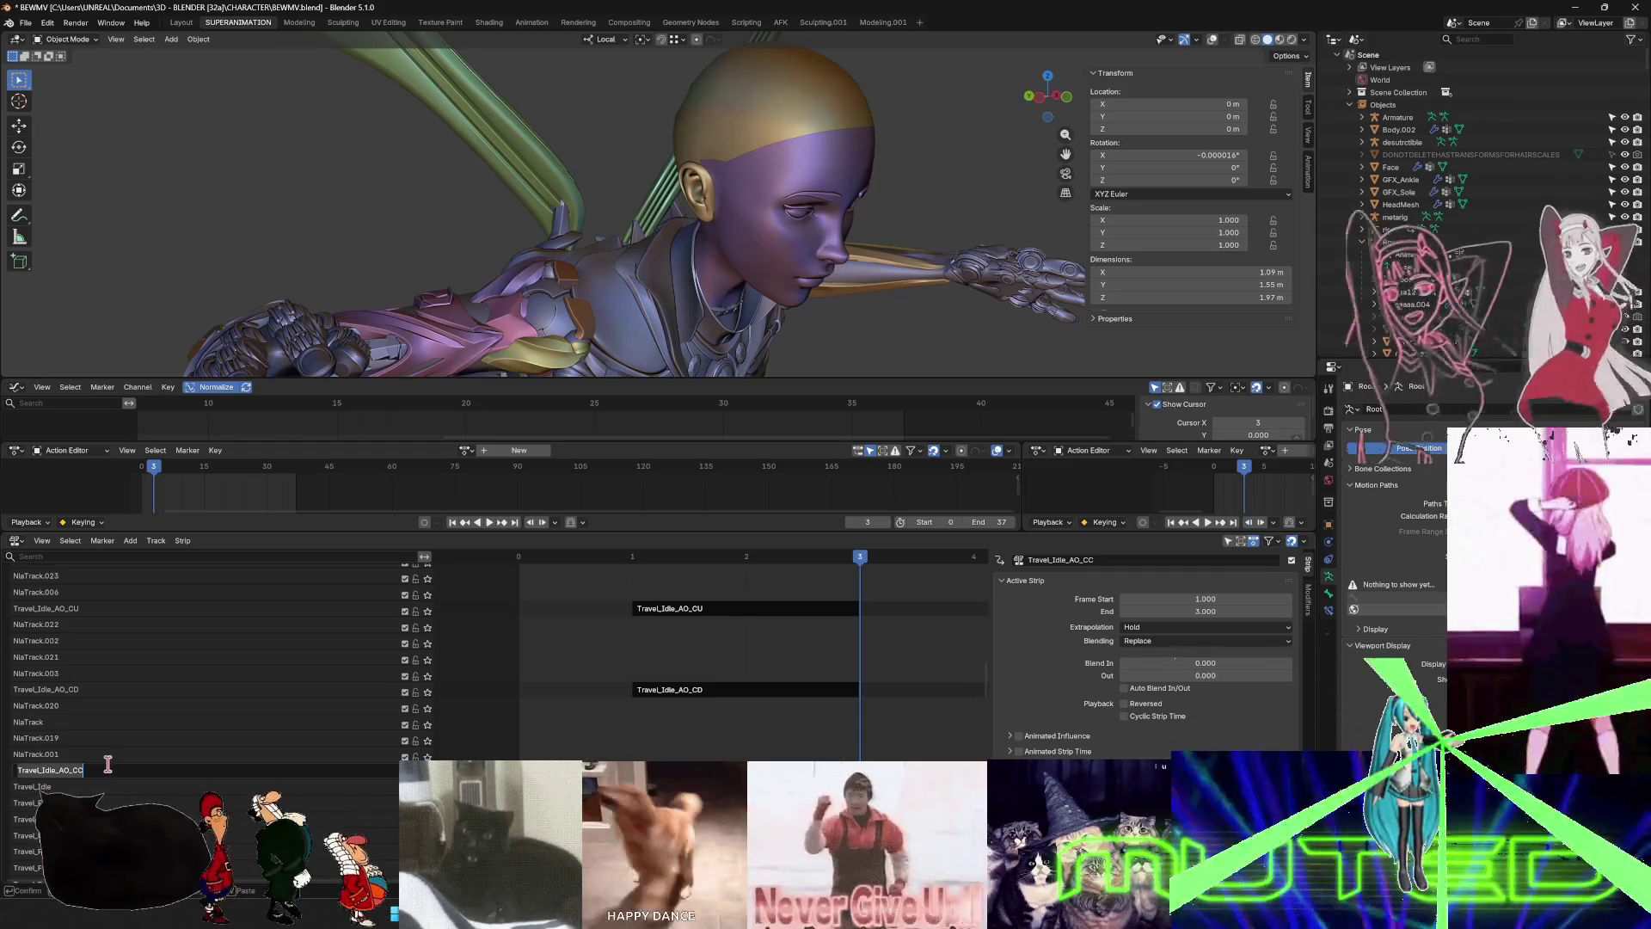
# - Rename the first two empty tracks Travel_Idle_AO_CC_UP and Travel_Idle_AO_CC_DOWN
pyautogui.doubleClick(51, 754)
pyautogui.write('Travel_Idle_AO_CC_UP')
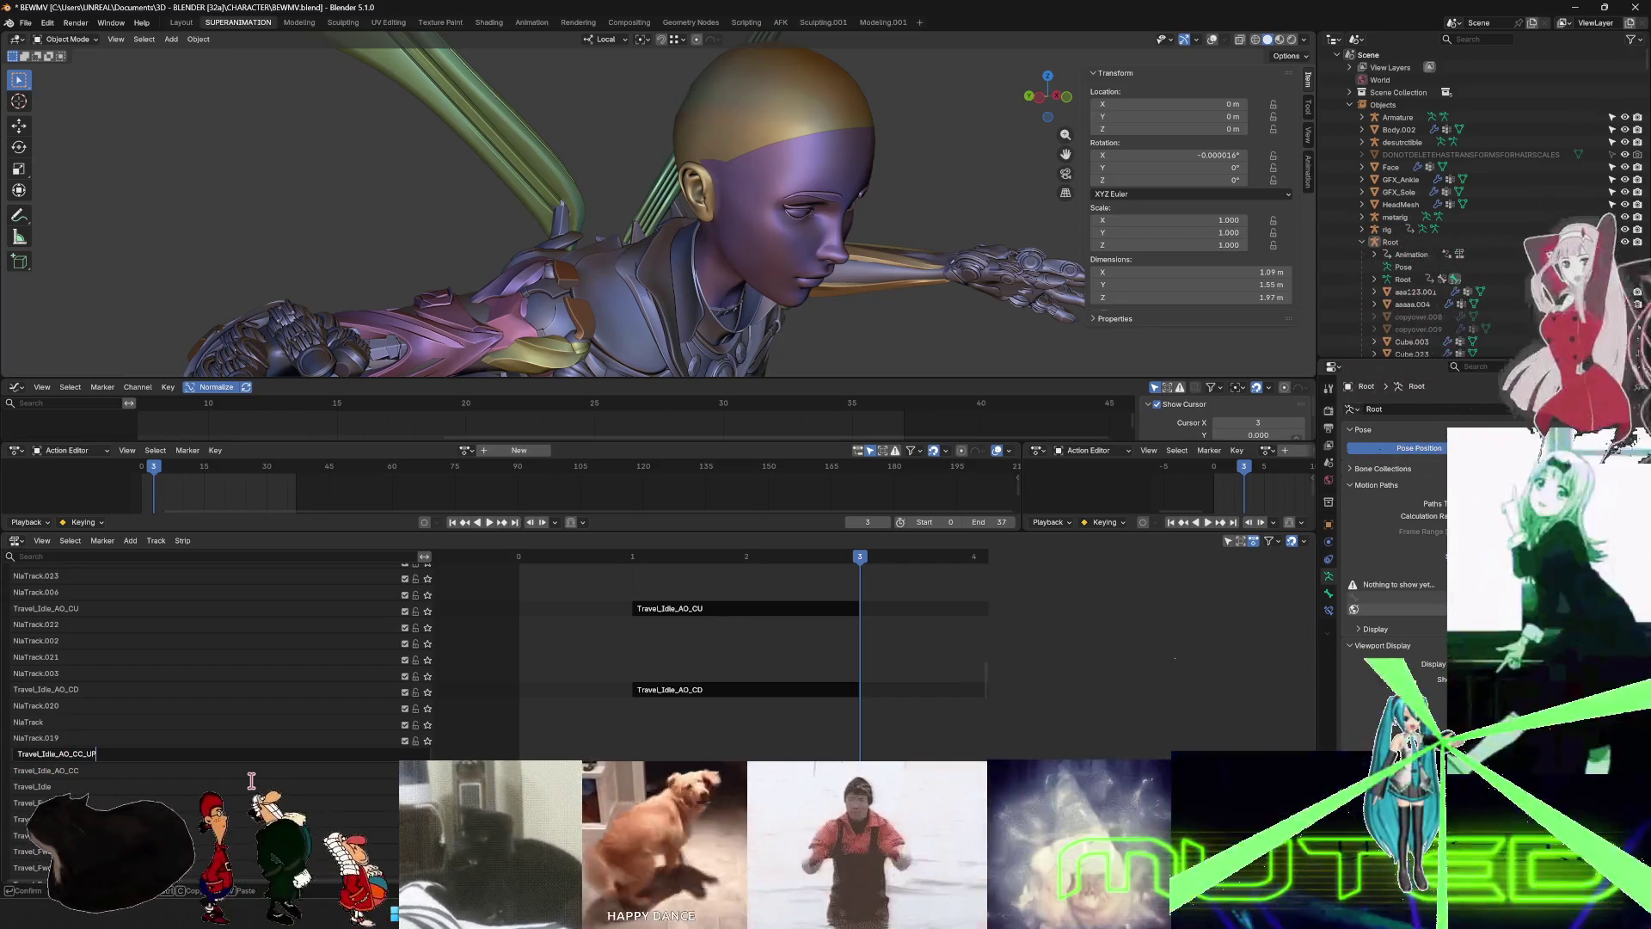
pyautogui.write('UP')
pyautogui.press('Return')
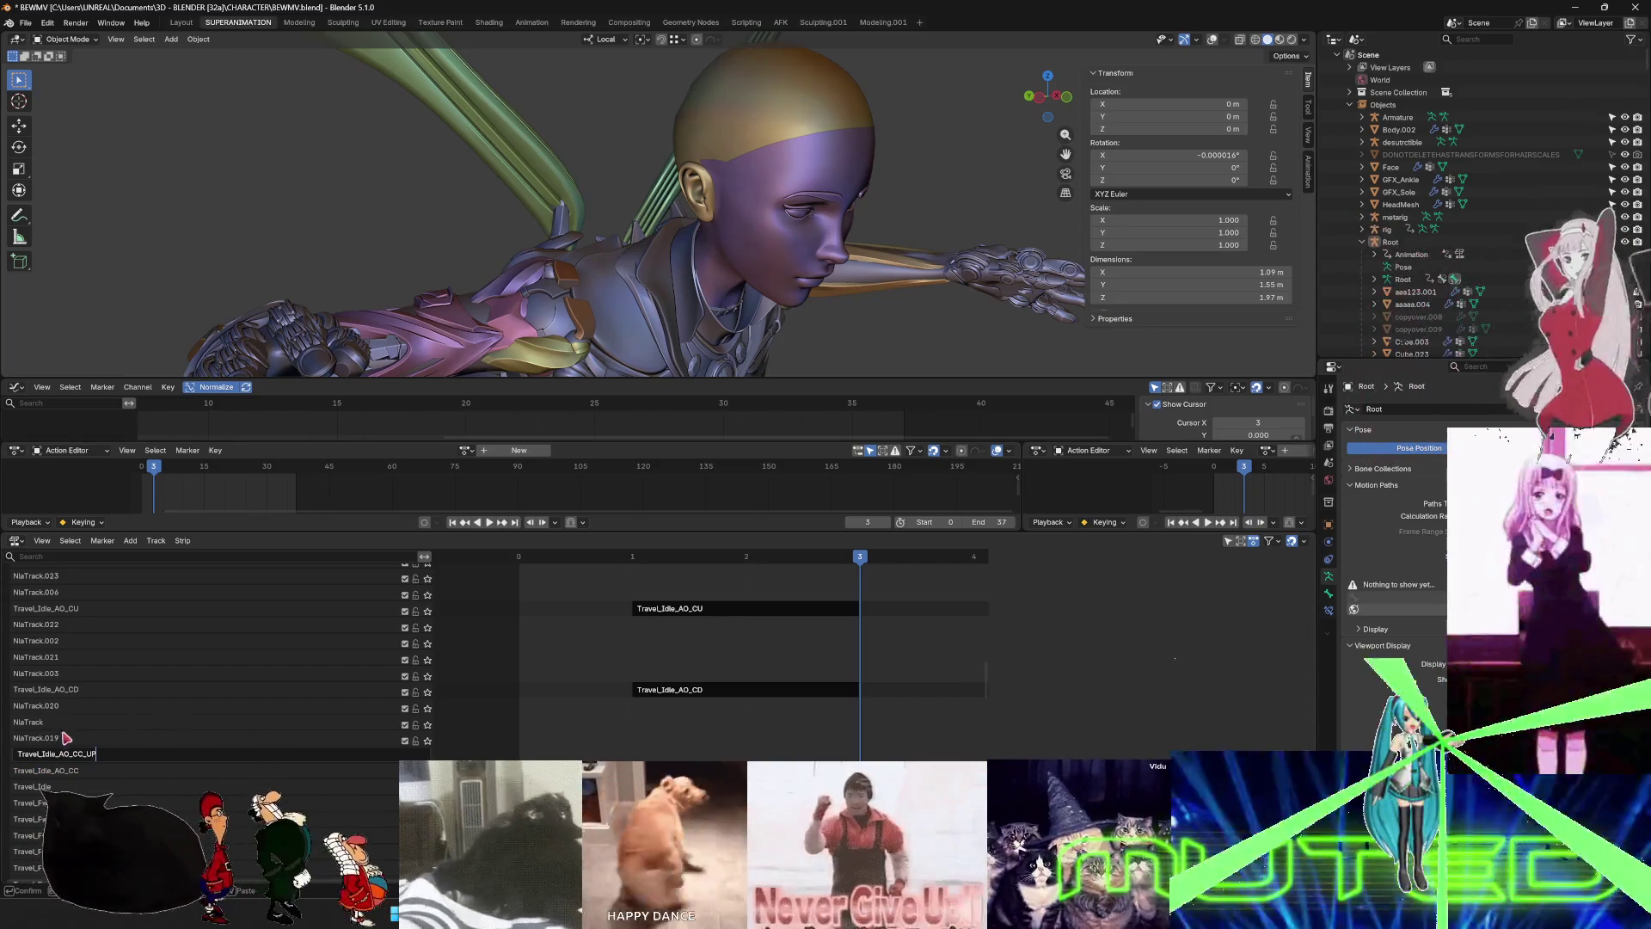
pyautogui.doubleClick(52, 738)
pyautogui.write('Travel_Idle_AO_CC')
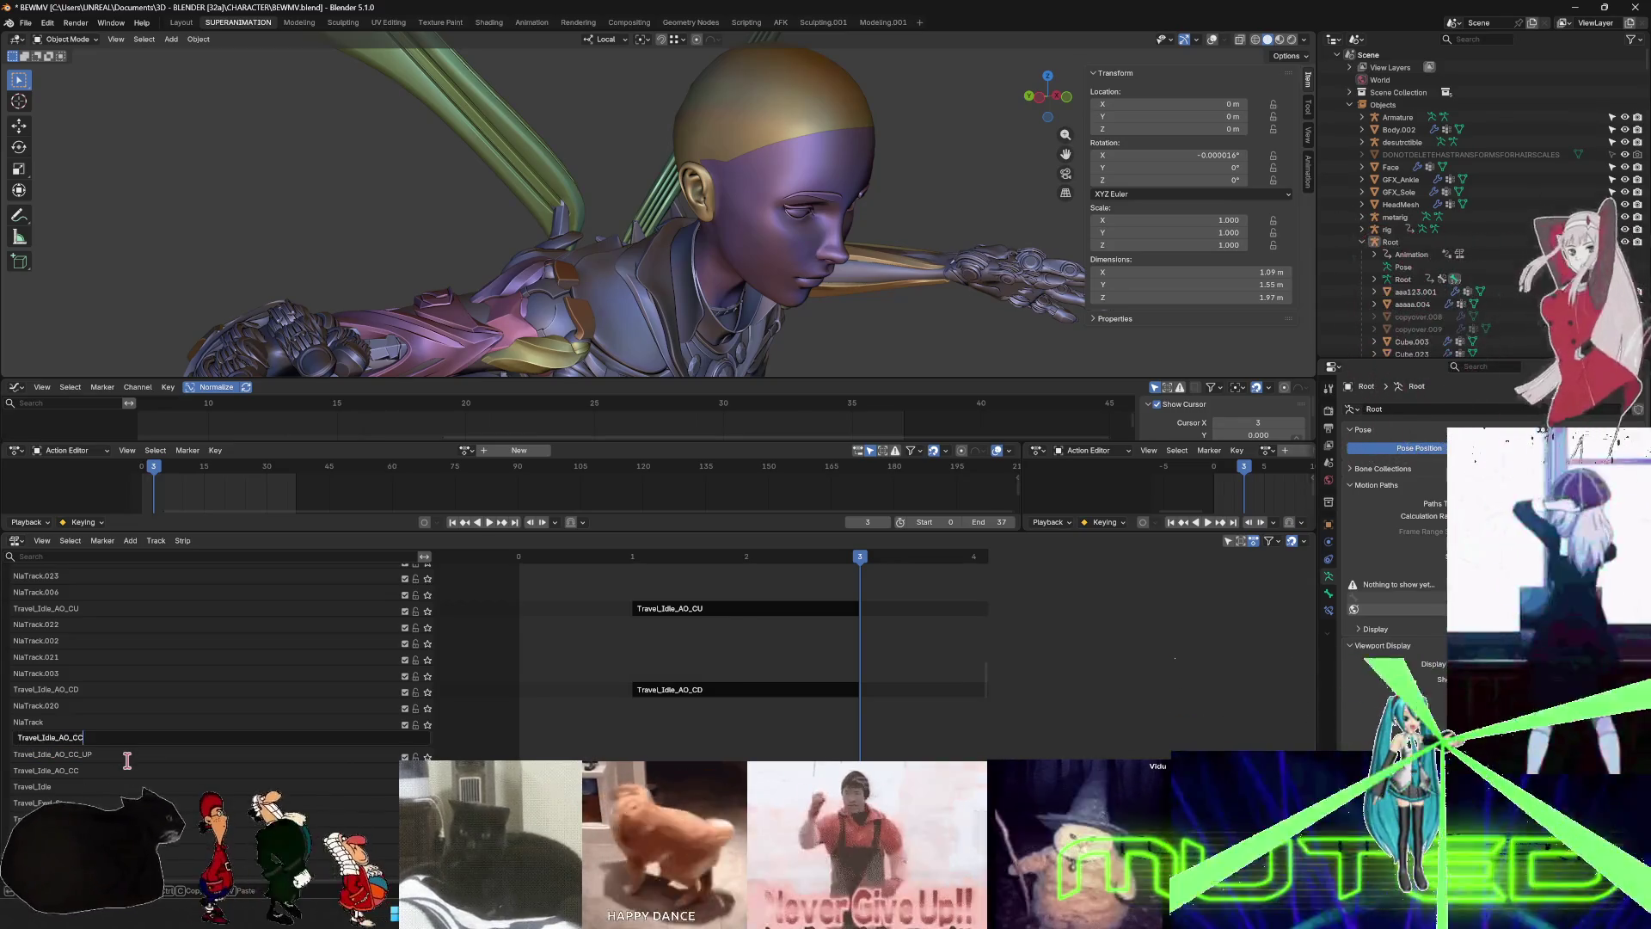
pyautogui.write('_DOWN')
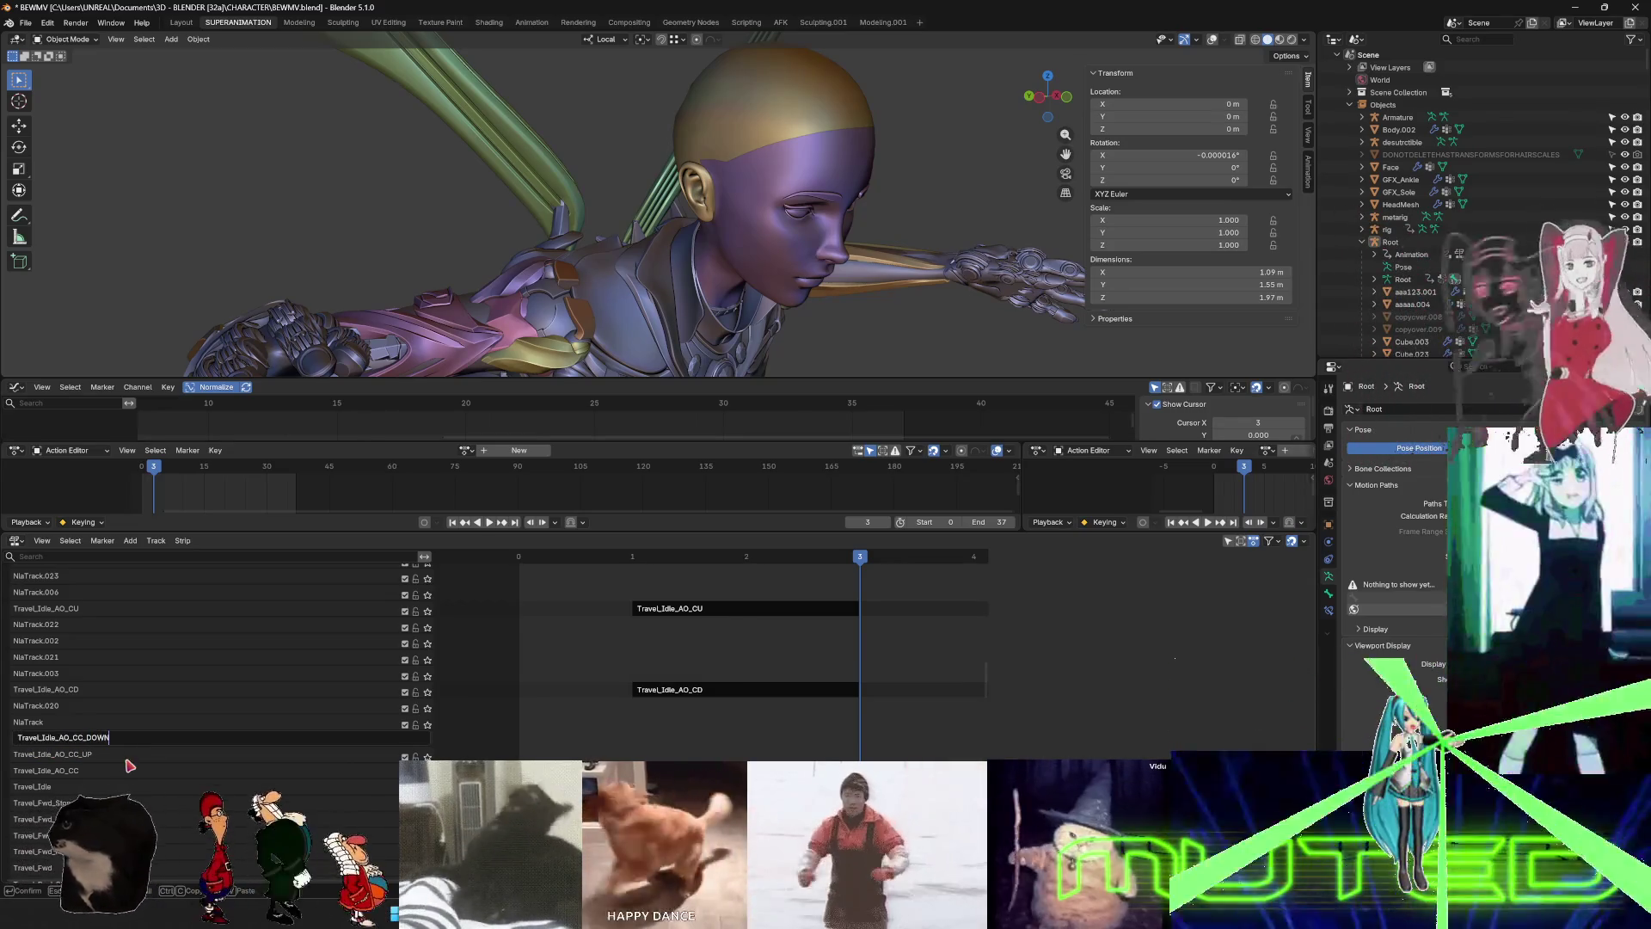
pyautogui.press('Return')
# - Rename the next two tracks Travel_Idle_AO_CC_UP_BOOST and Travel_Idle_AO_CC_DOWN_BOOST
pyautogui.doubleClick(51, 722)
pyautogui.write('Travel_Idle_AO_CC')
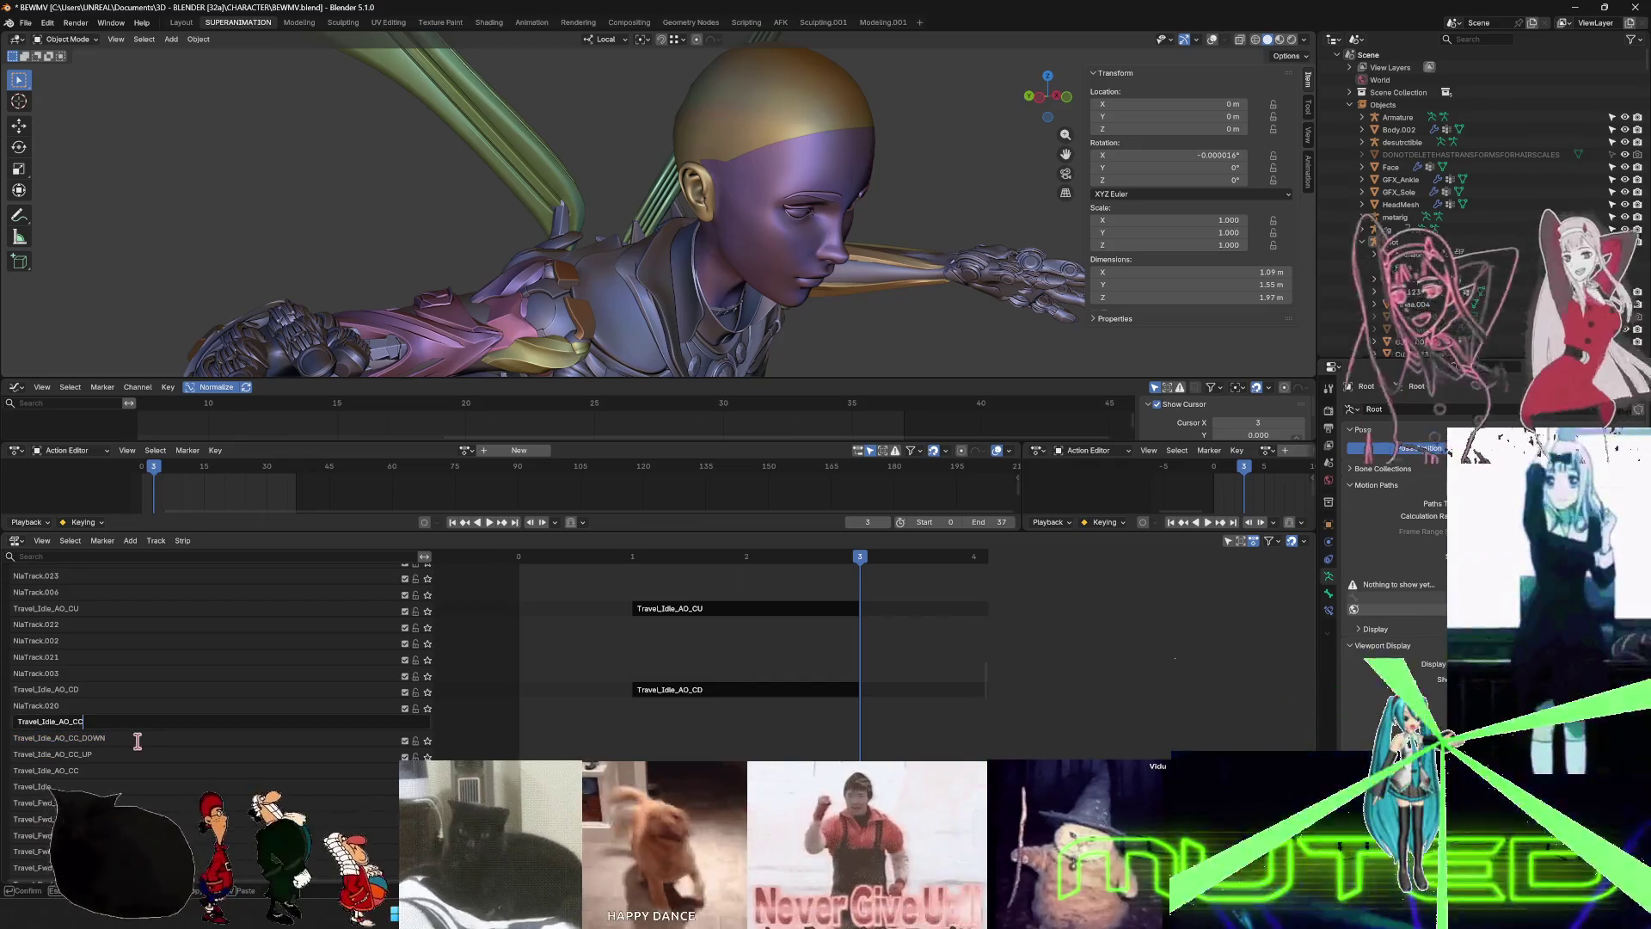
pyautogui.write('UP_BOOST')
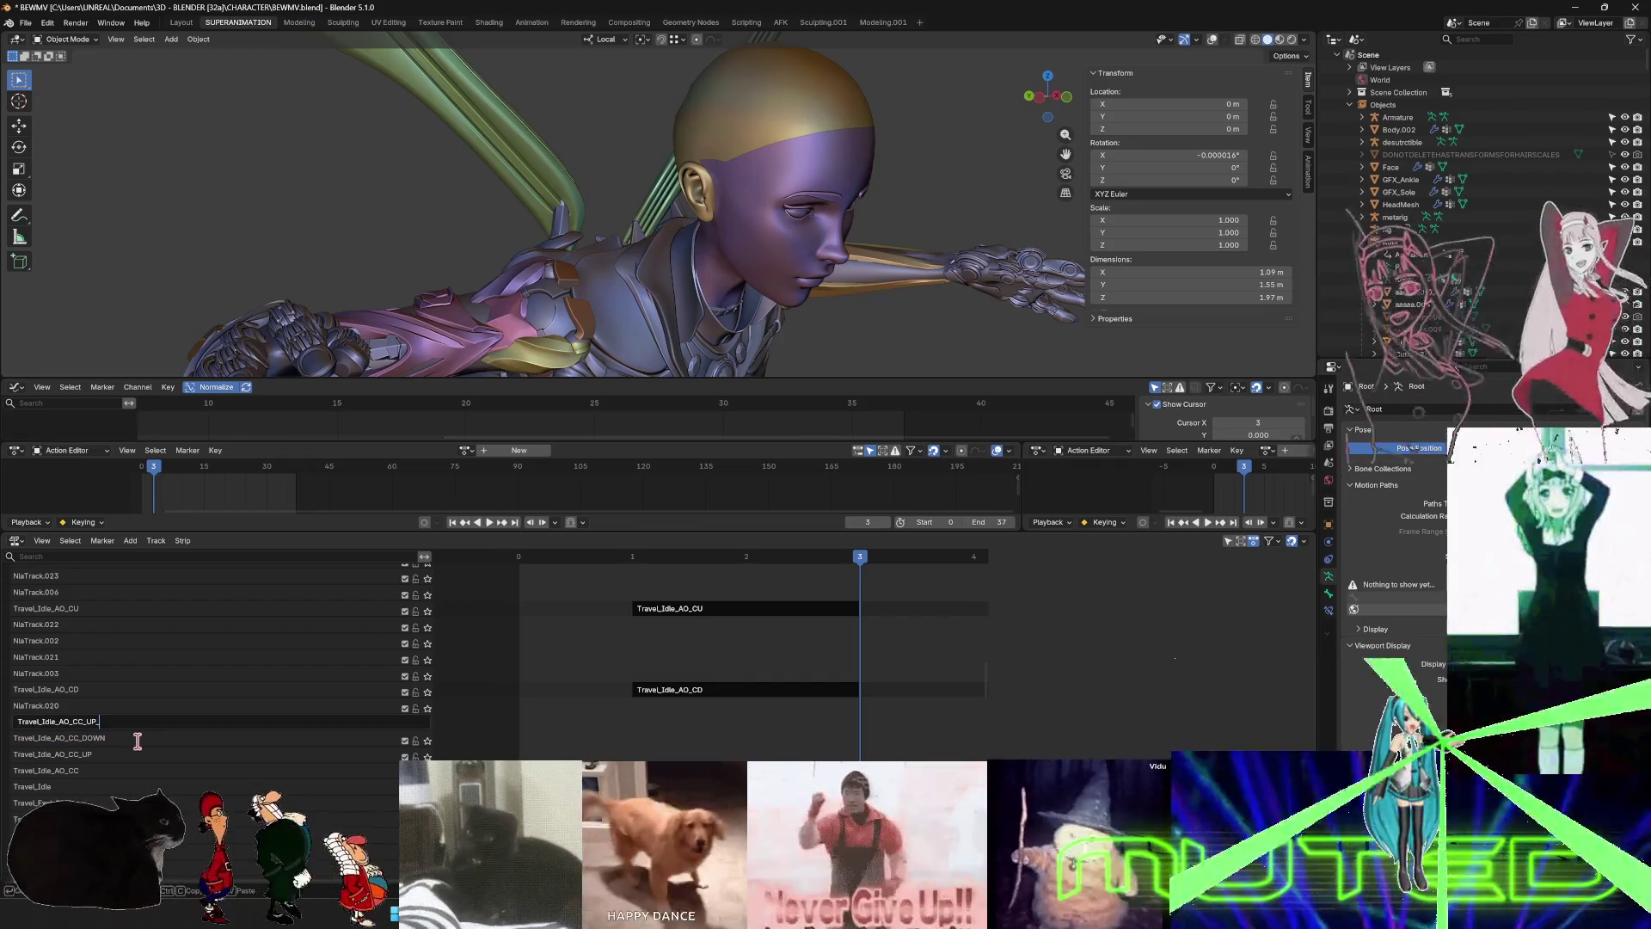
pyautogui.press('Return')
pyautogui.doubleClick(57, 709)
pyautogui.write('Travel_Idle_AO_CC')
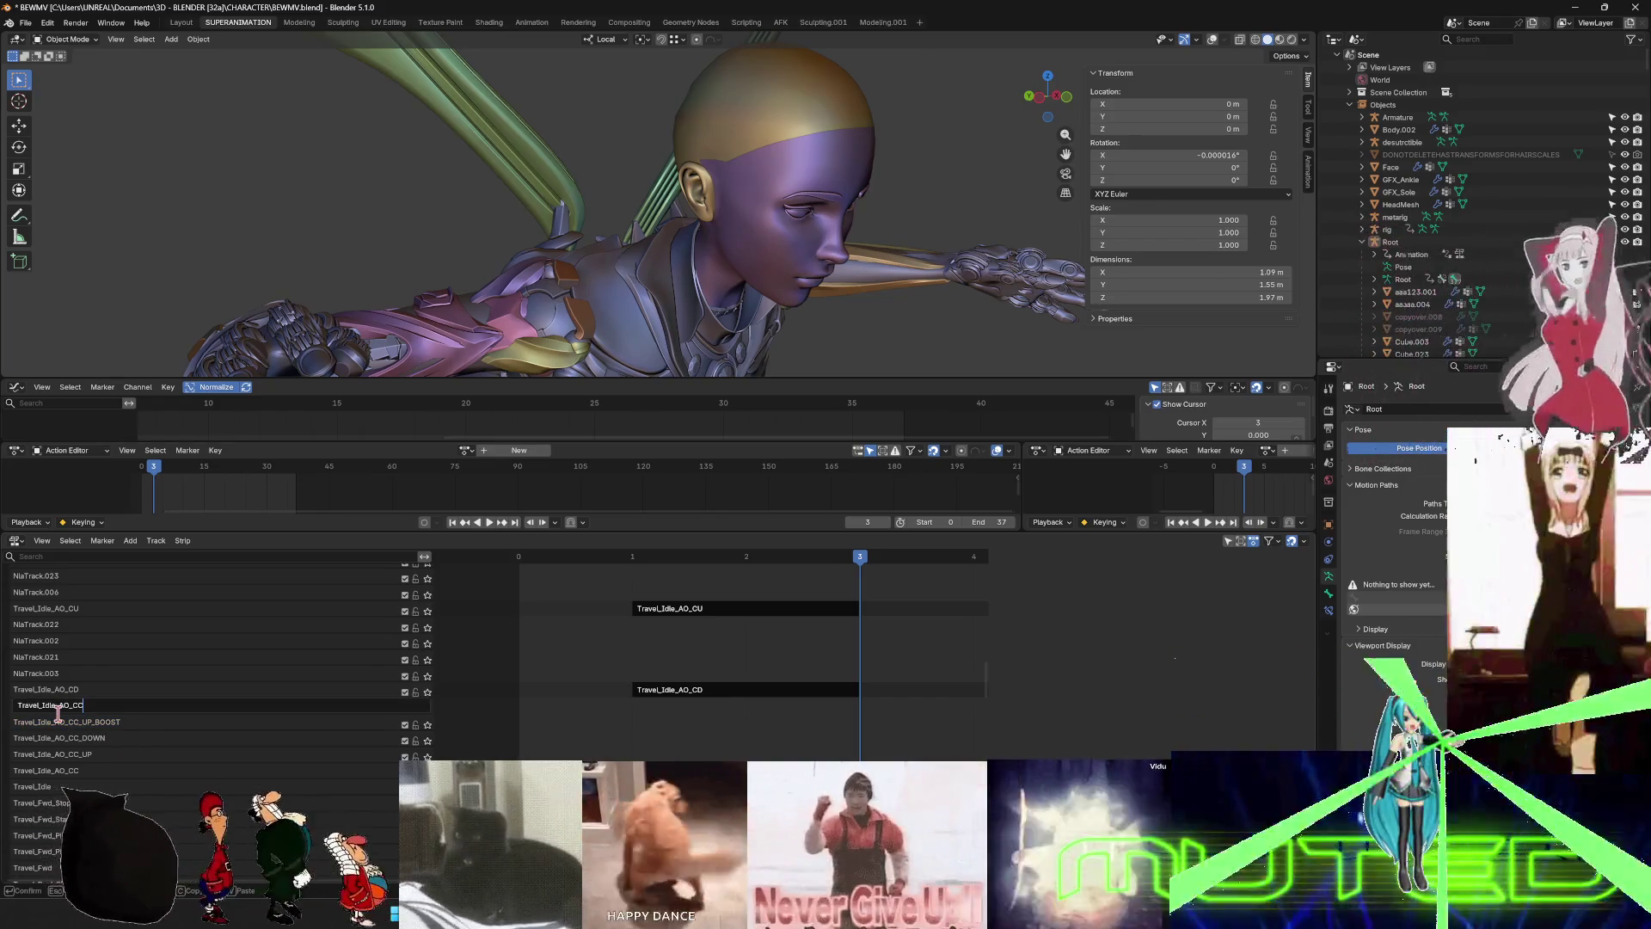
pyautogui.write('_DOWNBOOST')
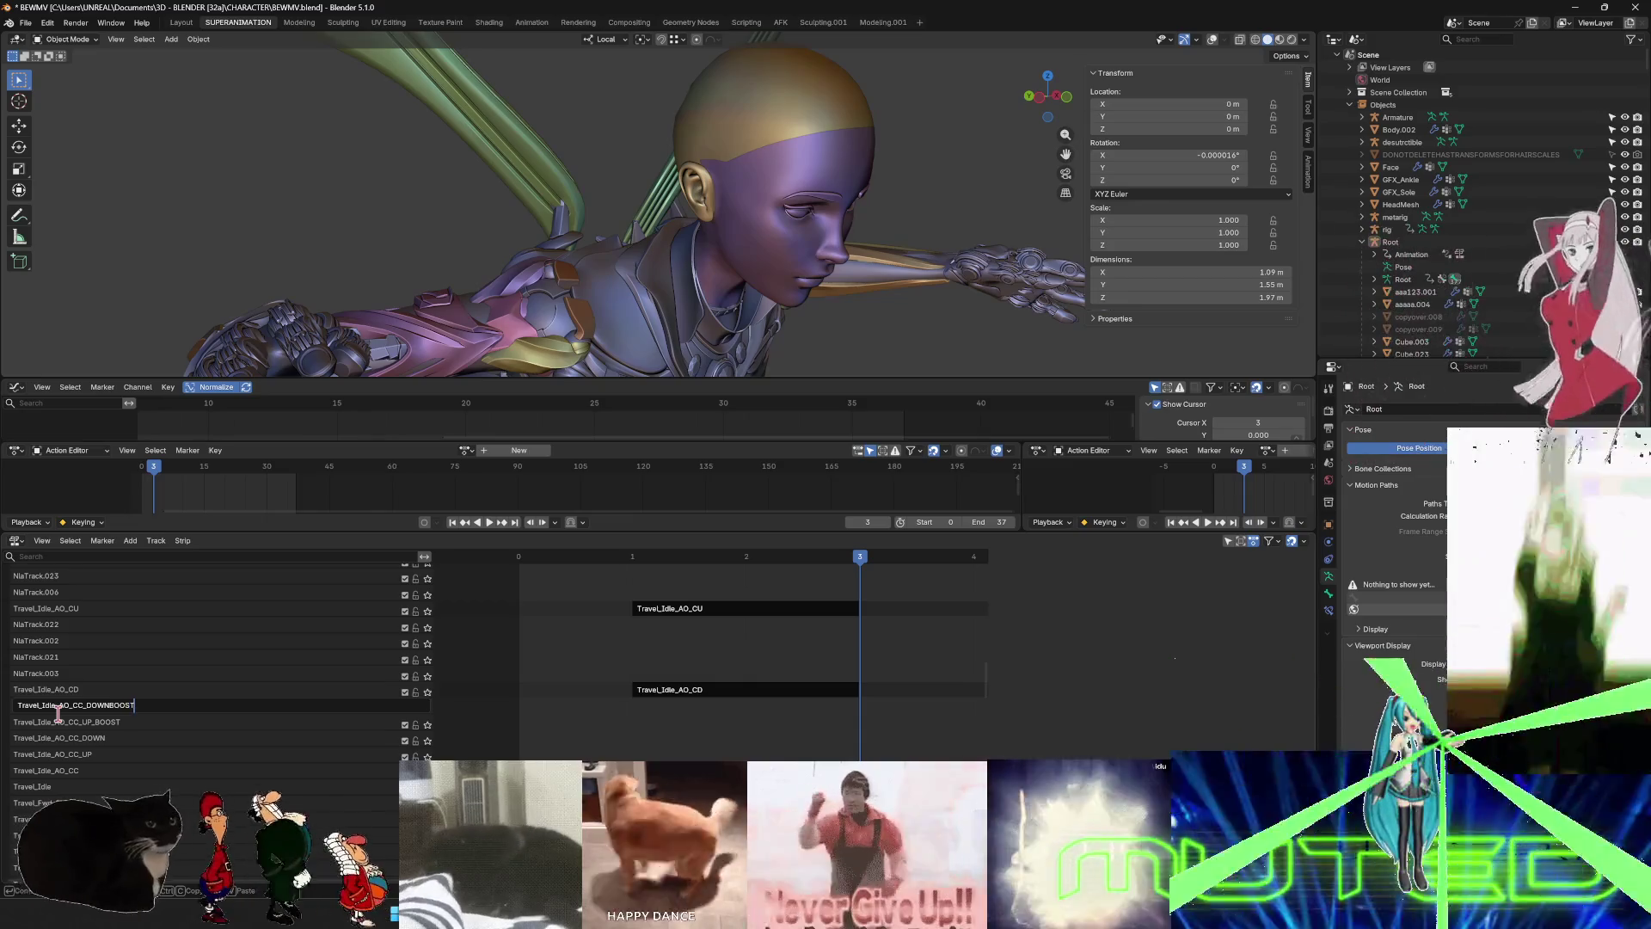
pyautogui.press('BackSpace')
pyautogui.press('BackSpace')
pyautogui.write('_BOOST')
pyautogui.press('Return')
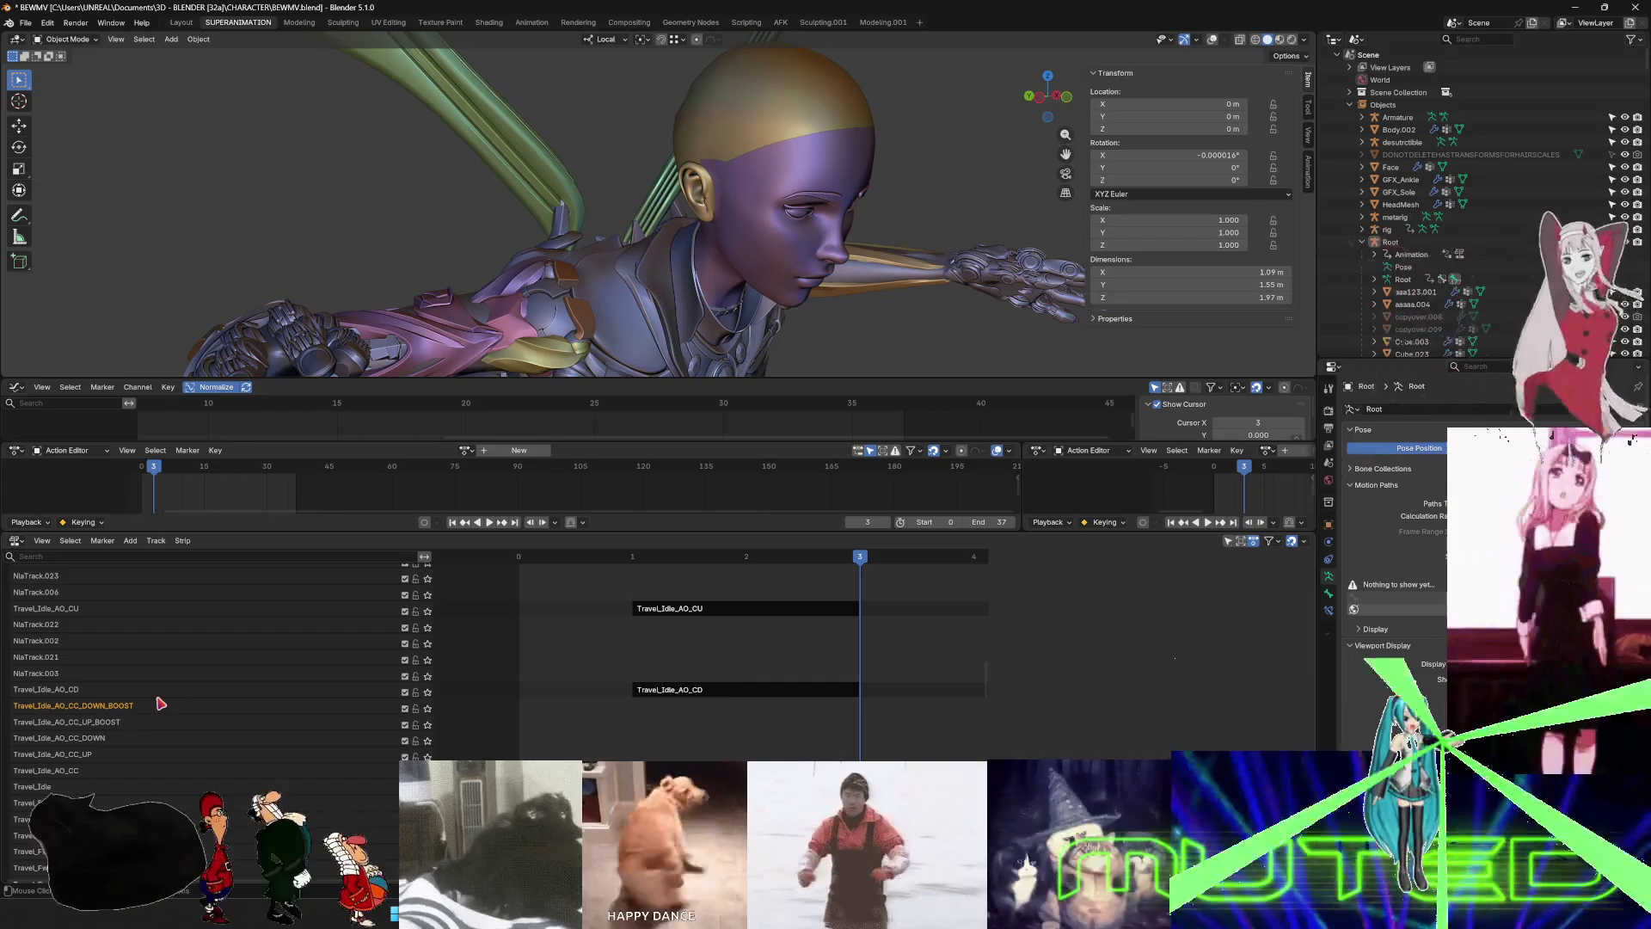
# - Copy the Travel_Idle_AO_CD name and rename two empty tracks Travel_Idle_AO_CD_UP and Travel_Idle_AO_CD_DOWN
pyautogui.doubleClick(70, 693)
pyautogui.hotkey('ctrl', 'c')
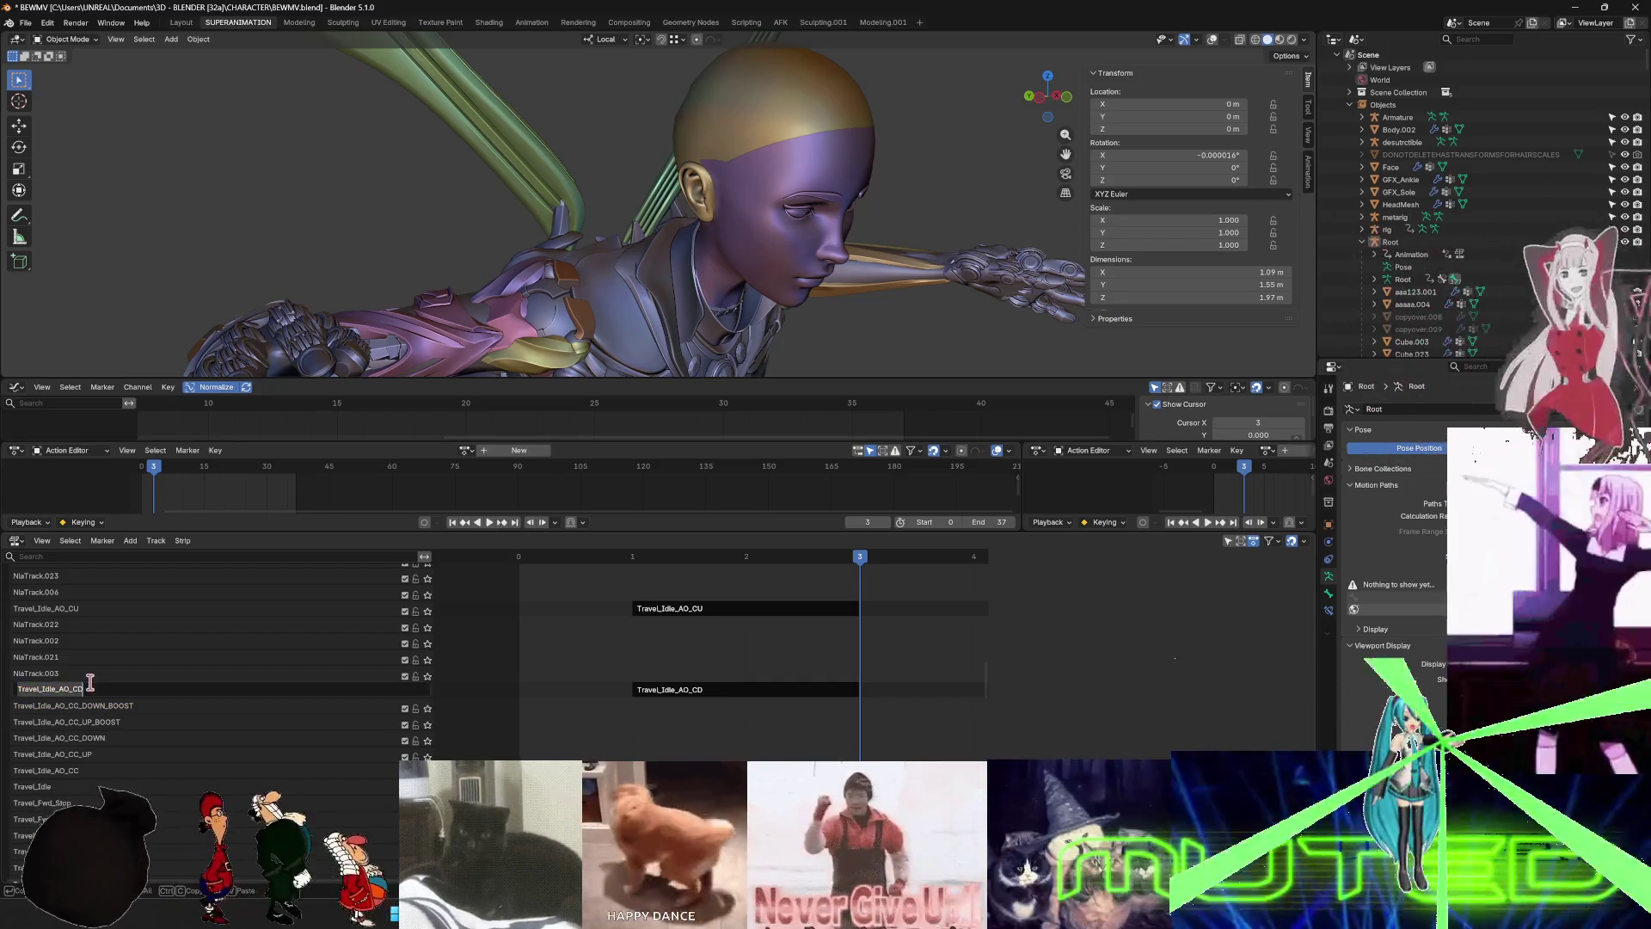
pyautogui.press('Return')
pyautogui.doubleClick(86, 673)
pyautogui.hotkey('ctrl', 'v')
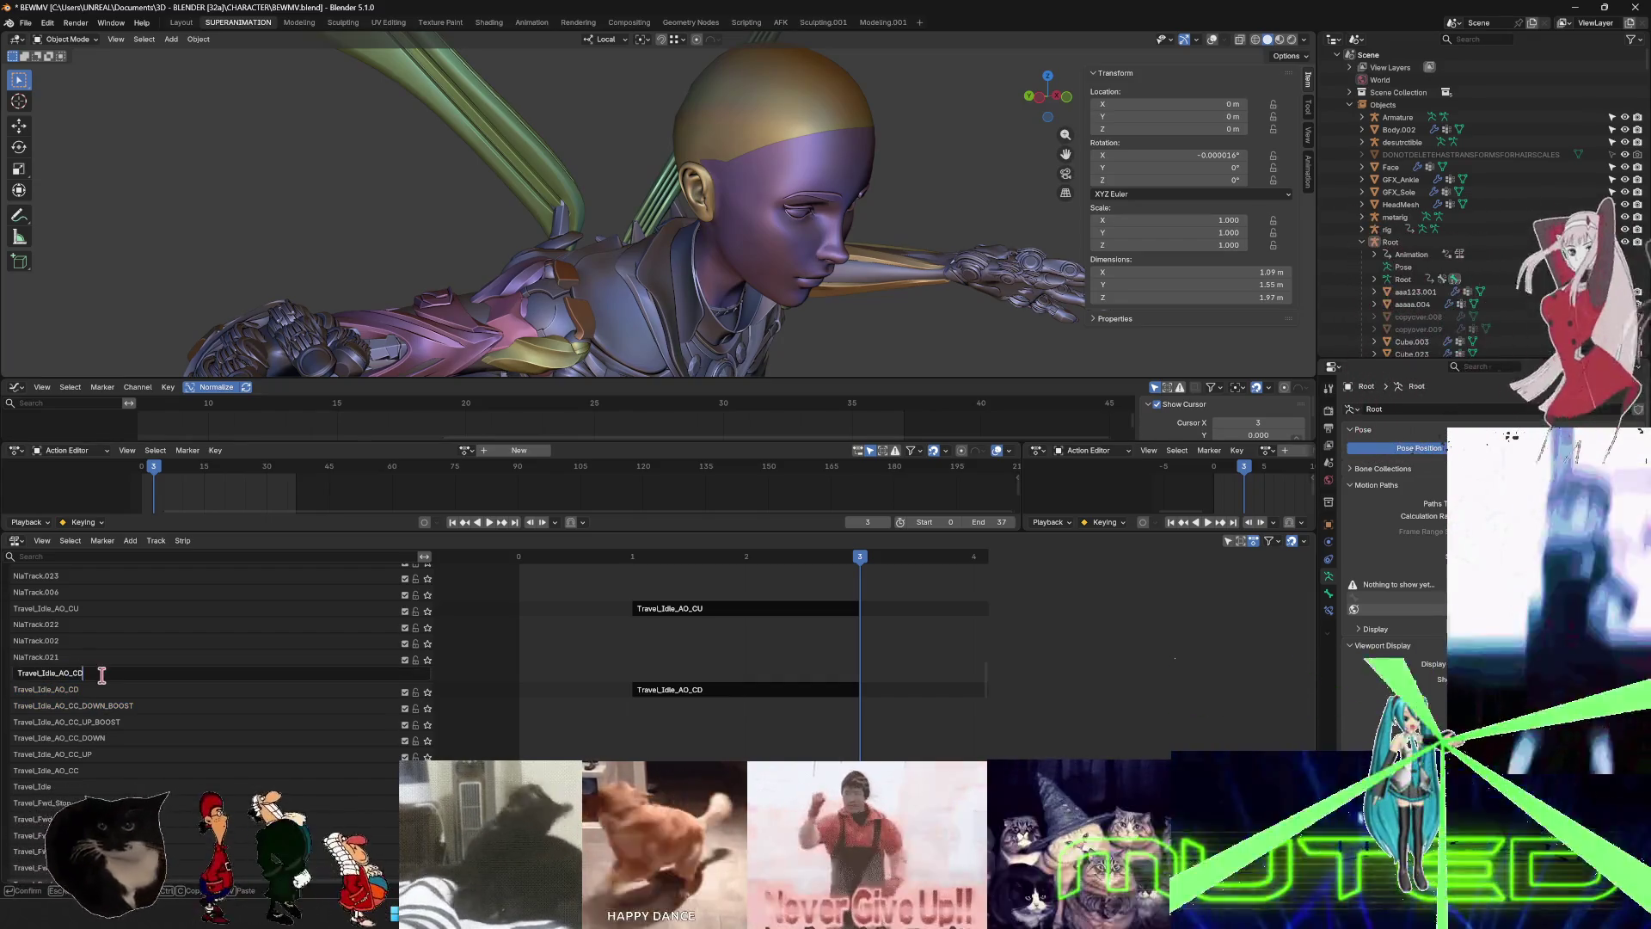
pyautogui.write('_')
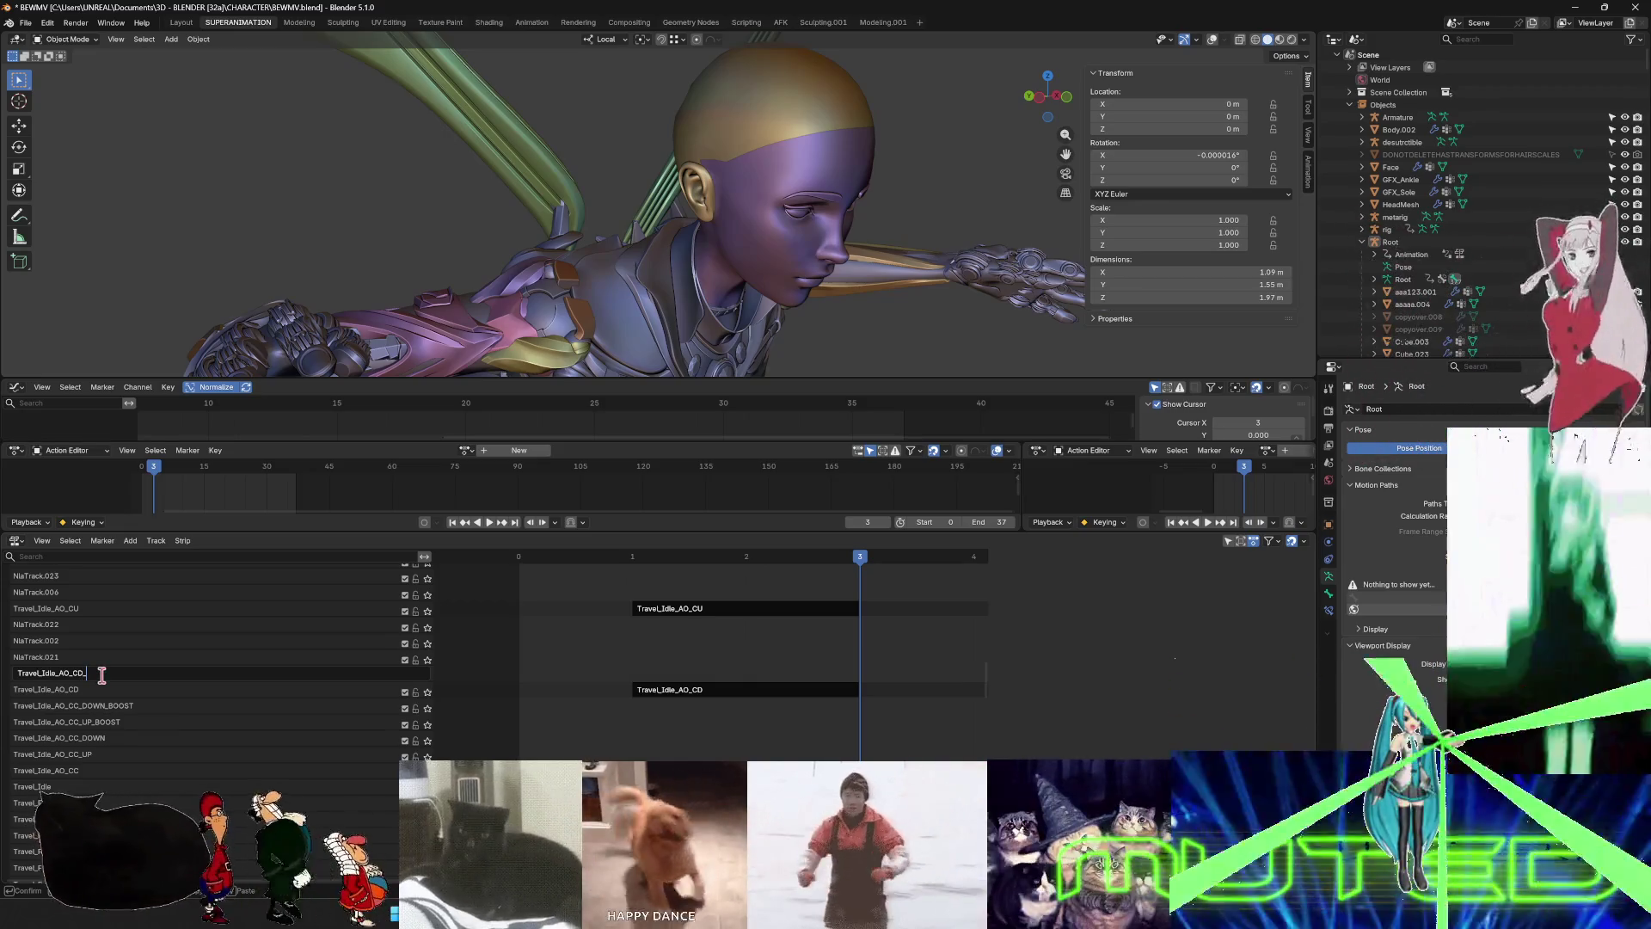
pyautogui.write('UP')
pyautogui.press('Return')
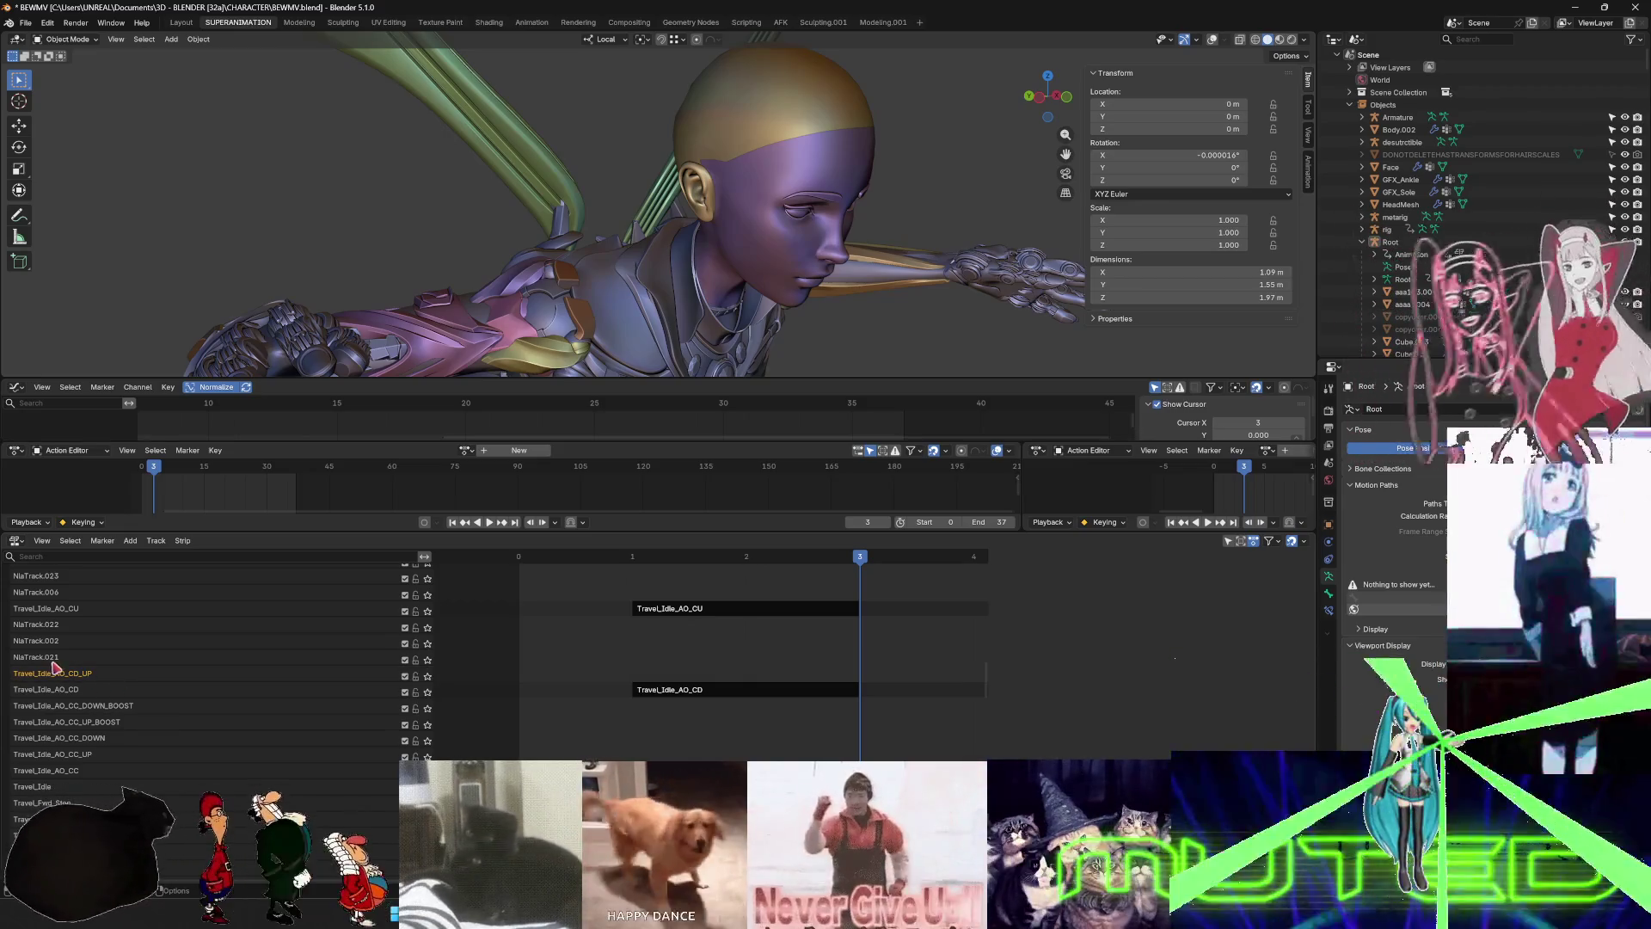
pyautogui.doubleClick(51, 658)
pyautogui.hotkey('ctrl', 'v')
pyautogui.write('_')
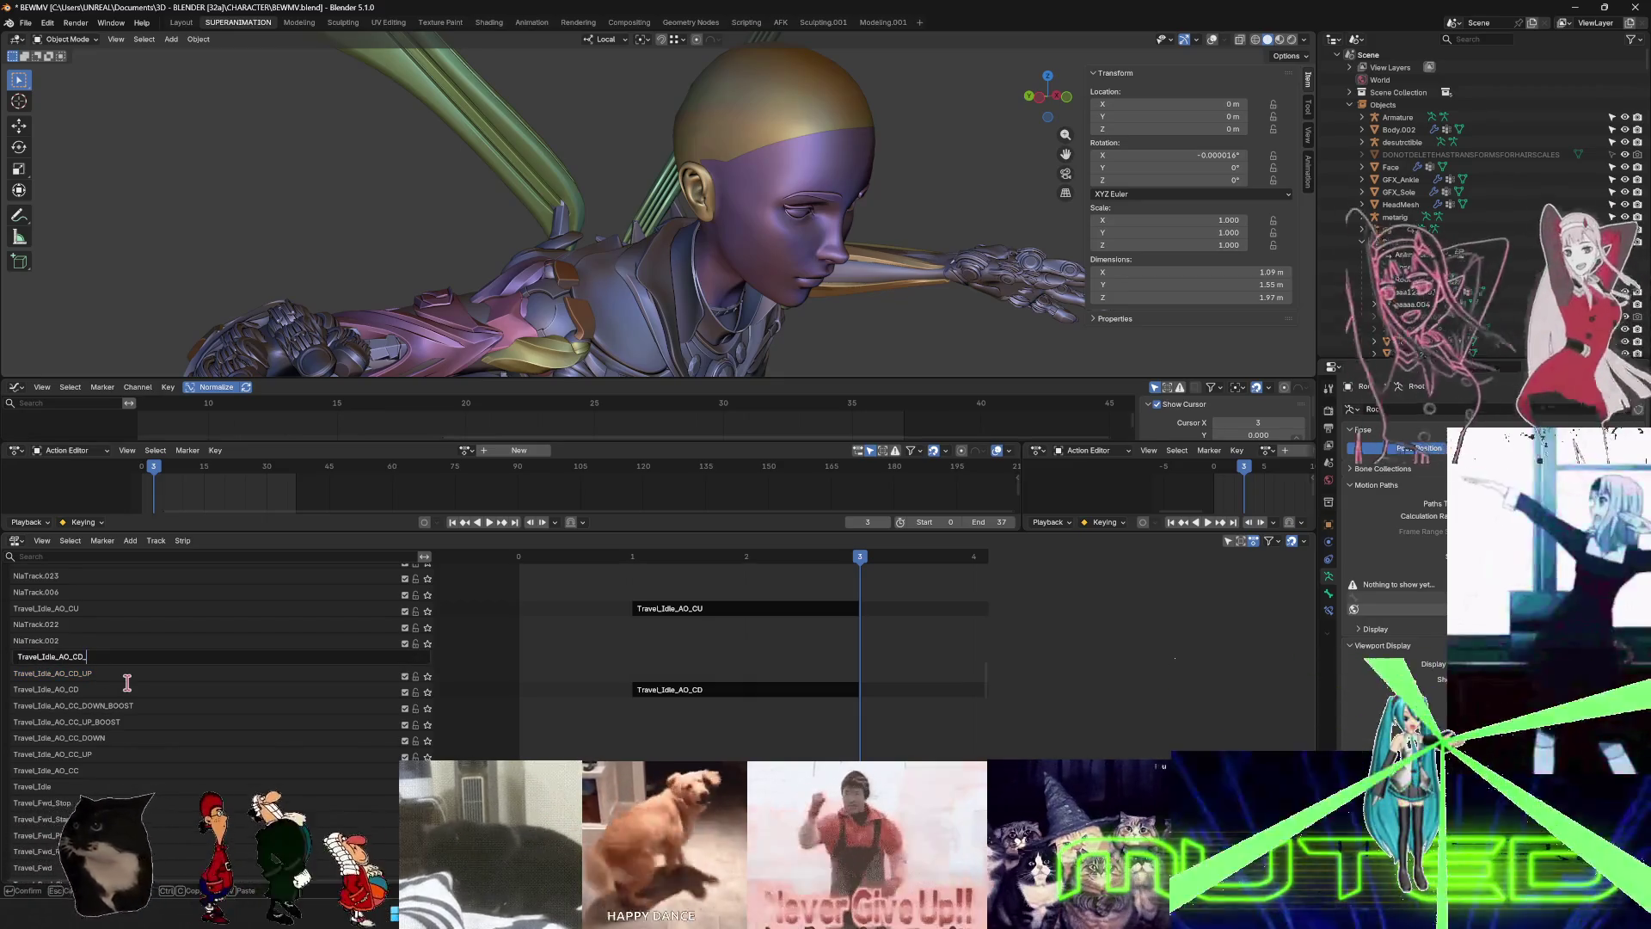
pyautogui.write('DOWN')
pyautogui.press('Return')
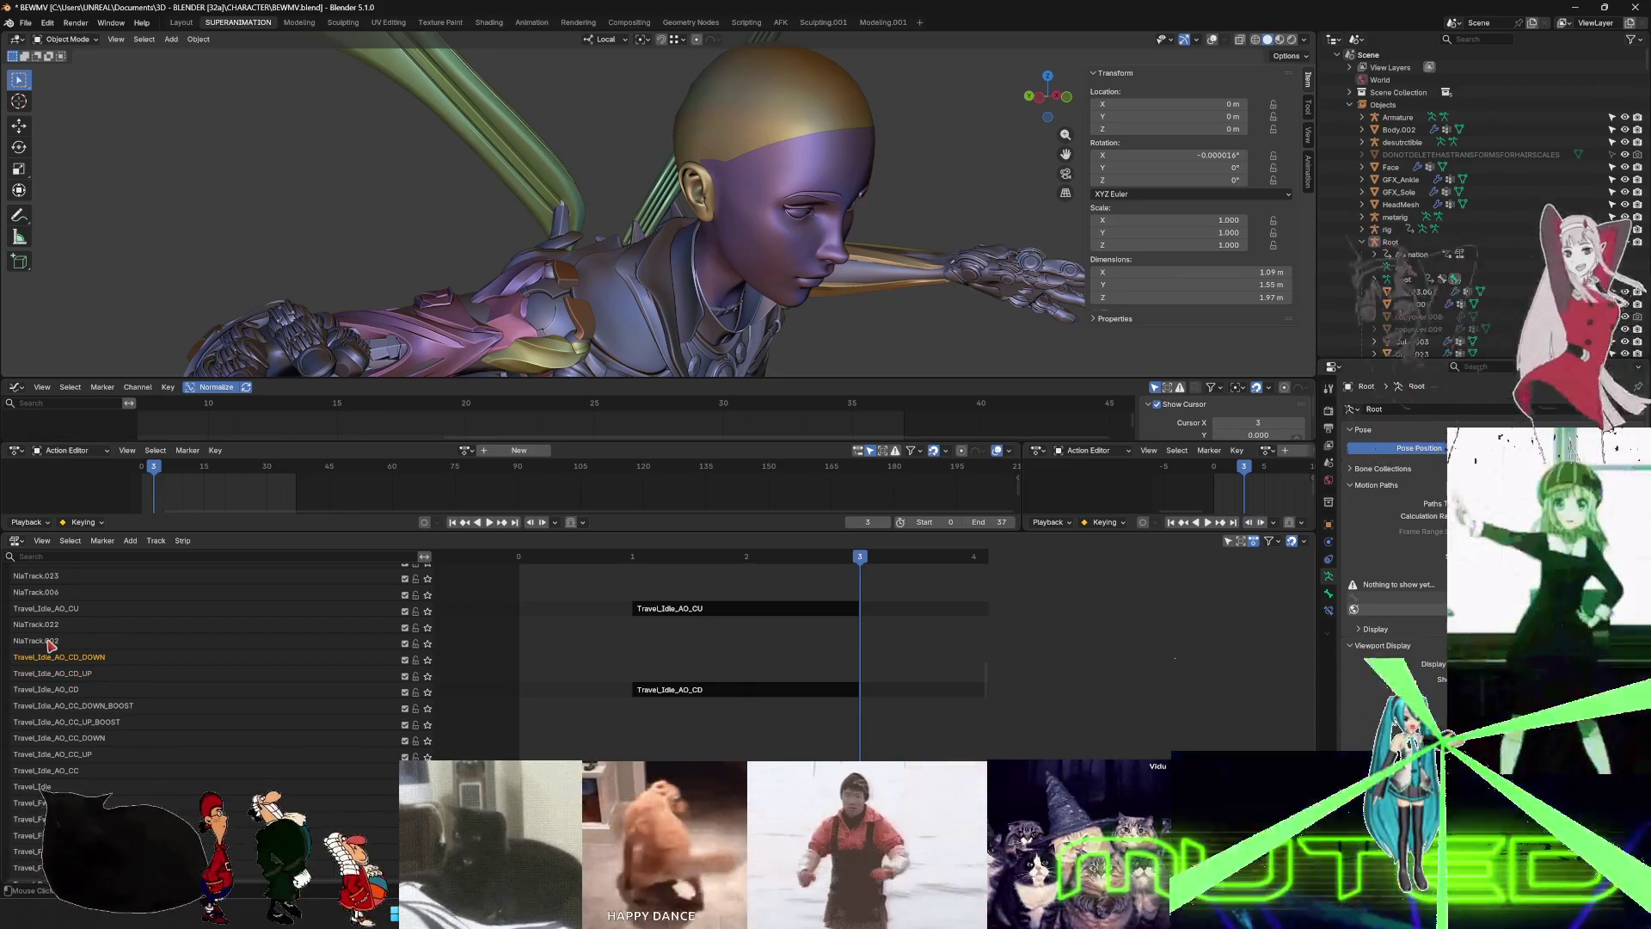
# - Name the next tracks Travel_Idle_AO_CD_UP_BOOST and Travel_Idle_AO_CD_DOWN_BOST, then reopen the misspelled name
pyautogui.doubleClick(50, 643)
pyautogui.hotkey('ctrl', 'v')
pyautogui.write('_UP_BOOST')
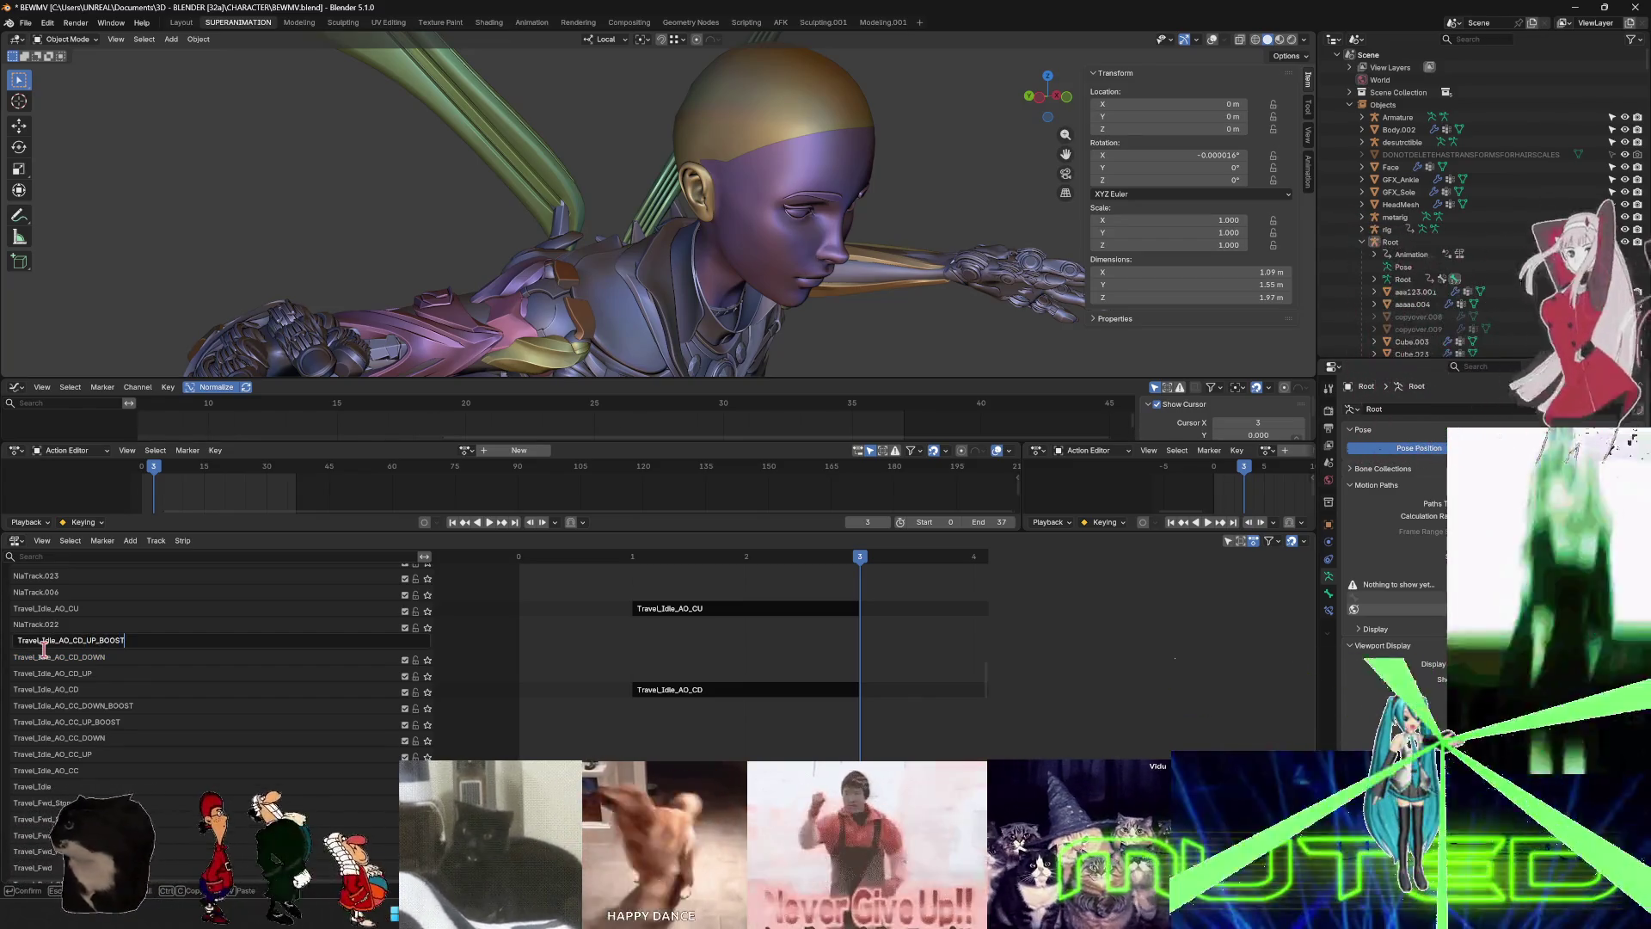
pyautogui.press('Return')
pyautogui.doubleClick(53, 623)
pyautogui.write('Travel_Idle_AO_CD')
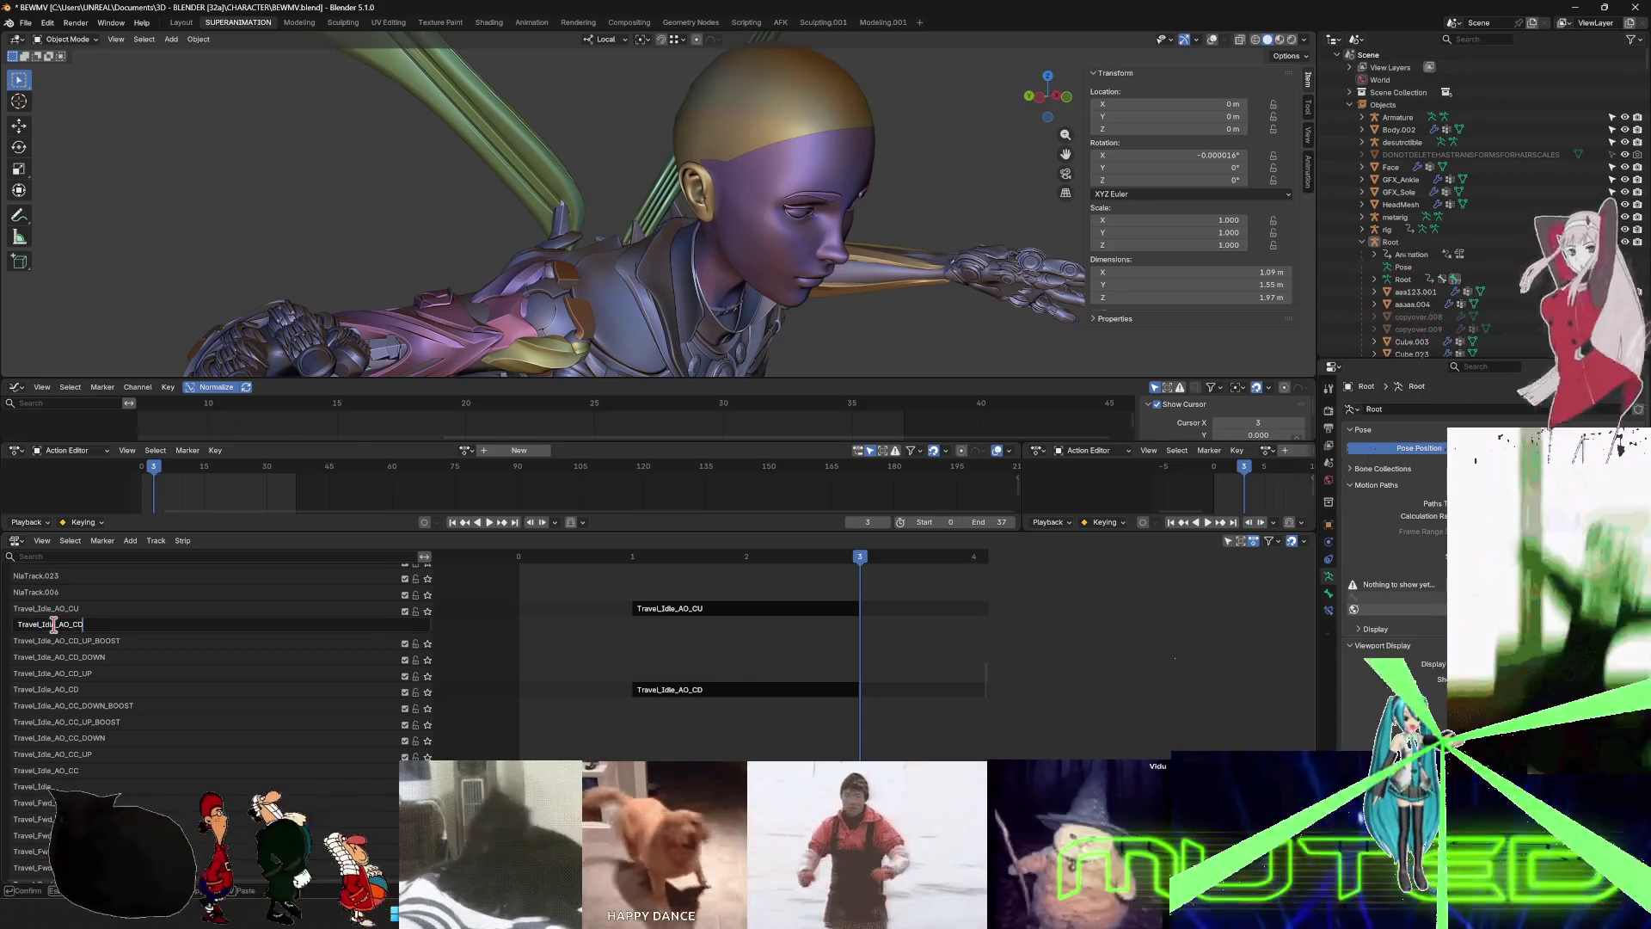
pyautogui.write('_DOWN_BOST')
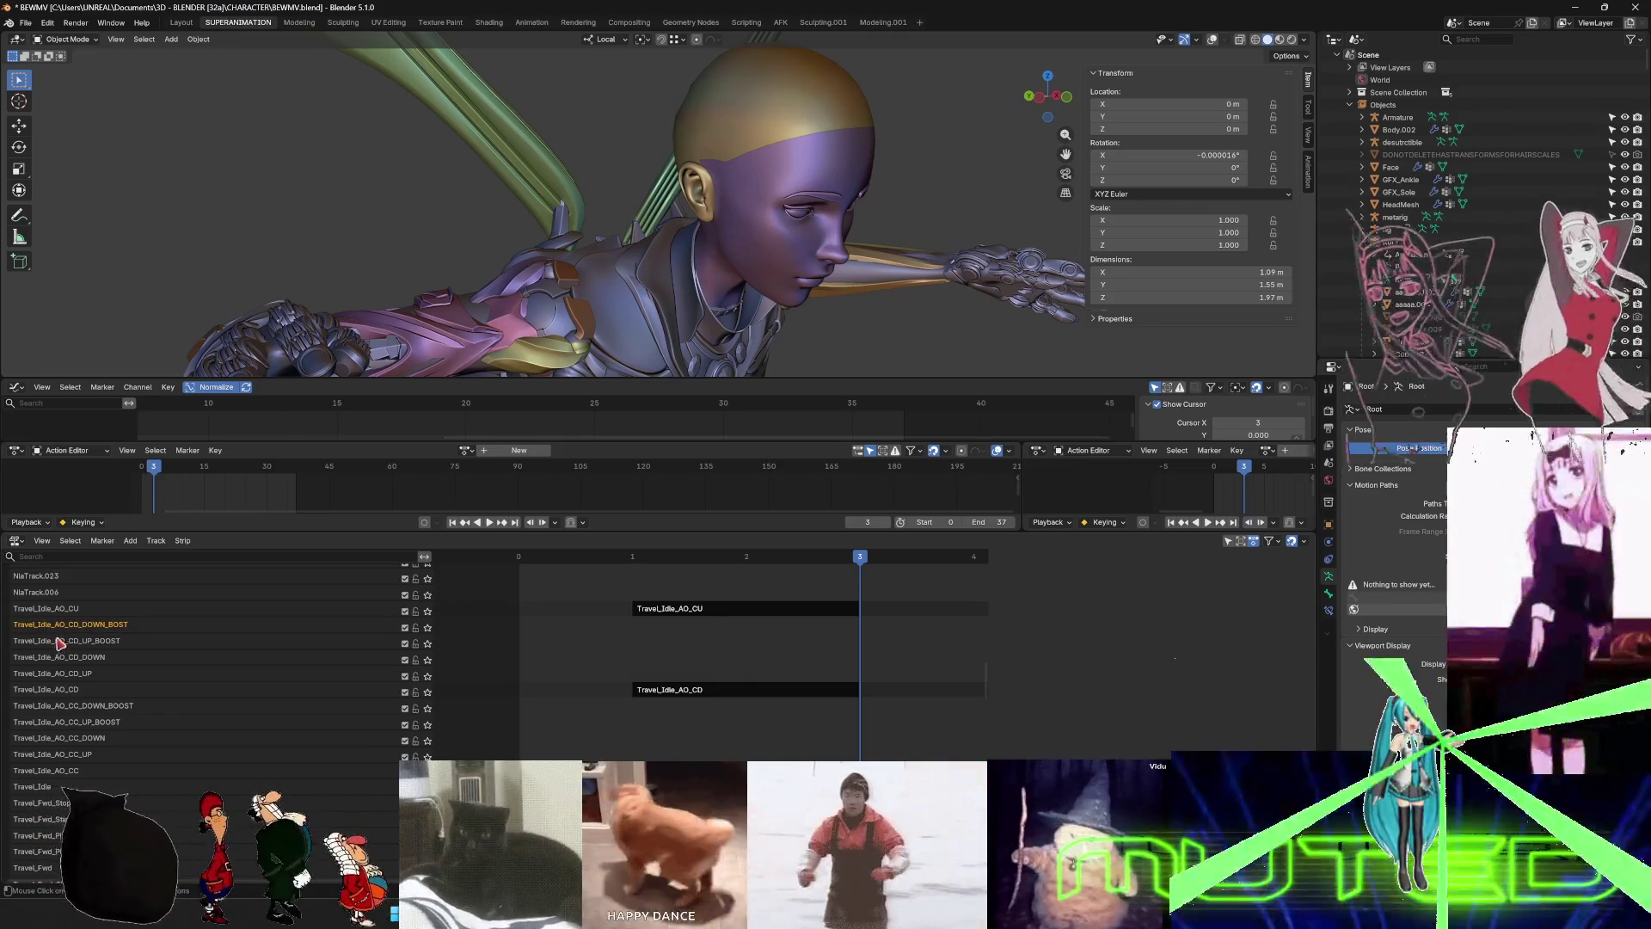
pyautogui.doubleClick(103, 624)
pyautogui.click(127, 624)
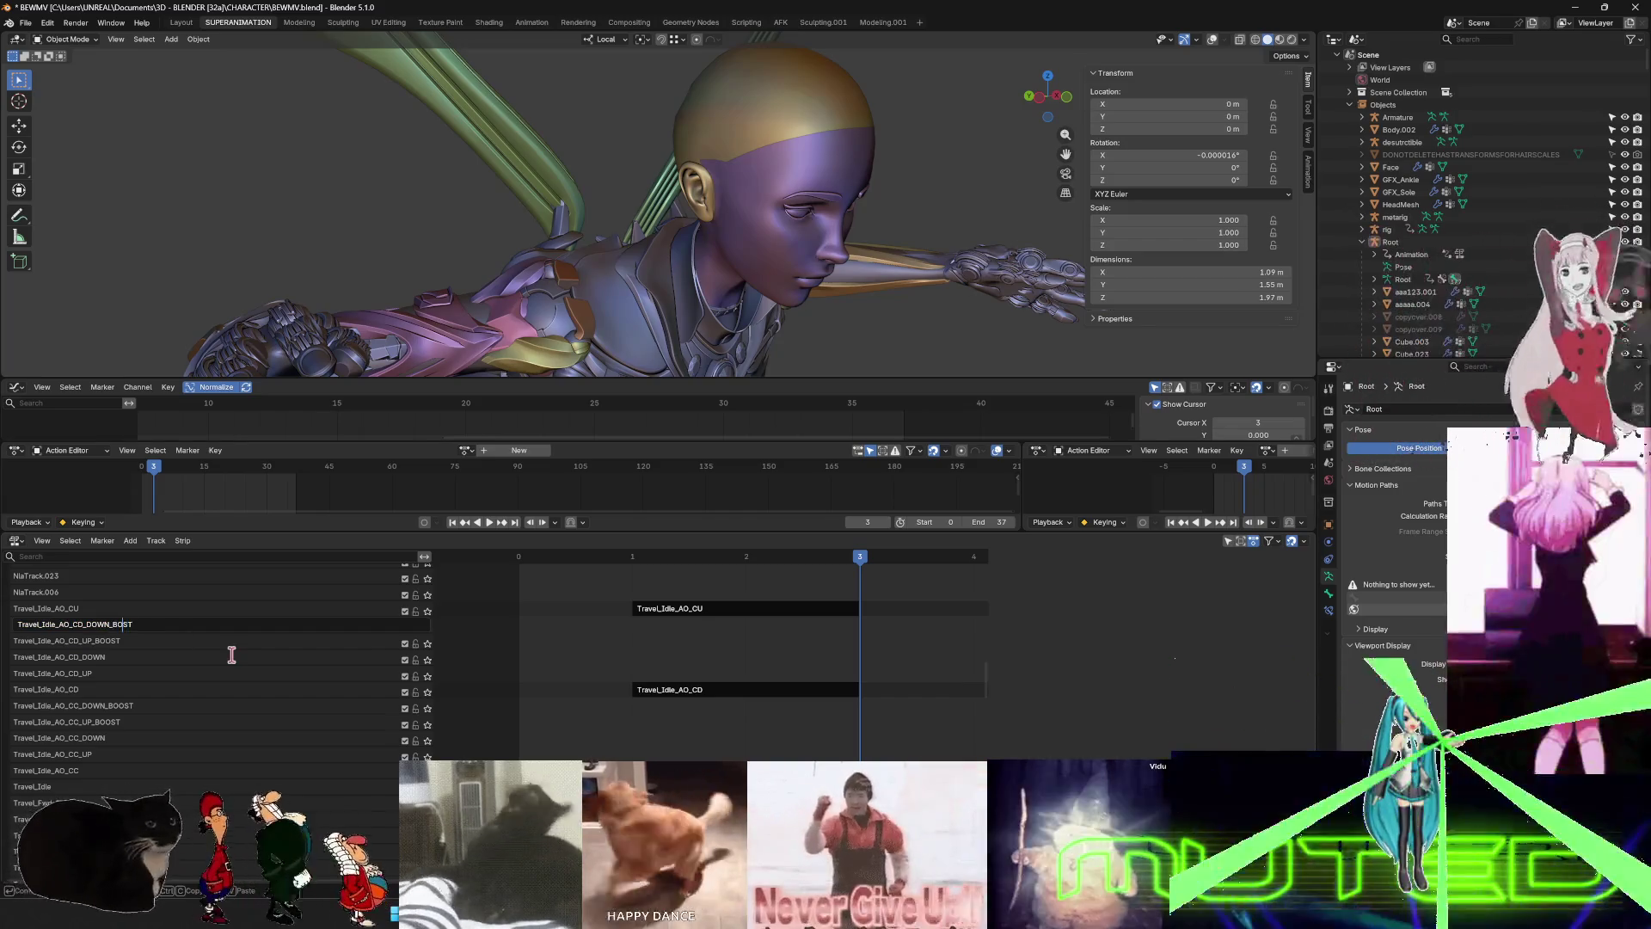
# - Correct the name to Travel_Idle_AO_CD_DOWN_BOOST, then name tracks Travel_Idle_AO_CU_UP and Travel_Idle_AO_CU_DOWN
pyautogui.write('O')
pyautogui.press('Return')
pyautogui.scroll(5, 155, 695)
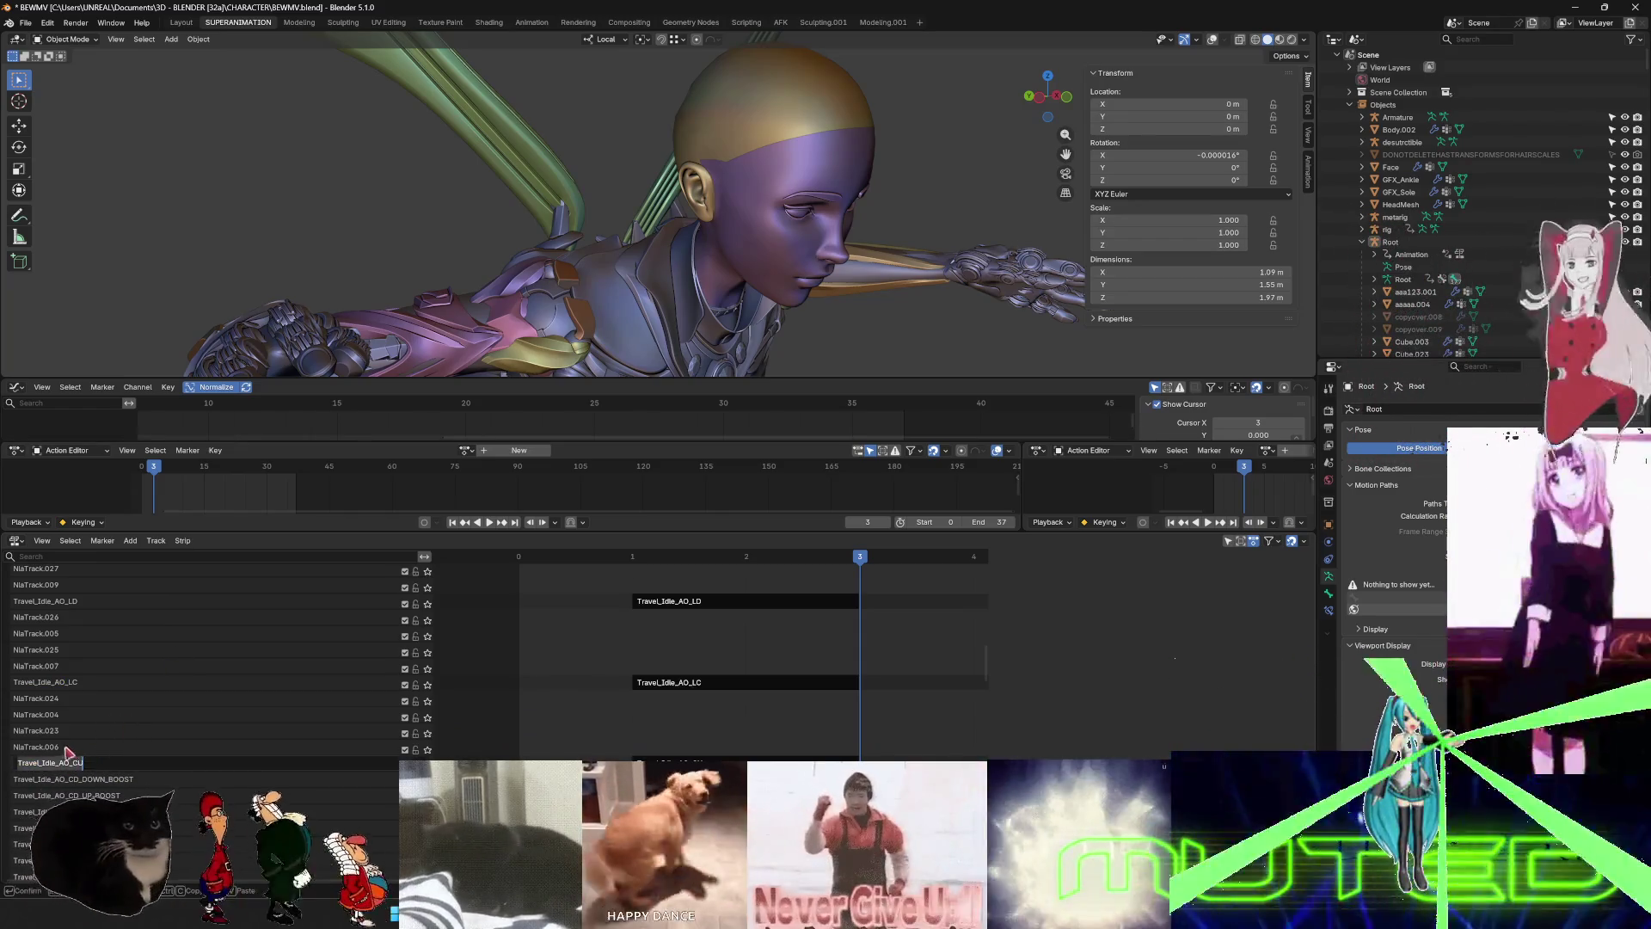
pyautogui.doubleClick(68, 748)
pyautogui.write('Travel_Idle_AO_CU')
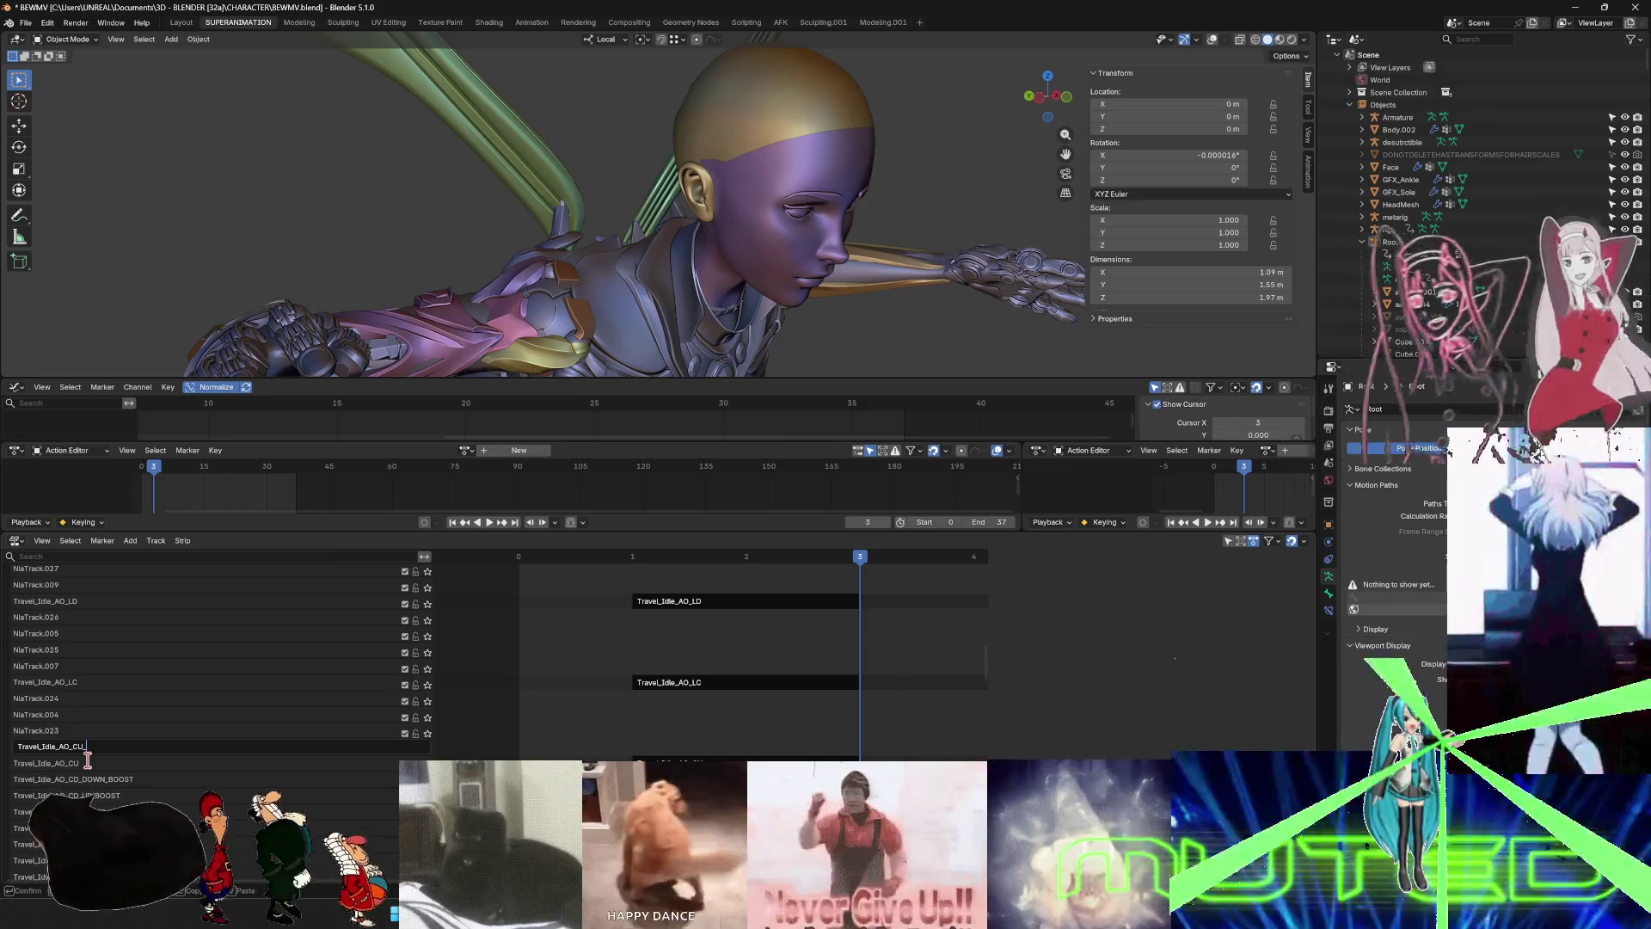
pyautogui.write('UP')
pyautogui.press('Return')
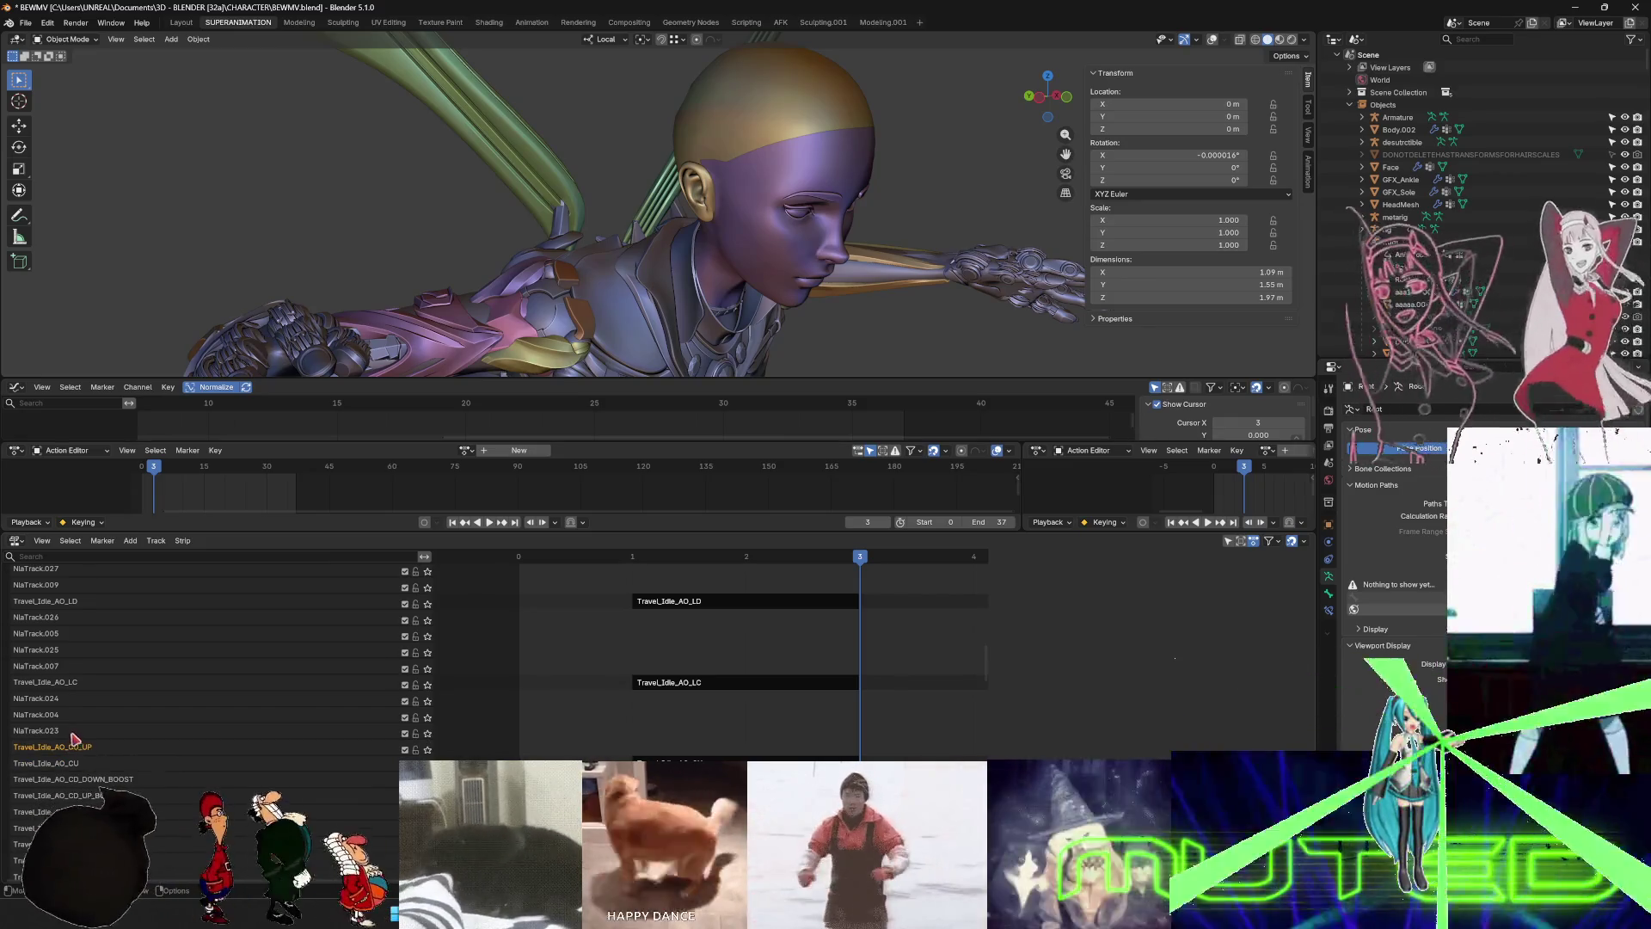
pyautogui.doubleClick(53, 731)
pyautogui.write('Travel_Idle_AO_CU')
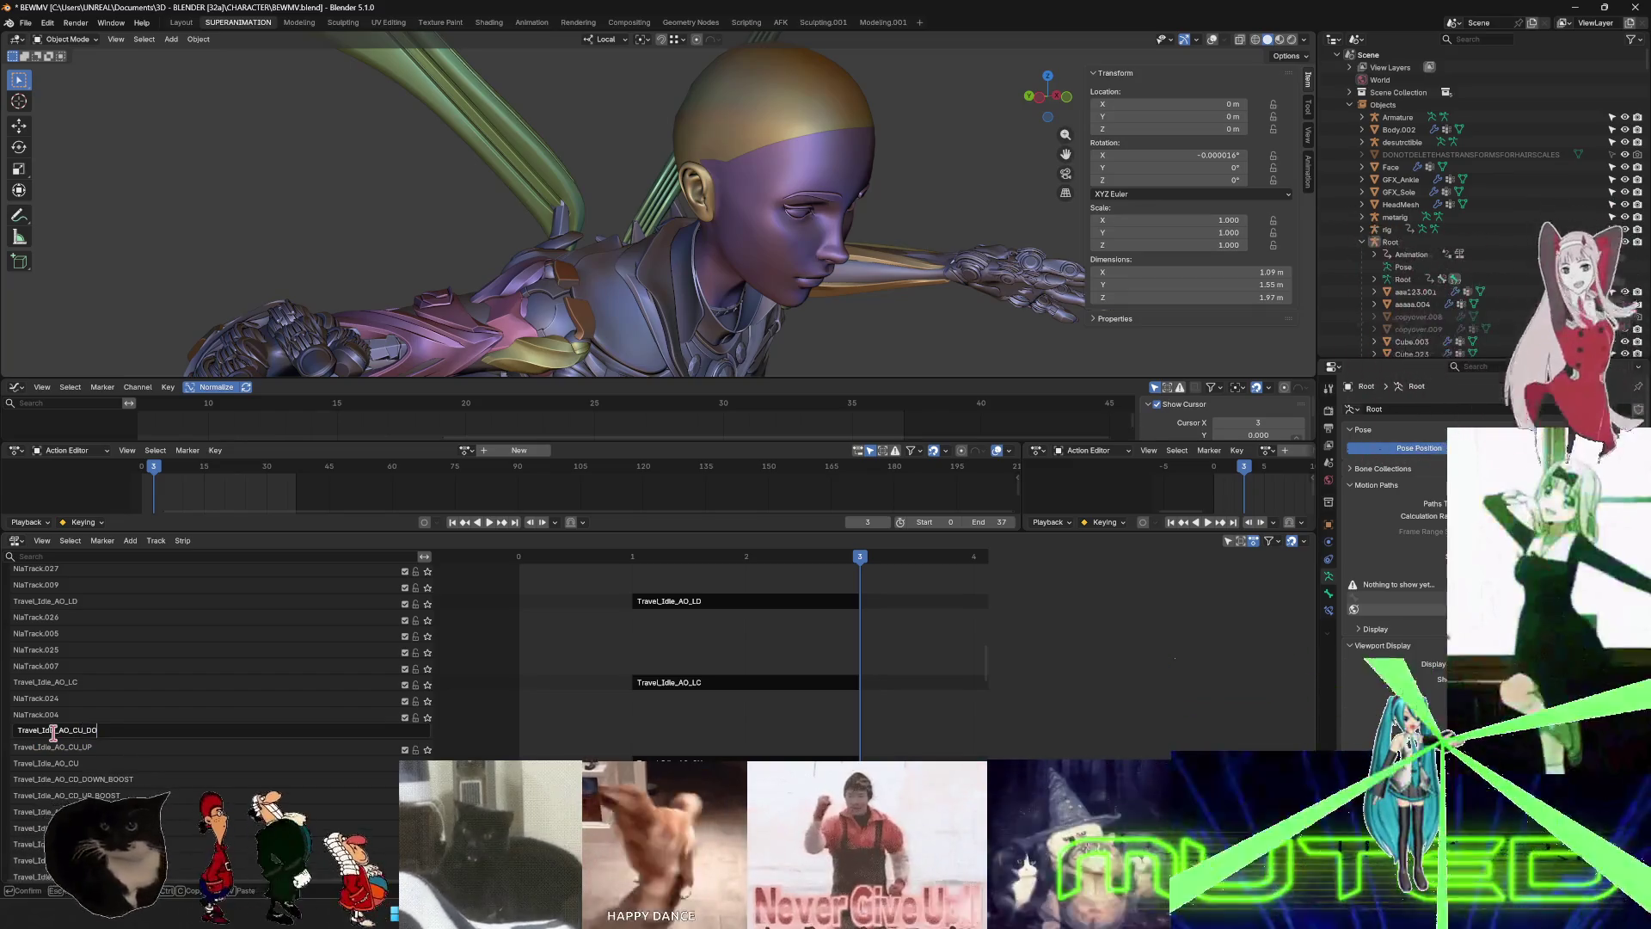
pyautogui.press('Return')
# - Name the next two tracks Travel_Idle_AO_CU_UP_BOOST and Travel_Idle_AO_CU_DOWN_BOOST
pyautogui.doubleClick(47, 715)
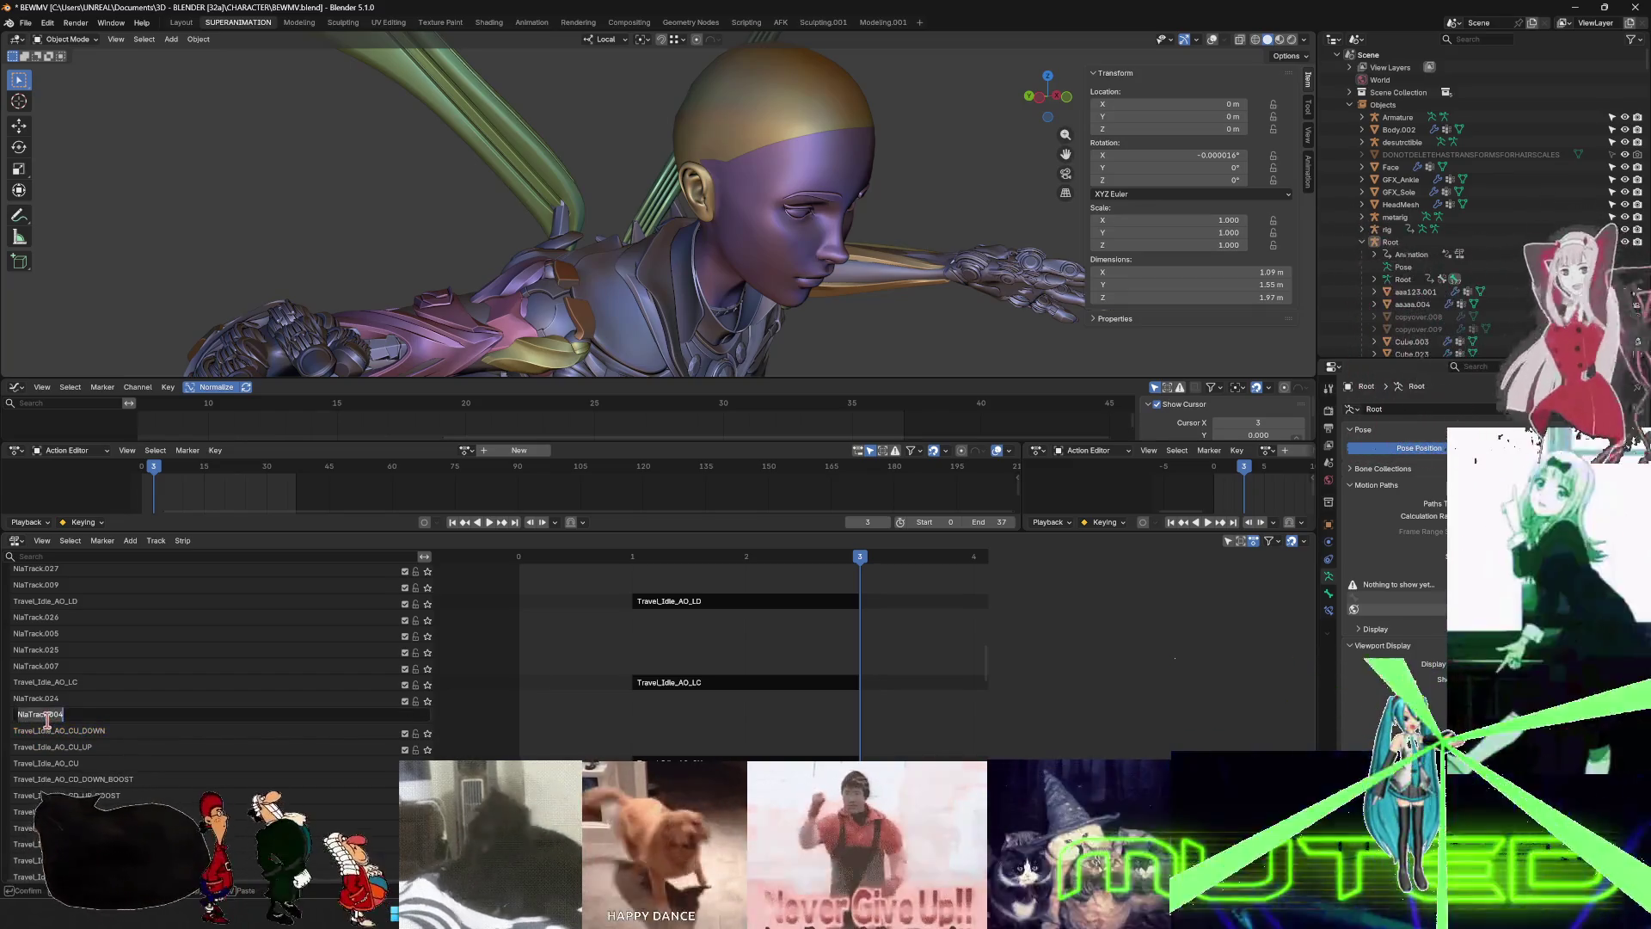
pyautogui.write('Travel_Idle_AO_CU')
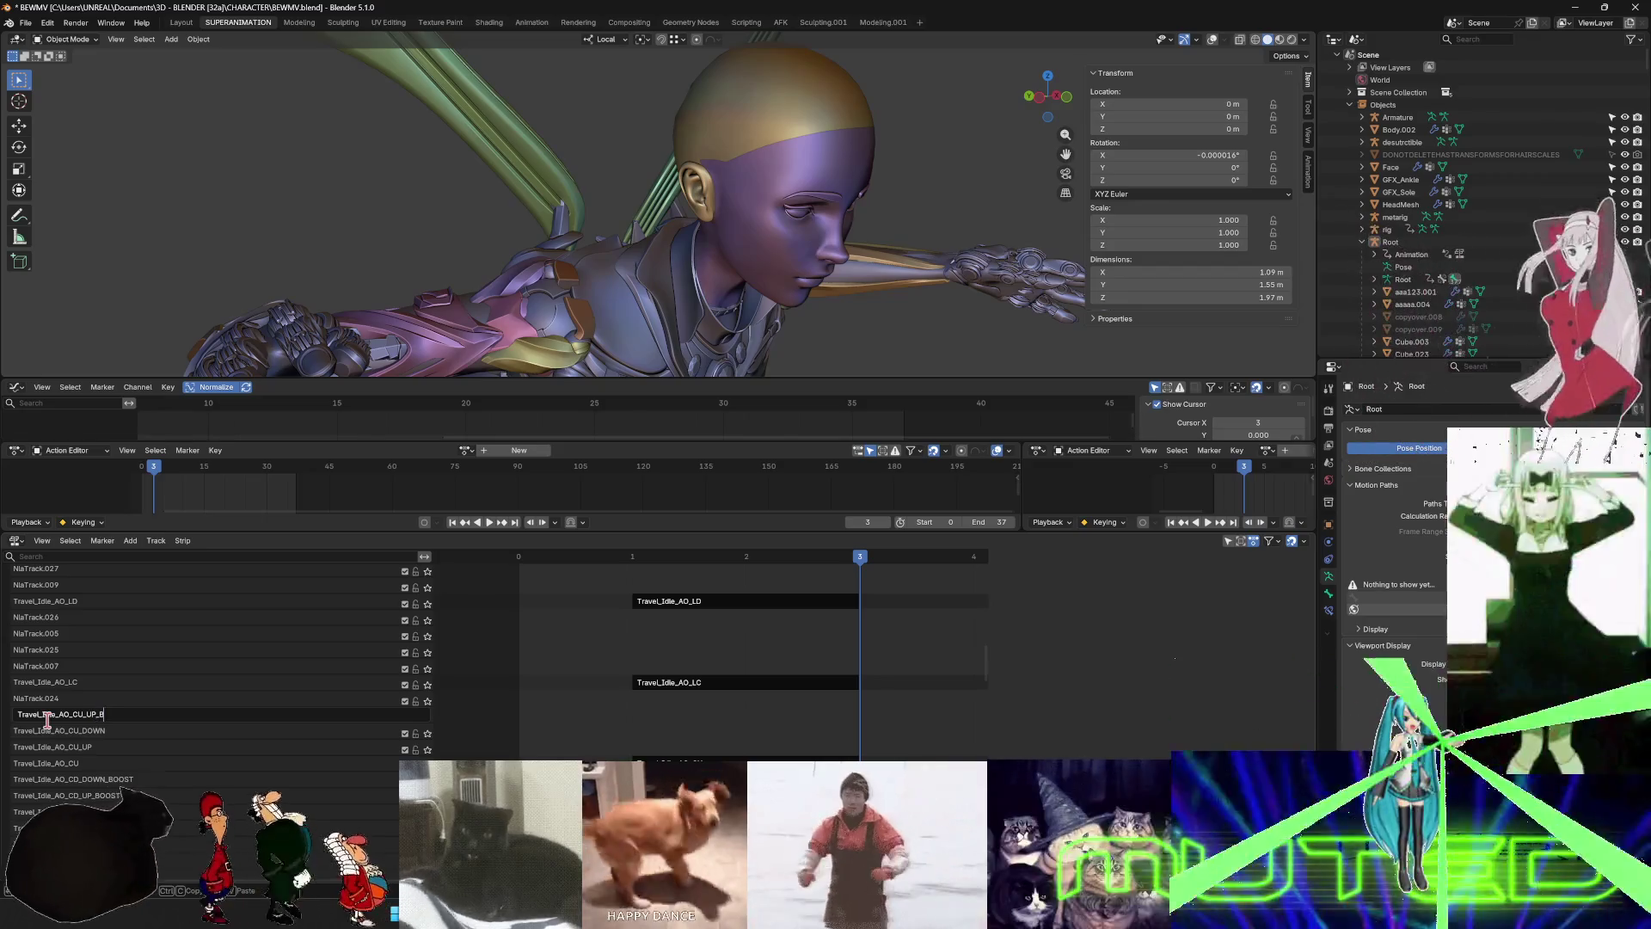
pyautogui.write('ST')
pyautogui.press('Return')
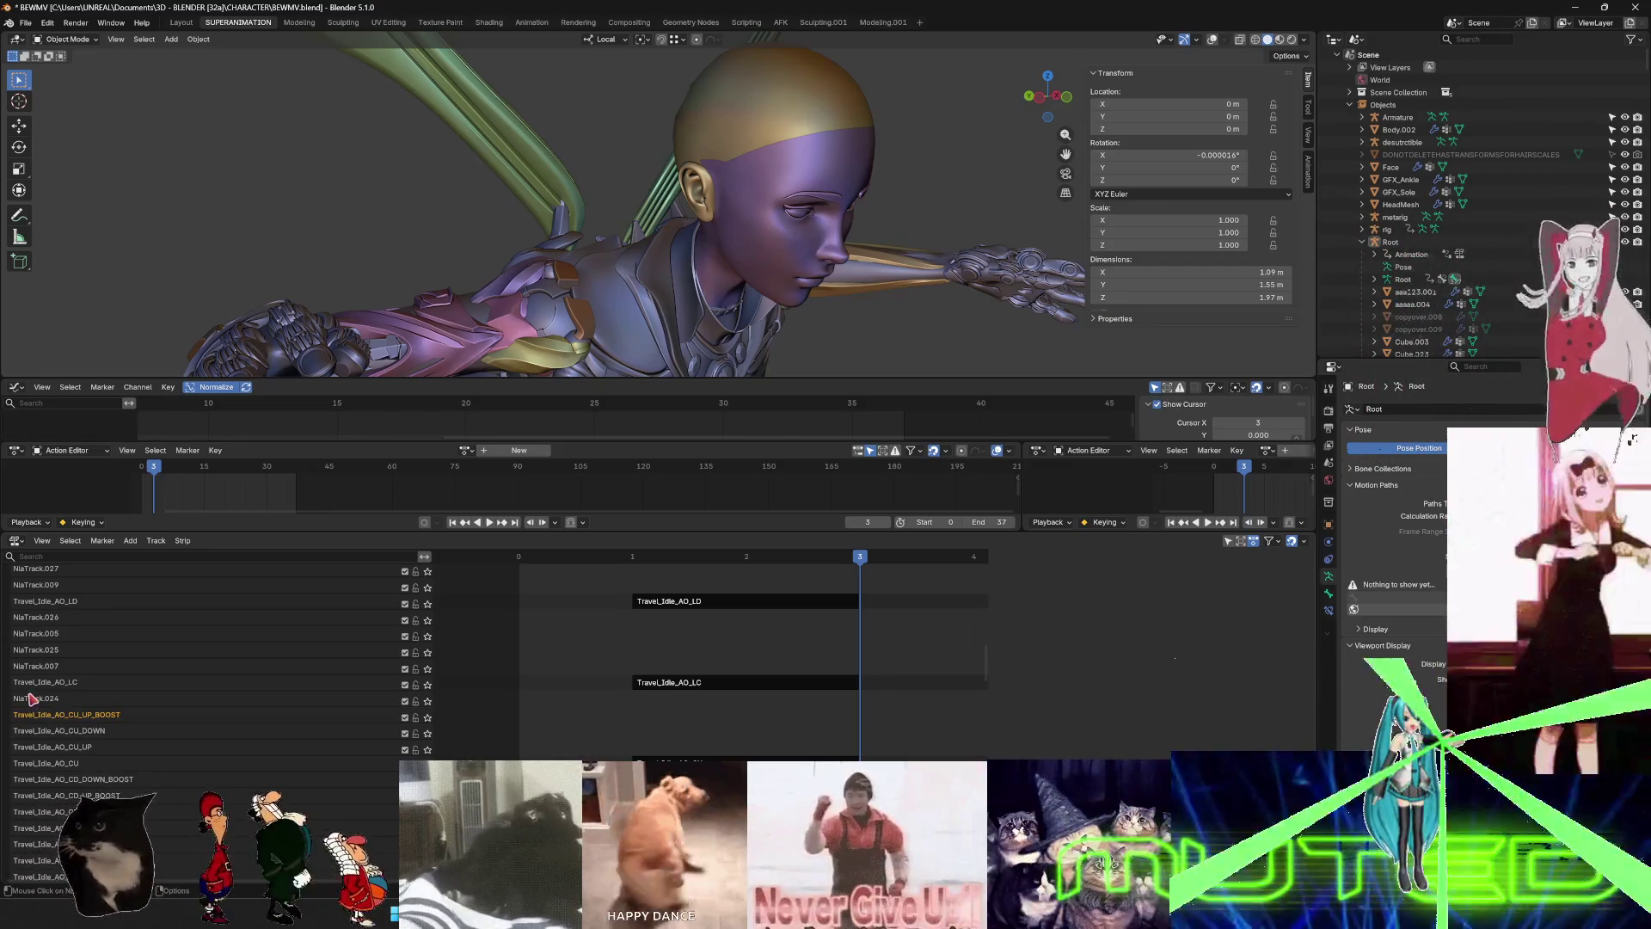
pyautogui.doubleClick(40, 698)
pyautogui.write('Travel_Idle_AO_CU')
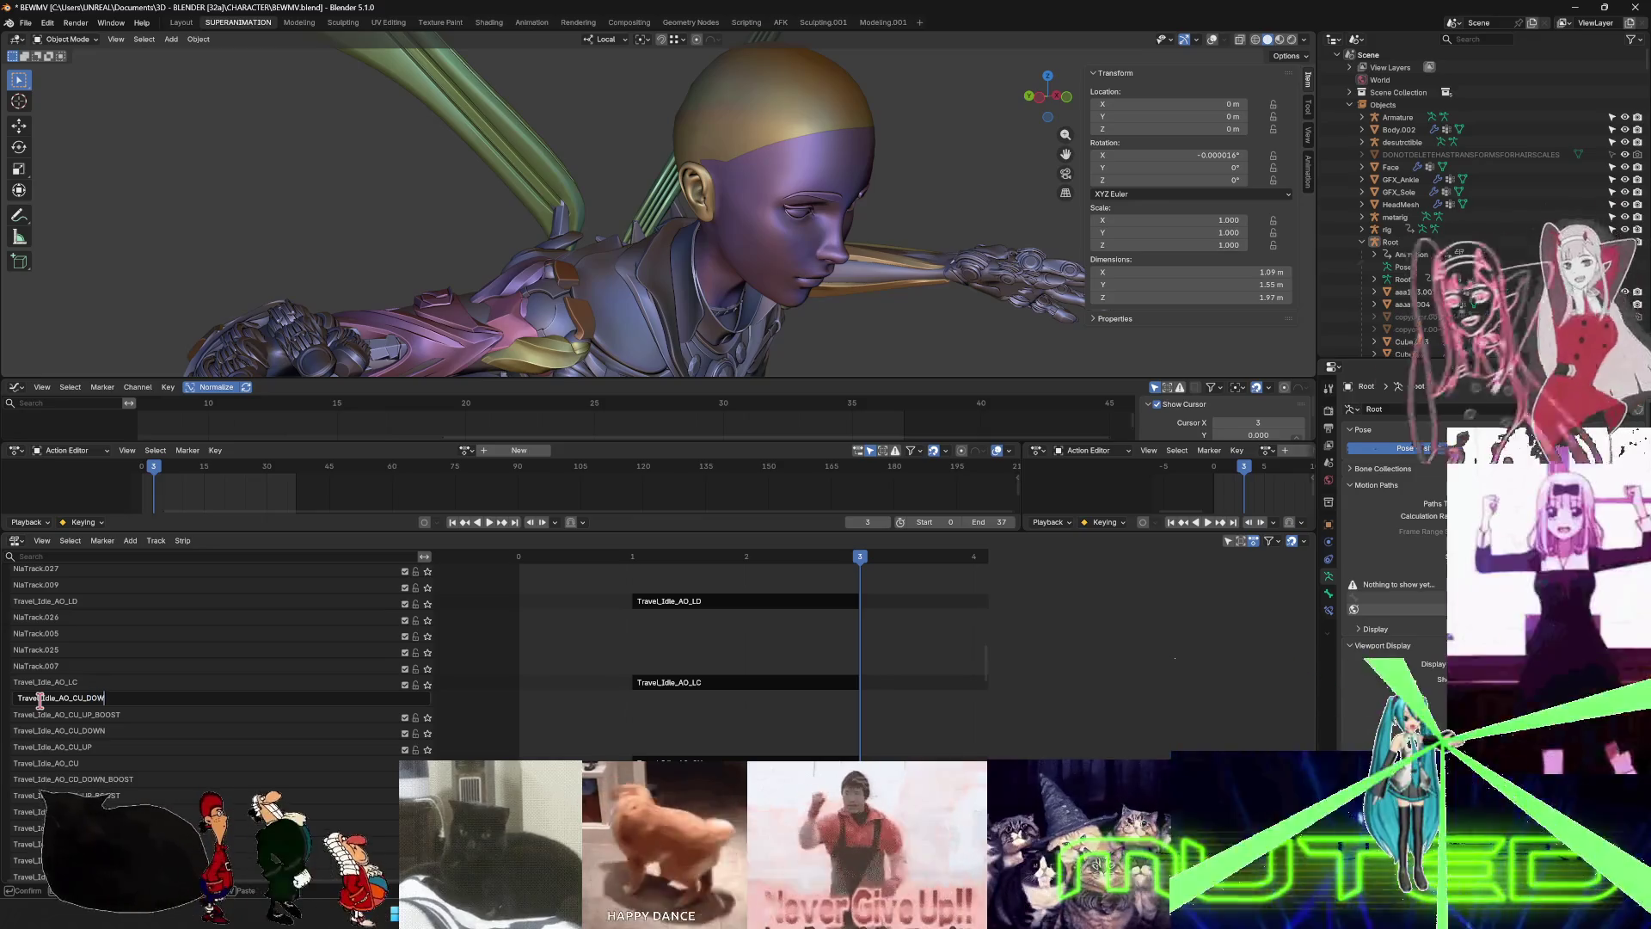
pyautogui.press('Return')
# - Copy the Travel_Idle_AO_LC name and rename two empty tracks Travel_Idle_AO_LC_UP and Travel_Idle_AO_LC_DOWN
pyautogui.doubleClick(53, 682)
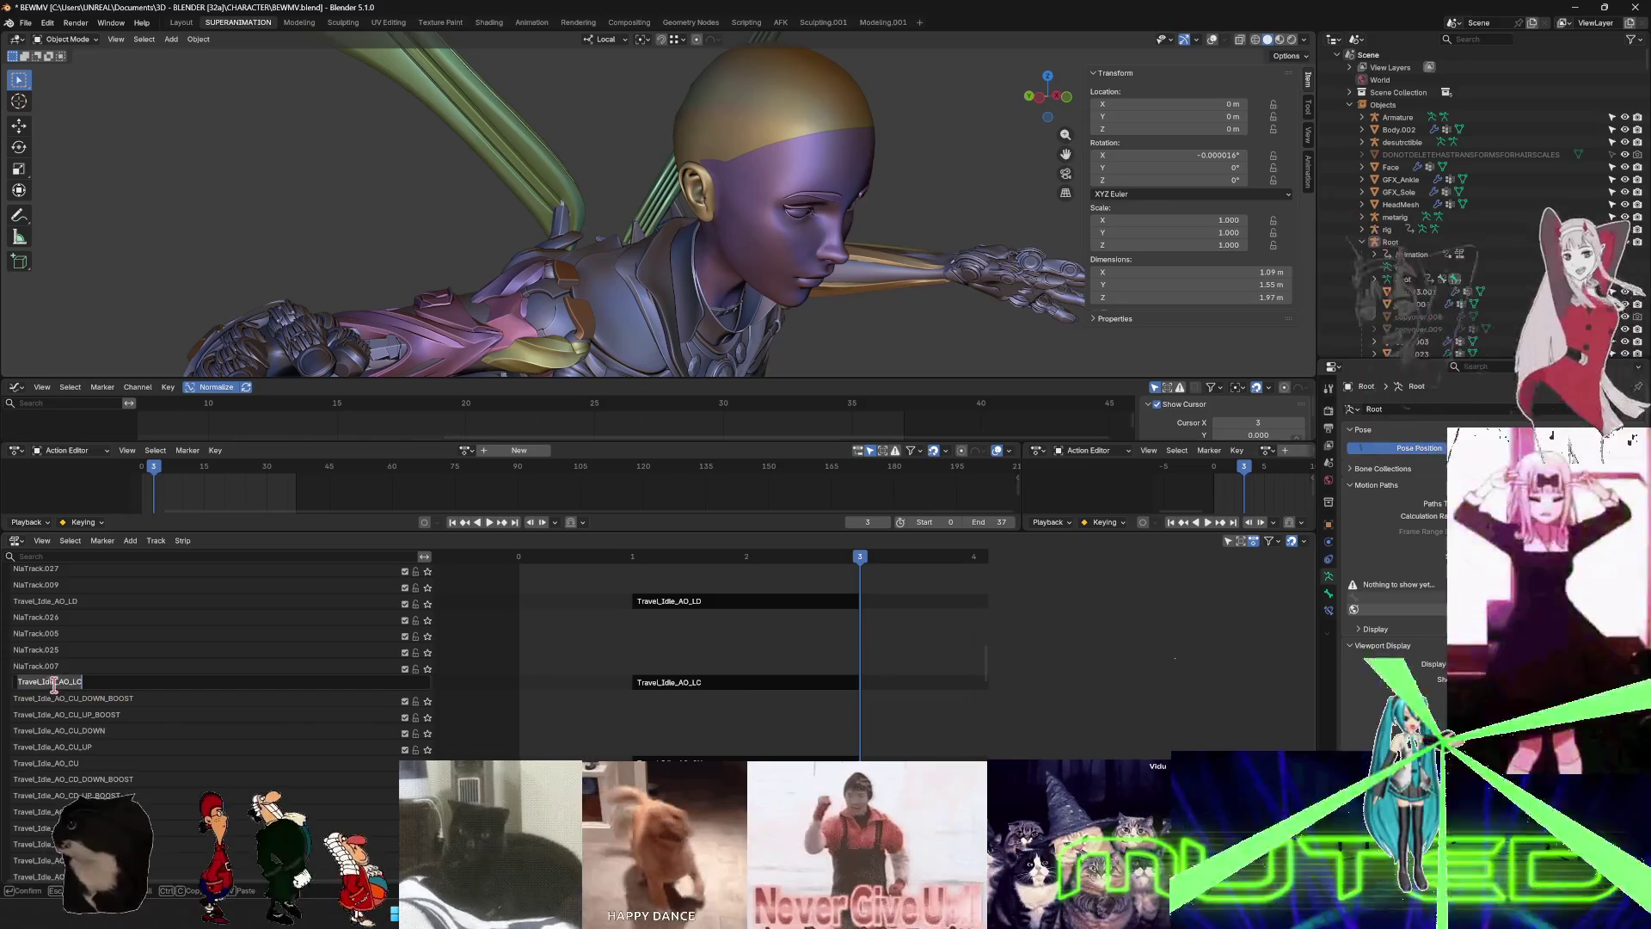
pyautogui.hotkey('ctrl', 'c')
pyautogui.press('Return')
pyautogui.doubleClick(111, 669)
pyautogui.hotkey('ctrl', 'v')
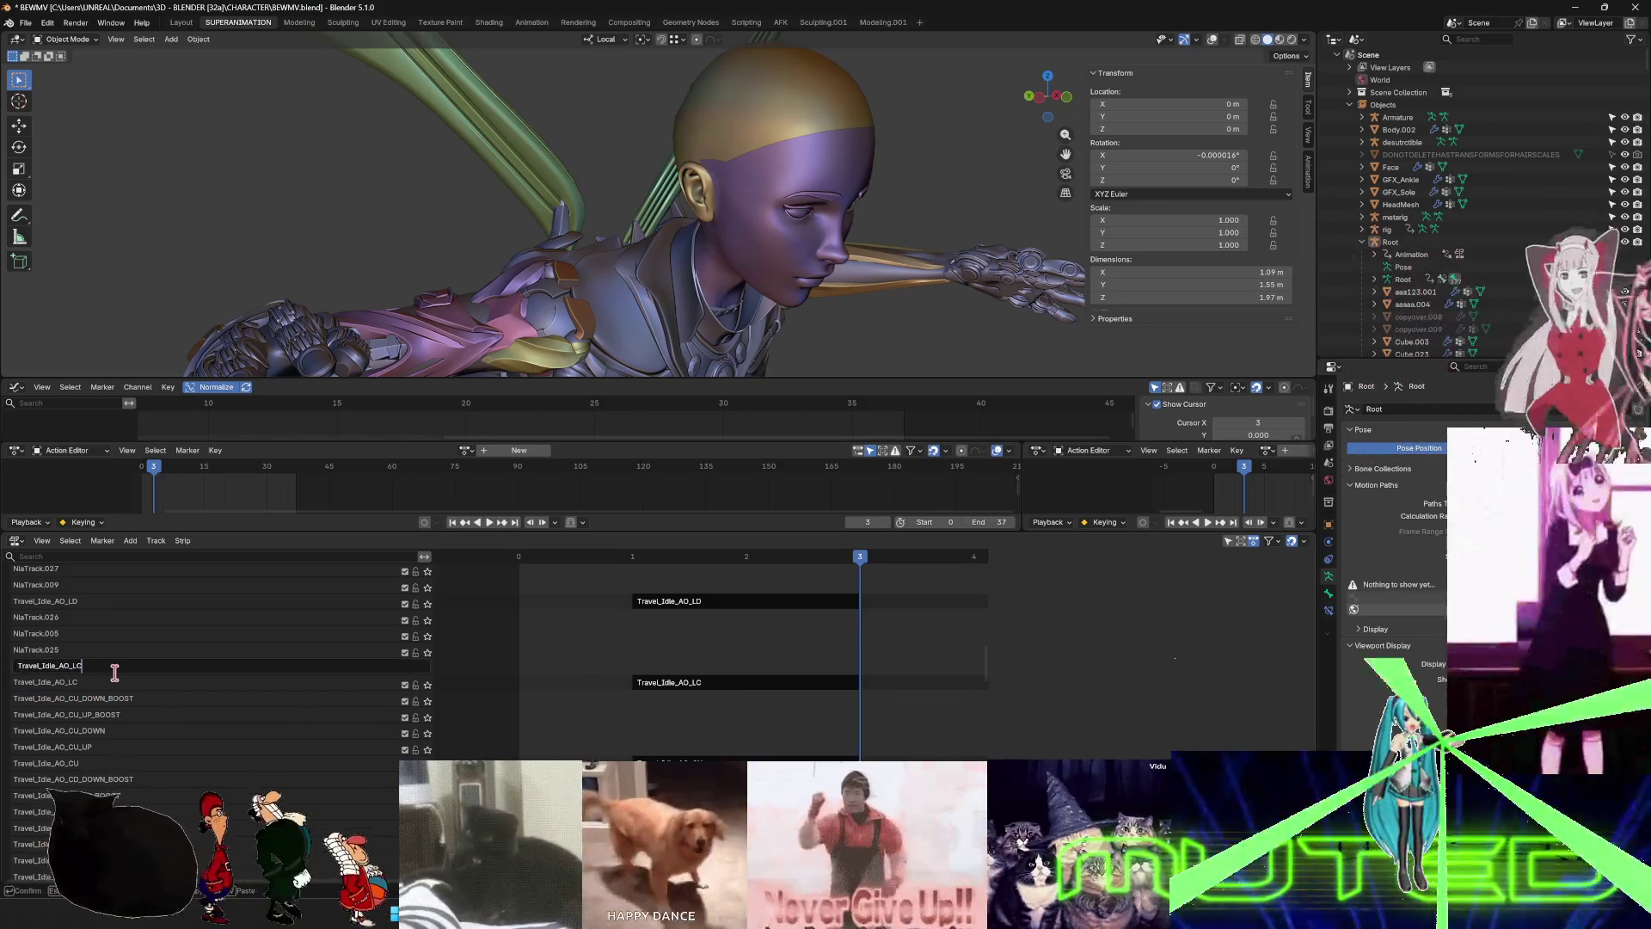
pyautogui.write('_UP')
pyautogui.press('Return')
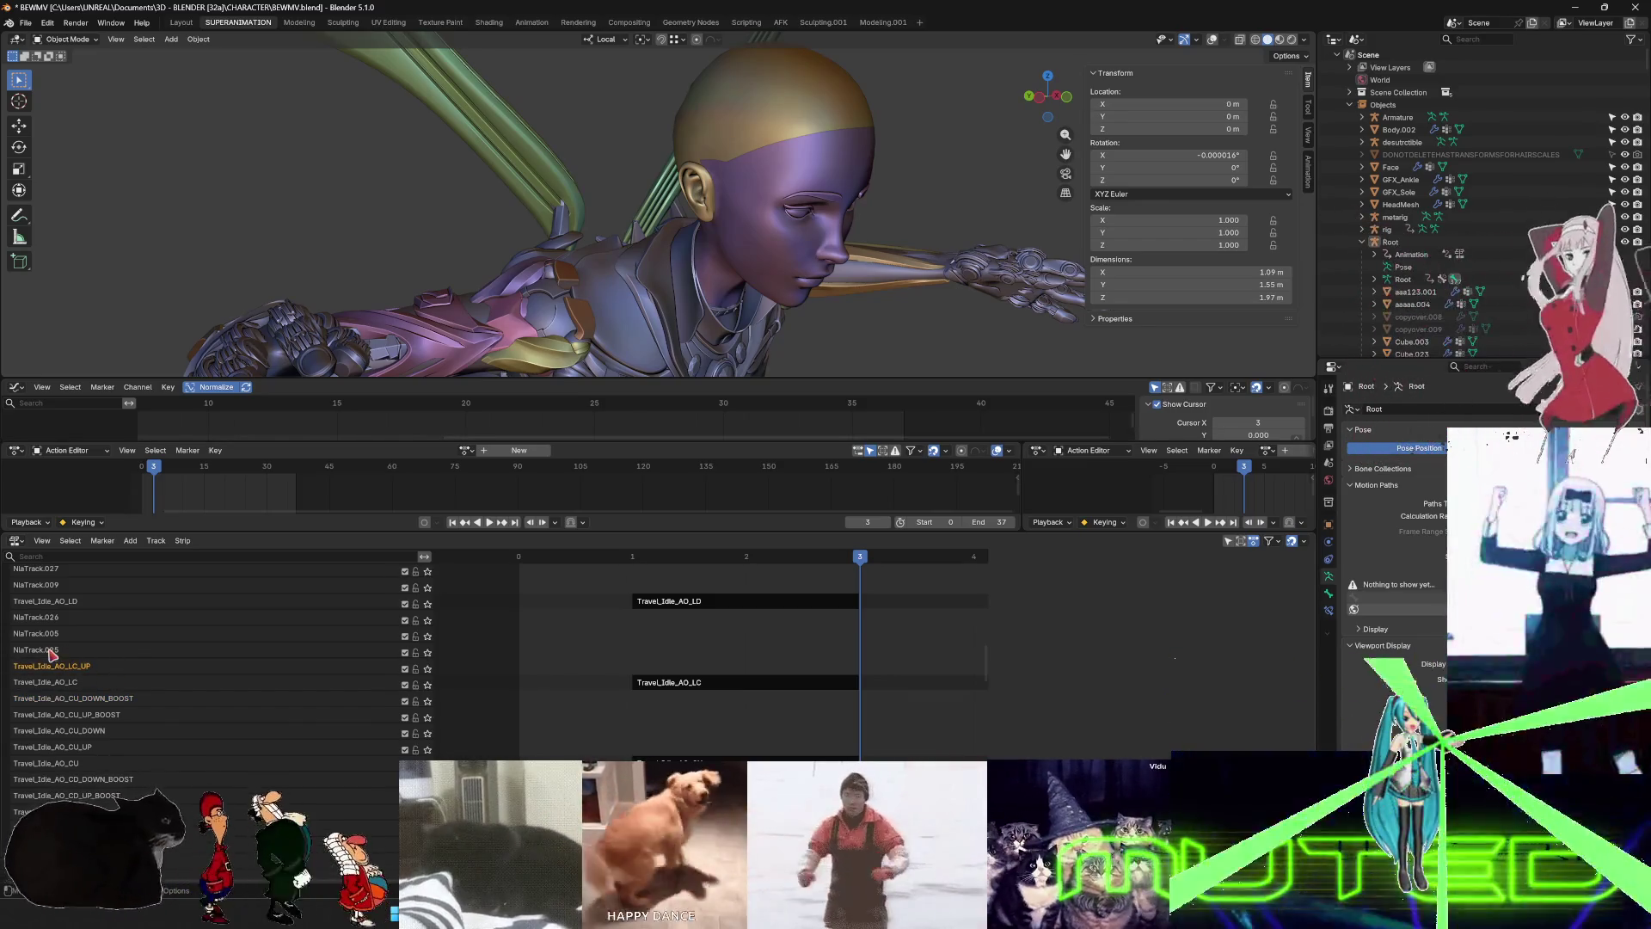
pyautogui.doubleClick(54, 651)
pyautogui.hotkey('ctrl', 'v')
pyautogui.write('DOWN')
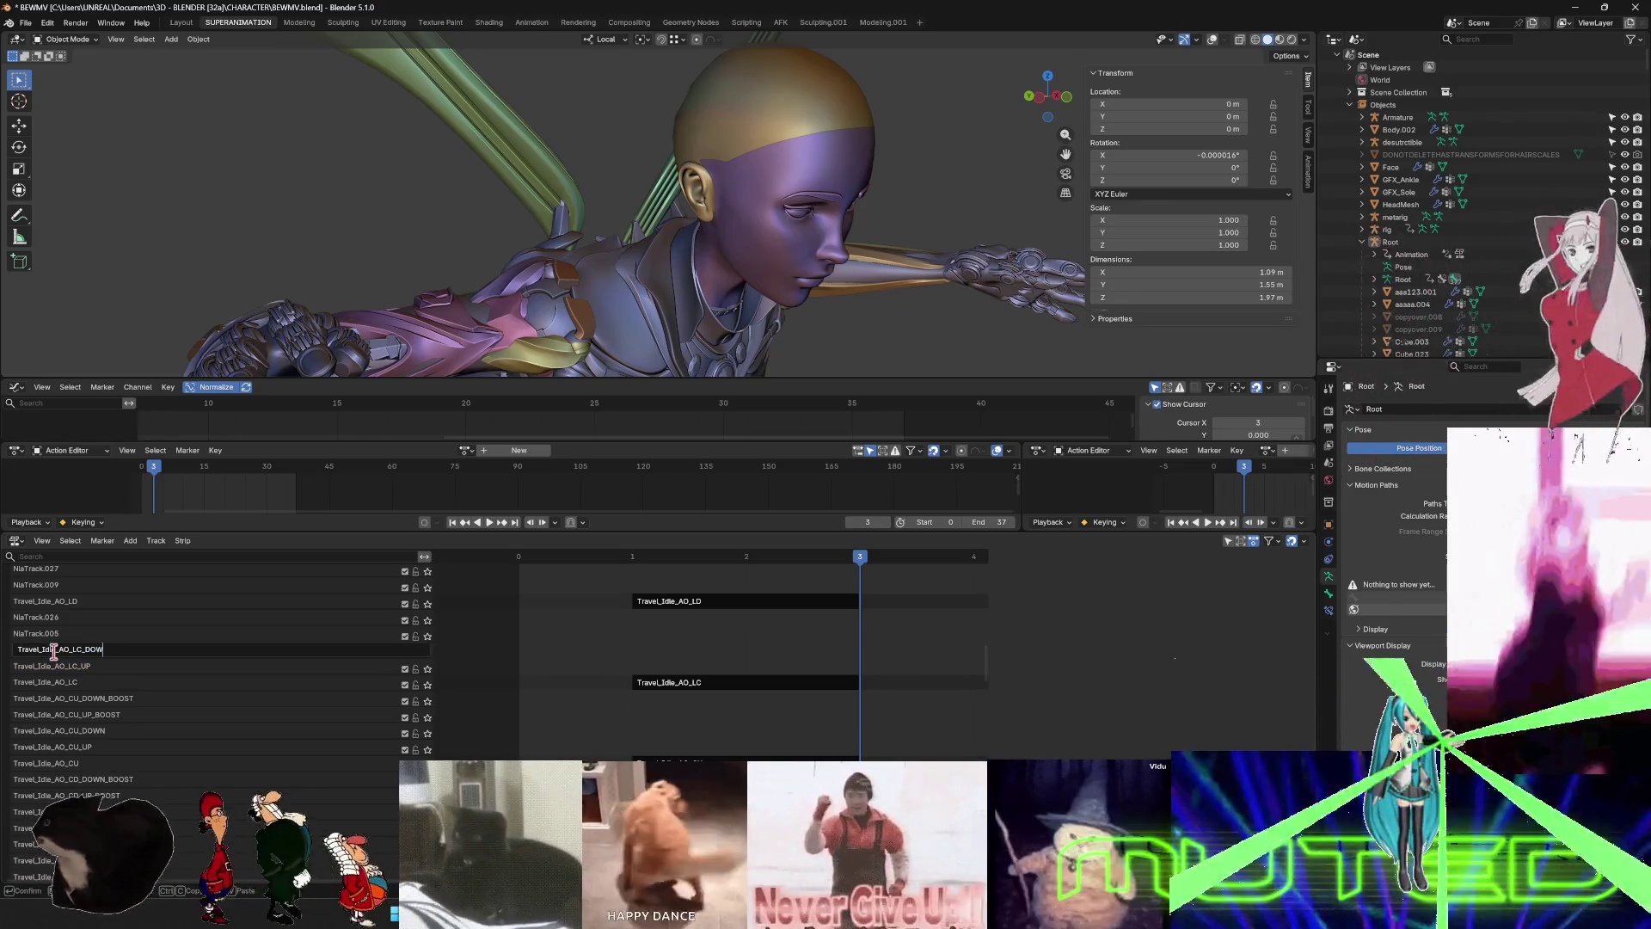
pyautogui.press('Return')
# - Name the next two tracks Travel_Idle_AO_LC_UP_BOOST and Travel_Idle_AO_LC_DOWN_BOOST
pyautogui.doubleClick(52, 634)
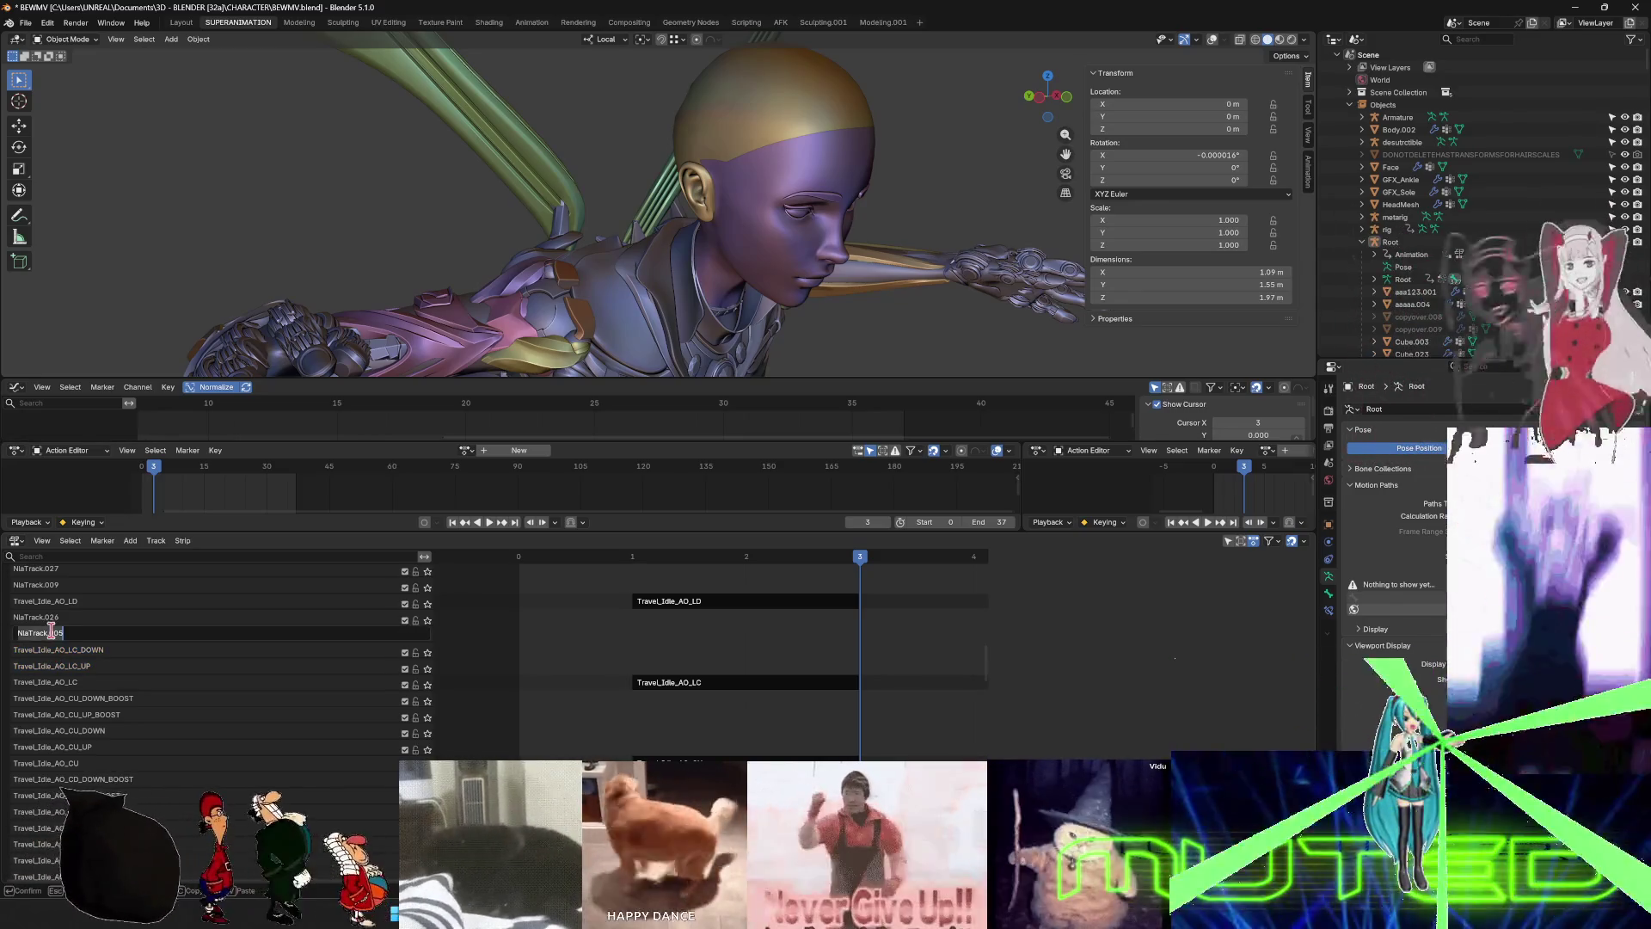
pyautogui.hotkey('ctrl', 'v')
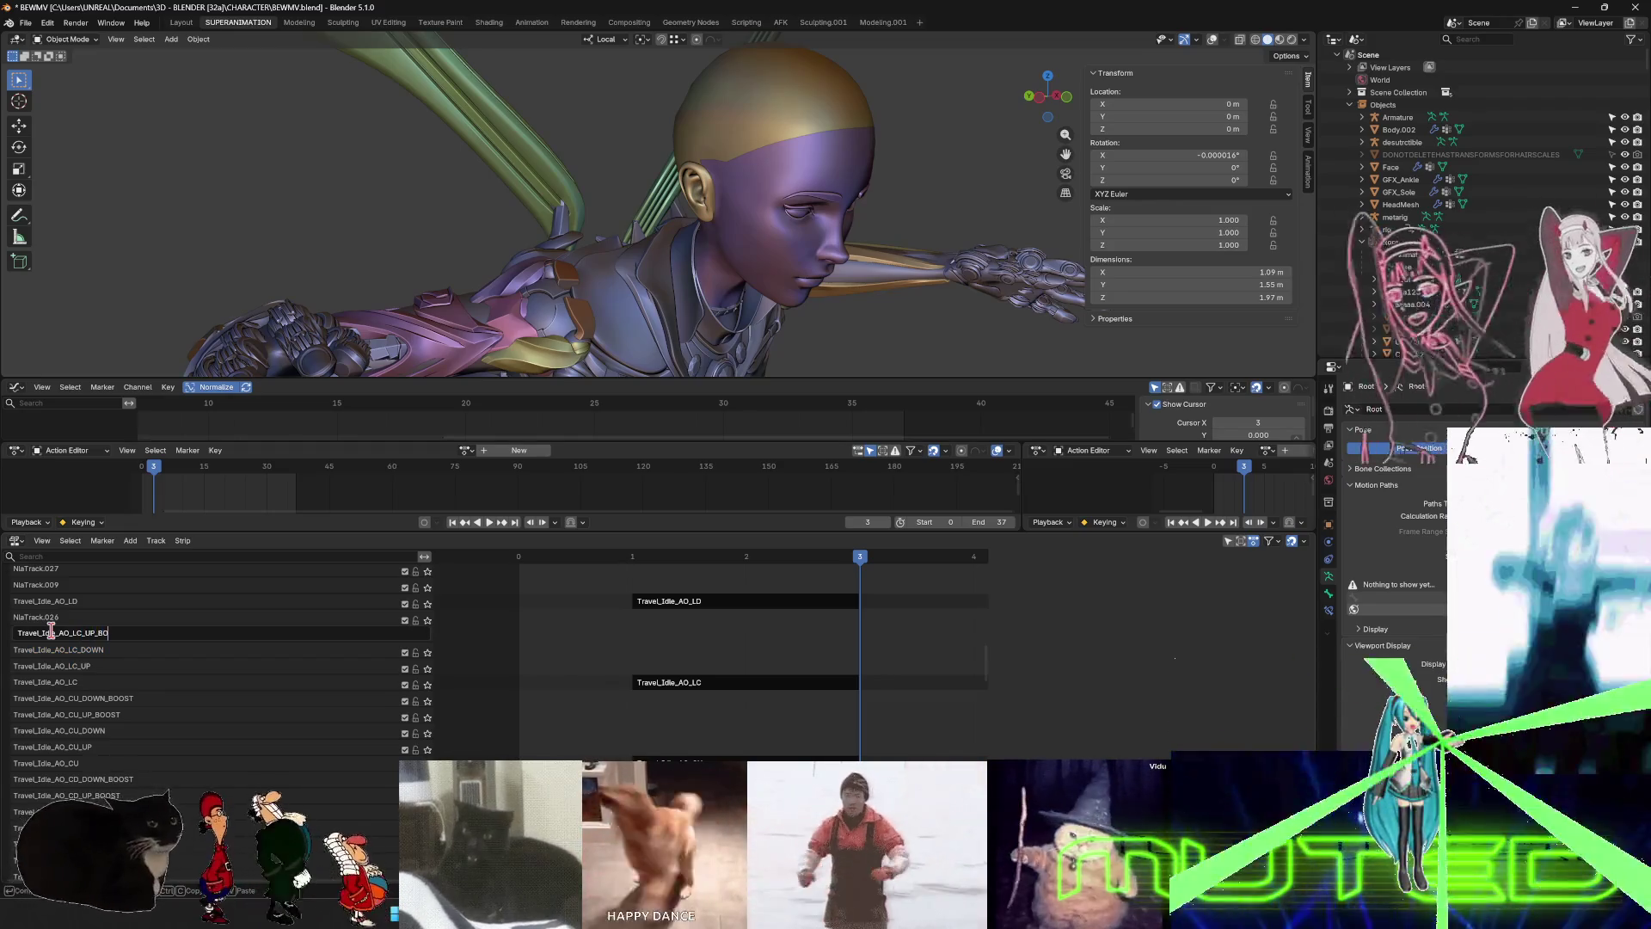
pyautogui.write('OST')
pyautogui.press('Return')
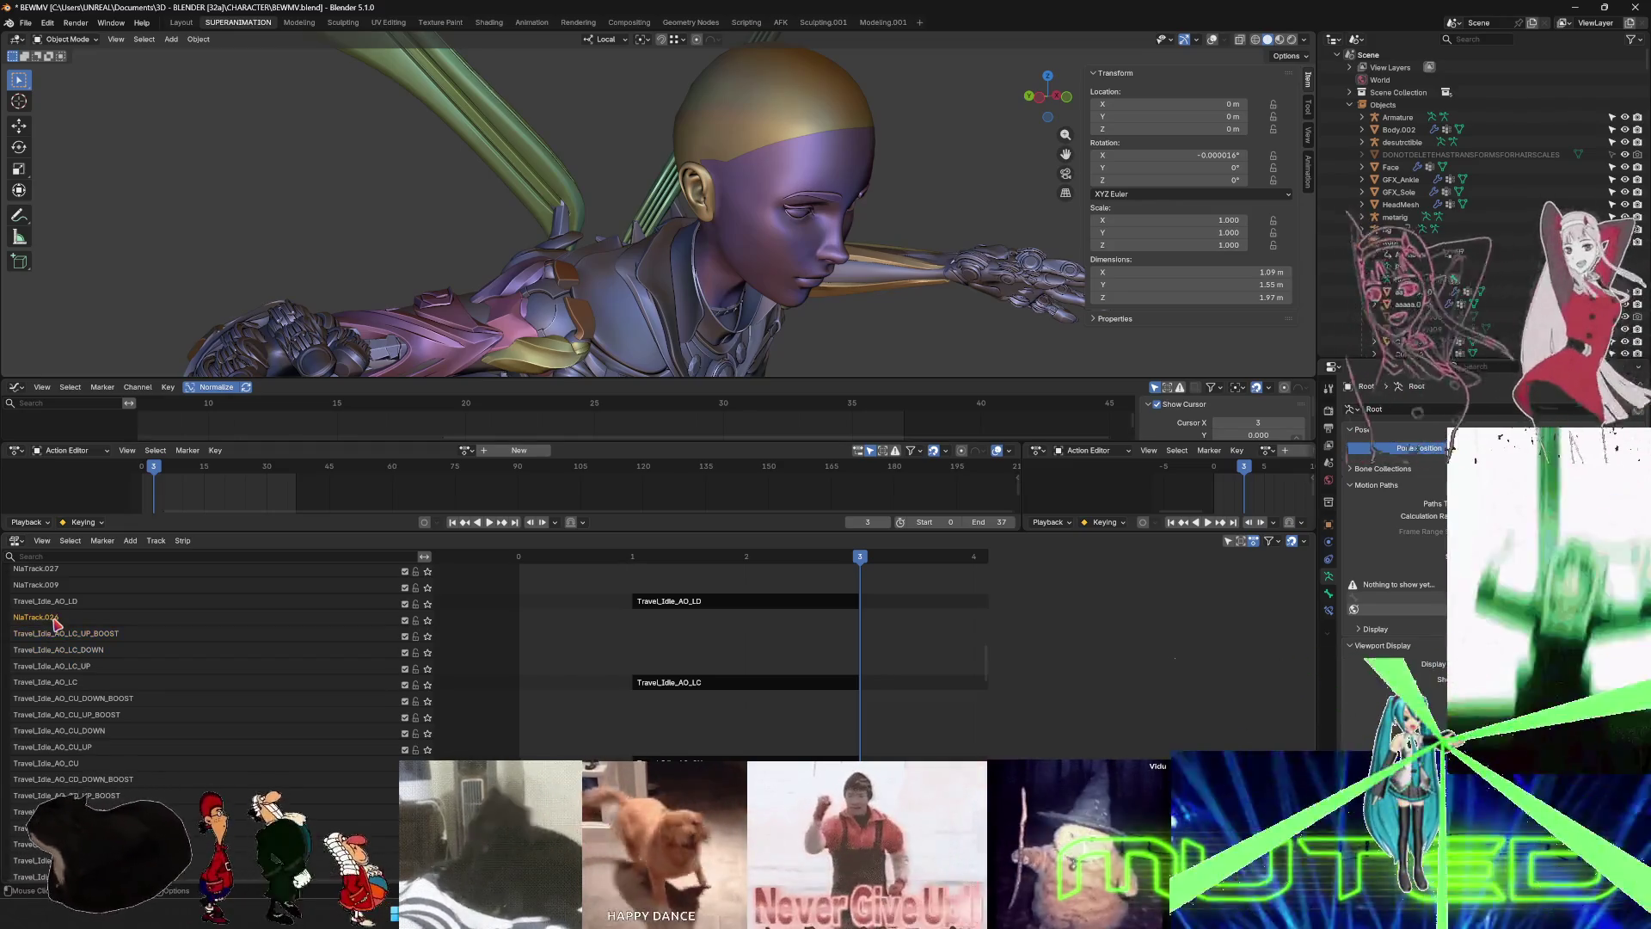
pyautogui.doubleClick(54, 618)
pyautogui.hotkey('ctrl', 'v')
pyautogui.write('_DOWN')
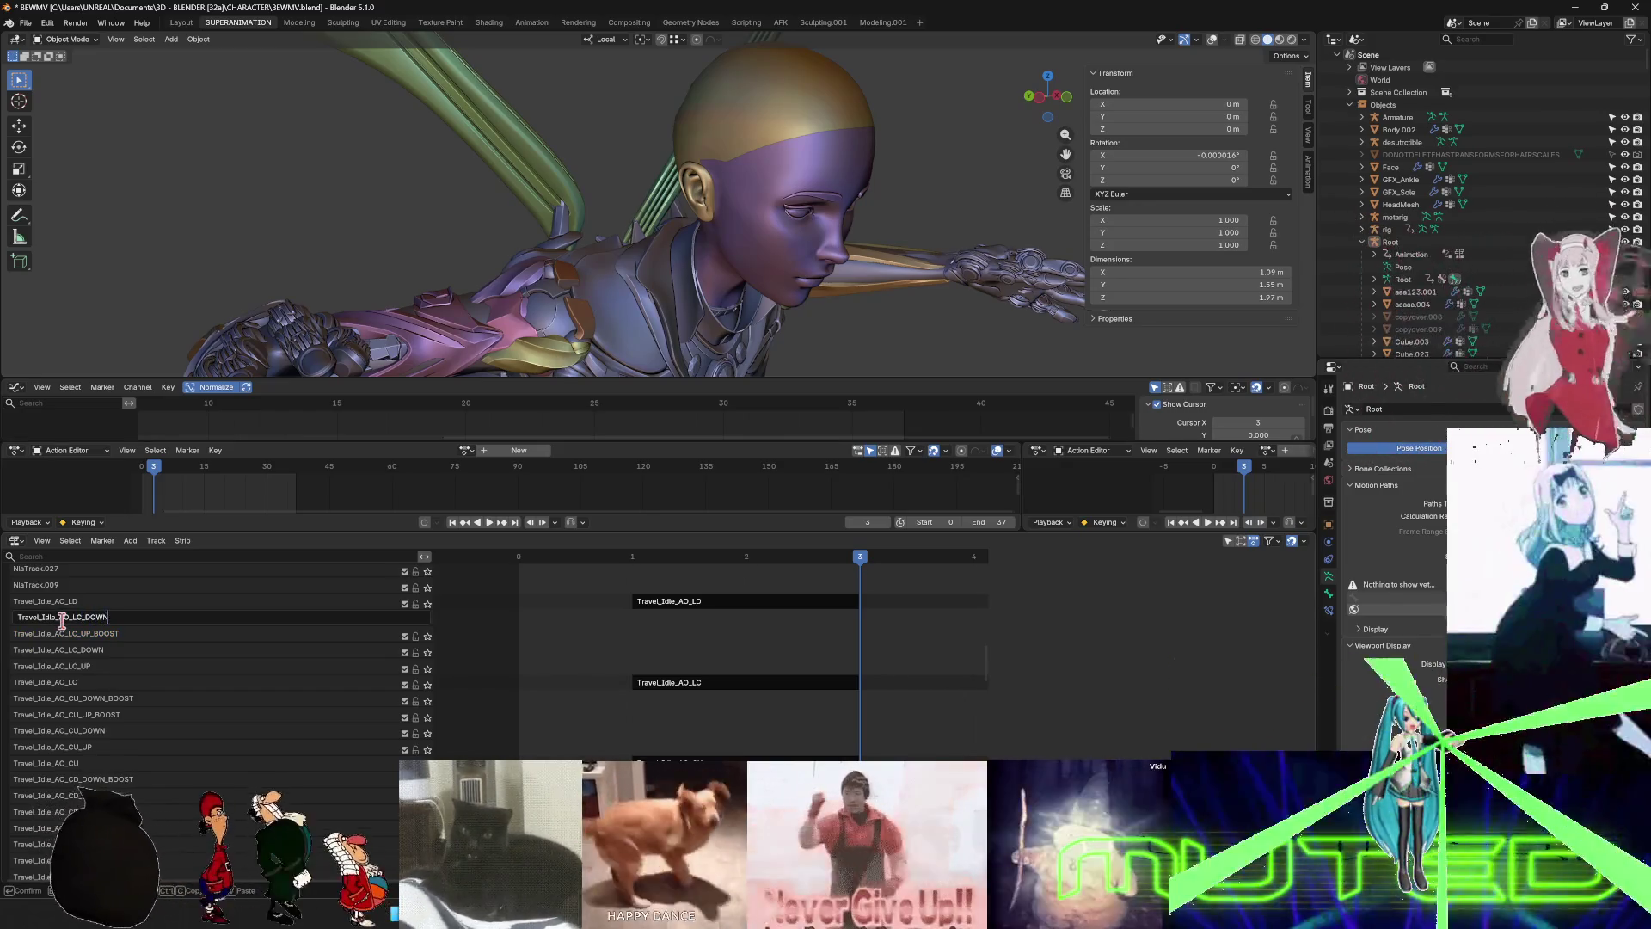
pyautogui.write('_BOOST')
pyautogui.press('Return')
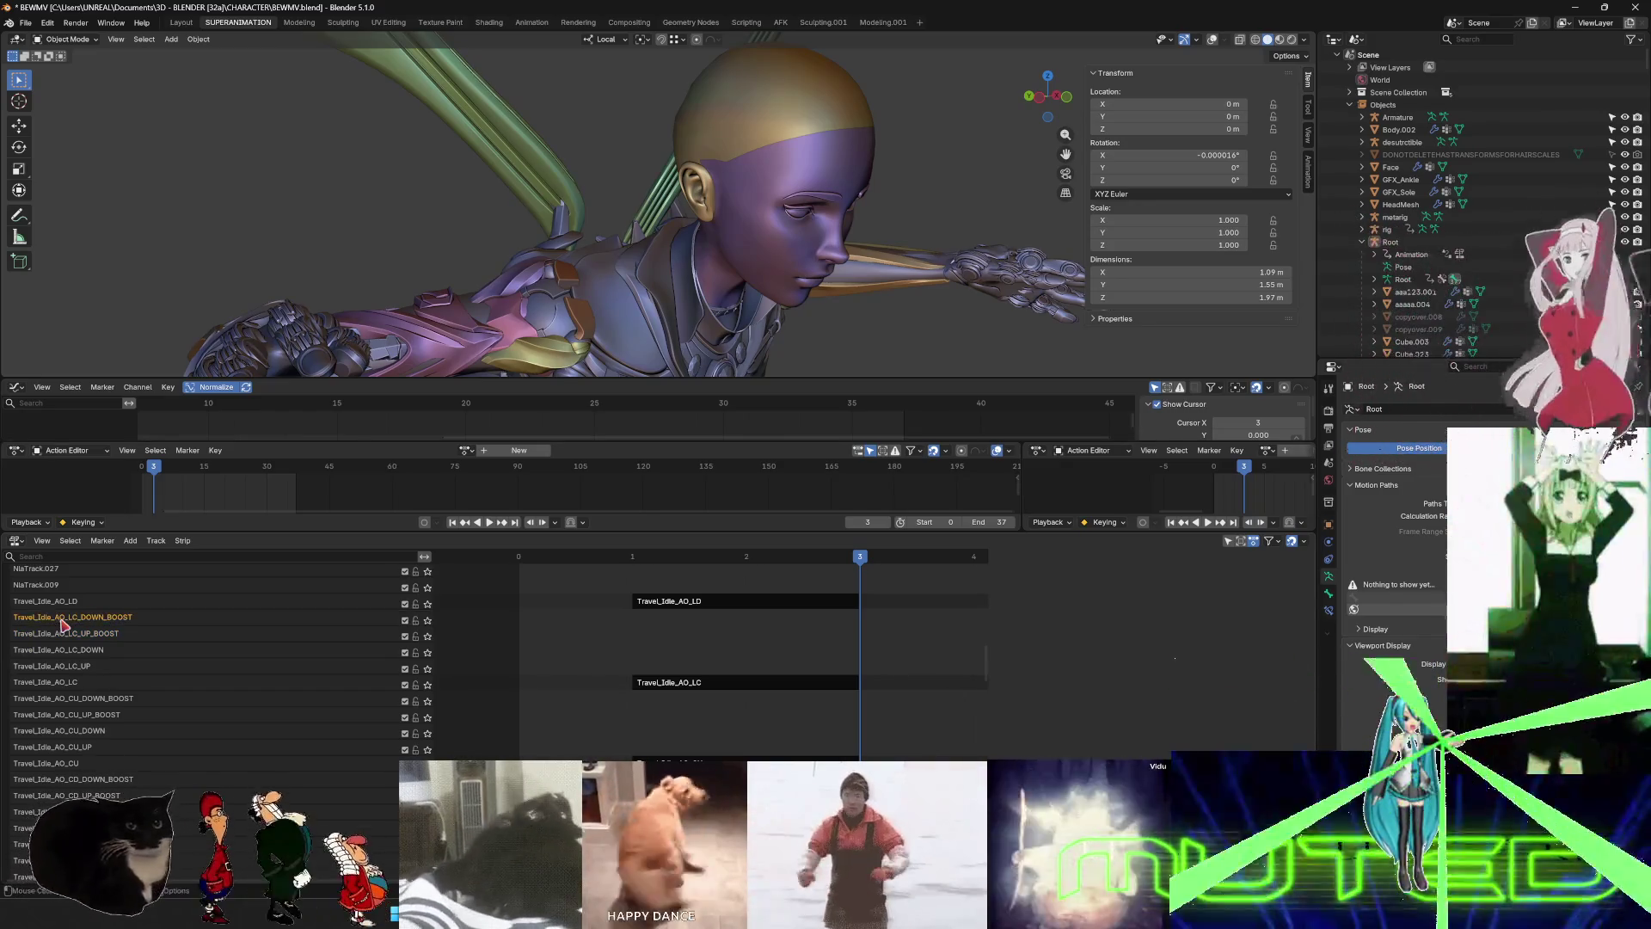
pyautogui.scroll(4, 148, 653)
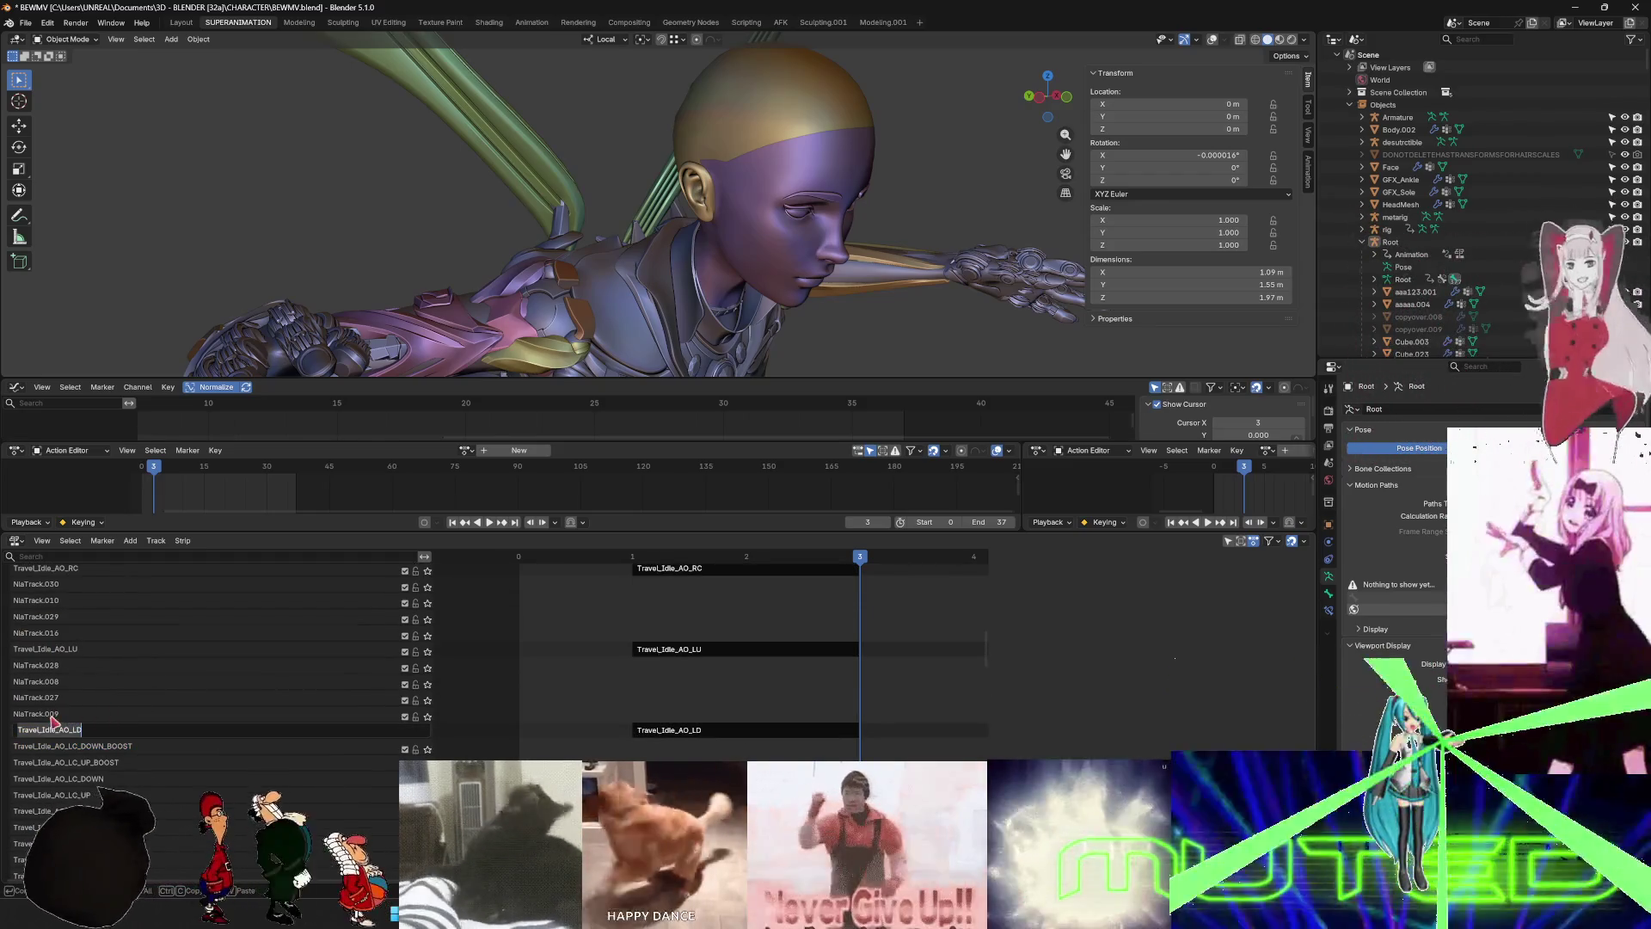
# - Name the empty tracks Travel_Idle_AO_LD_UP and Travel_Idle_AO_LD_DOWN, fixing a typo in the latter
pyautogui.doubleClick(50, 716)
pyautogui.write('Travel_Idle_AO_LD')
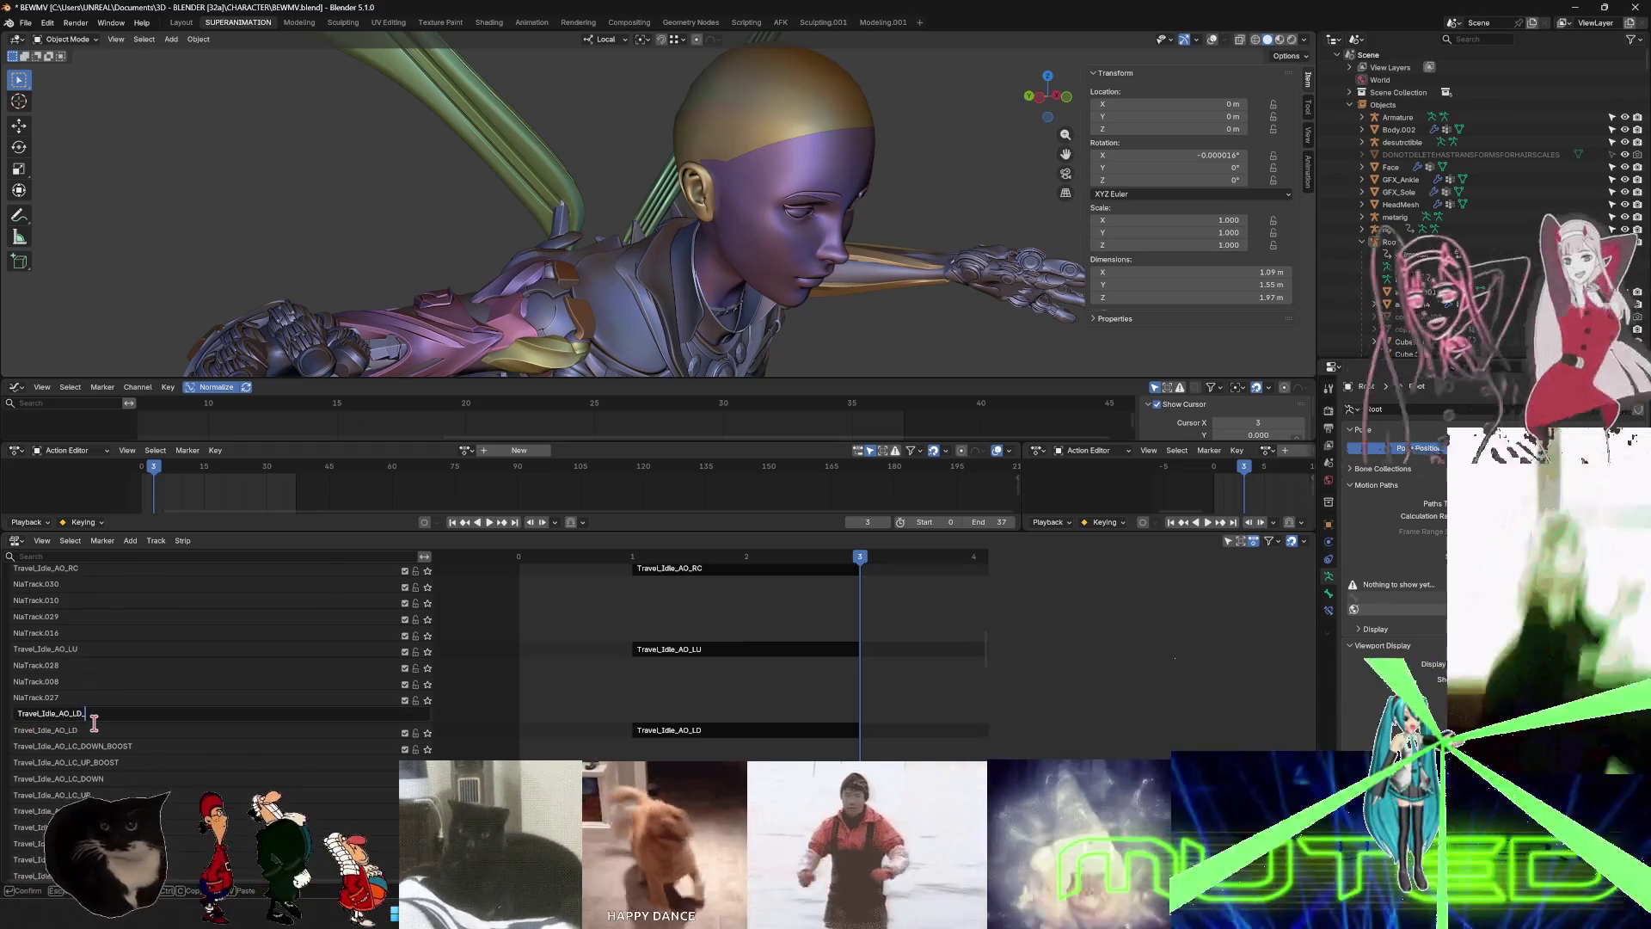
pyautogui.write('UP')
pyautogui.press('Return')
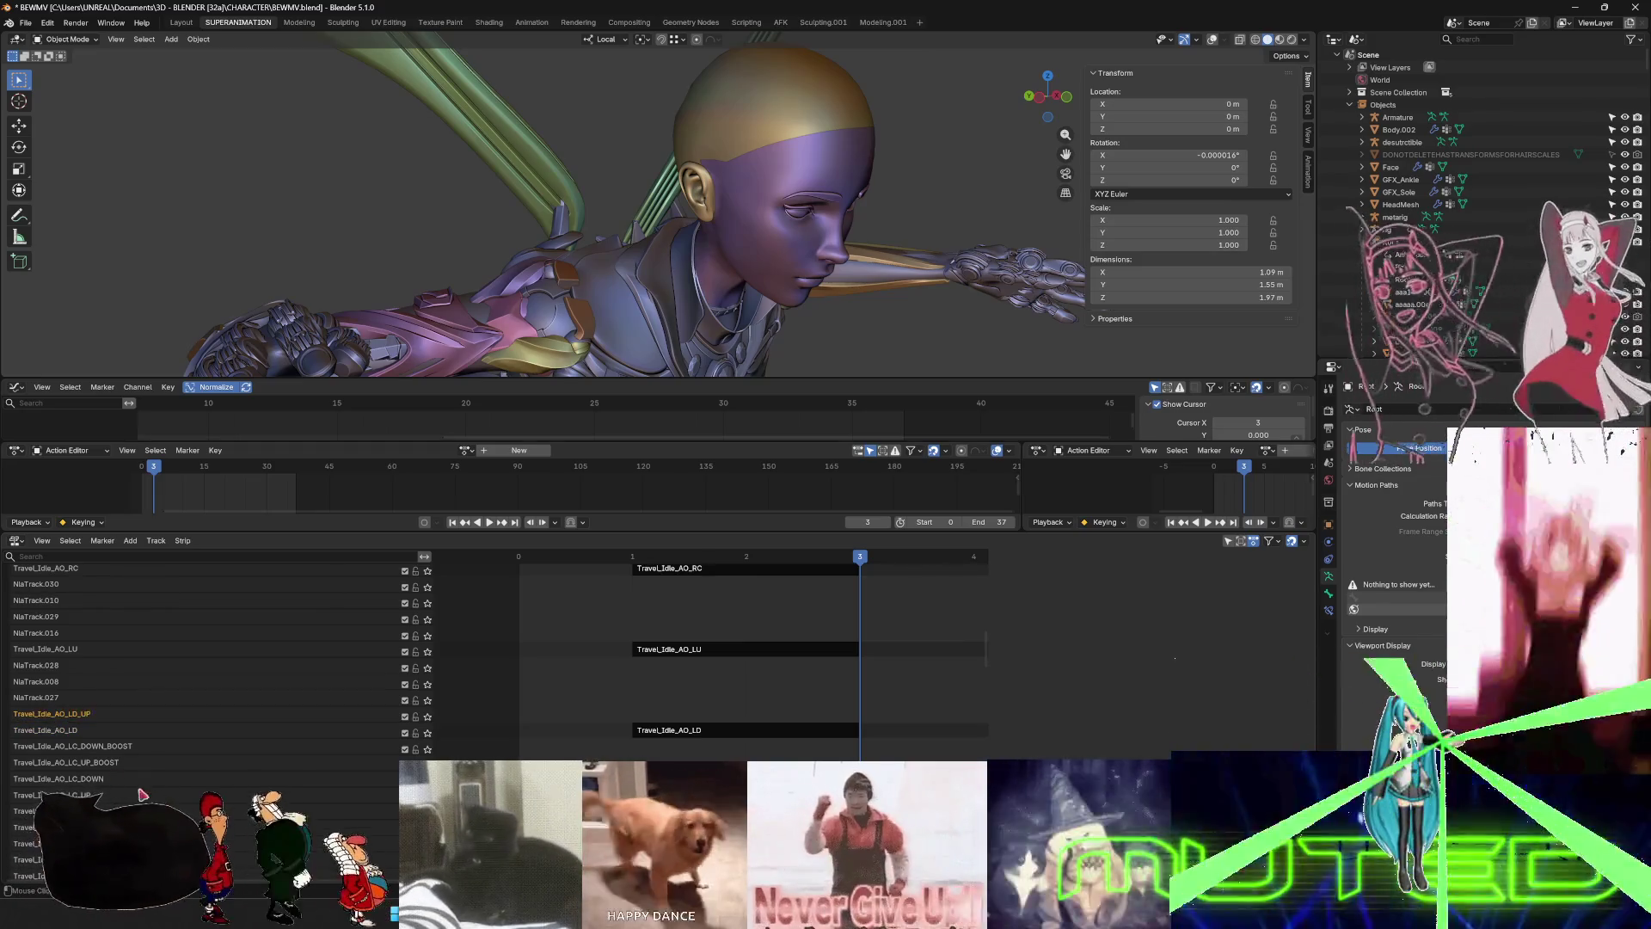
pyautogui.doubleClick(47, 702)
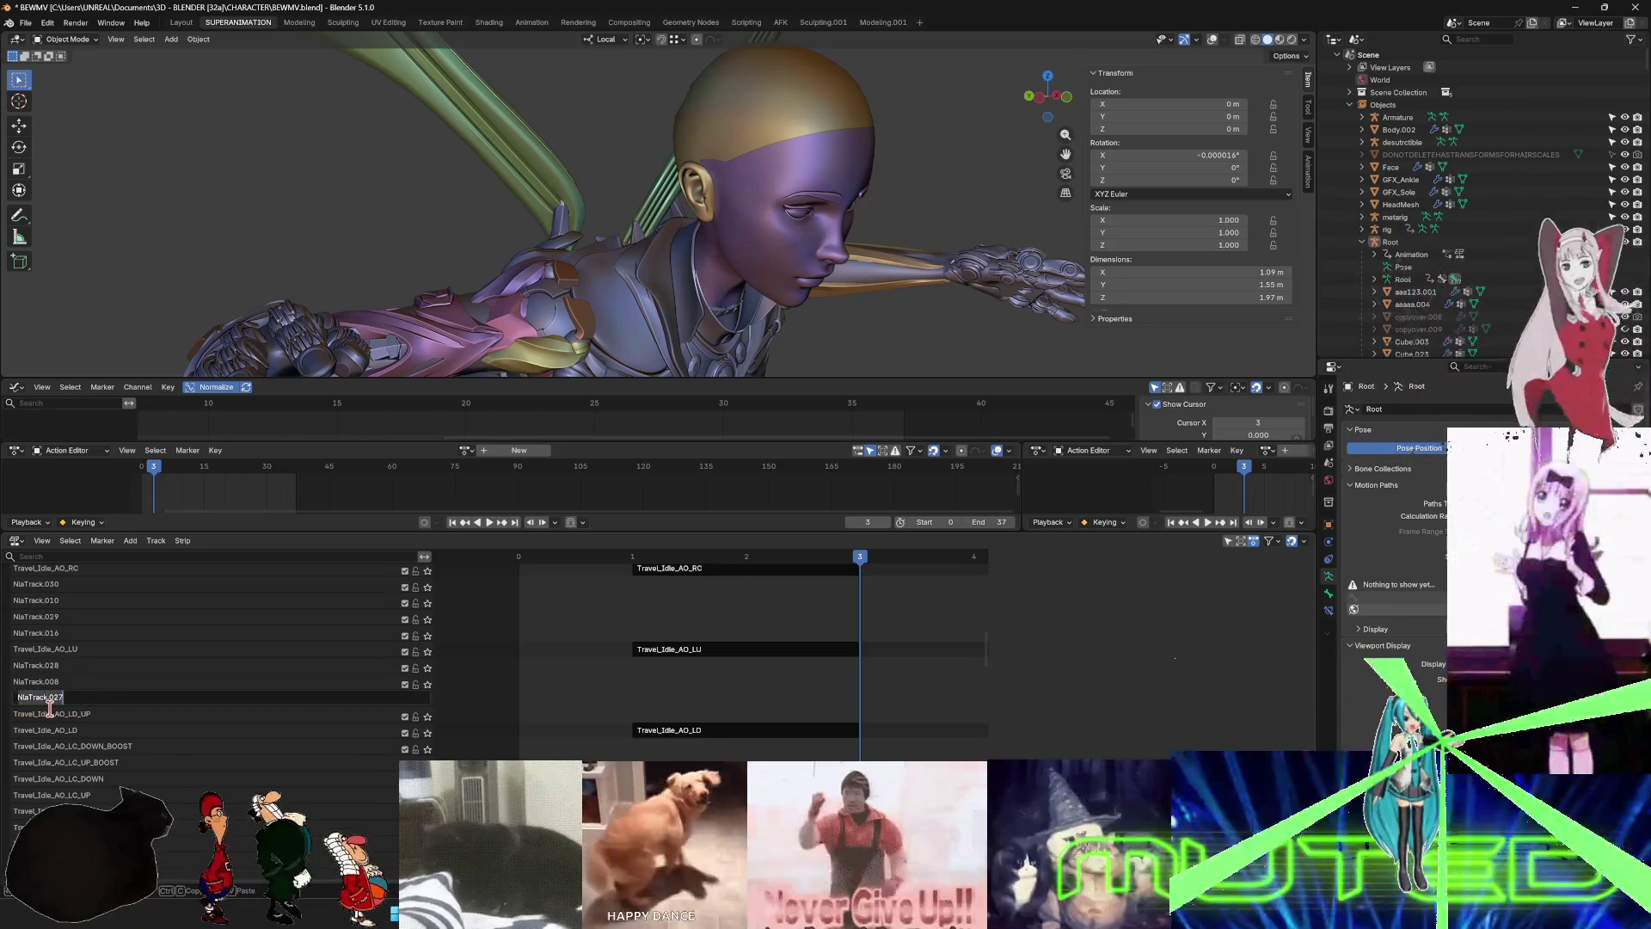
pyautogui.write('Travel_Idle_AO_LD_')
pyautogui.write('DOWN')
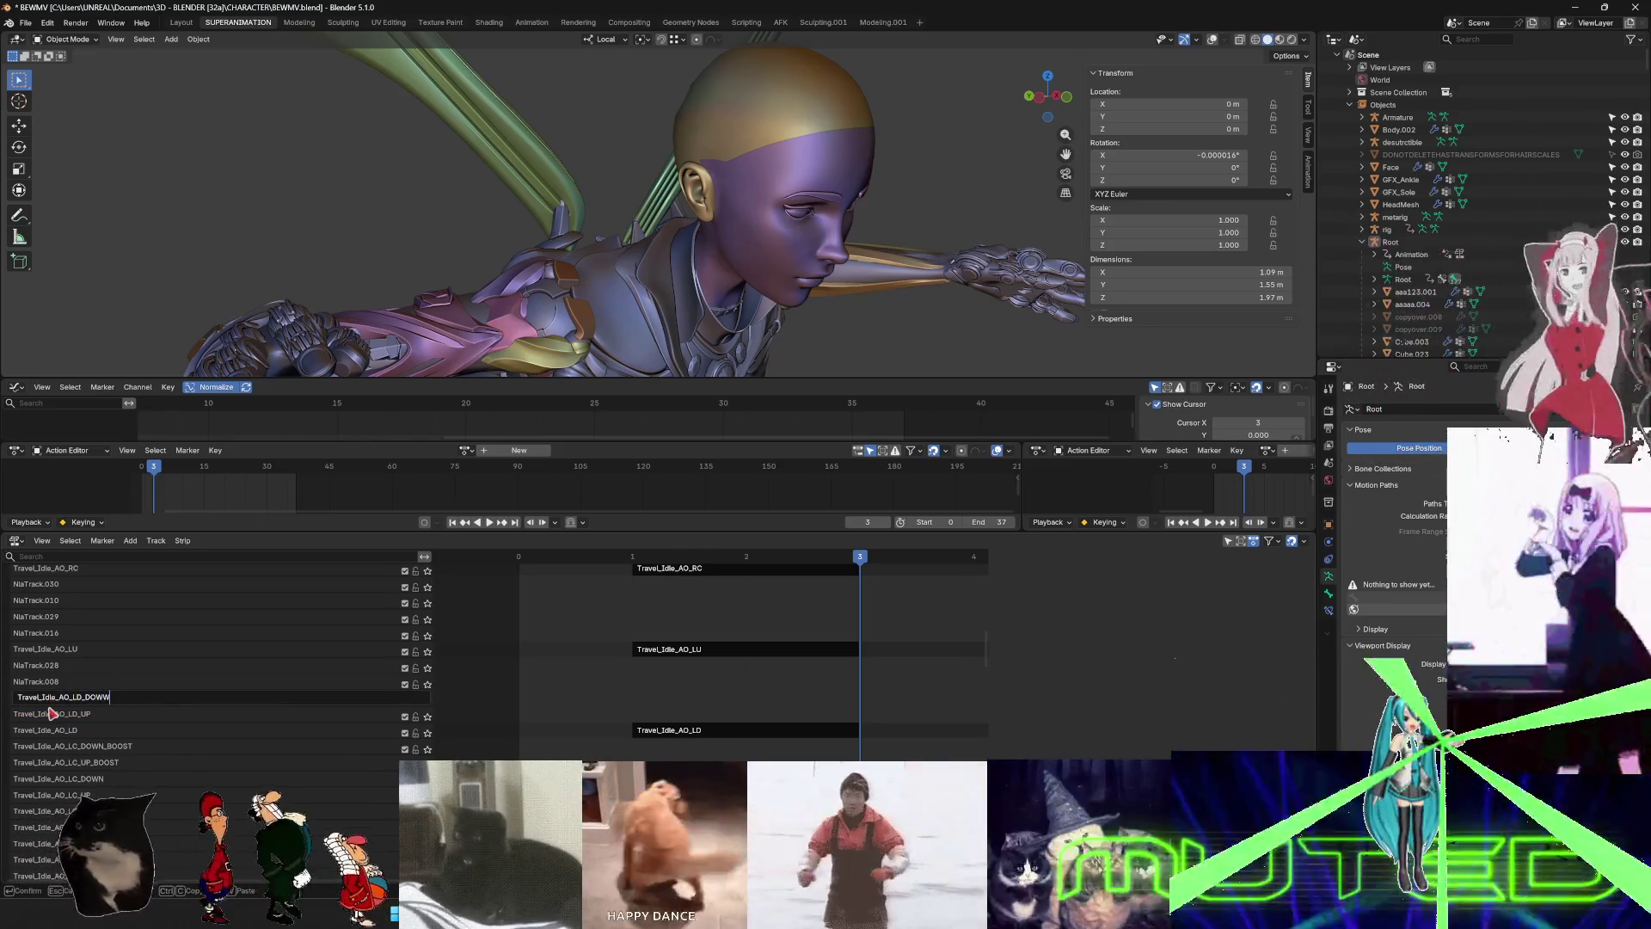
pyautogui.press('Return')
pyautogui.doubleClick(95, 701)
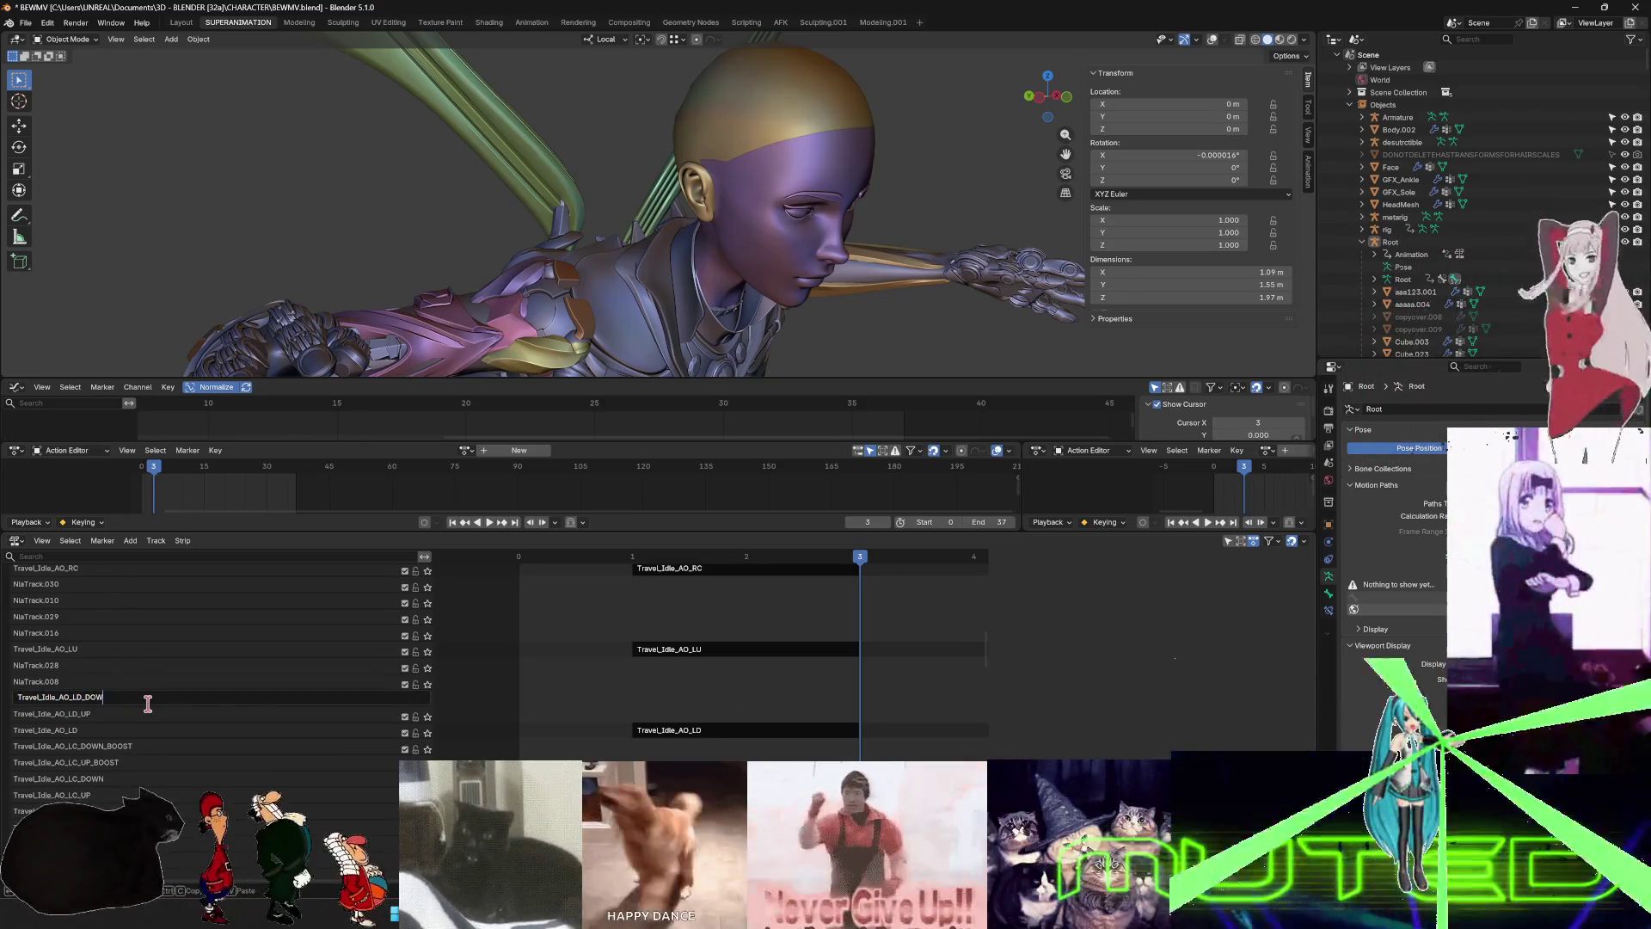
pyautogui.press('Return')
# - Rename NlaTrack.008 and NlaTrack.028 to Travel_Idle_AO_LD_UP_BOOST and Travel_Idle_AO_LD_DOWN_BOOST
pyautogui.doubleClick(95, 682)
pyautogui.write('Travel_Idle_AO_LD')
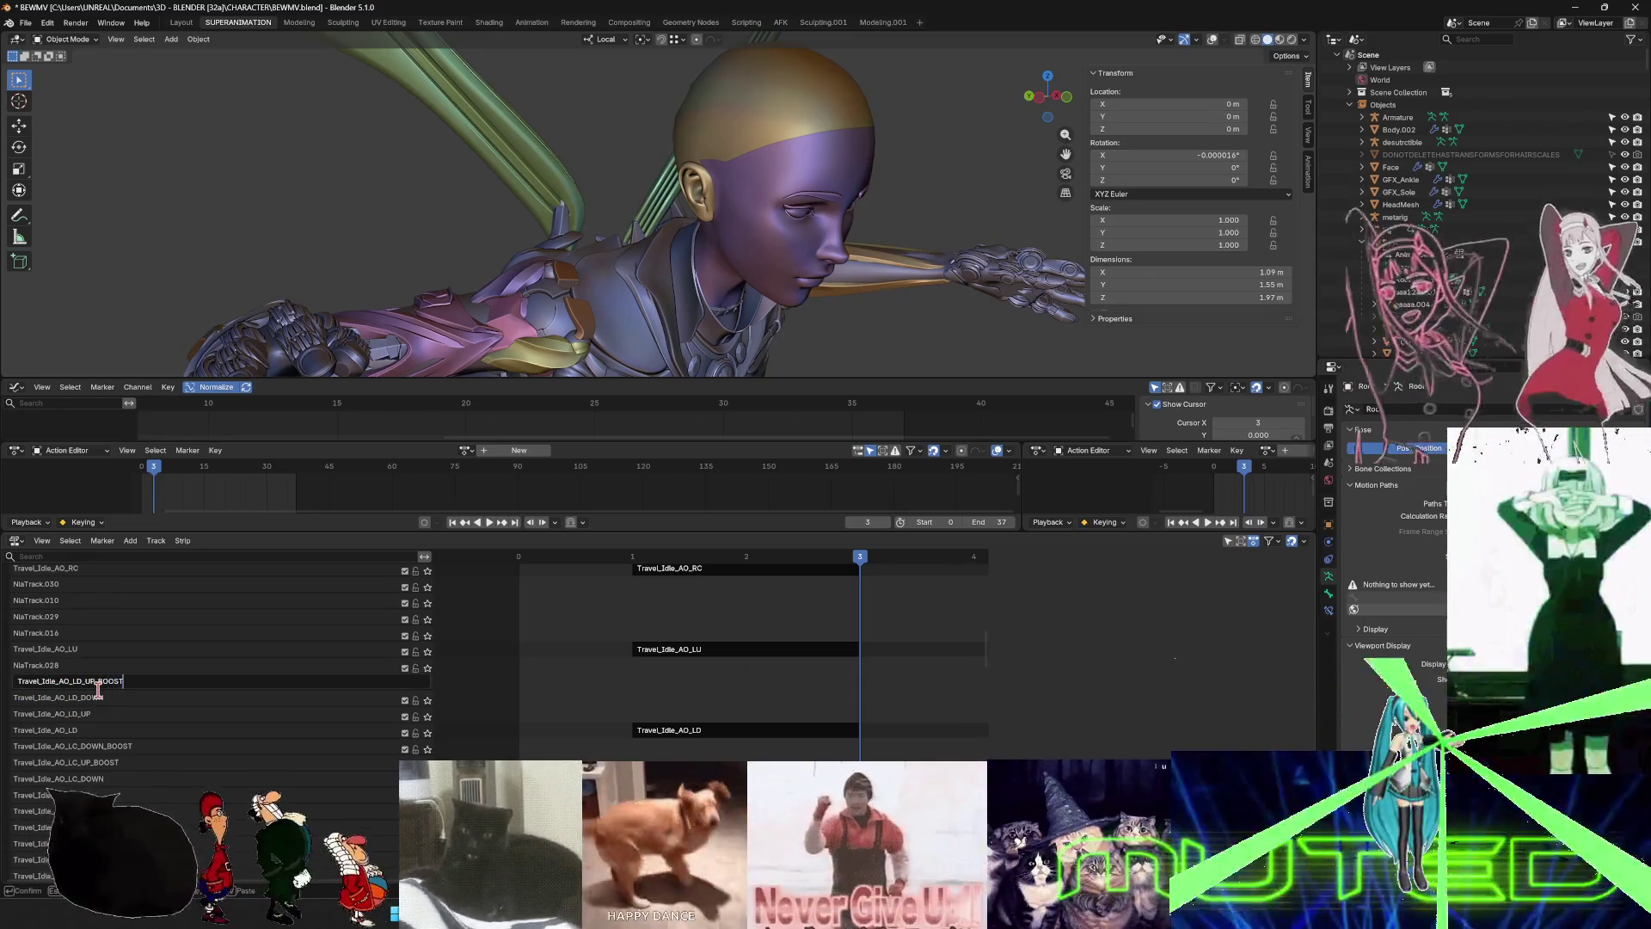
pyautogui.press('Return')
pyautogui.click(60, 668)
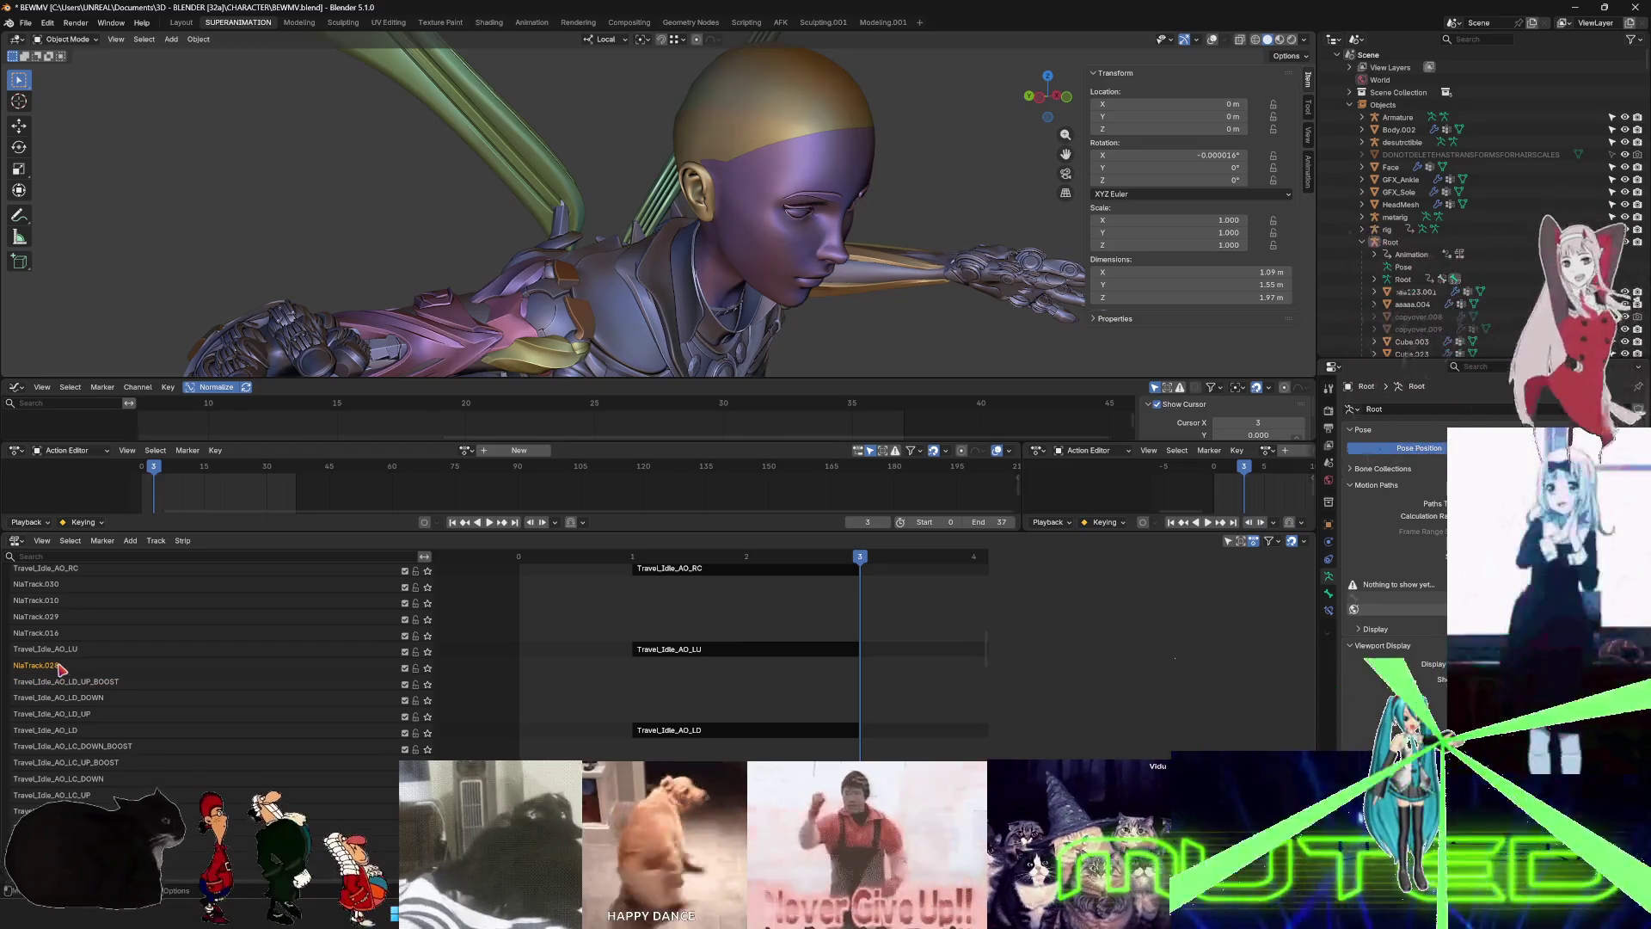
pyautogui.doubleClick(61, 668)
pyautogui.write('Travel_Idle_AO_LD')
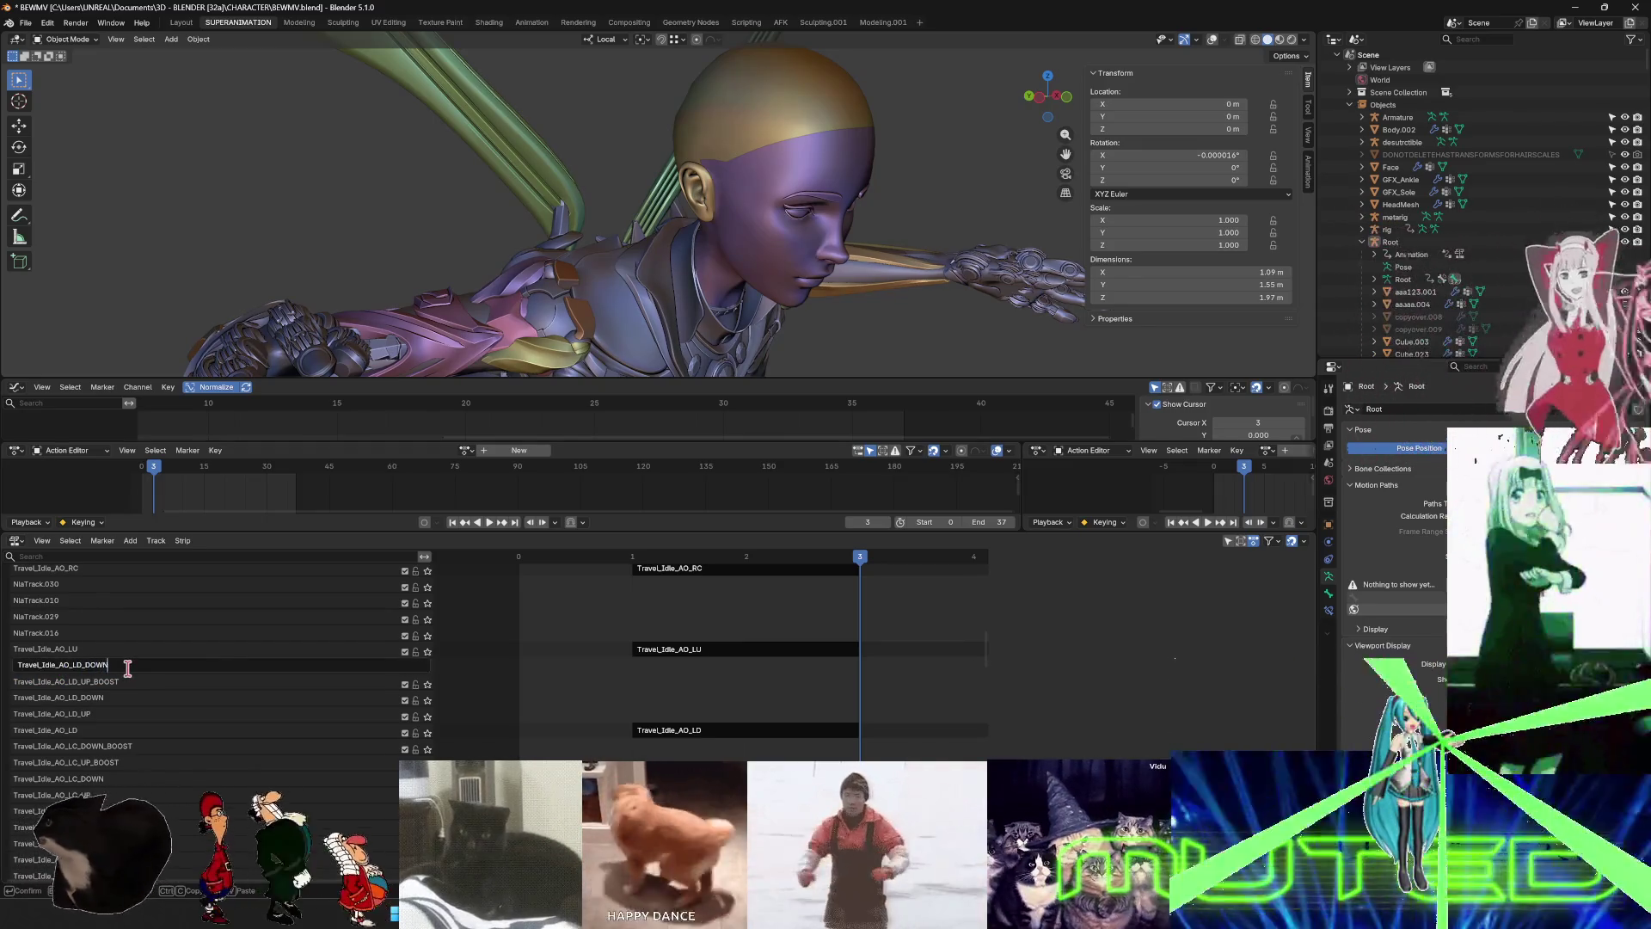
pyautogui.write('OOST')
pyautogui.press('Return')
pyautogui.scroll(3, 127, 668)
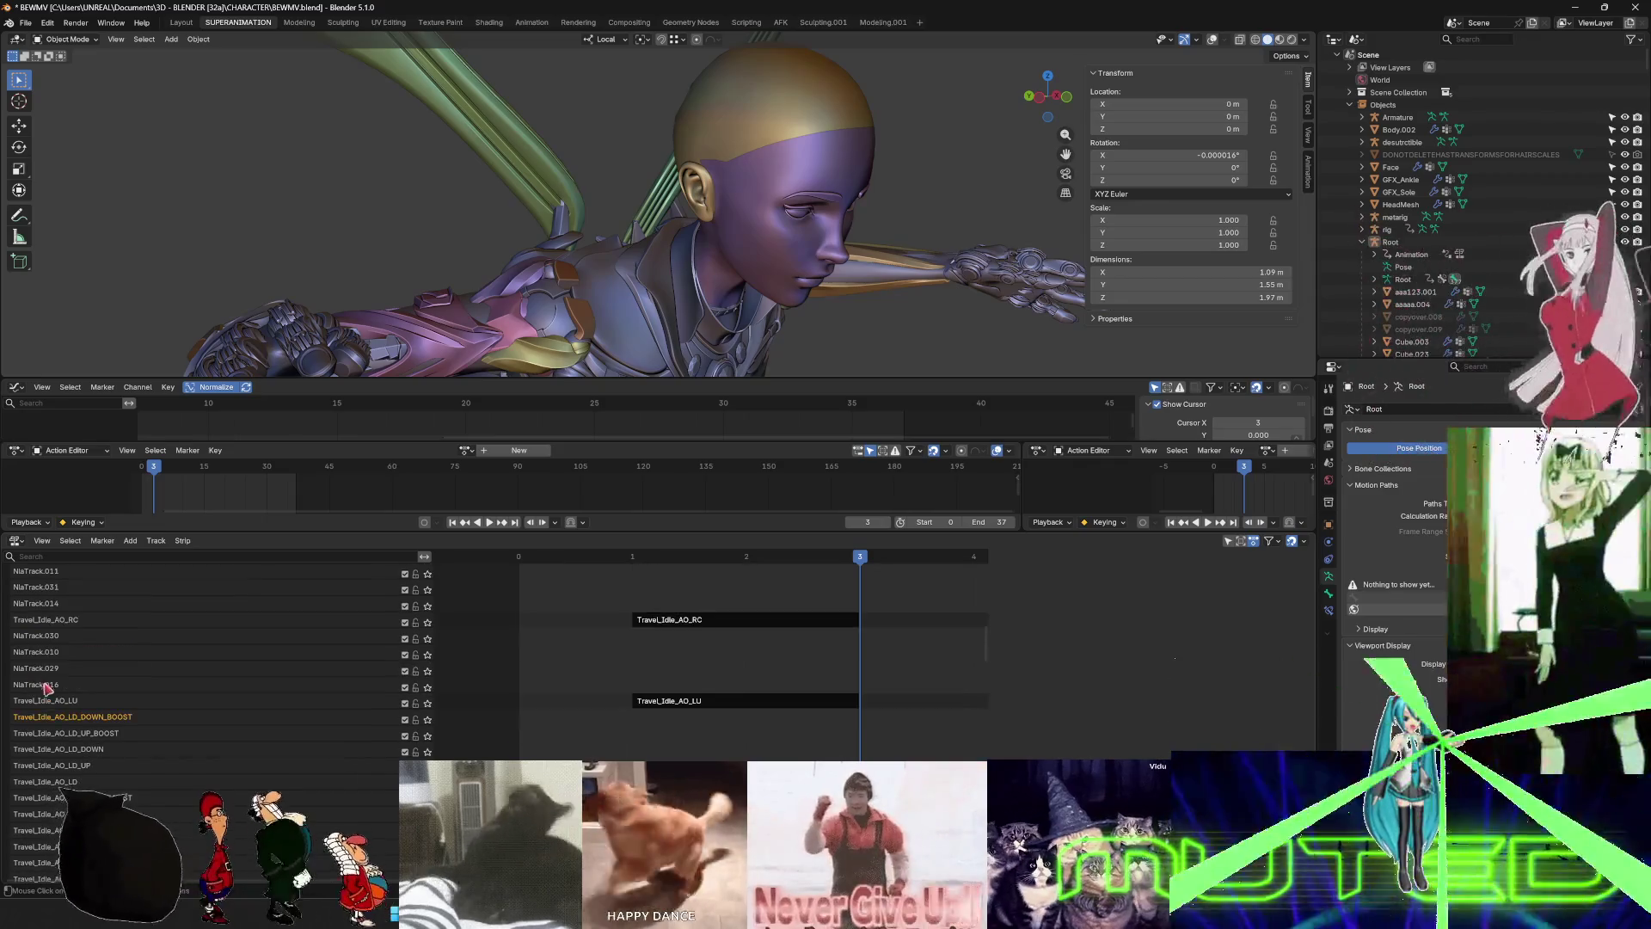
# - Rename NlaTrack.016 and NlaTrack.029 to Travel_Idle_AO_LU_UP and Travel_Idle_AO_LU_DOWN
pyautogui.doubleClick(74, 700)
pyautogui.hotkey('ctrl', 'c')
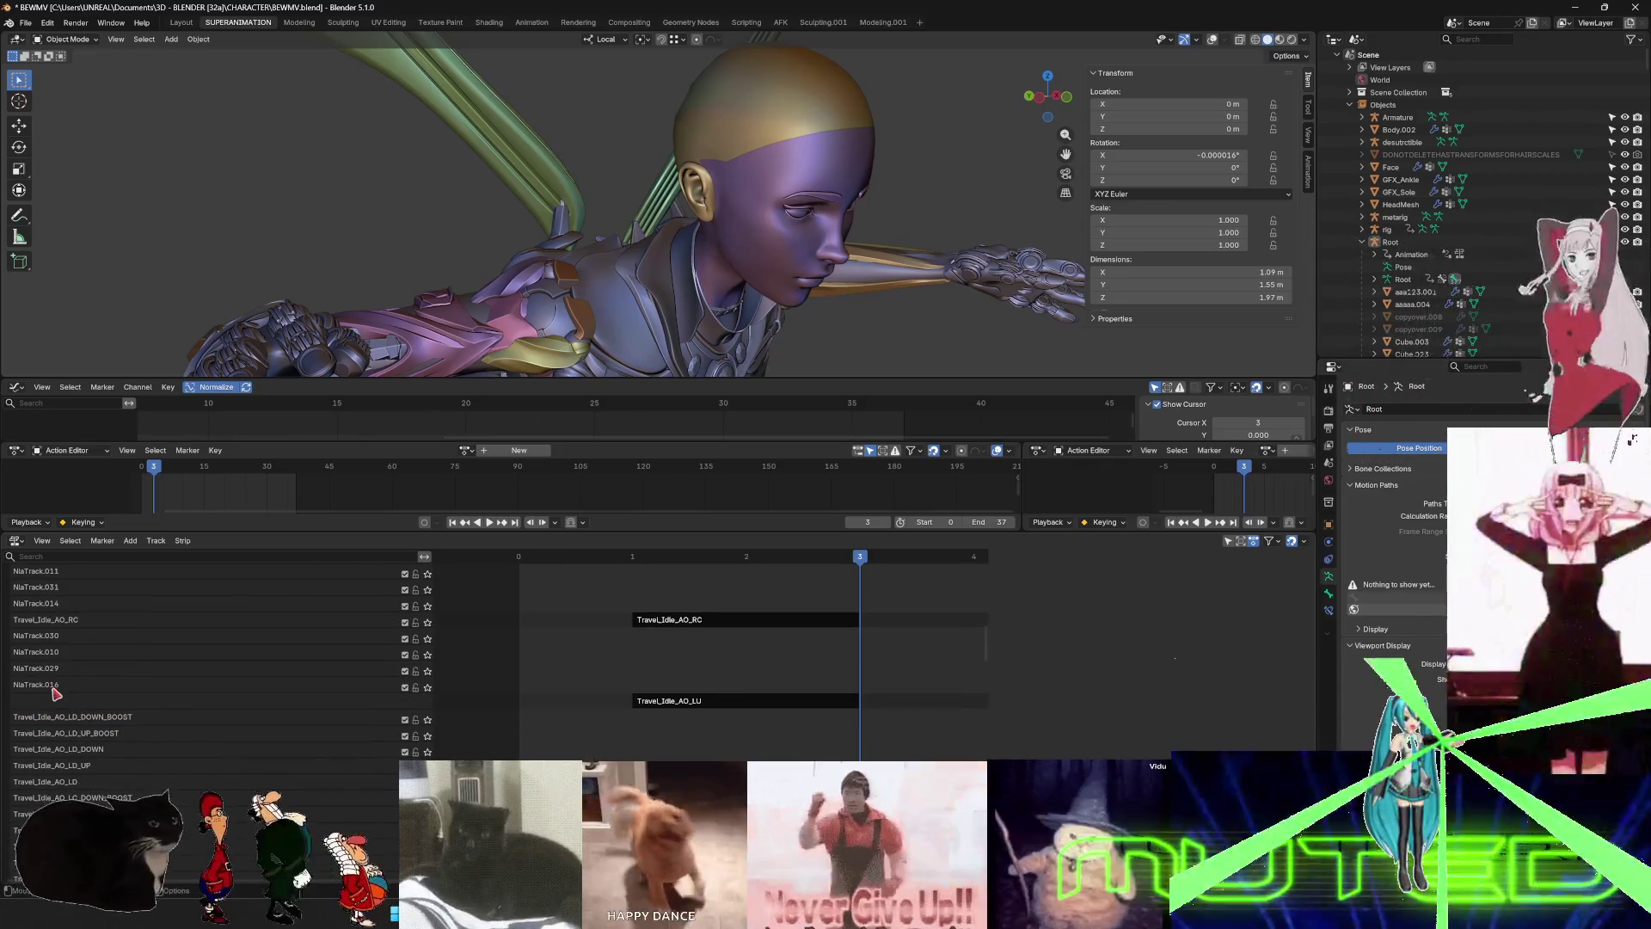
pyautogui.doubleClick(58, 686)
pyautogui.hotkey('ctrl', 'v')
pyautogui.write('UP')
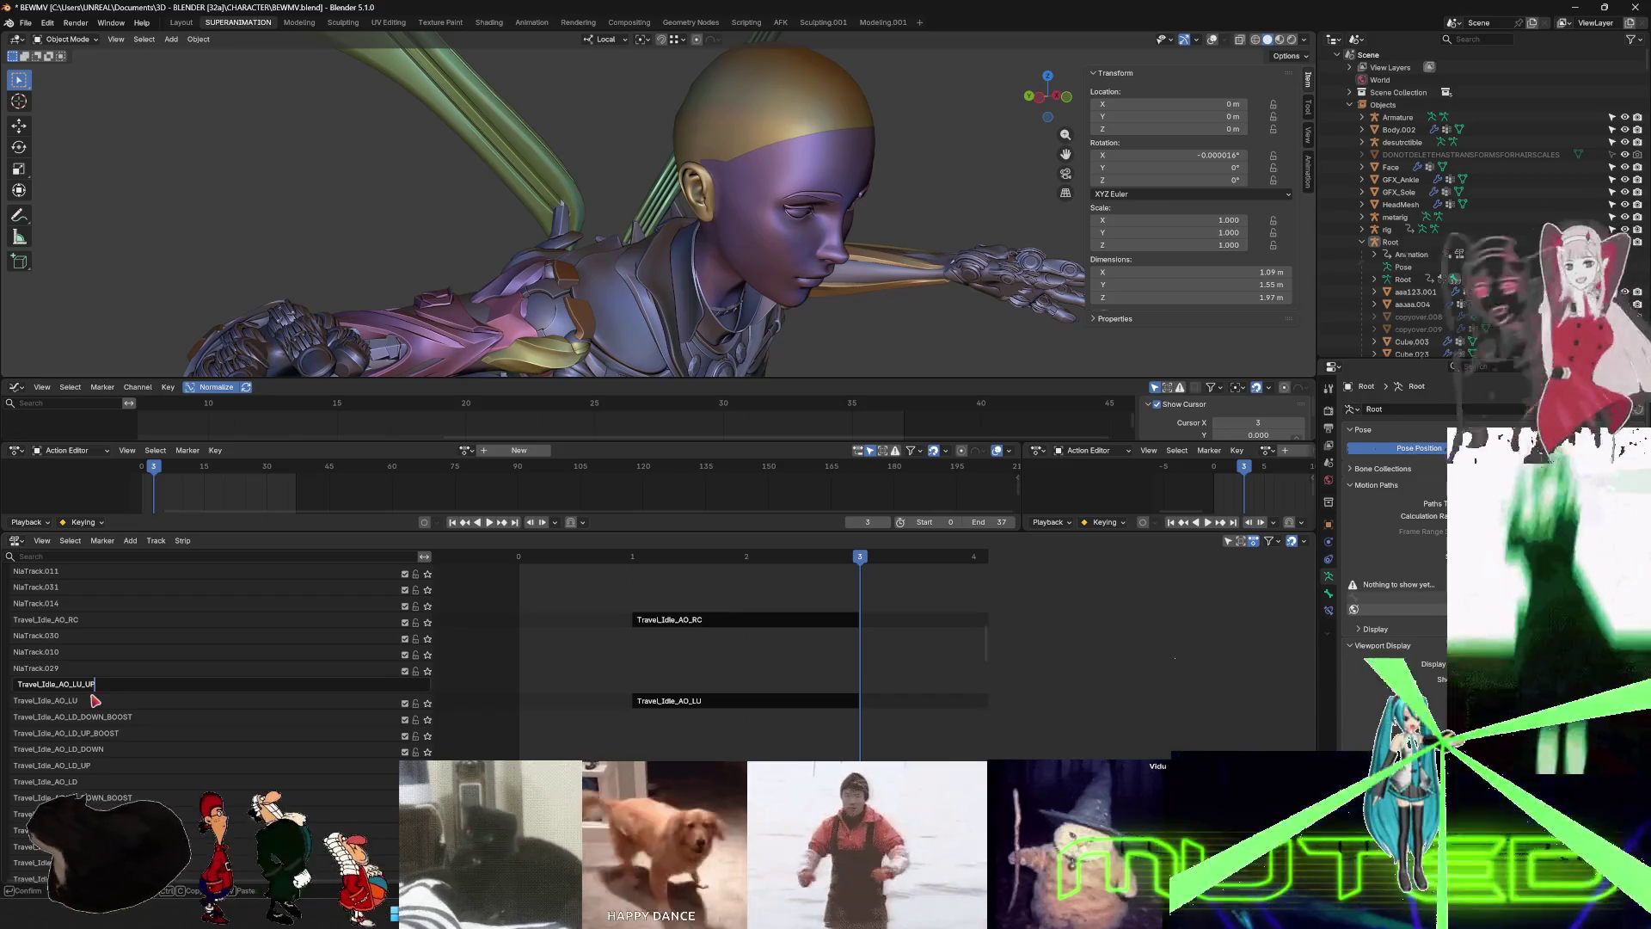
pyautogui.press('Return')
pyautogui.doubleClick(57, 669)
pyautogui.hotkey('ctrl', 'v')
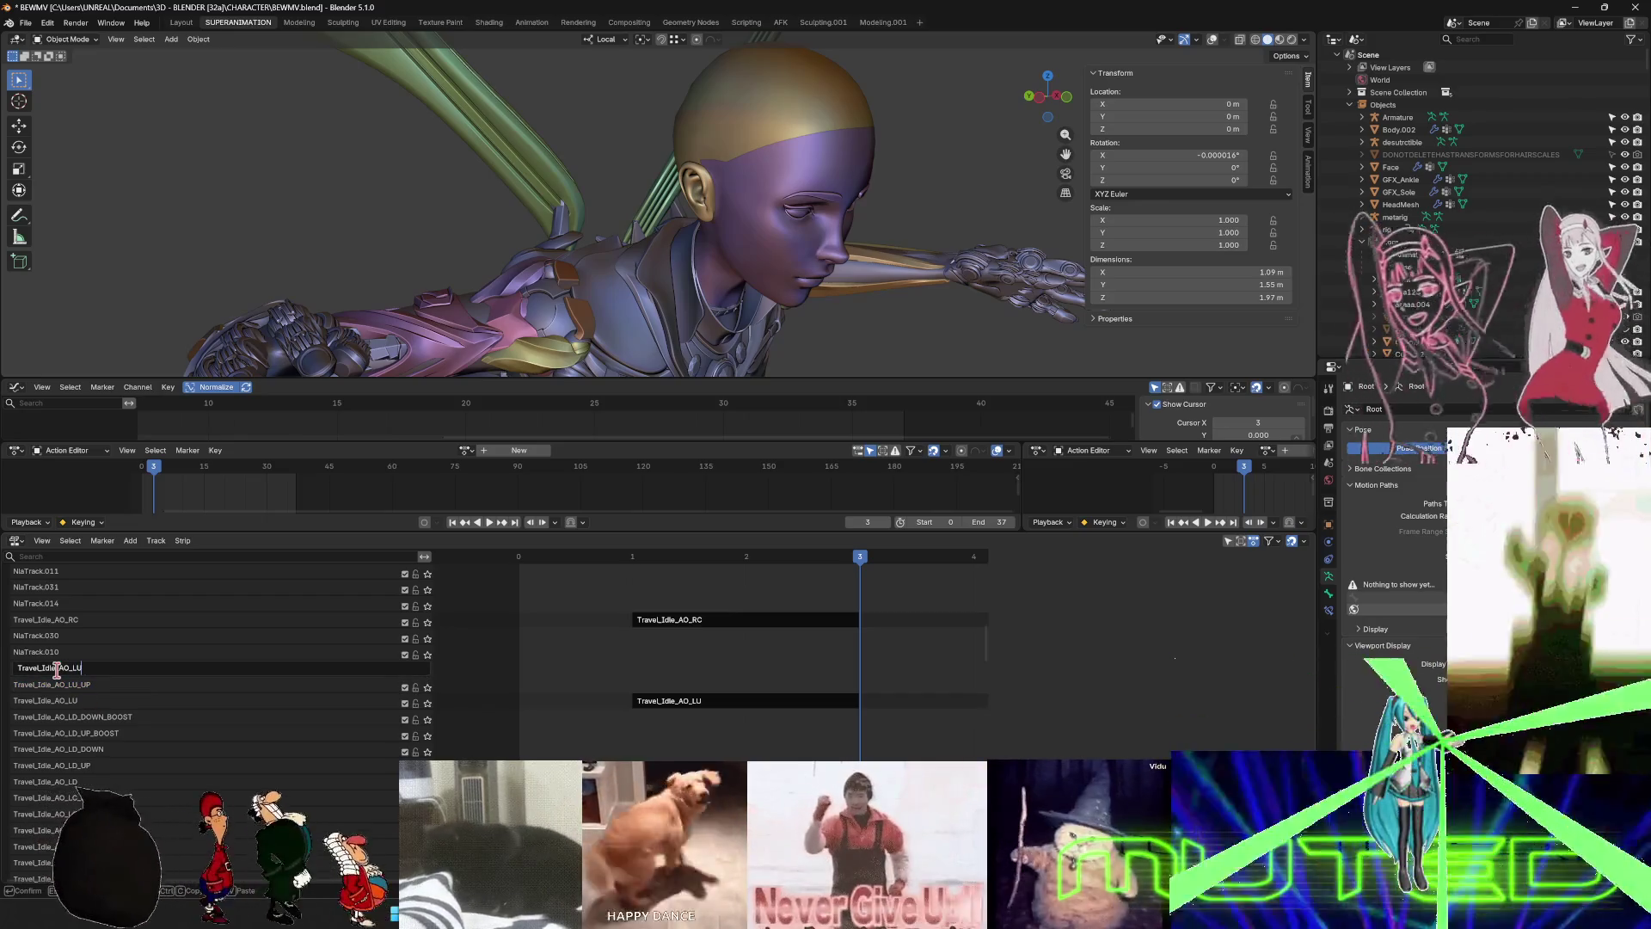
pyautogui.write('_DOWN')
pyautogui.press('Return')
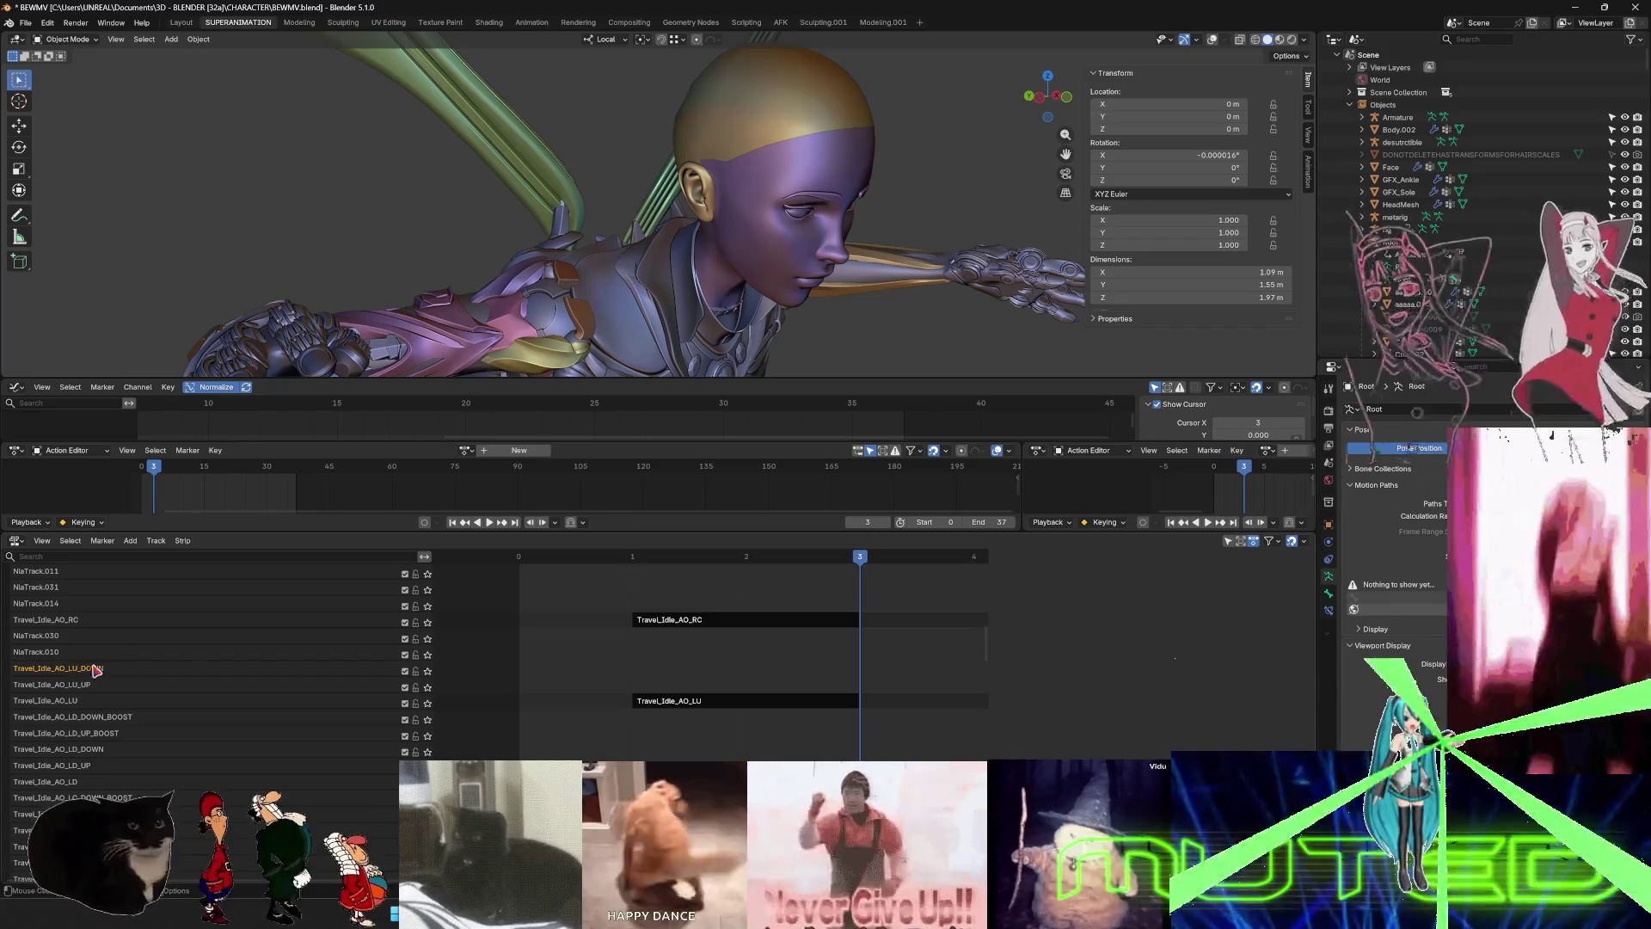
# - Rename NlaTrack.010 and .030 to Travel_Idle_AO_LU_UP_BOOST and Travel_Idle_AO_LU_DOWN_BOOST, fixing the BOOST typo
pyautogui.doubleClick(69, 651)
pyautogui.hotkey('ctrl', 'v')
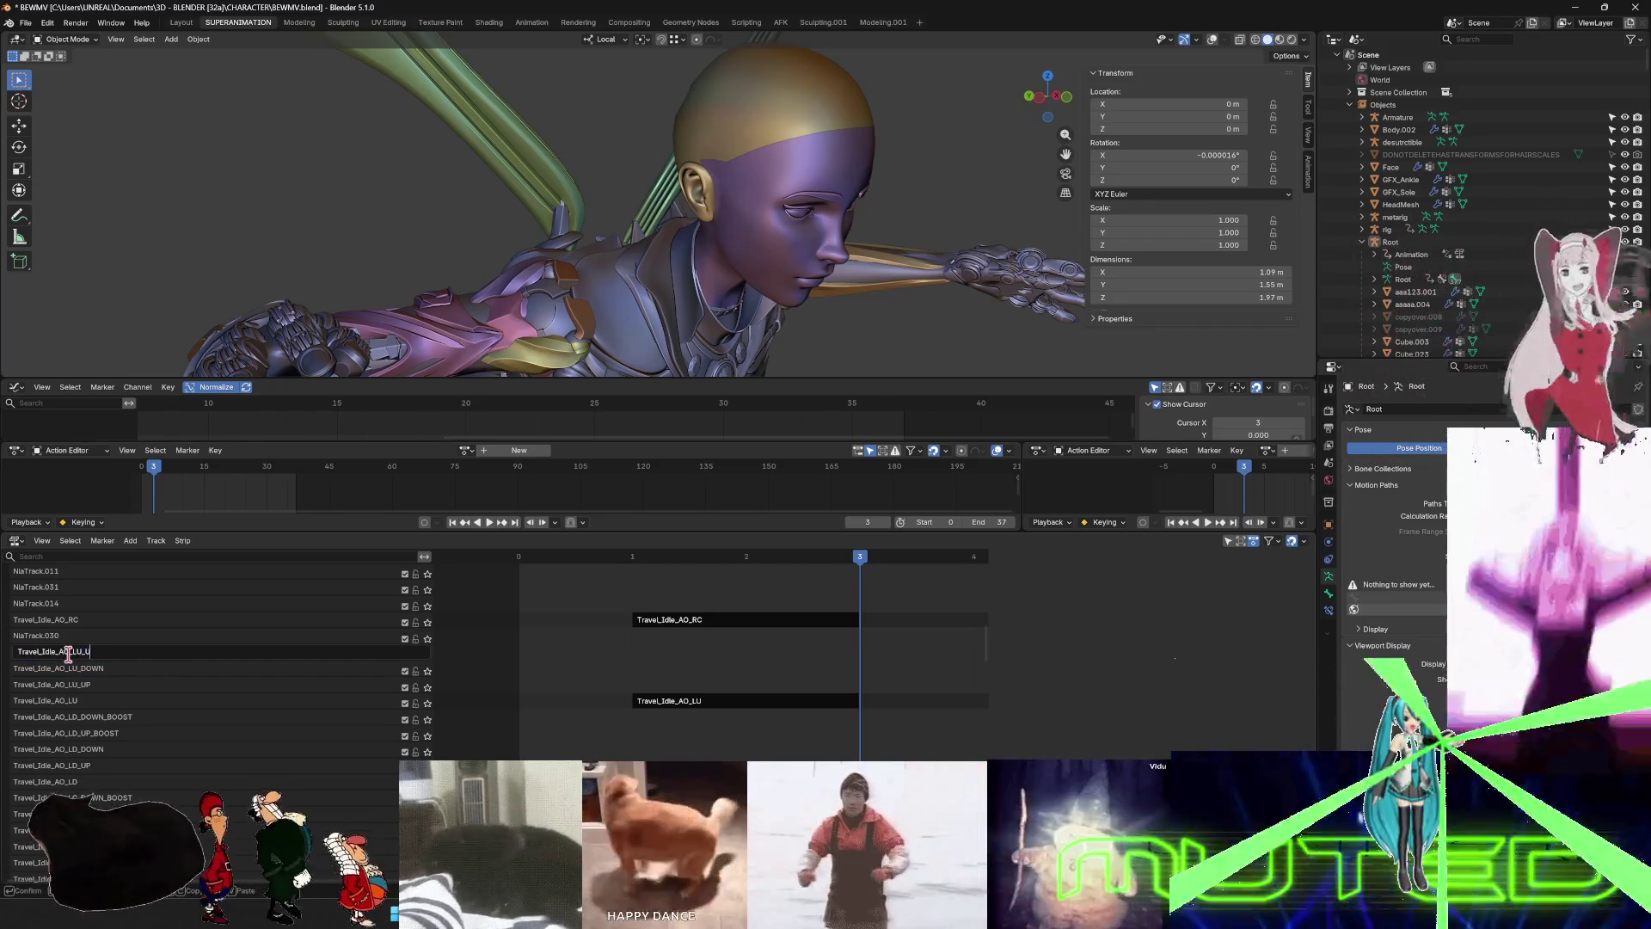
pyautogui.write('P_OST')
pyautogui.press('Return')
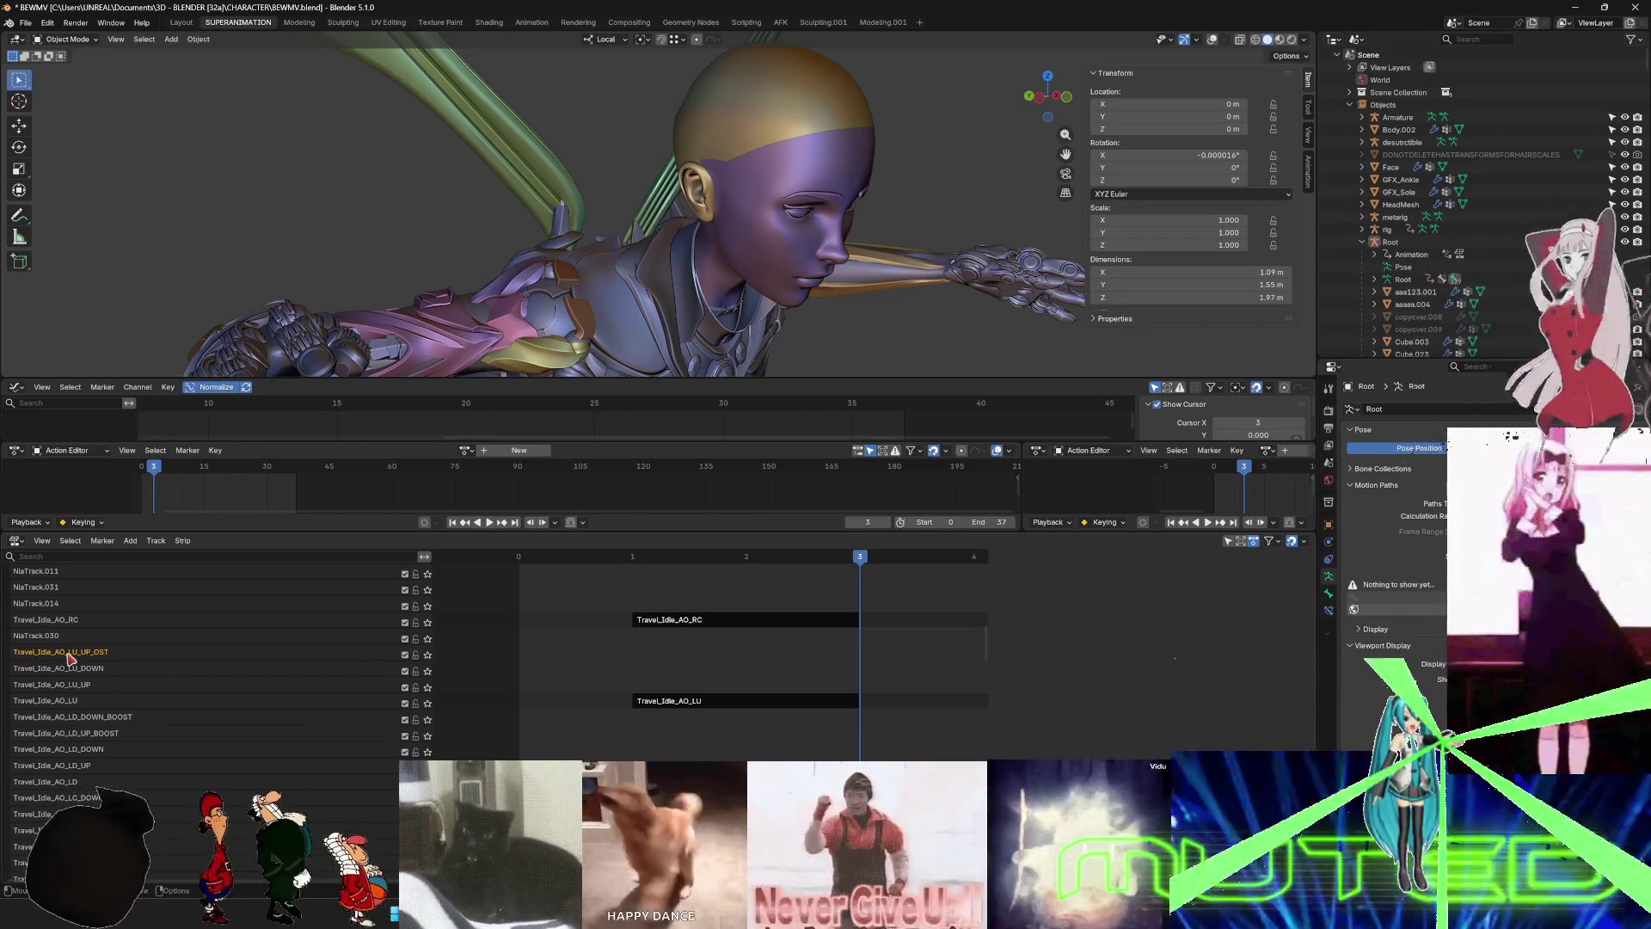
pyautogui.doubleClick(68, 652)
pyautogui.click(101, 652)
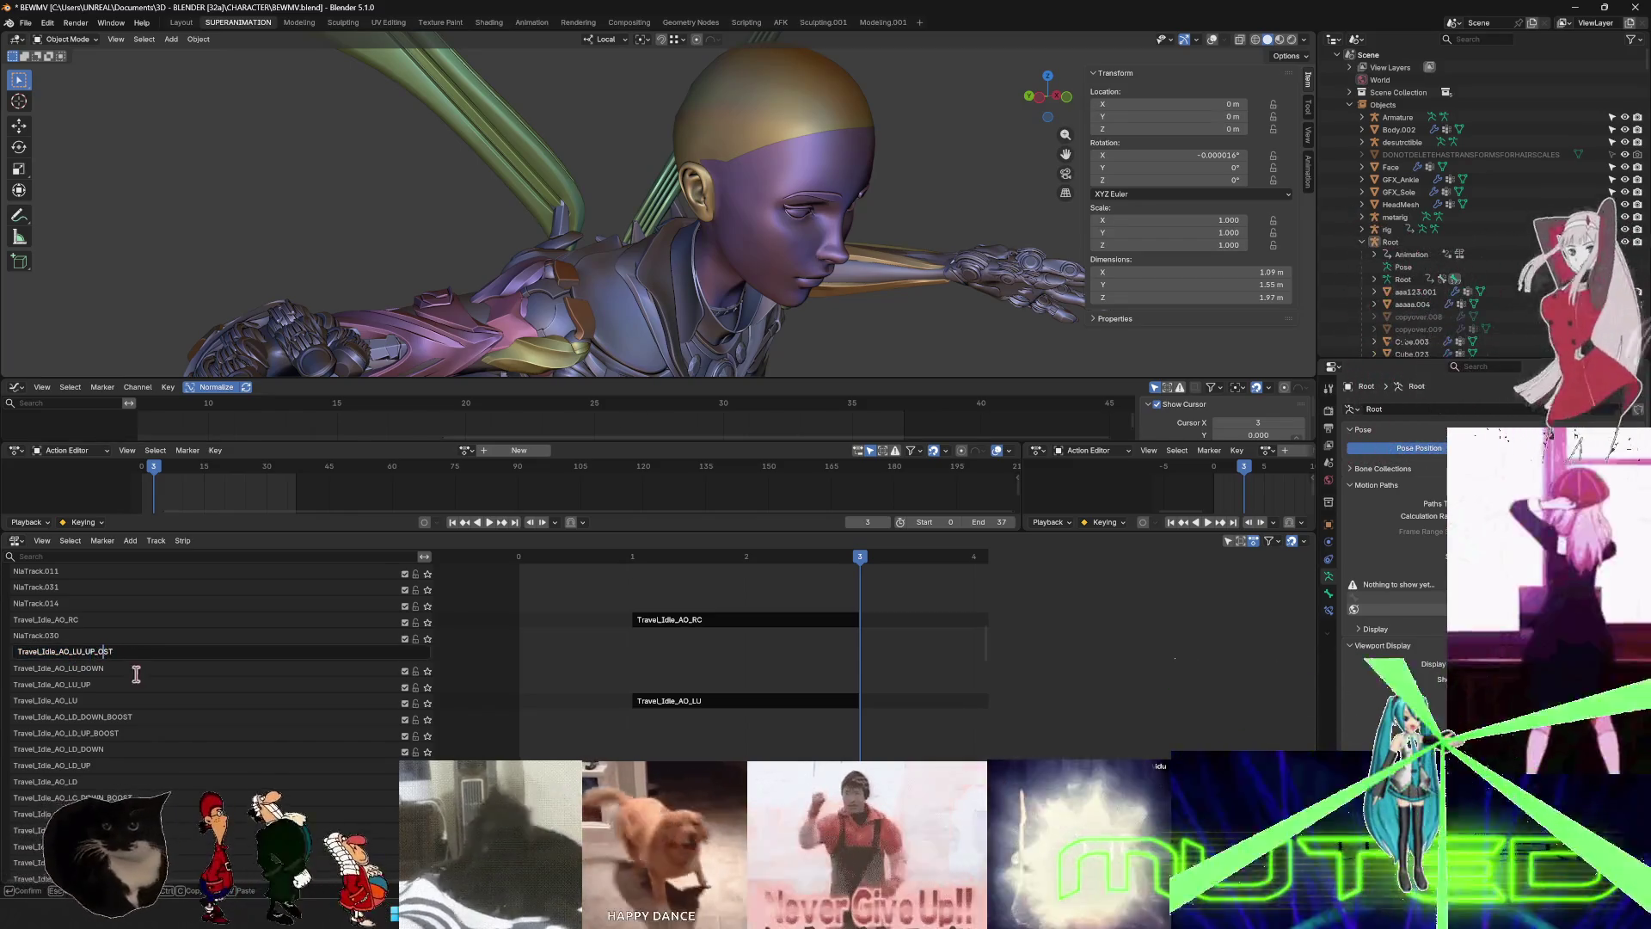
pyautogui.write('BO')
pyautogui.press('Return')
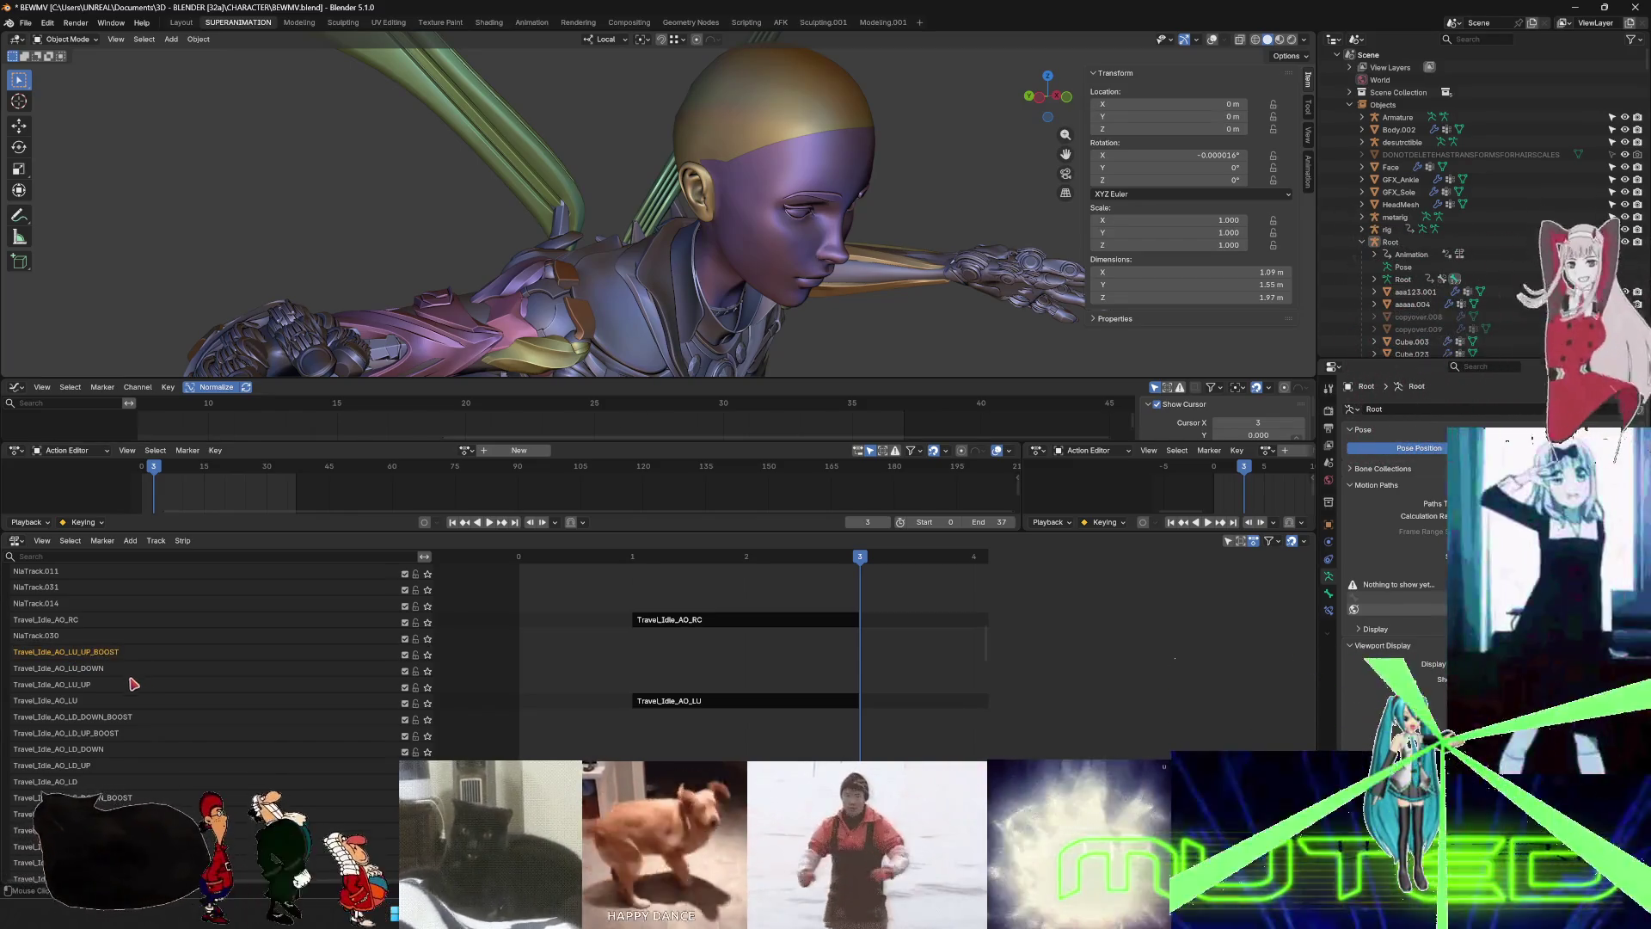
pyautogui.doubleClick(54, 637)
pyautogui.write('Travel_Idle_AO_LU')
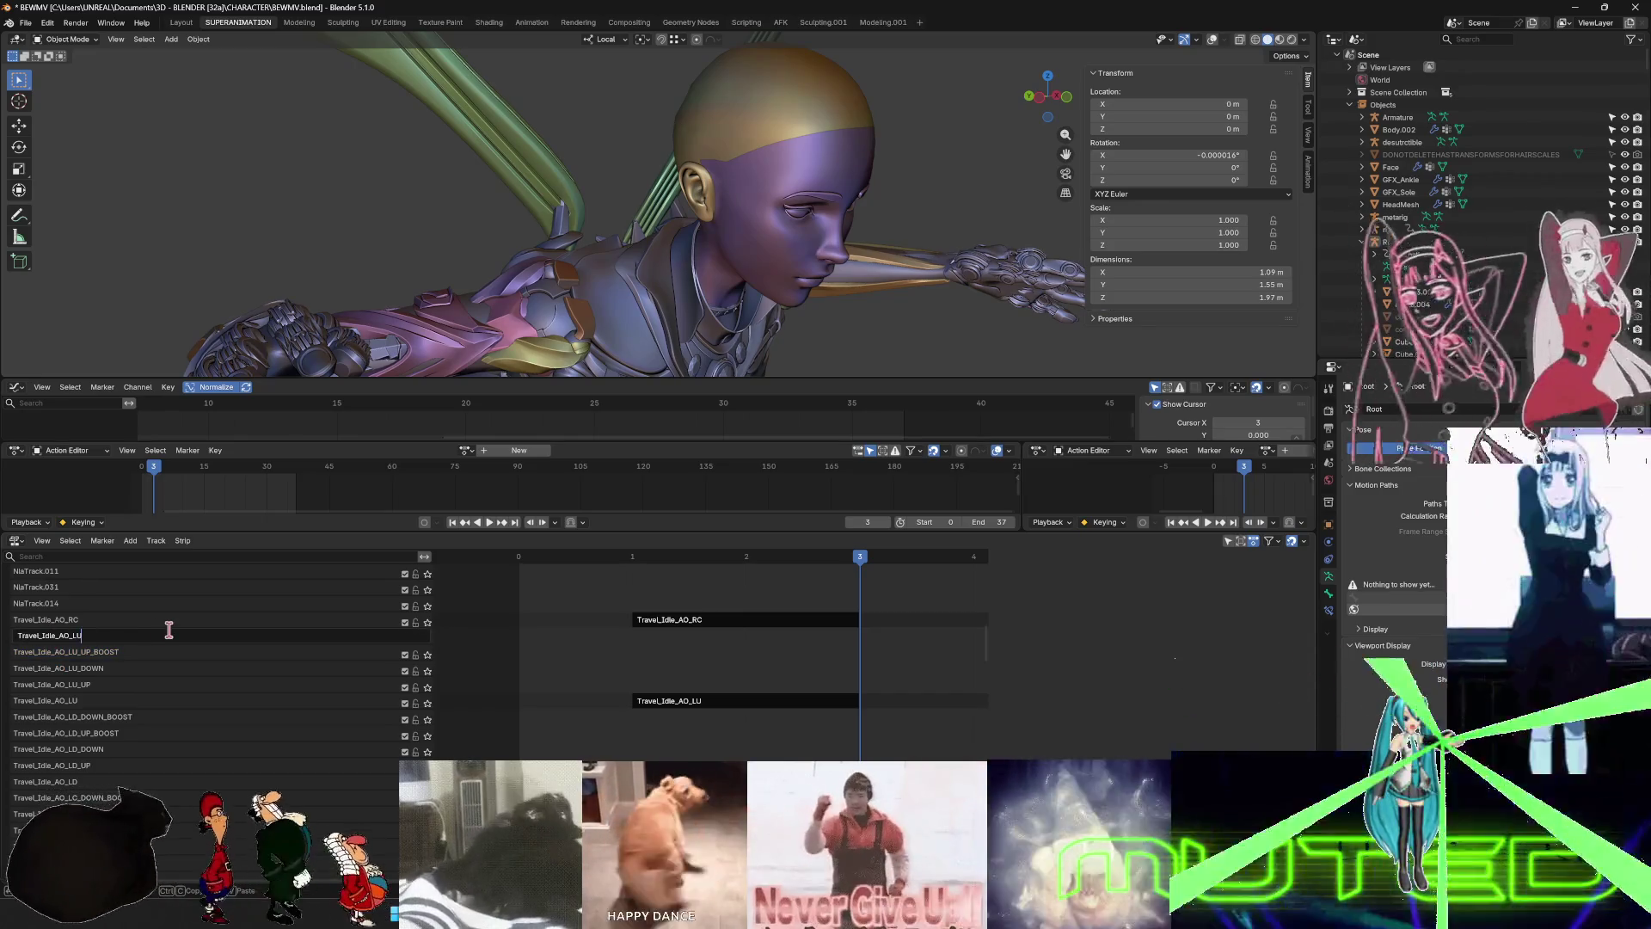
pyautogui.write('_DOWN_BOOST')
pyautogui.press('Return')
pyautogui.scroll(5, 155, 641)
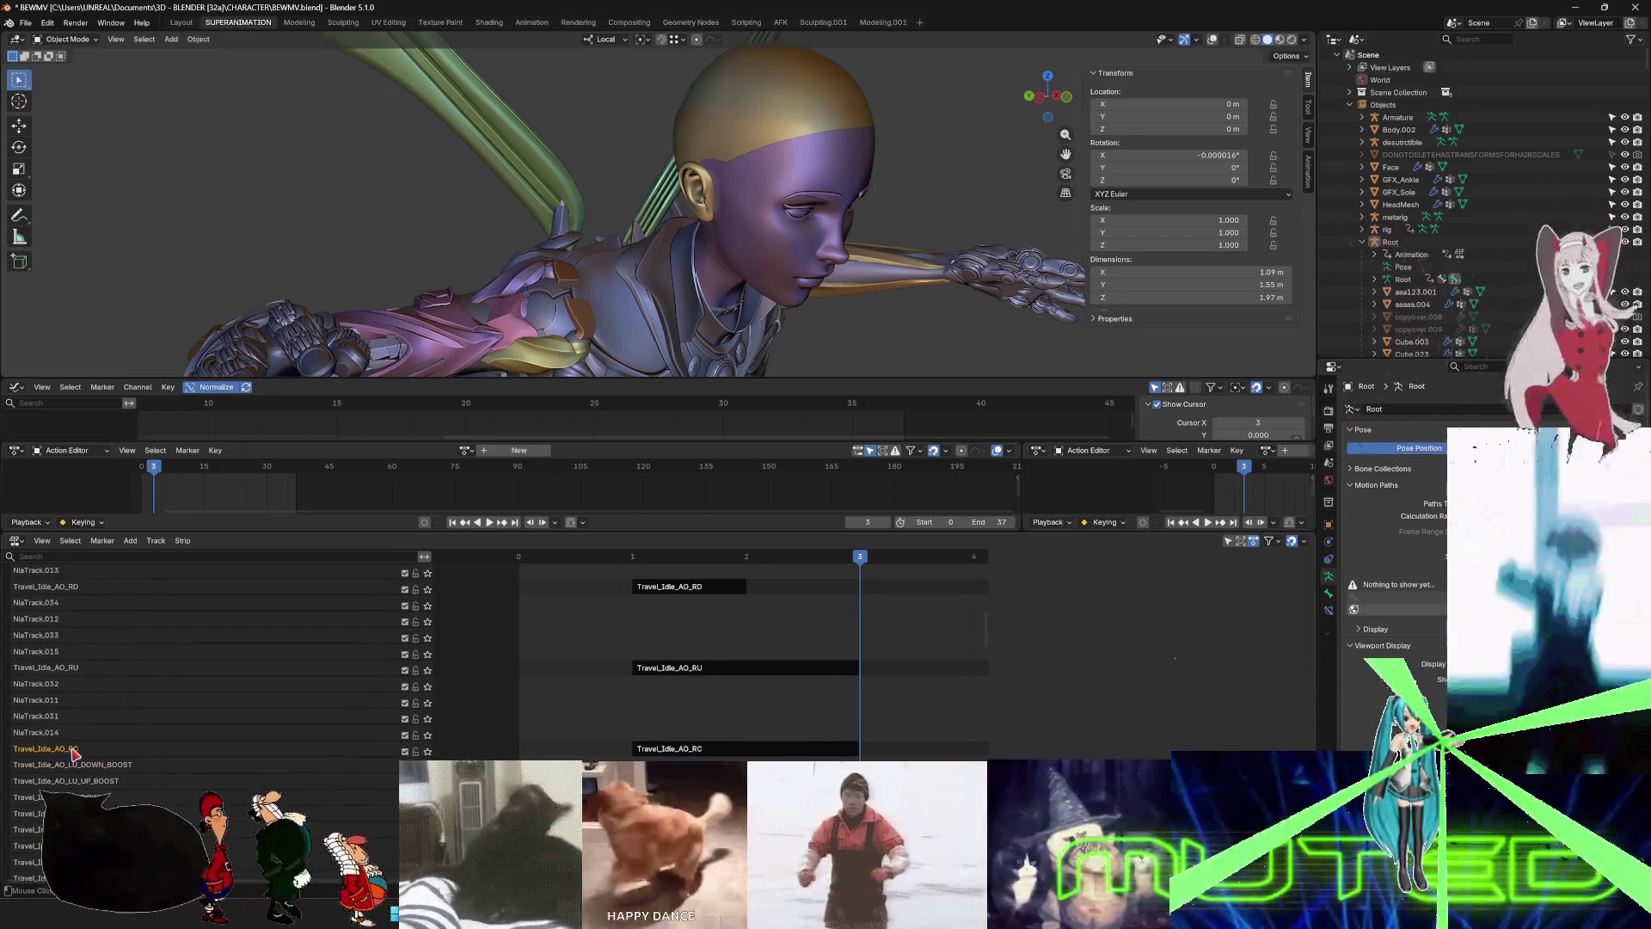
# - Rename NlaTrack.014 and NlaTrack.031 to Travel_Idle_AO_RC_UP and Travel_Idle_AO_RC_DOWN
pyautogui.doubleClick(52, 732)
pyautogui.write('Travel_Idle_AO_RC')
pyautogui.write('_UP')
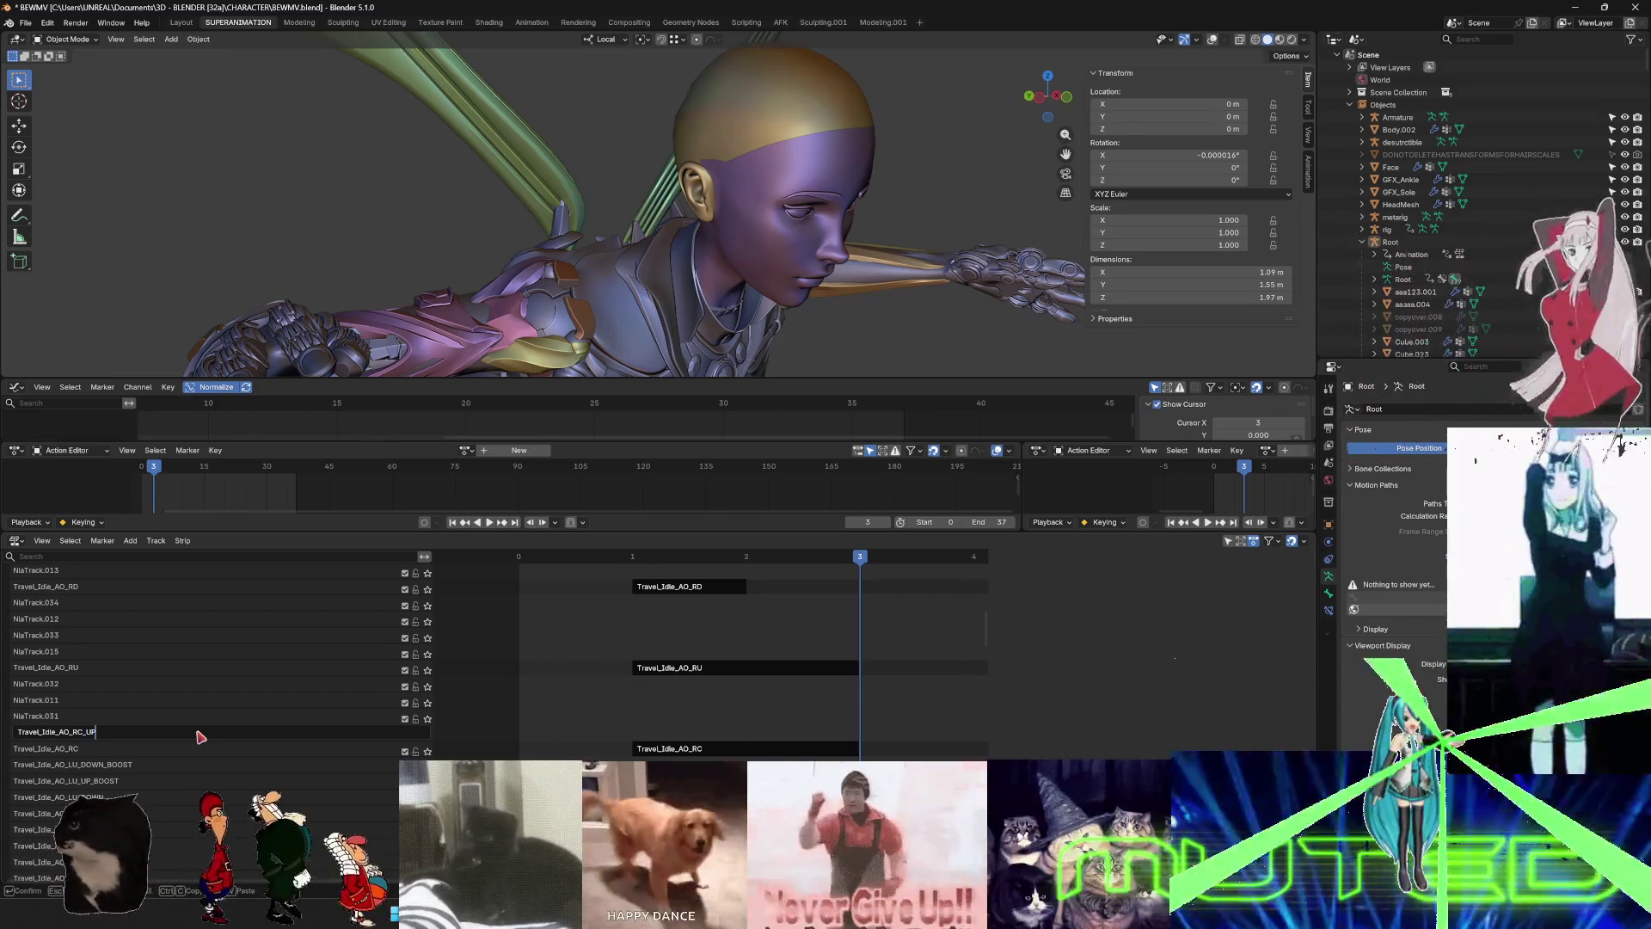
pyautogui.press('Return')
pyautogui.moveTo(49, 702); pyautogui.dragTo(55, 718)
pyautogui.hotkey('ctrl', 'c')
pyautogui.doubleClick(57, 718)
pyautogui.hotkey('ctrl', 'v')
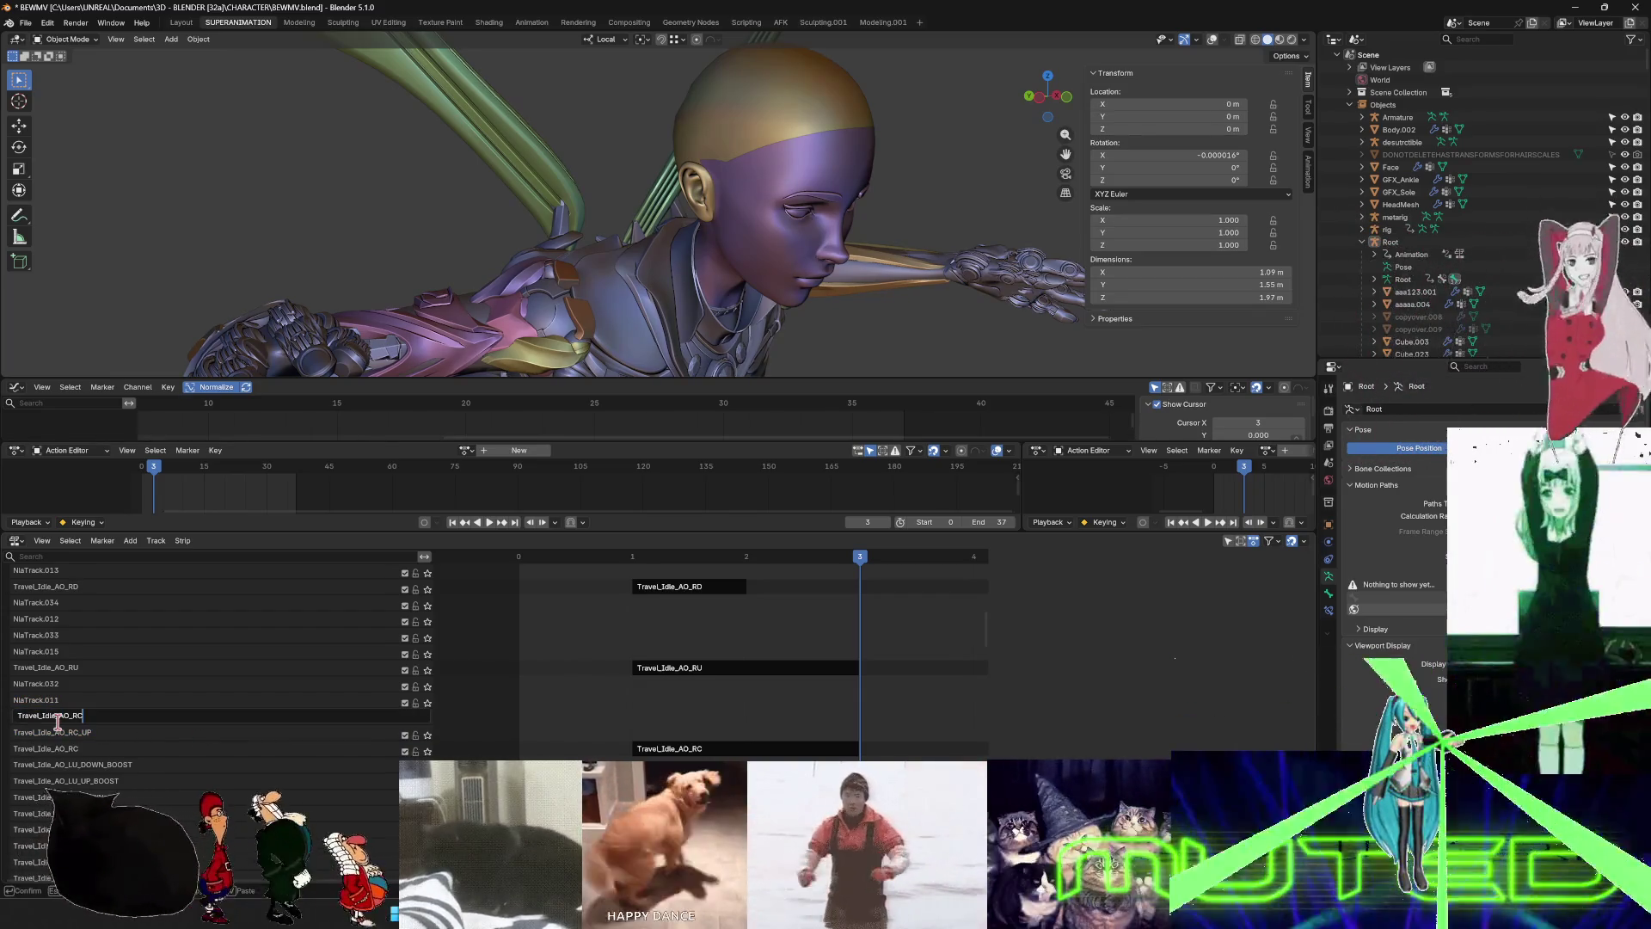
pyautogui.write('_DOWN')
pyautogui.press('Return')
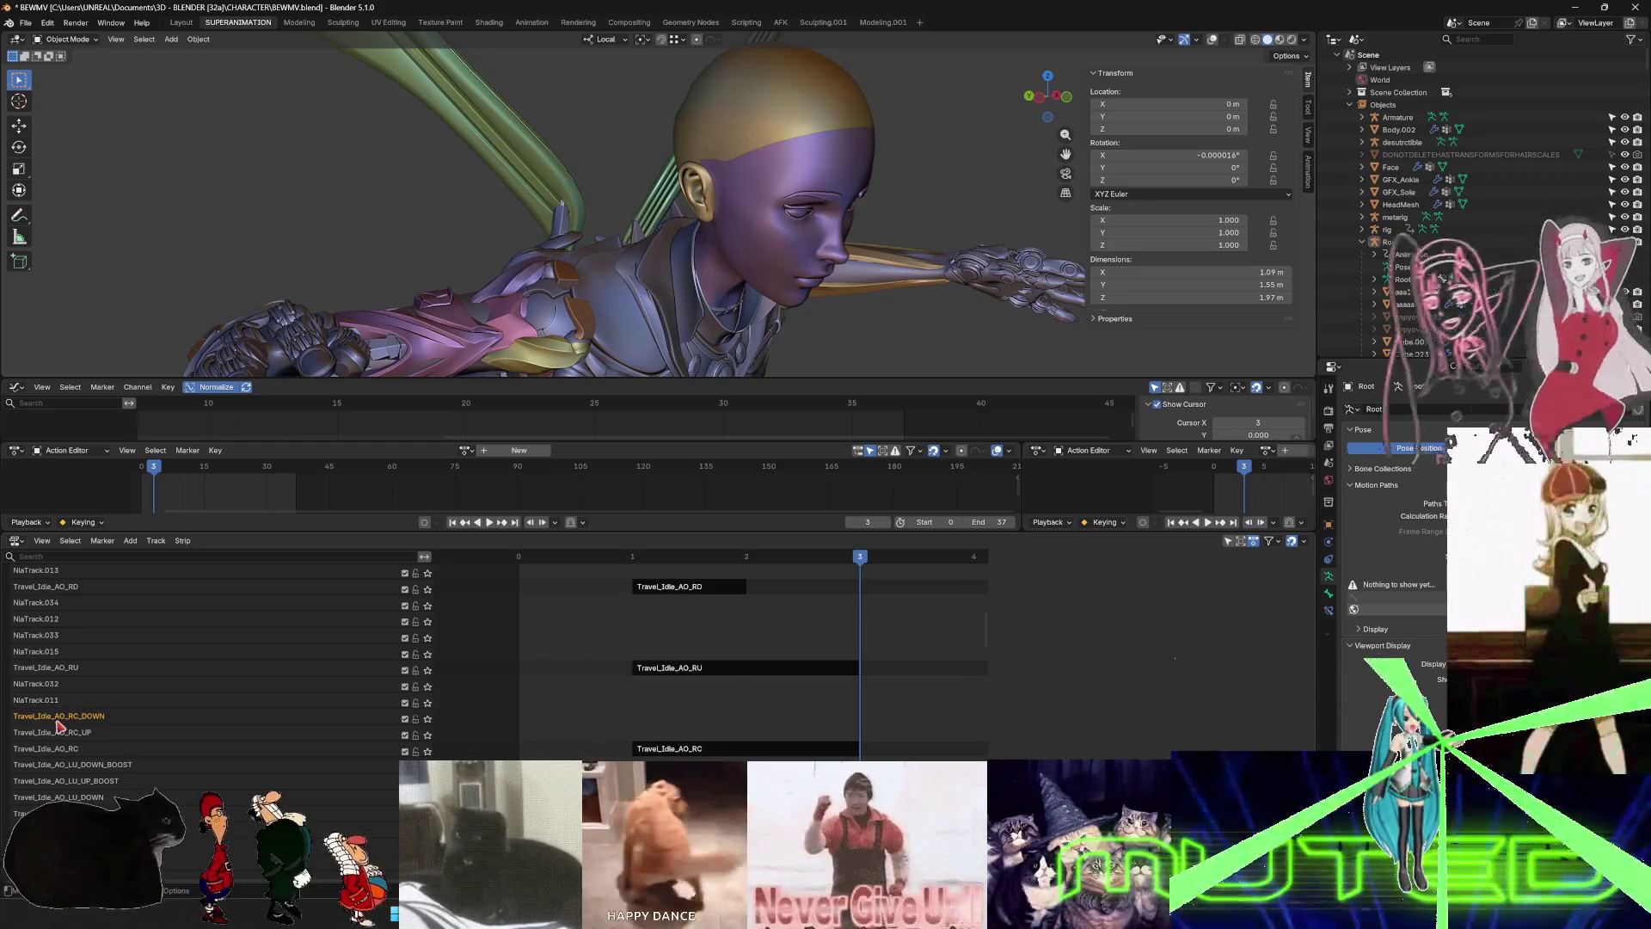
# - Rename NlaTrack.011 and .032 to Travel_Idle_AO_RC_UP_BOOST and Travel_Idle_AO_RC_DOWN_BOOST
pyautogui.doubleClick(65, 699)
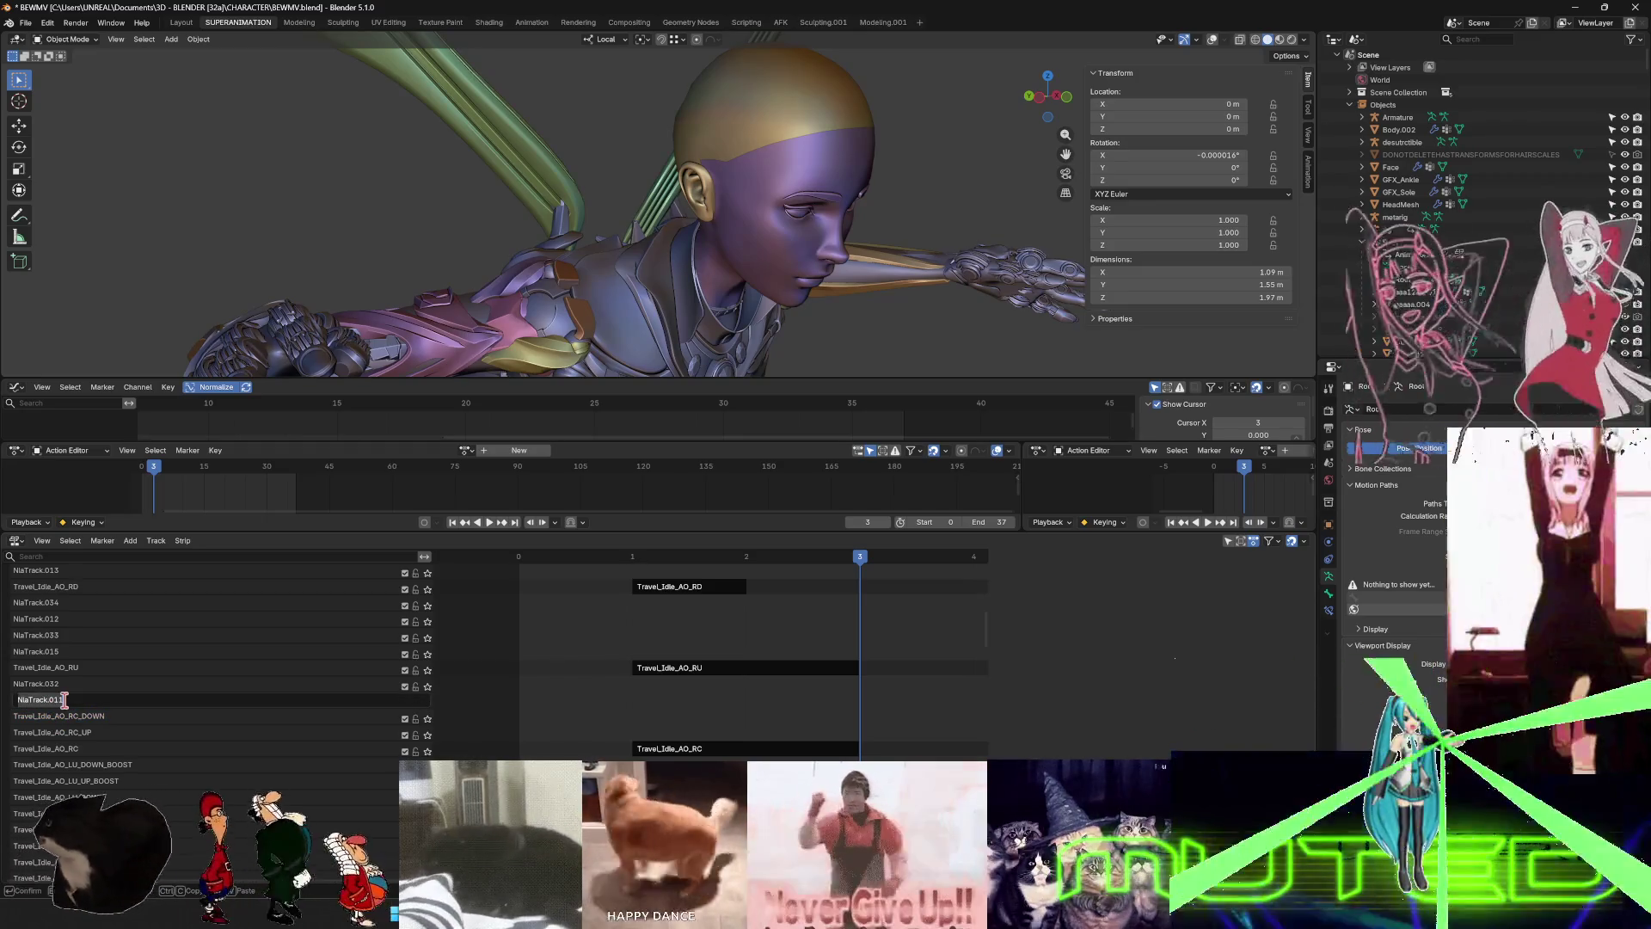
pyautogui.hotkey('ctrl', 'v')
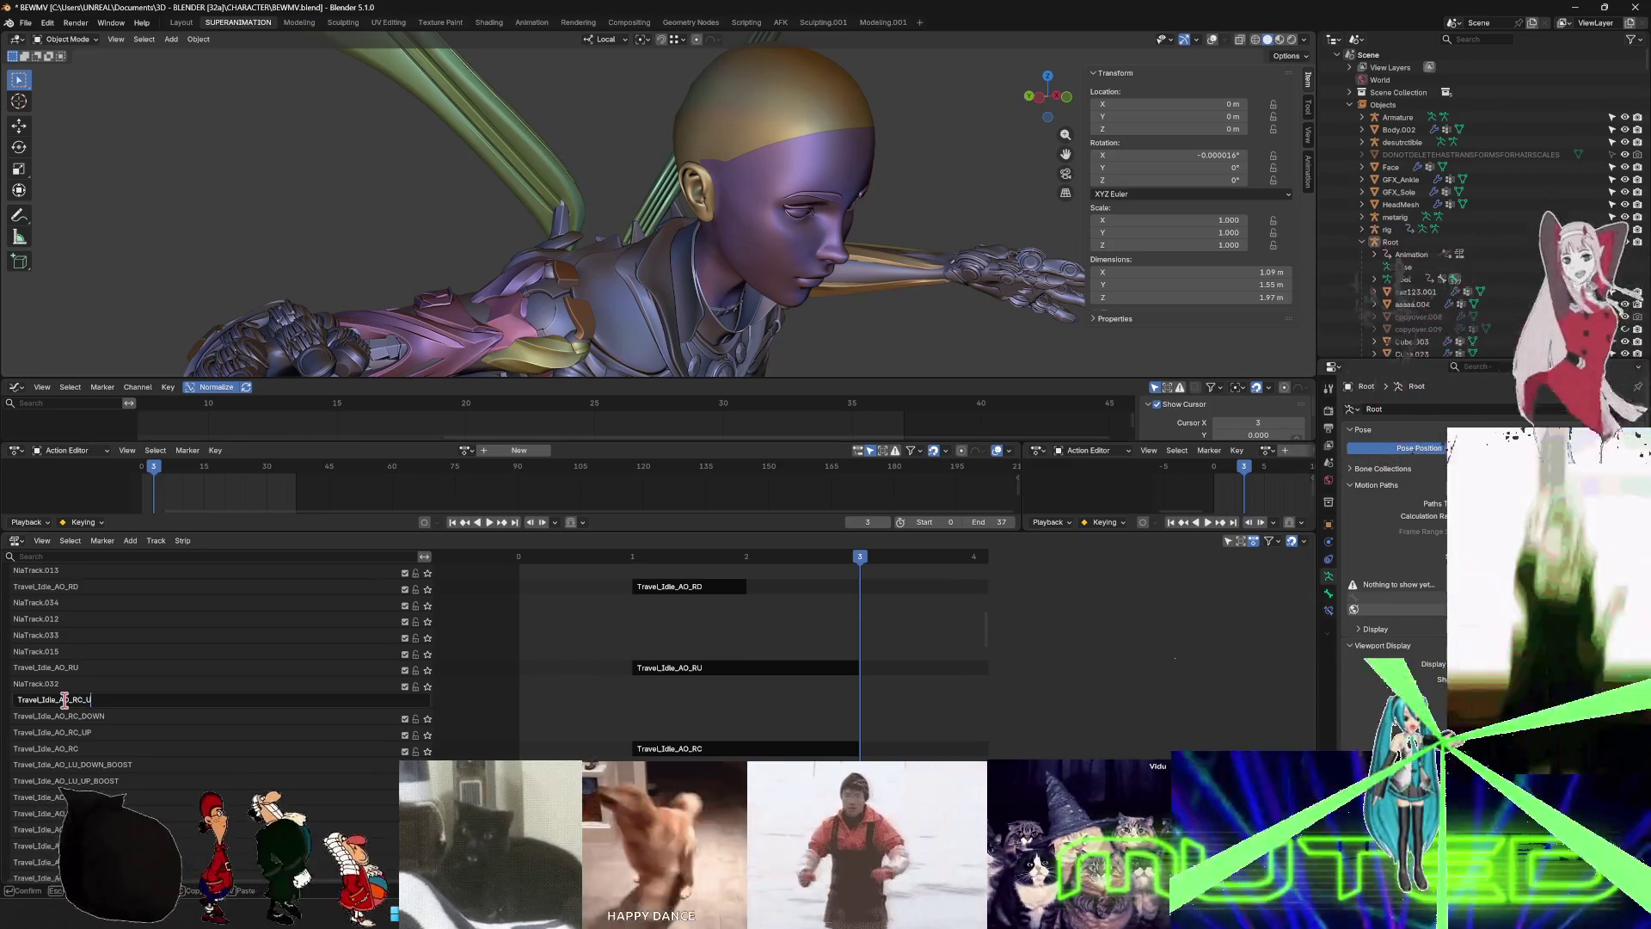
pyautogui.write('P_BOOST')
pyautogui.press('Return')
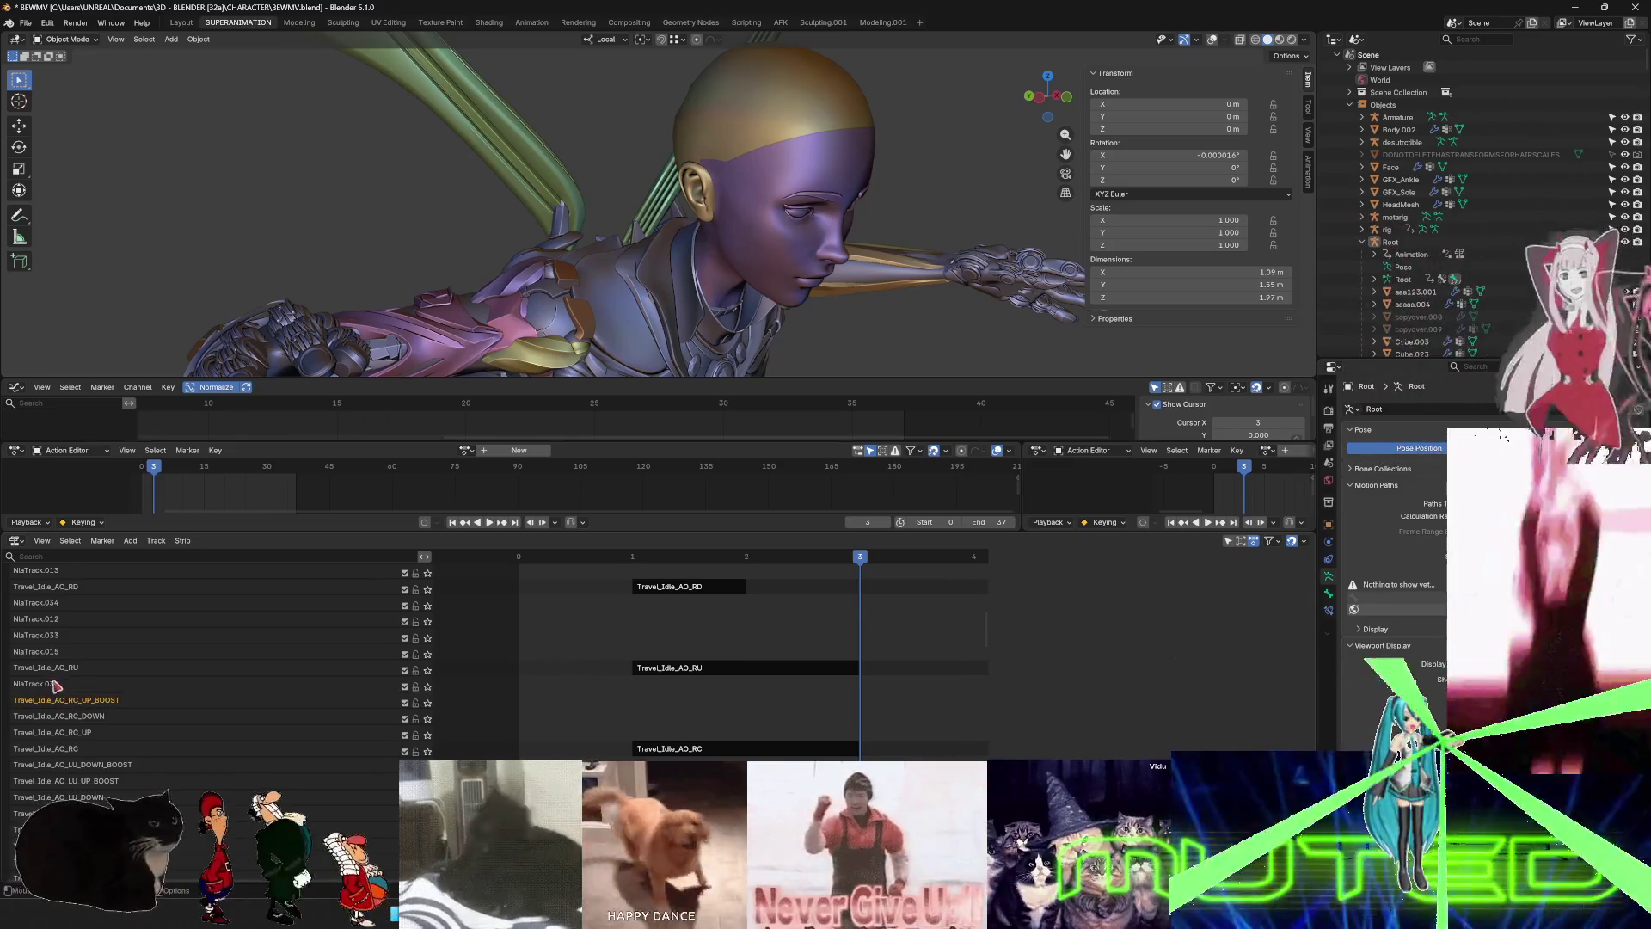
pyautogui.doubleClick(61, 685)
pyautogui.hotkey('ctrl', 'v')
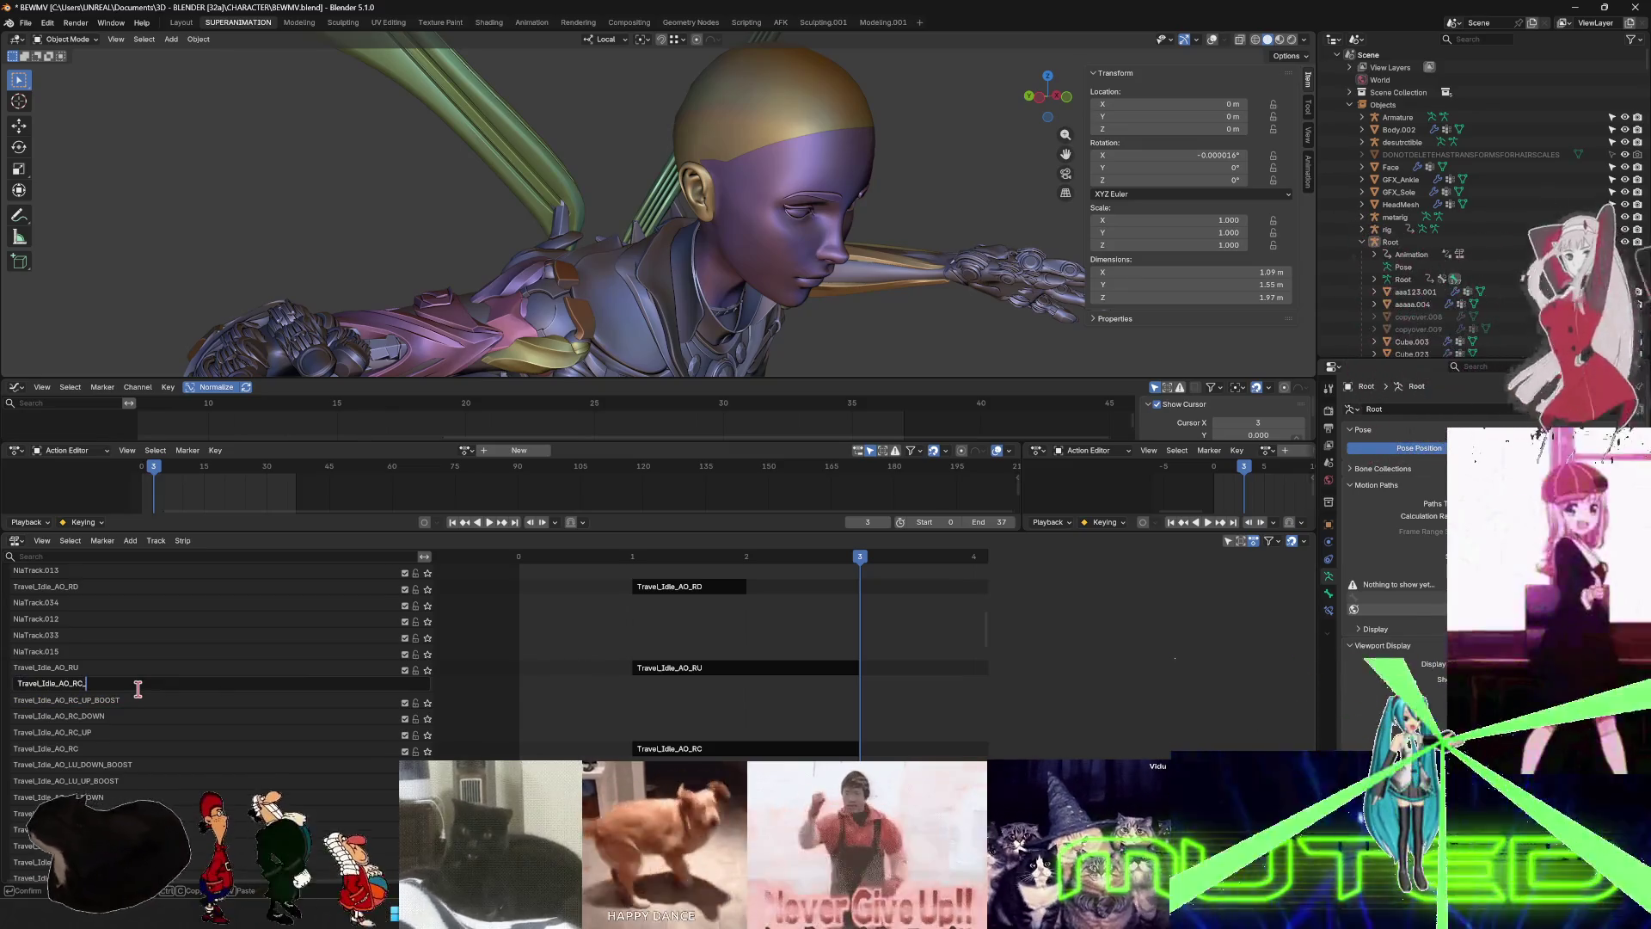
pyautogui.write('DOWN_BOOST')
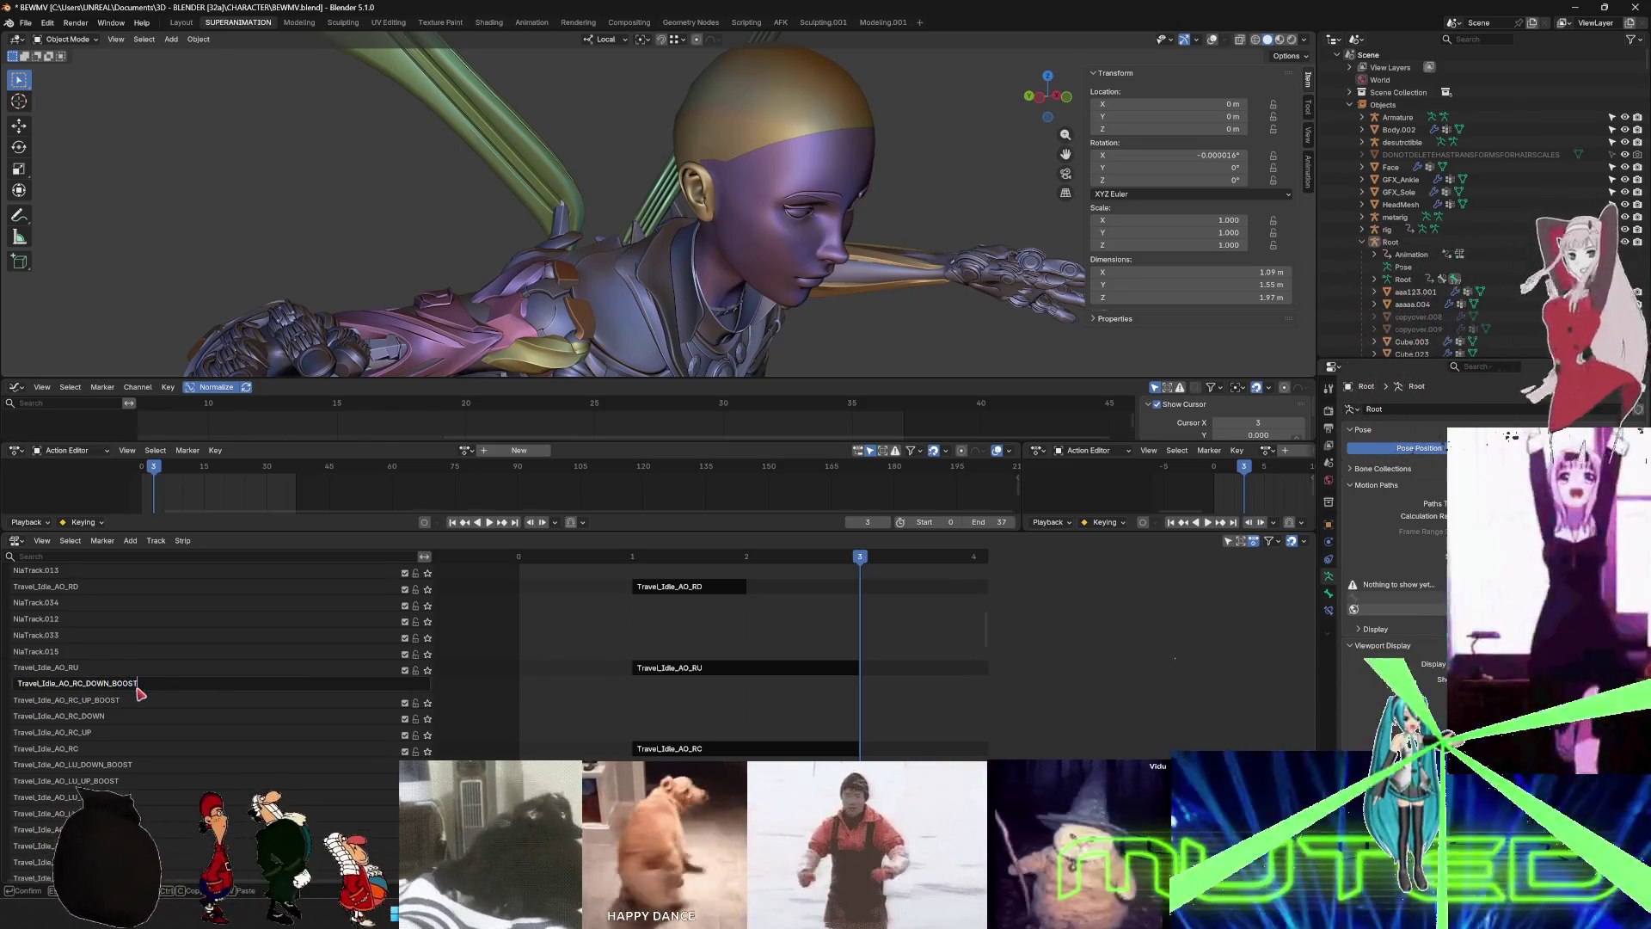
pyautogui.press('Return')
# - Copy the Travel_Idle_AO_RU name and rename NlaTrack.015 and .033 to RU_UP and RU_DOWN
pyautogui.doubleClick(57, 669)
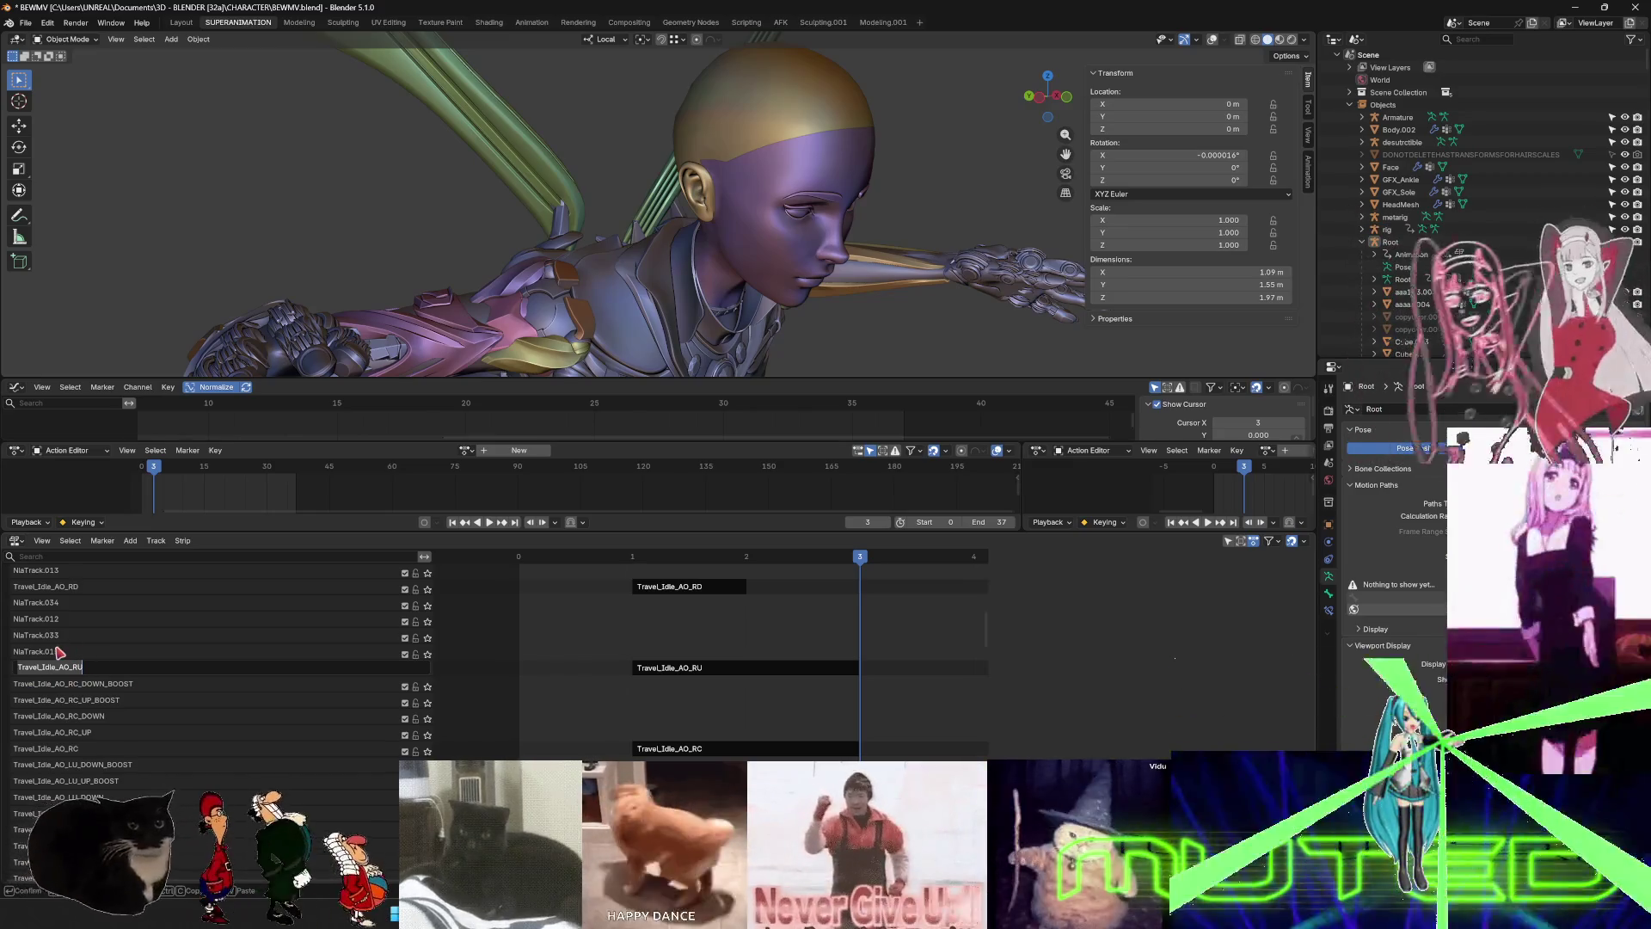
pyautogui.press('Return')
pyautogui.doubleClick(62, 651)
pyautogui.write('Travel_Idle_AO_RU')
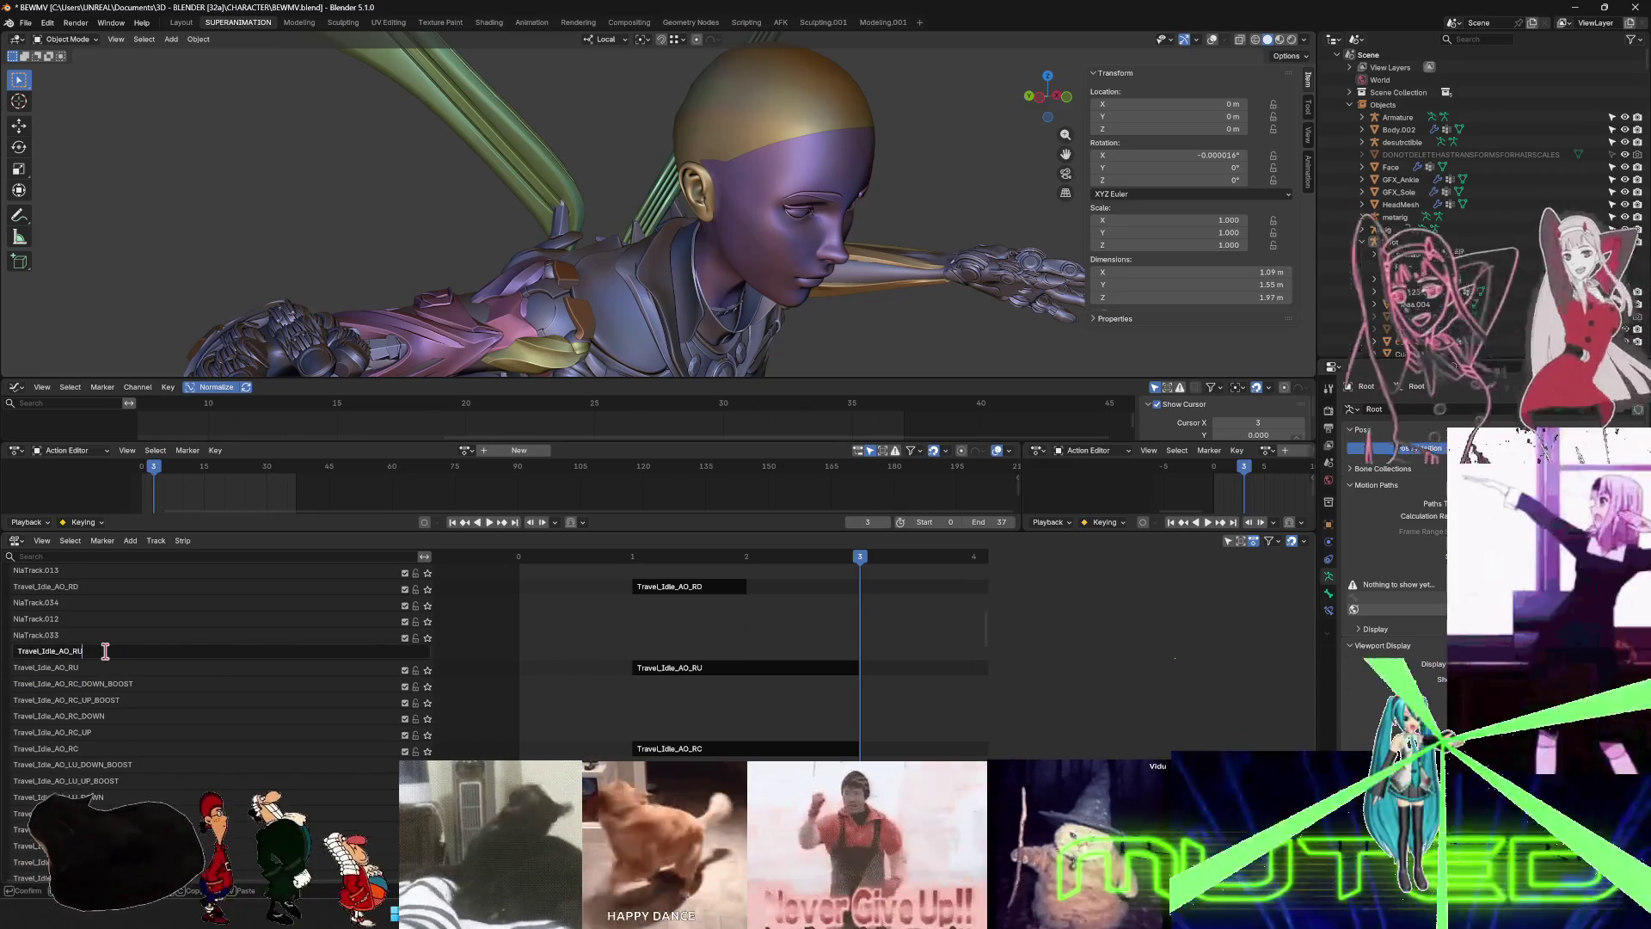
pyautogui.write('_UP')
pyautogui.press('Return')
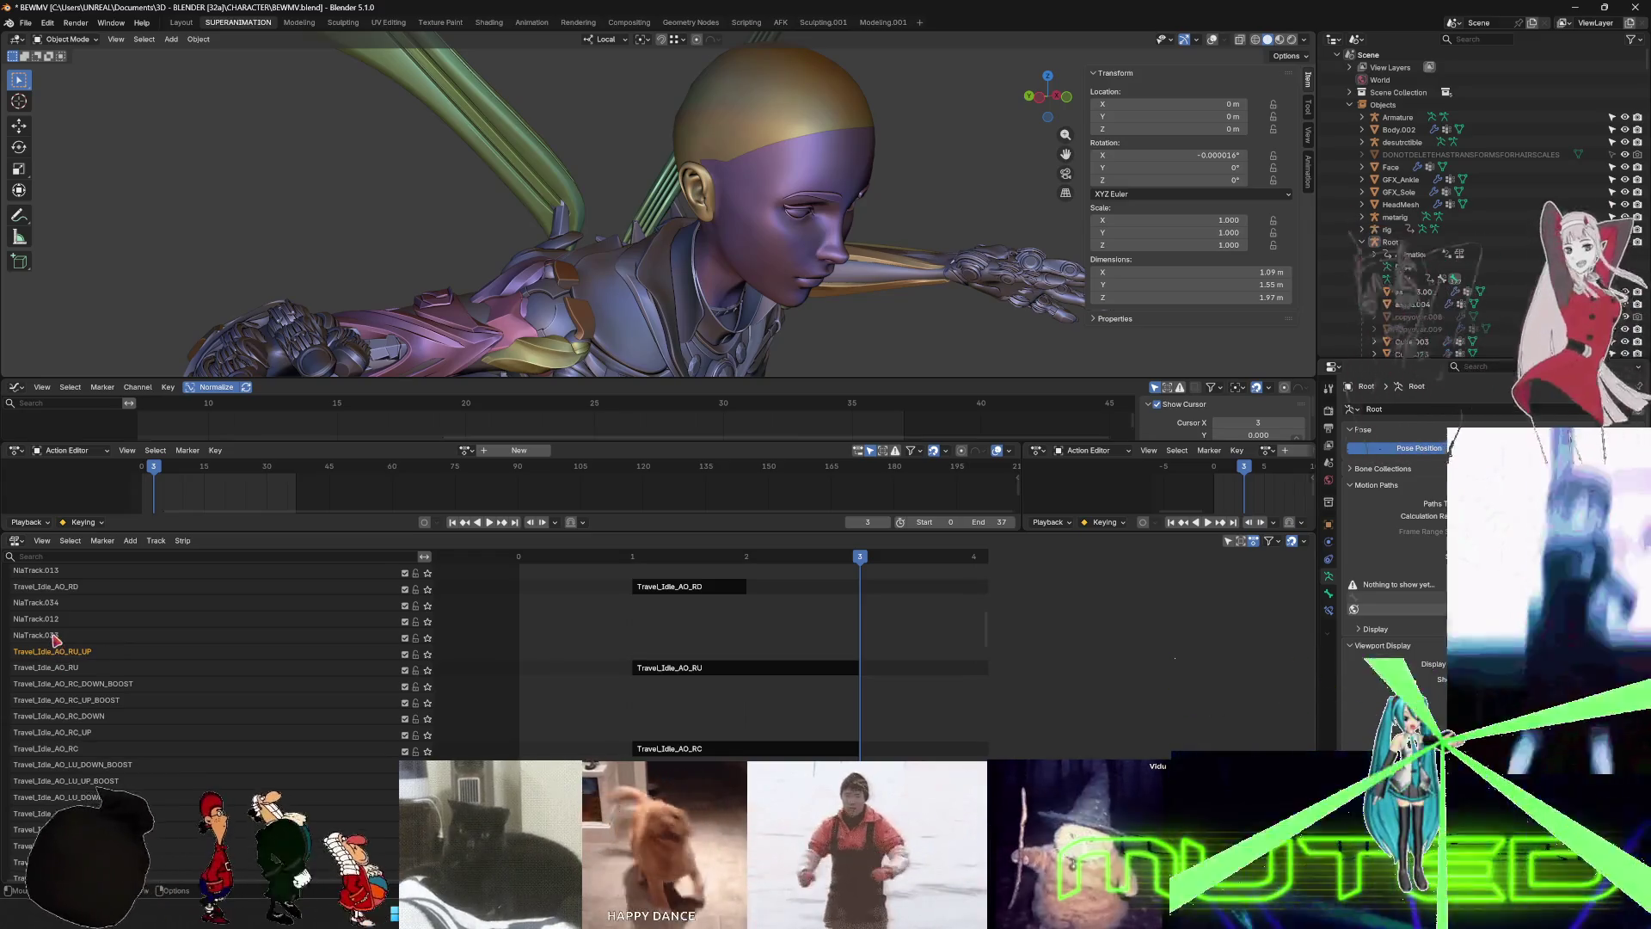
pyautogui.doubleClick(57, 637)
pyautogui.write('Travel_Idle_AO_RU')
pyautogui.write('OWN')
pyautogui.press('Return')
# - Rename NlaTrack.012 and .034 to Travel_Idle_AO_RU_UP_BOOST and RU_DOWN_BOOST, correcting BOSOT to BOOST
pyautogui.doubleClick(34, 619)
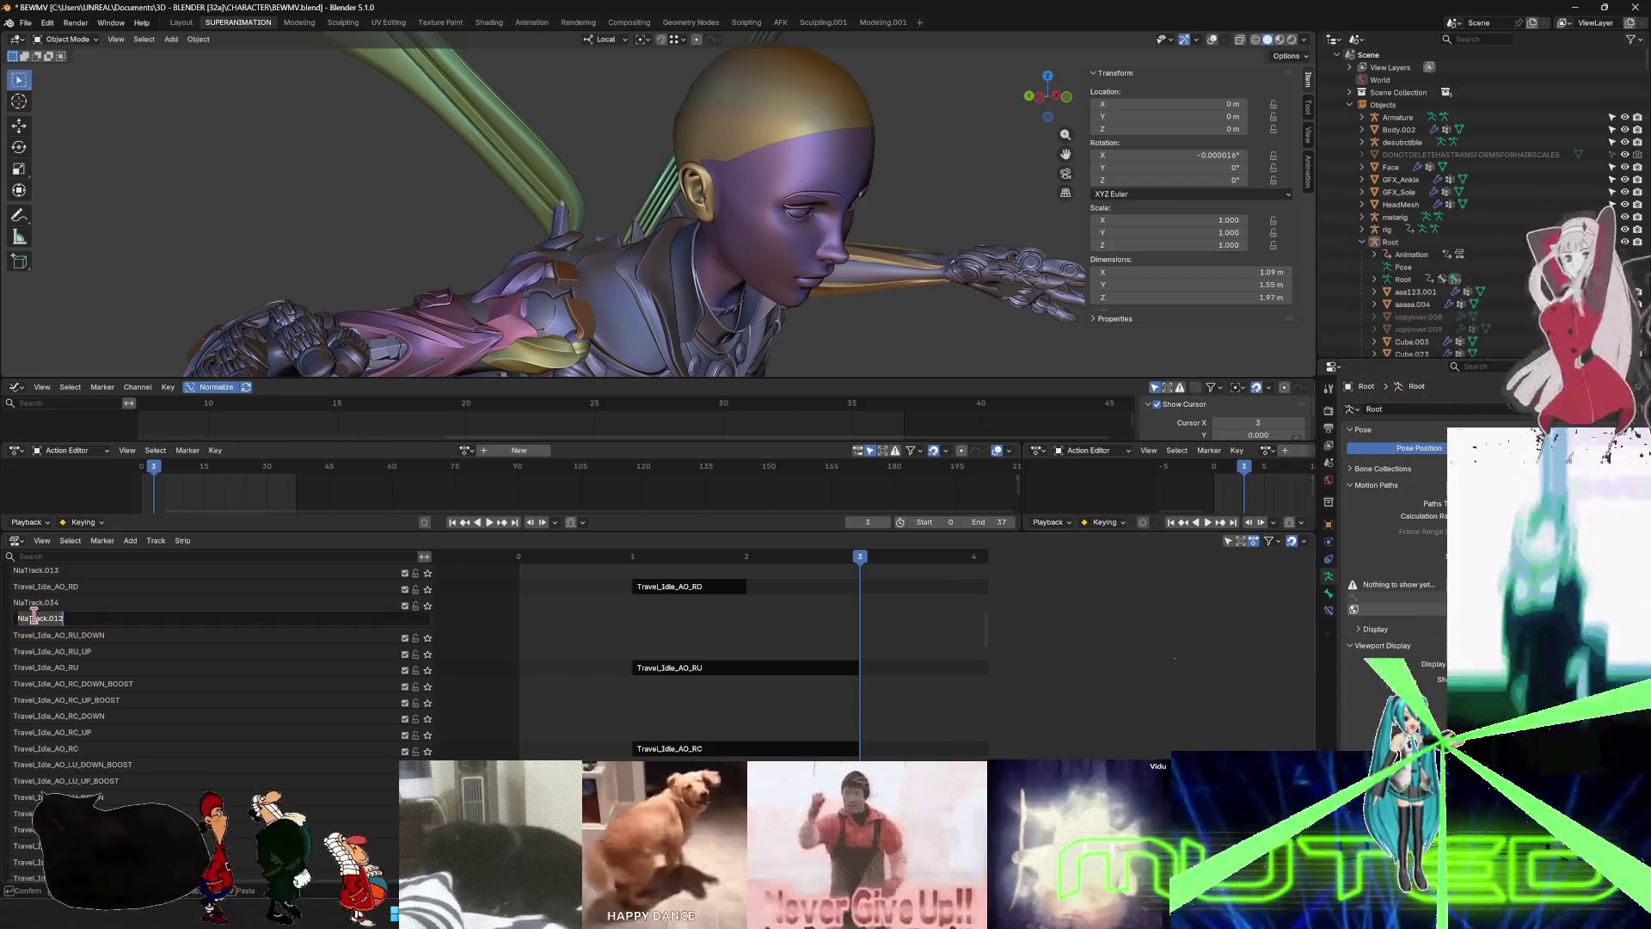
pyautogui.write('Travel_Idle_AO_RU')
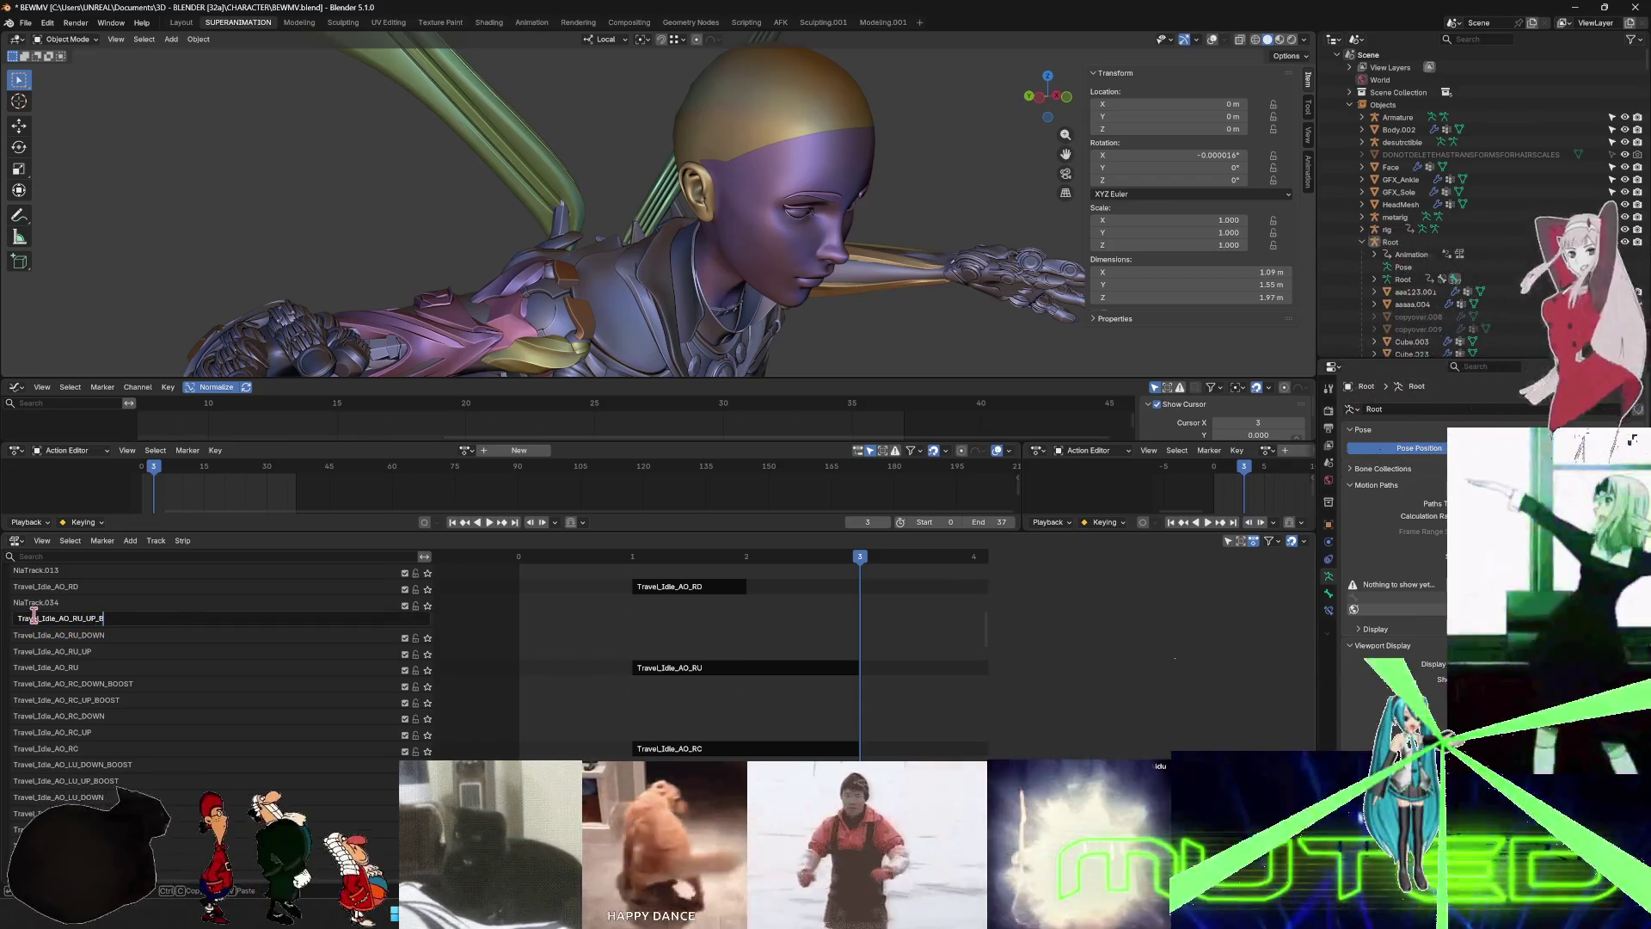
pyautogui.write('OST')
pyautogui.press('Return')
pyautogui.doubleClick(66, 604)
pyautogui.write('Travel_Idle_AO_RU')
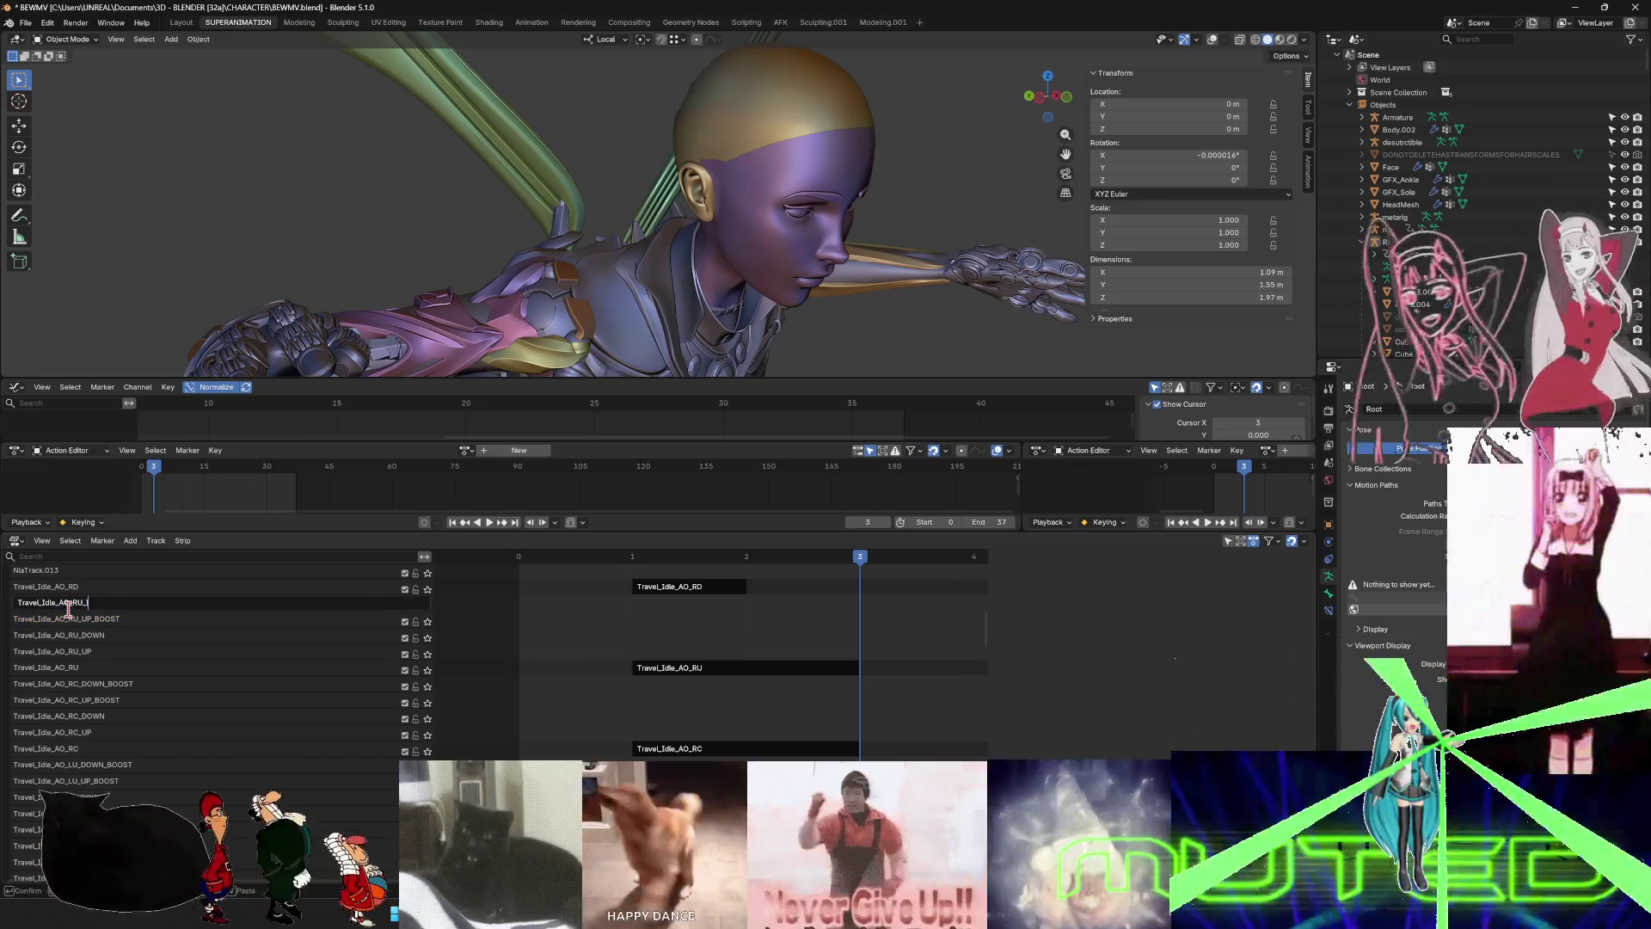
pyautogui.write('DOWN_B')
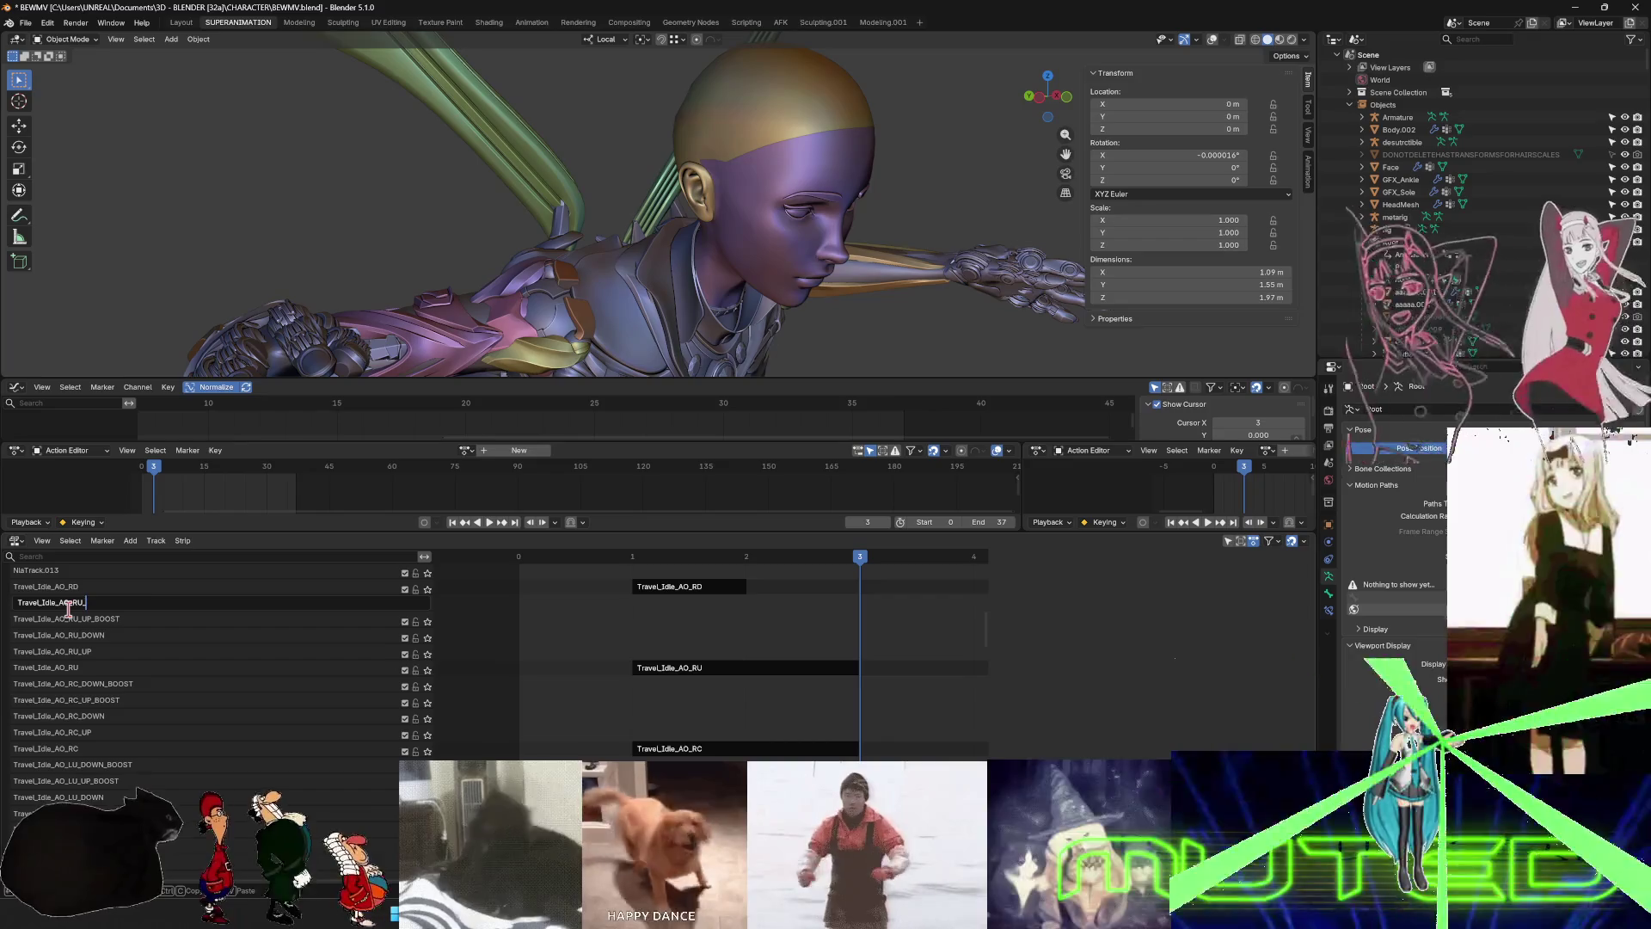
pyautogui.write('OSOT')
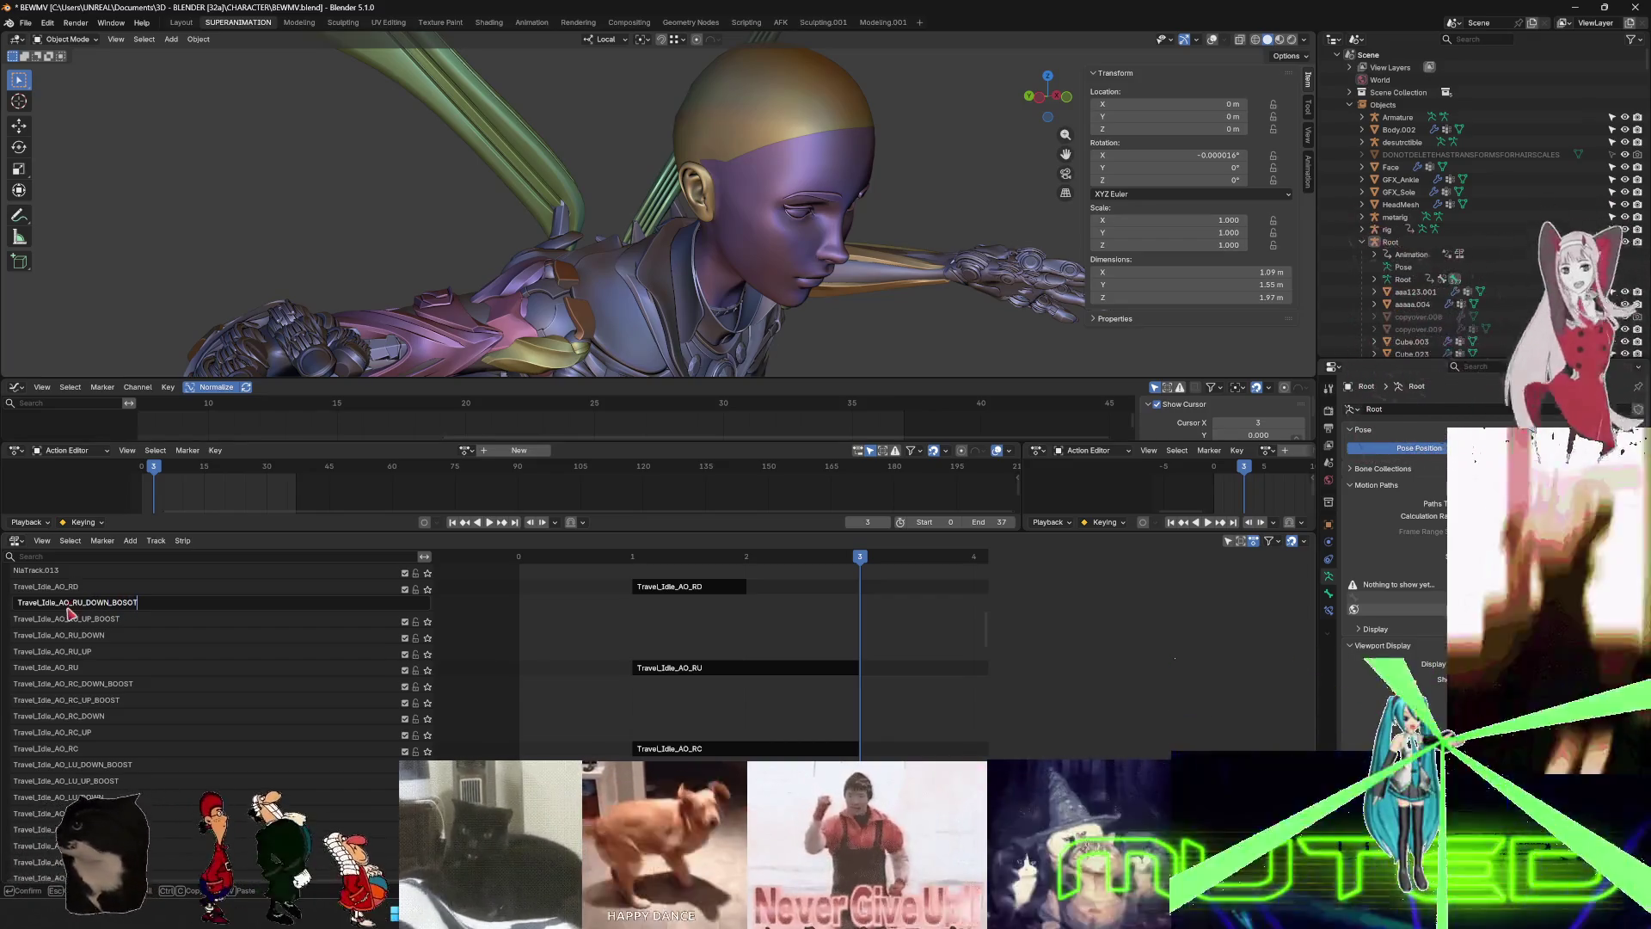
pyautogui.press('Return')
pyautogui.doubleClick(121, 602)
pyautogui.click(122, 602)
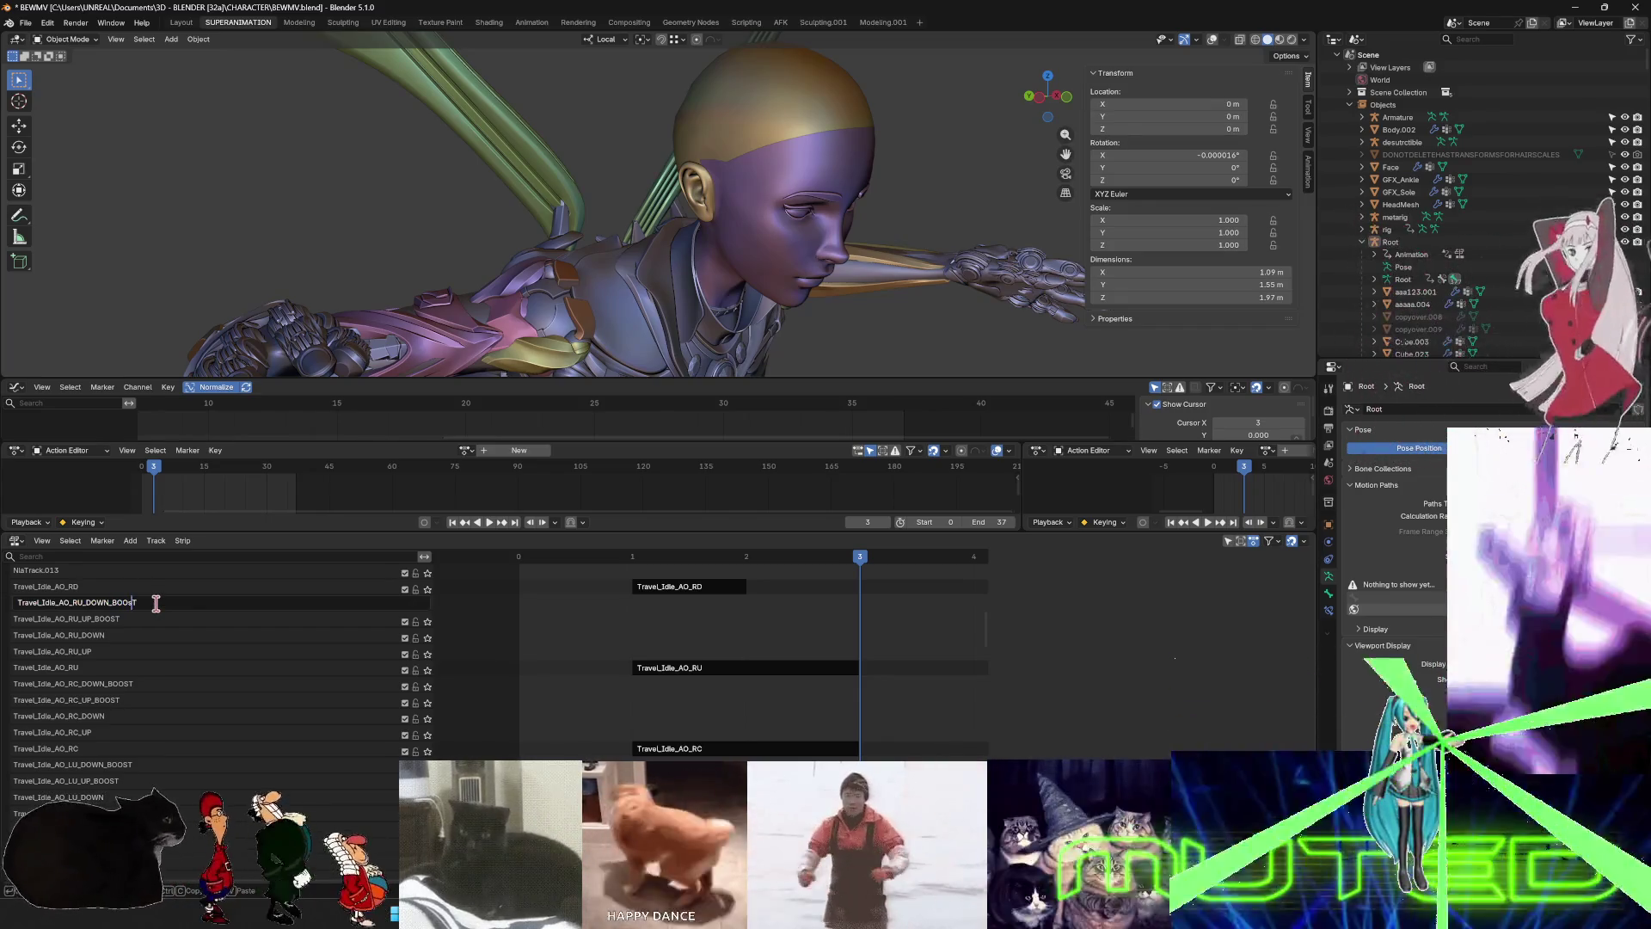
pyautogui.press('Return')
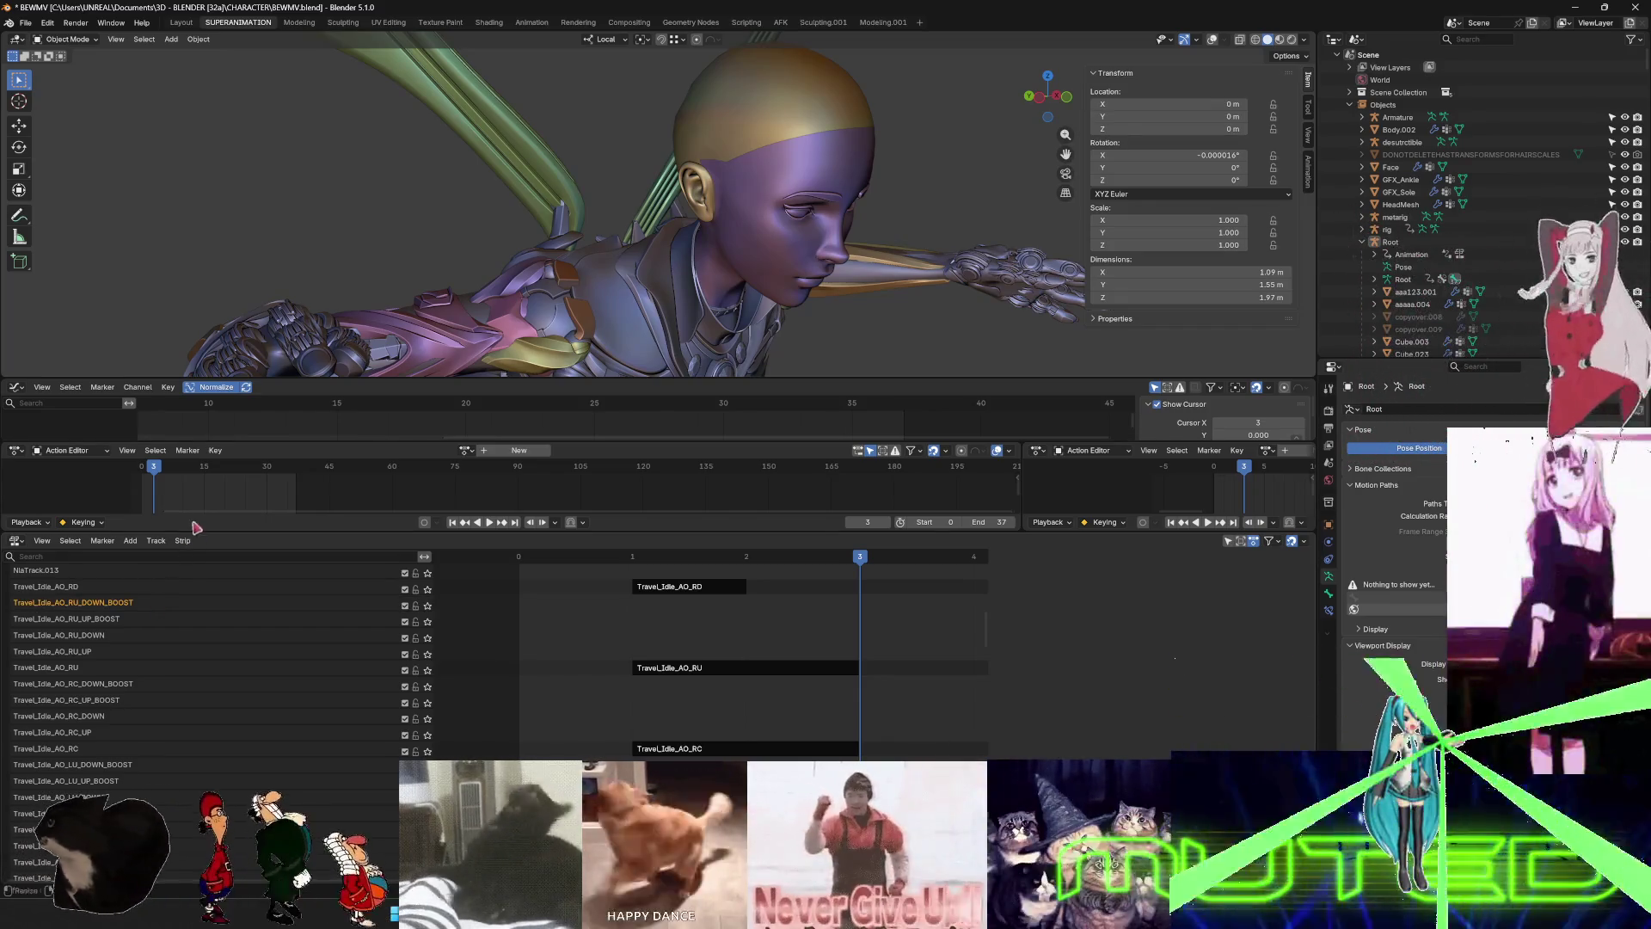
# - Rename NlaTrack.013 and NlaTrack.036 to Travel_Idle_AO_RD_UP and Travel_Idle_AO_RD_DOWN
pyautogui.scroll(5, 198, 662)
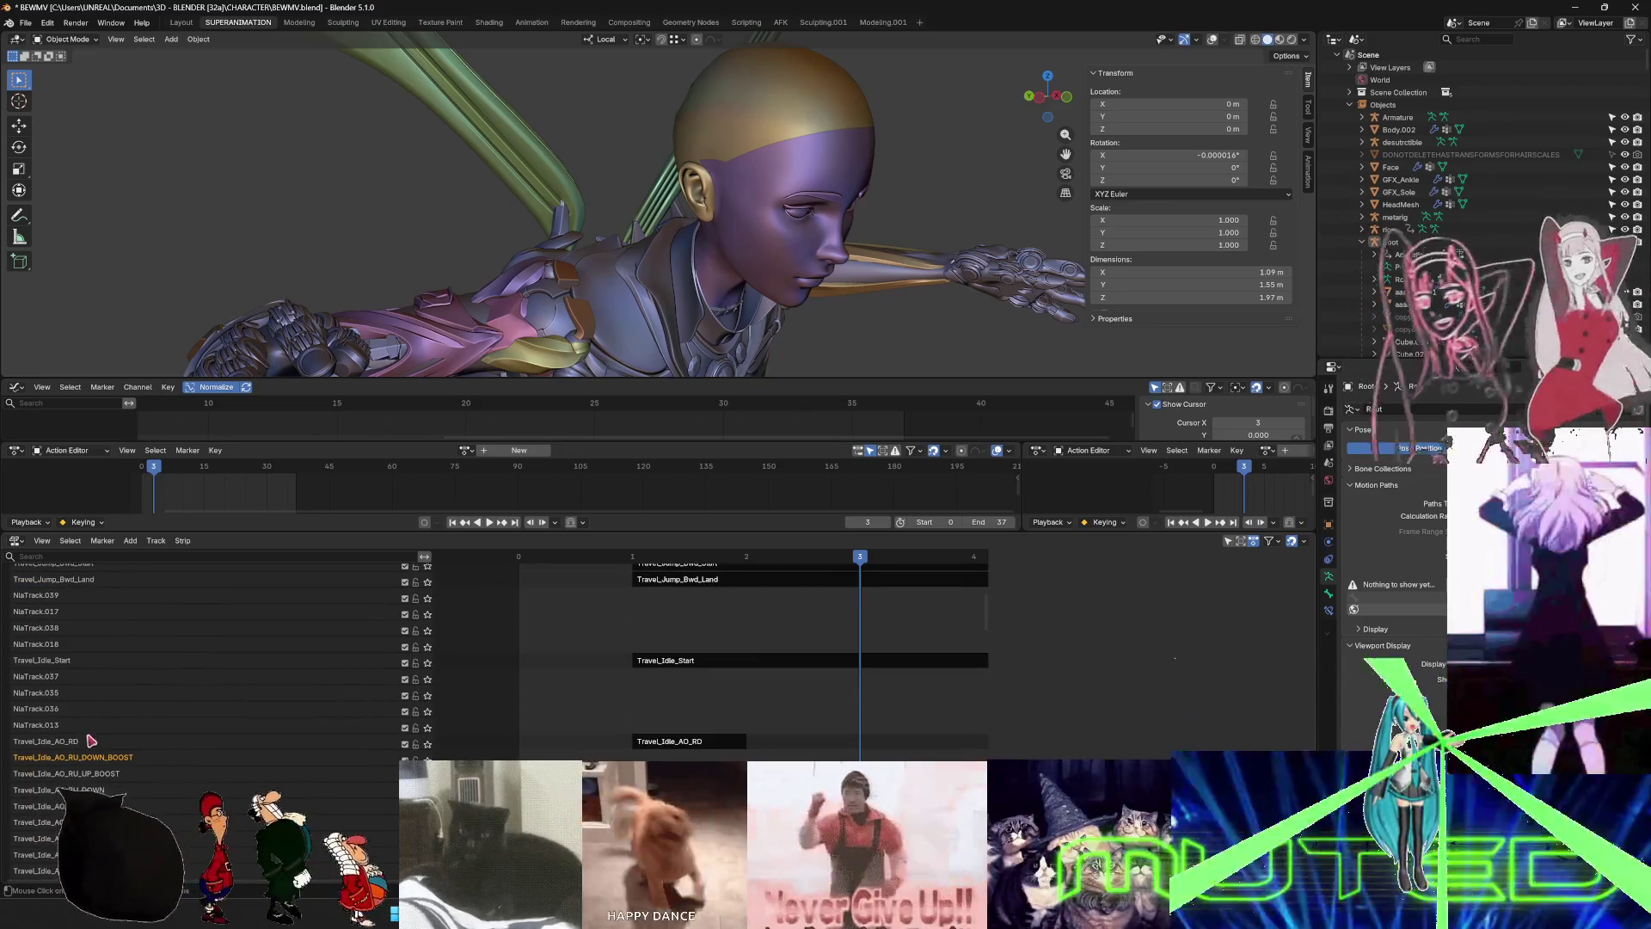
pyautogui.click(75, 741)
pyautogui.keyDown('ctrl'); pyautogui.click(49, 727); pyautogui.keyUp('ctrl')
pyautogui.click(46, 724)
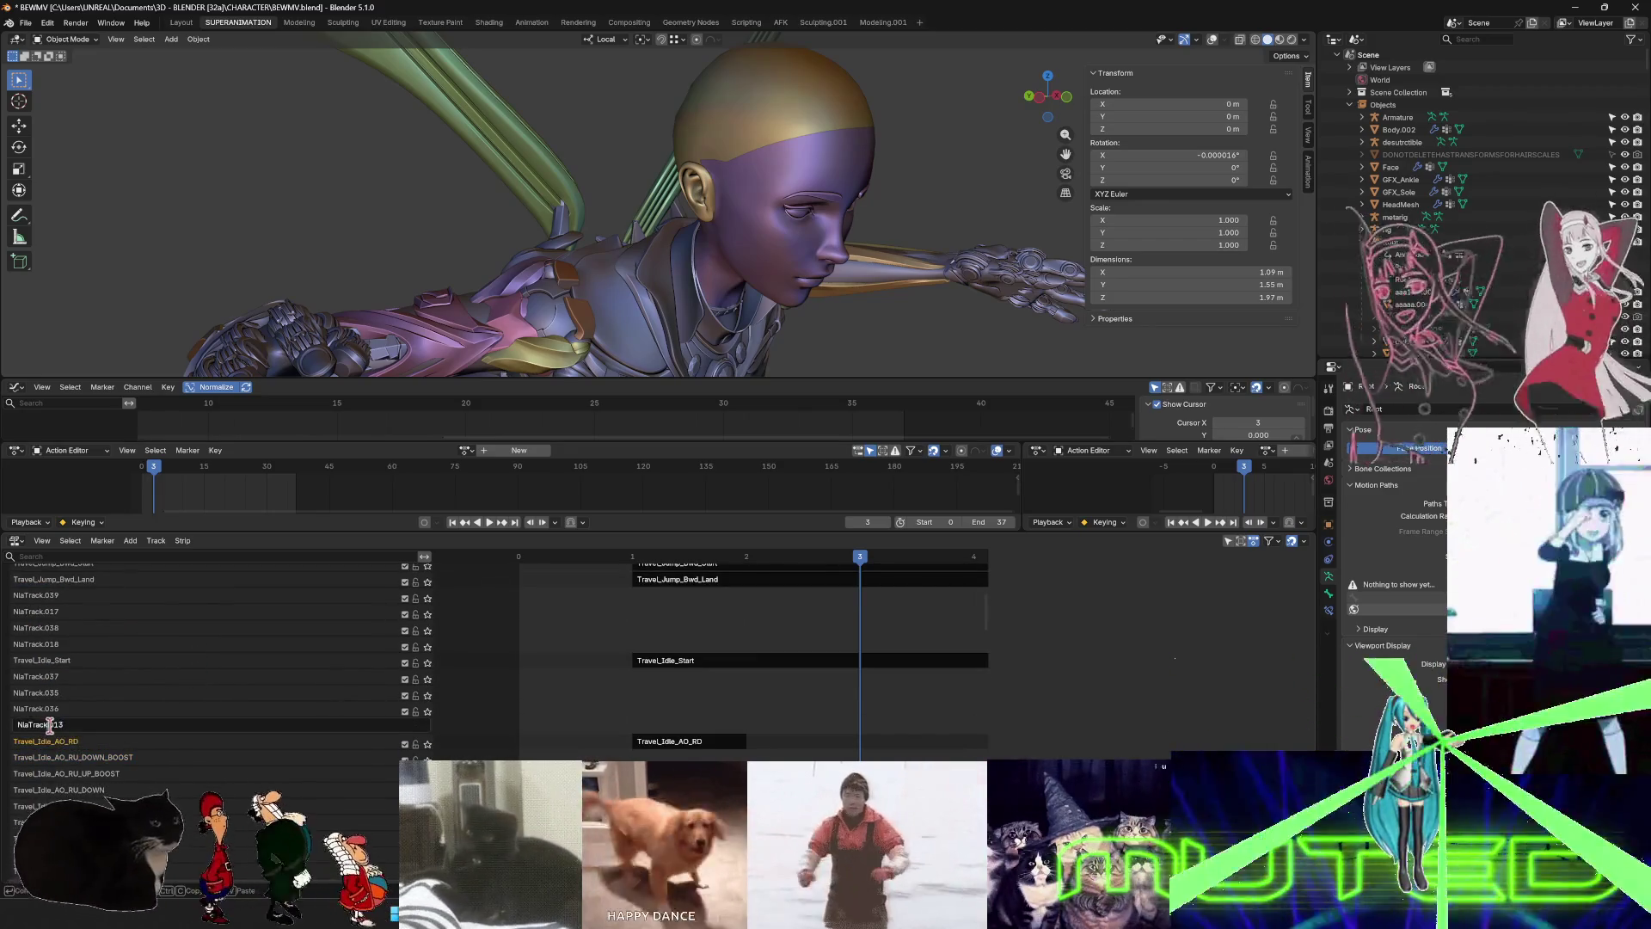
pyautogui.hotkey('ctrl', 'a')
pyautogui.write('Travel_Idle_AO_RD')
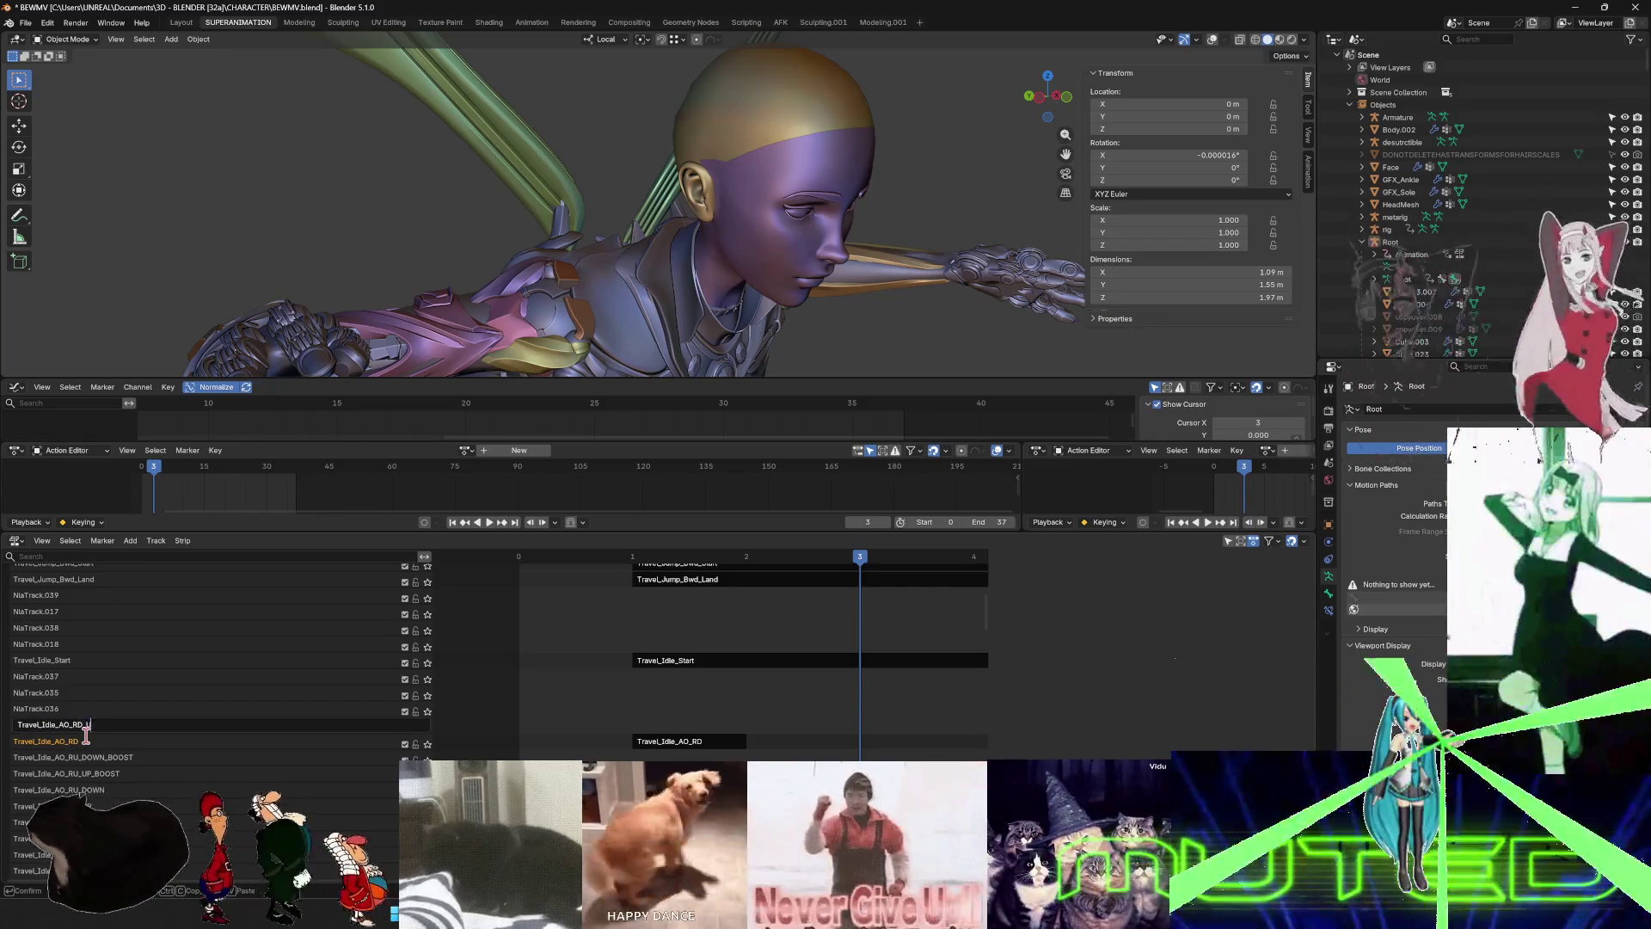
pyautogui.press('Return')
pyautogui.doubleClick(53, 710)
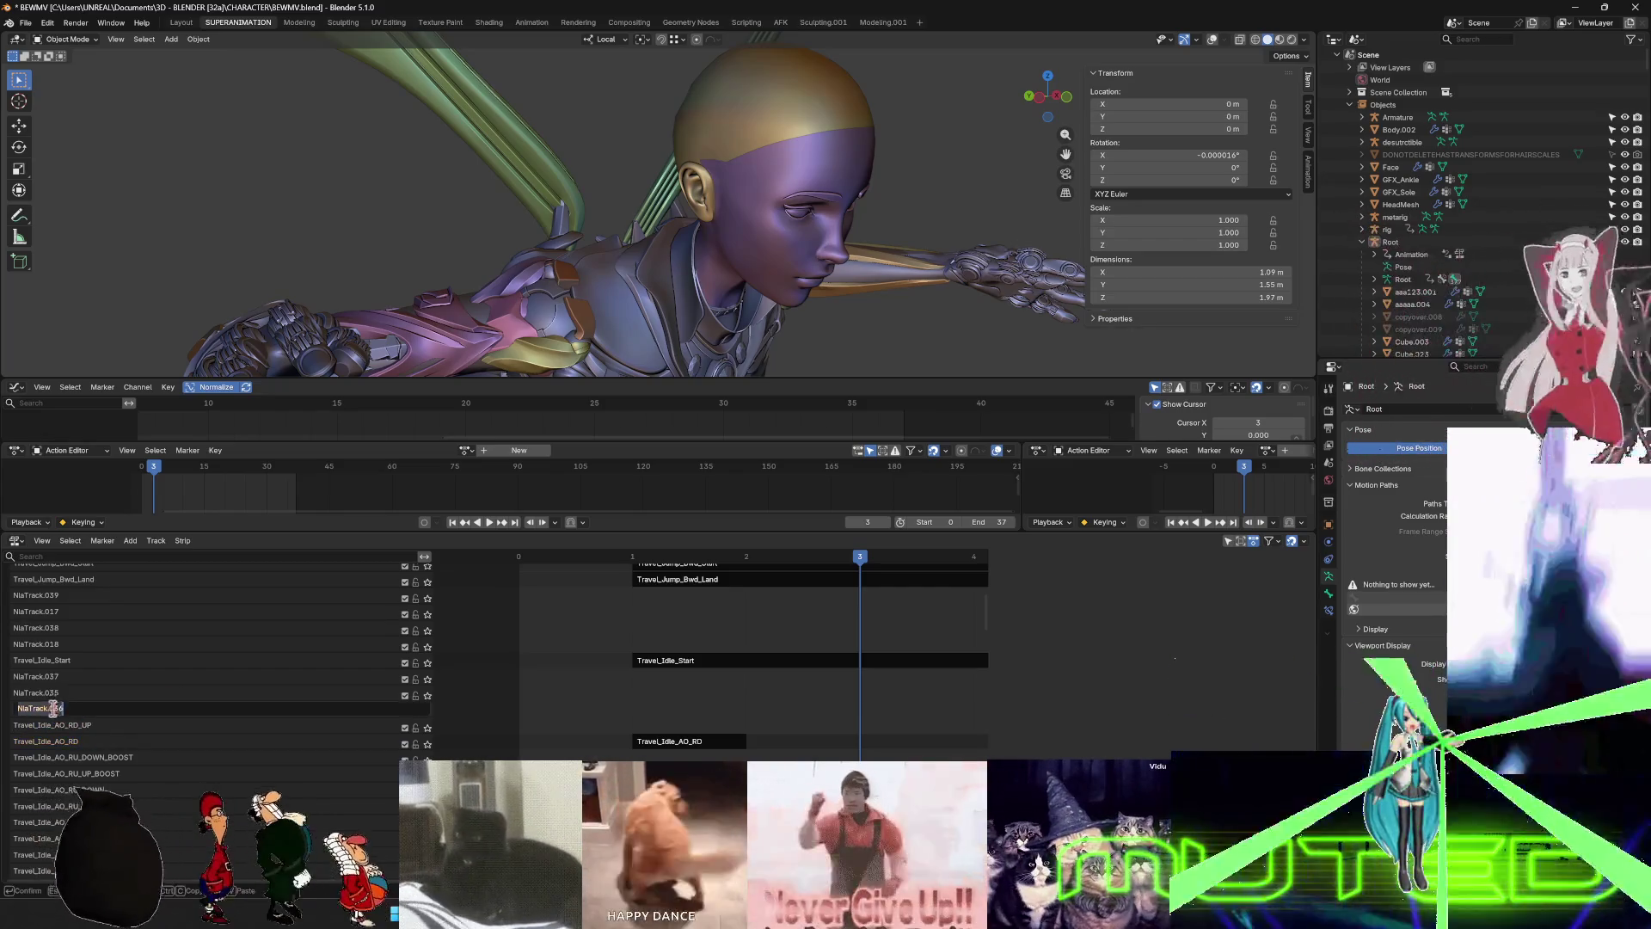
pyautogui.write('Travel_Idle_AO_RD_')
pyautogui.write('DOWN')
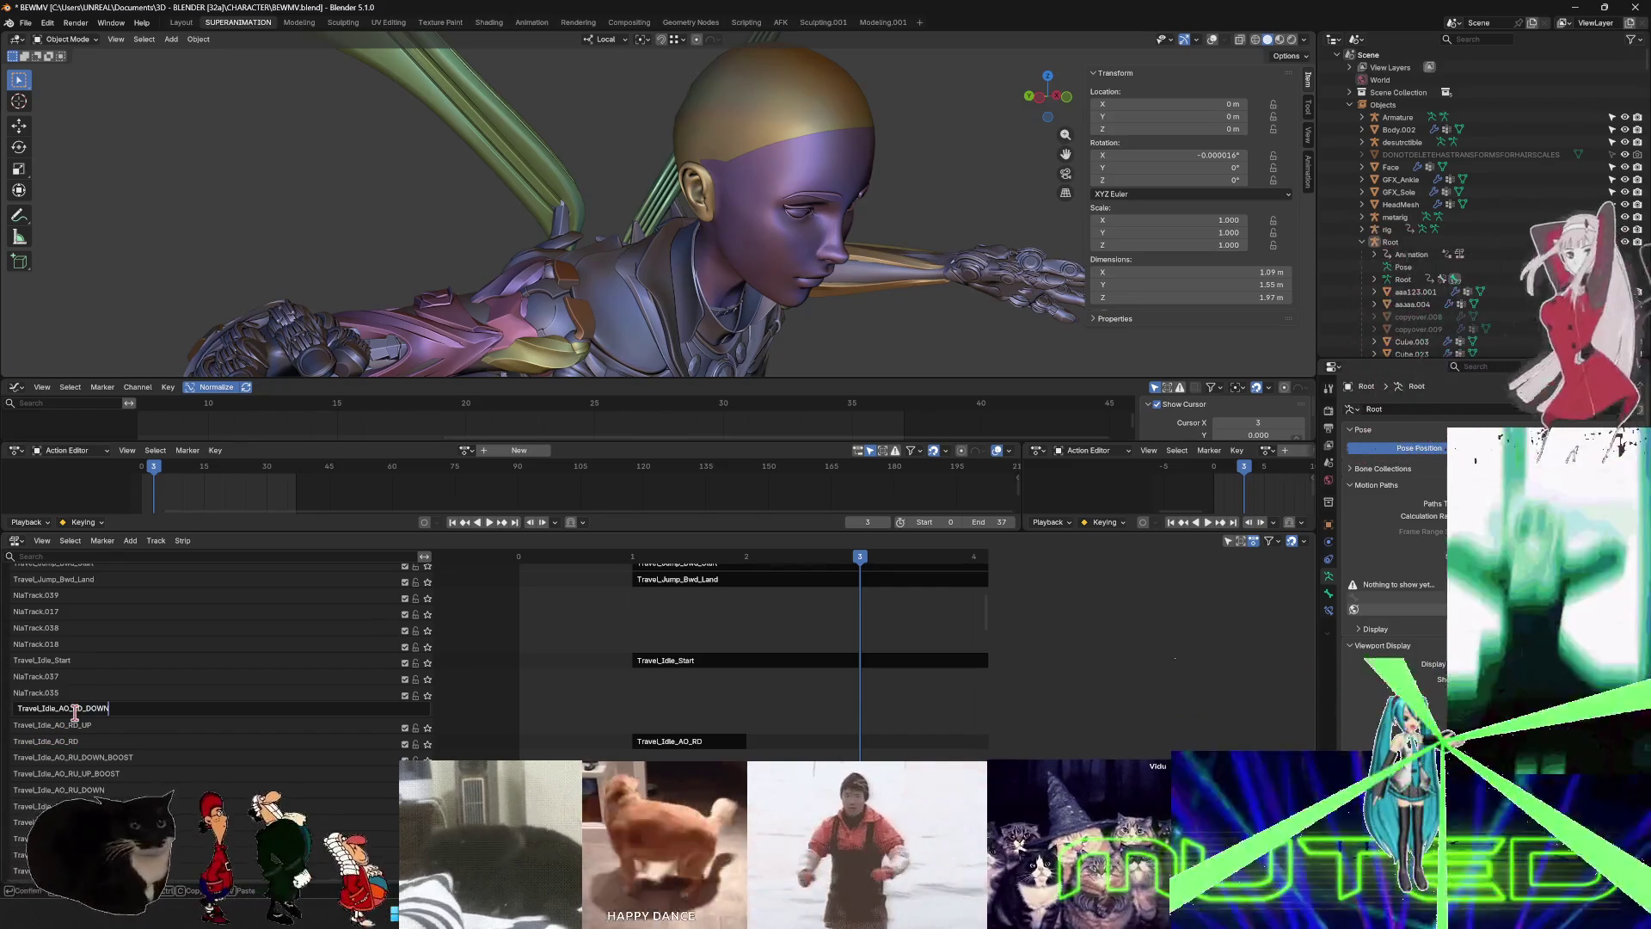
pyautogui.press('Return')
# - Rename NlaTrack.035 and .037 to Travel_Idle_AO_RD_UP_BOOST and Travel_Idle_AO_RD_DOWN_BOOST
pyautogui.doubleClick(50, 692)
pyautogui.write('Travel_Idle_AO_RD')
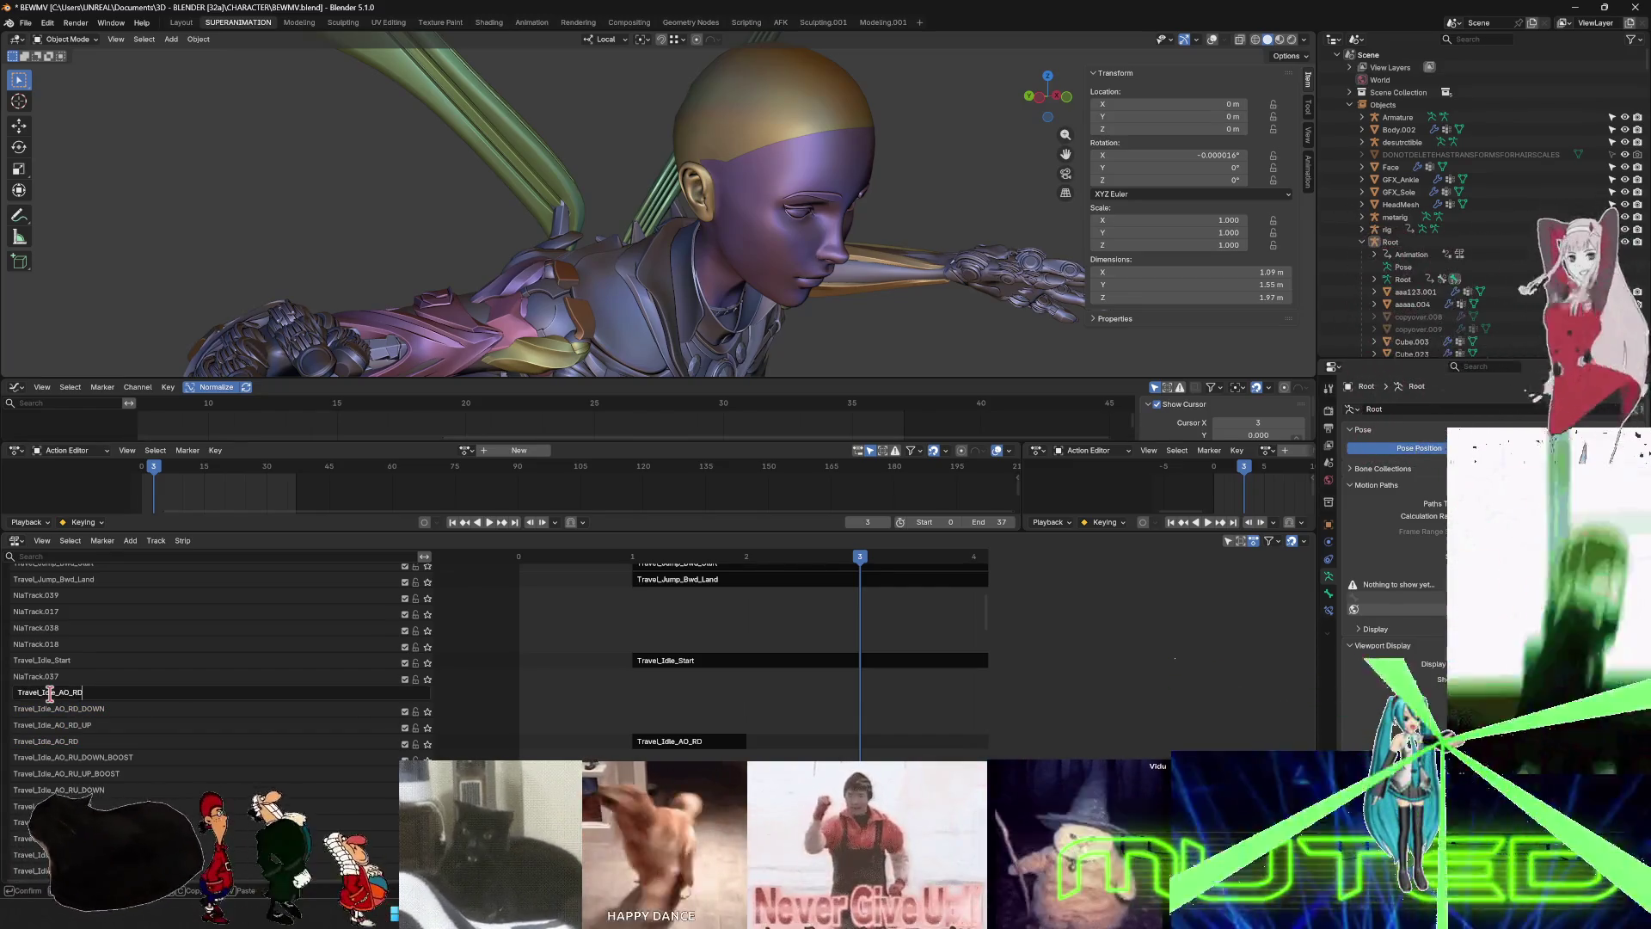
pyautogui.write('_UP_BOOST')
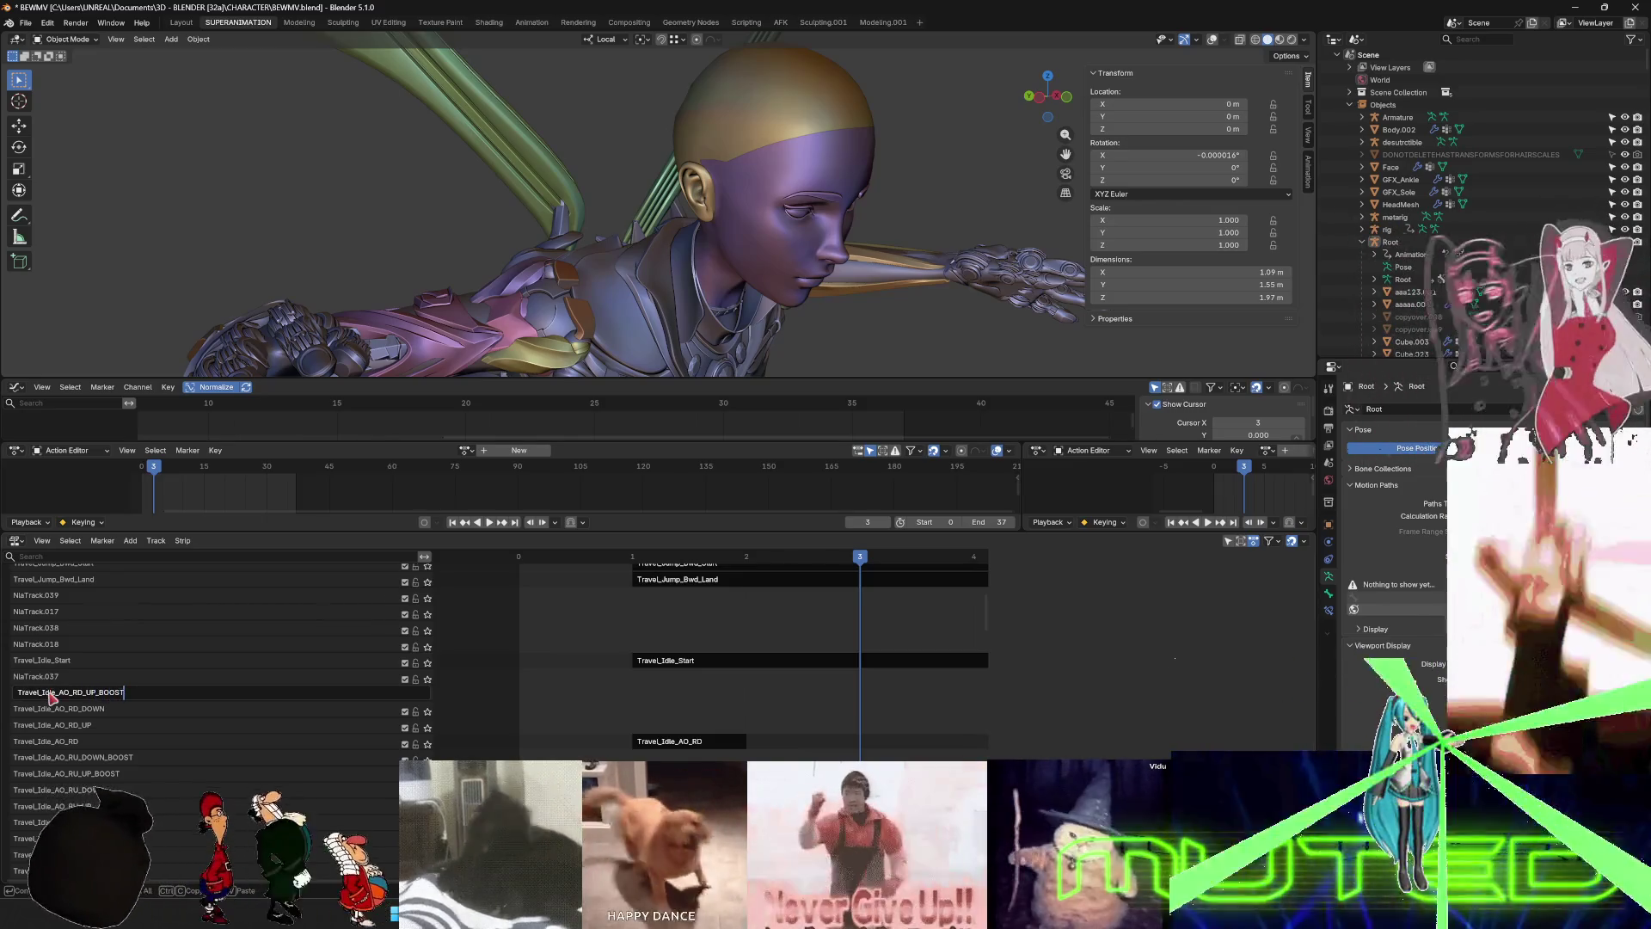
pyautogui.press('Return')
pyautogui.doubleClick(52, 677)
pyautogui.write('Travel_Idle_AO_RD')
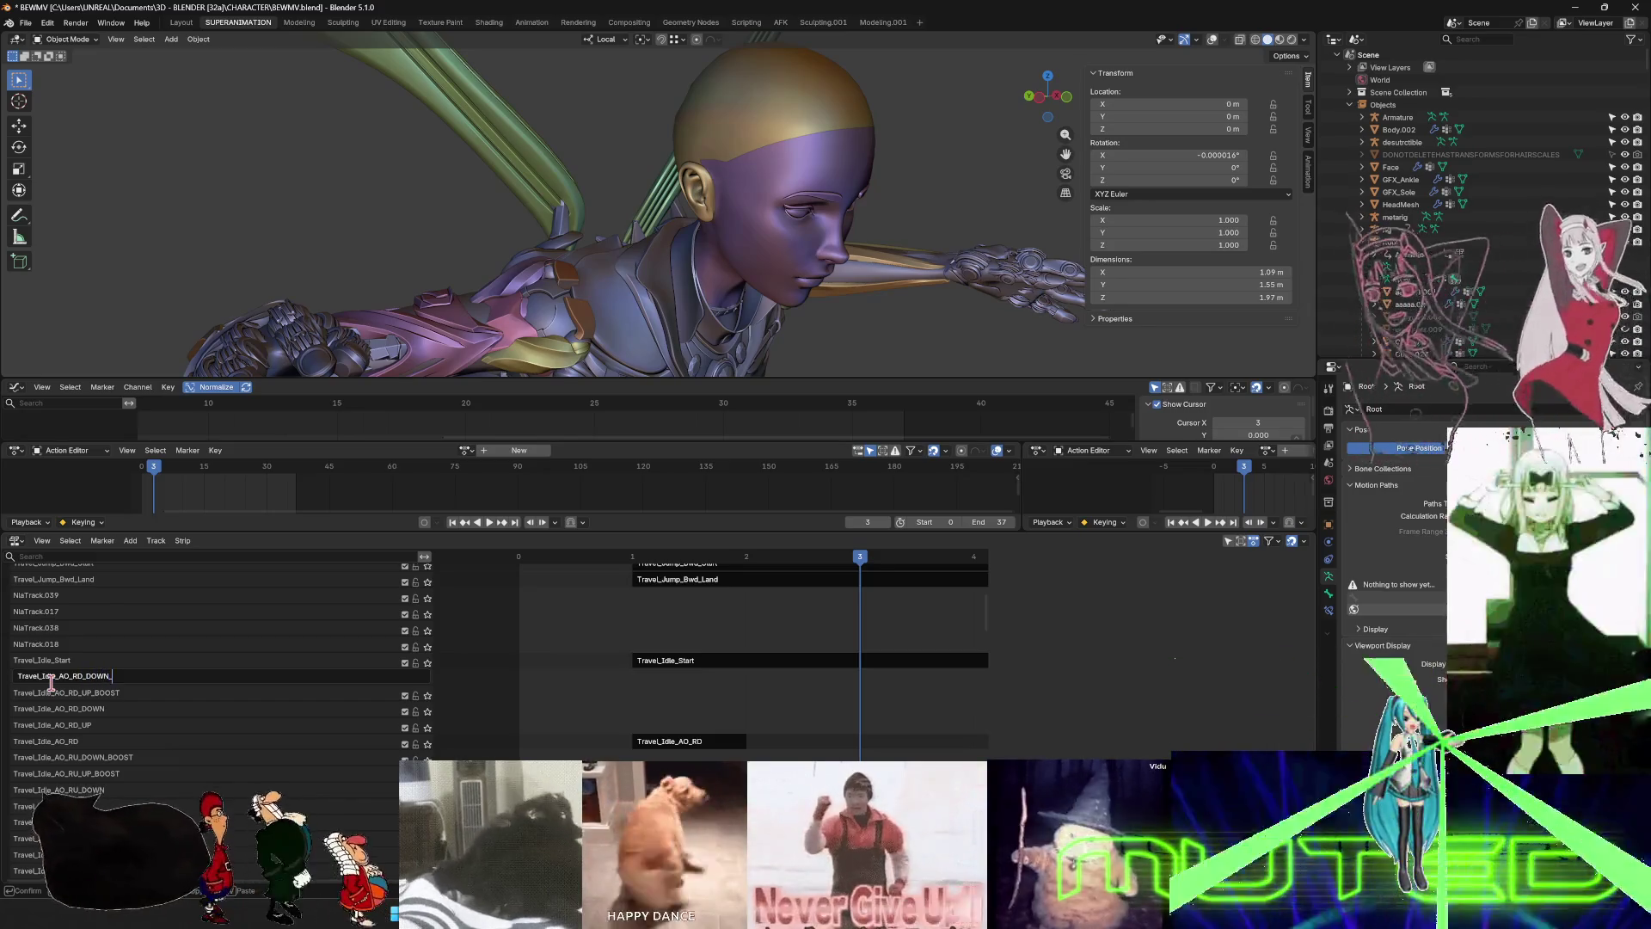
pyautogui.write('OST')
pyautogui.press('Return')
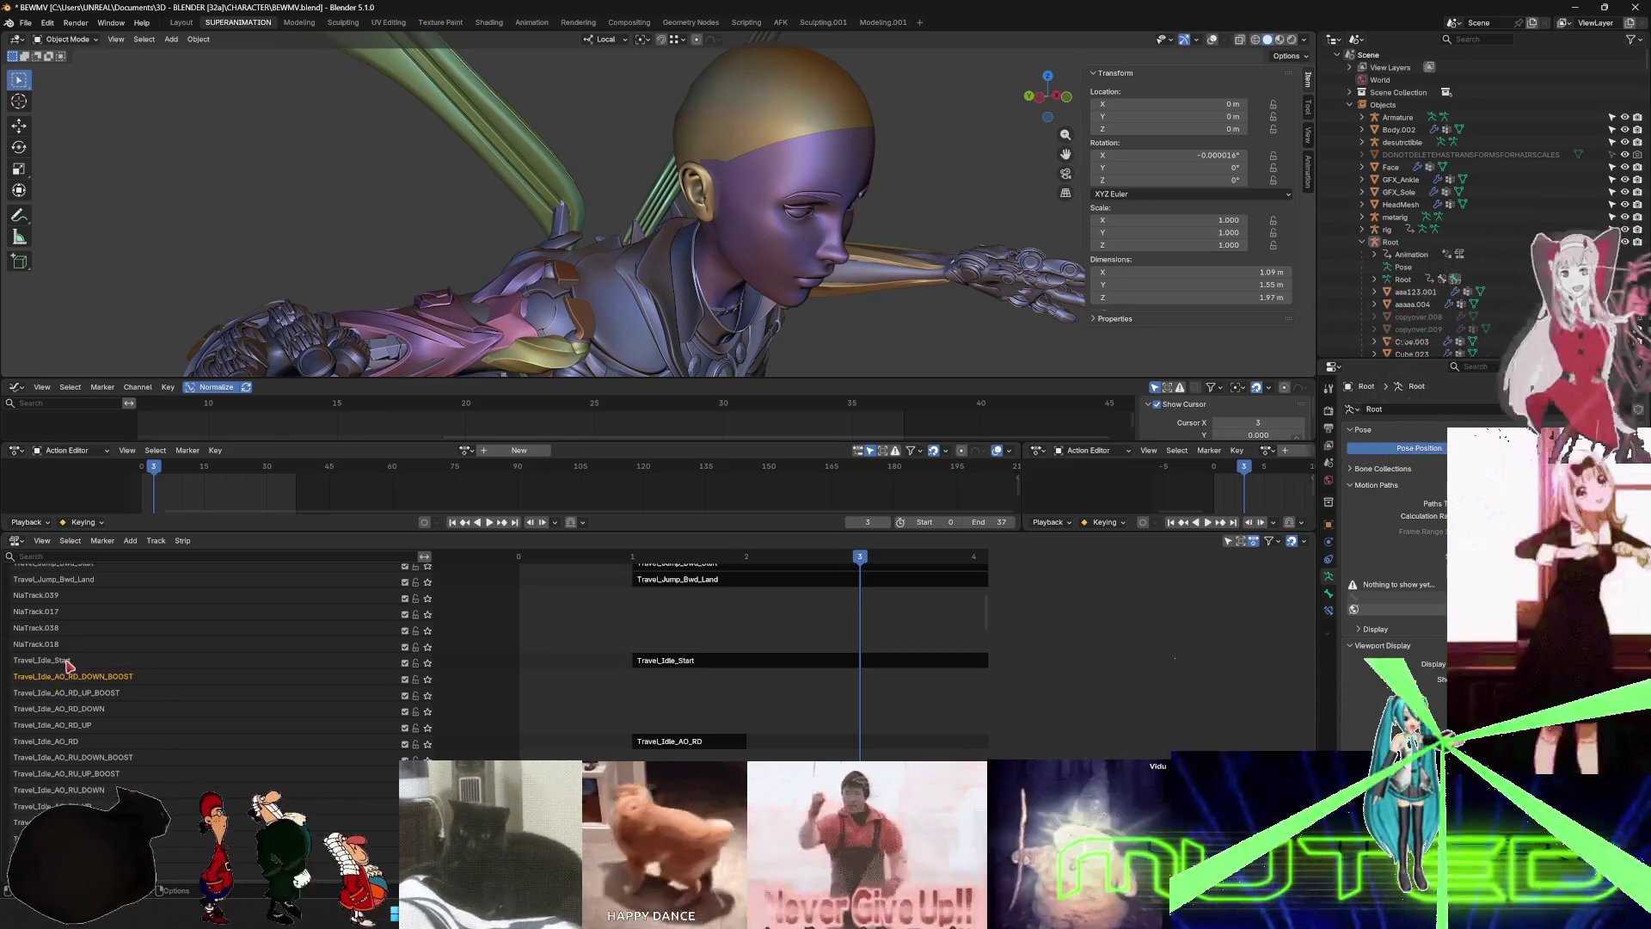
# - Copy the Travel_Idle_Start name and rename NlaTrack.018 to Travel_Idle_Start_UP
pyautogui.doubleClick(69, 661)
pyautogui.hotkey('ctrl', 'c')
pyautogui.press('Return')
pyautogui.doubleClick(47, 645)
pyautogui.hotkey('ctrl', 'v')
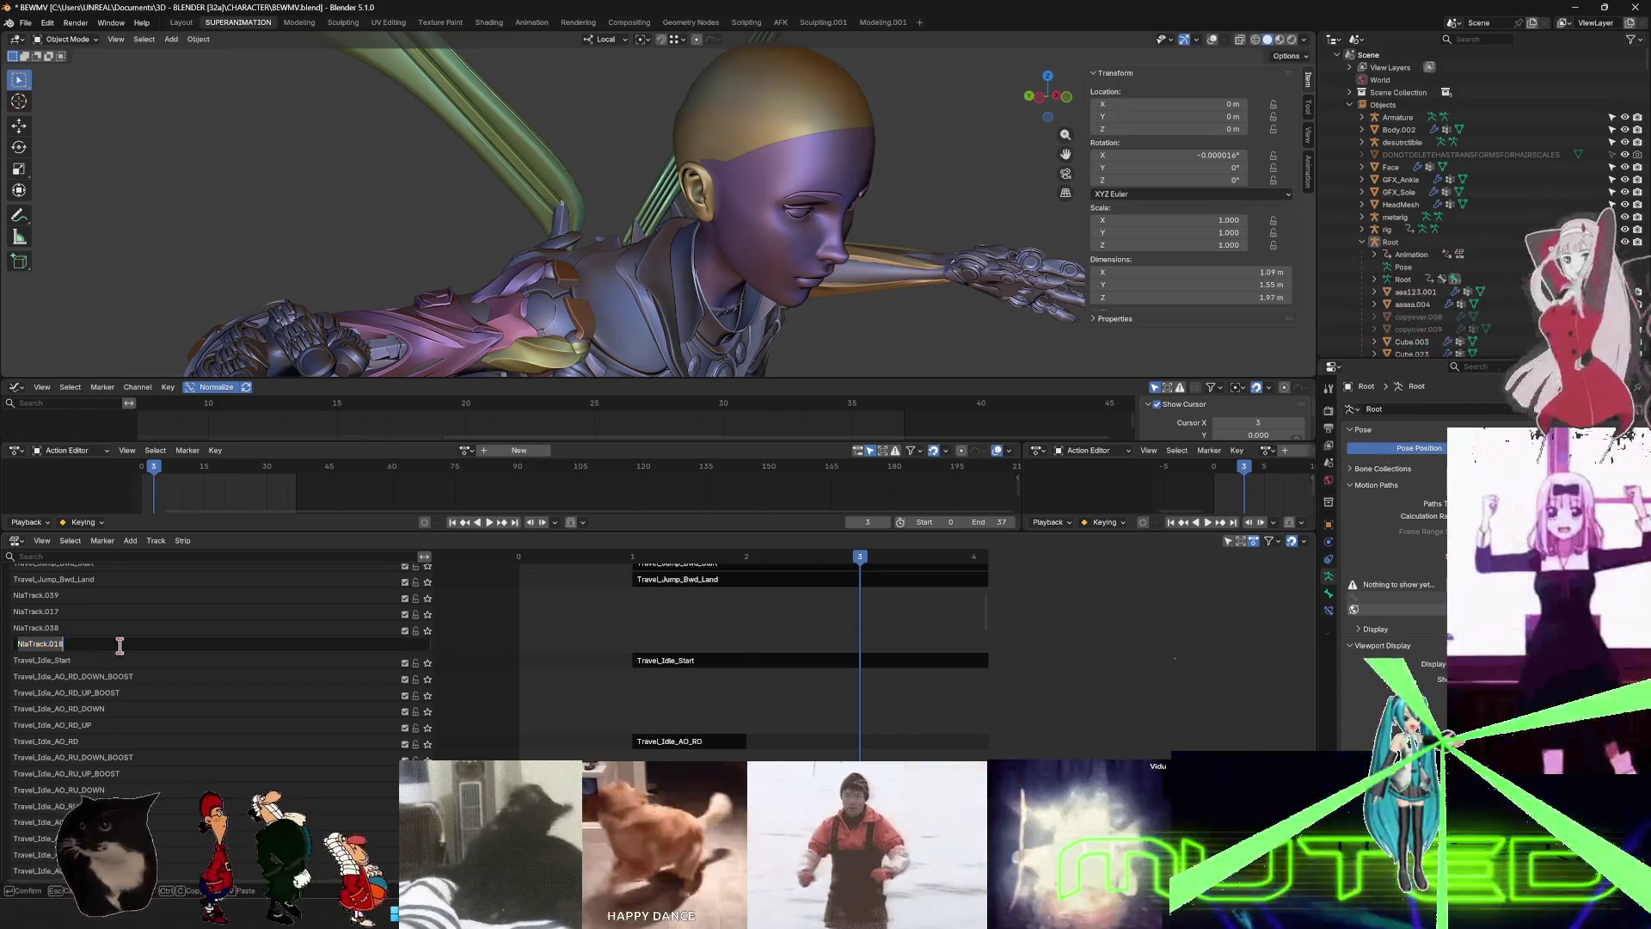
pyautogui.write('UP')
pyautogui.press('Return')
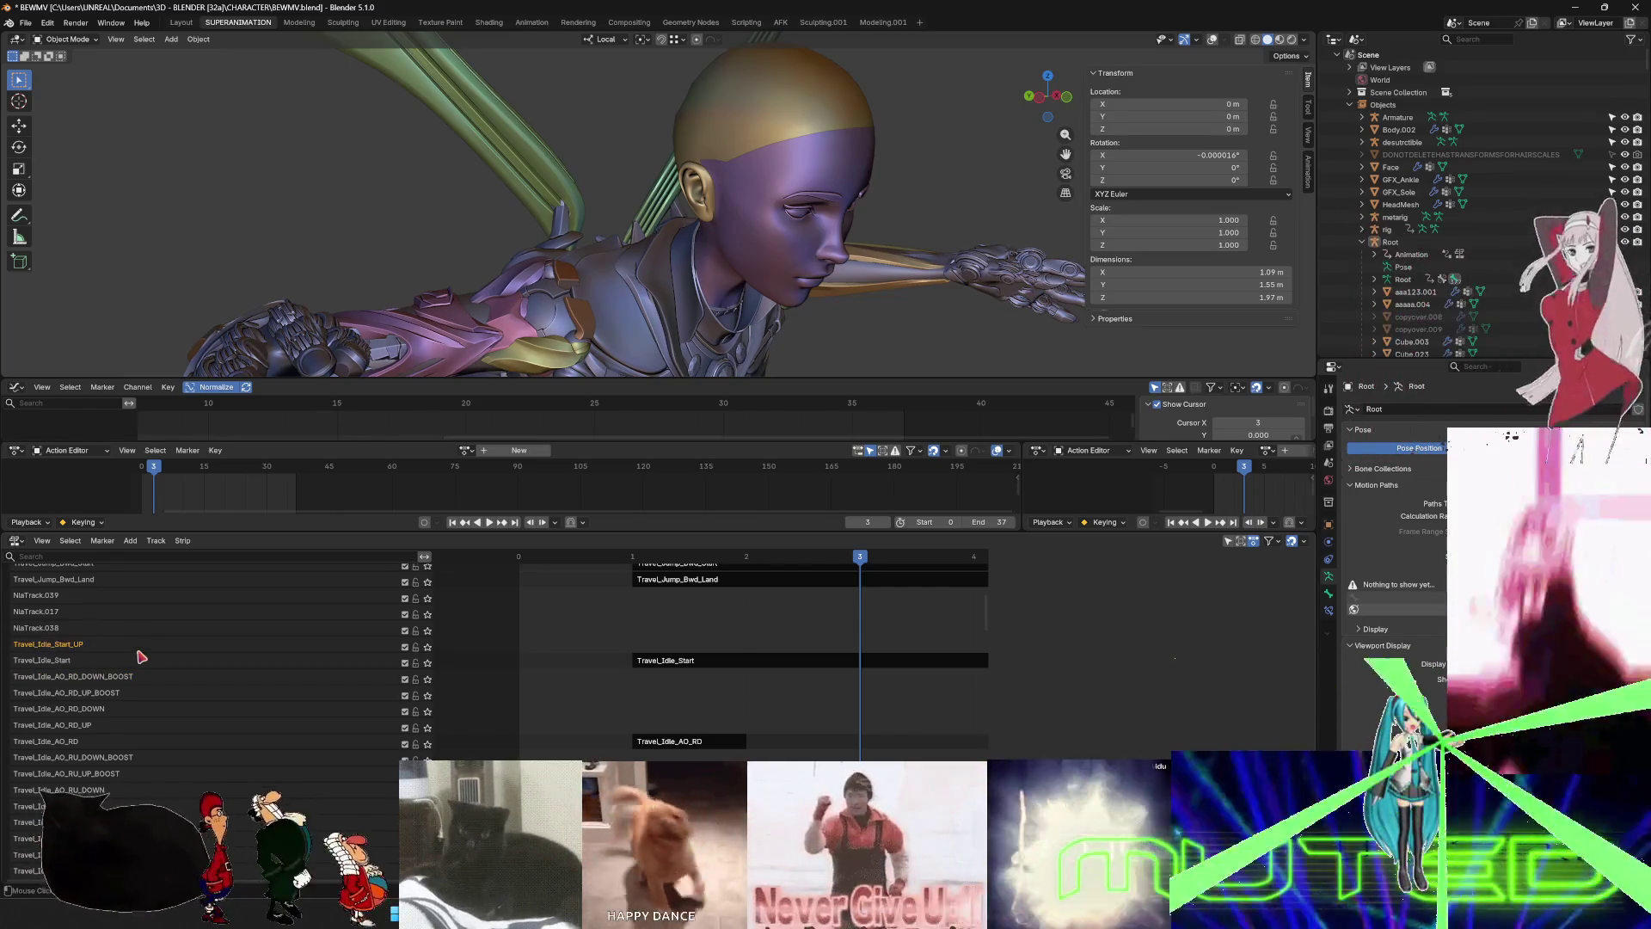
# - Rename NlaTrack.038 to Travel_Idle_Start_DOWN after a failed first paste attempt
pyautogui.doubleClick(56, 631)
pyautogui.hotkey('ctrl', 'c')
pyautogui.press('End')
pyautogui.hotkey('ctrl', 'v')
pyautogui.hotkey('ctrl', 'a')
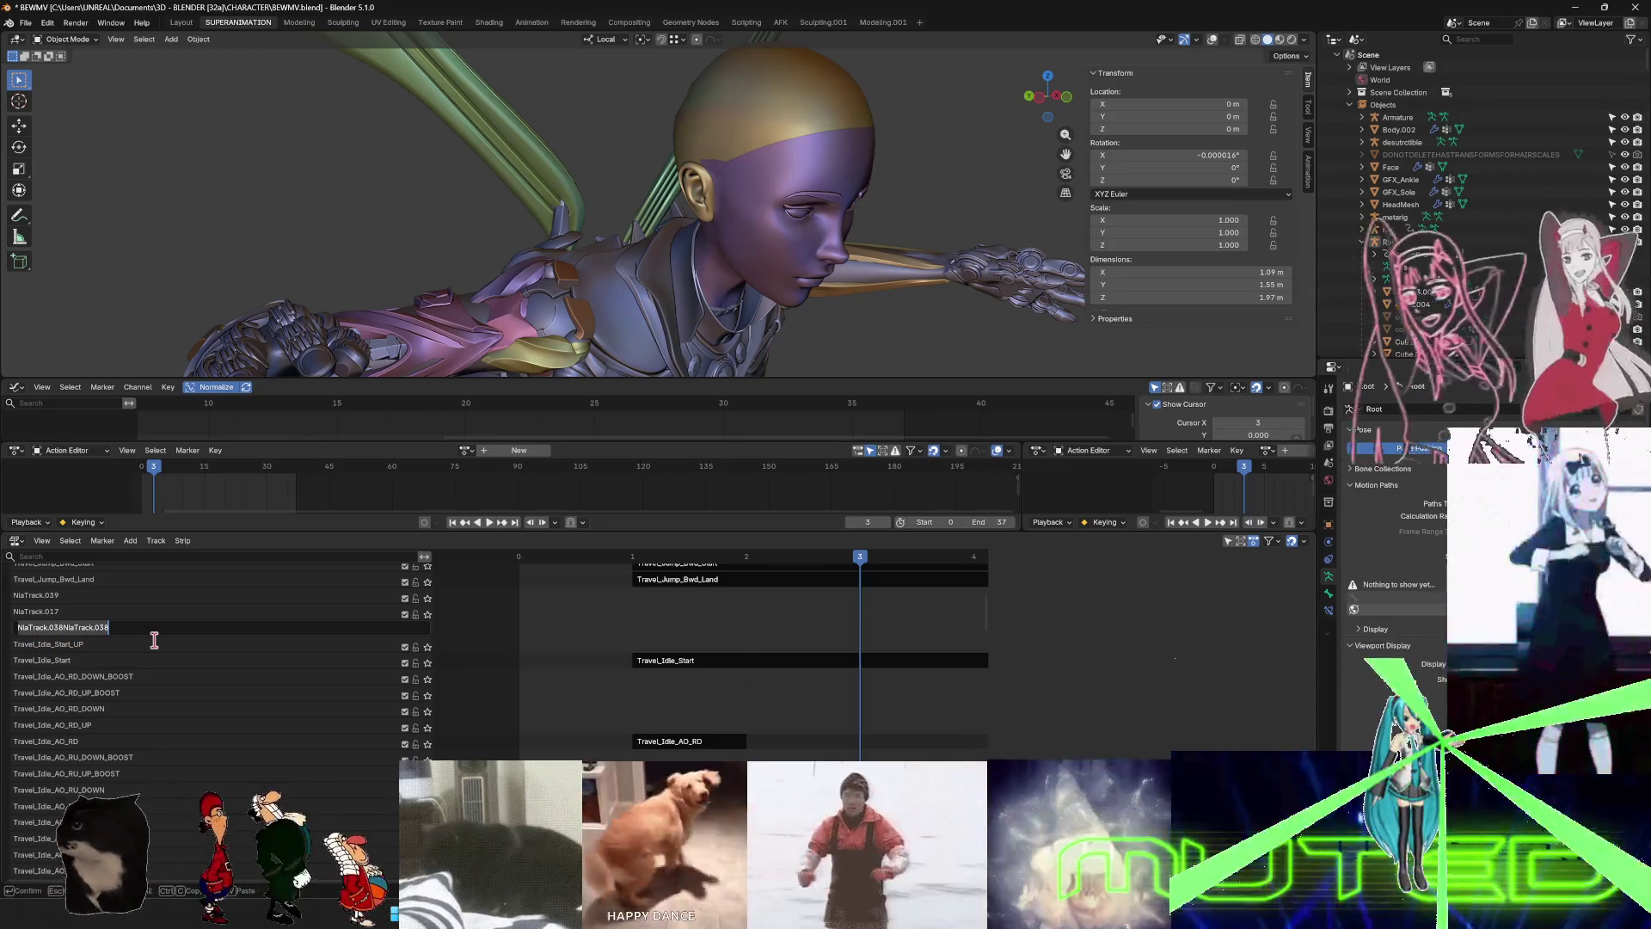
pyautogui.press('Return')
pyautogui.doubleClick(80, 644)
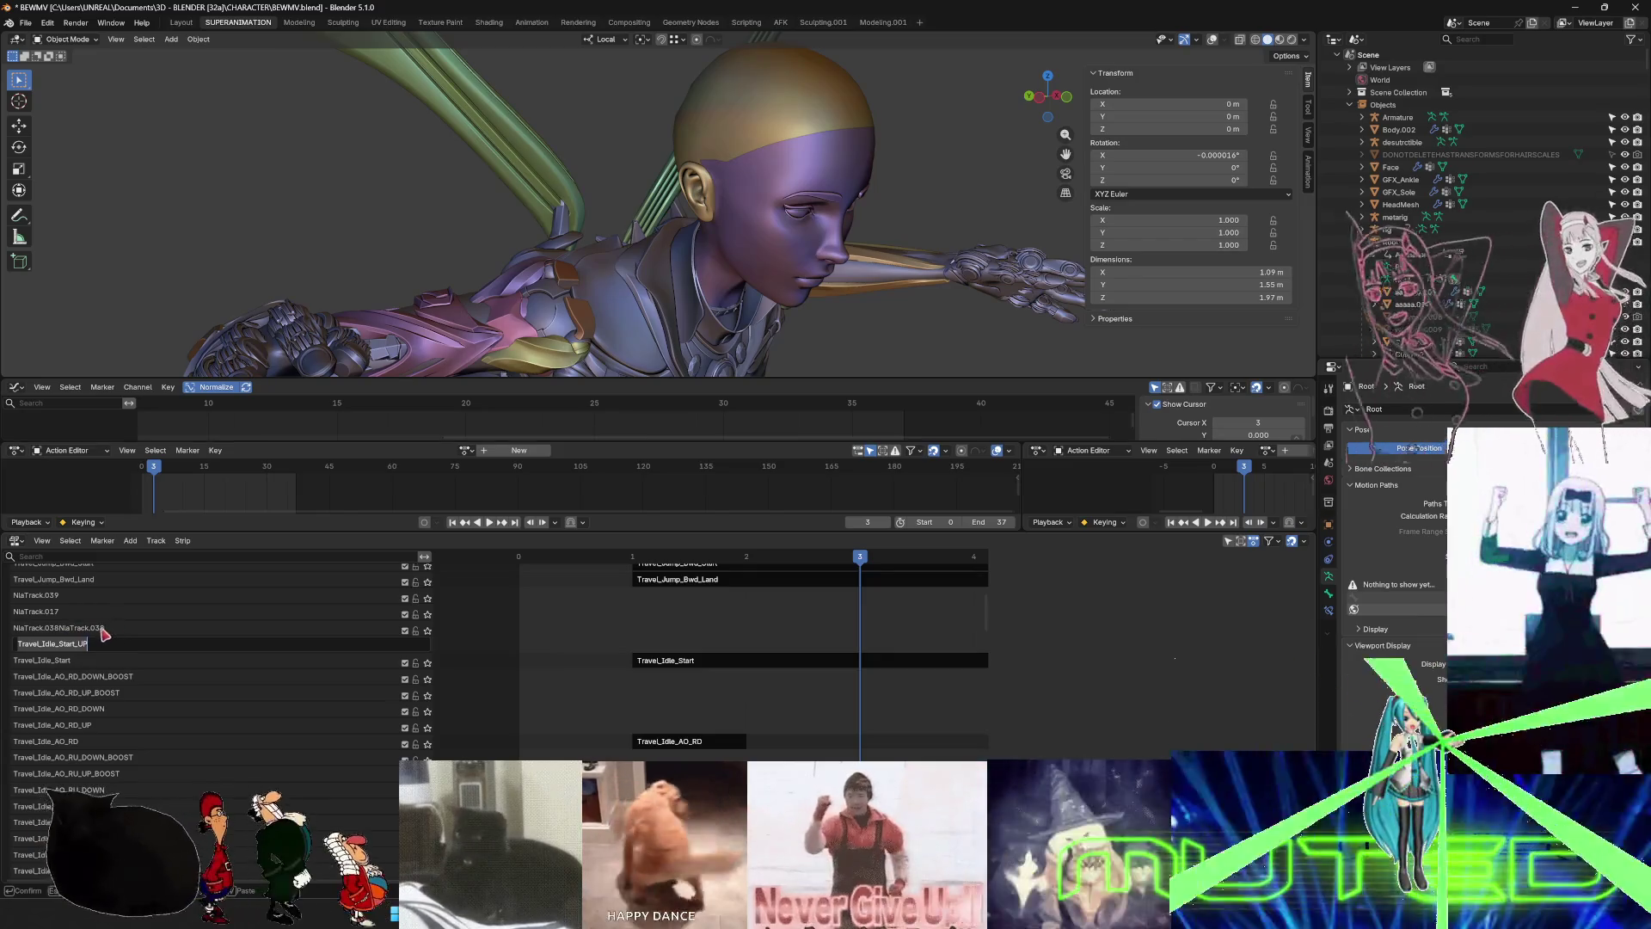
pyautogui.hotkey('ctrl', 'c')
pyautogui.press('Return')
pyautogui.doubleClick(120, 626)
pyautogui.hotkey('ctrl', 'v')
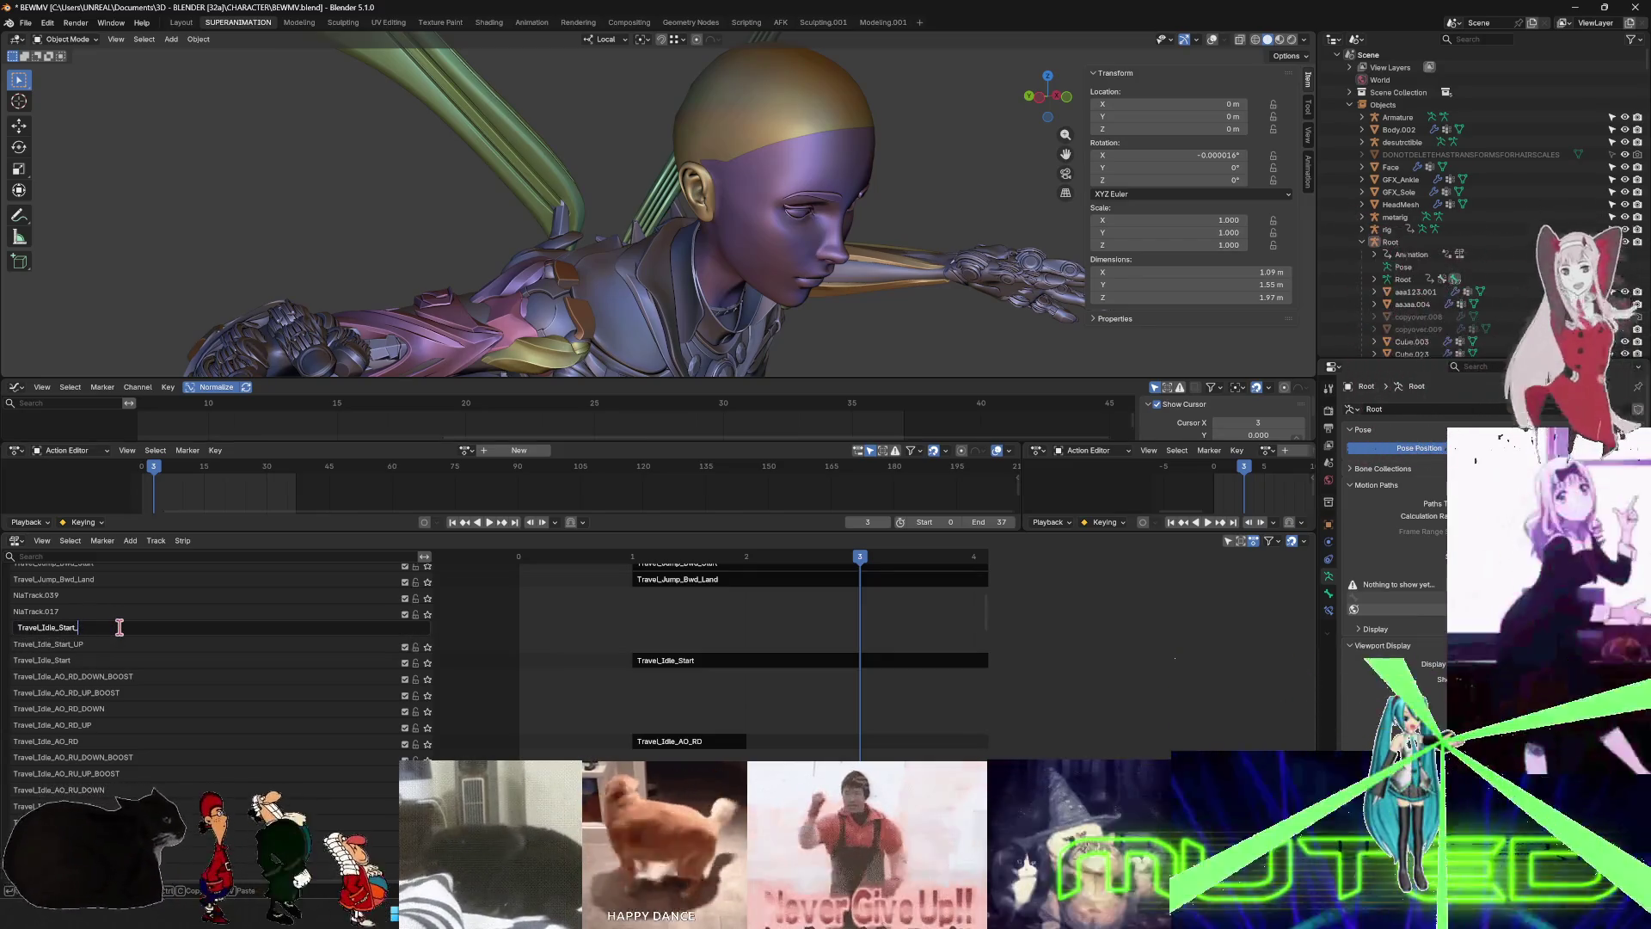
pyautogui.write('DOWN')
pyautogui.press('Return')
# - Rename the next two placeholder tracks to Travel_Idle_Start_UP_BOOST and Travel_Idle_Start_DOWN_BOOST
pyautogui.doubleClick(62, 613)
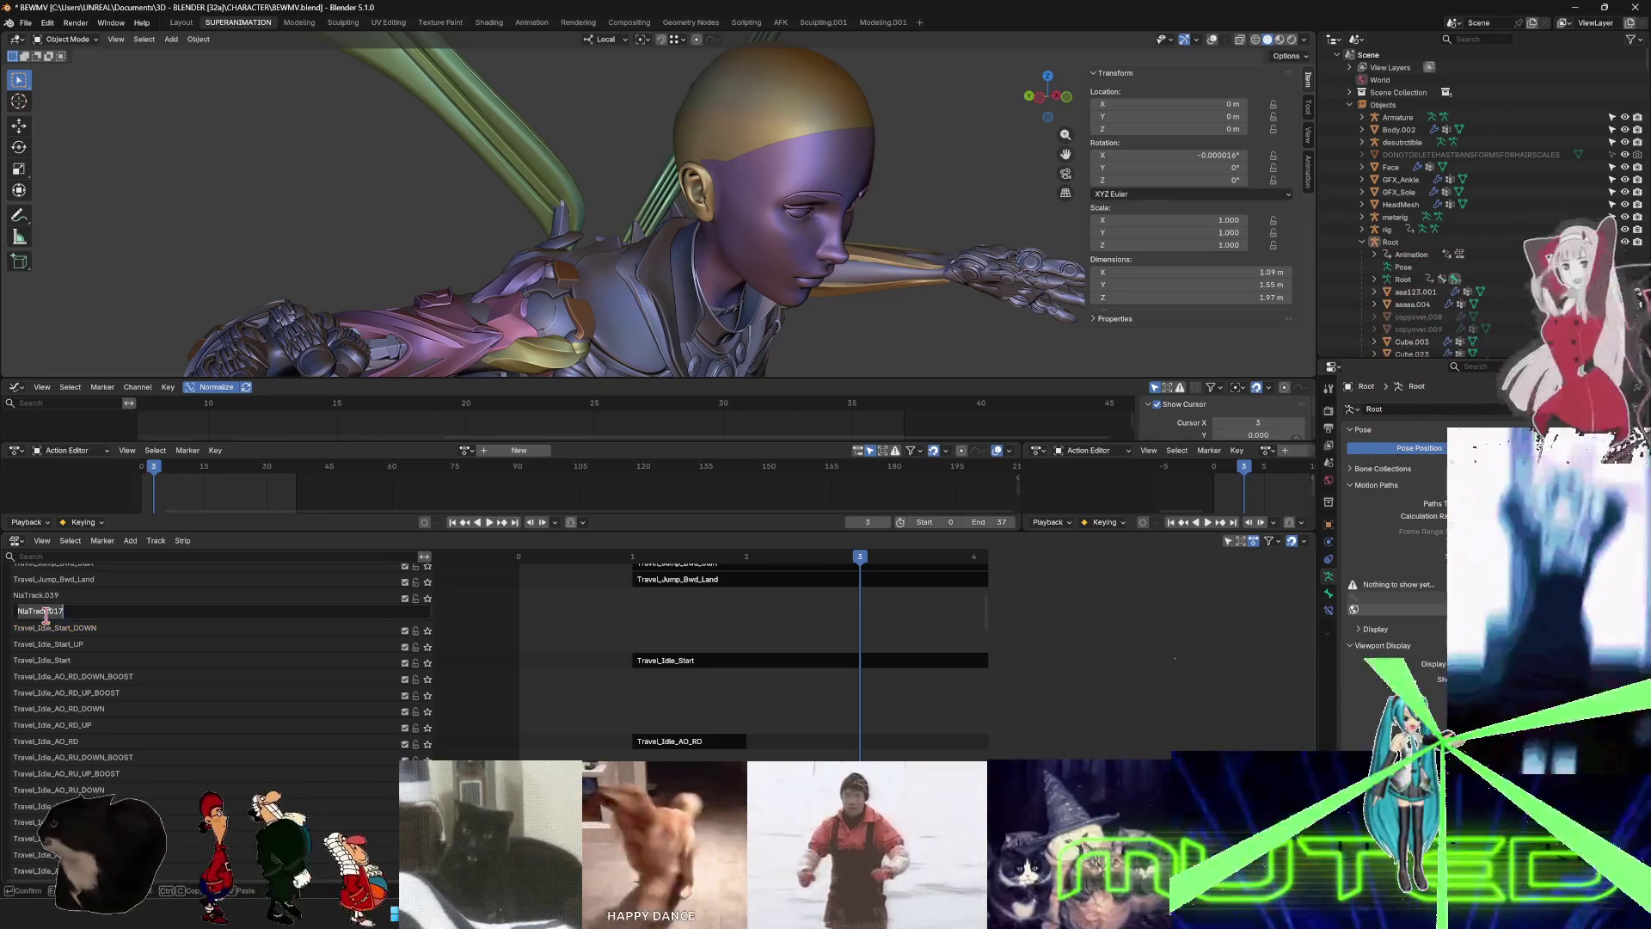
pyautogui.hotkey('ctrl', 'v')
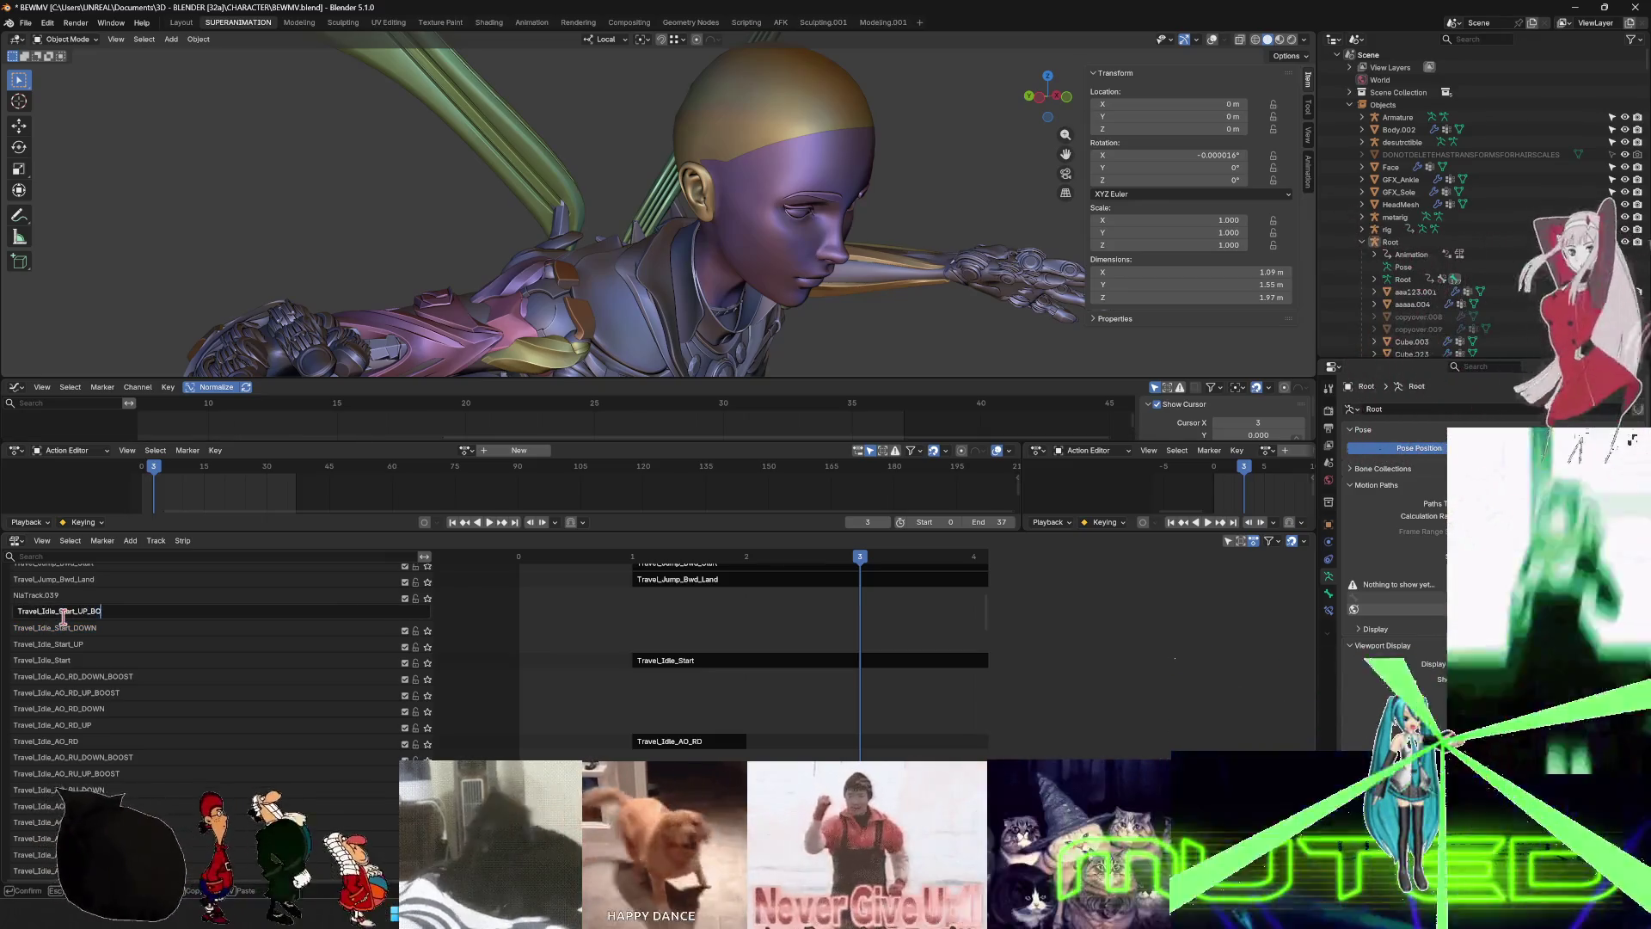
pyautogui.write('OST')
pyautogui.press('Return')
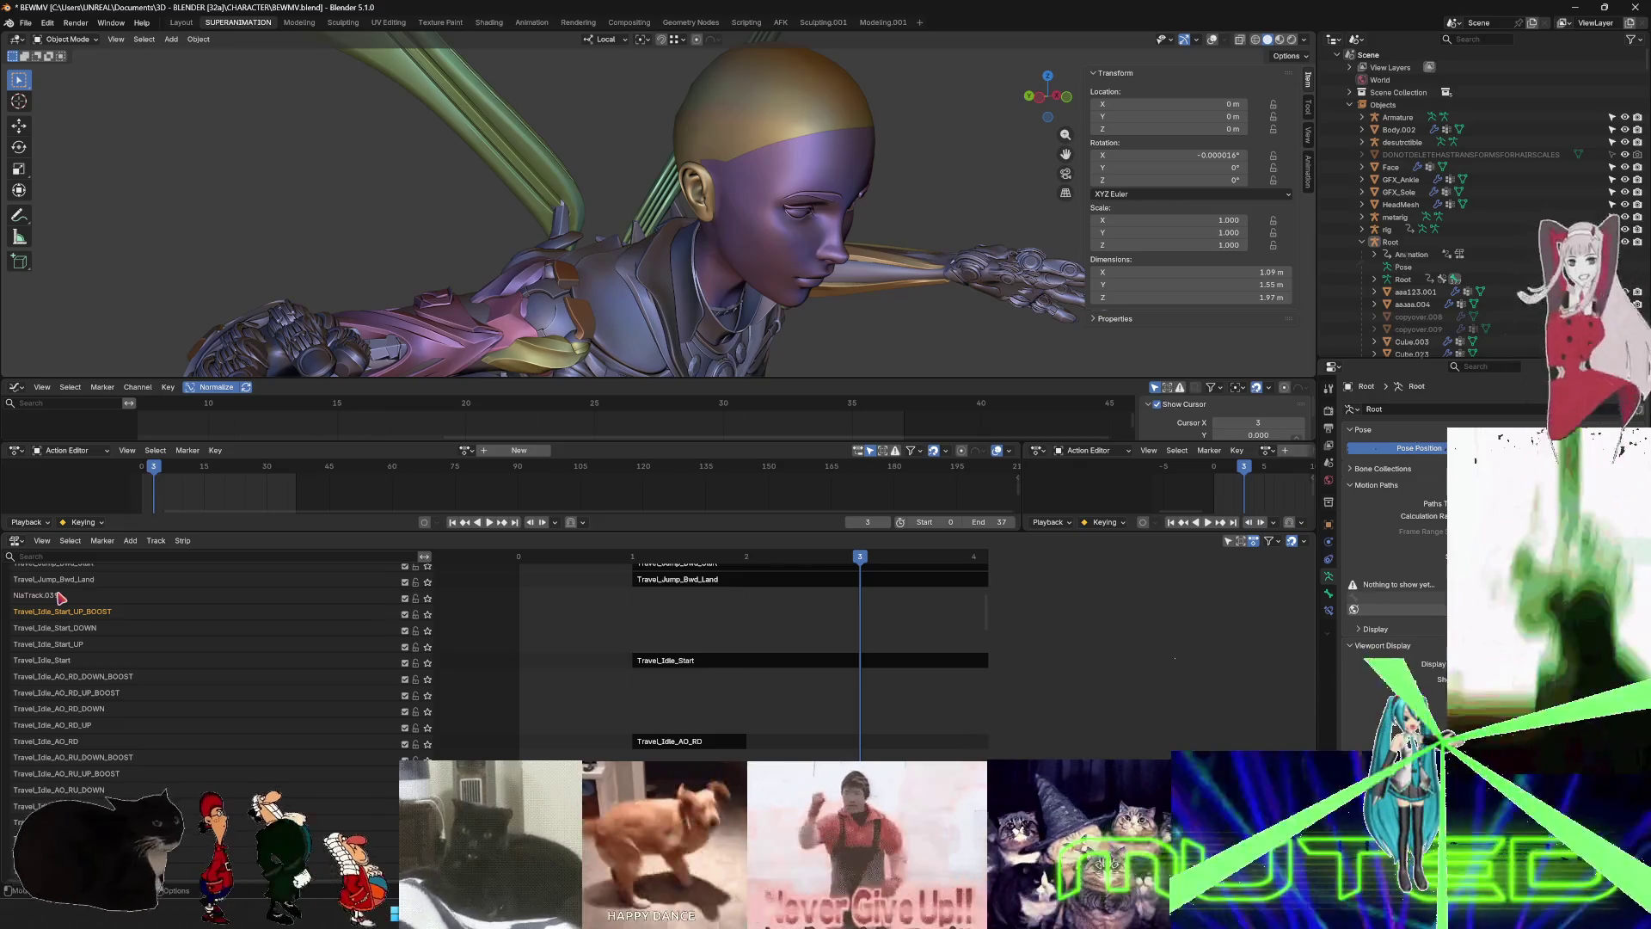
pyautogui.doubleClick(59, 595)
pyautogui.hotkey('ctrl', 'v')
pyautogui.press('BackSpace')
pyautogui.press('BackSpace')
pyautogui.write('DOWN')
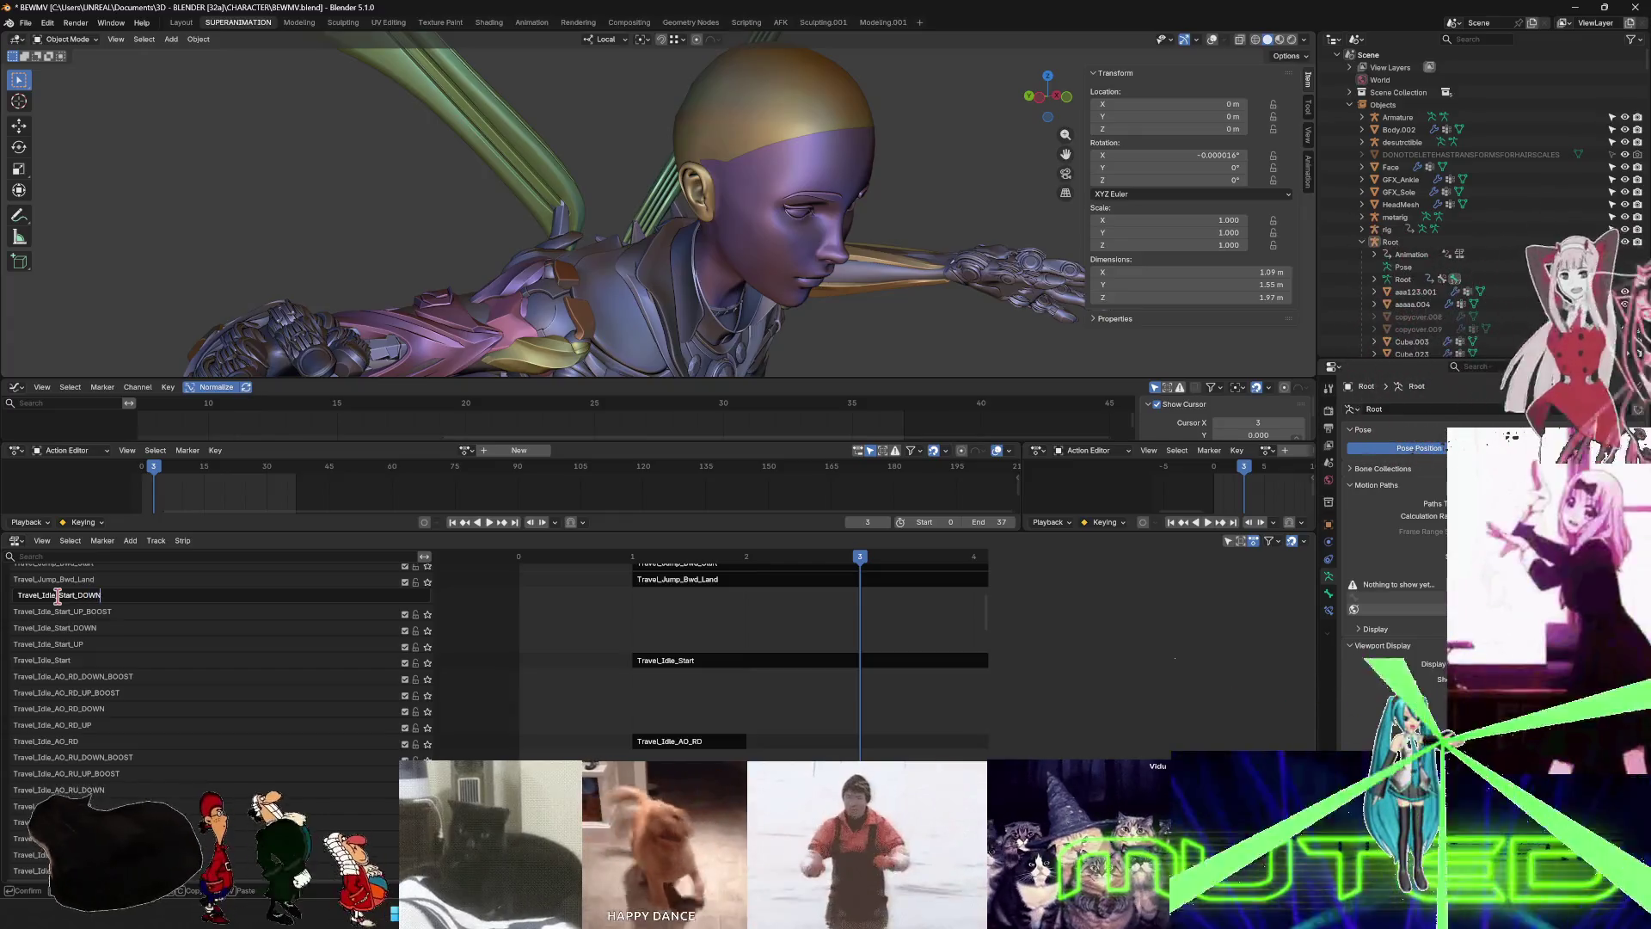
pyautogui.write('_BOOST')
pyautogui.press('Return')
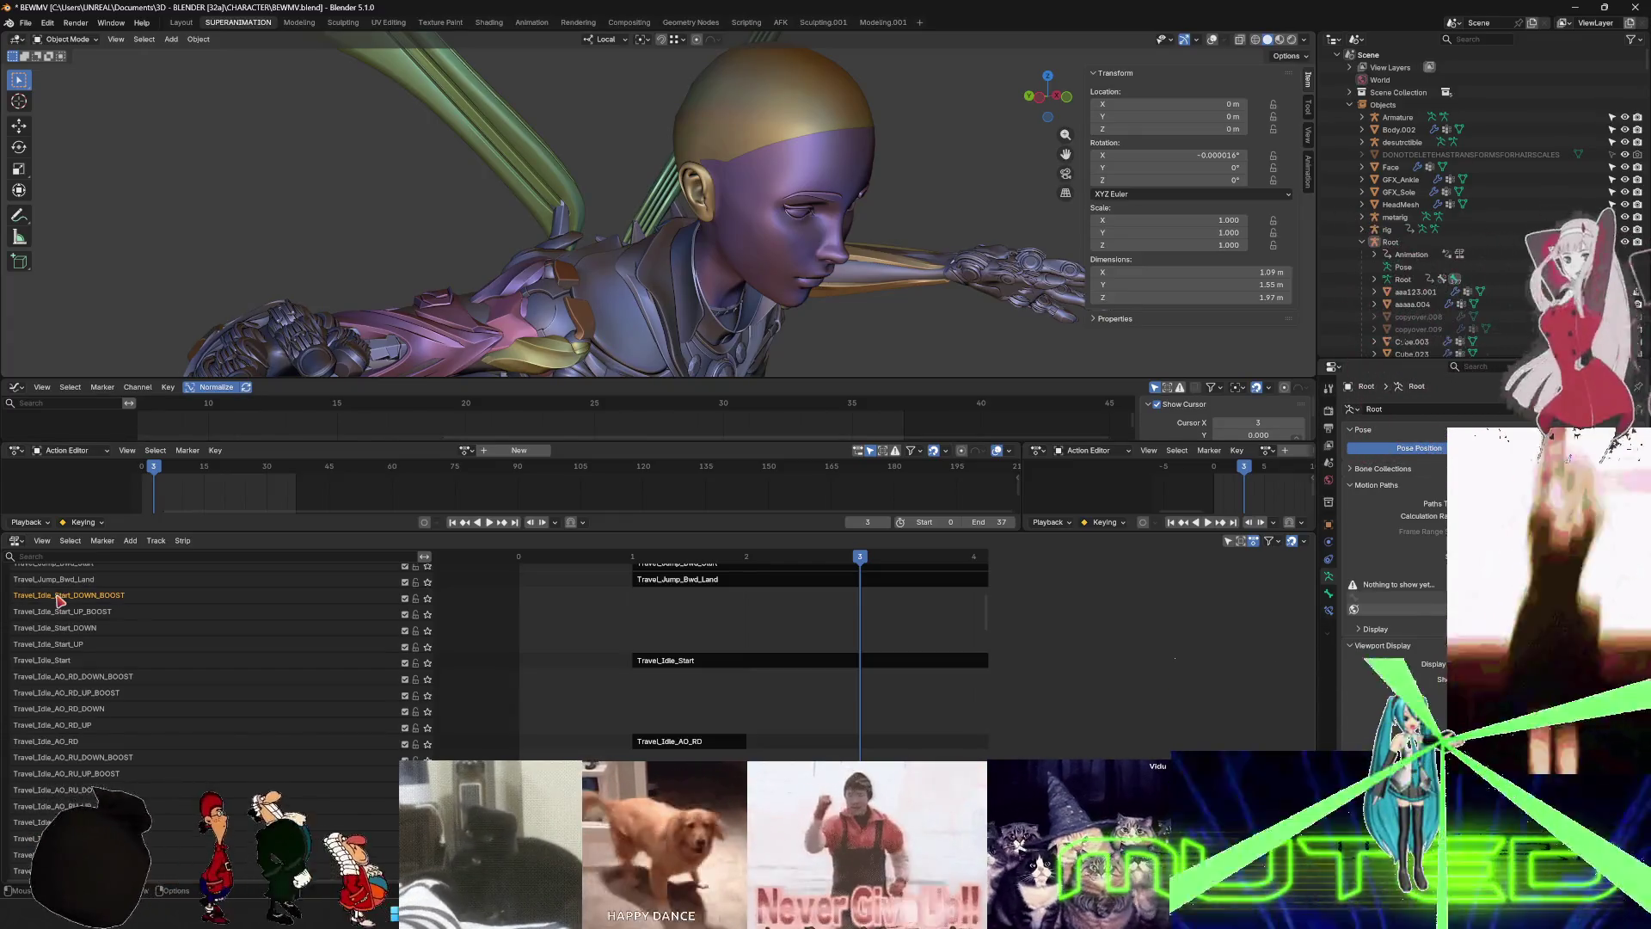
# - Save the blend file and switch over to Unreal Engine
pyautogui.hotkey('ctrl', 's')
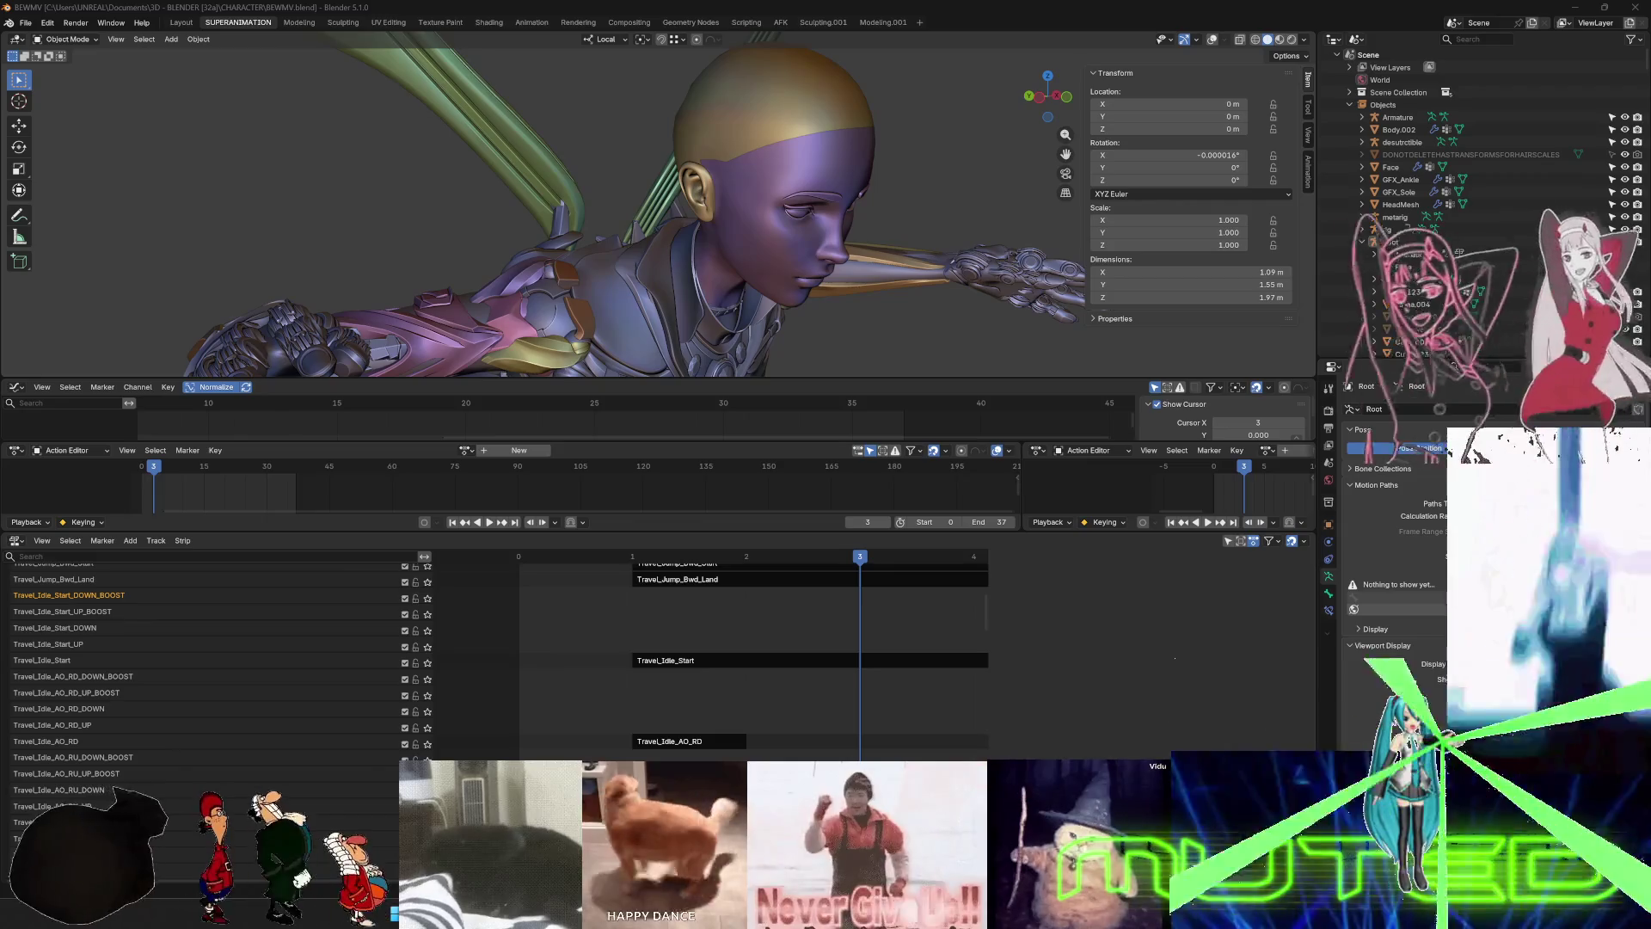
pyautogui.hotkey('alt', 'Tab')
pyautogui.scroll(2, 883, 359)
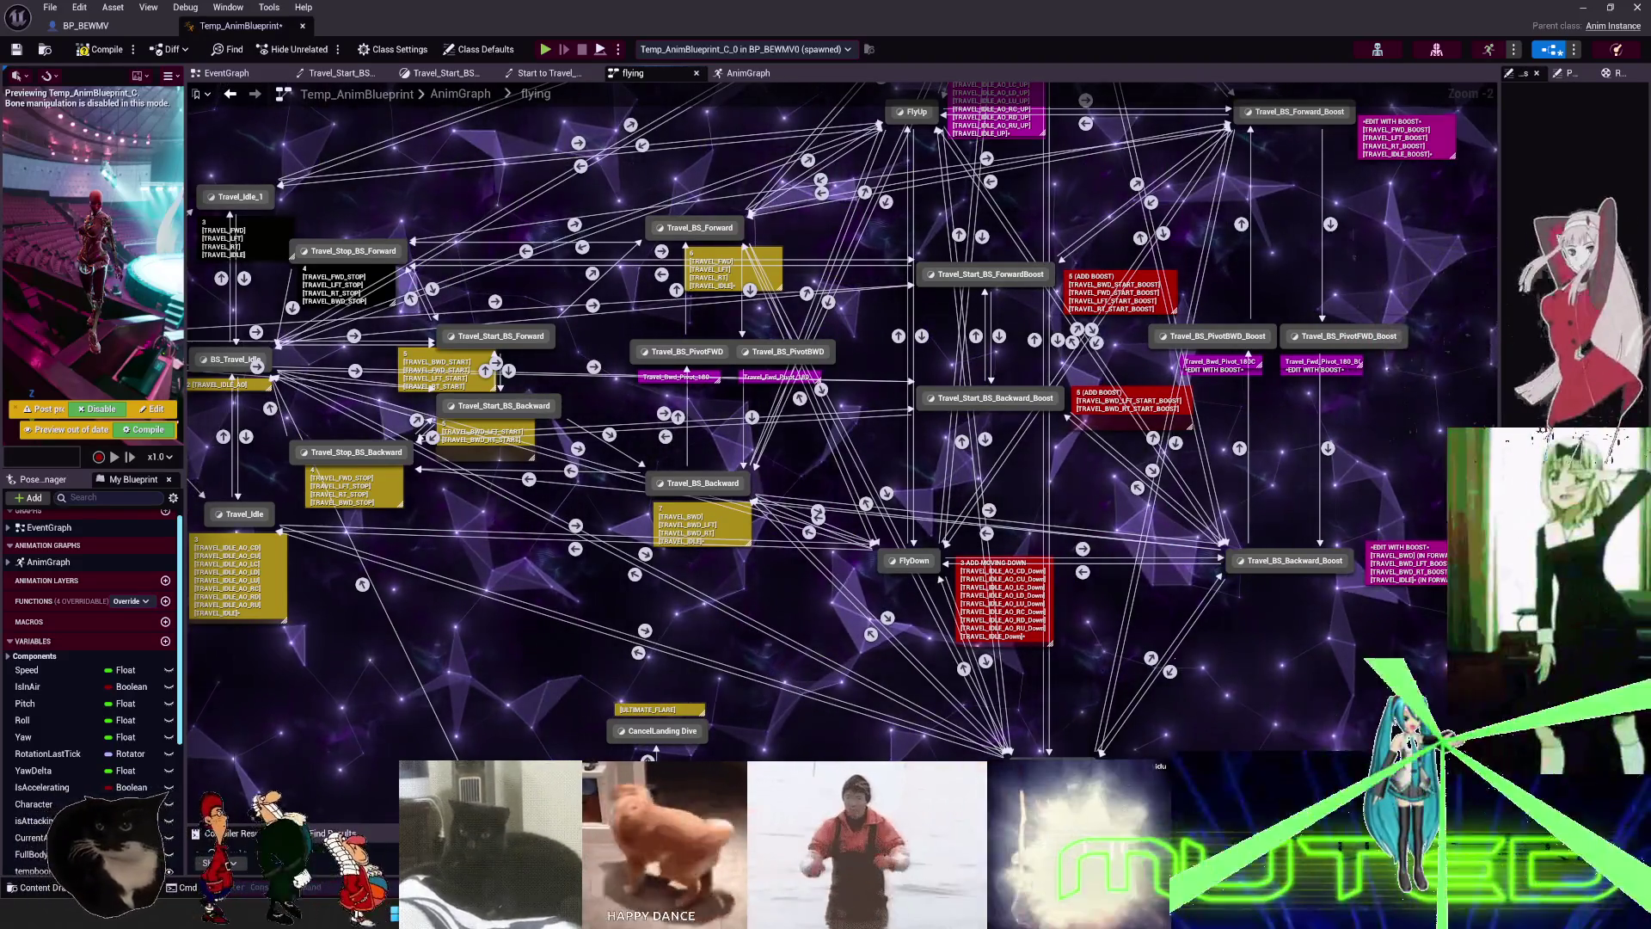
pyautogui.press('super+shift+s')
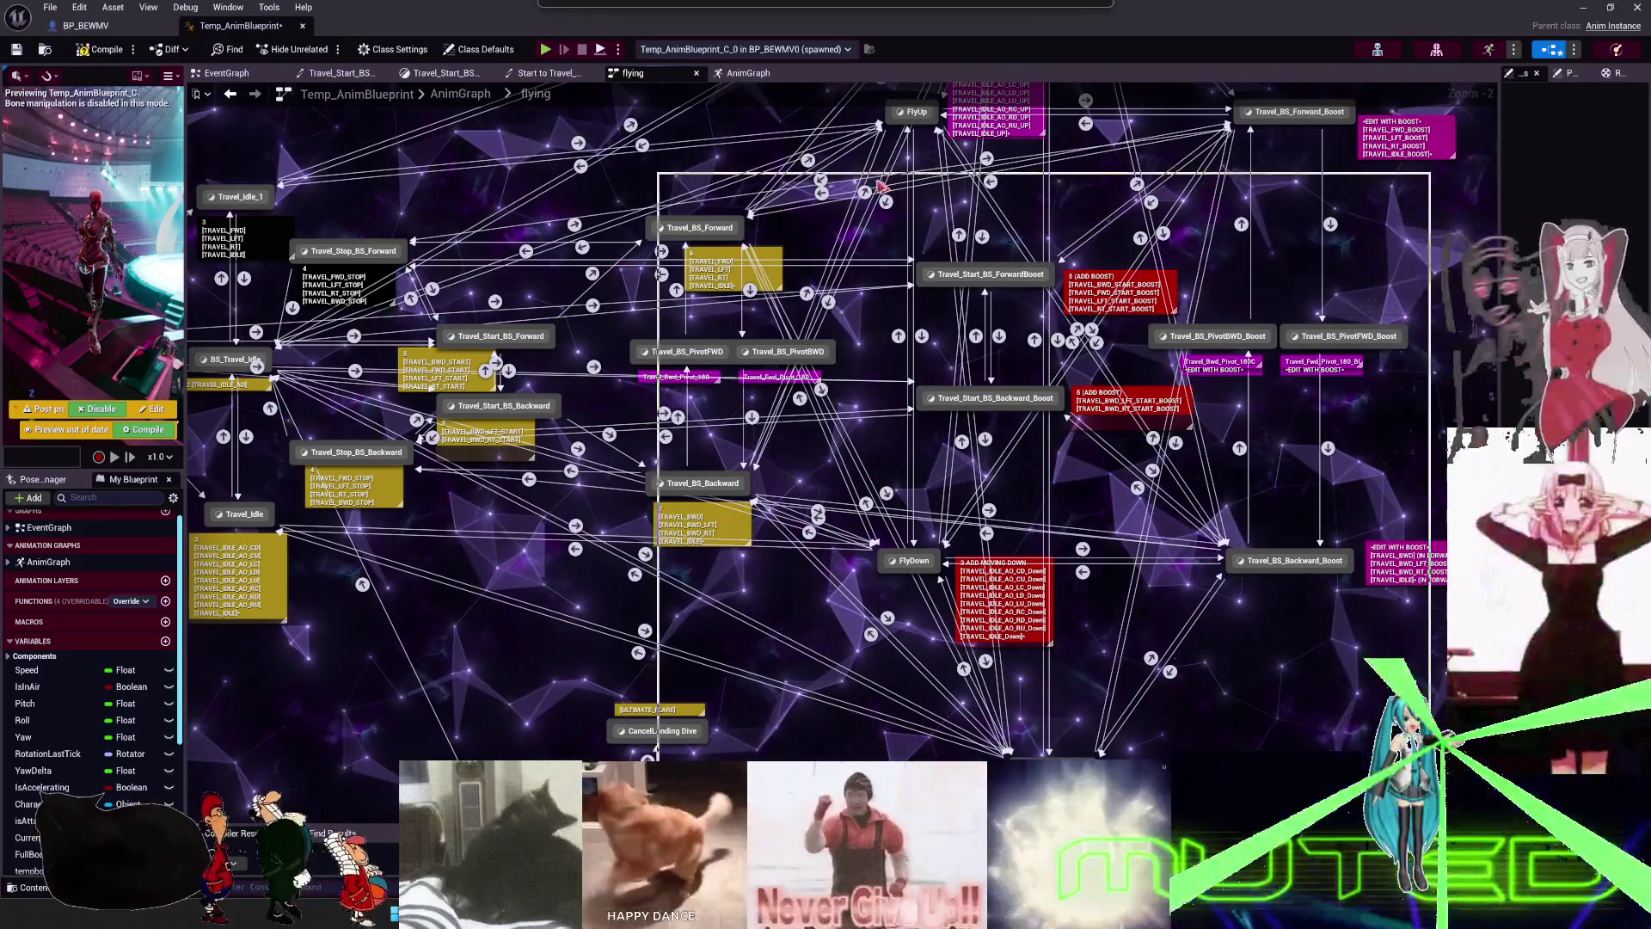
pyautogui.hotkey('alt', 'Tab')
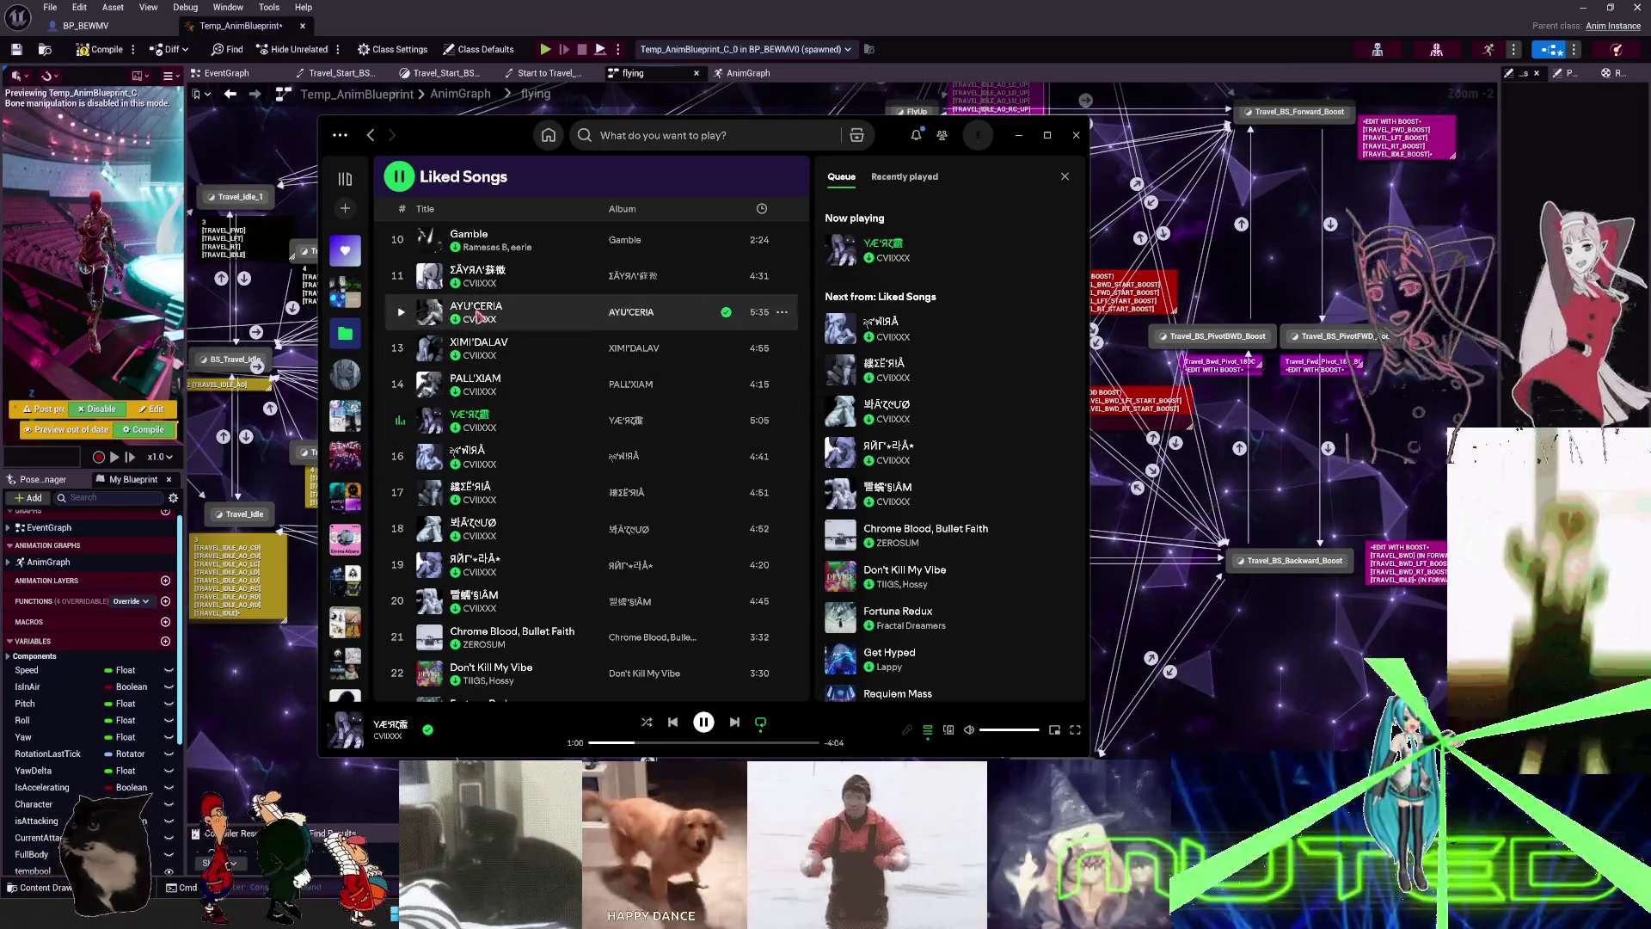
# - Hide the Spotify player and bring Unreal's Temp_AnimBlueprint flying state graph back
pyautogui.scroll(-2, 495, 531)
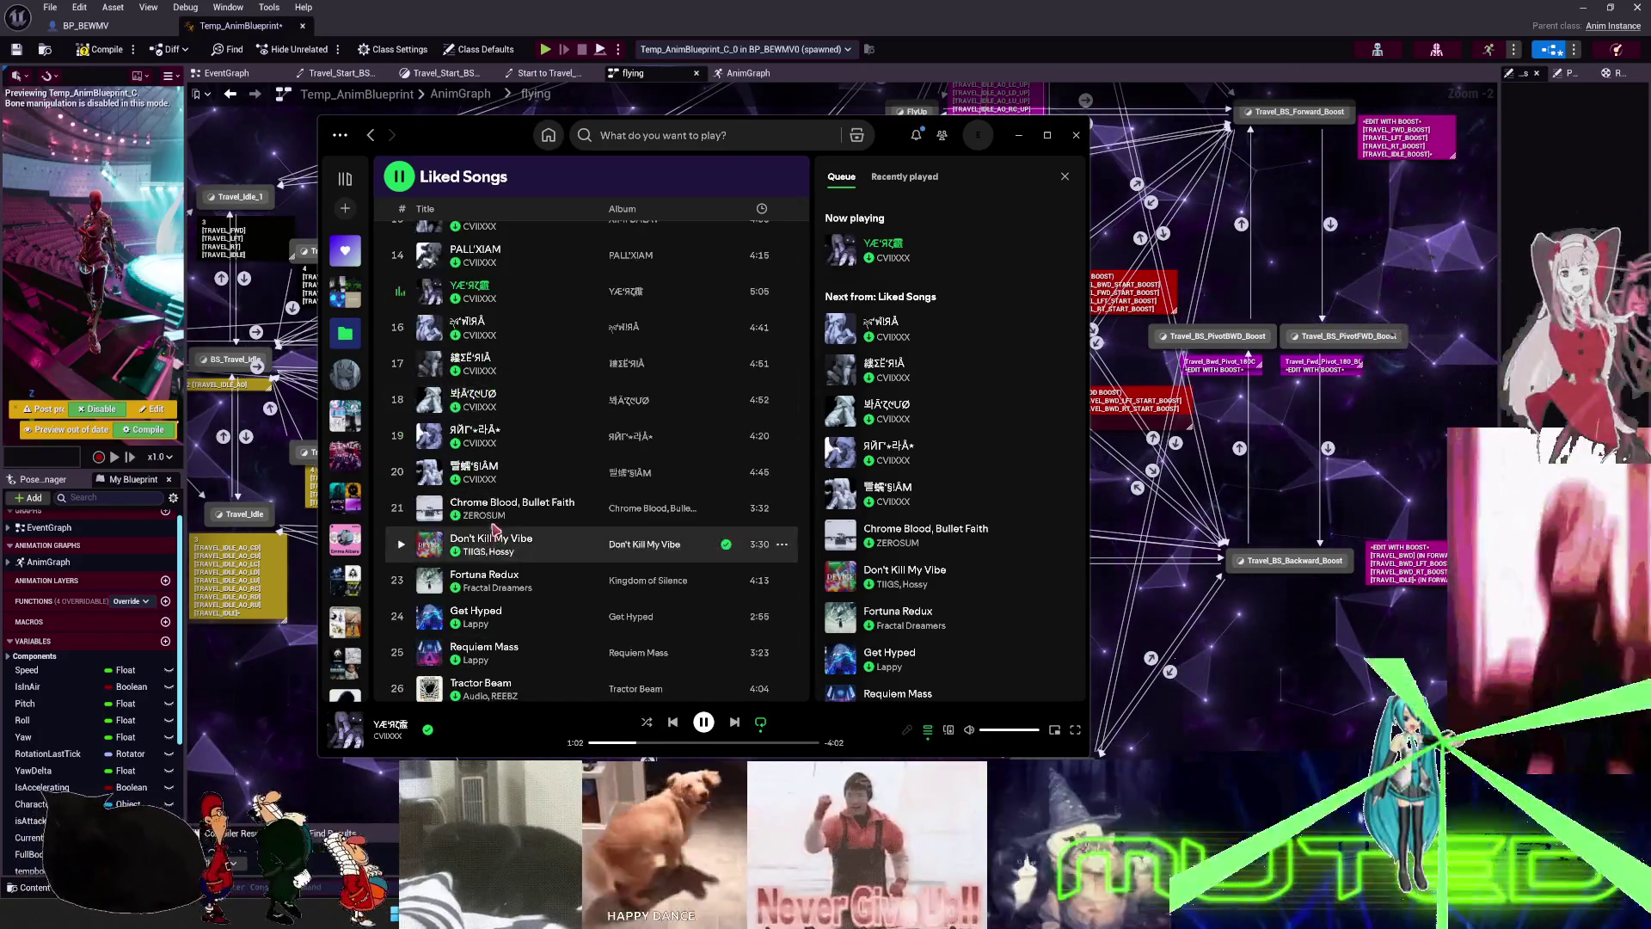
pyautogui.scroll(2, 490, 499)
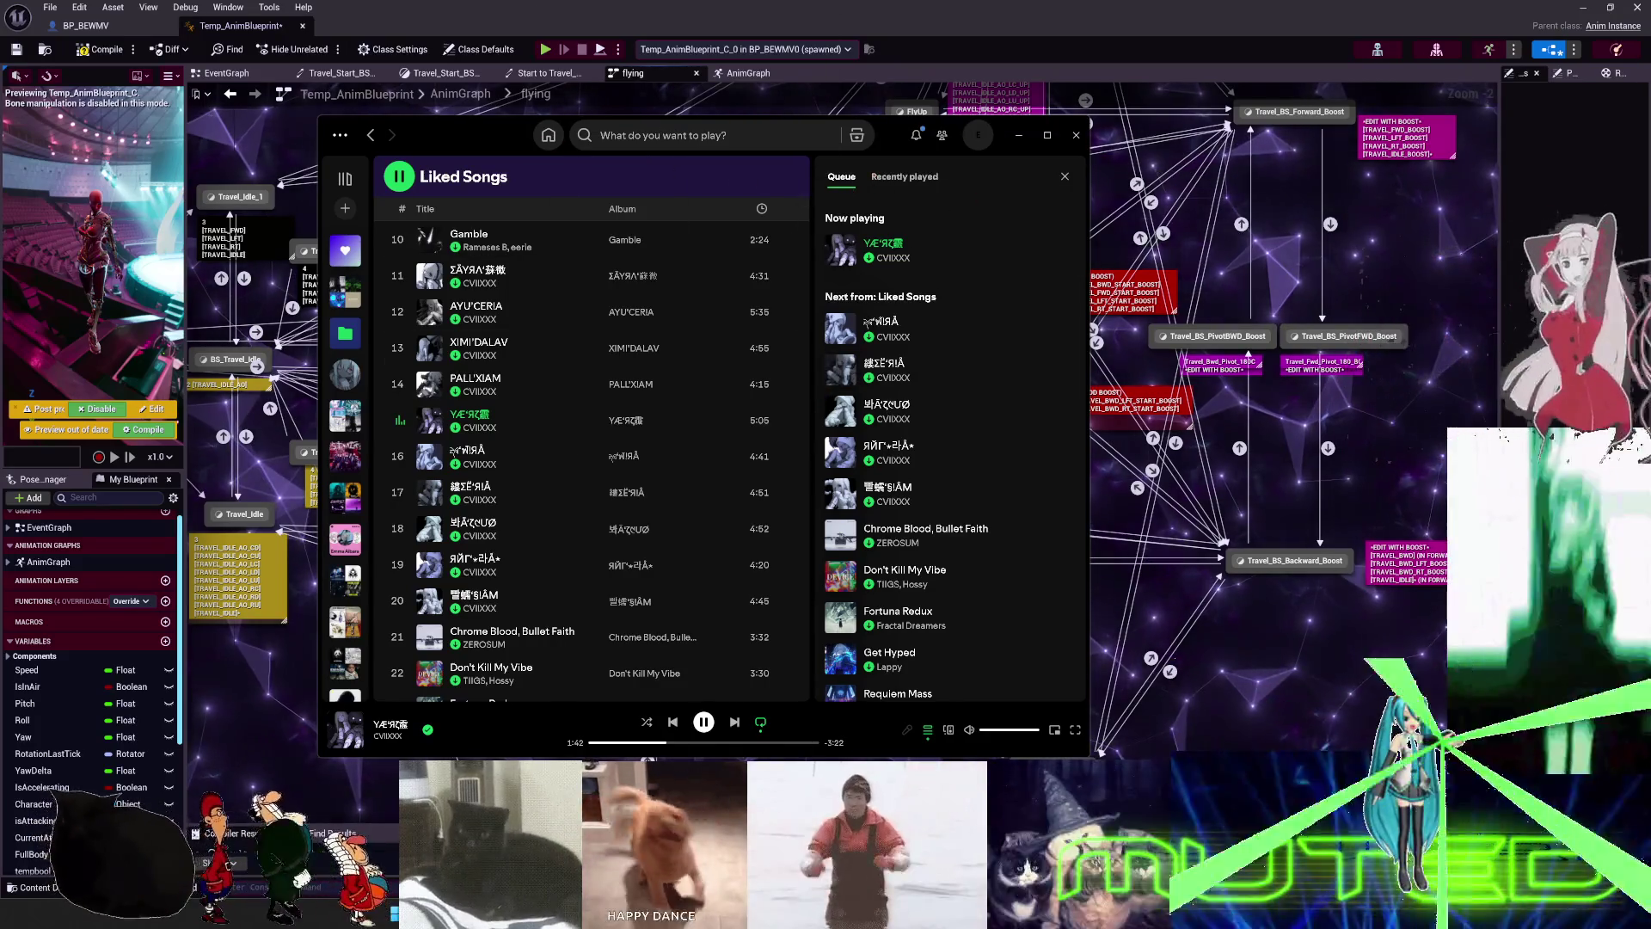
pyautogui.hotkey('alt', 'Tab')
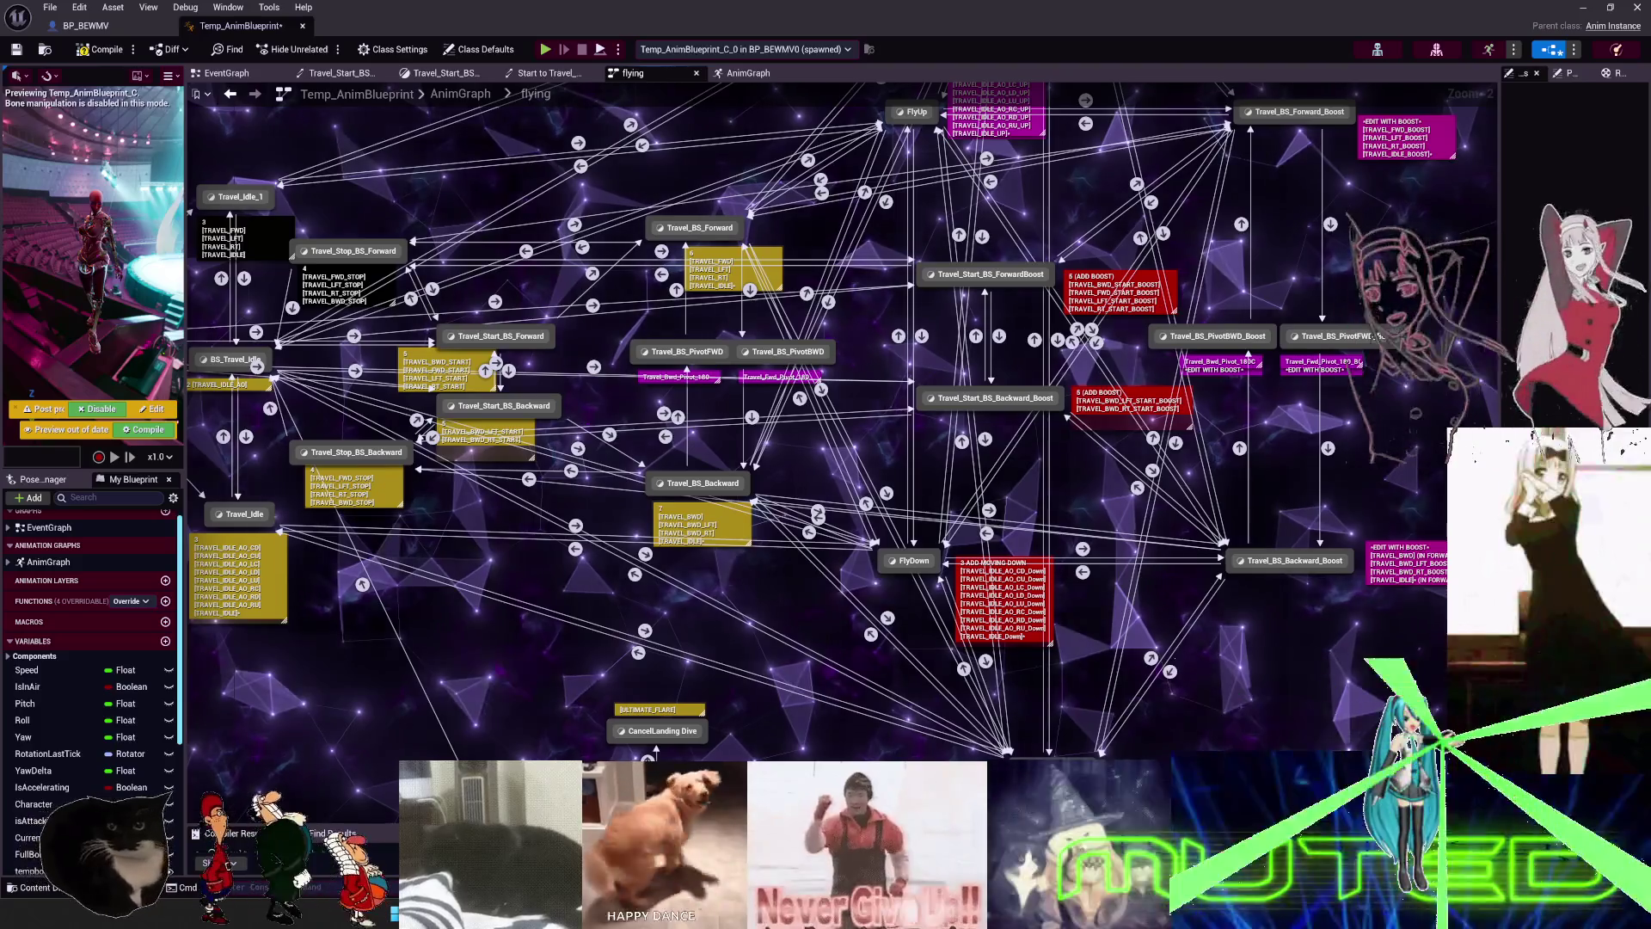
# - Switch from Unreal's flying state graph back to Blender's NLA track list
pyautogui.hotkey('alt', 'Tab')
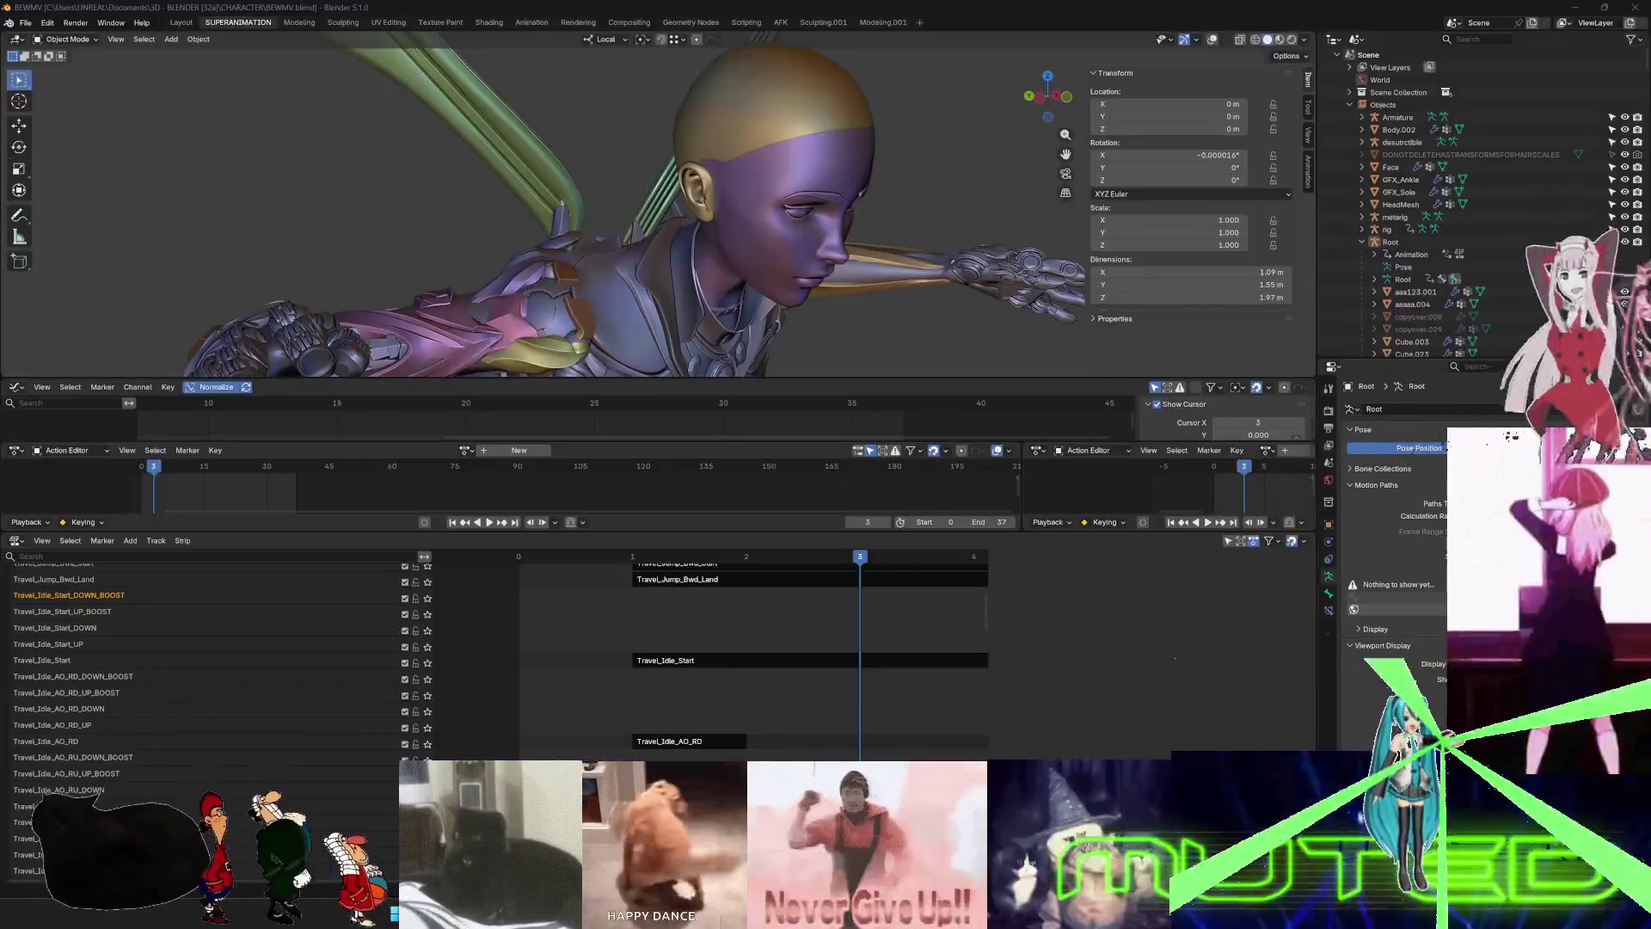
pyautogui.scroll(-8, 78, 722)
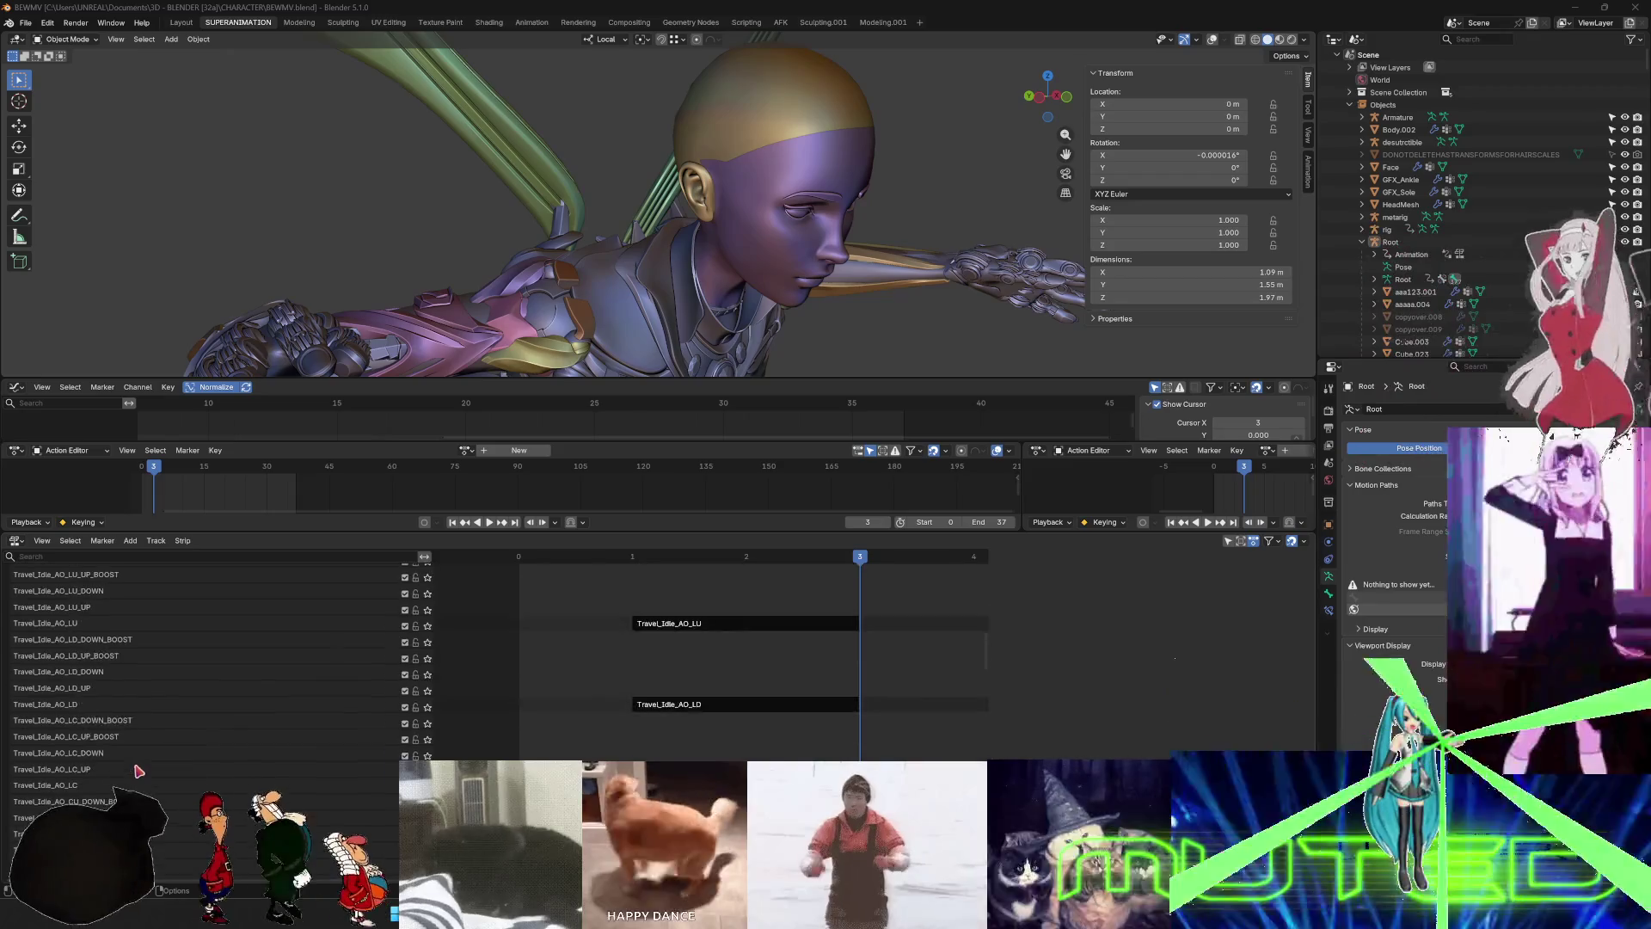
pyautogui.scroll(-6, 135, 771)
pyautogui.click(68, 692)
pyautogui.scroll(-2, 69, 714)
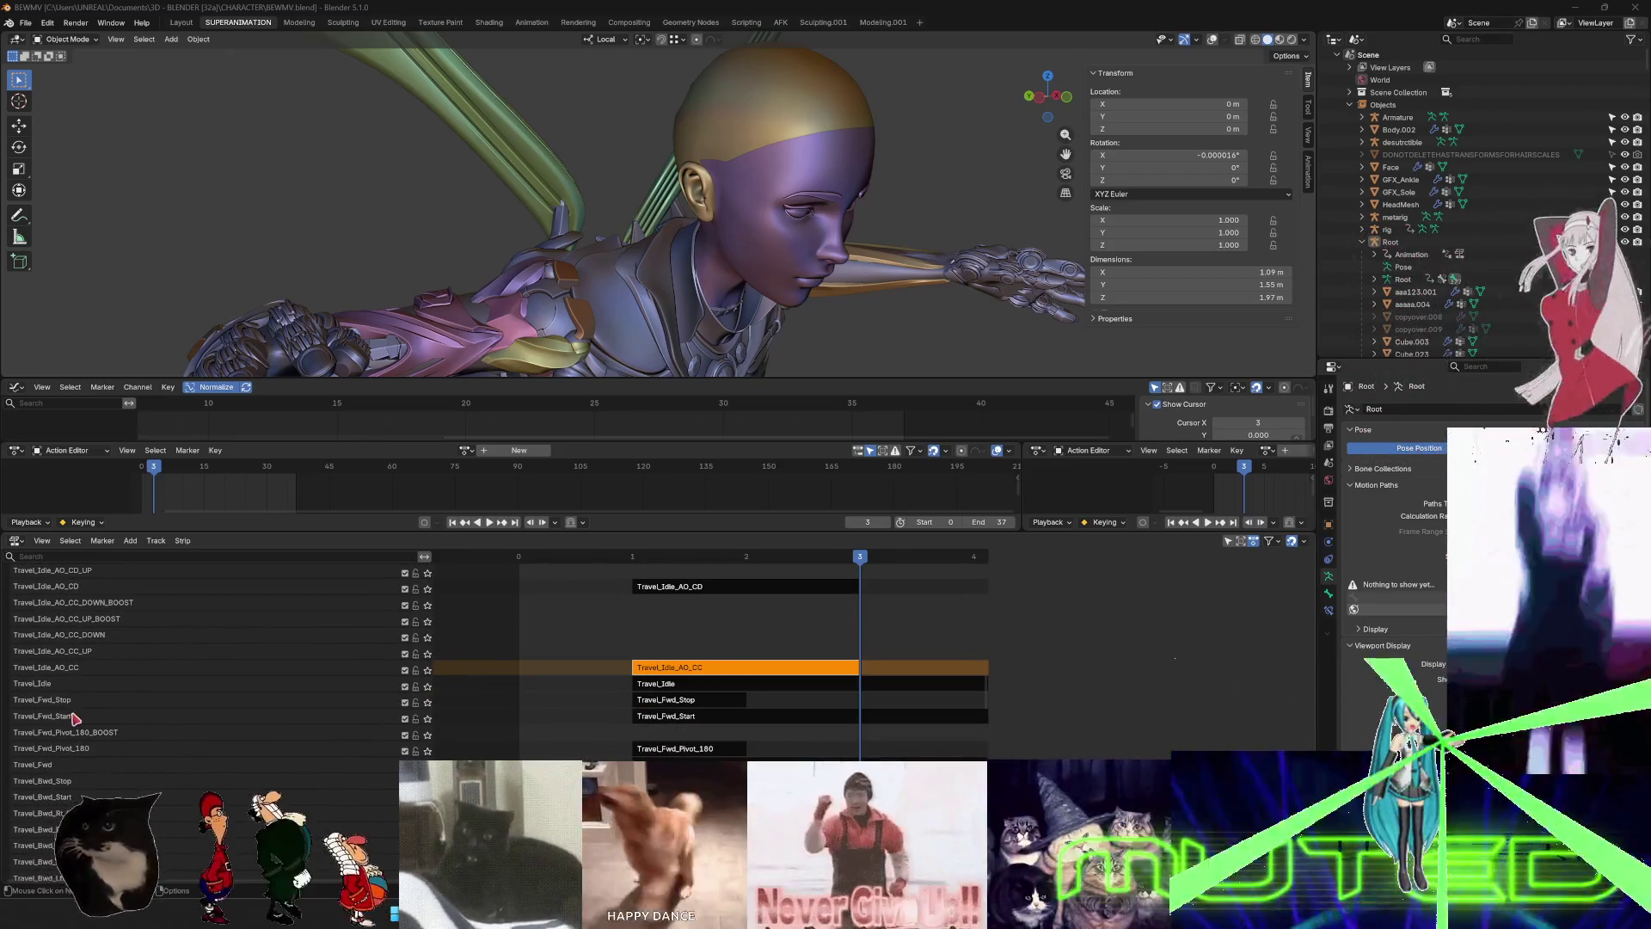
pyautogui.click(72, 717)
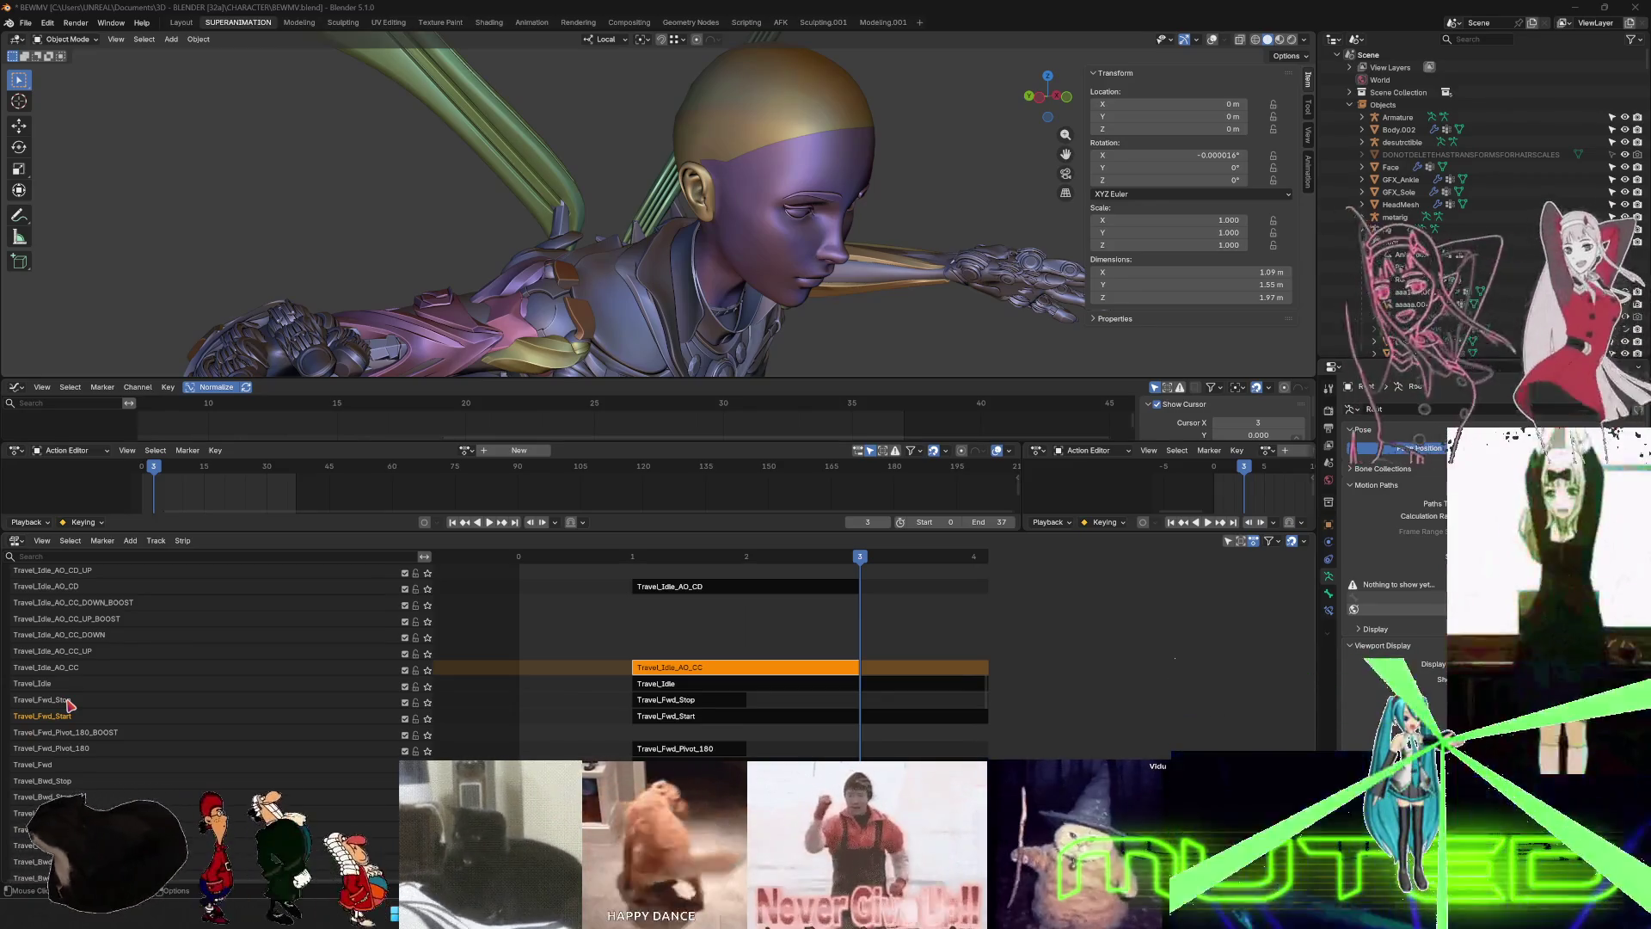
pyautogui.scroll(-5, 159, 714)
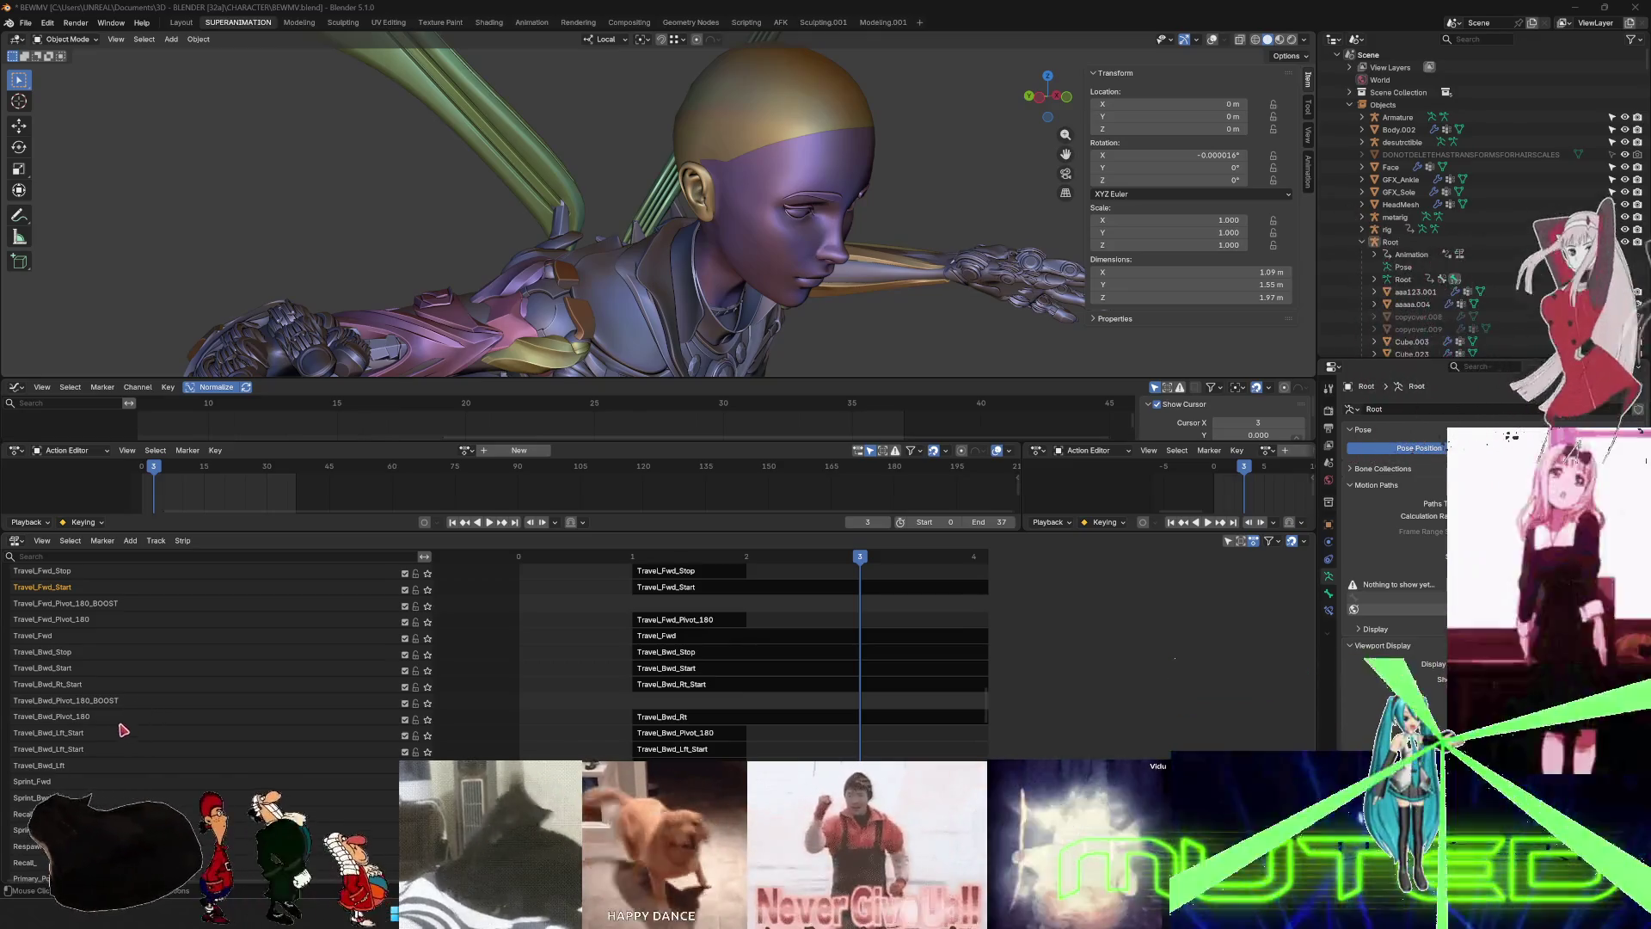
pyautogui.scroll(2, 74, 665)
pyautogui.scroll(-3, 74, 666)
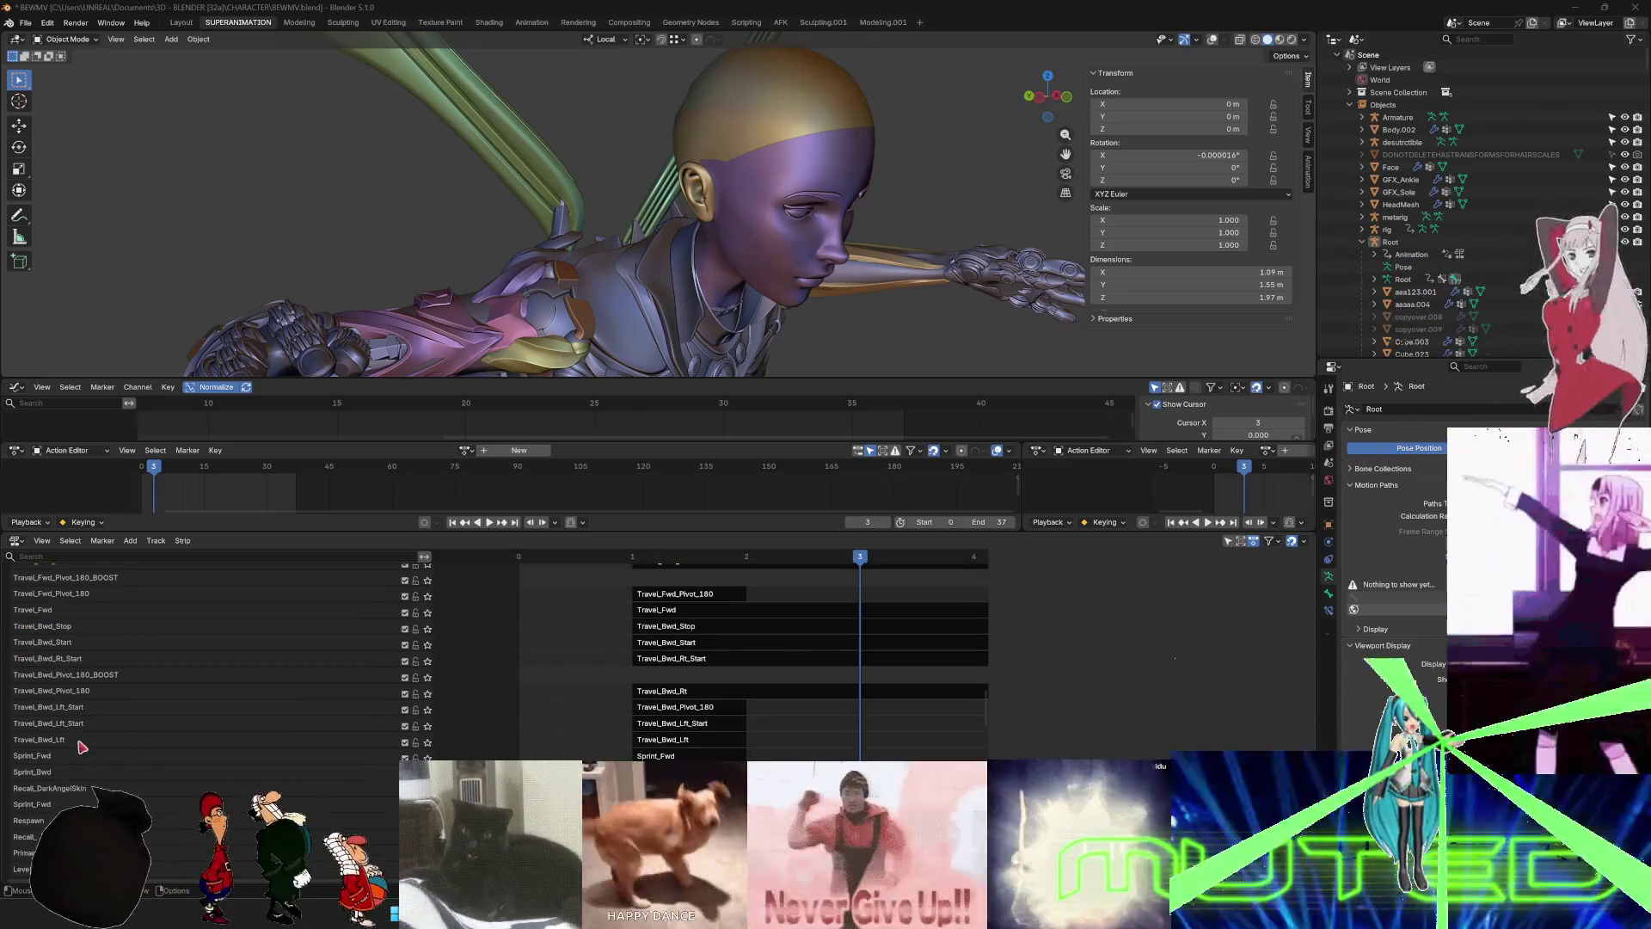
pyautogui.rightClick(83, 645)
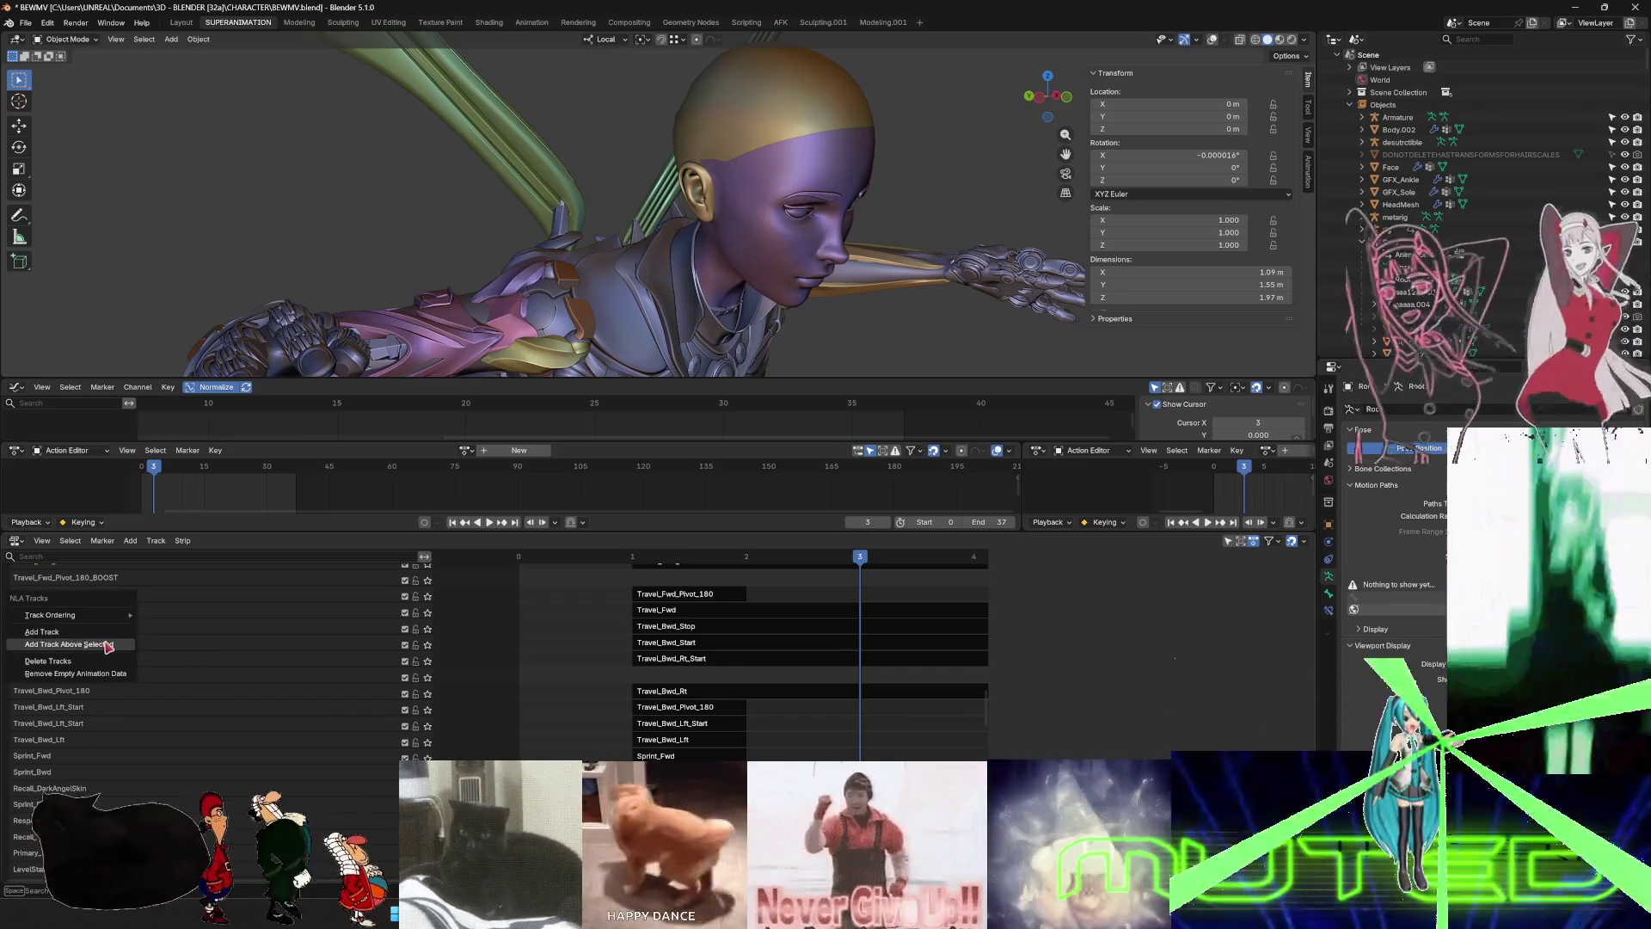
# - Add an empty track above Travel_Bwd_Start and name it Travel_Bwd_Start_BOOST
pyautogui.click(103, 644)
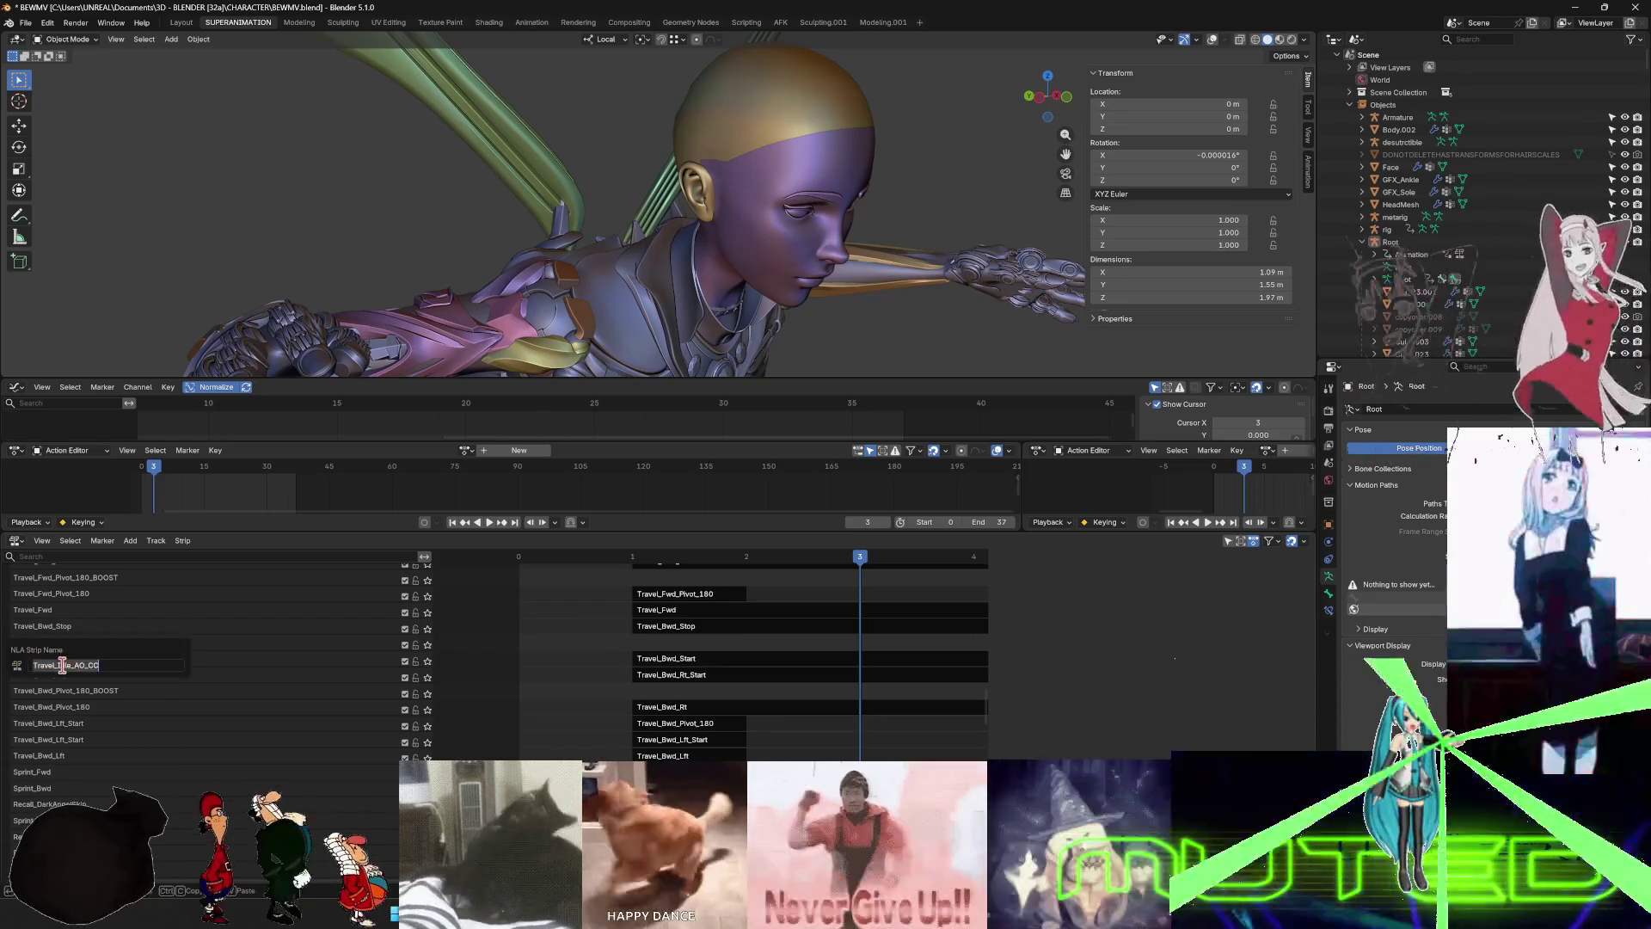
pyautogui.doubleClick(75, 657)
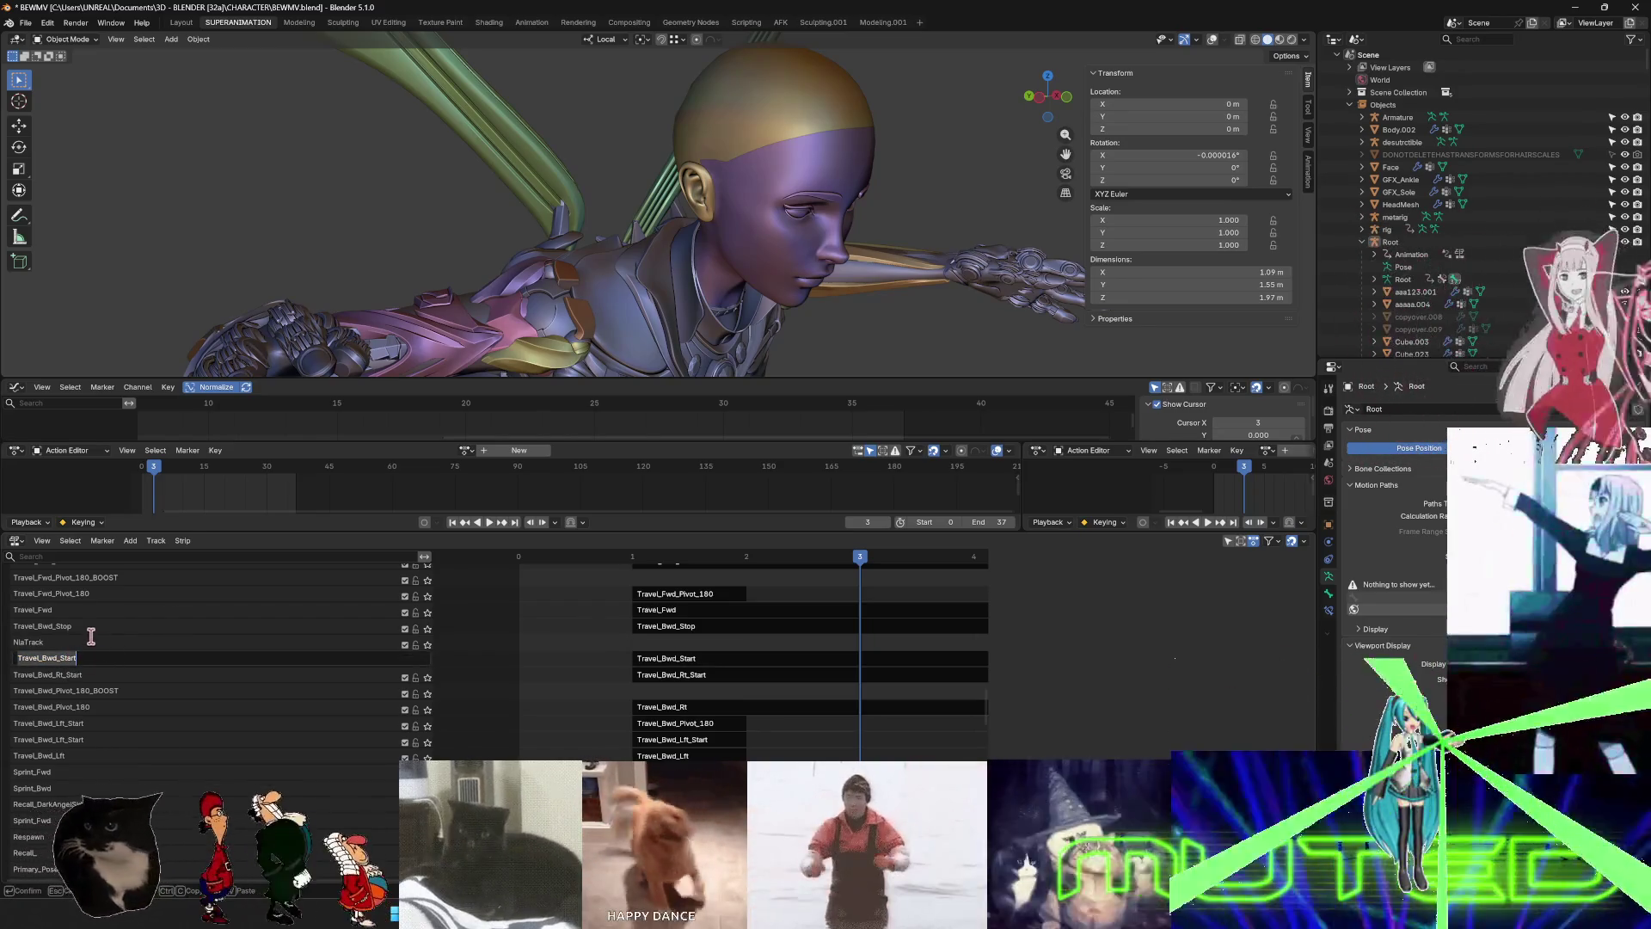
pyautogui.press('Return')
pyautogui.doubleClick(39, 643)
pyautogui.write('Travel_Bwd_Start')
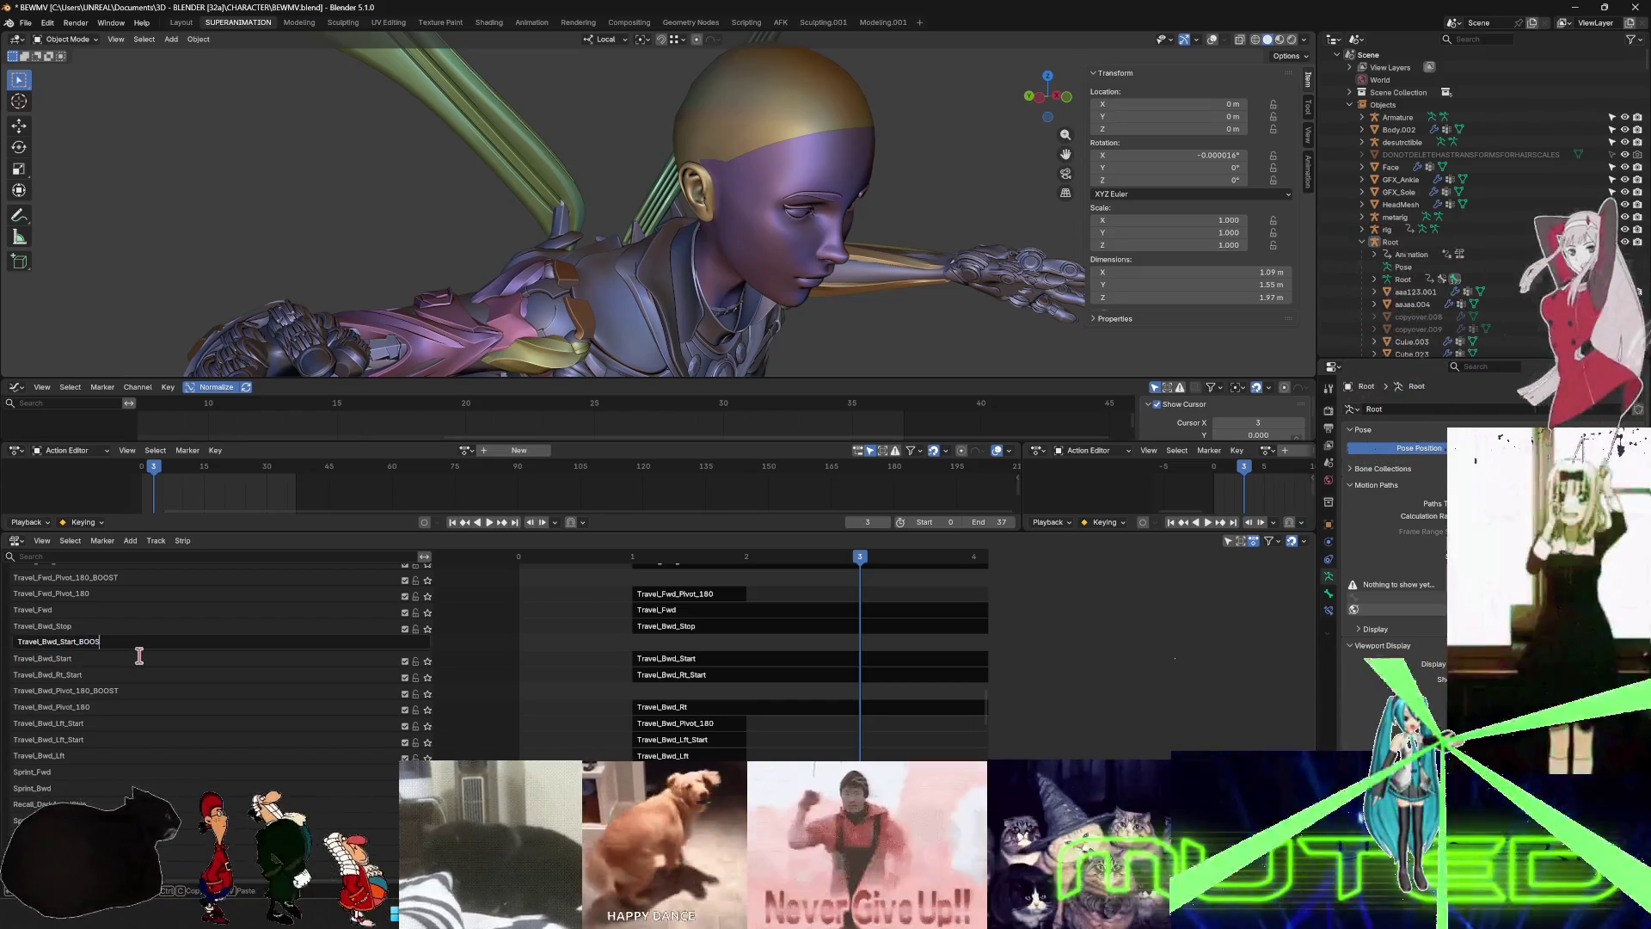
pyautogui.write('T')
pyautogui.press('Return')
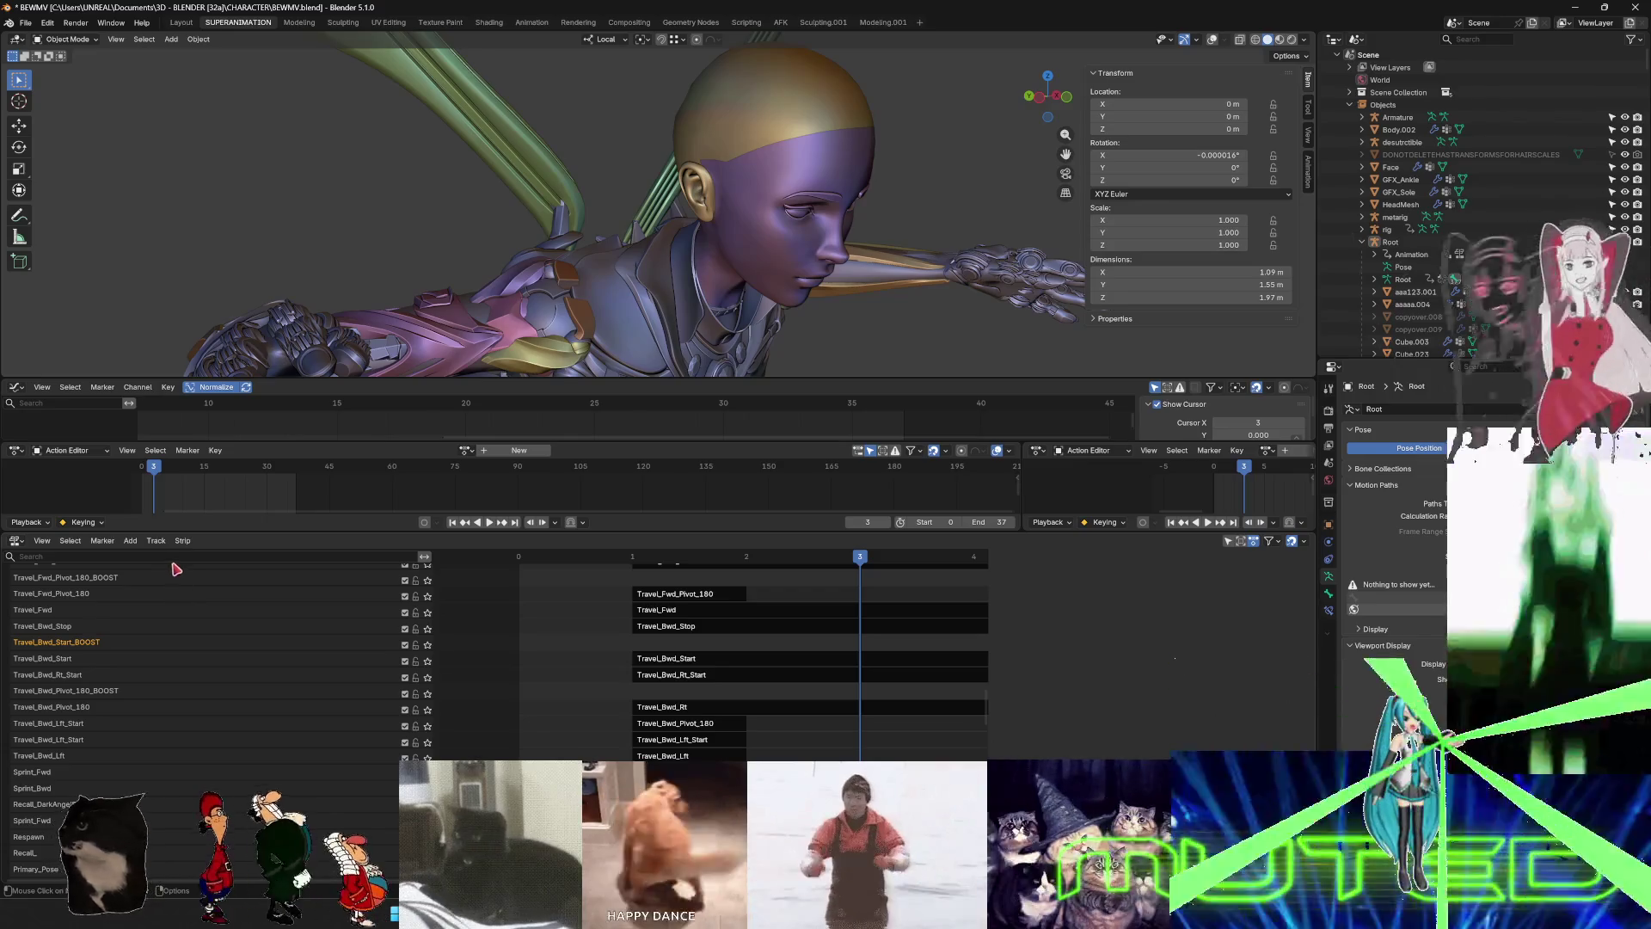
# - Add an empty track above Travel_Fwd_Start and name it Travel_Fwd_Start_BOOST
pyautogui.scroll(3, 101, 675)
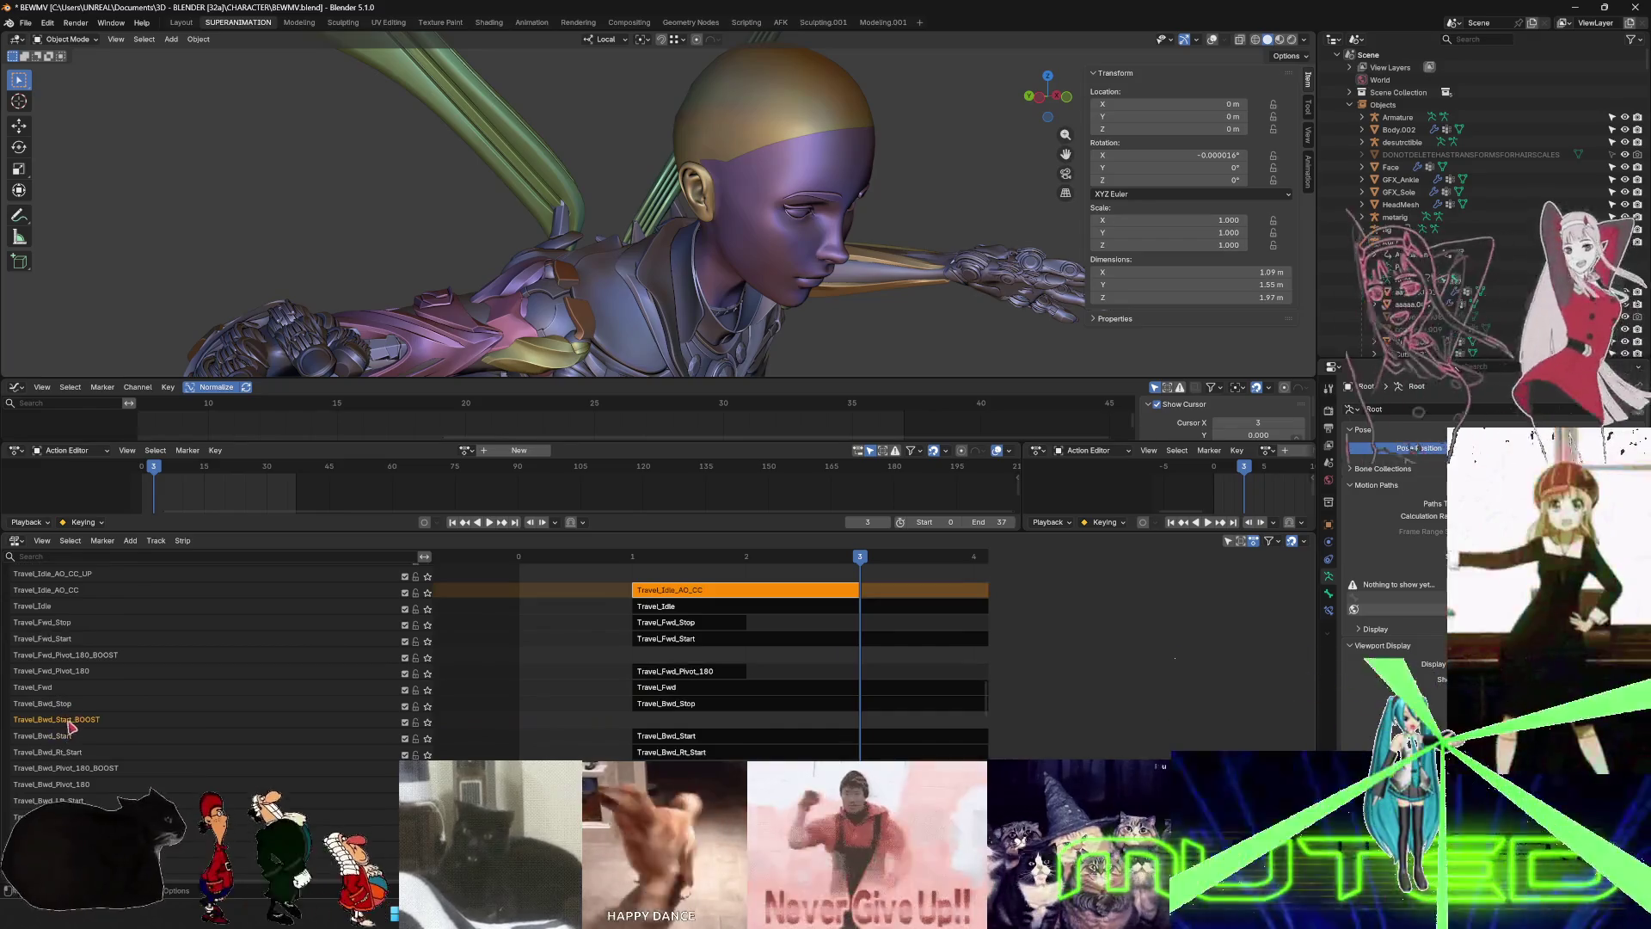
pyautogui.click(67, 623)
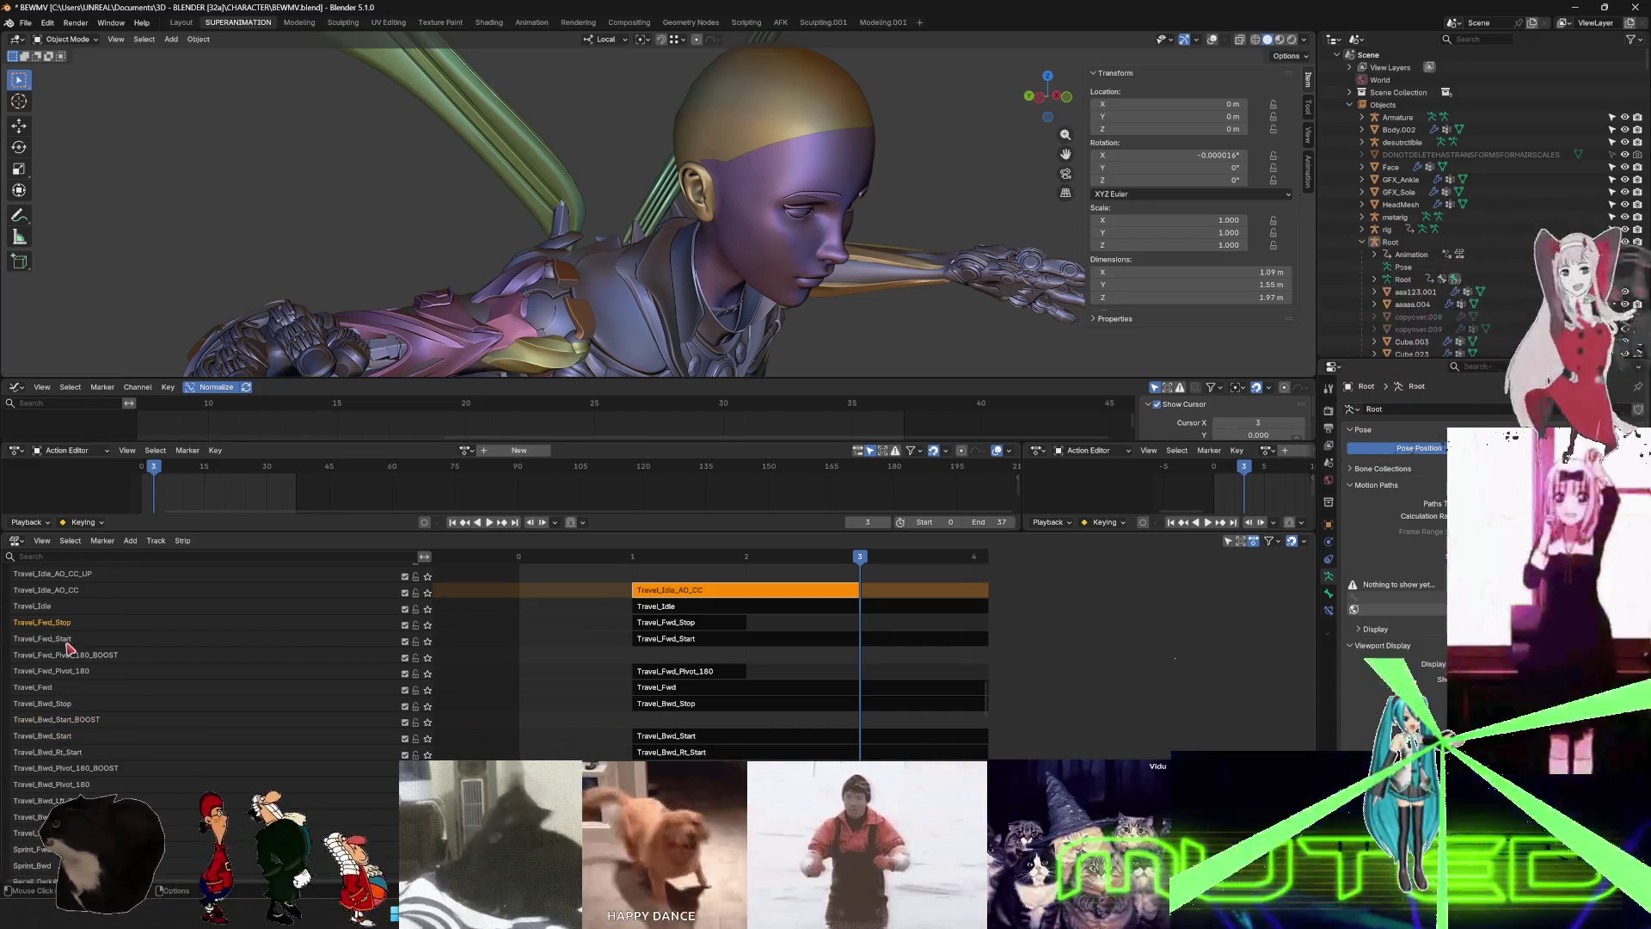
pyautogui.rightClick(68, 641)
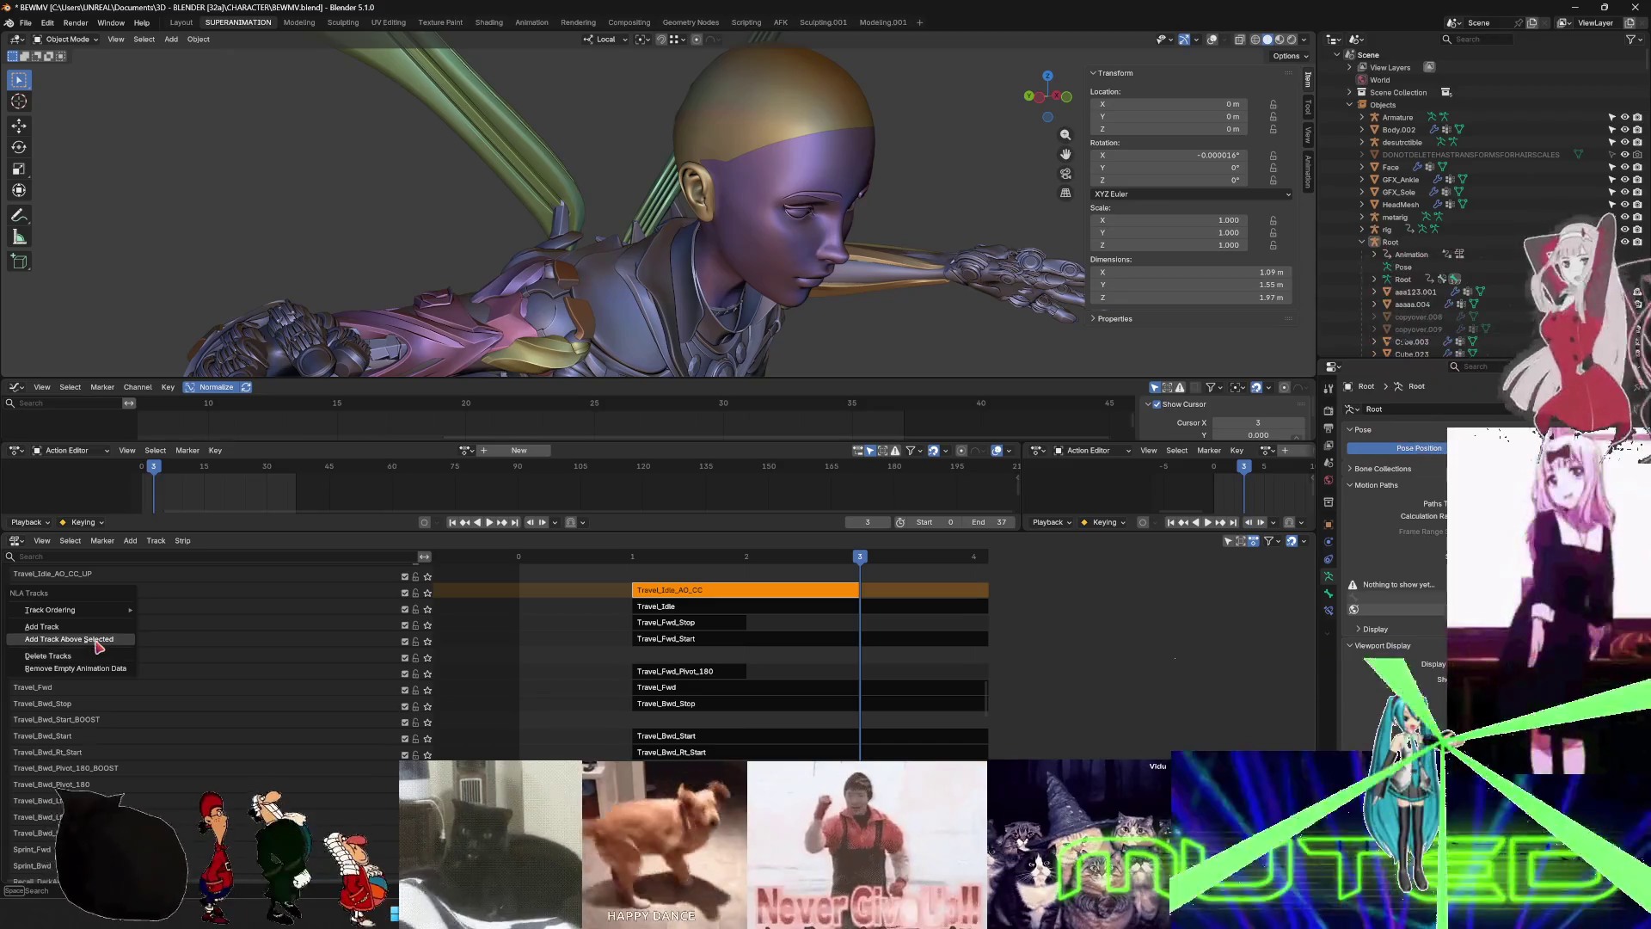
pyautogui.click(73, 655)
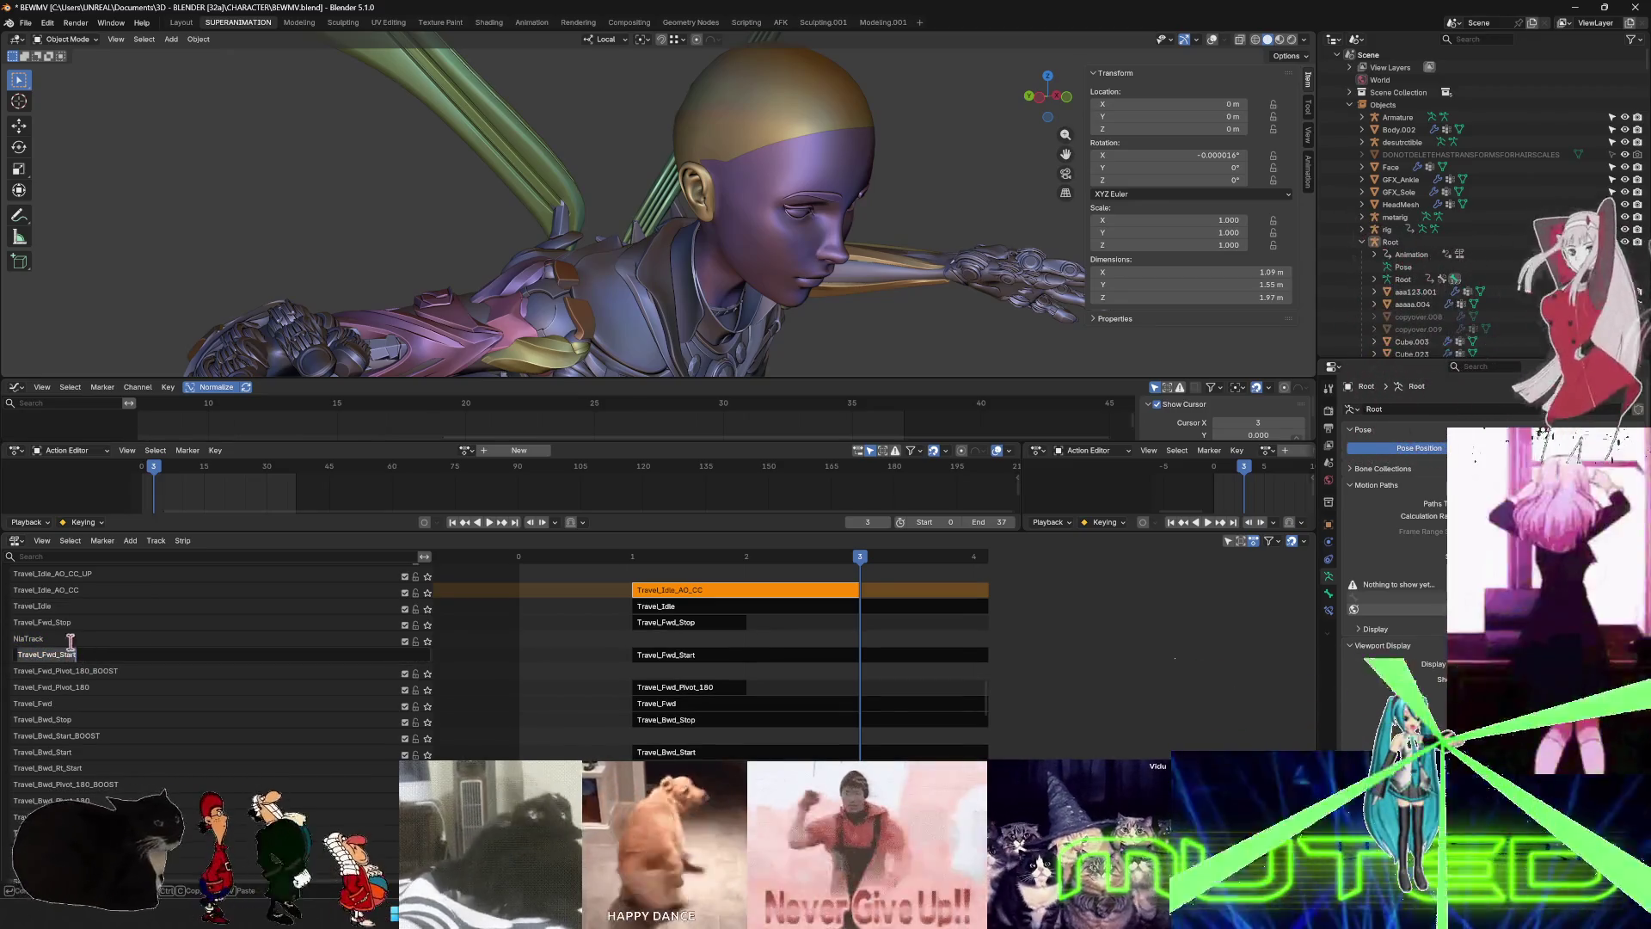
pyautogui.doubleClick(50, 640)
pyautogui.write('Travel_Fwd_Start')
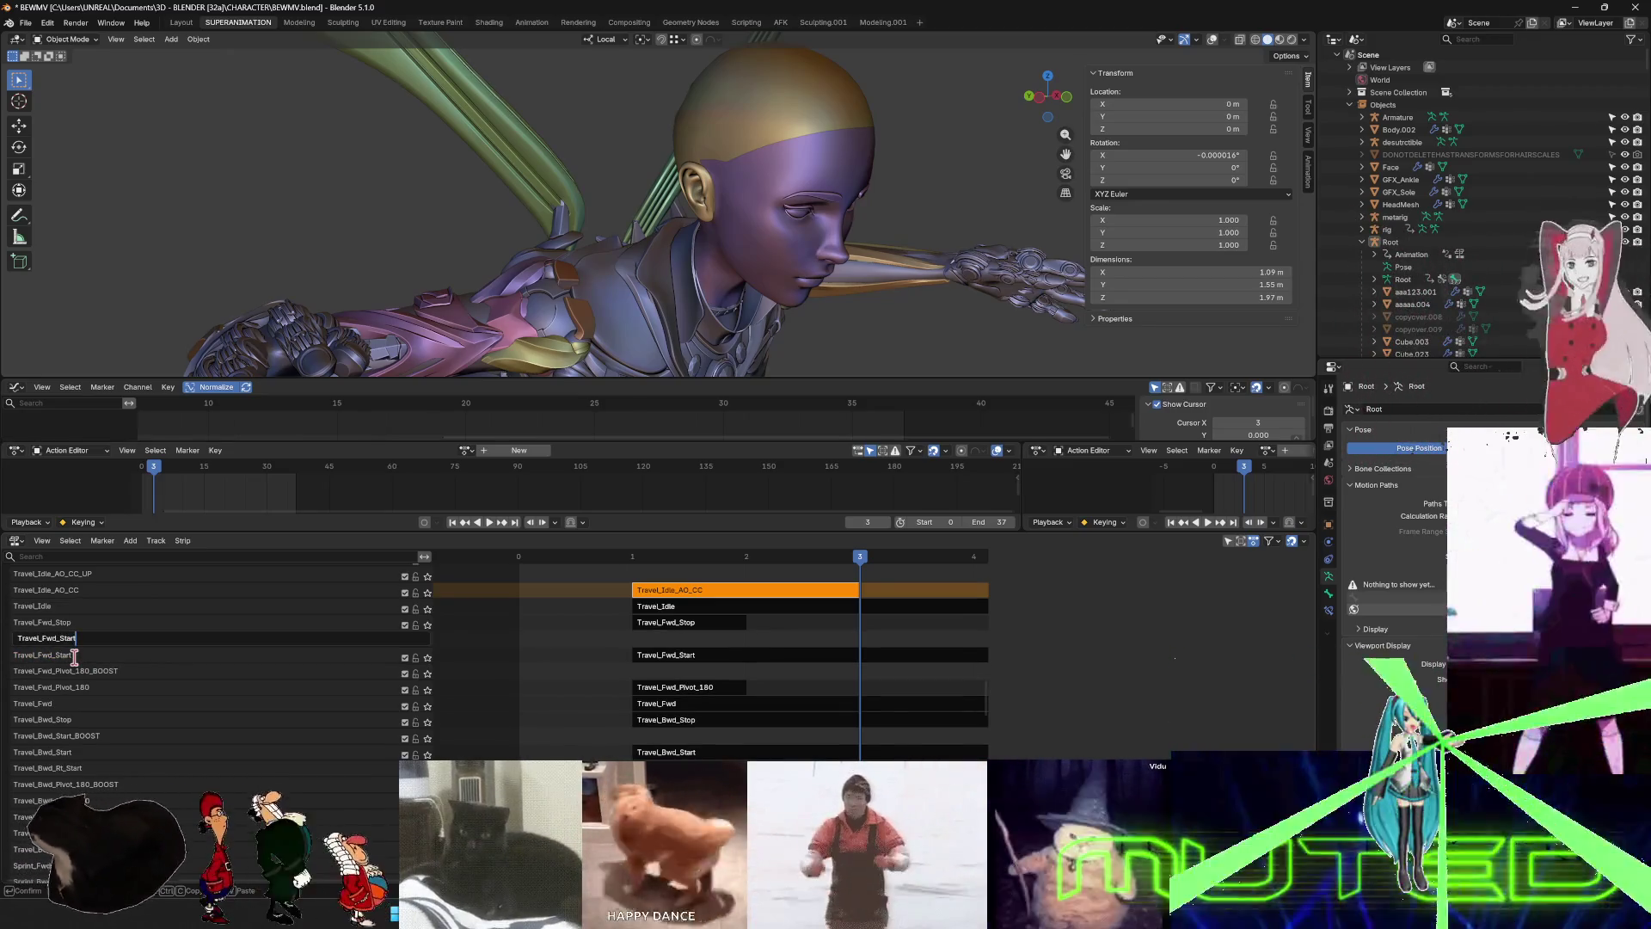
pyautogui.write('_BOOST')
pyautogui.press('Return')
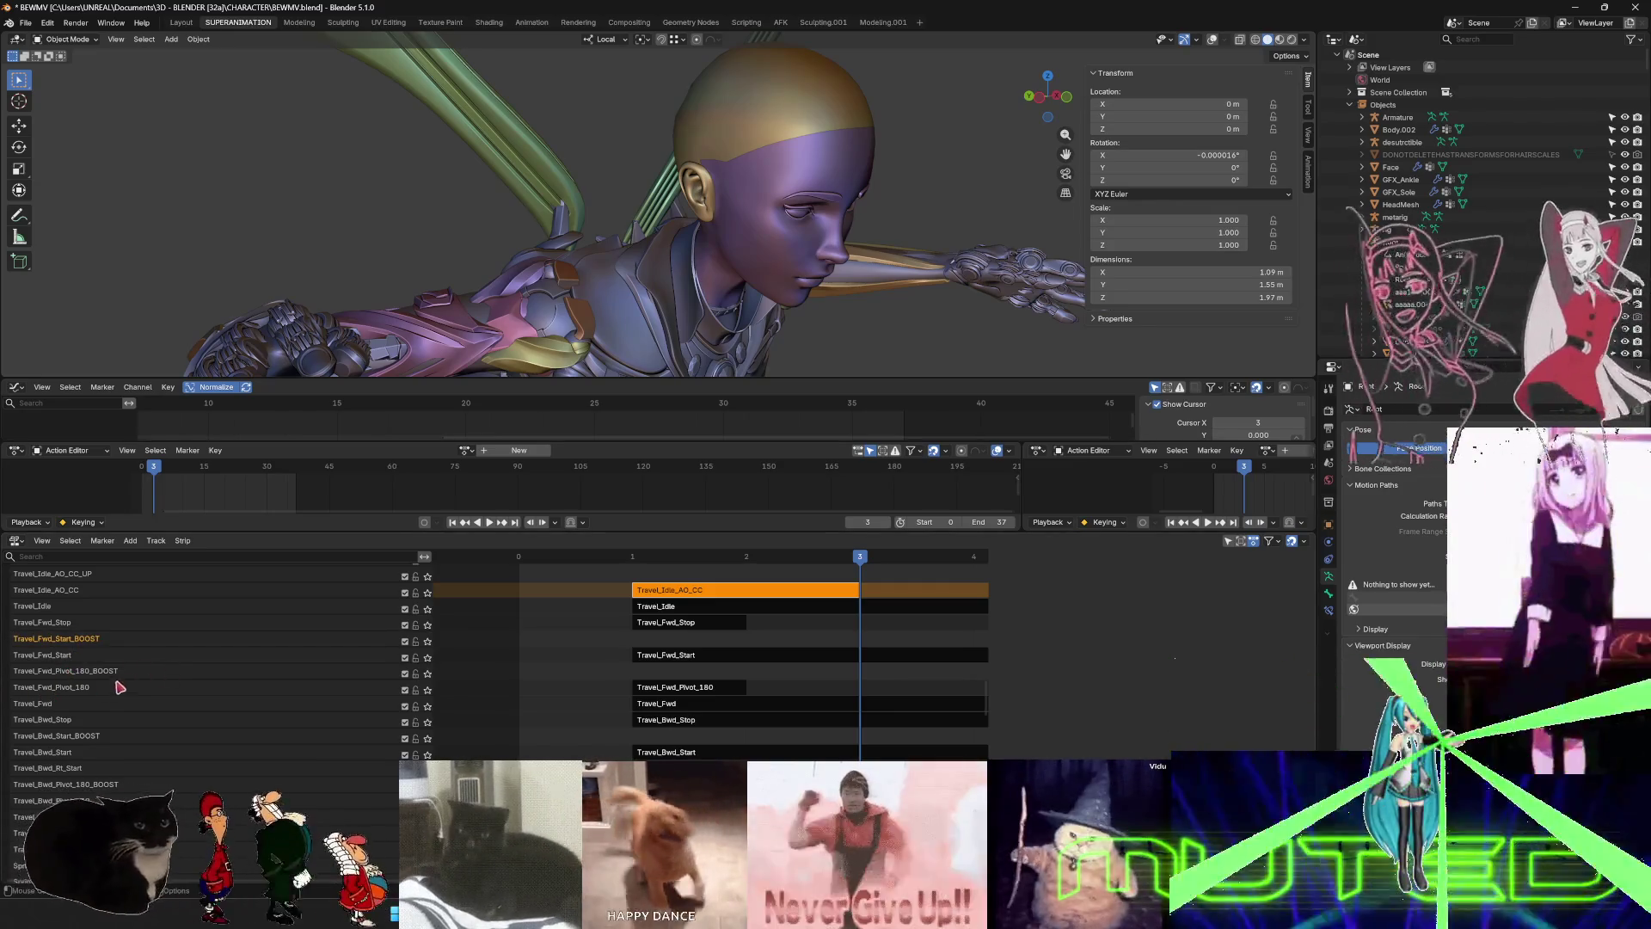
# - Copy the Travel_Bwd_Rt strip's name from the sidebar and give its track that name
pyautogui.scroll(-2, 110, 716)
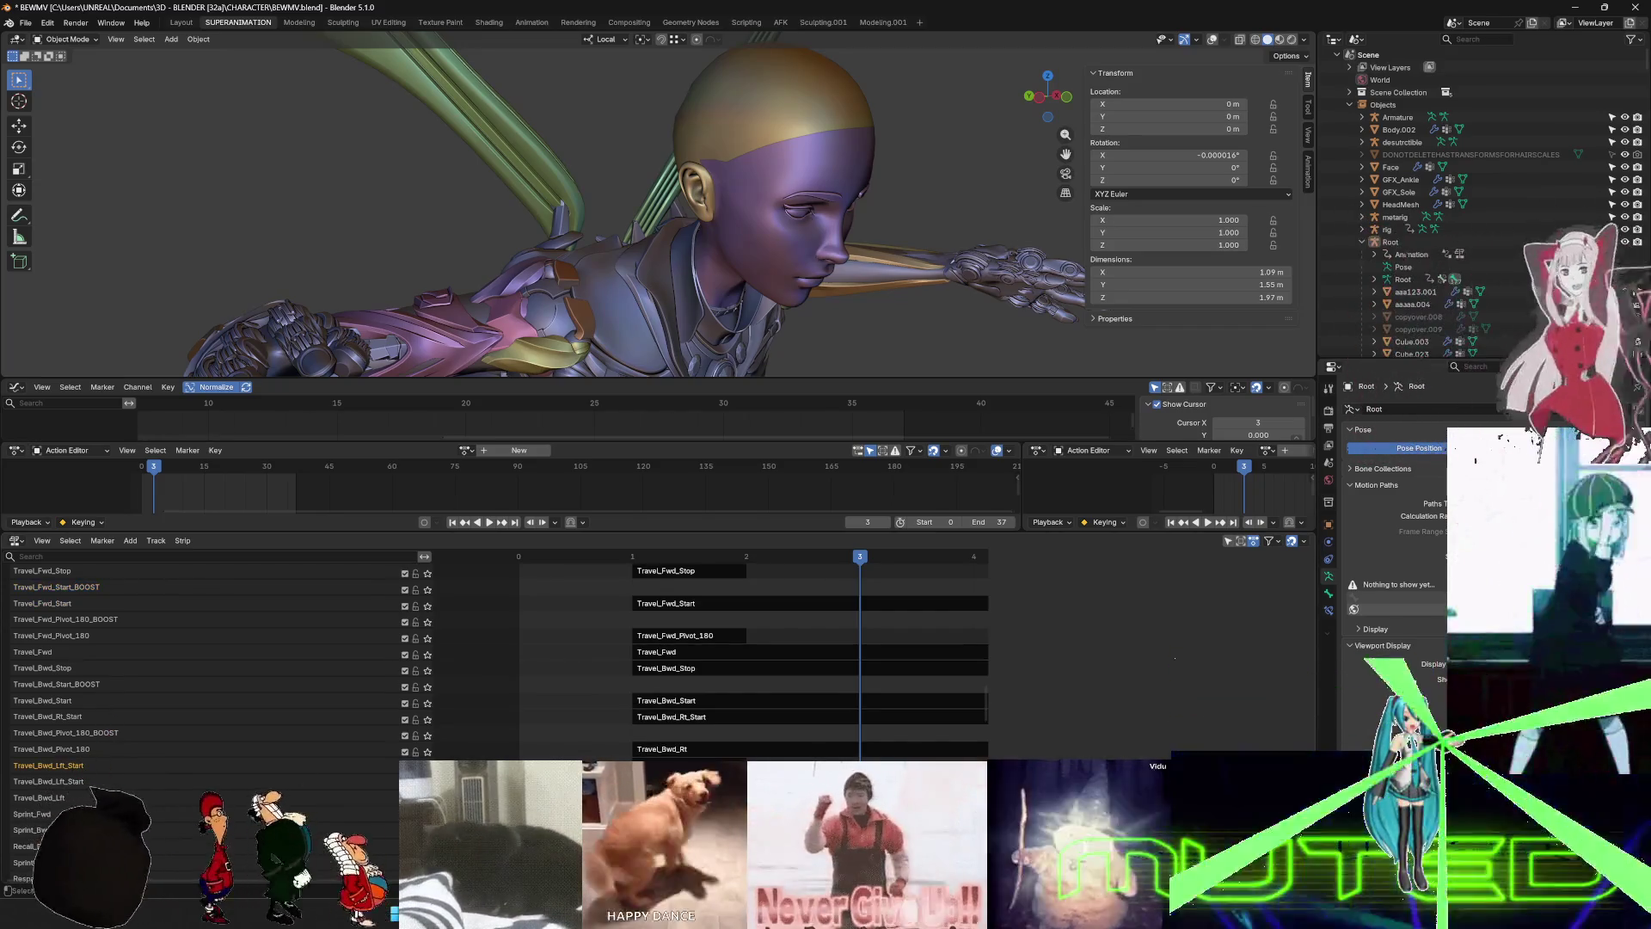
pyautogui.press('n')
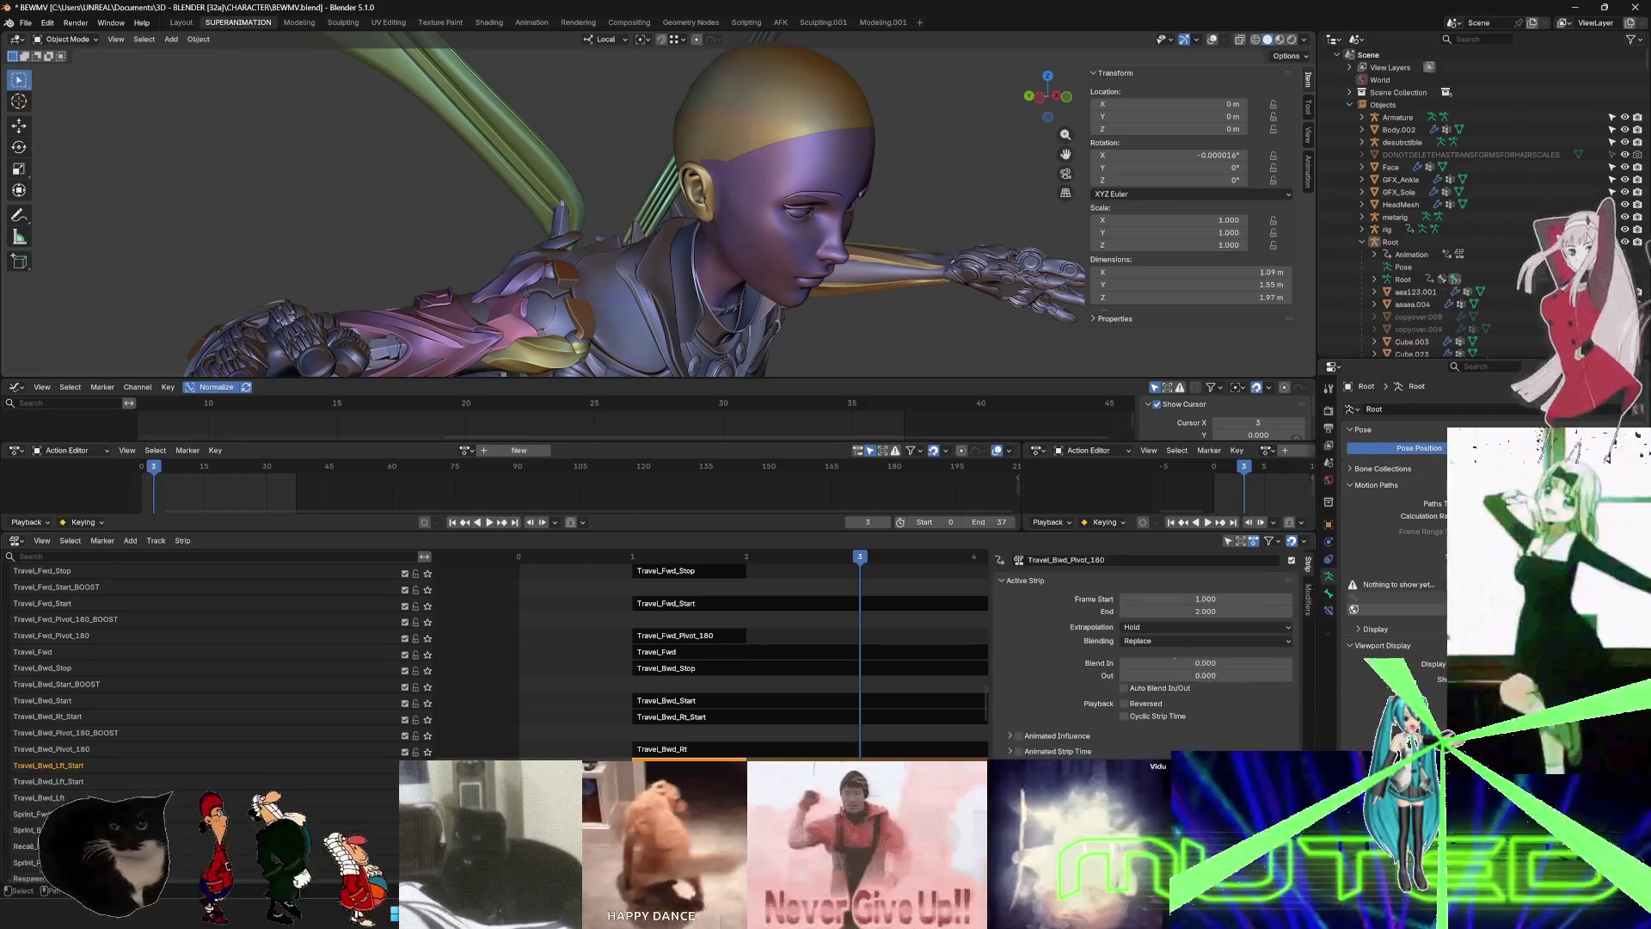
pyautogui.click(66, 768)
pyautogui.write('Travel_Bwd_Pivot_180')
pyautogui.press('Return')
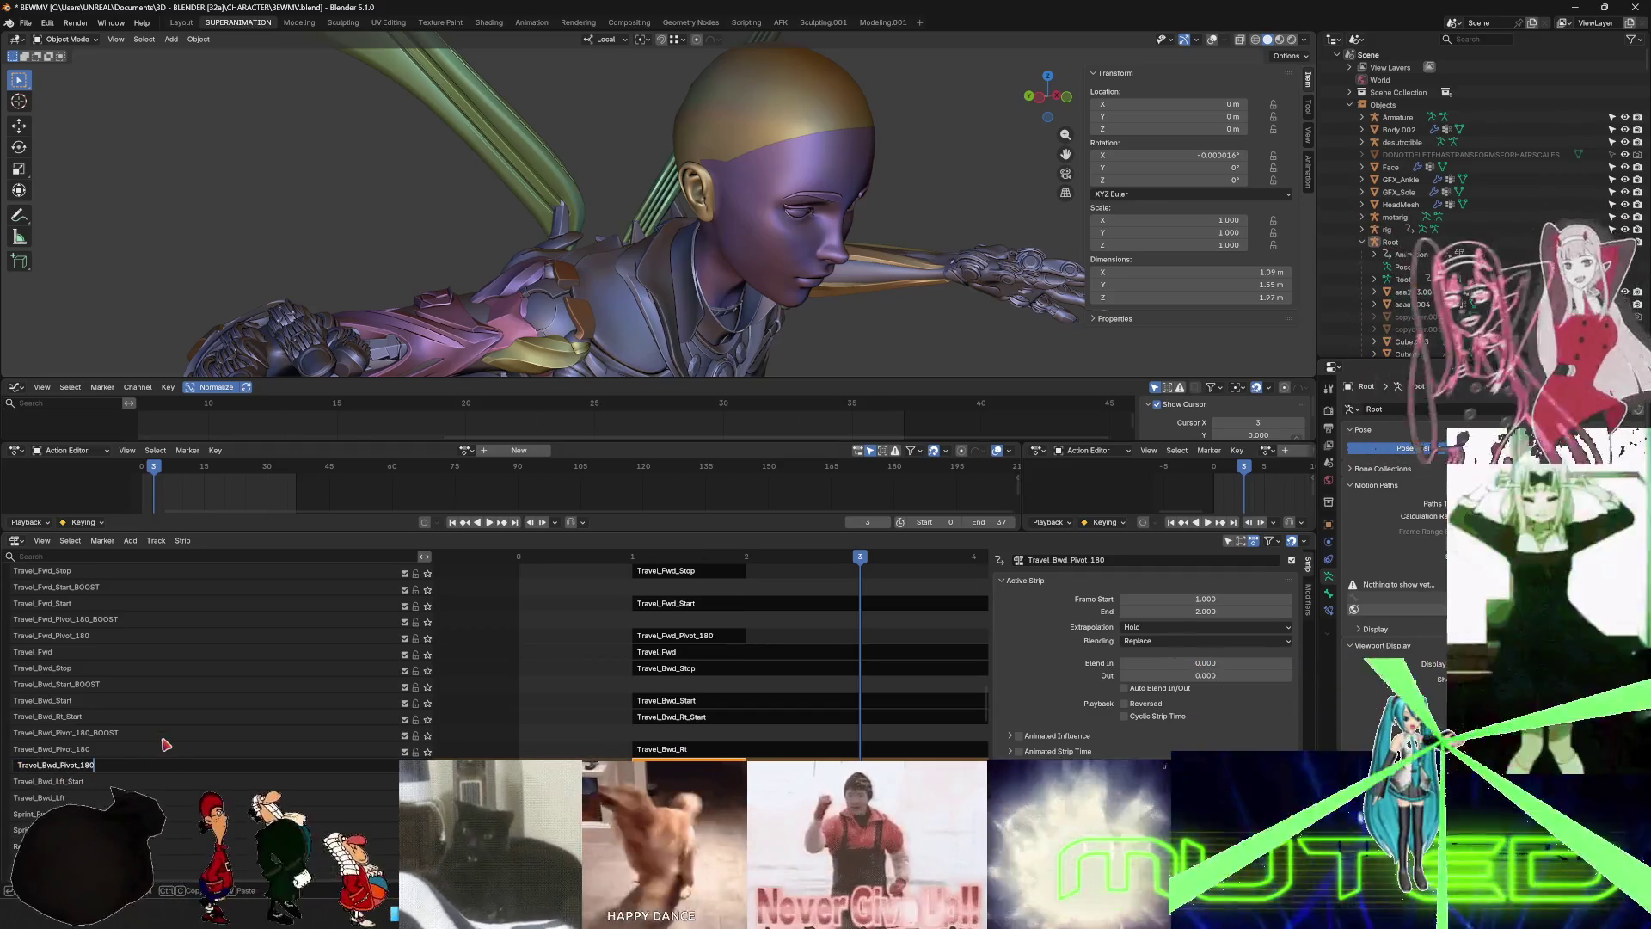
pyautogui.click(679, 750)
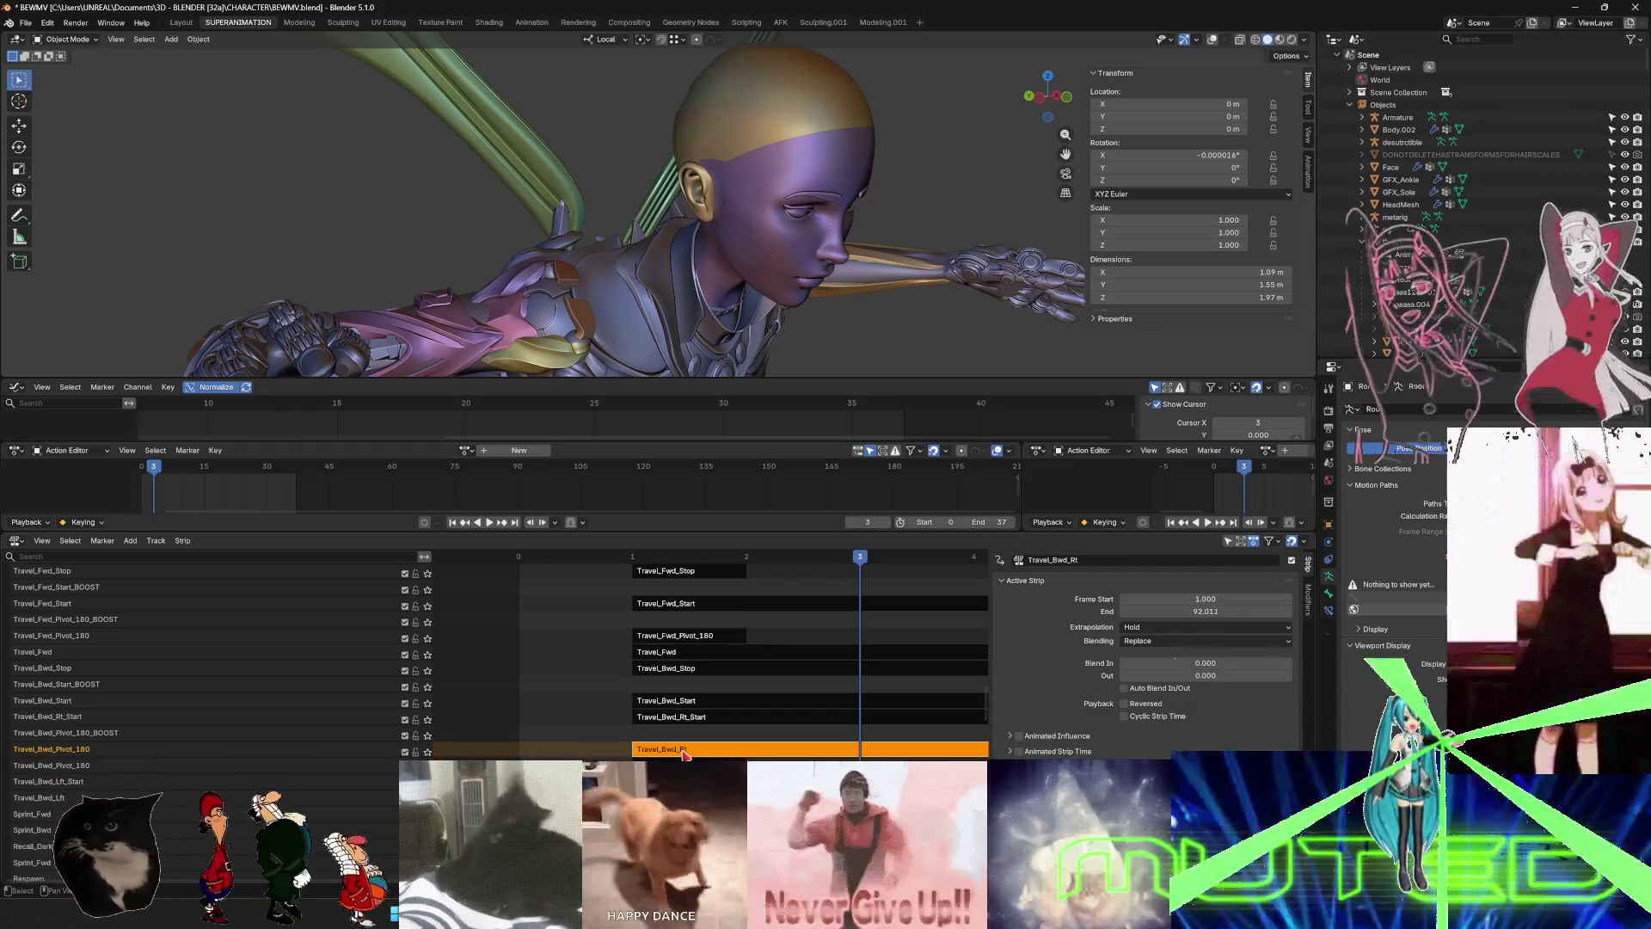
pyautogui.press('F2')
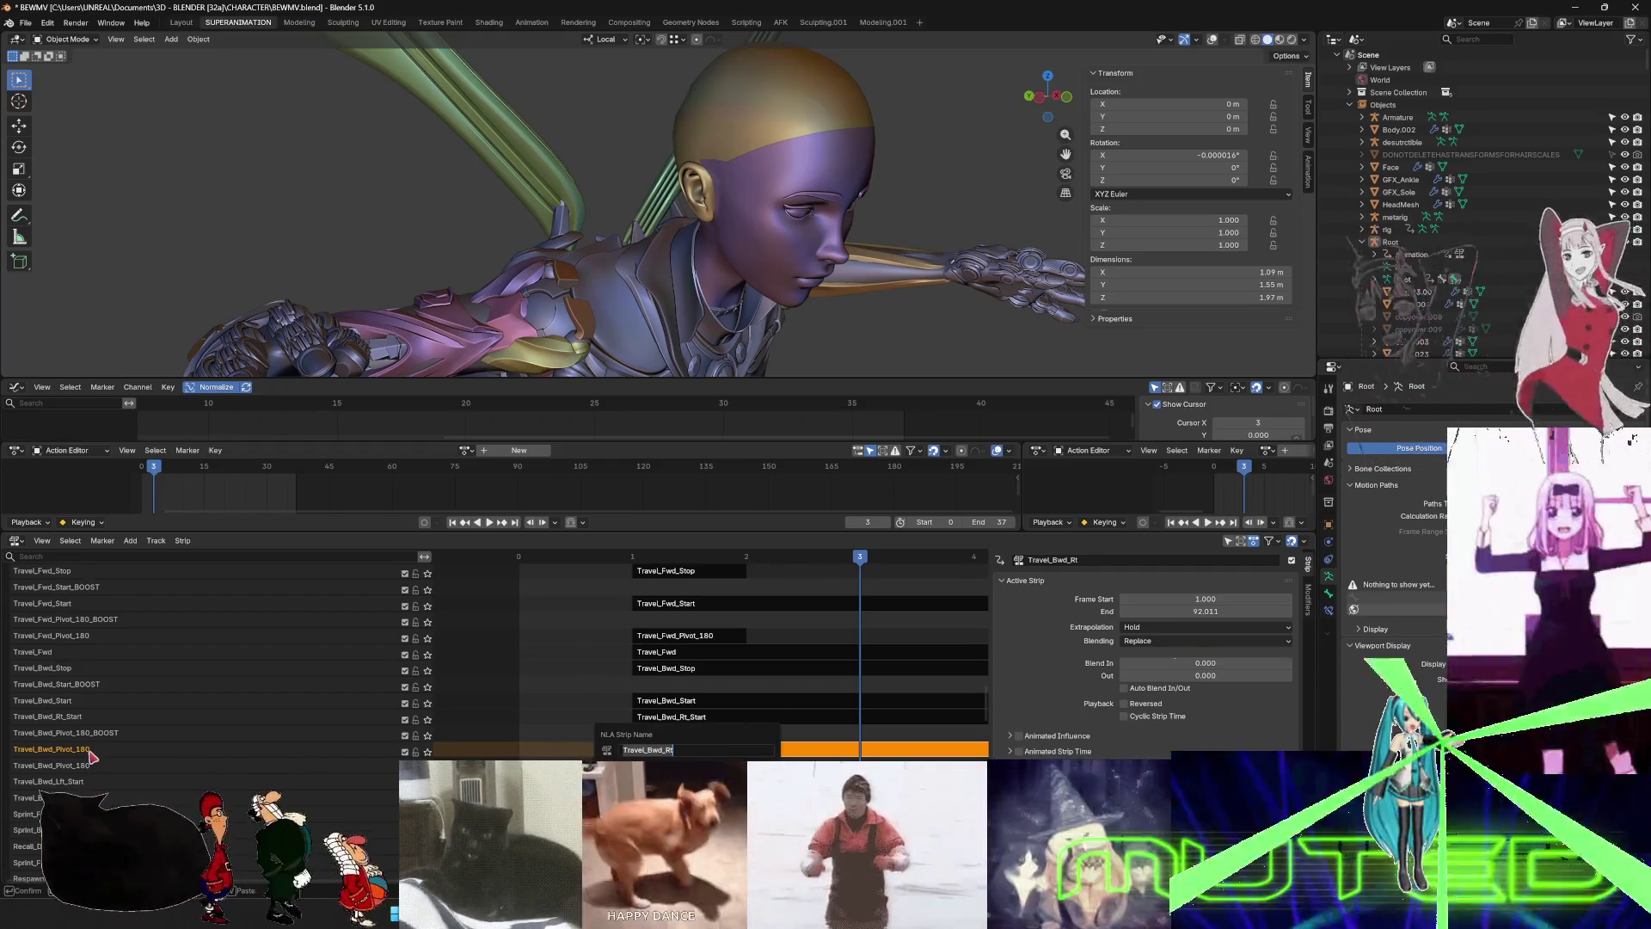
pyautogui.hotkey('ctrl', 'c')
pyautogui.press('Return')
pyautogui.doubleClick(90, 750)
pyautogui.hotkey('ctrl', 'v')
pyautogui.press('Return')
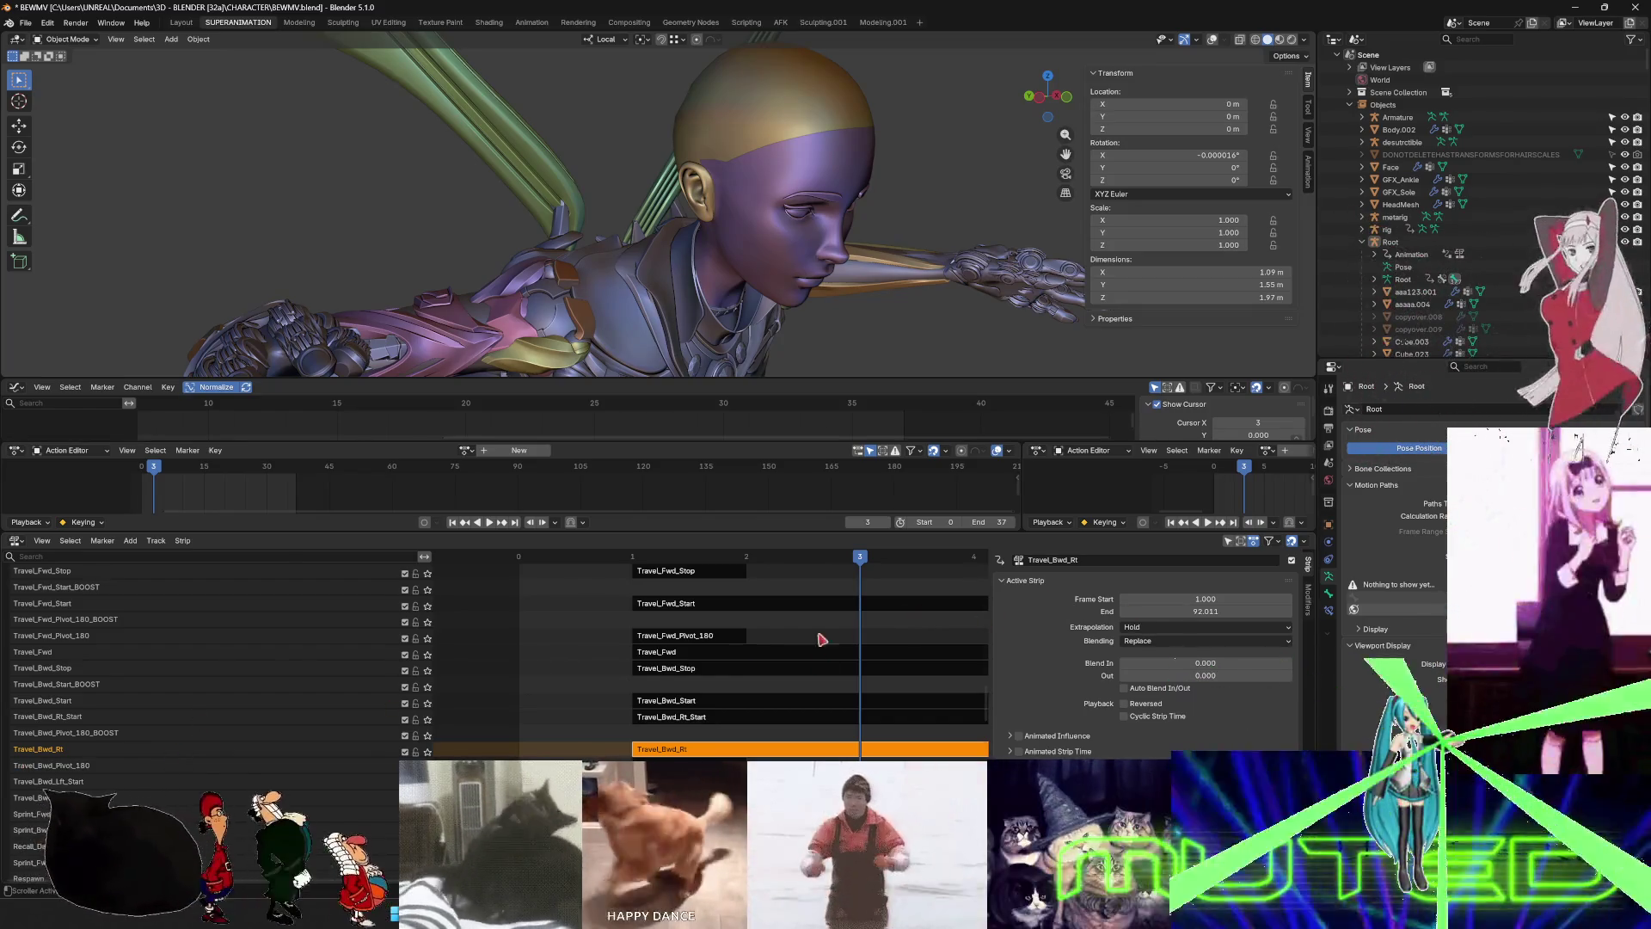
# - Add a new track above Travel_Bwd_Rt_Start and name it Travel_Bwd_Rt_Start_BOOST
pyautogui.click(79, 720)
pyautogui.rightClick(79, 722)
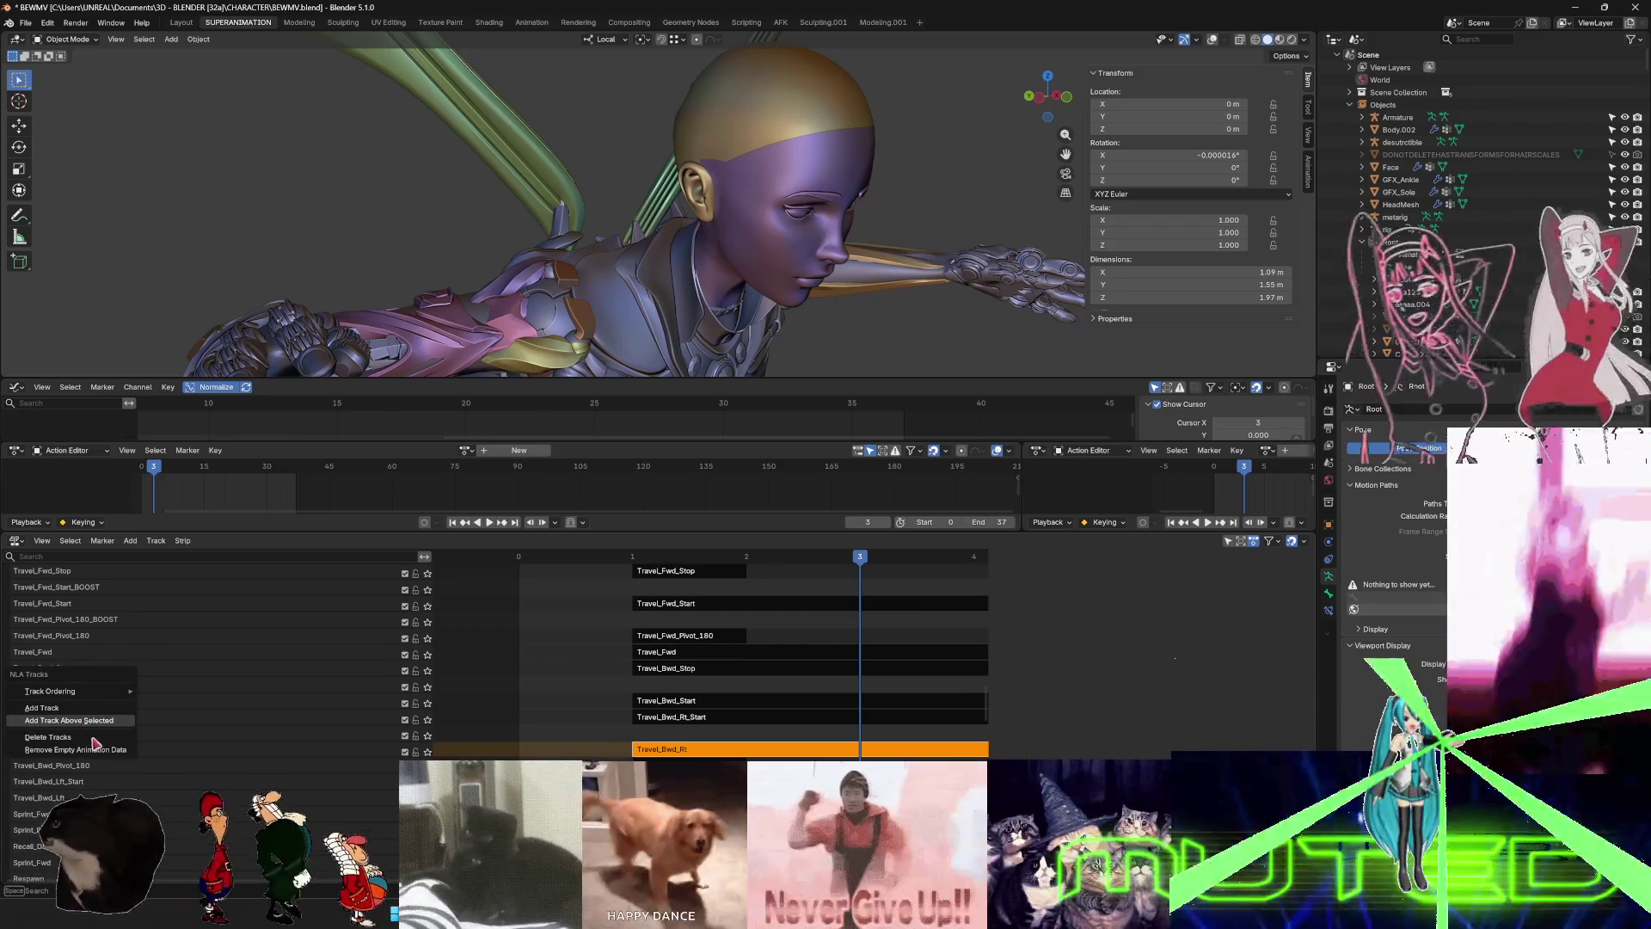
pyautogui.click(80, 739)
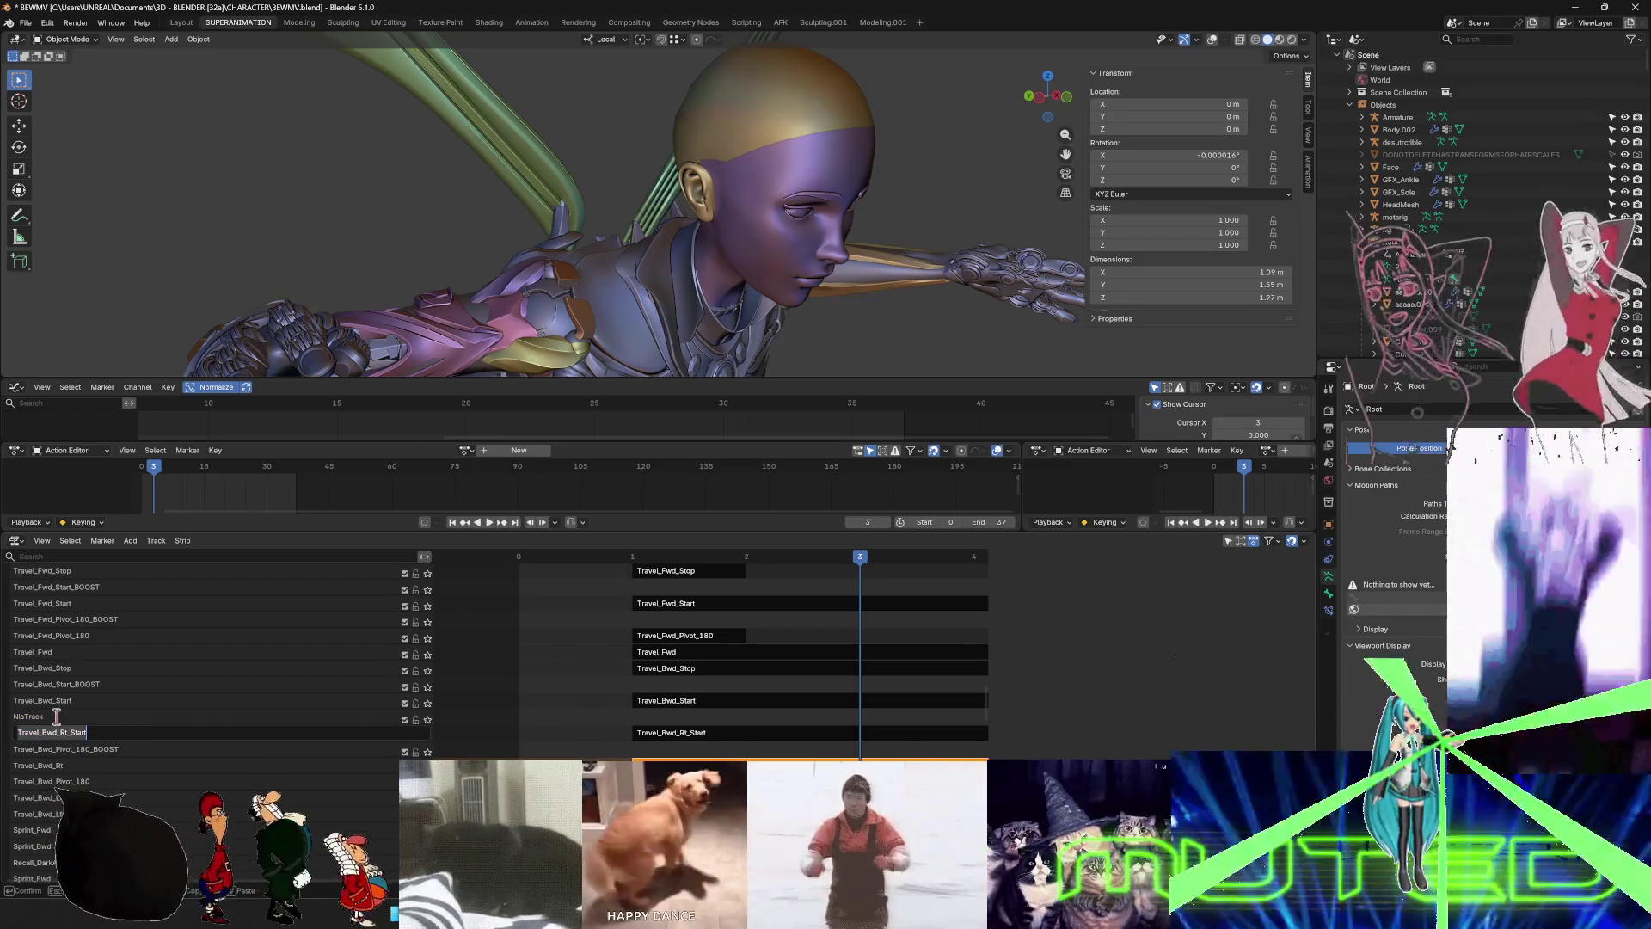
pyautogui.doubleClick(77, 719)
pyautogui.hotkey('ctrl', 'v')
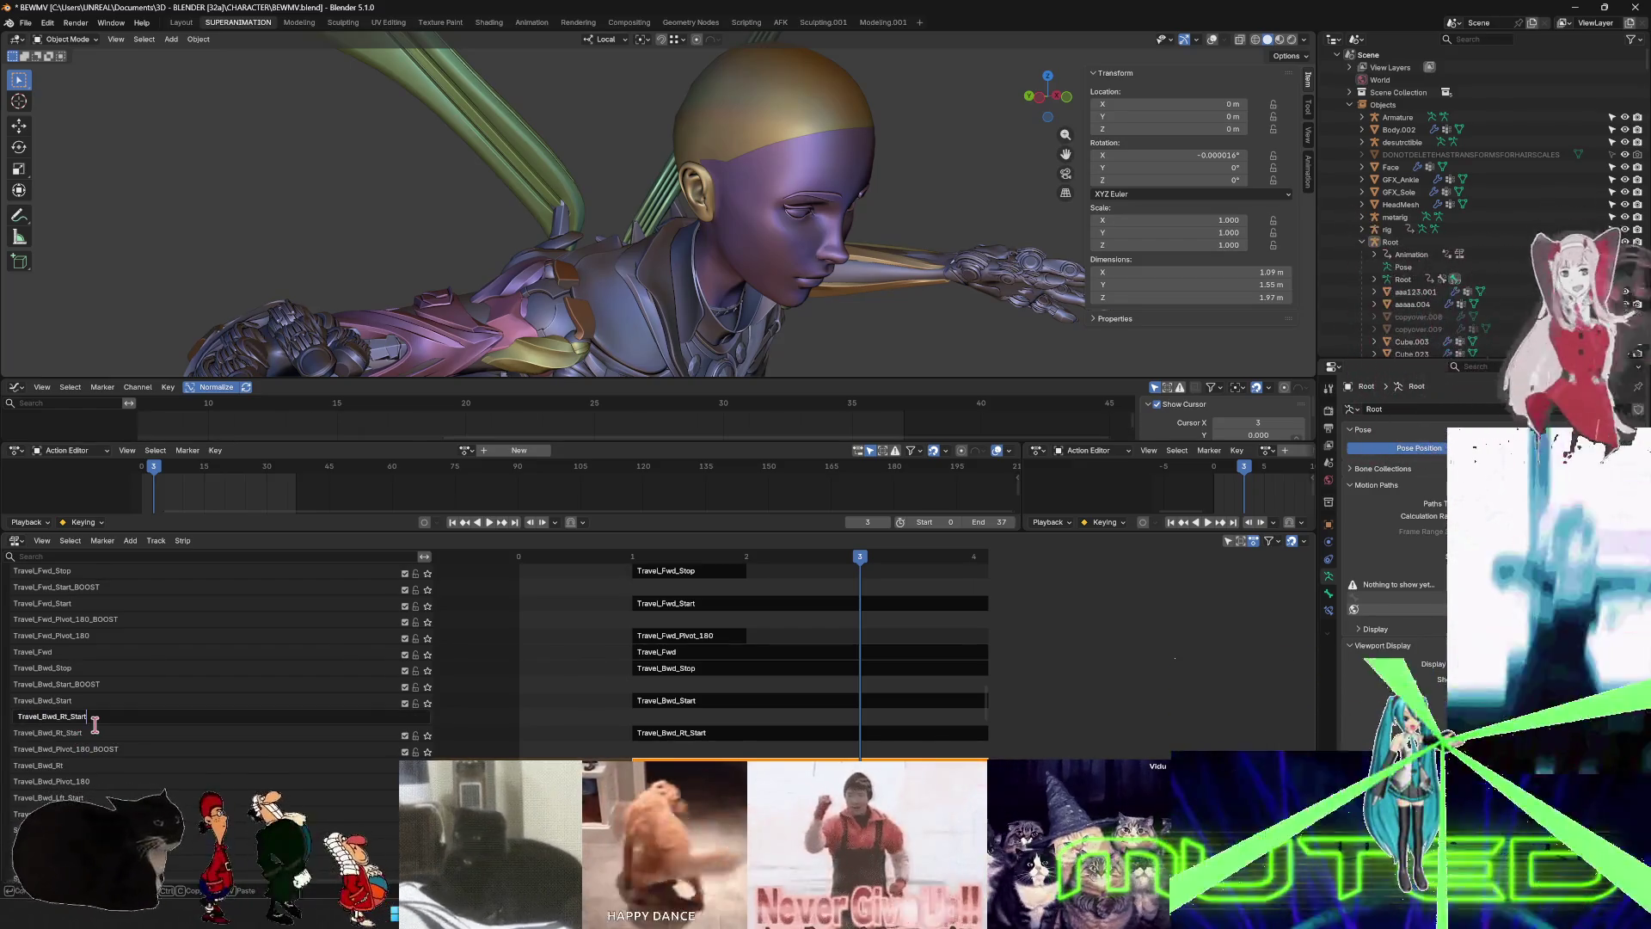
pyautogui.write('_BOOST')
pyautogui.press('Return')
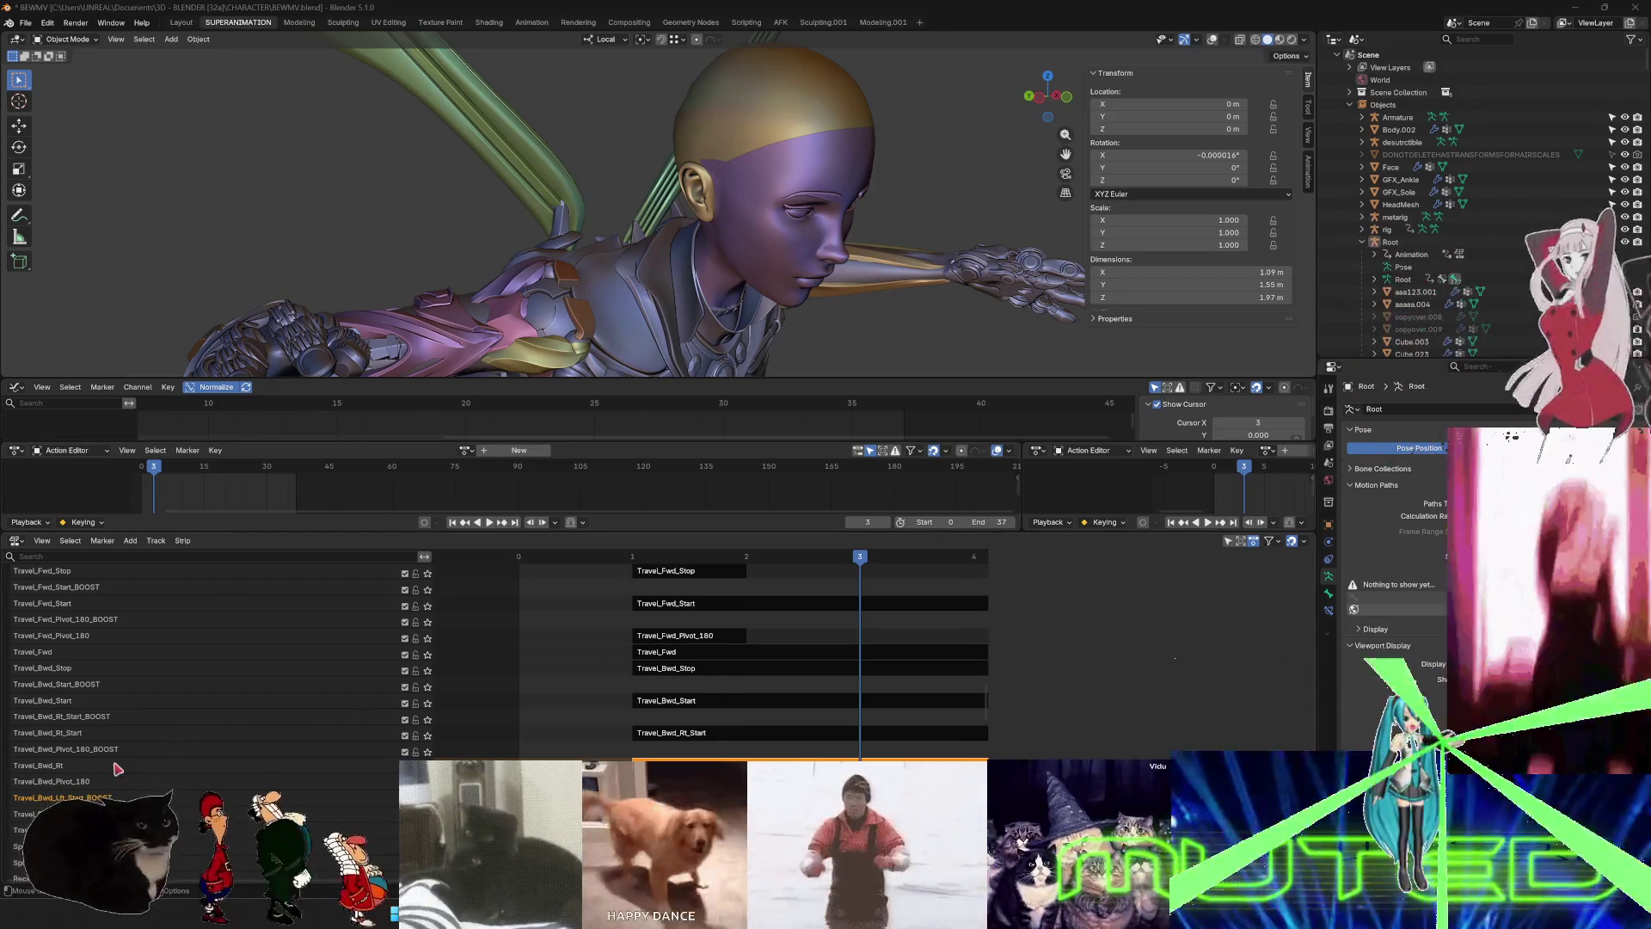
pyautogui.scroll(-4, 110, 658)
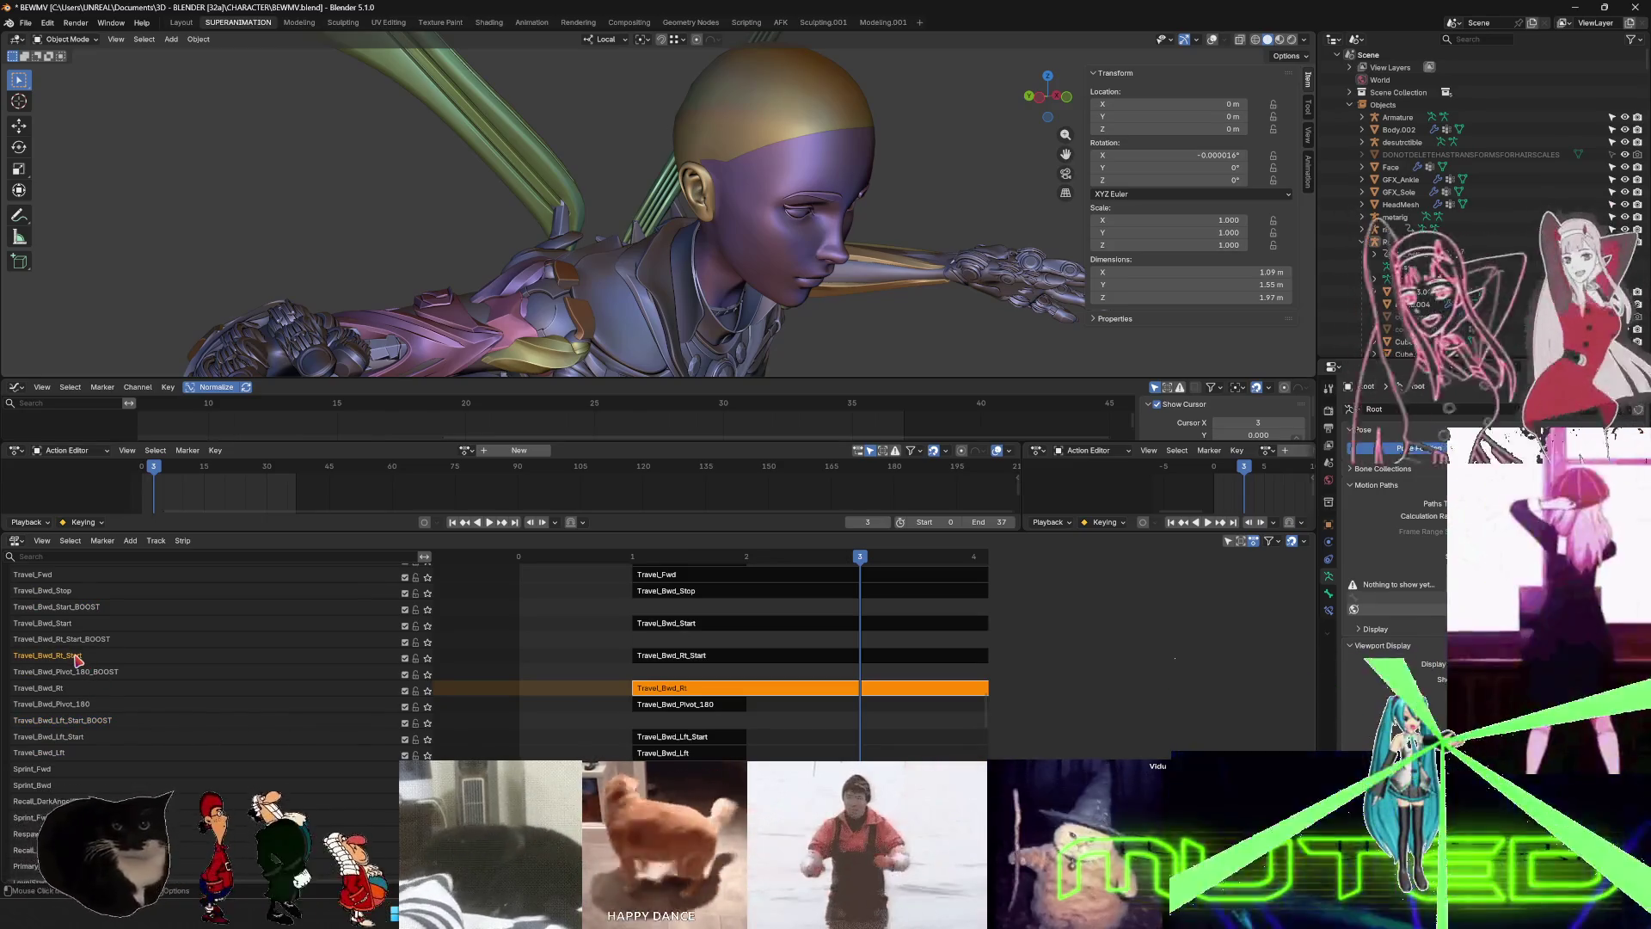
pyautogui.scroll(-5, 84, 731)
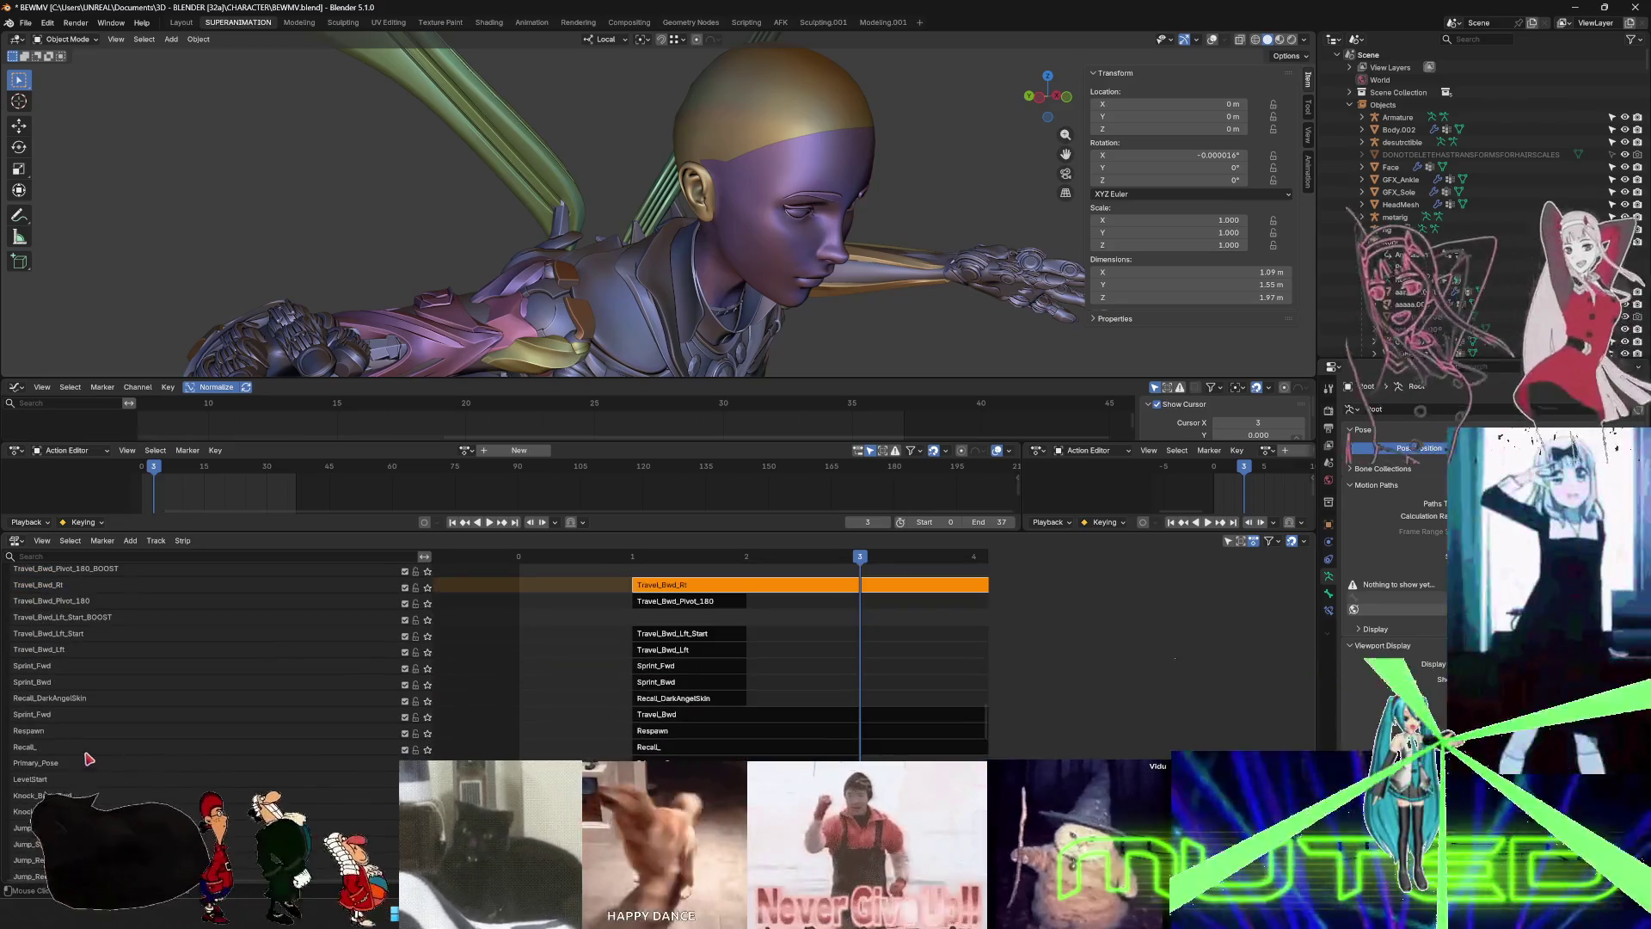
pyautogui.scroll(6, 89, 757)
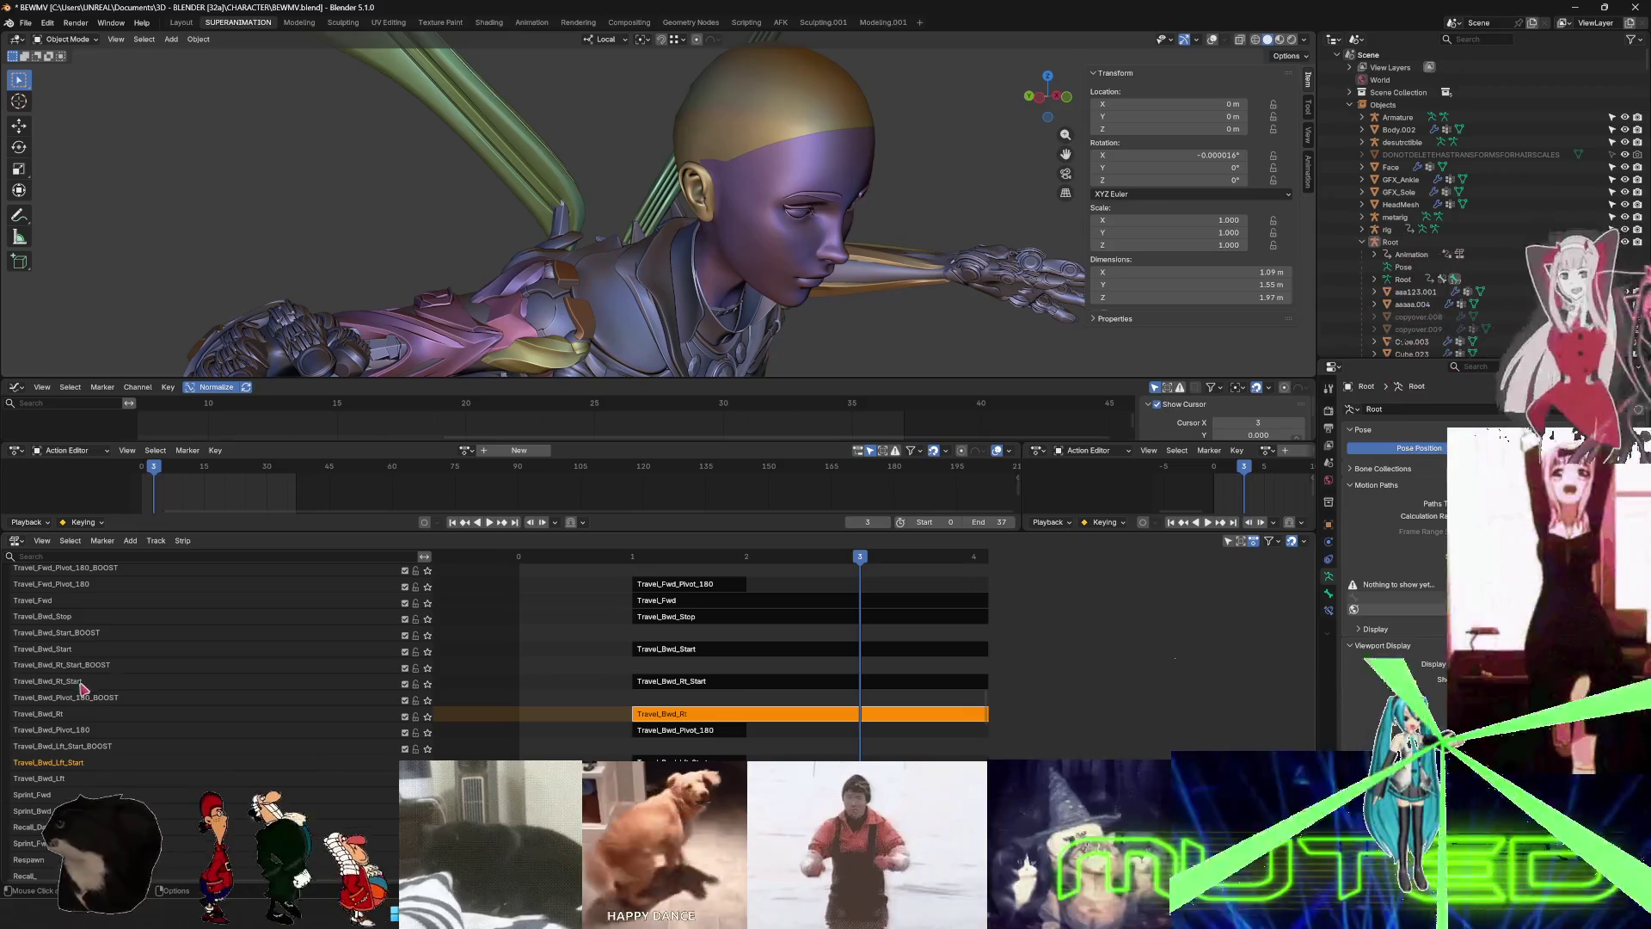
pyautogui.scroll(3, 70, 626)
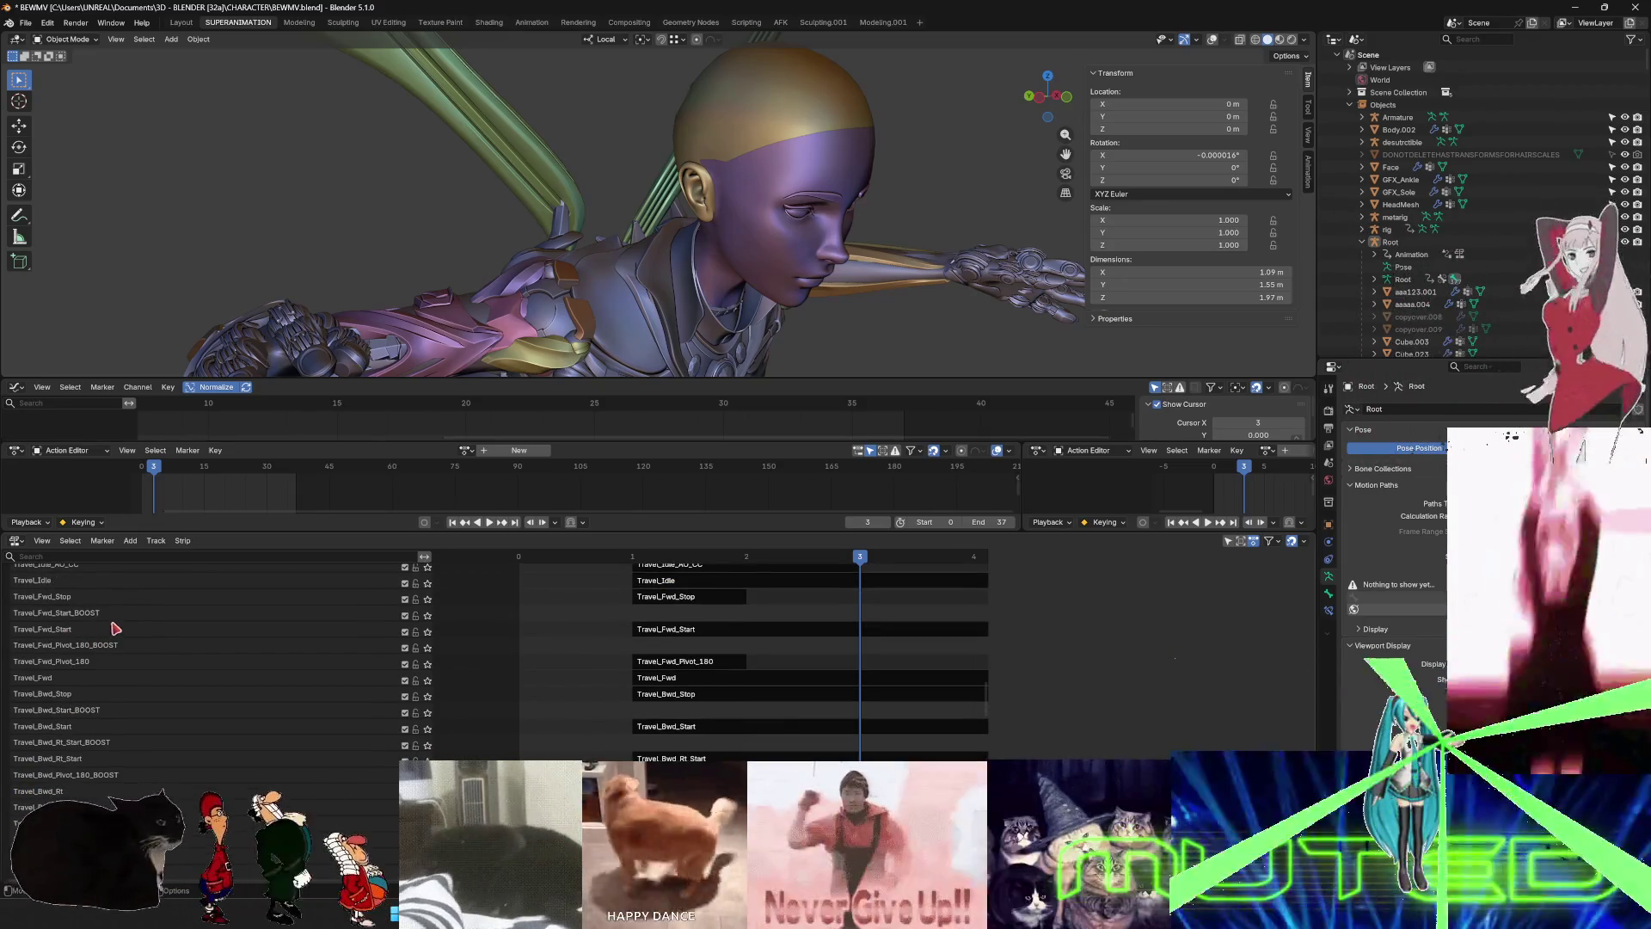
pyautogui.scroll(15, 129, 645)
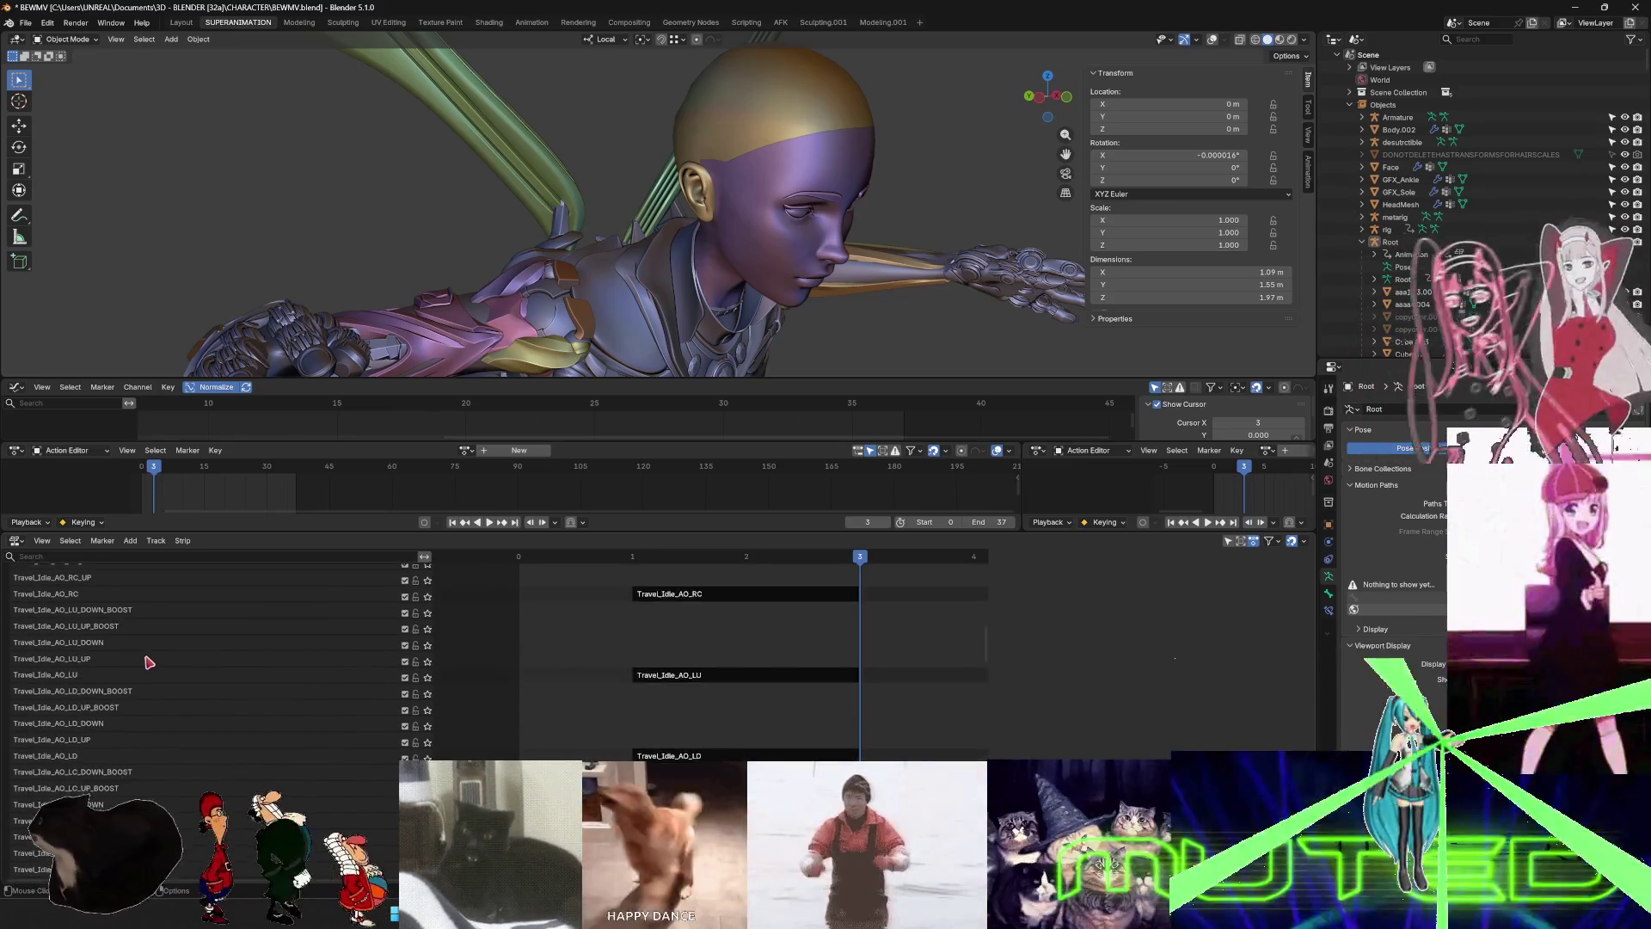
pyautogui.scroll(10, 146, 663)
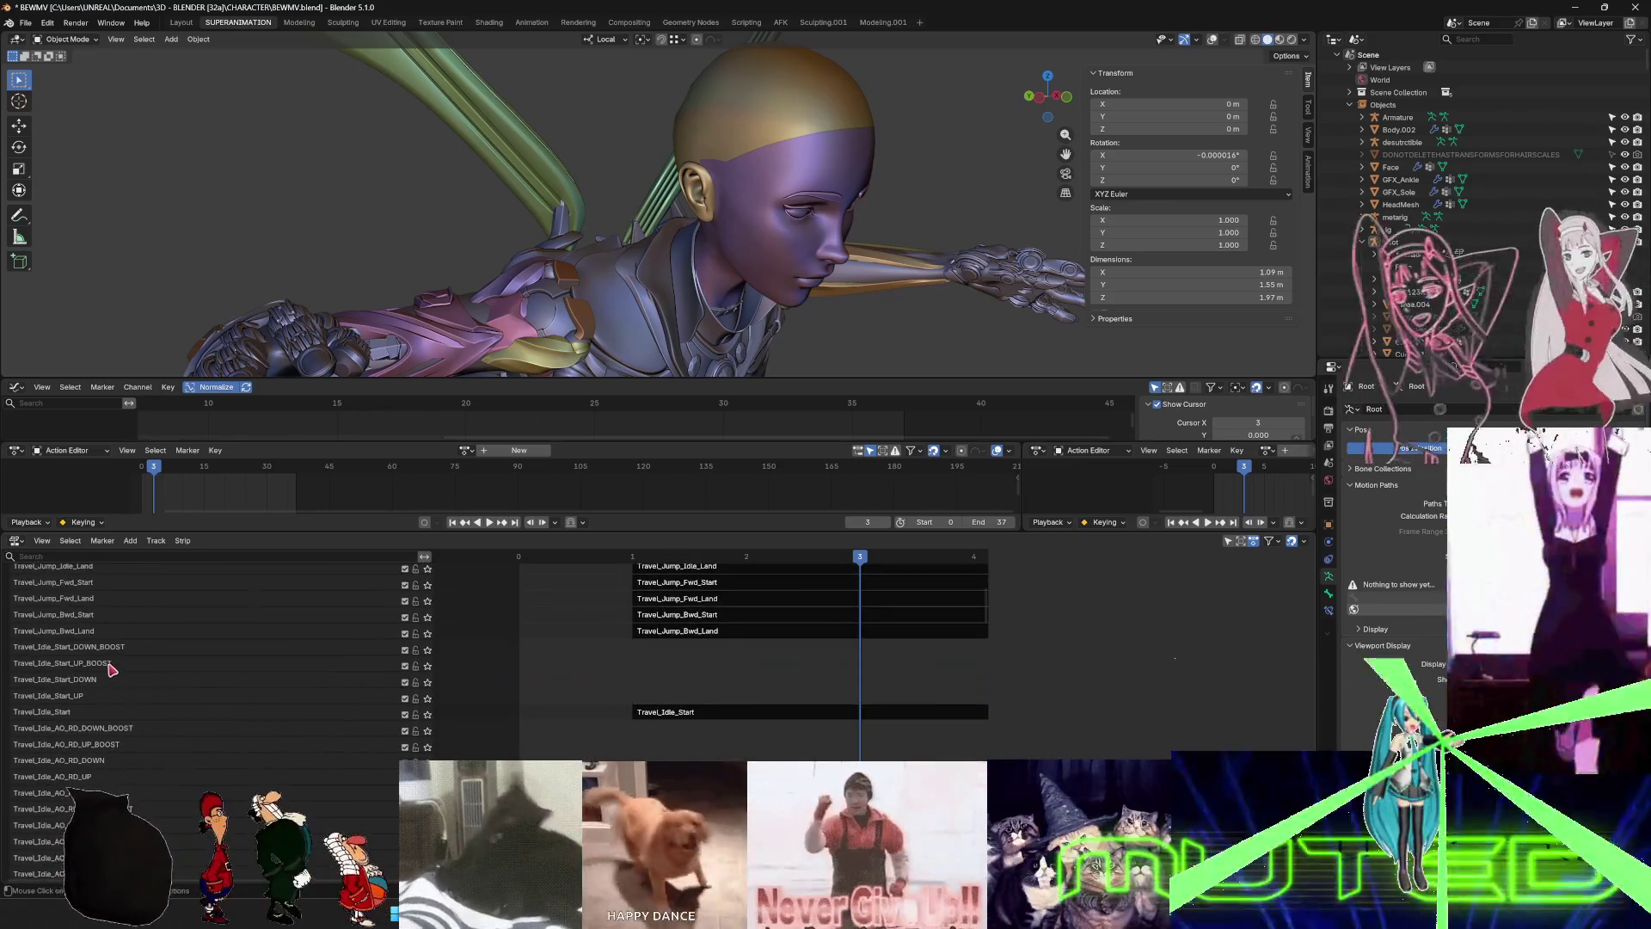
pyautogui.scroll(7, 95, 664)
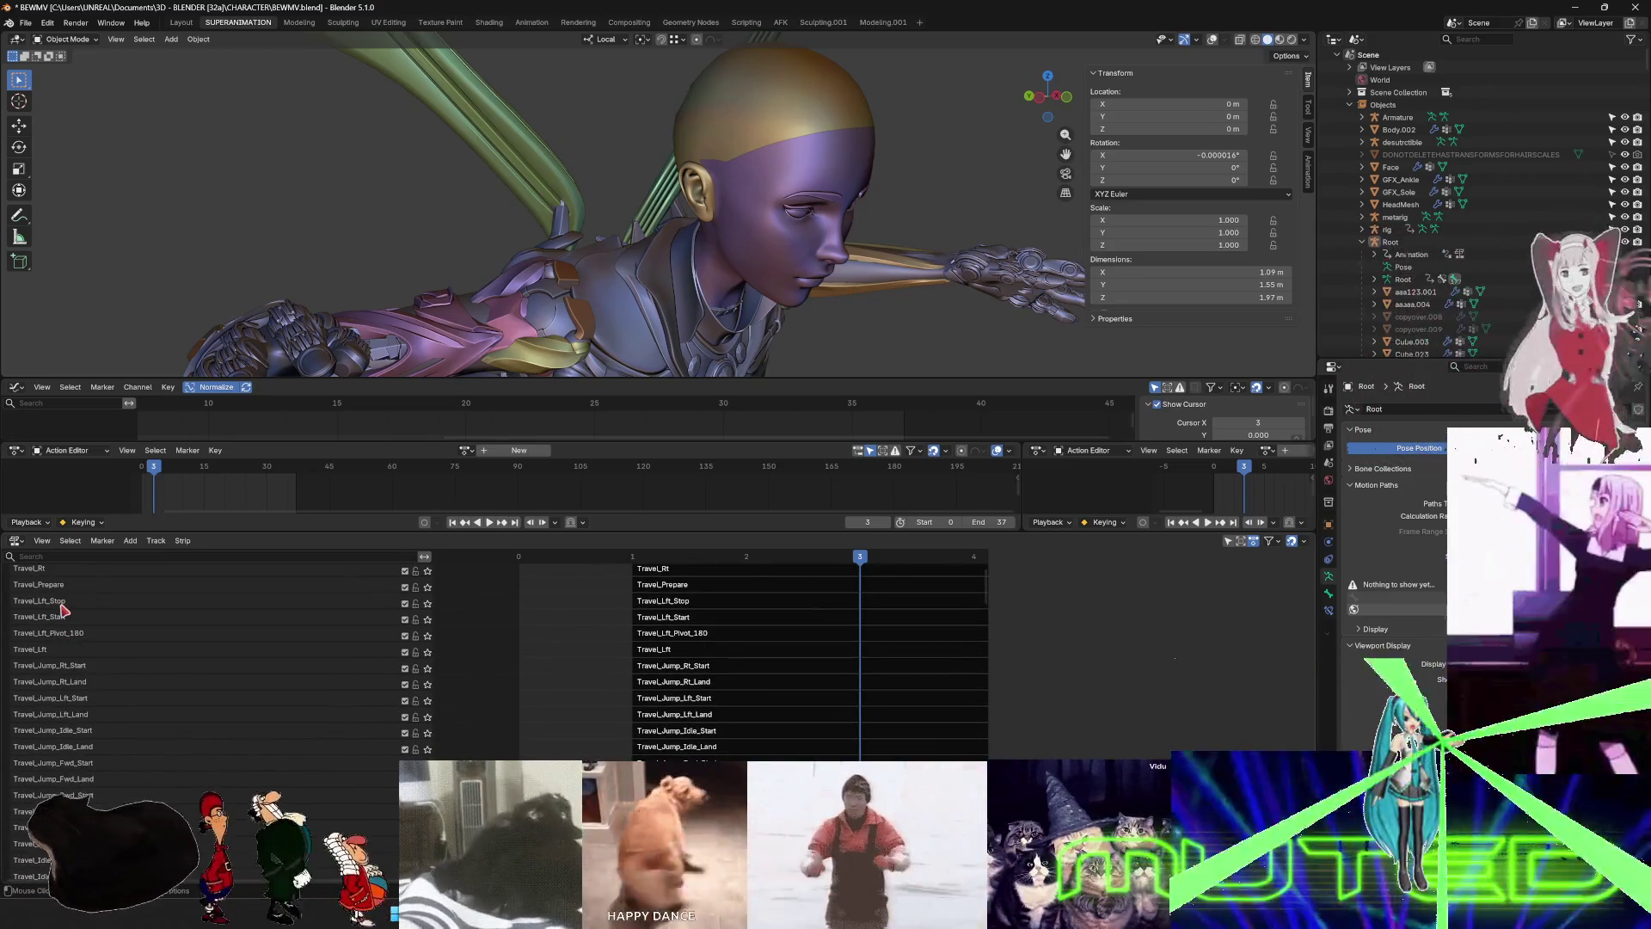
pyautogui.scroll(6, 73, 632)
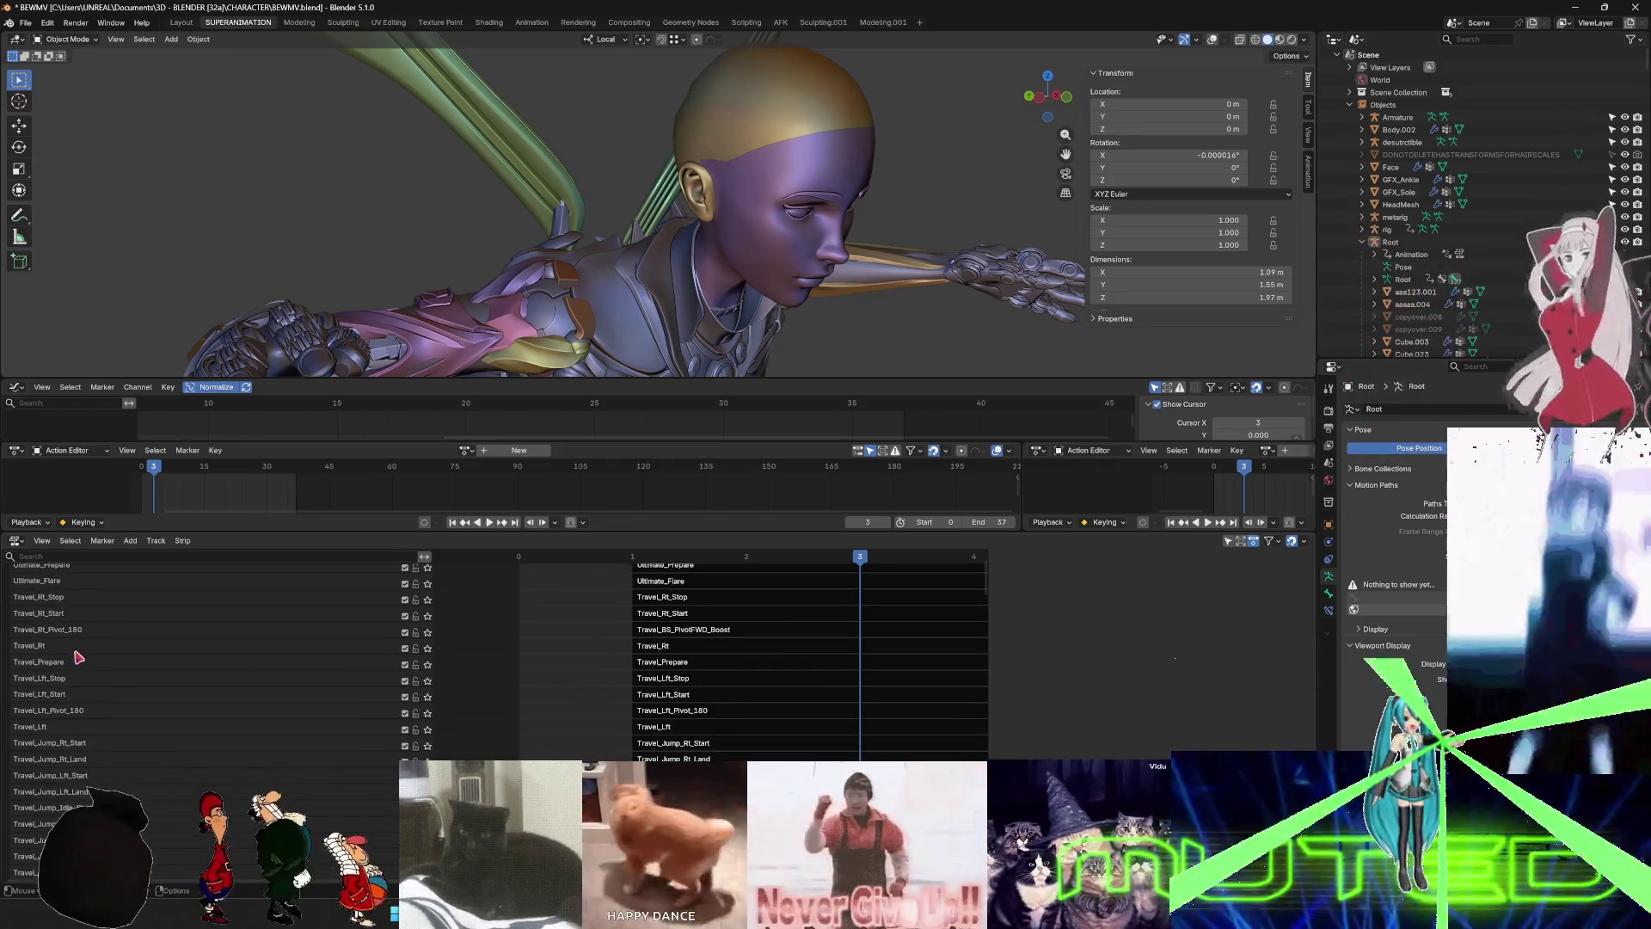
pyautogui.scroll(-3, 79, 658)
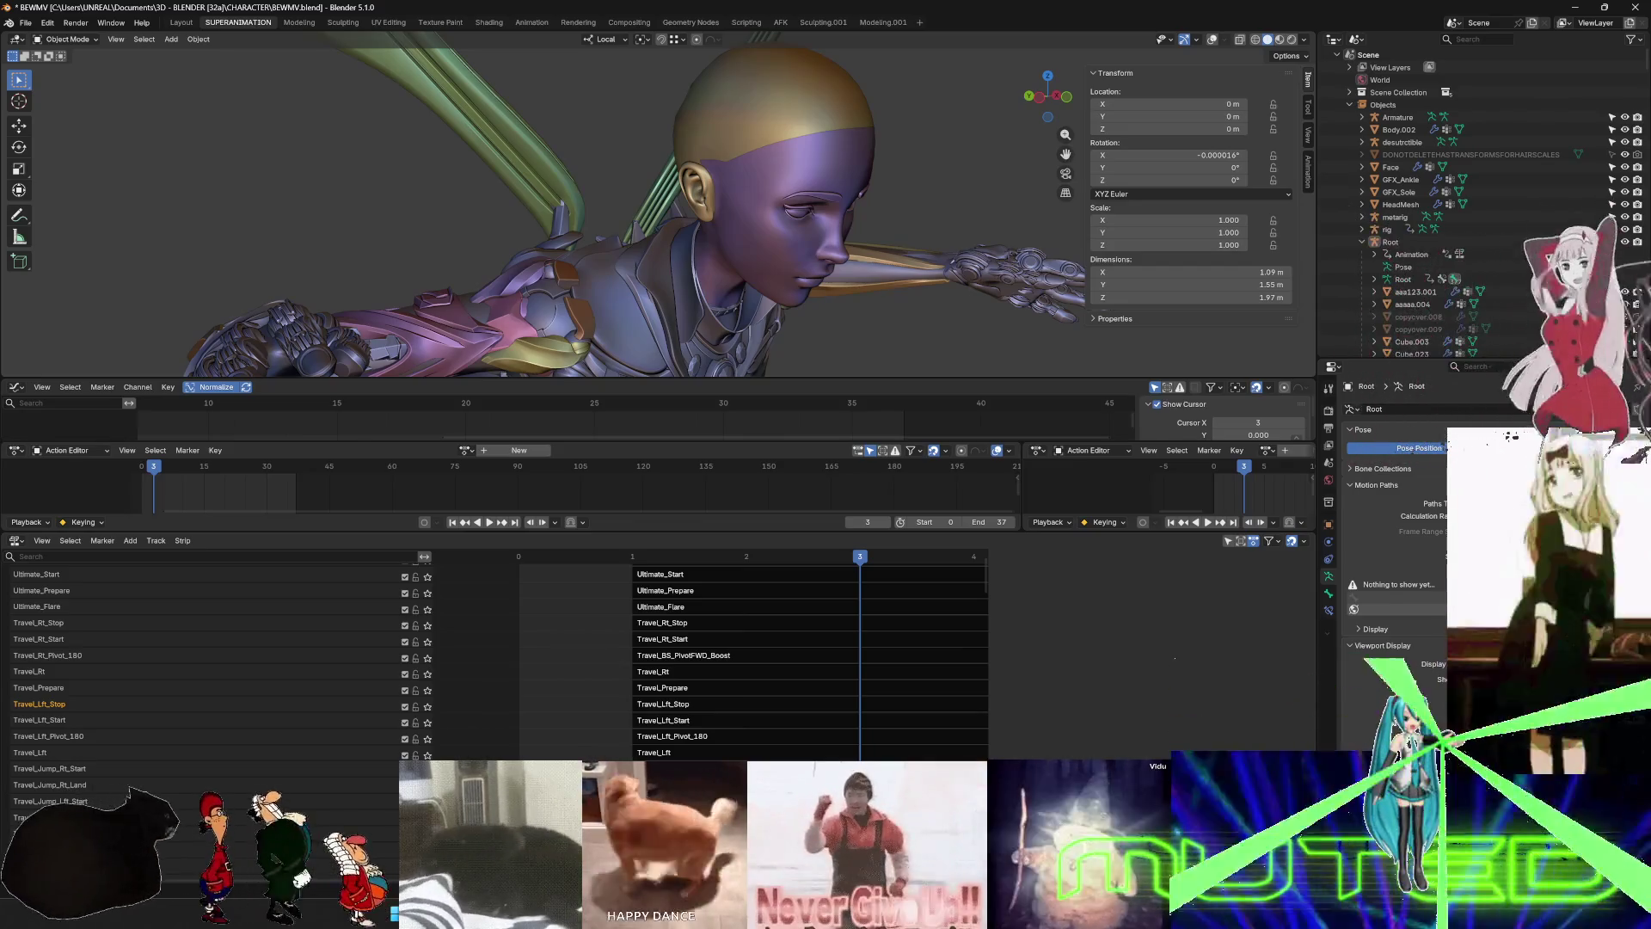
# - Add a track above Travel_Rt_Start named Travel_Rt_Start_BOOST, copying the original track's name
pyautogui.click(90, 704)
pyautogui.click(75, 721)
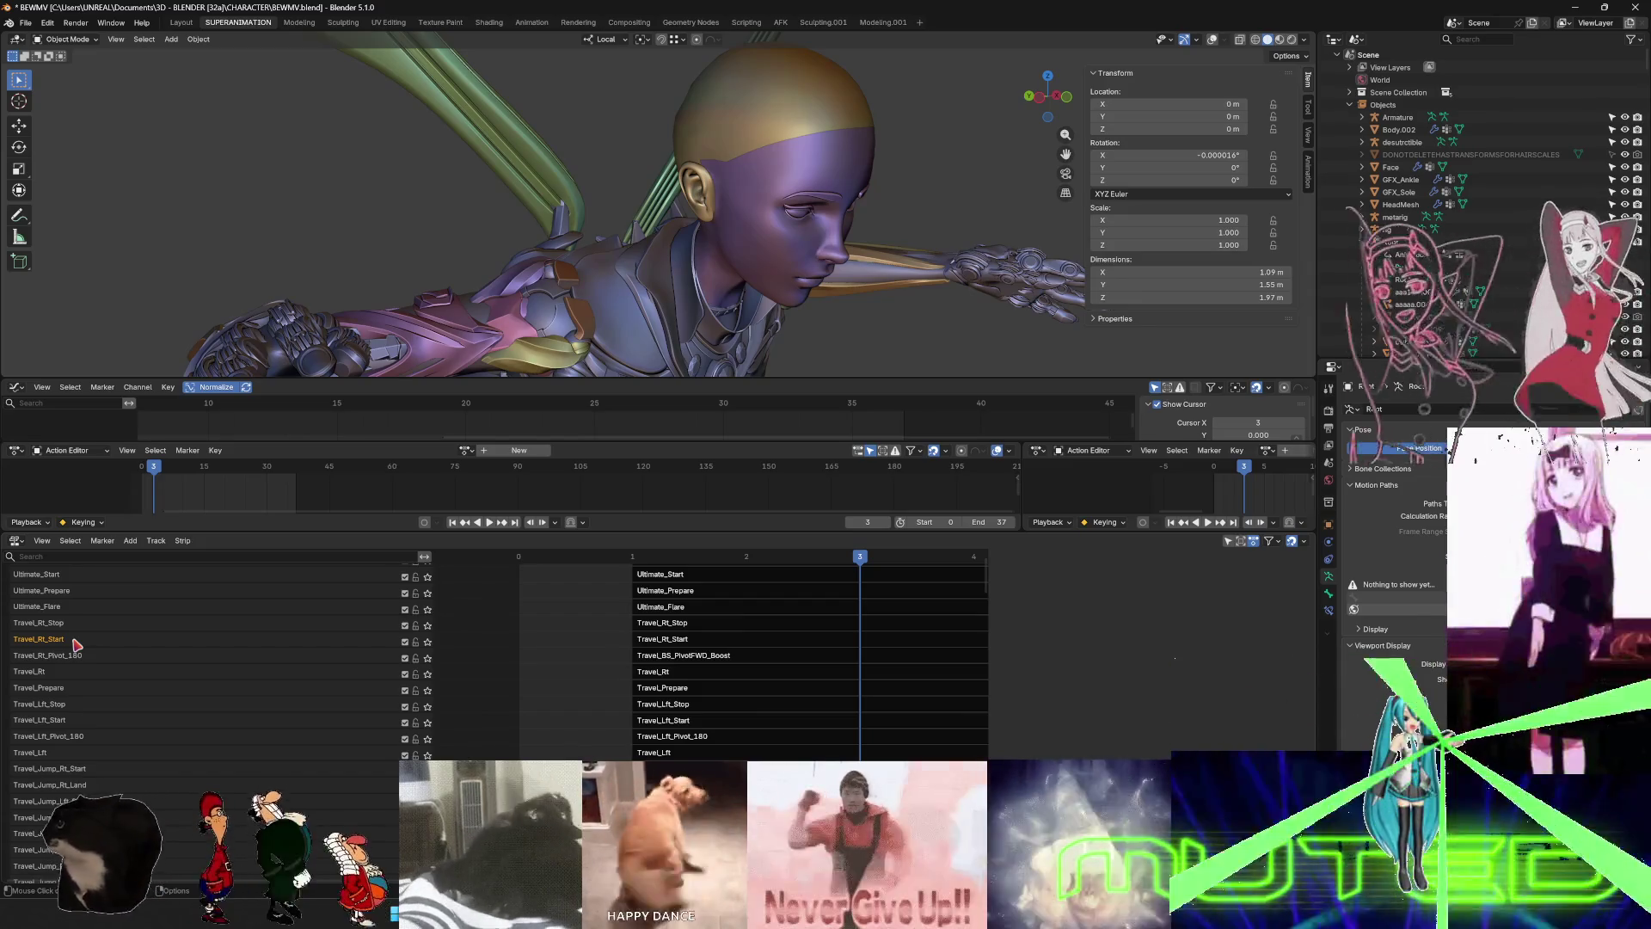
pyautogui.rightClick(78, 643)
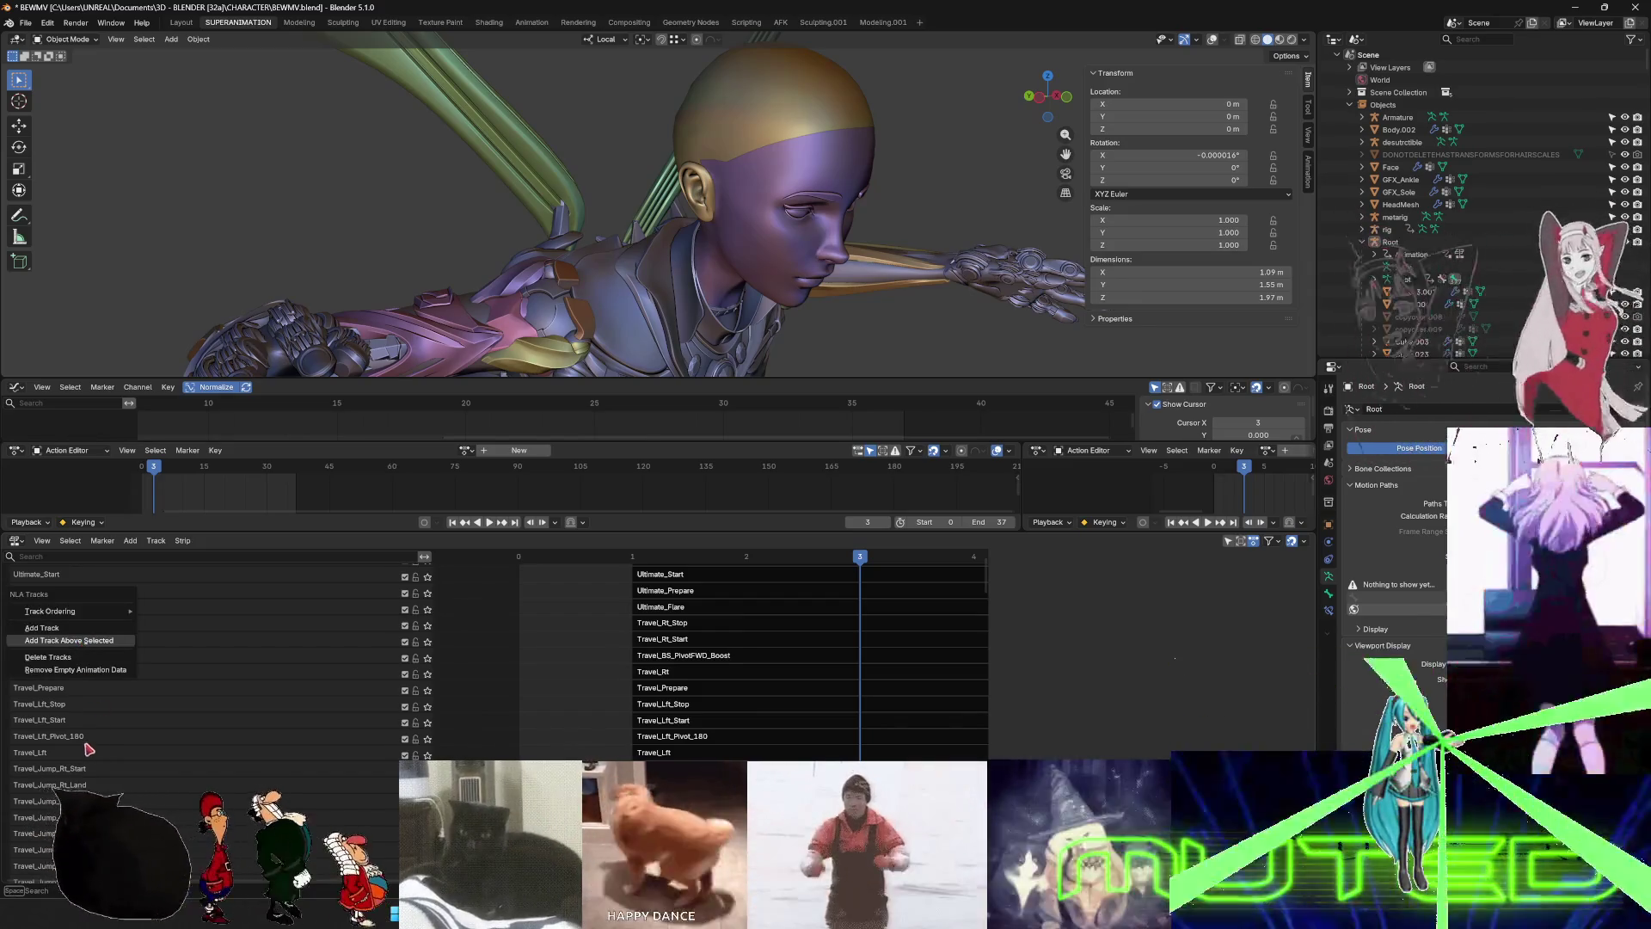
pyautogui.click(84, 647)
pyautogui.doubleClick(56, 656)
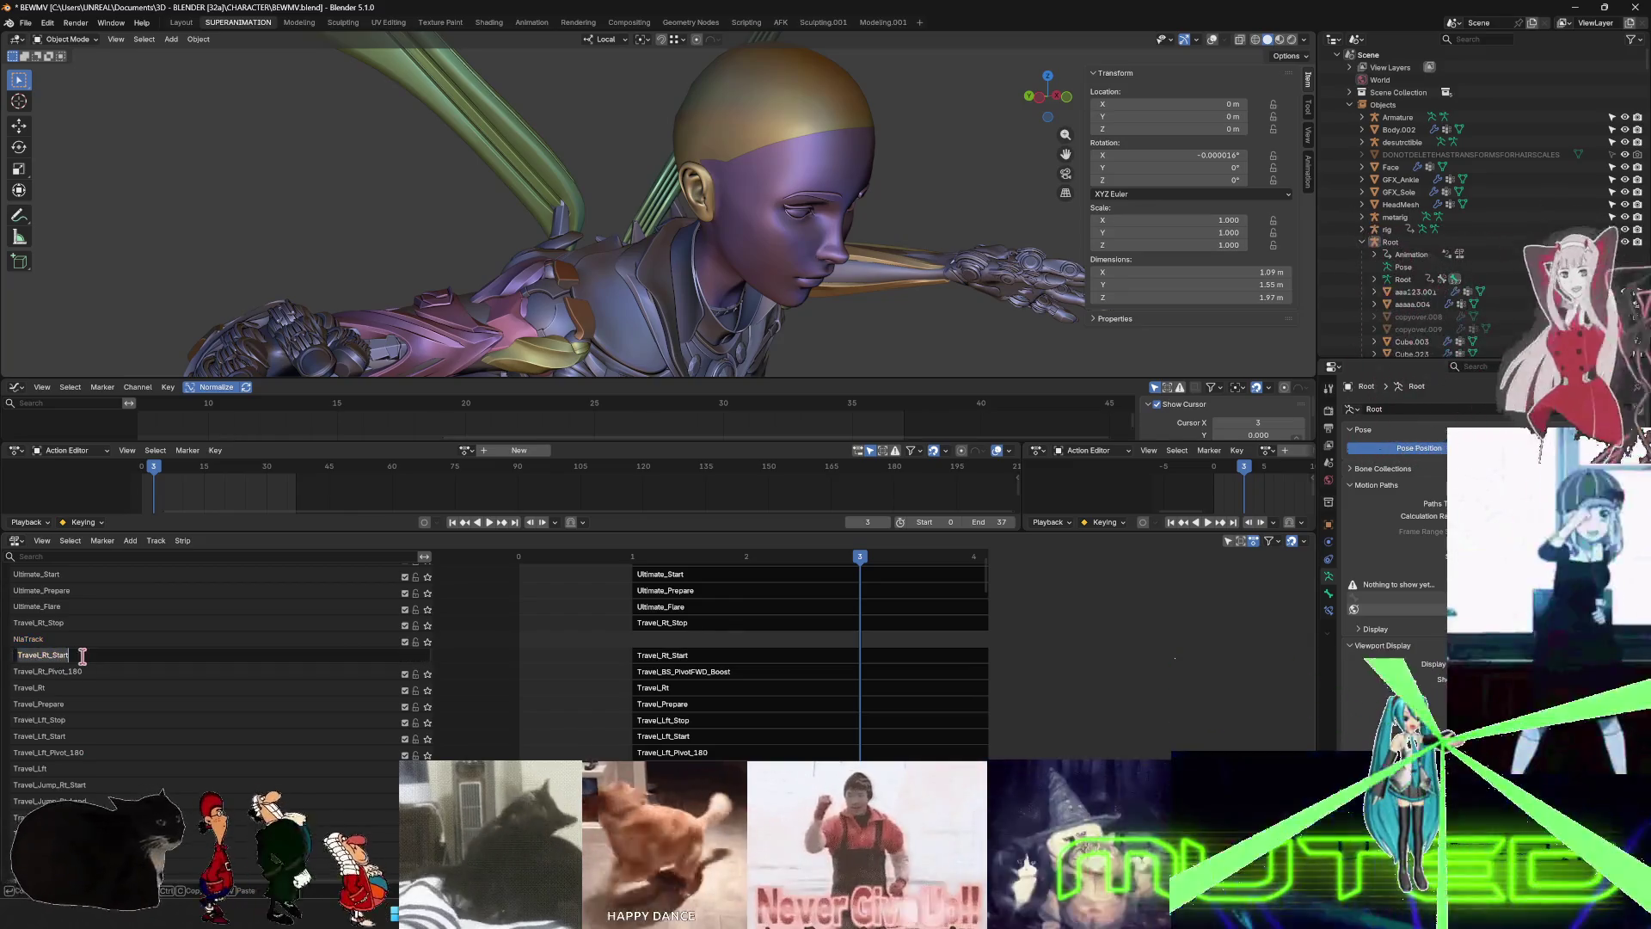
pyautogui.hotkey('ctrl', 'c')
pyautogui.press('Escape')
pyautogui.doubleClick(51, 641)
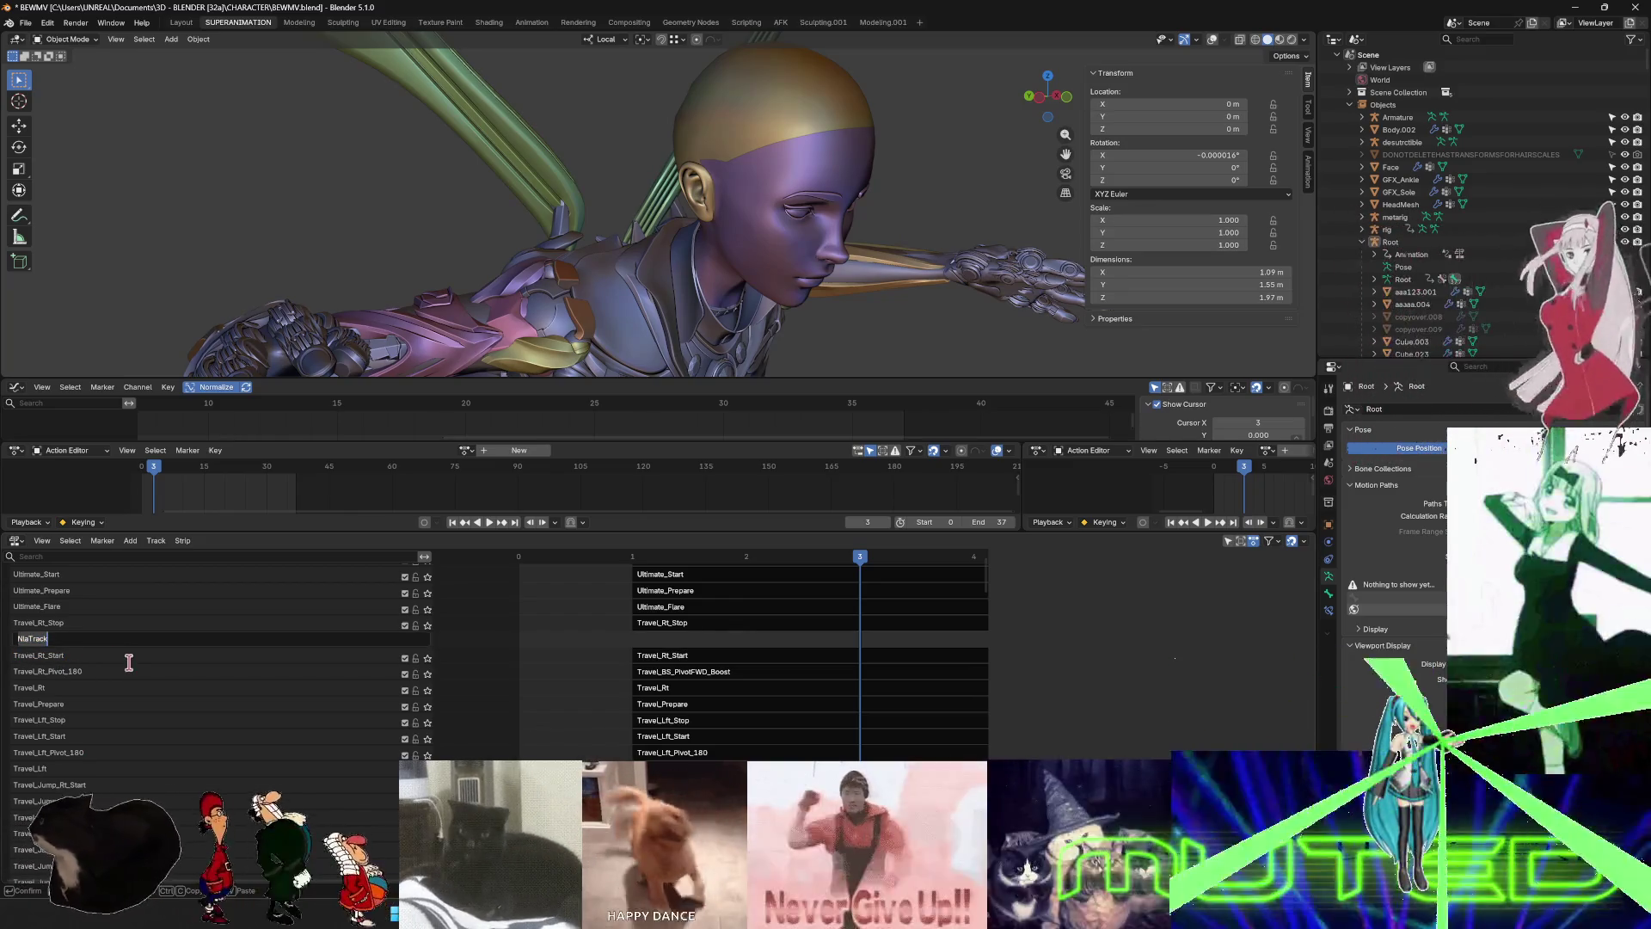
pyautogui.hotkey('ctrl', 'v')
pyautogui.write('_BO')
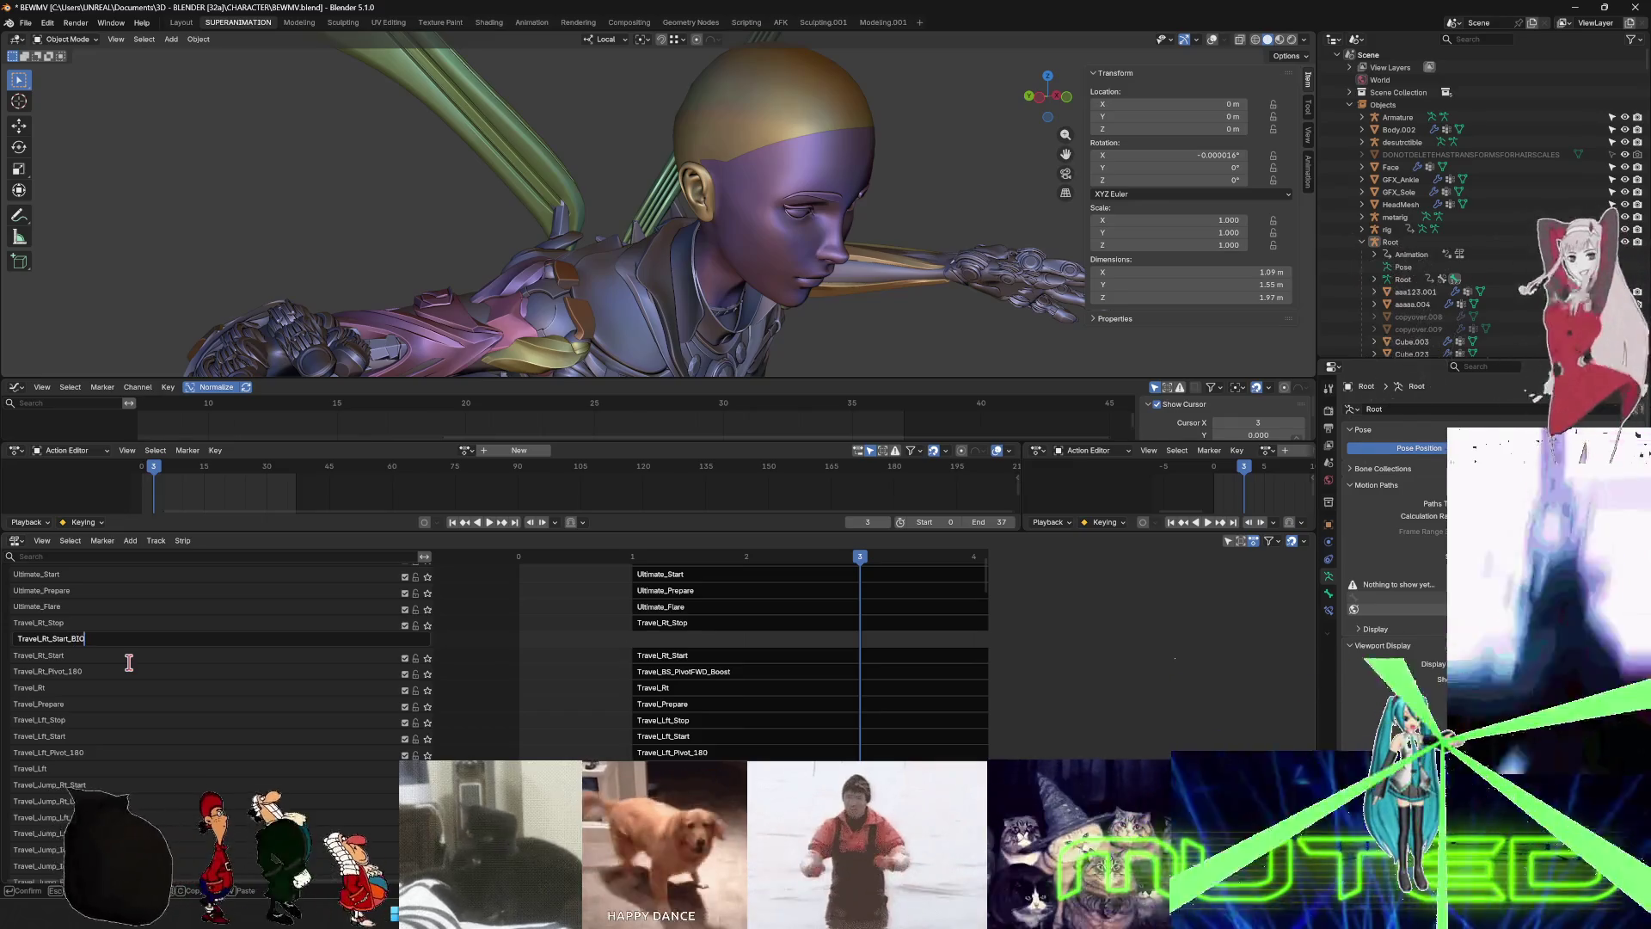
pyautogui.write('OST')
pyautogui.click(129, 664)
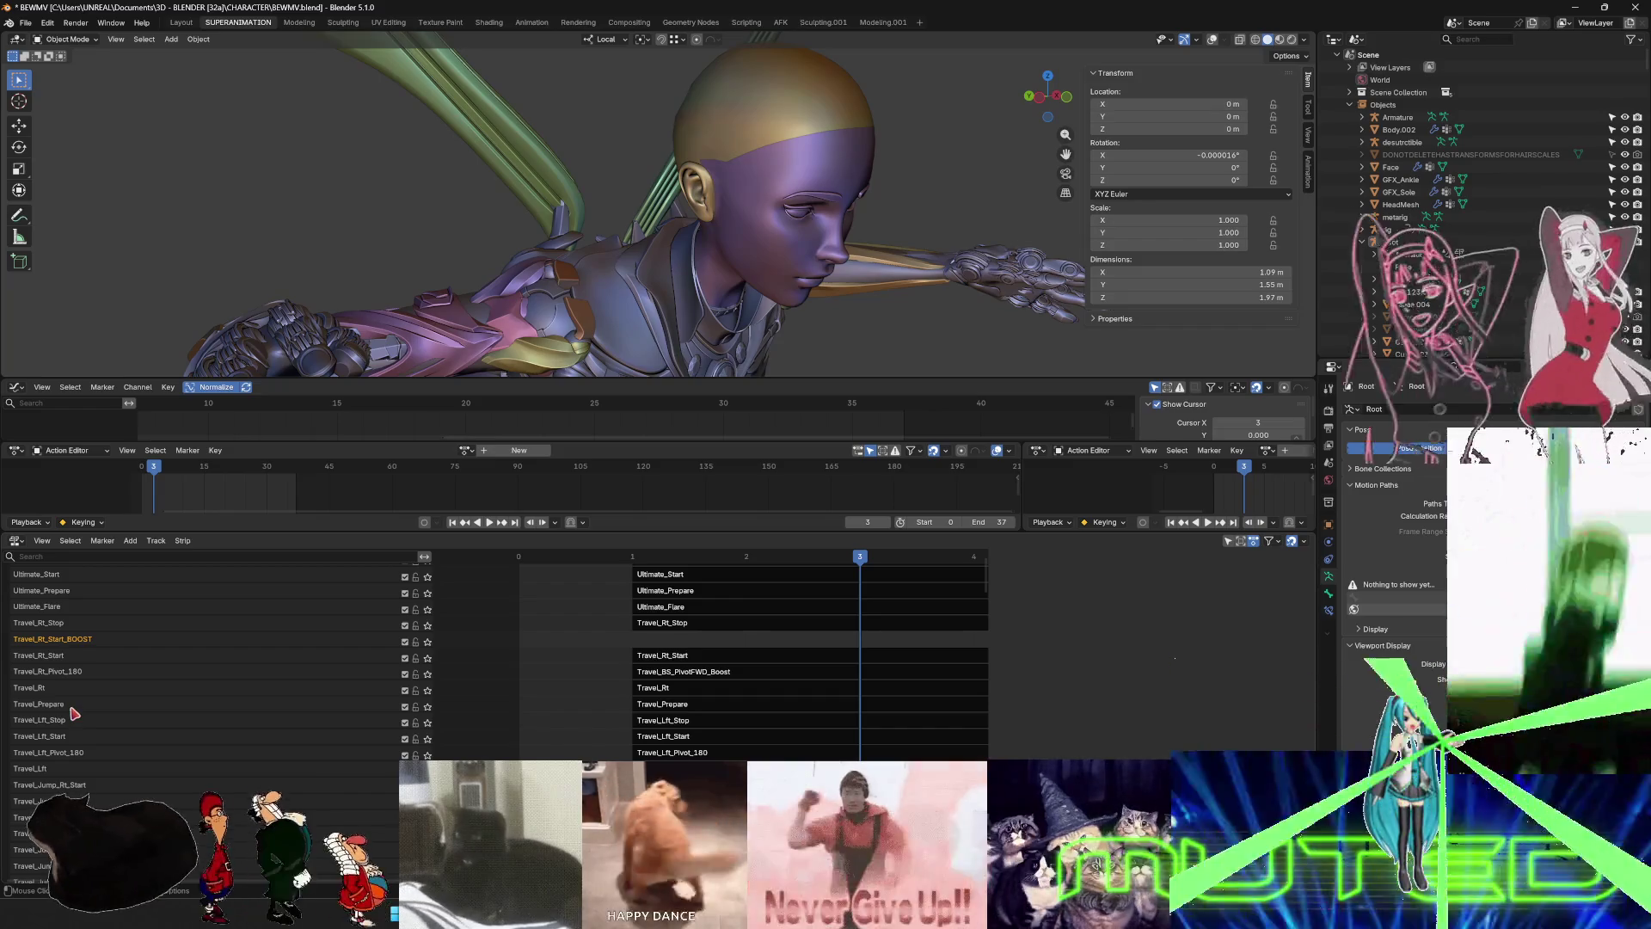
# - Add a track above Travel_Lft_Start named Travel_Lft_Start_BOOST
pyautogui.rightClick(70, 741)
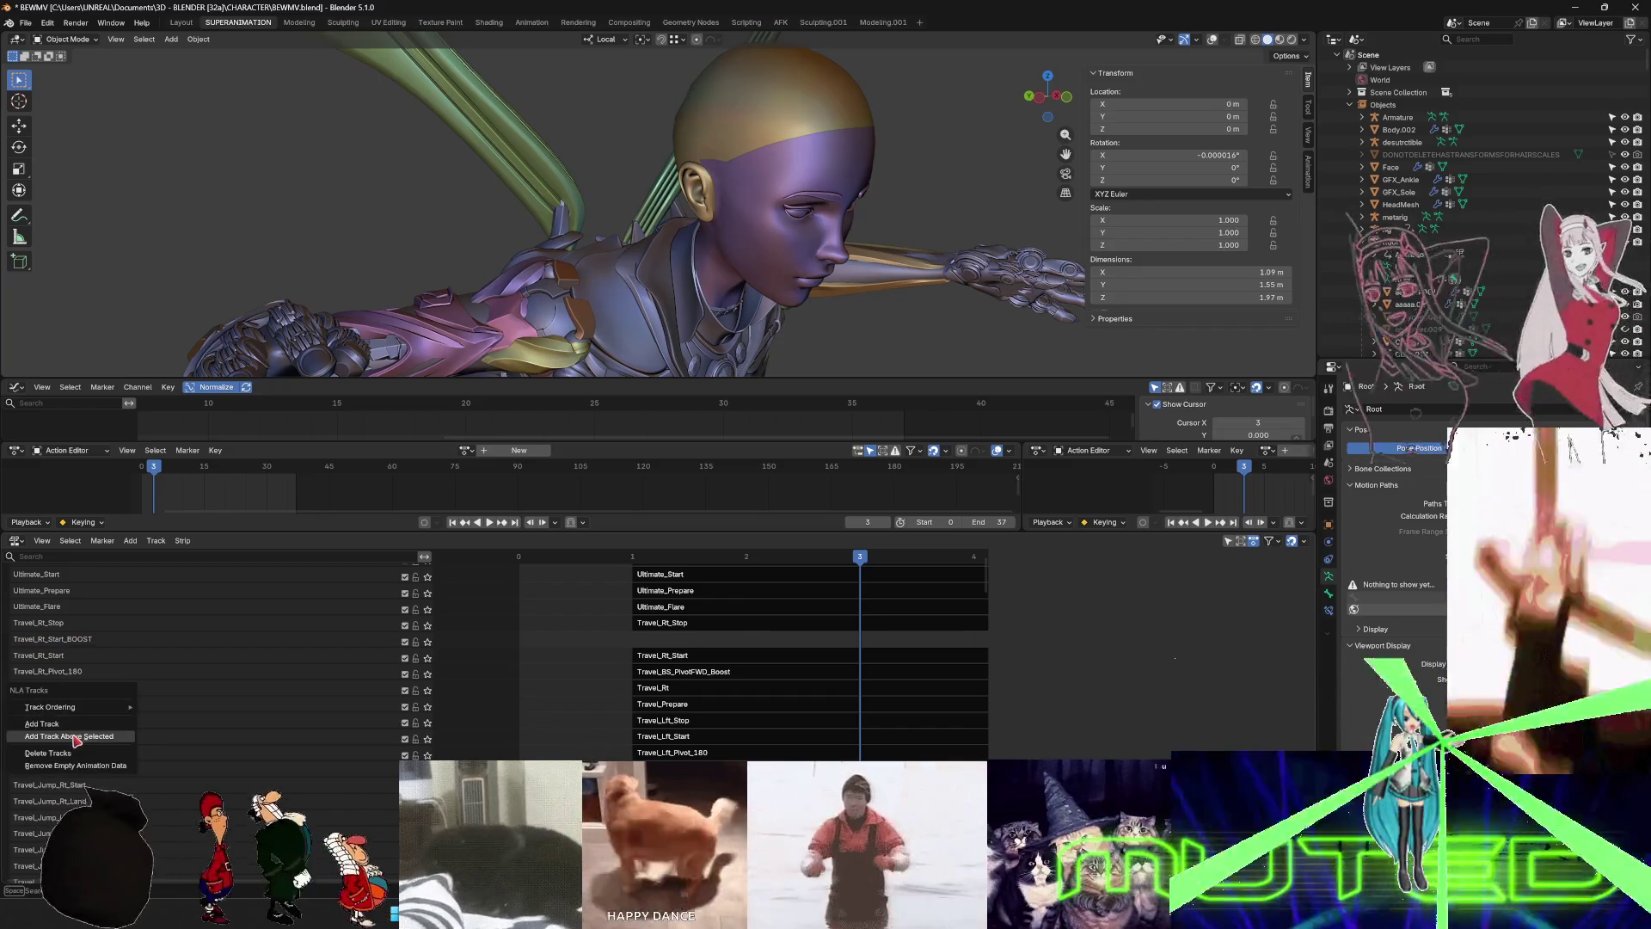
pyautogui.click(73, 742)
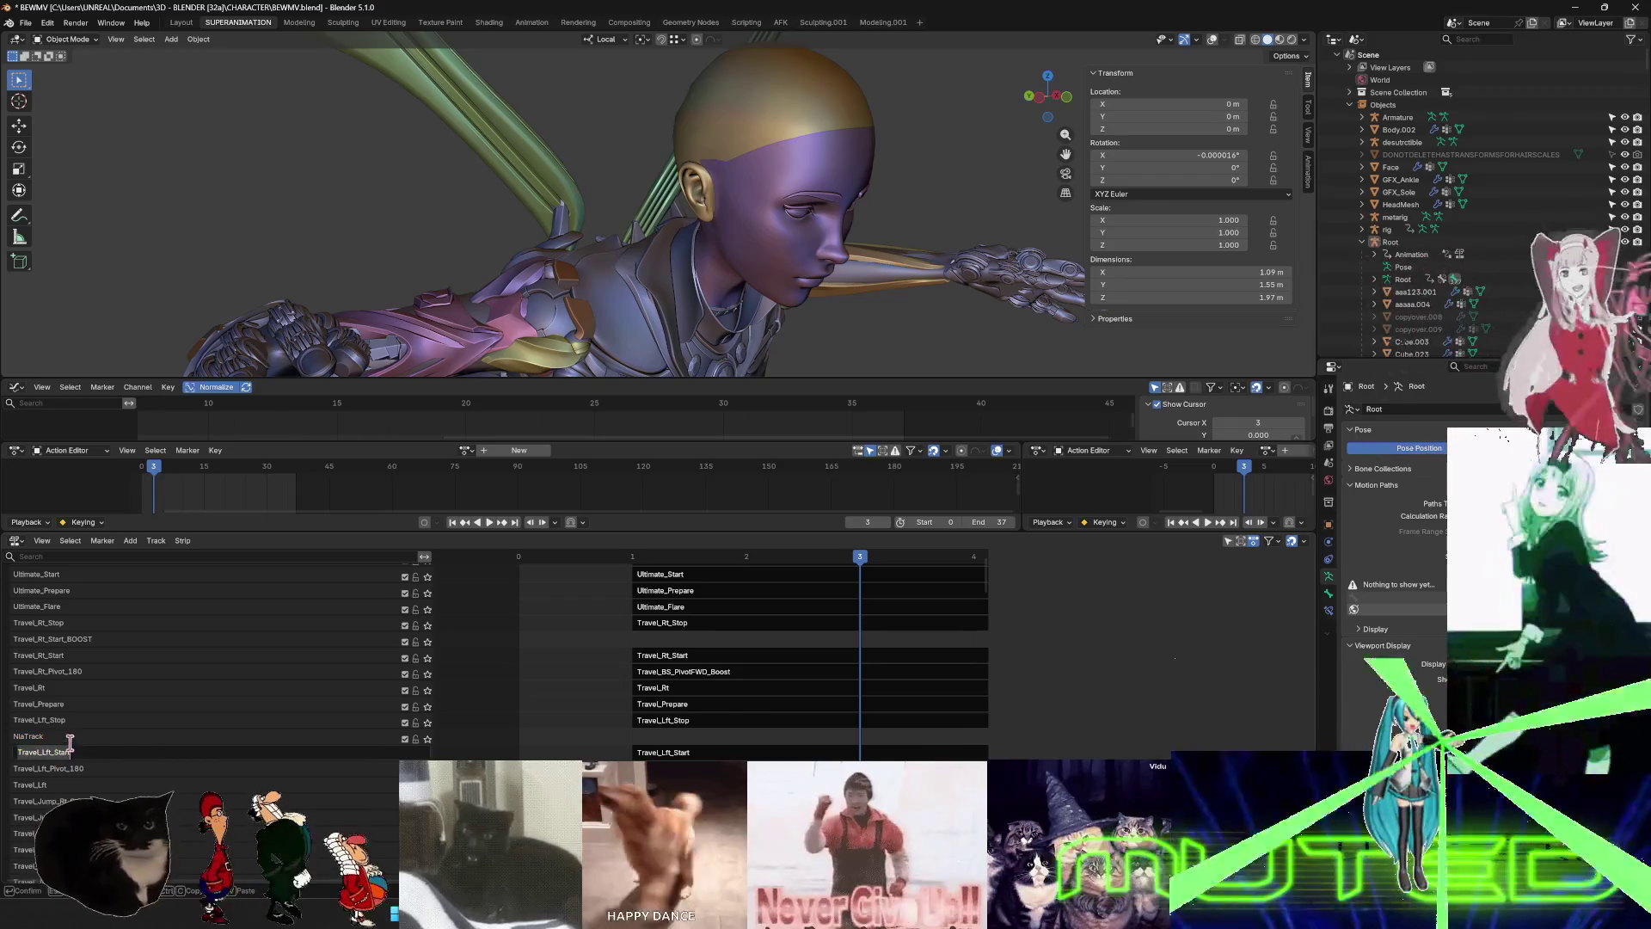
pyautogui.hotkey('ctrl', 'c')
pyautogui.doubleClick(41, 736)
pyautogui.hotkey('ctrl', 'v')
pyautogui.write('_BOOST')
pyautogui.press('Return')
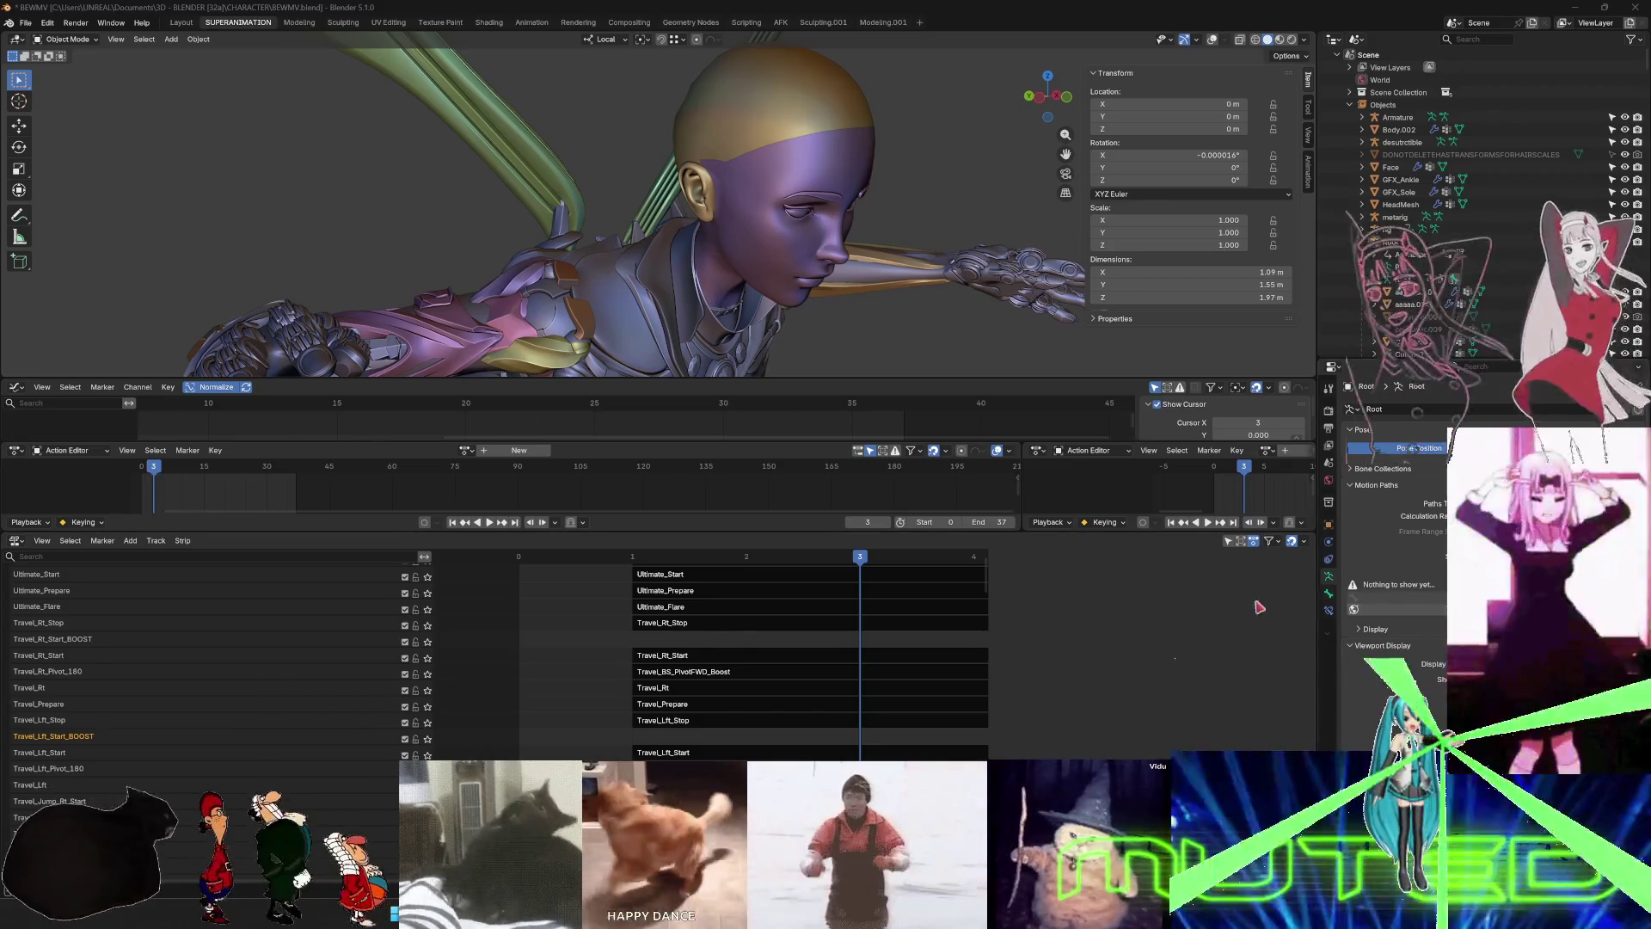
pyautogui.scroll(-4, 292, 731)
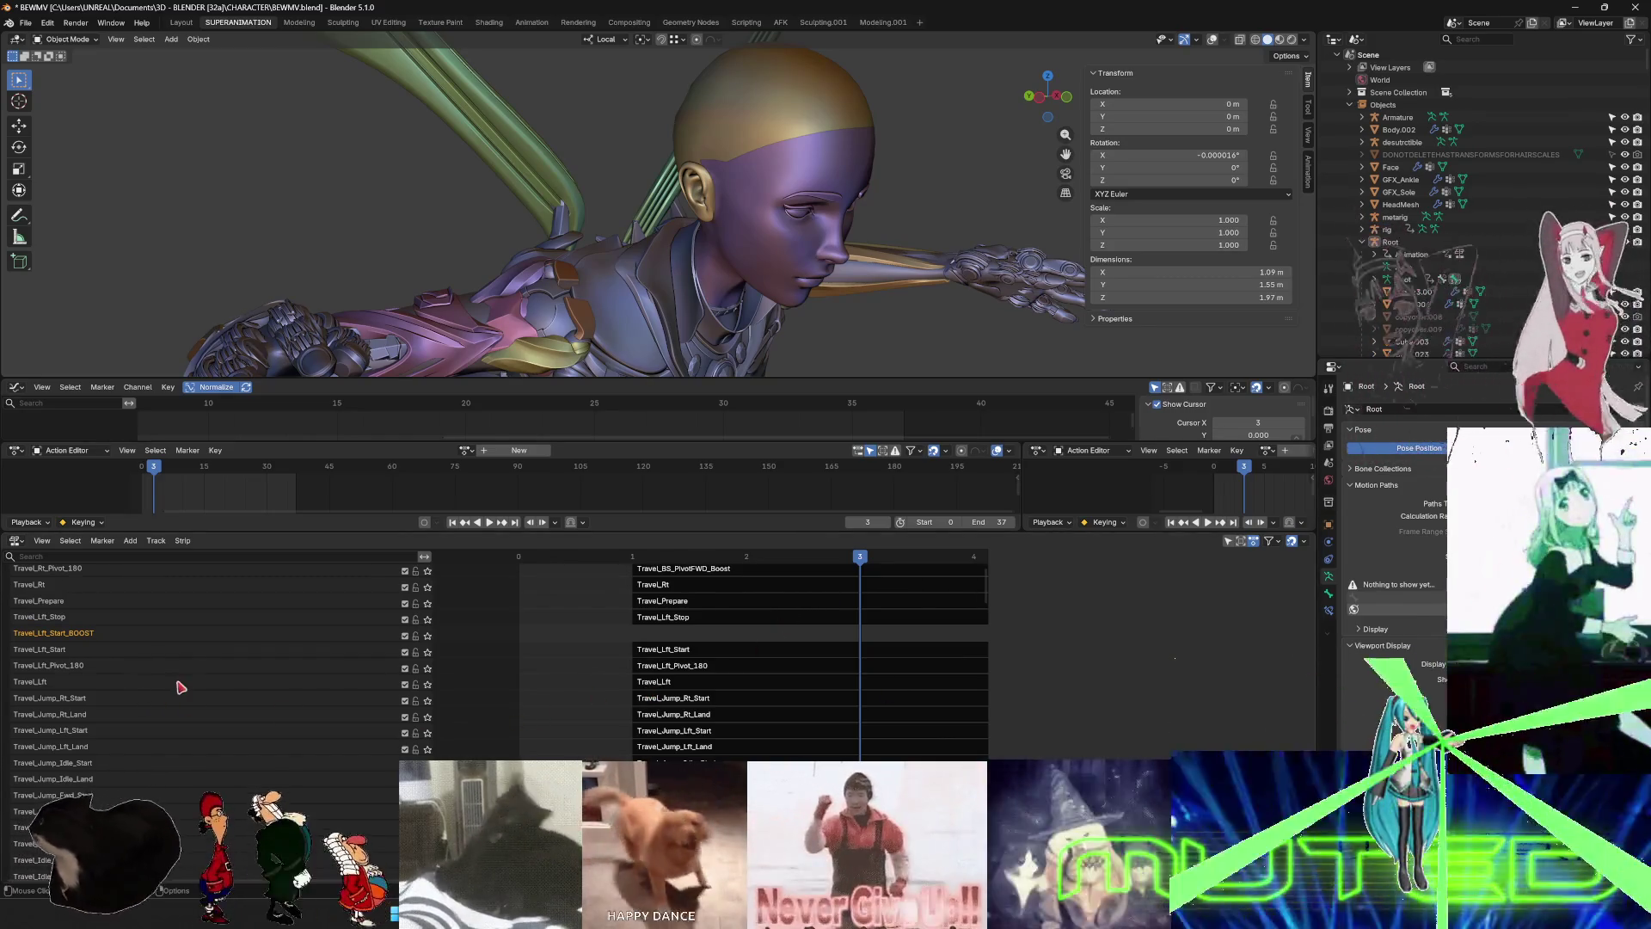
pyautogui.scroll(5, 86, 669)
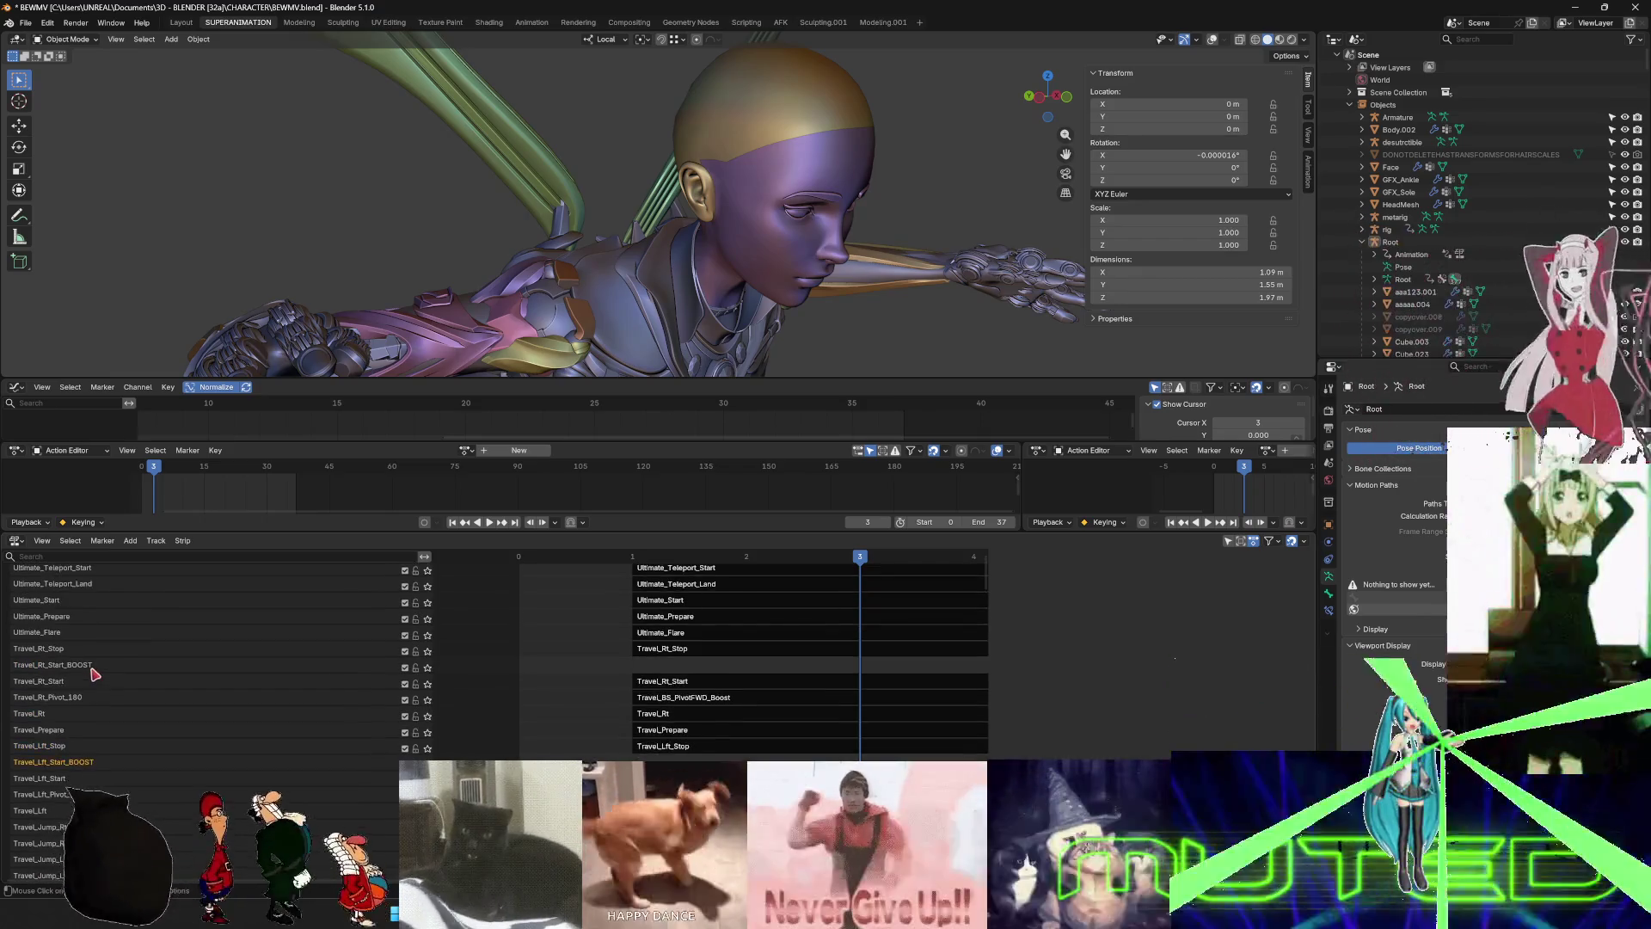
pyautogui.scroll(-5, 96, 674)
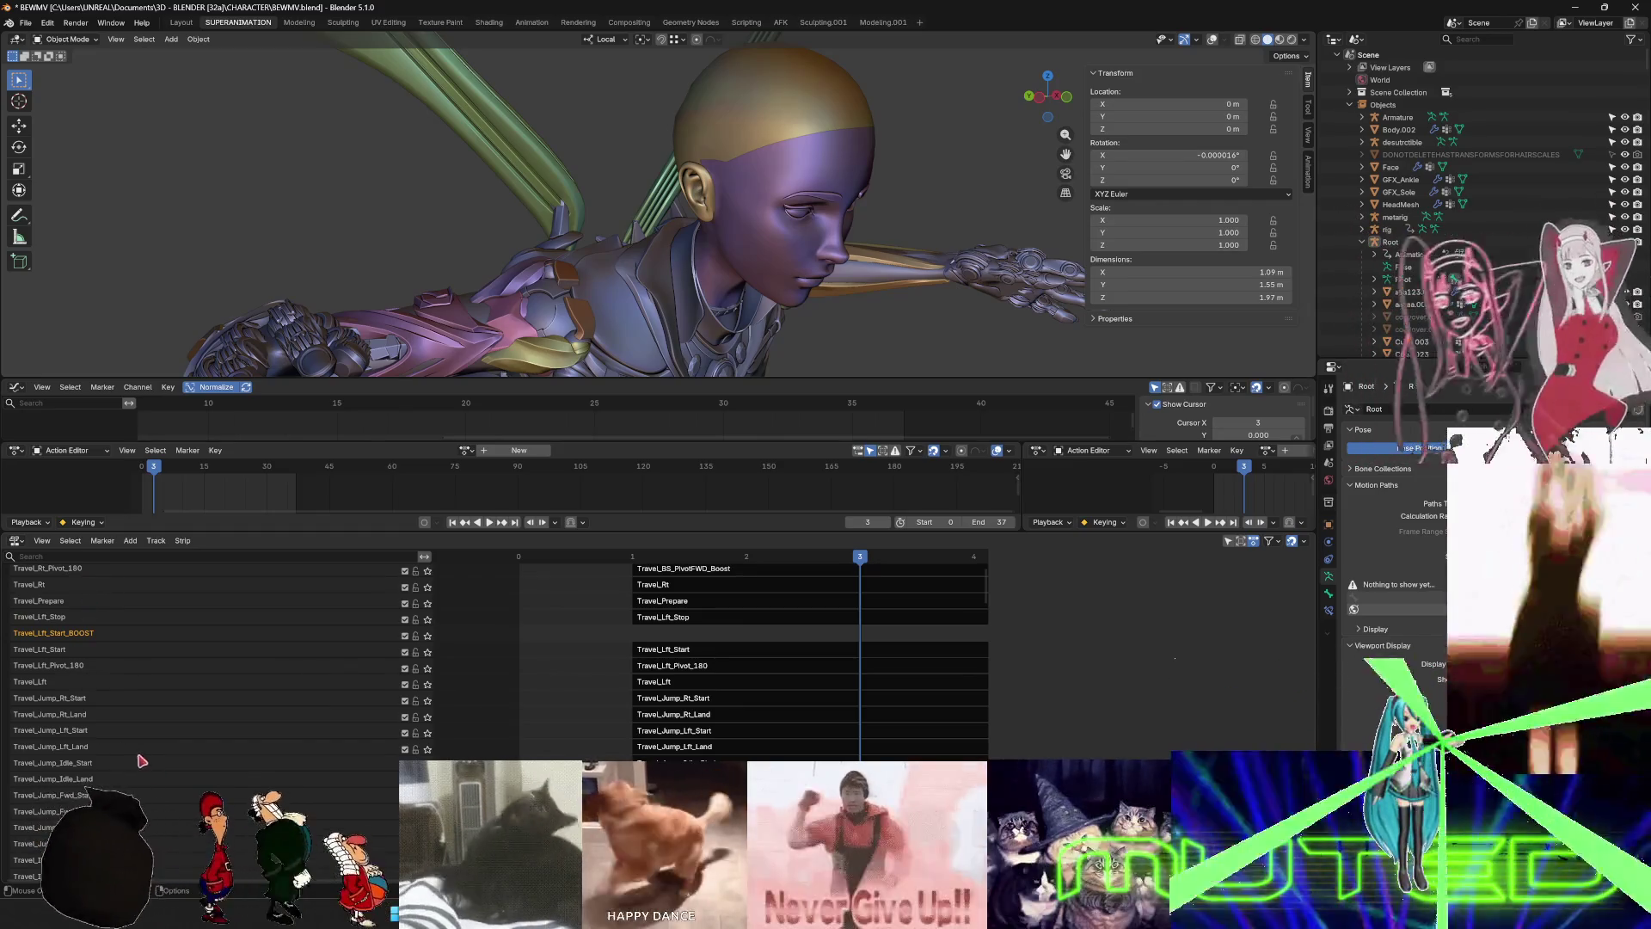
pyautogui.scroll(-15, 142, 763)
pyautogui.scroll(-10, 134, 722)
pyautogui.scroll(-2, 138, 705)
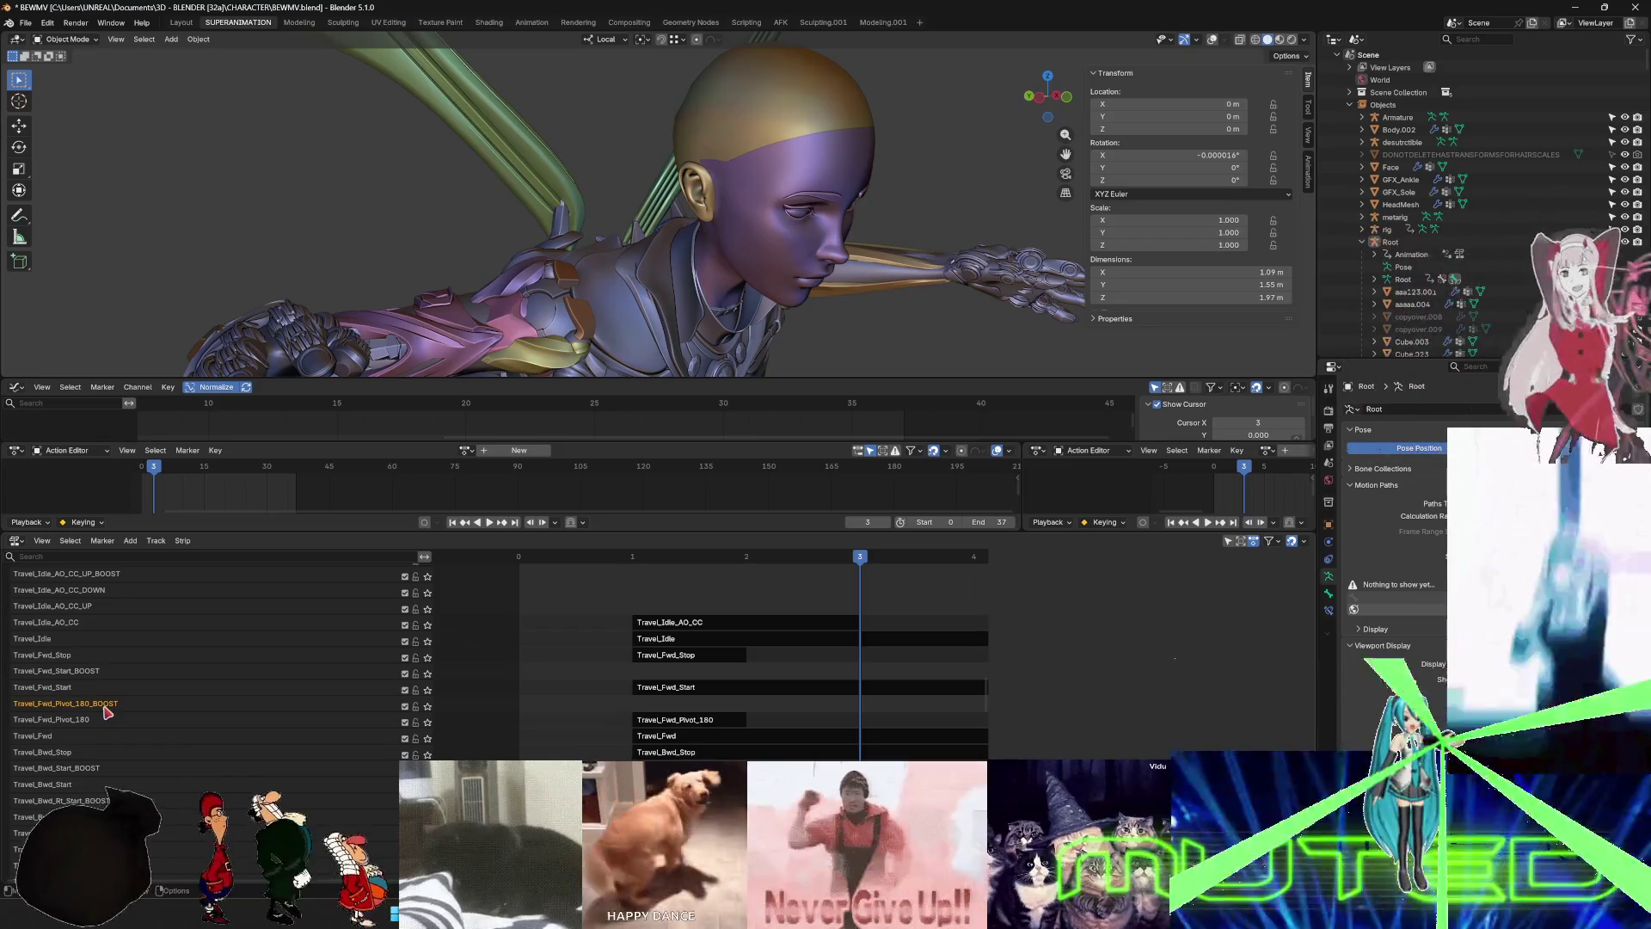
pyautogui.scroll(-1, 106, 711)
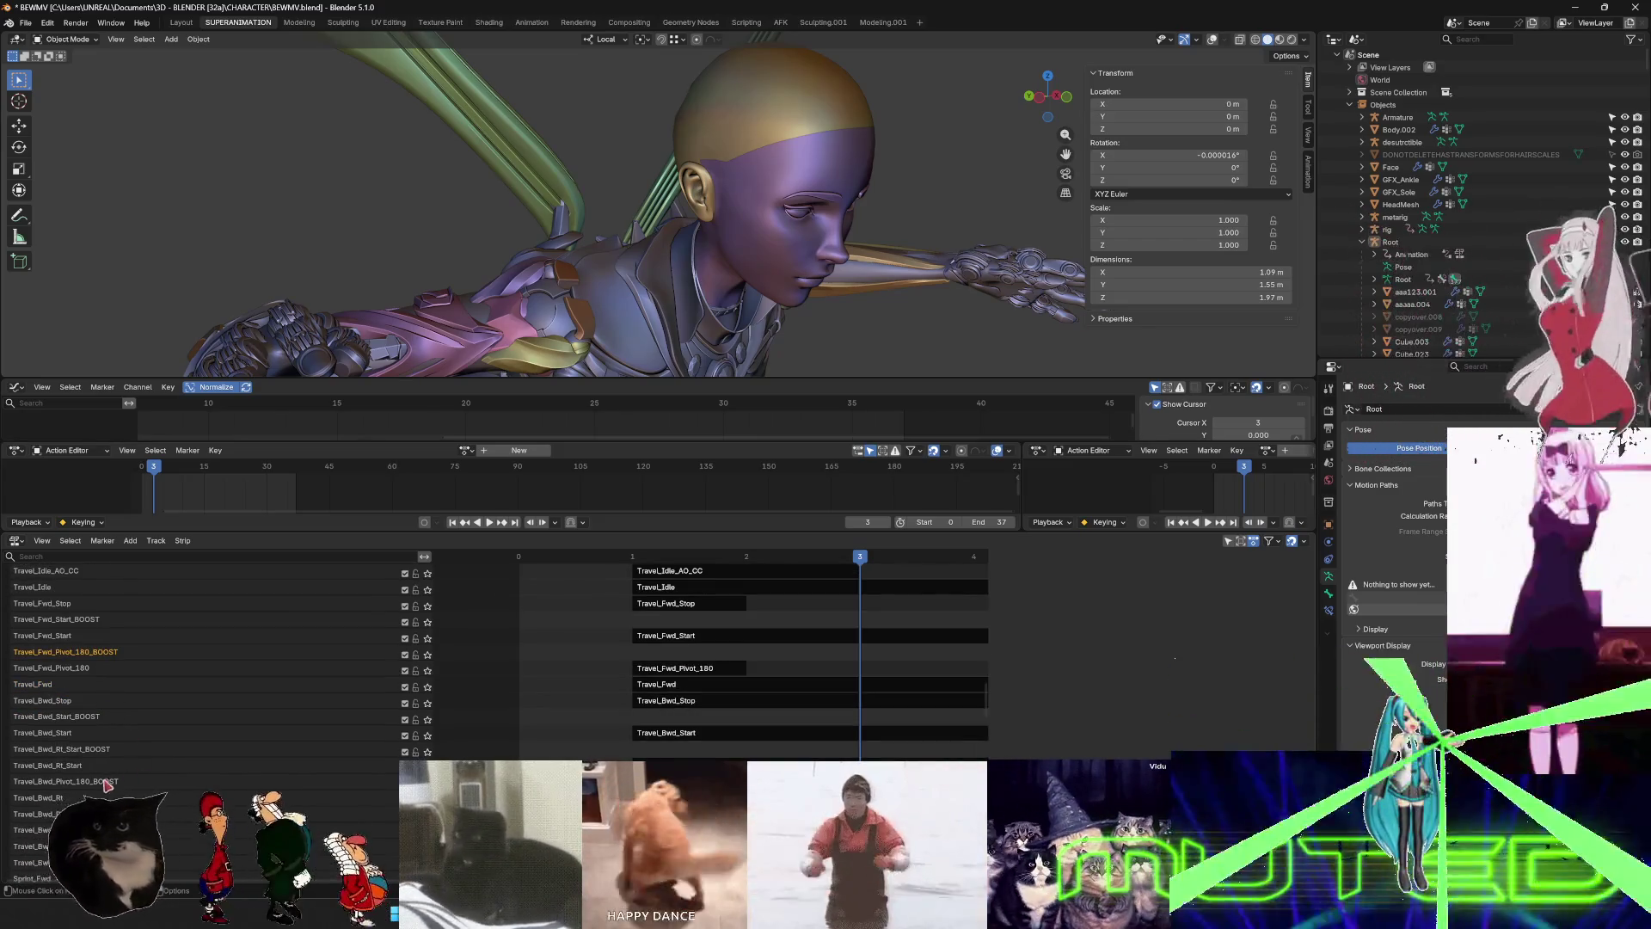
pyautogui.click(122, 782)
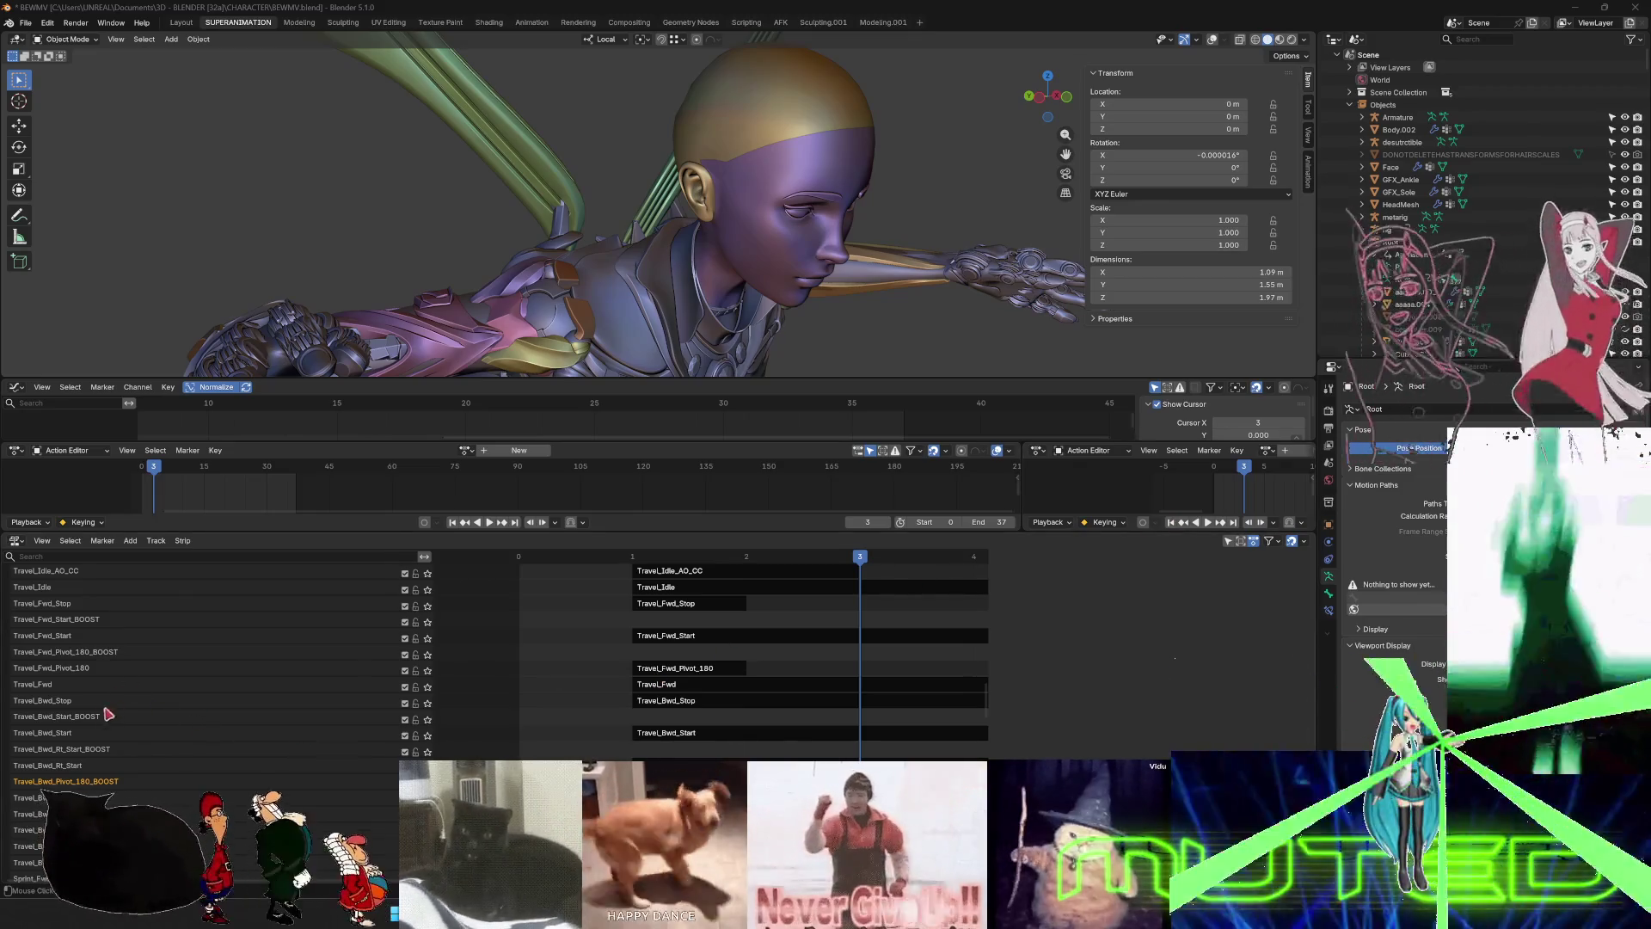
pyautogui.scroll(-3, 99, 650)
pyautogui.scroll(-8, 258, 653)
pyautogui.scroll(15, 68, 699)
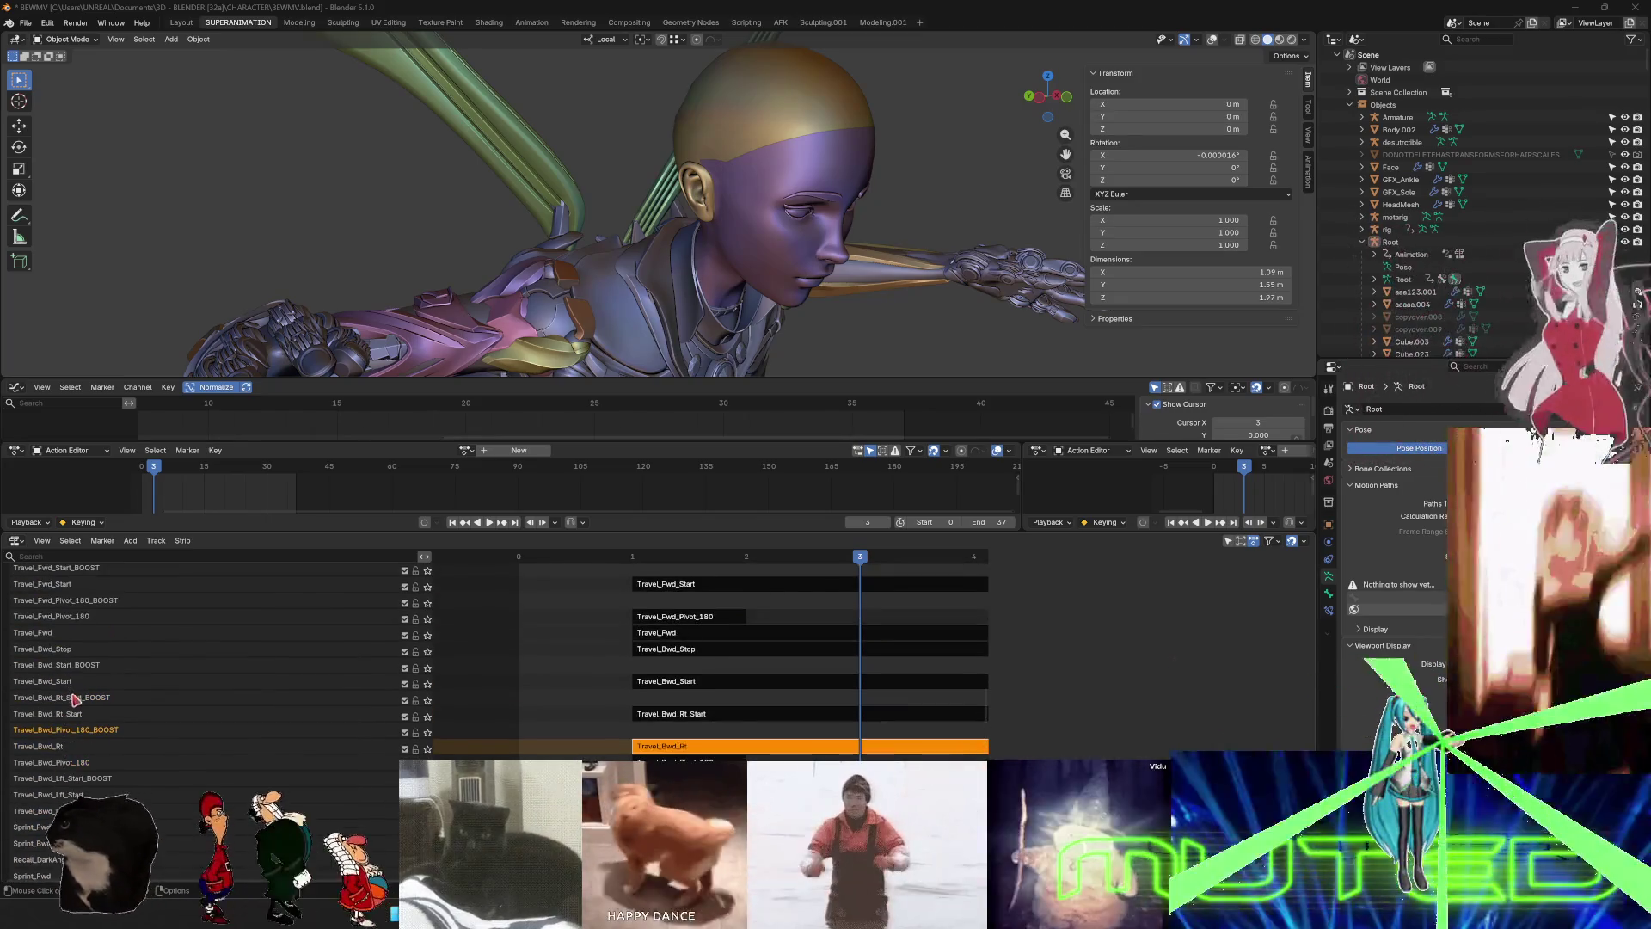
pyautogui.scroll(20, 75, 714)
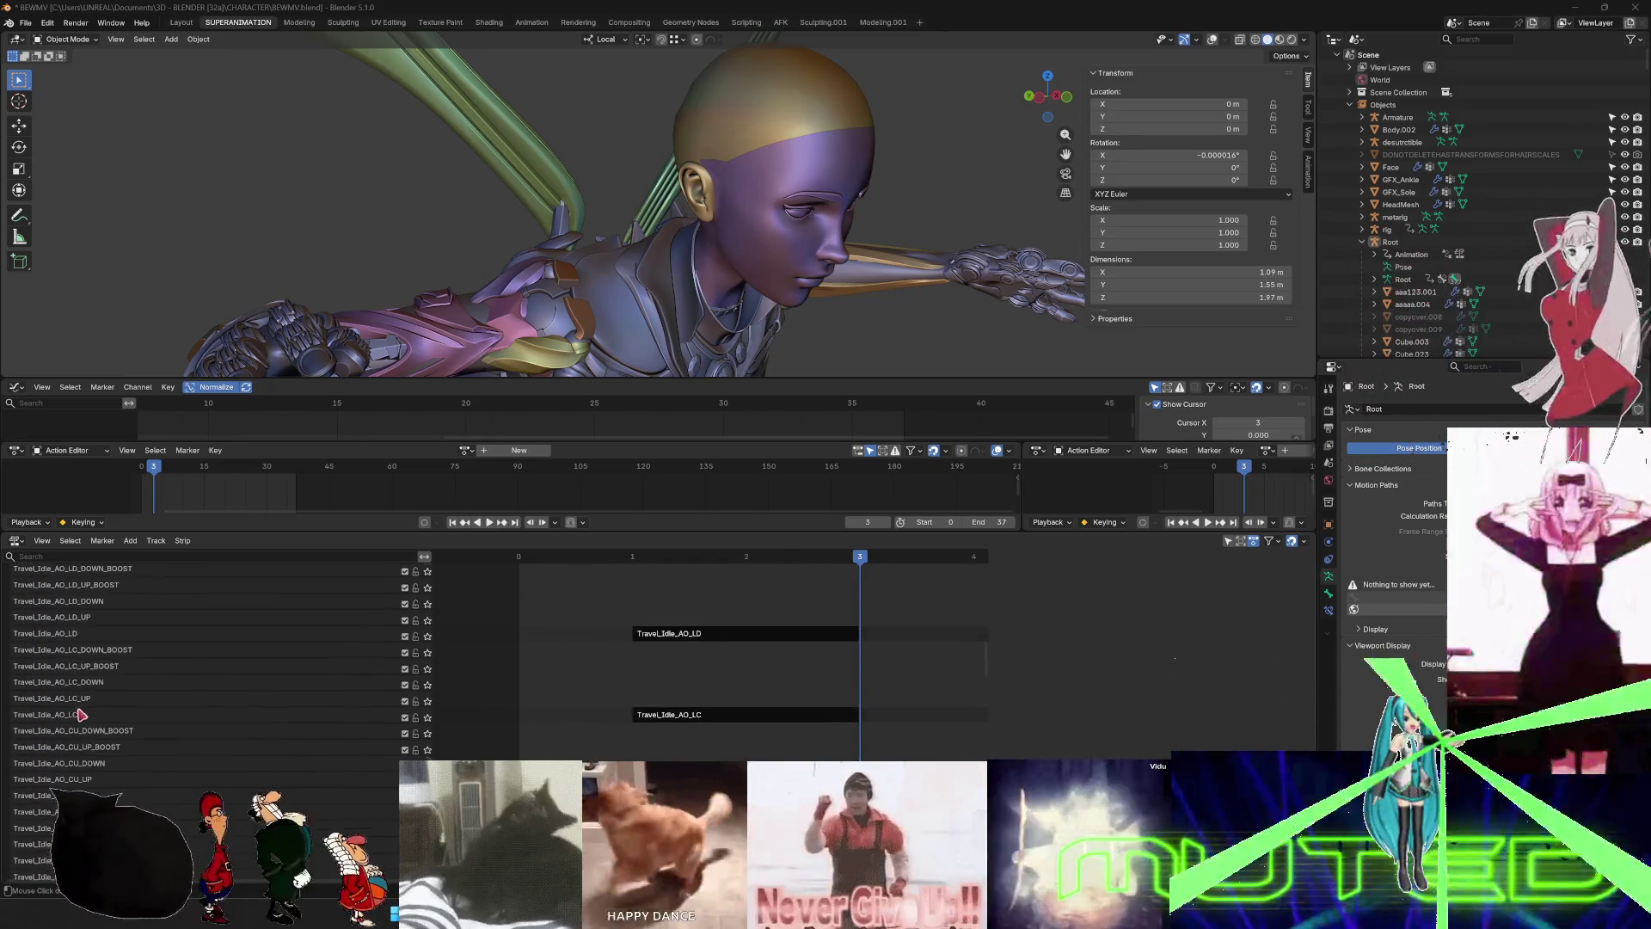
pyautogui.scroll(20, 88, 710)
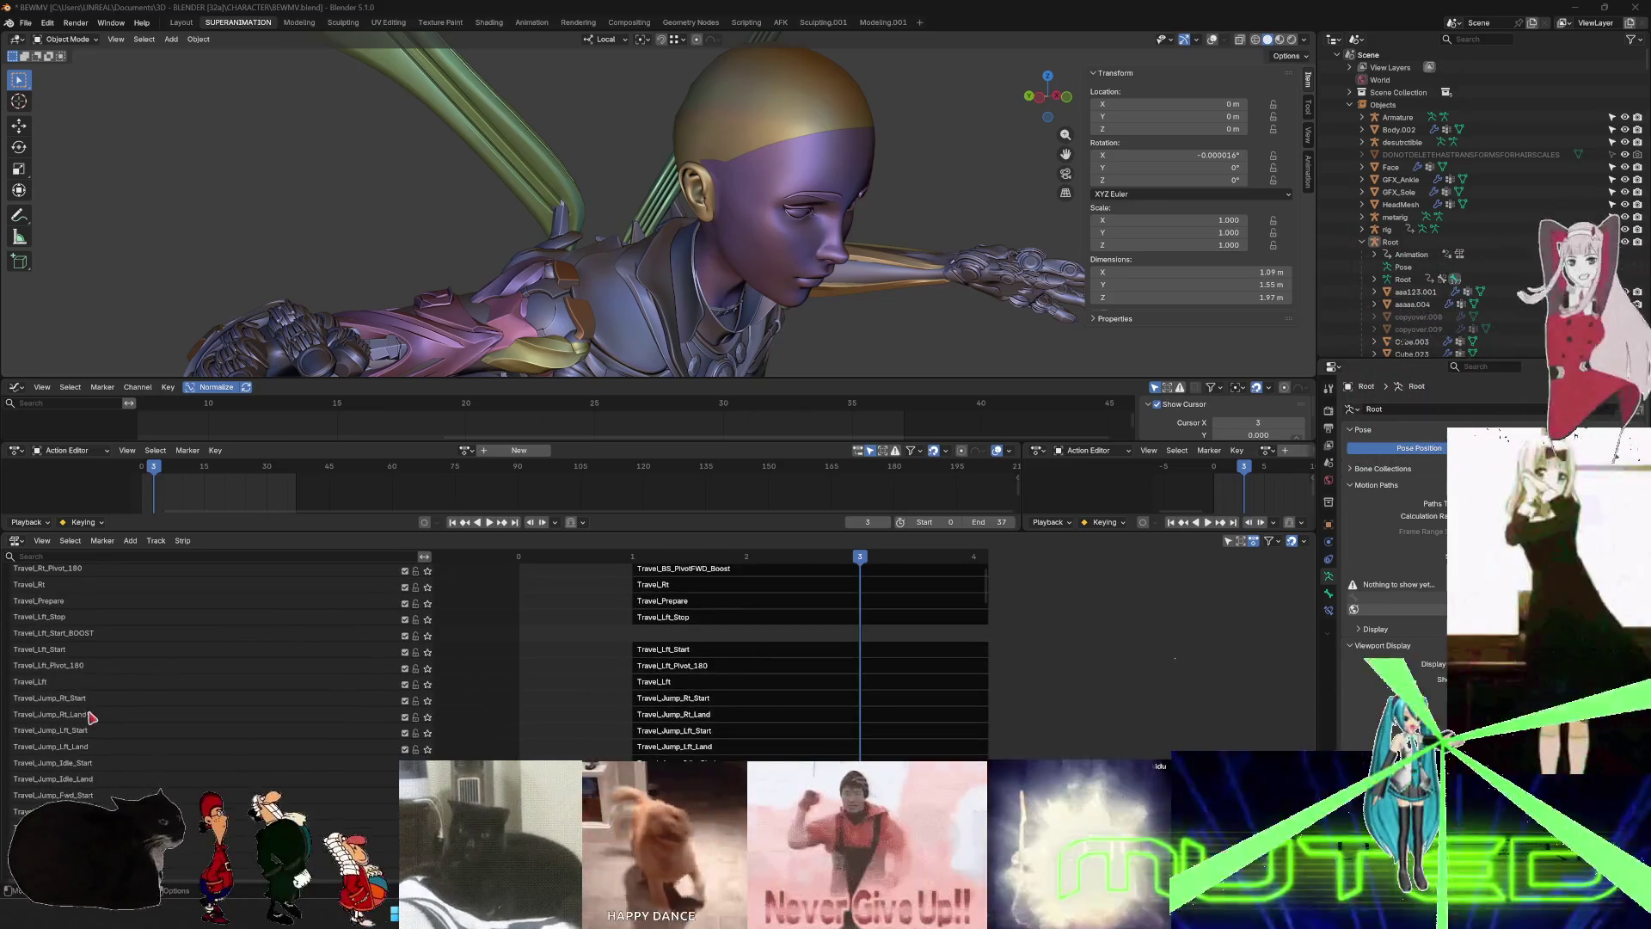
pyautogui.scroll(2, 78, 645)
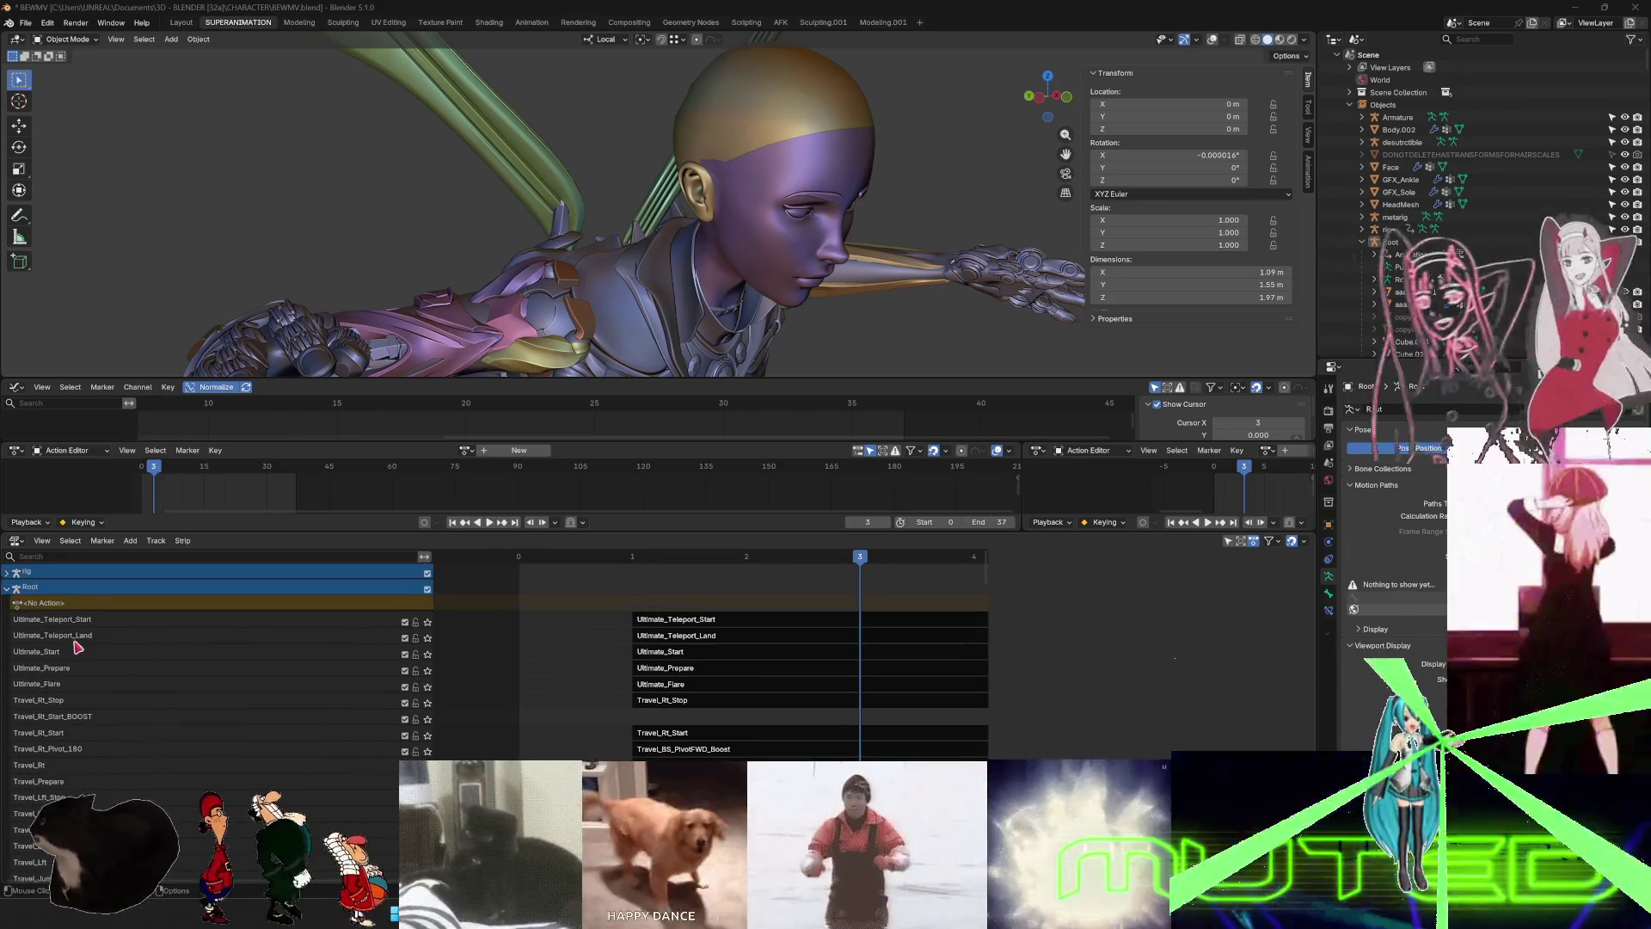
pyautogui.scroll(-3, 79, 685)
pyautogui.scroll(-1, 79, 685)
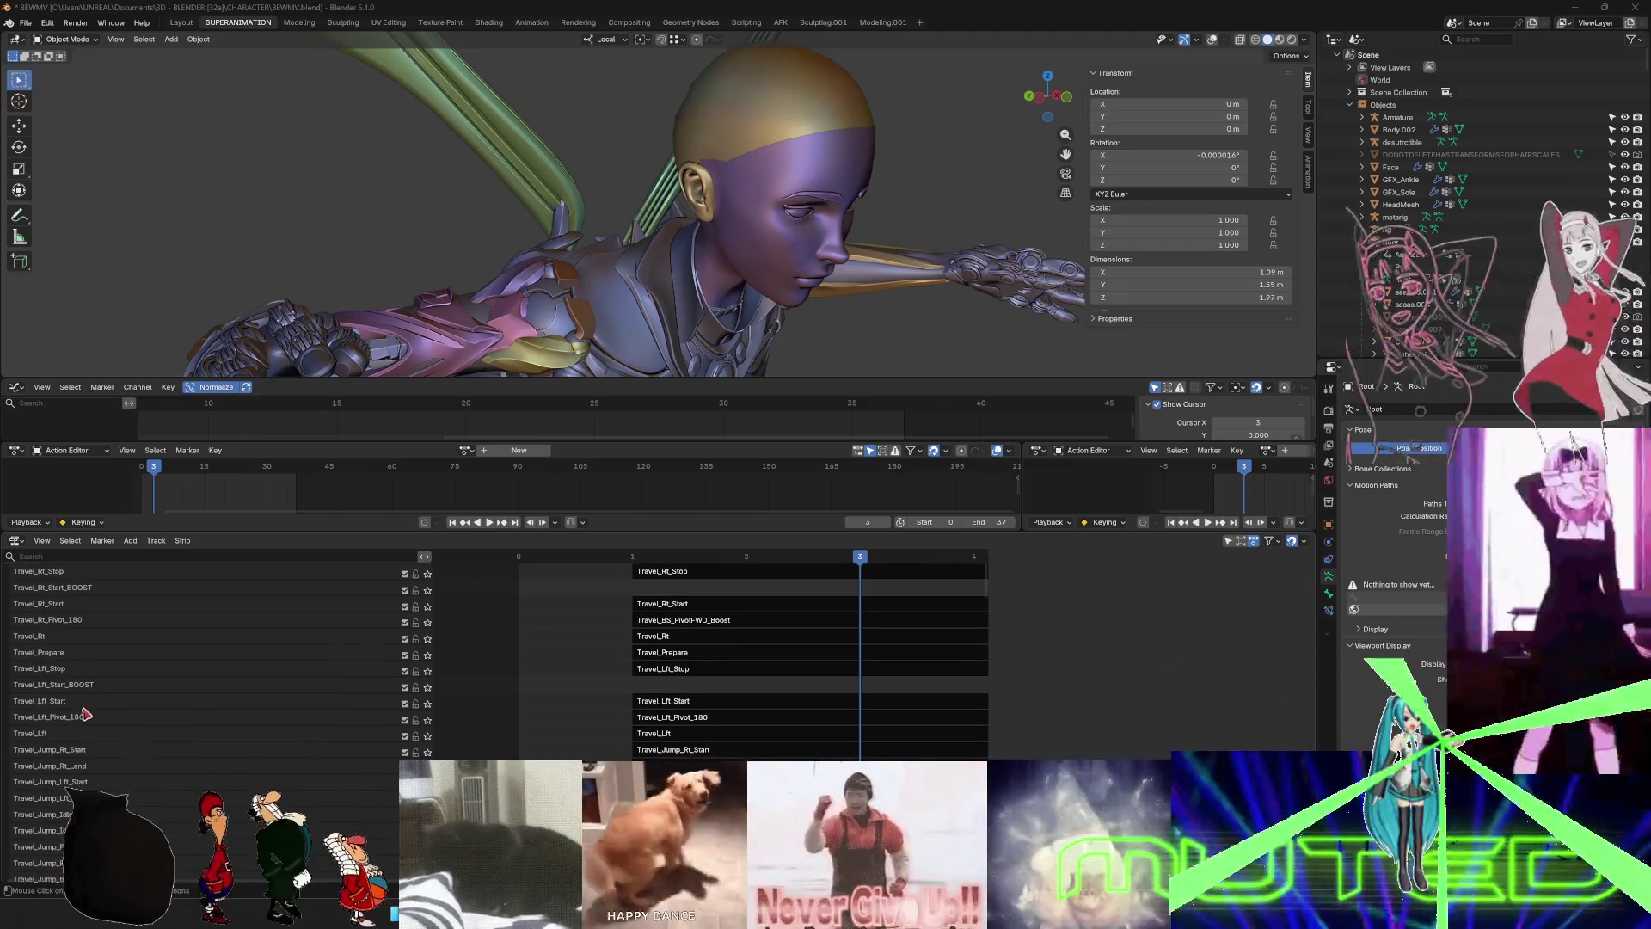
pyautogui.scroll(-4, 79, 642)
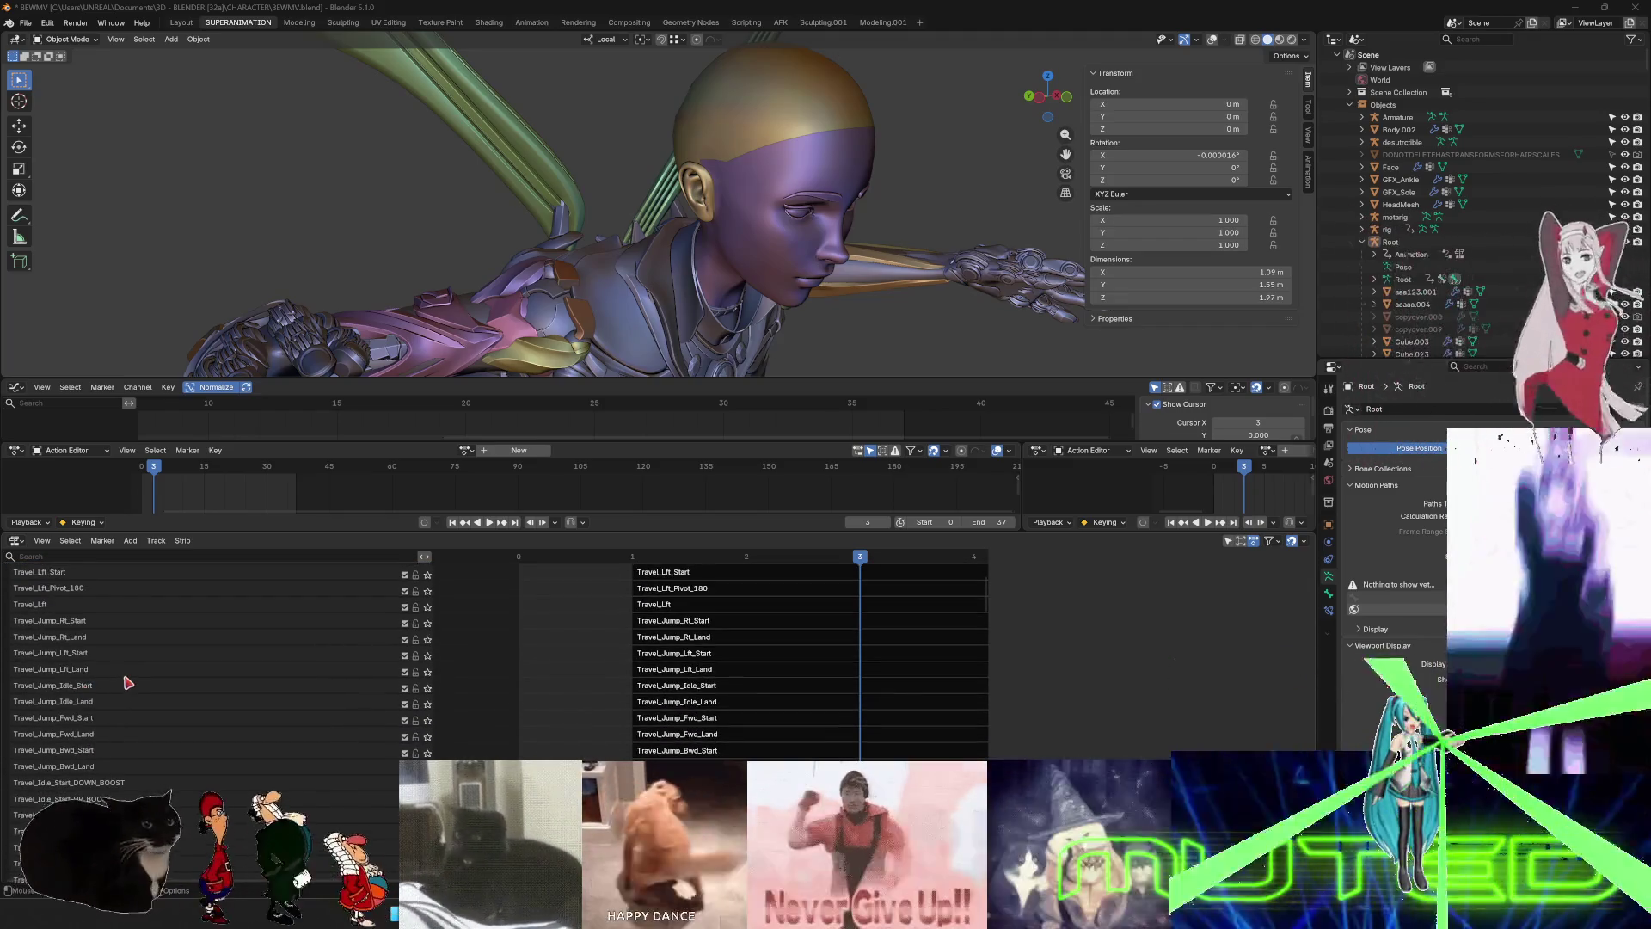
pyautogui.scroll(-3, 128, 682)
pyautogui.scroll(-3, 128, 682)
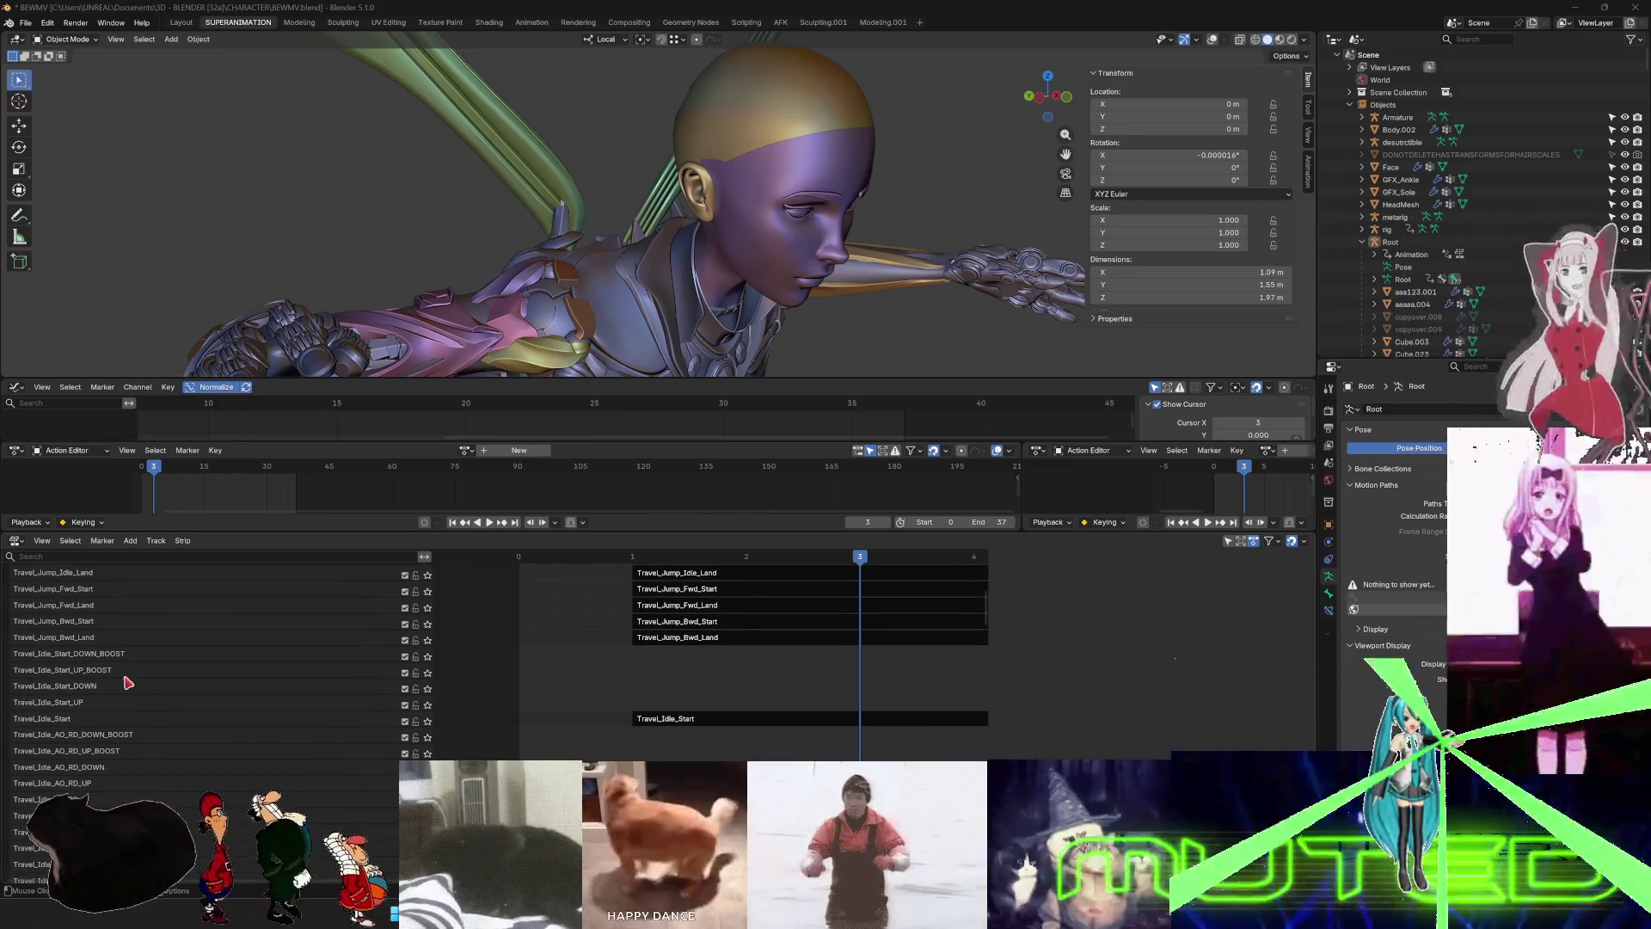
pyautogui.scroll(-1, 128, 682)
pyautogui.scroll(-10, 125, 717)
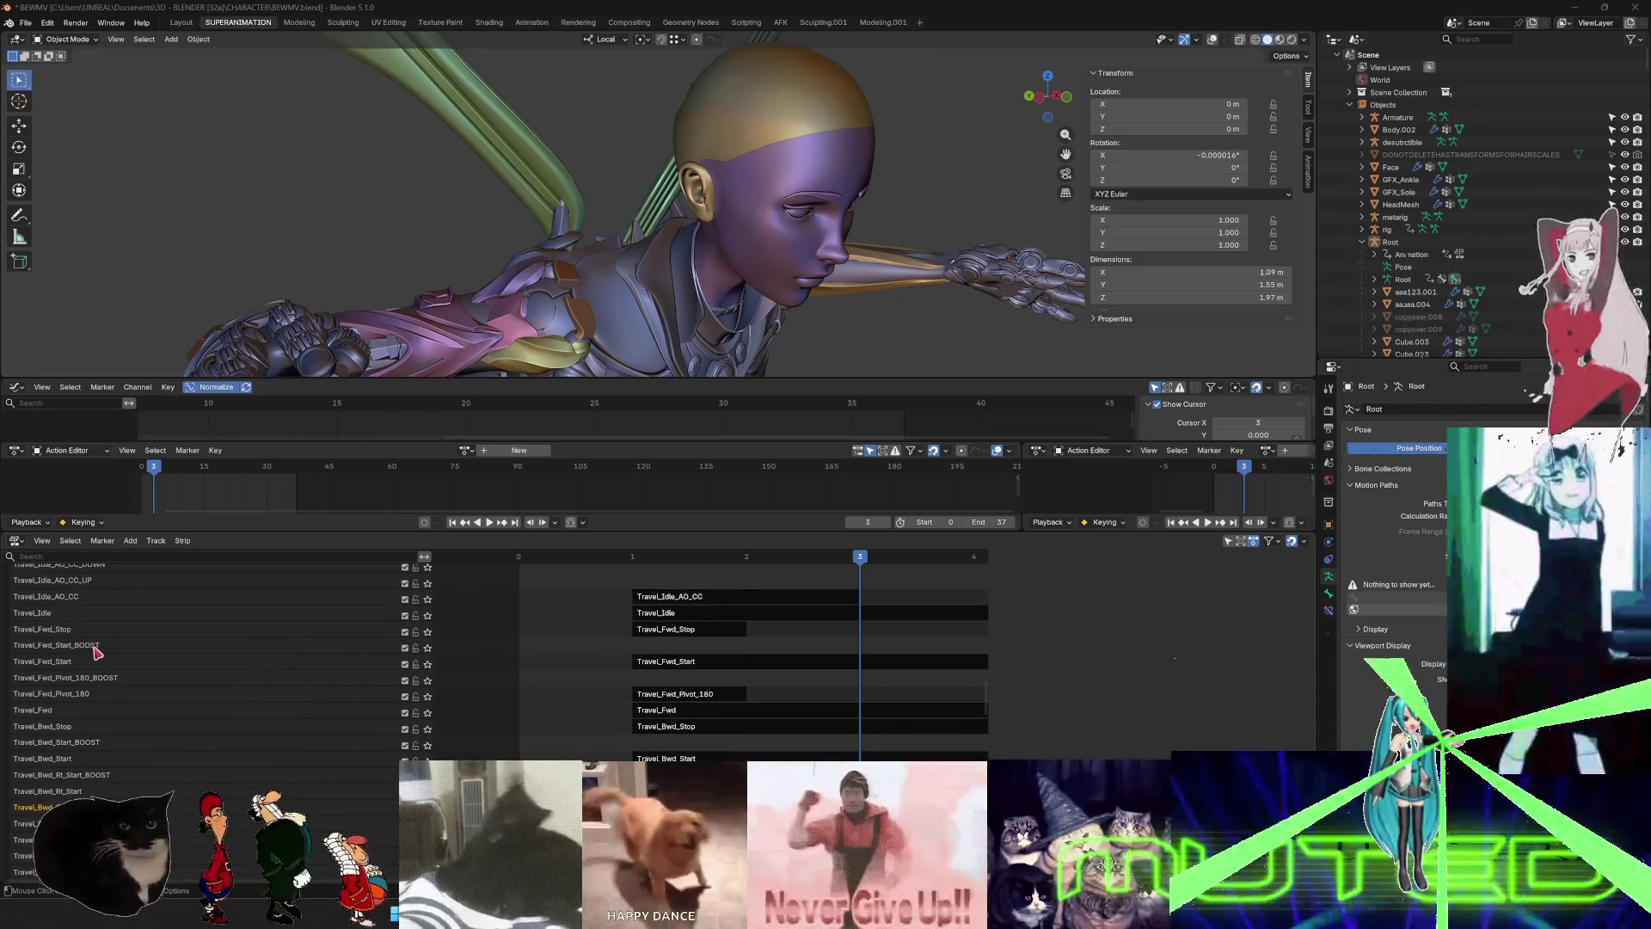
# - Insert a new track above Travel_Fwd and name it Travel_Fwd_BOOST
pyautogui.click(45, 710)
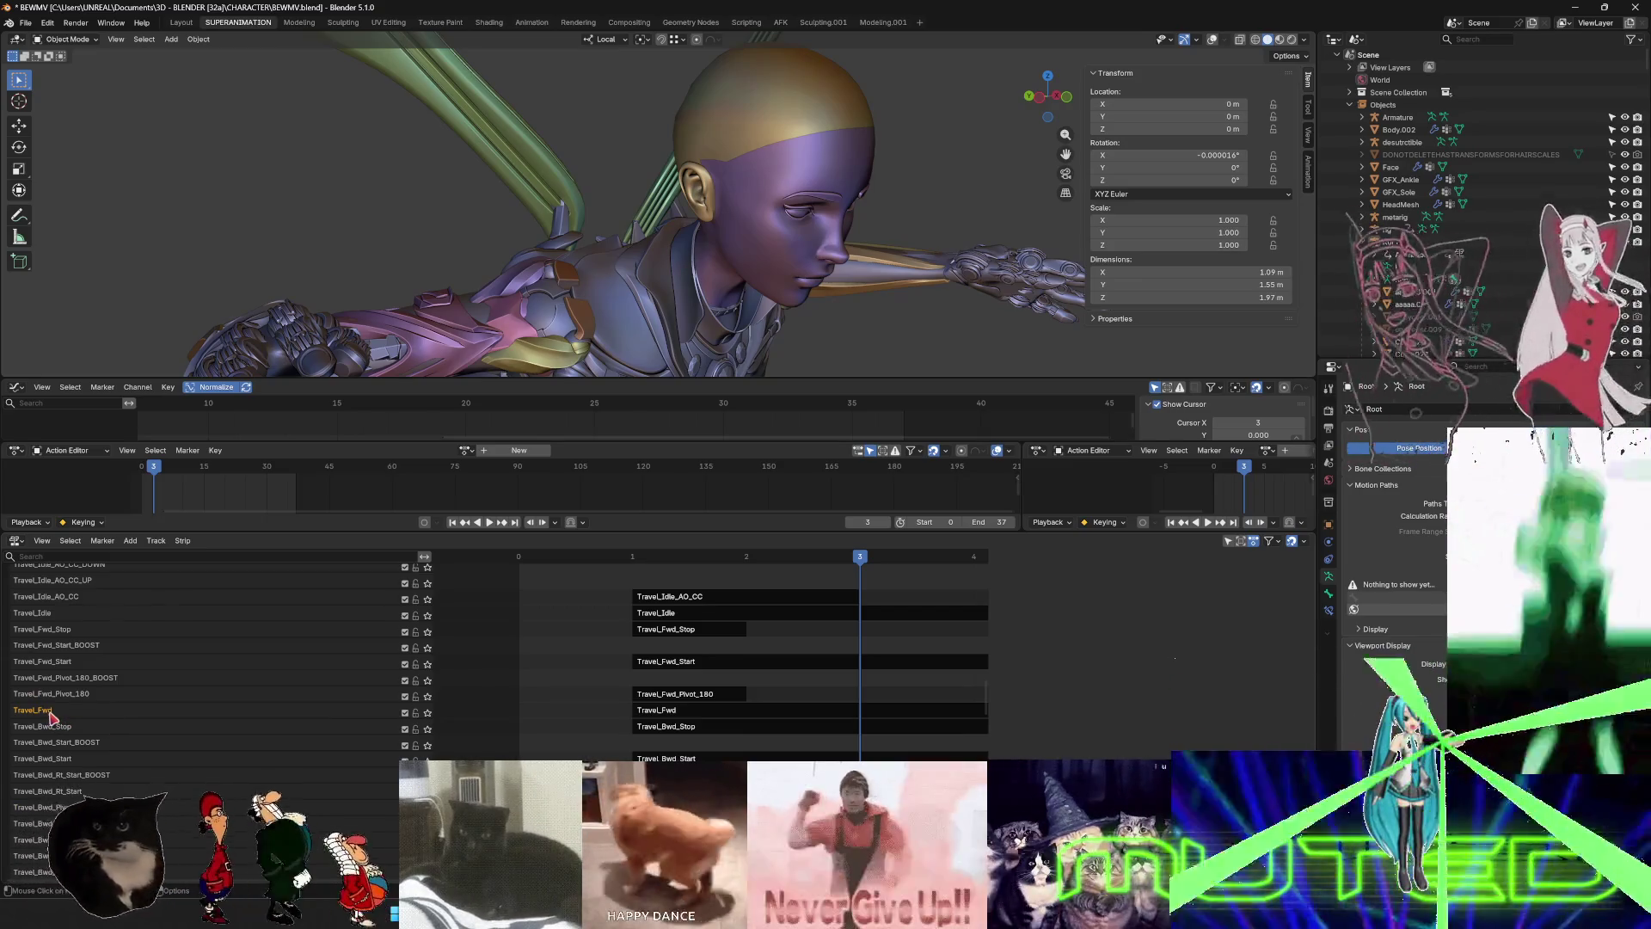
pyautogui.rightClick(51, 717)
pyautogui.click(62, 733)
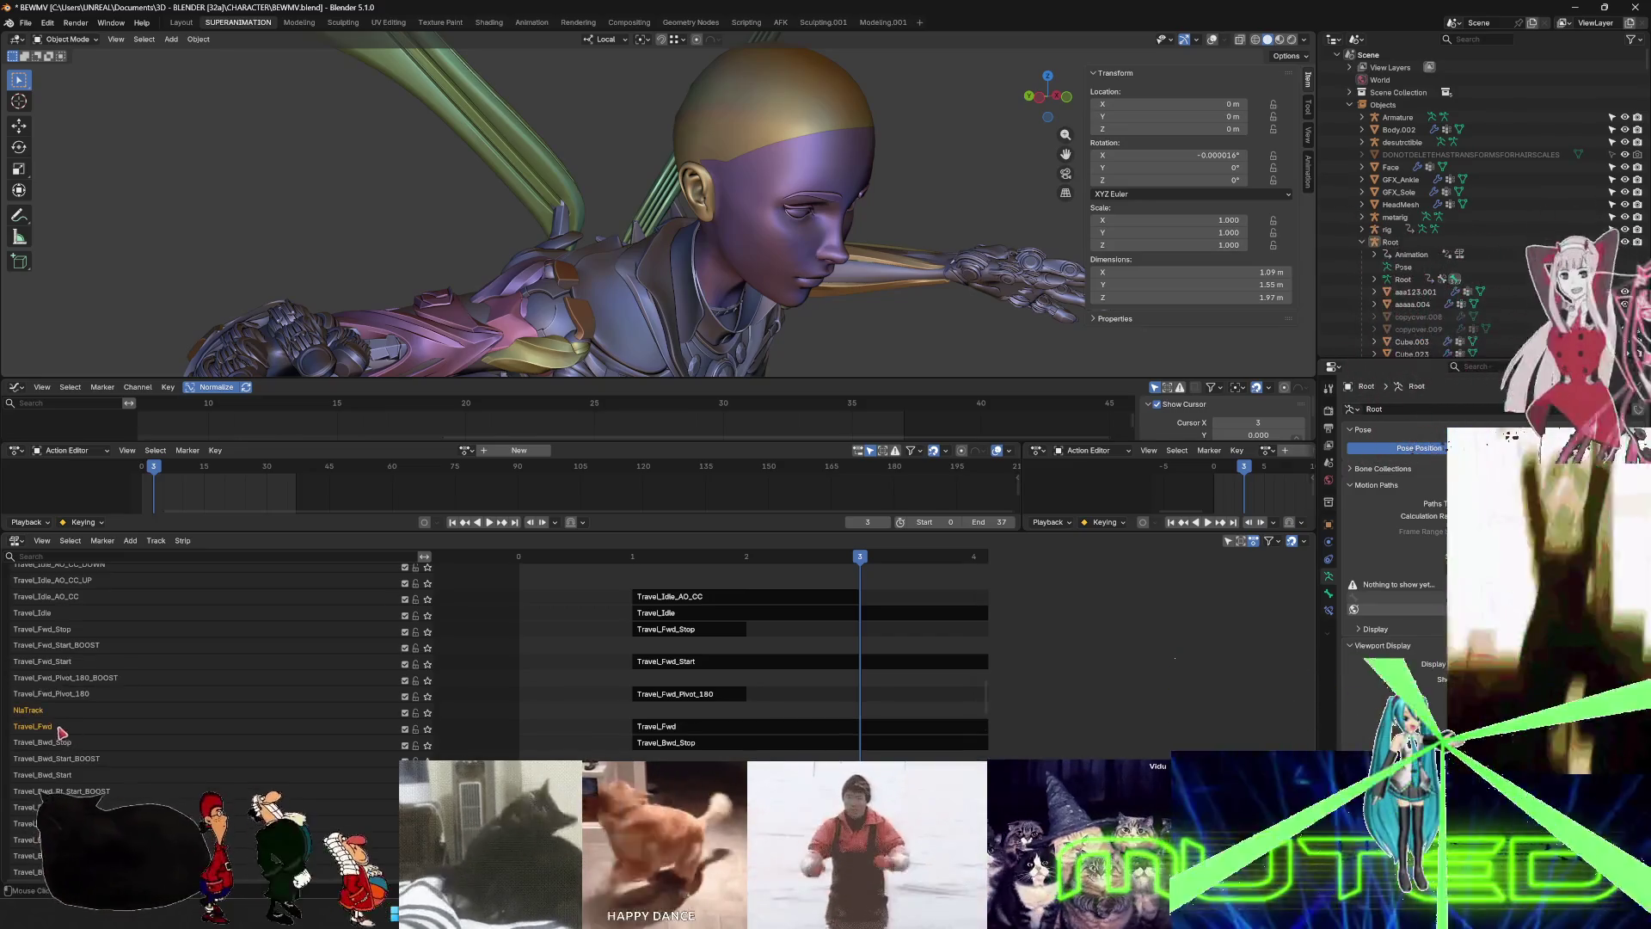
pyautogui.doubleClick(33, 711)
pyautogui.write('Travel_Fwd_BOOST')
pyautogui.press('Return')
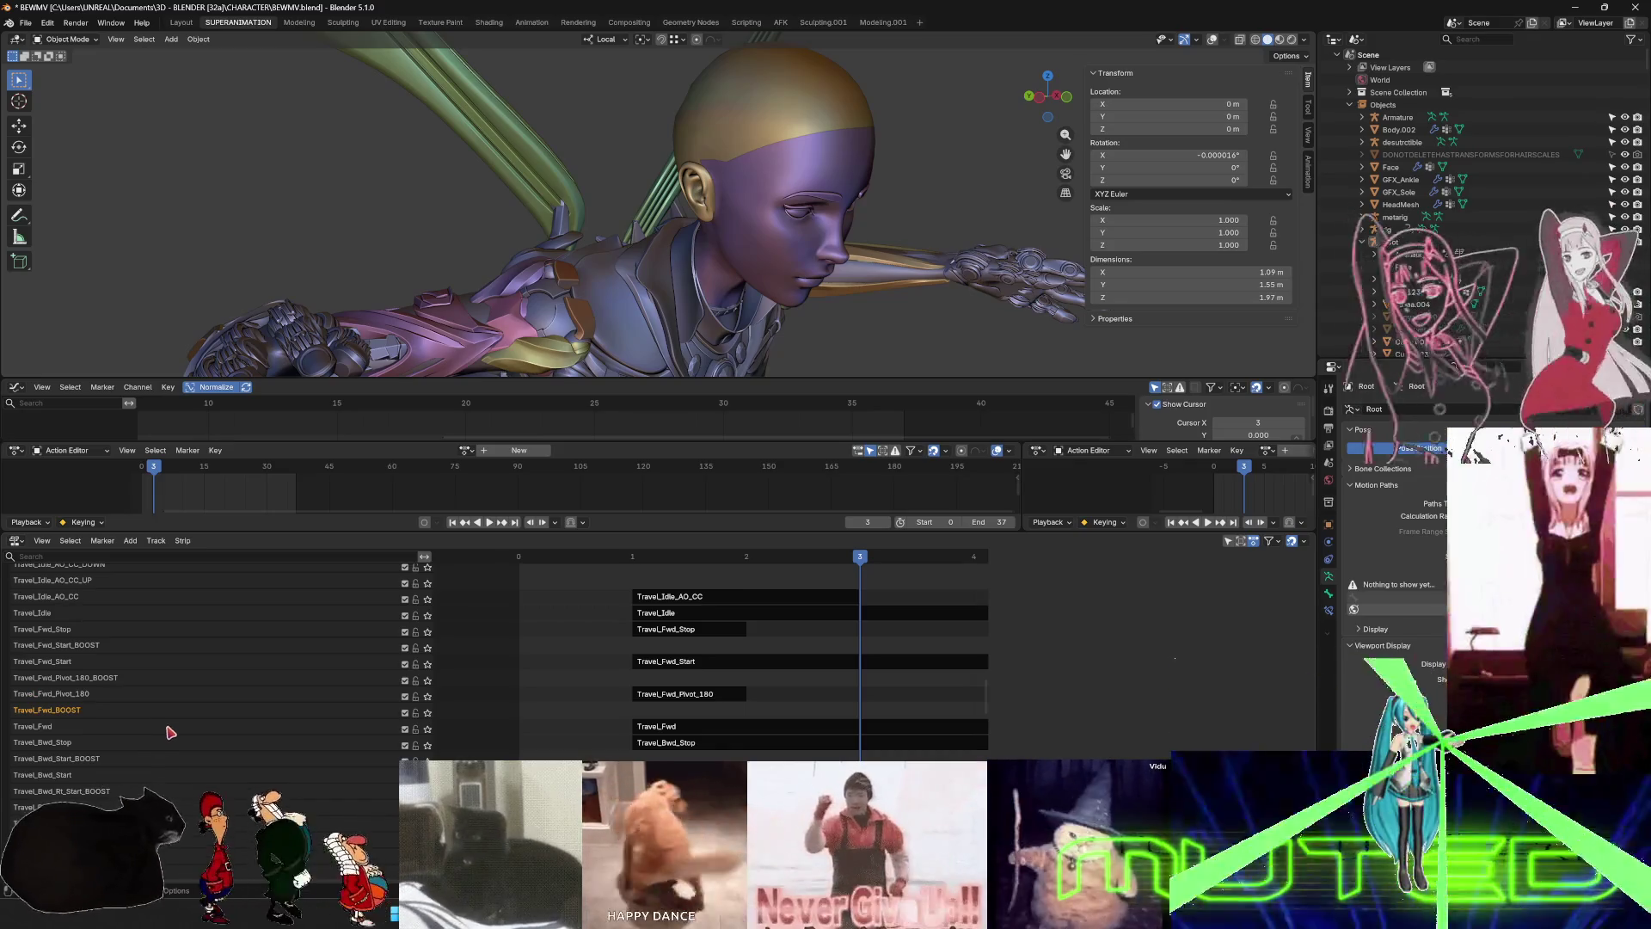
pyautogui.scroll(-4, 69, 675)
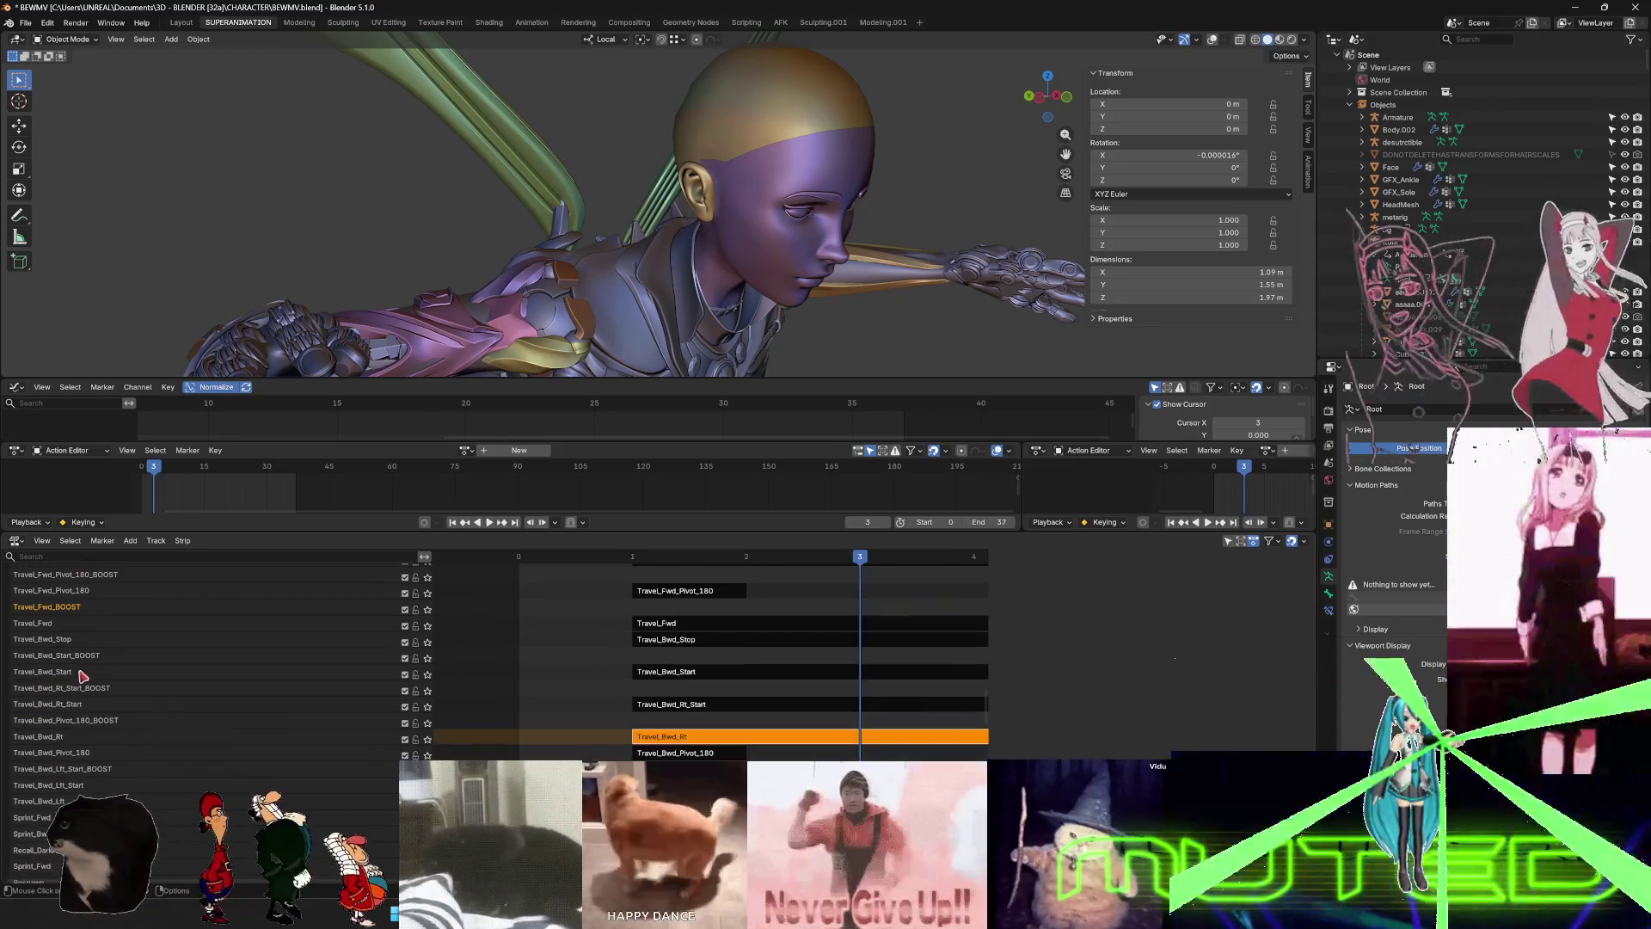
pyautogui.scroll(-3, 60, 793)
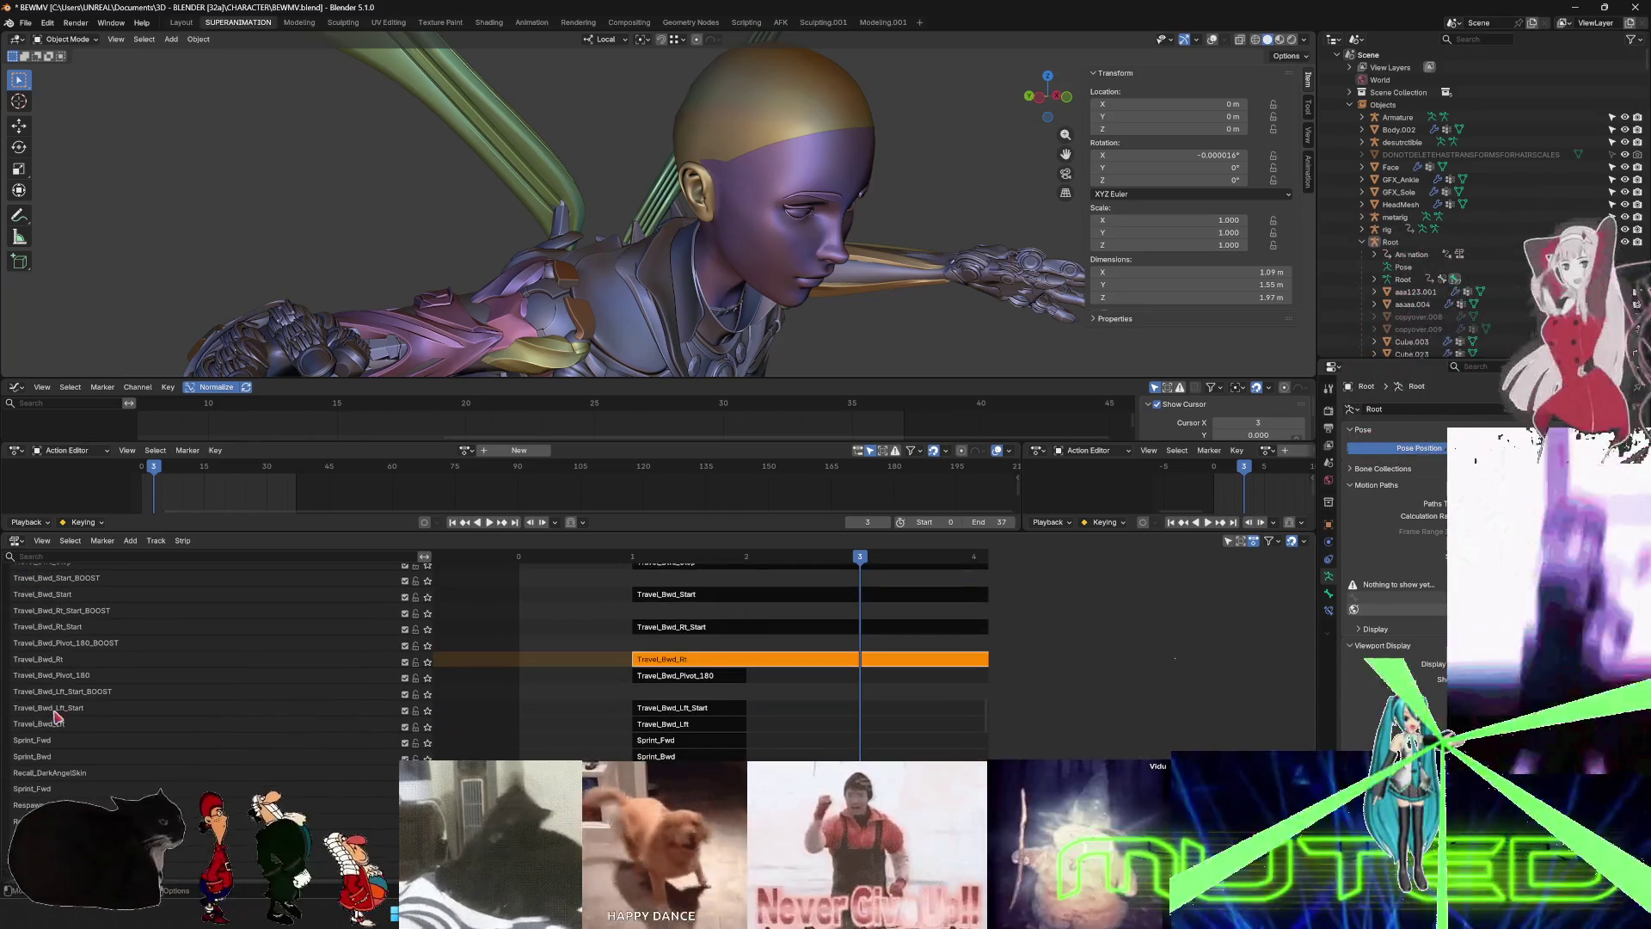
pyautogui.scroll(4, 43, 723)
pyautogui.scroll(9, 54, 718)
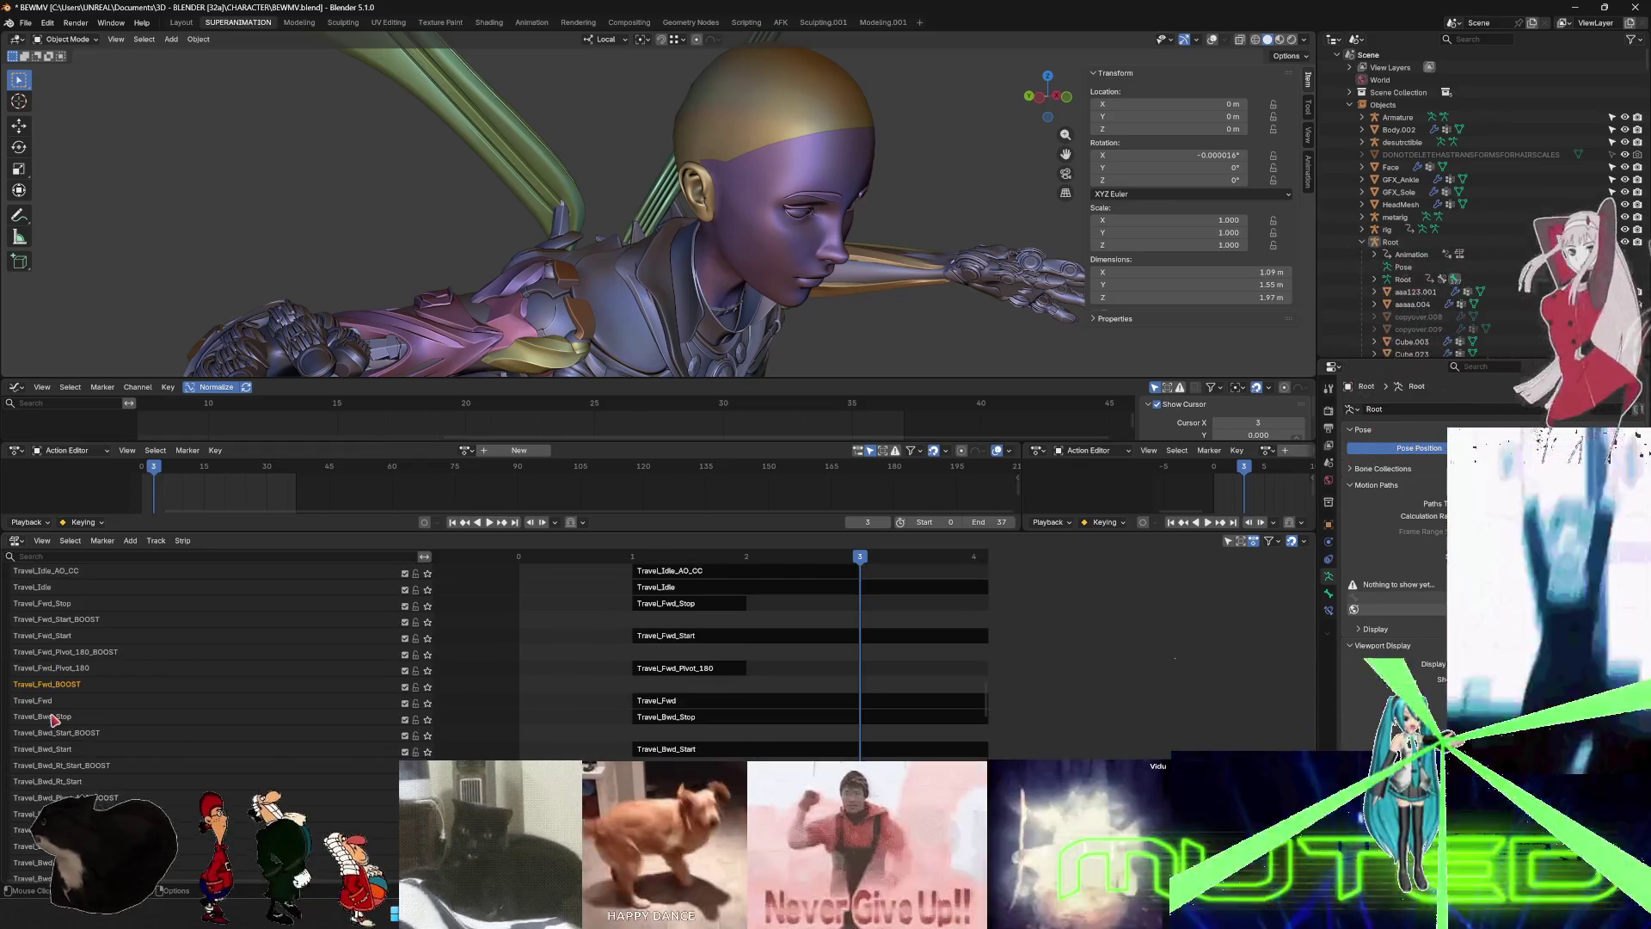
pyautogui.scroll(10, 57, 667)
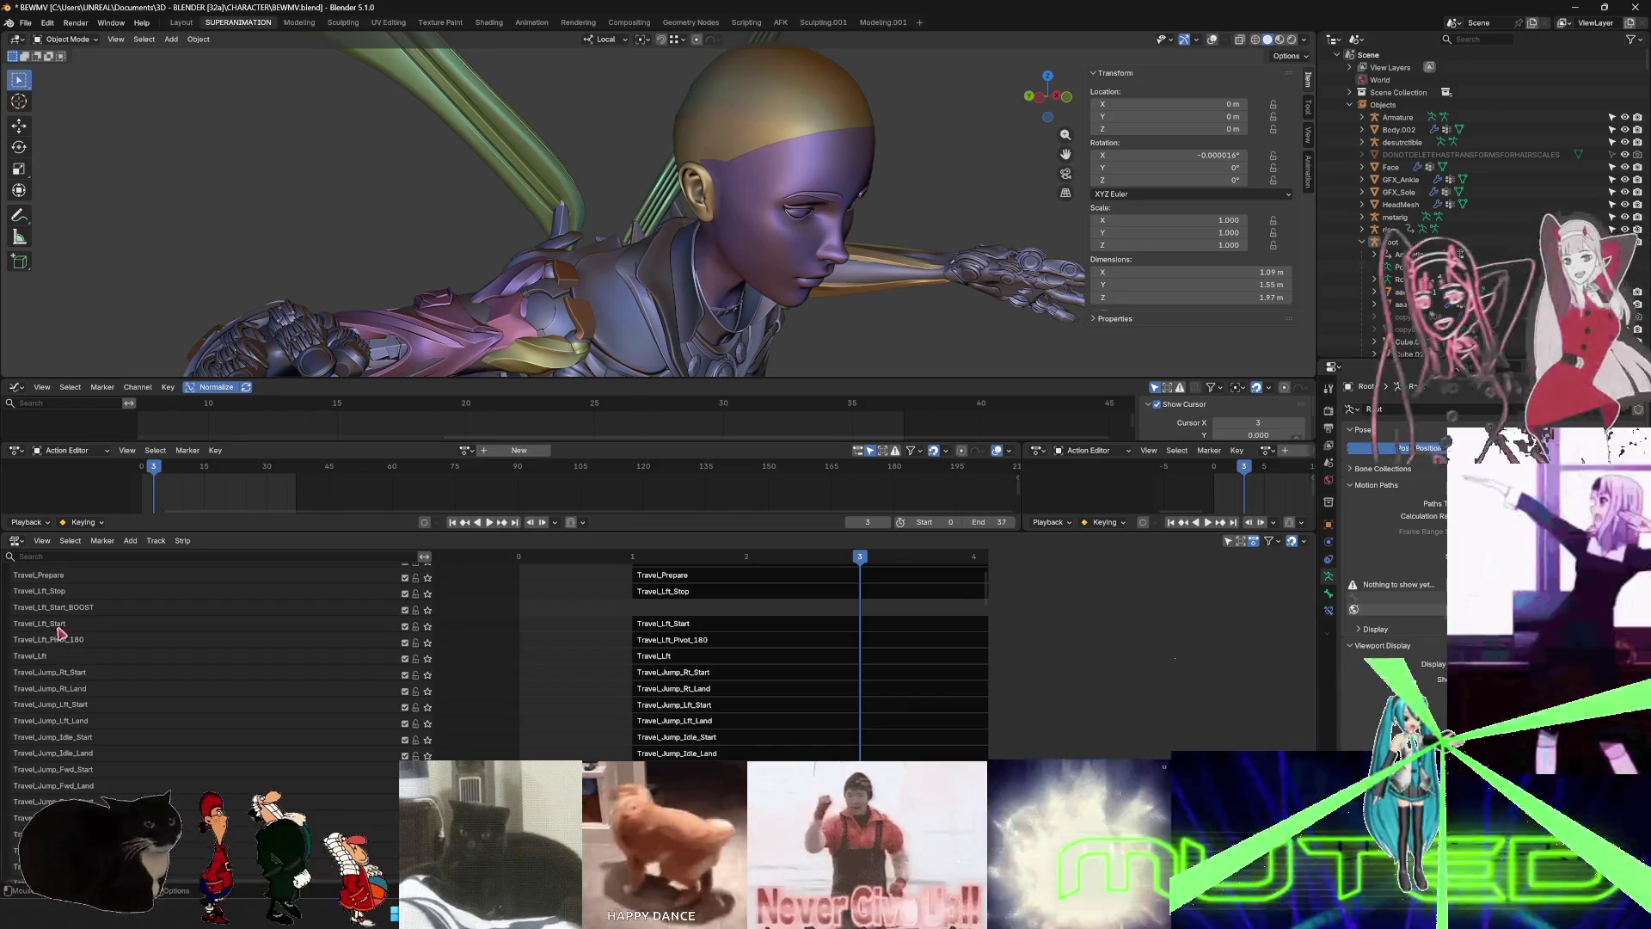
# - Add a new track above Travel_Lft and name it Travel_Lft_BOOST
pyautogui.rightClick(67, 664)
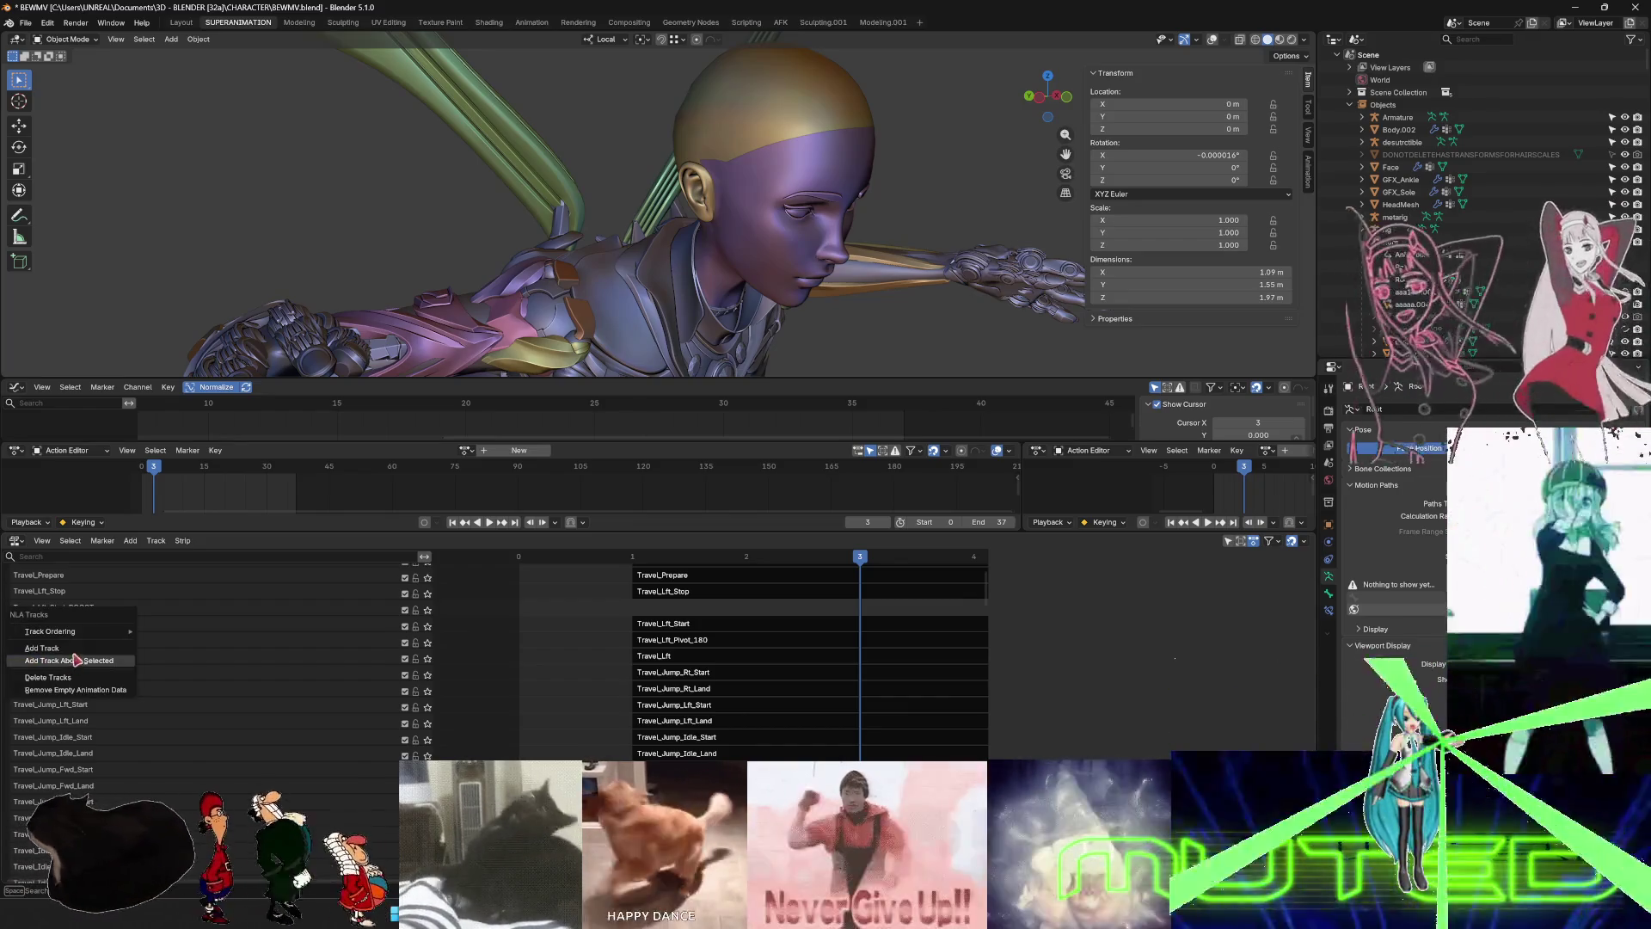
pyautogui.click(79, 662)
pyautogui.doubleClick(69, 657)
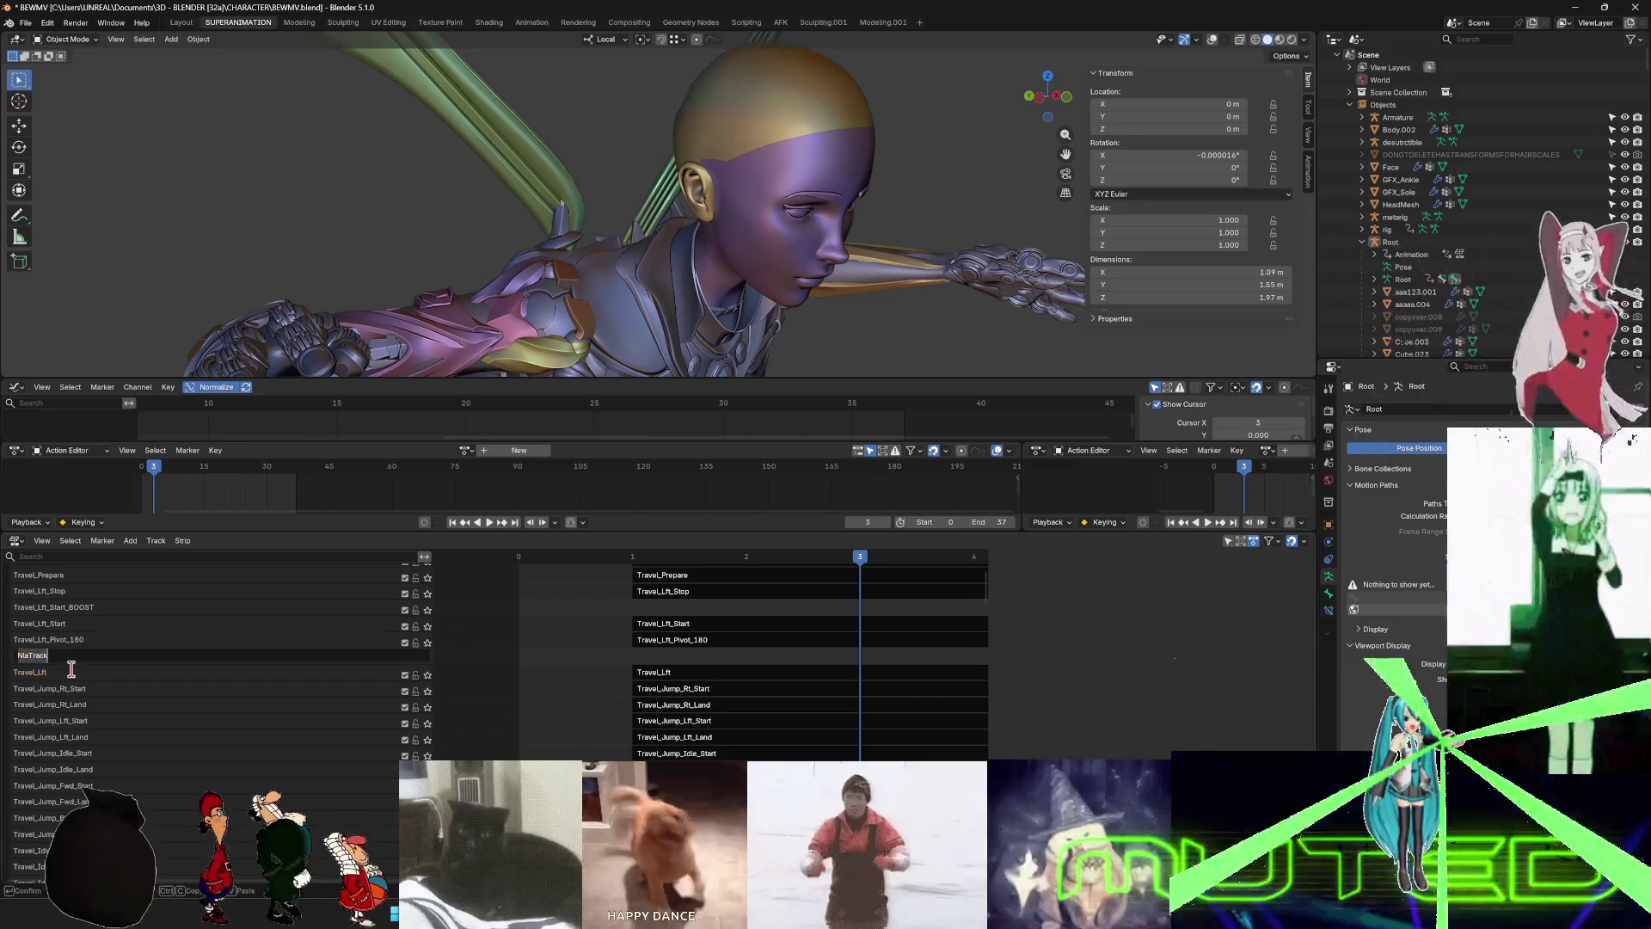
pyautogui.write('Travel_Fwd')
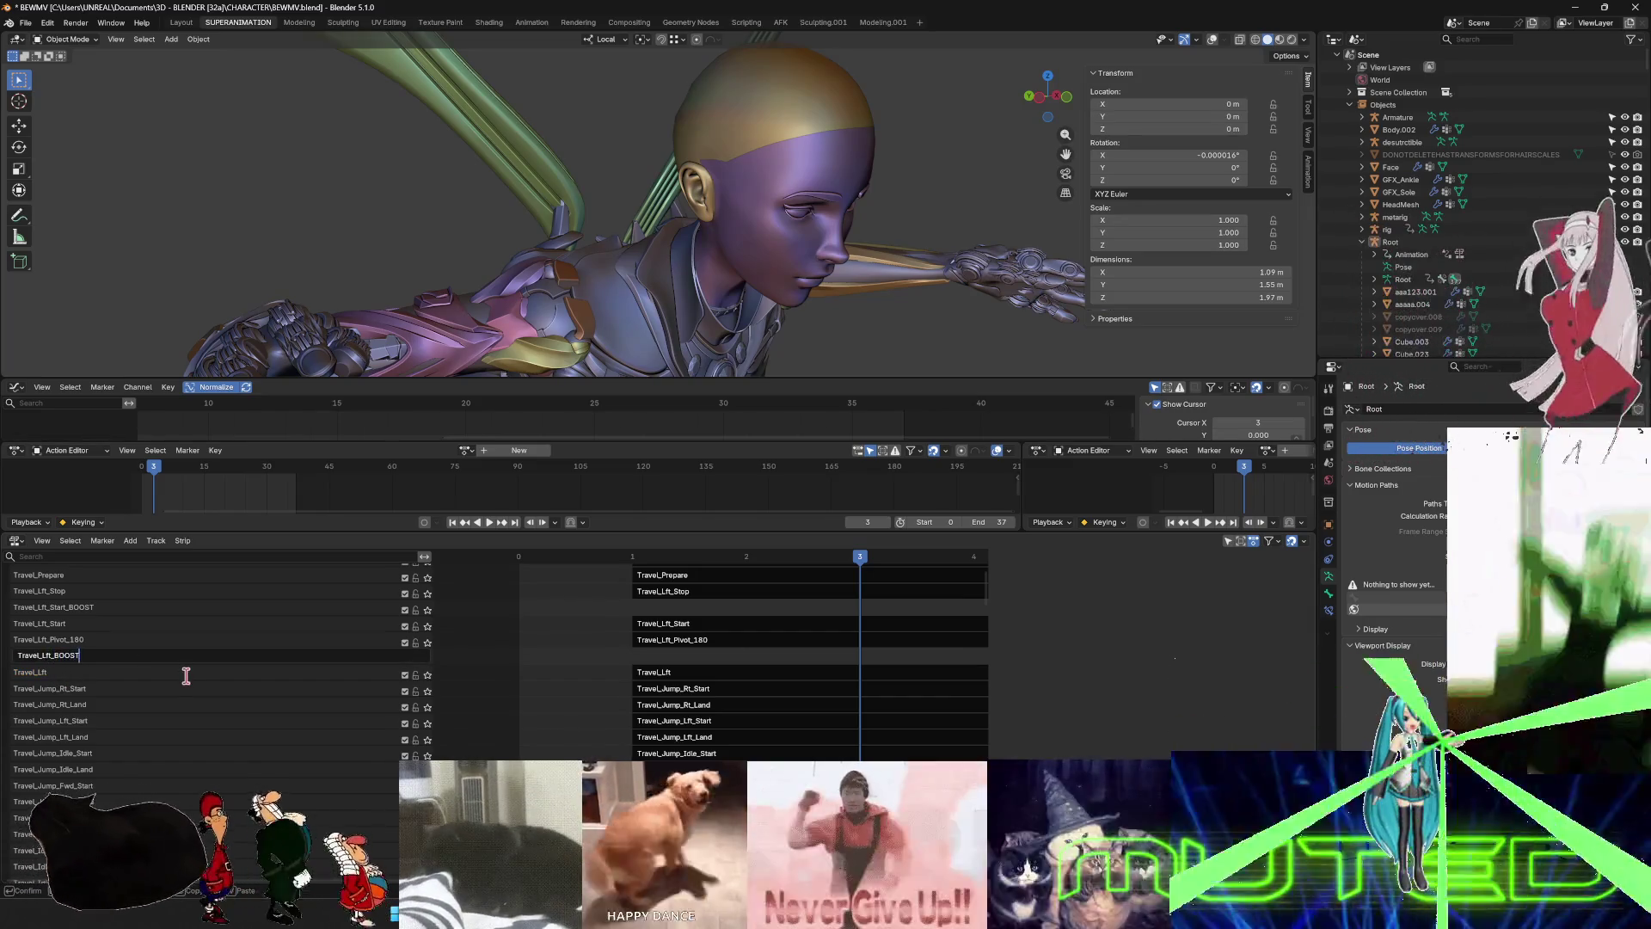
pyautogui.press('Return')
pyautogui.scroll(5, 72, 654)
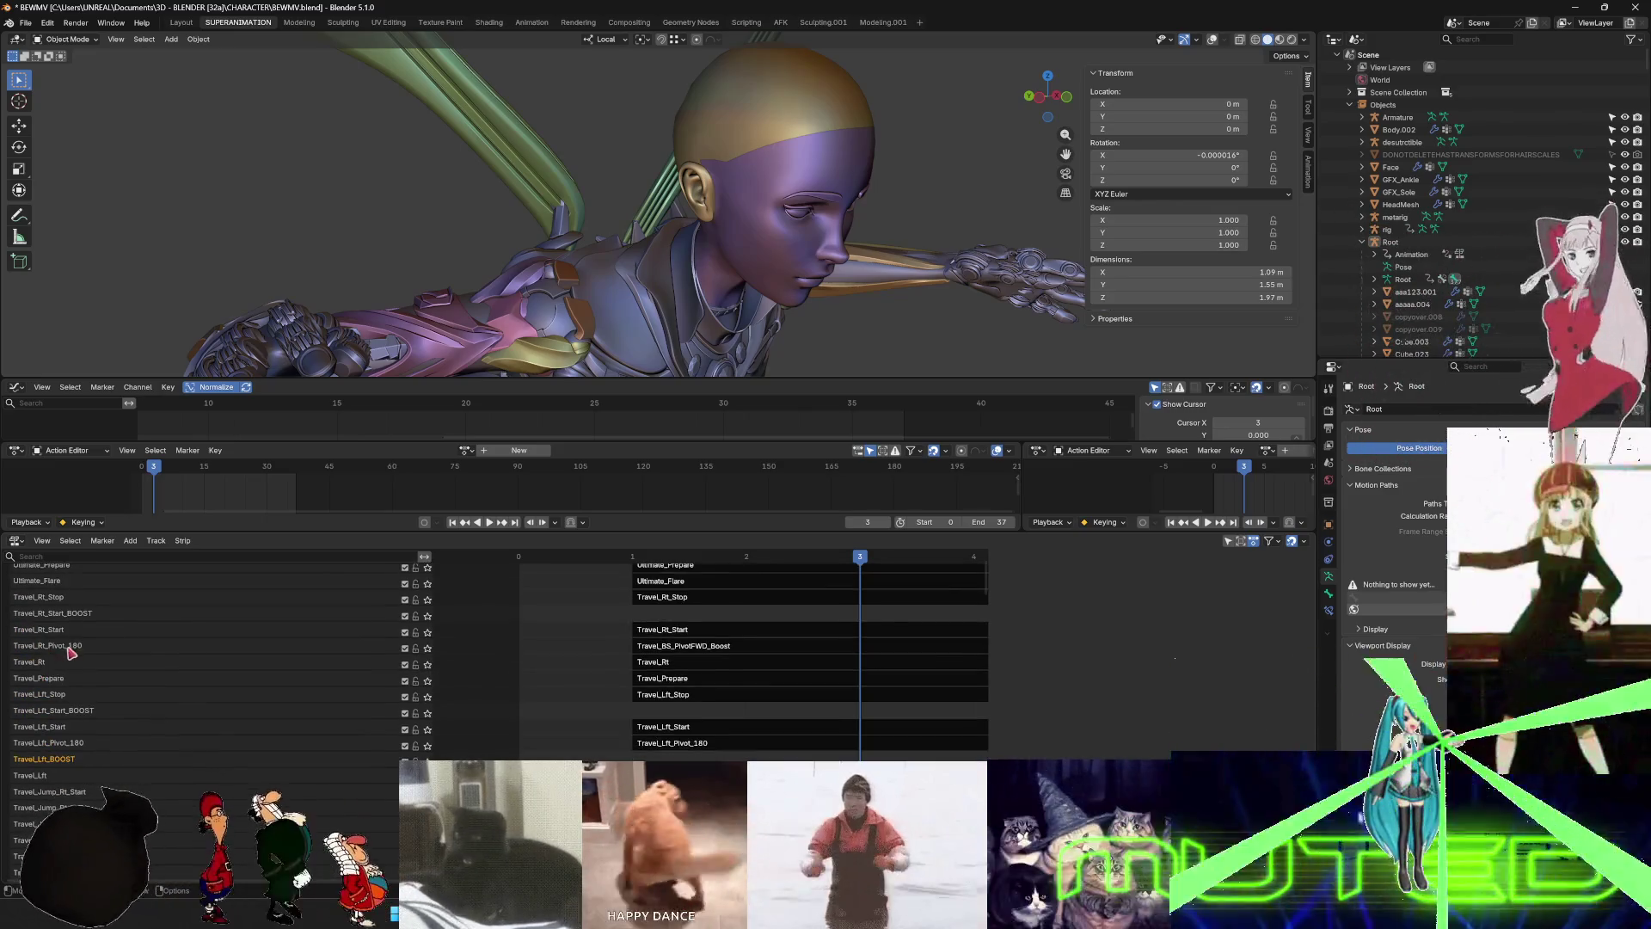
# - Add a new track above Travel_Rt and name it Travel_Rt_BOOST
pyautogui.rightClick(69, 667)
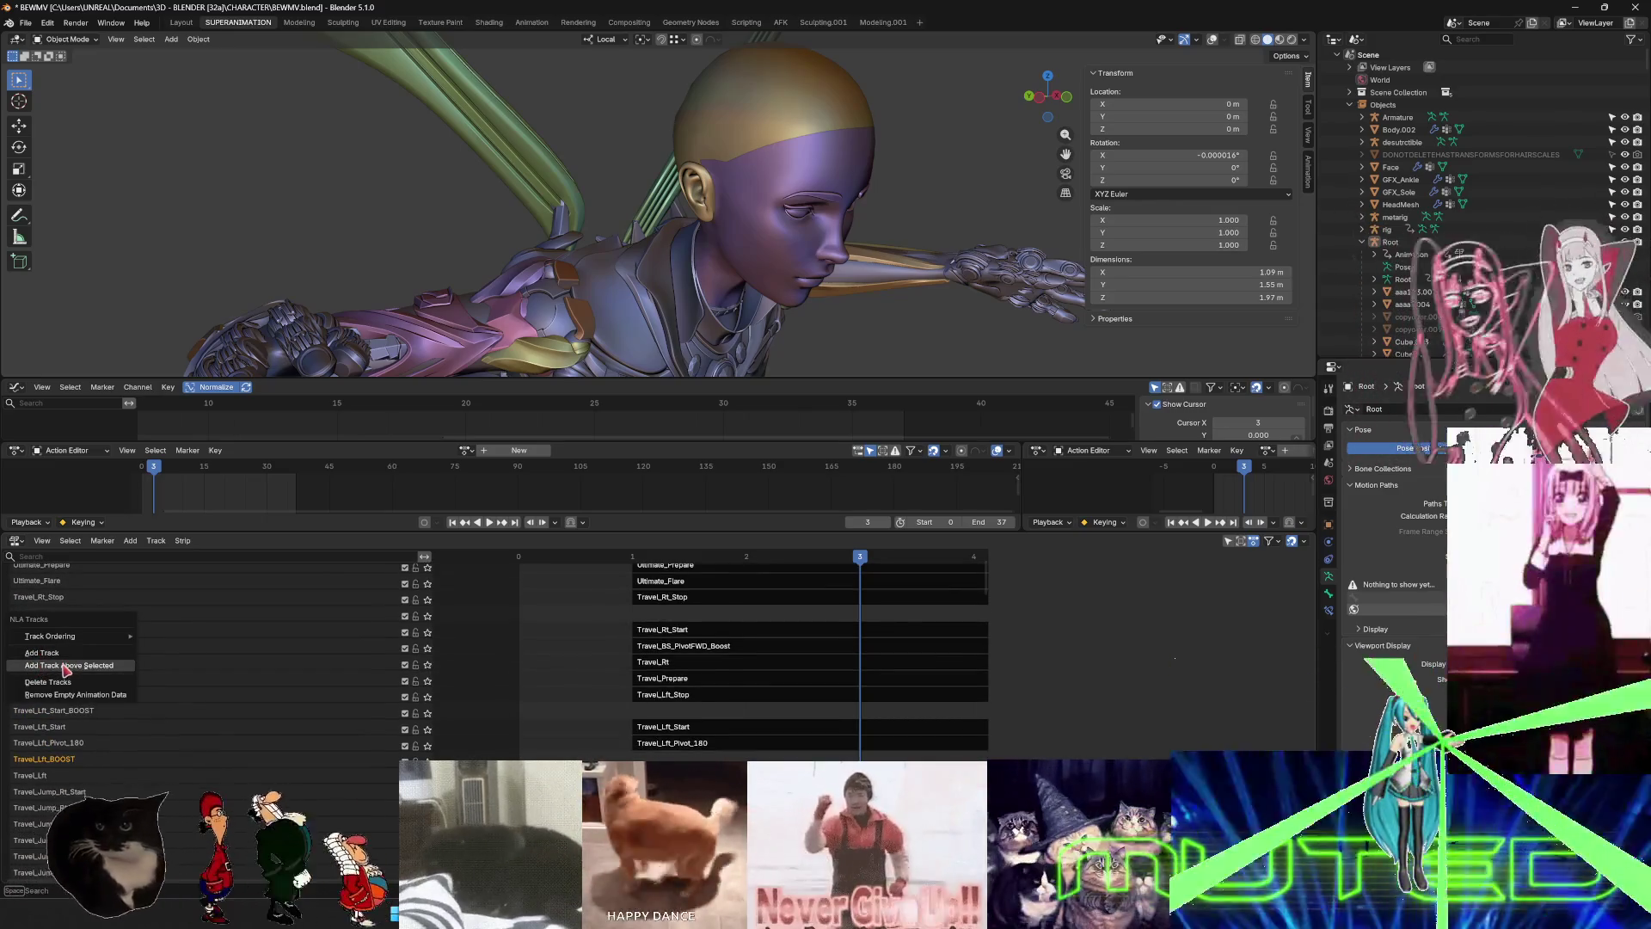
pyautogui.click(65, 668)
pyautogui.click(60, 663)
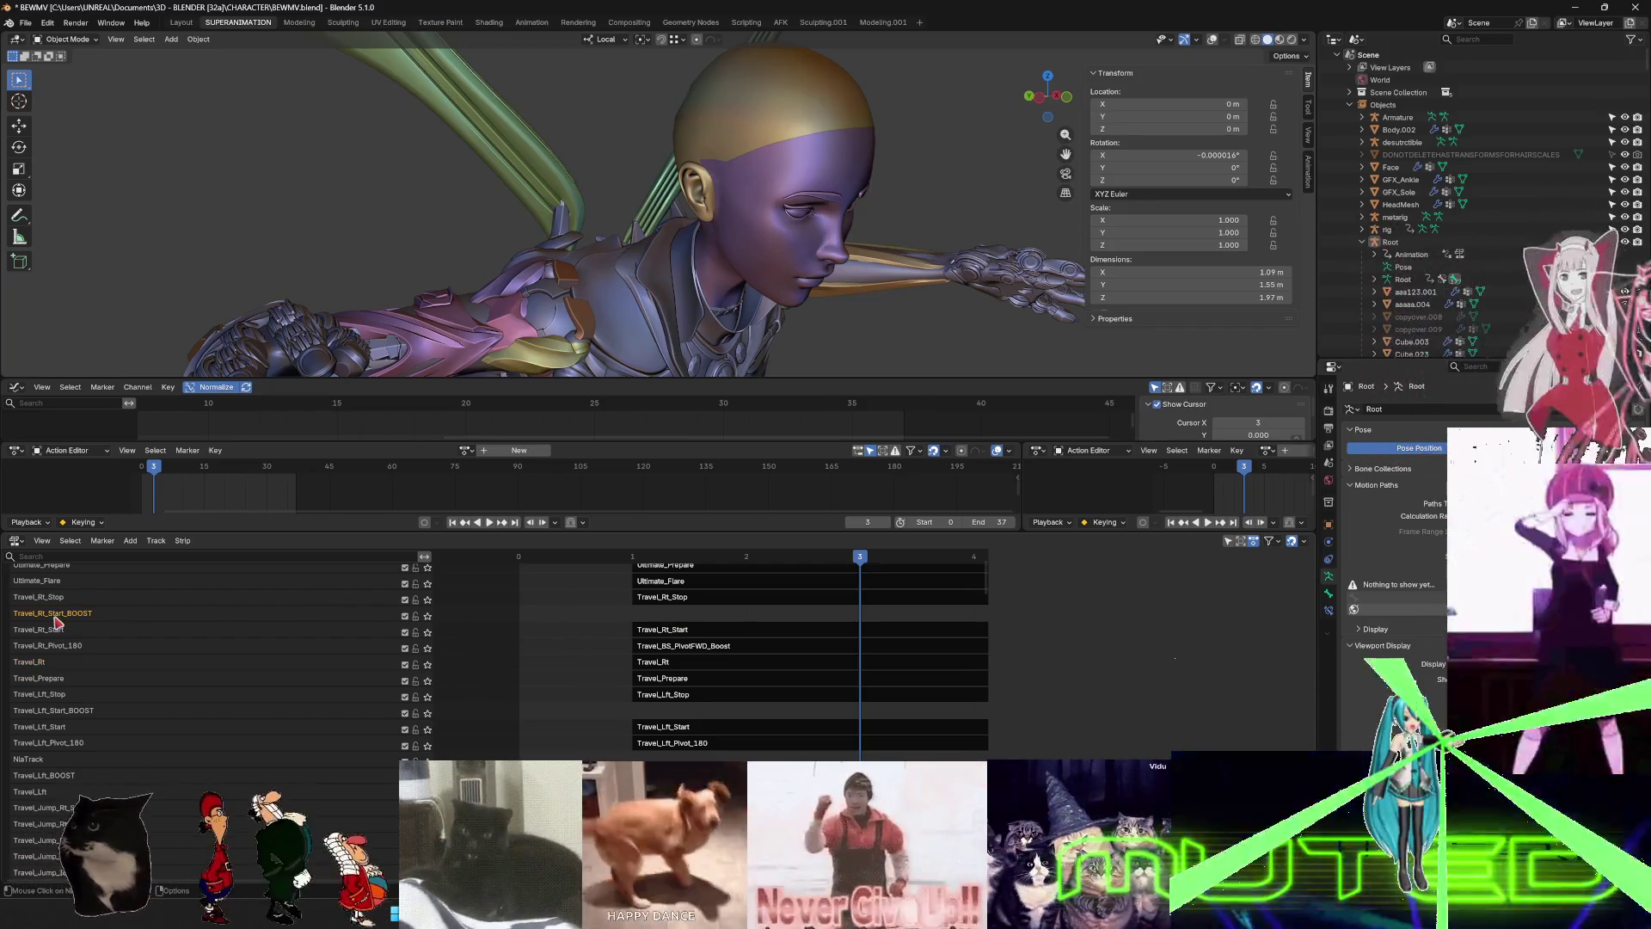
pyautogui.click(88, 668)
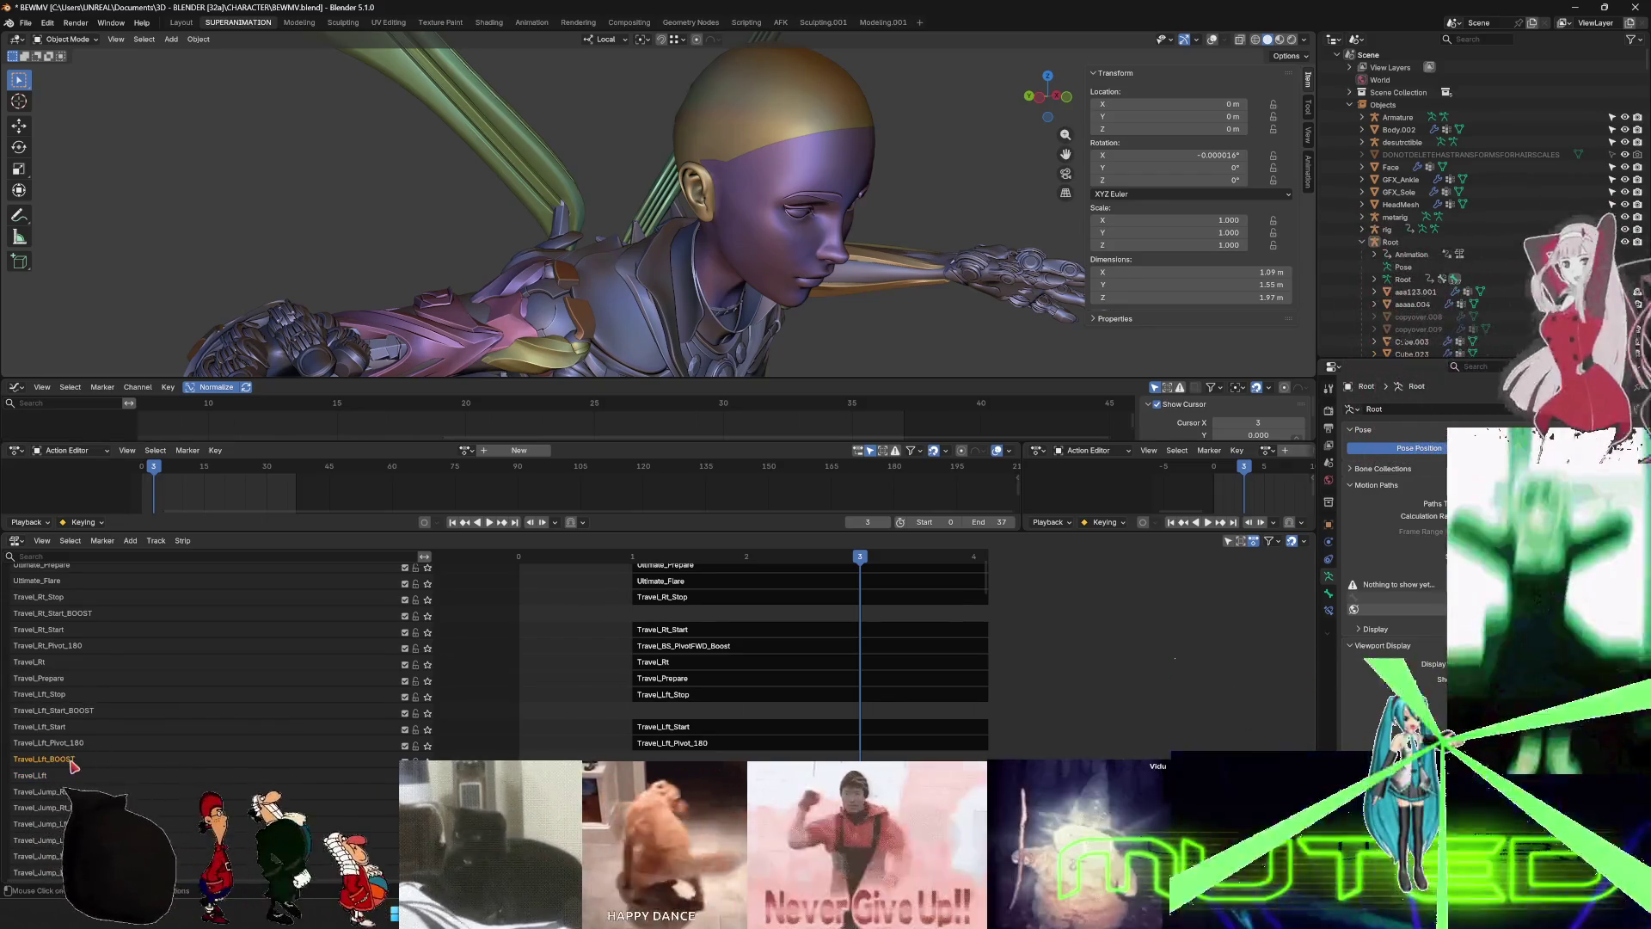
pyautogui.click(39, 664)
pyautogui.rightClick(56, 669)
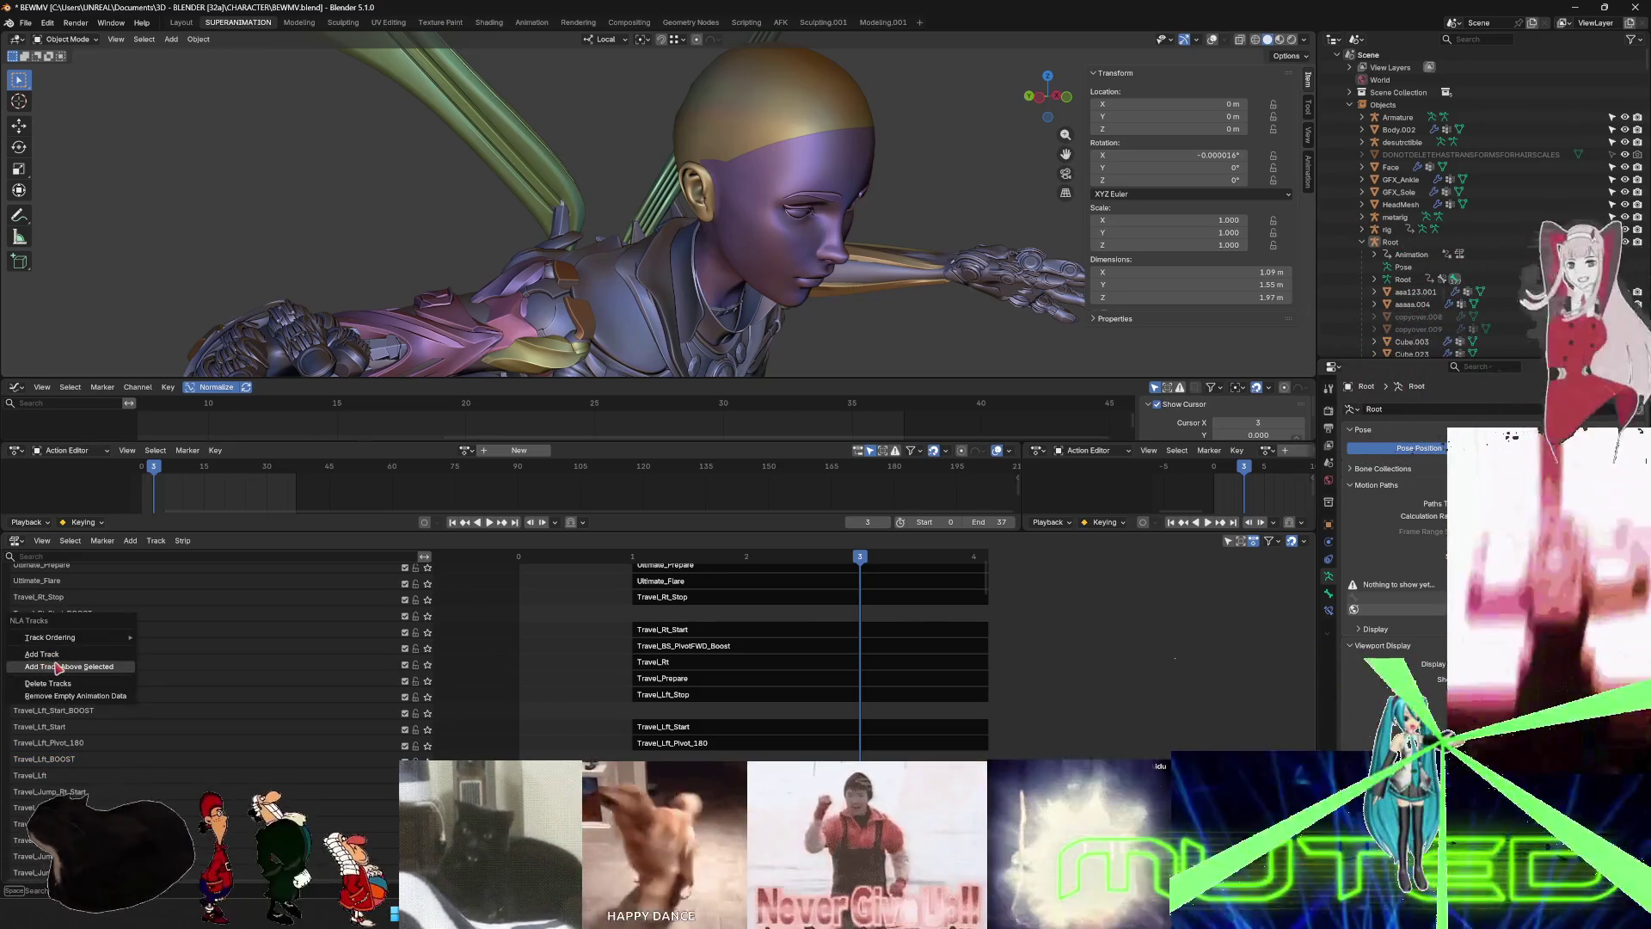
pyautogui.click(78, 670)
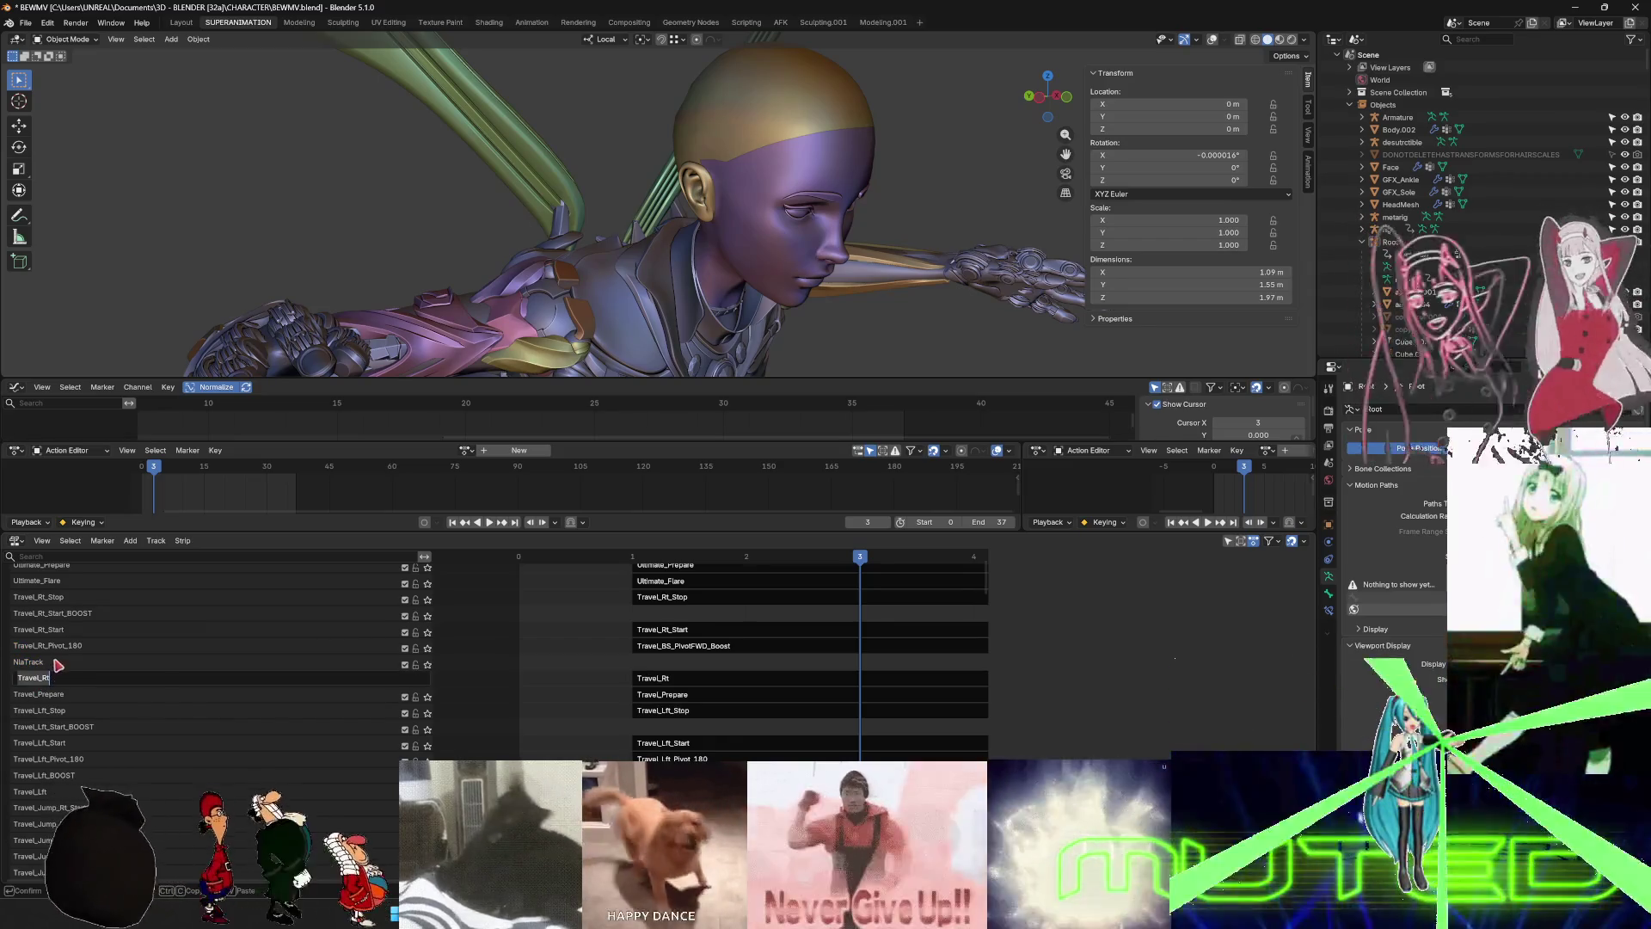
pyautogui.doubleClick(52, 662)
pyautogui.write('Travel_Rt')
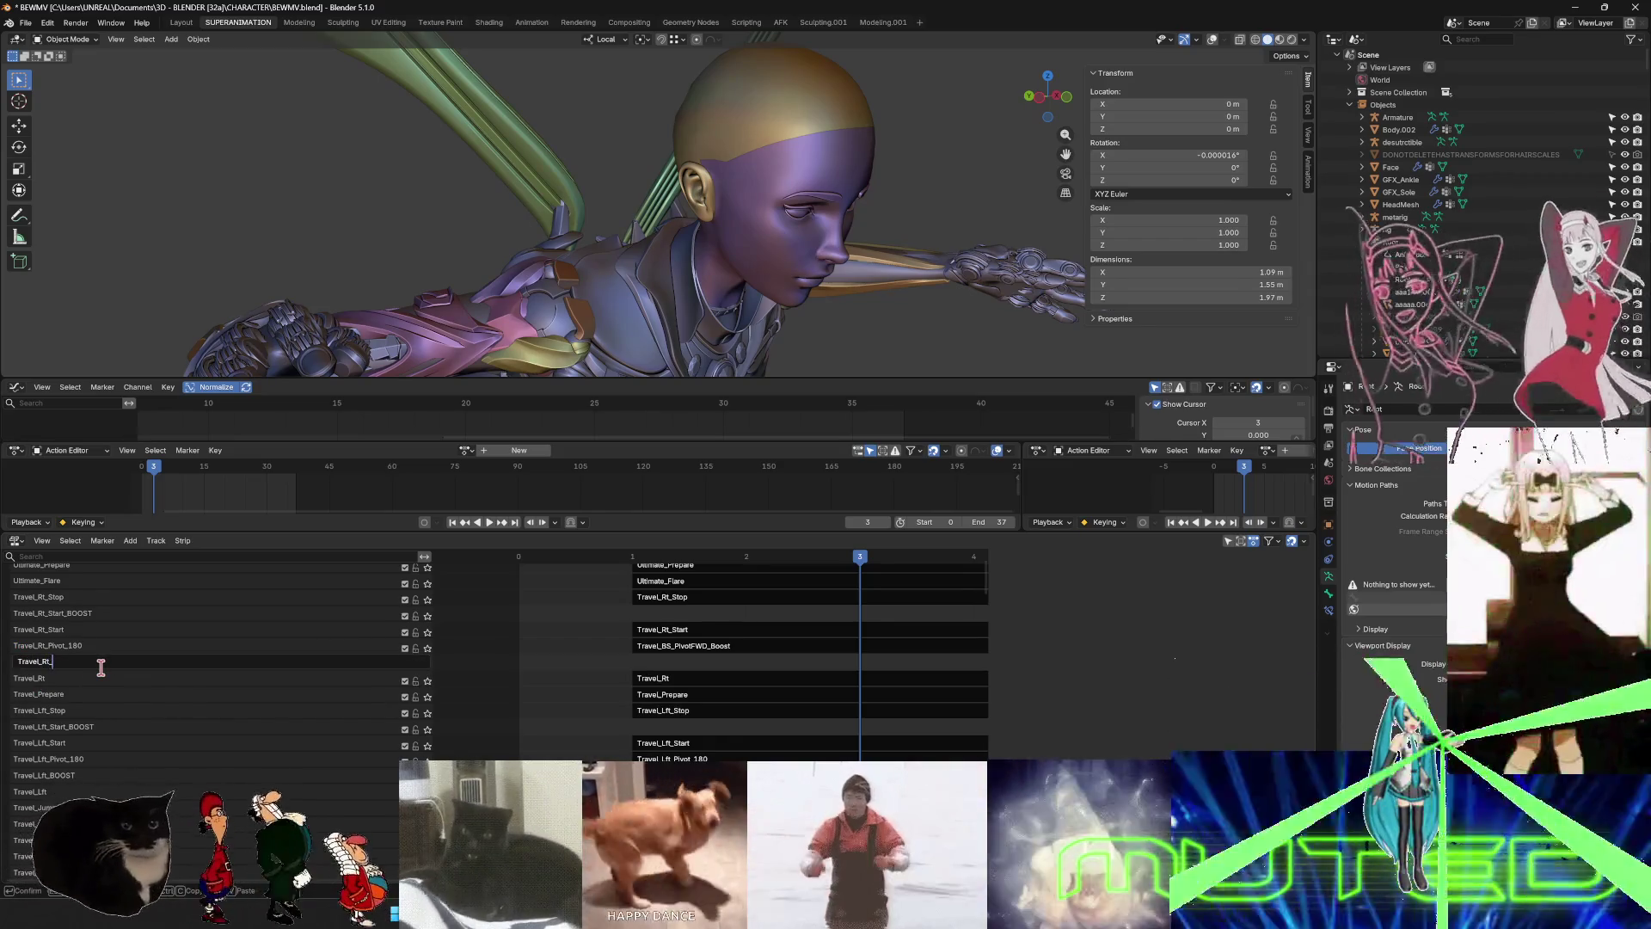
pyautogui.write('_BOOST')
pyautogui.press('Return')
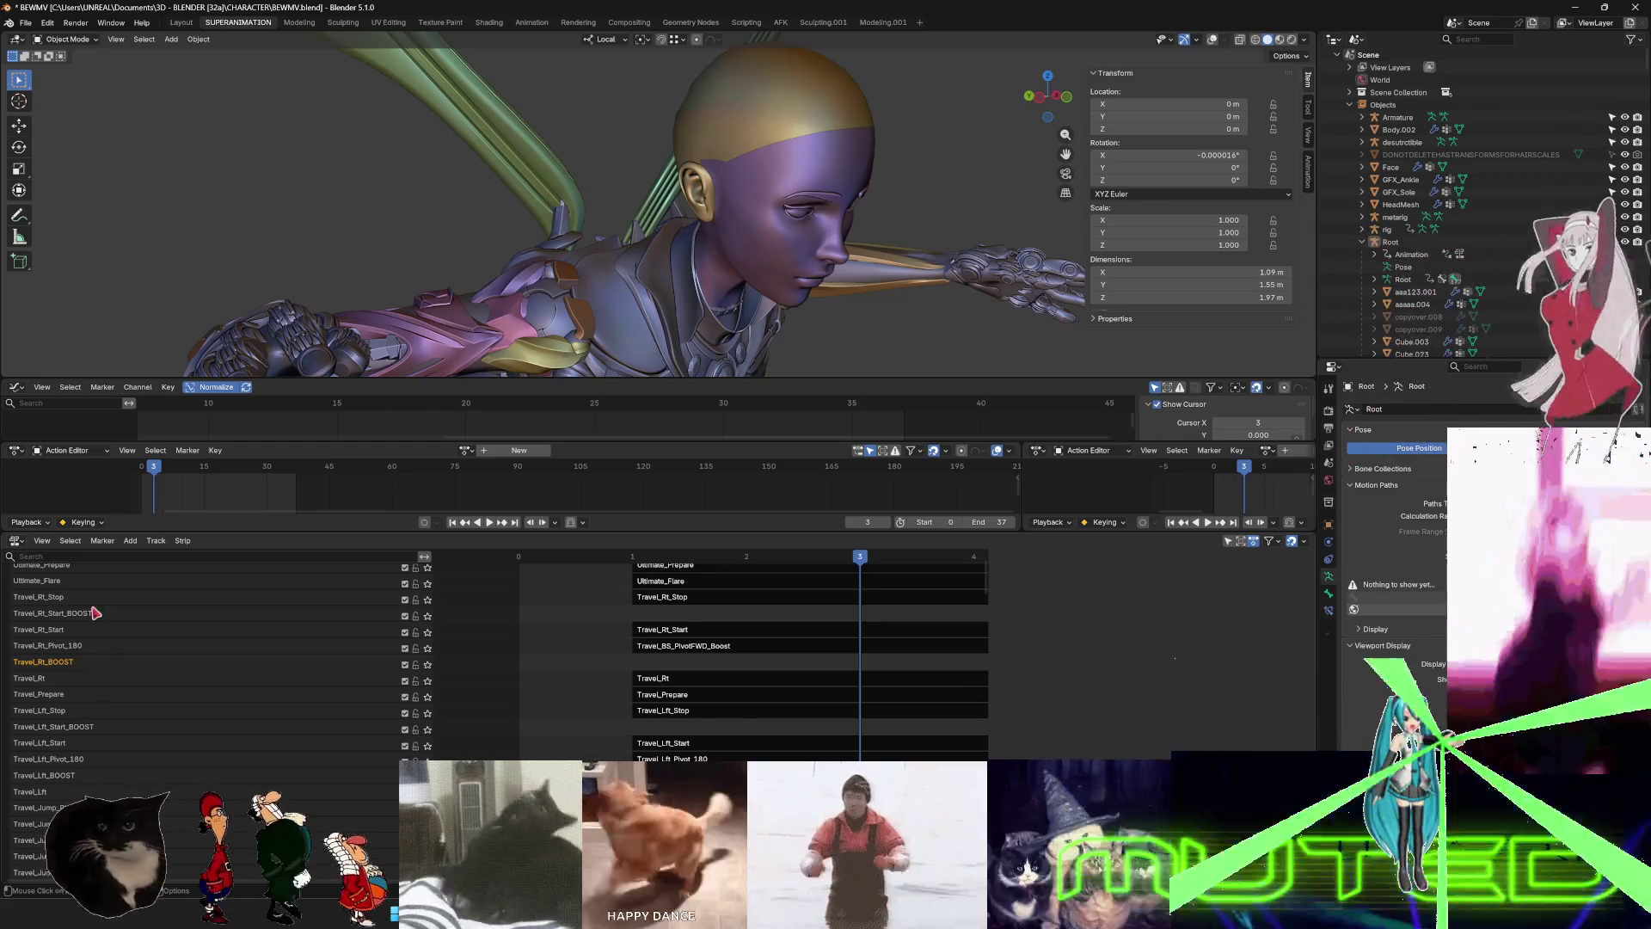
# - Scroll down the track list and add another empty track above the selected track
pyautogui.scroll(3, 107, 628)
pyautogui.scroll(3, 110, 635)
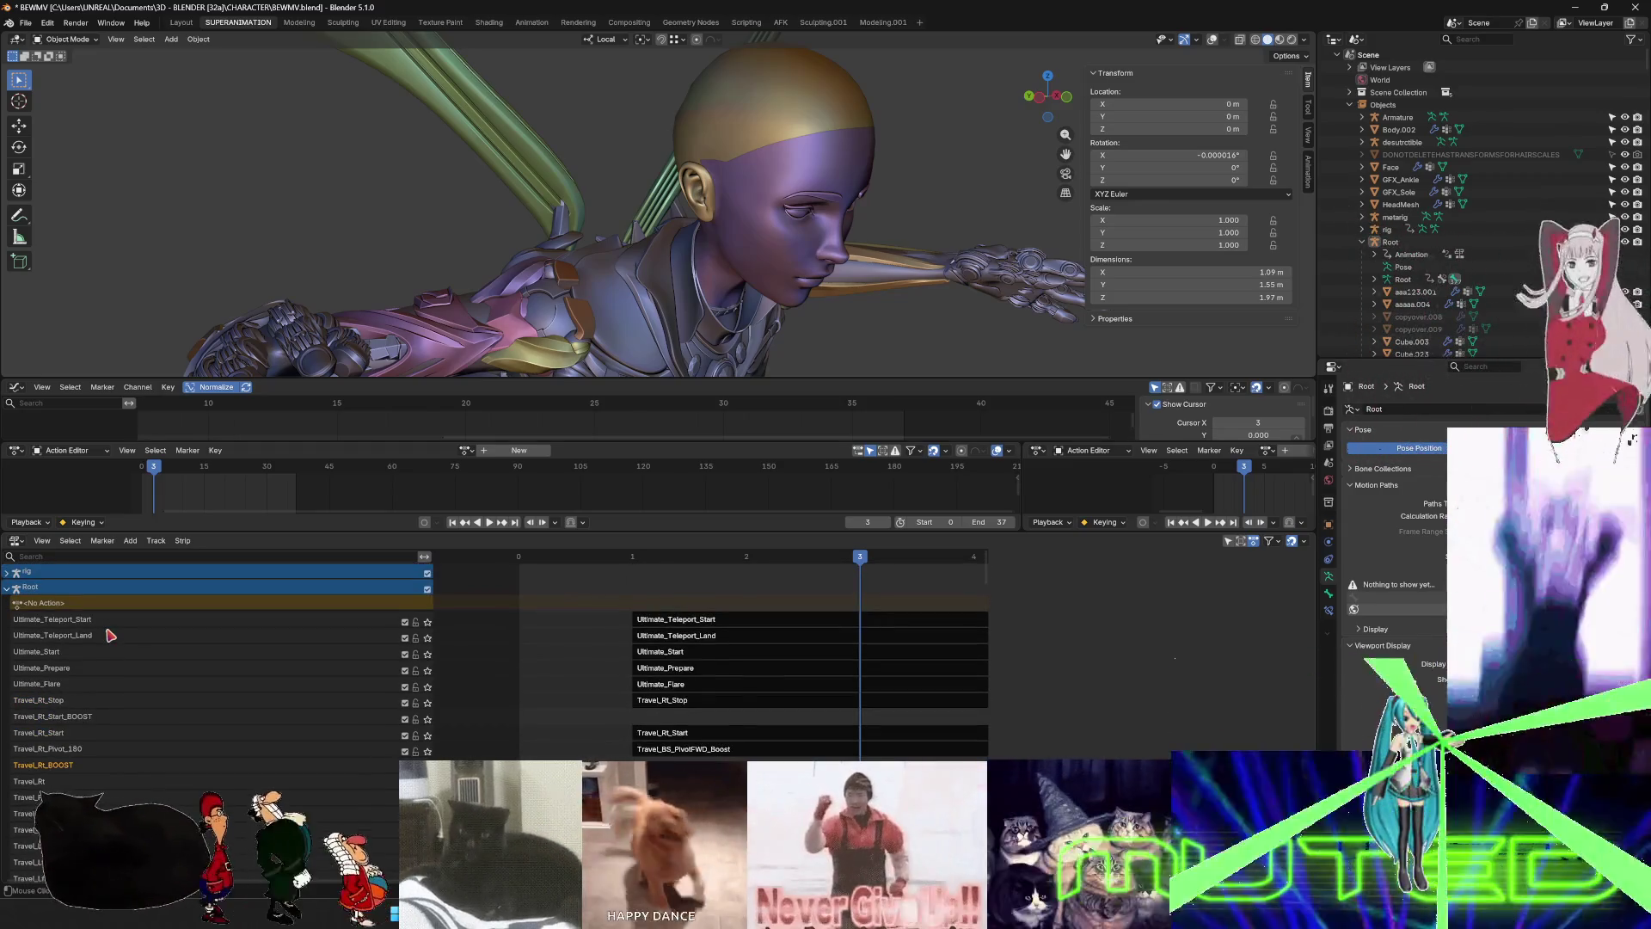
pyautogui.scroll(-3, 110, 634)
pyautogui.scroll(-8, 110, 634)
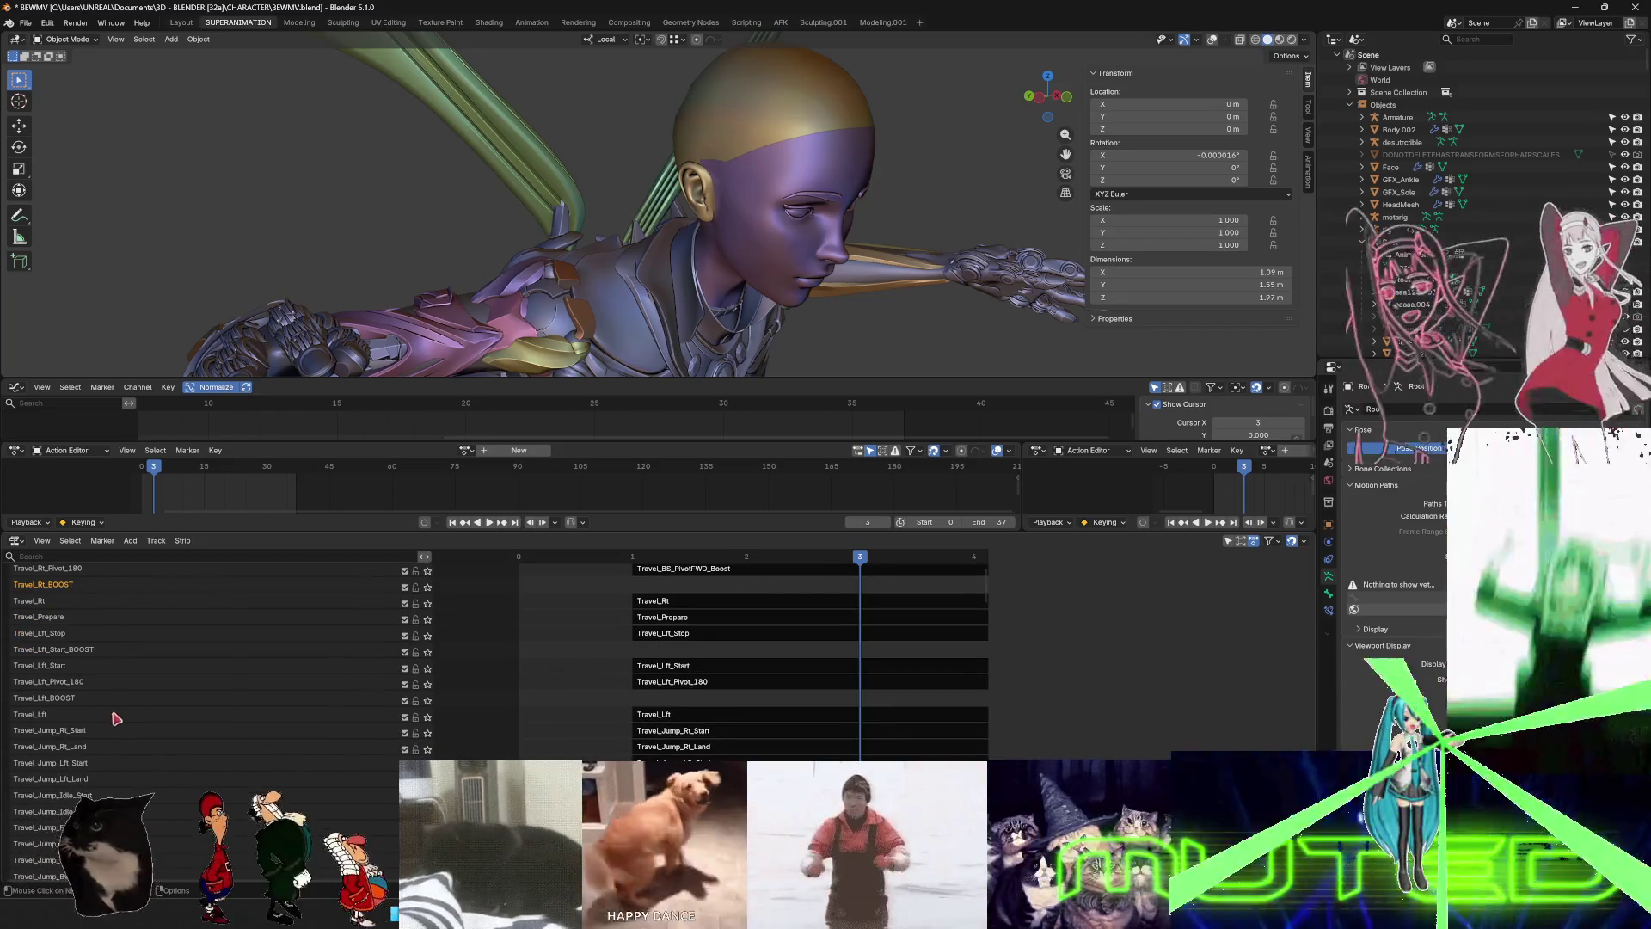
pyautogui.scroll(-14, 118, 714)
pyautogui.scroll(-18, 97, 720)
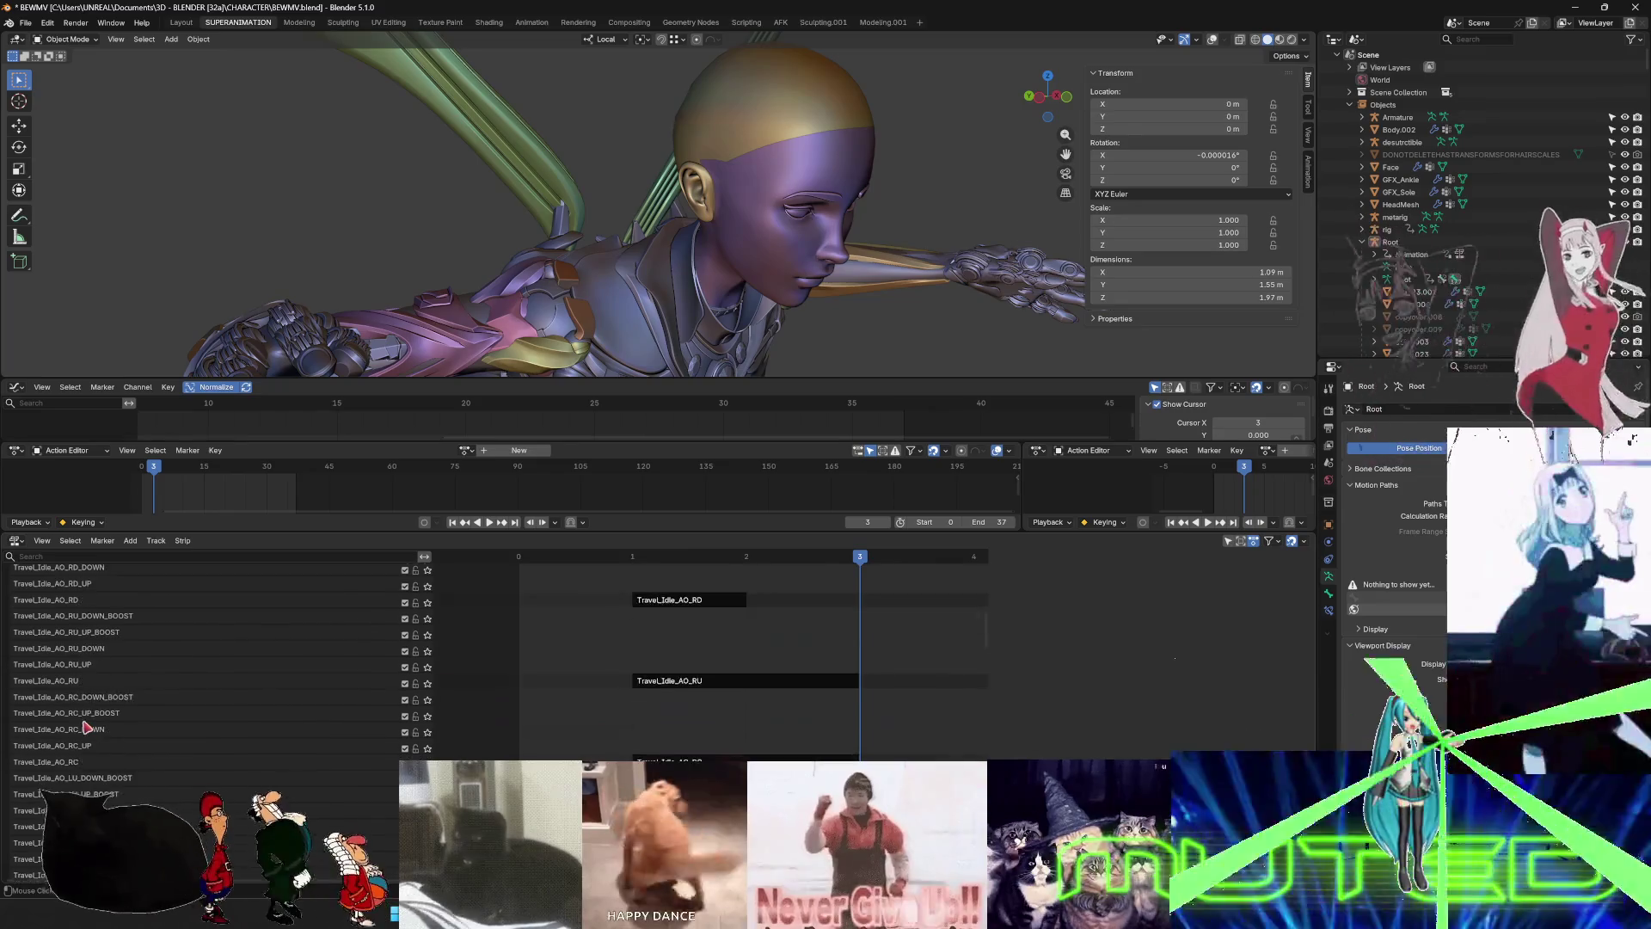
pyautogui.scroll(-20, 97, 721)
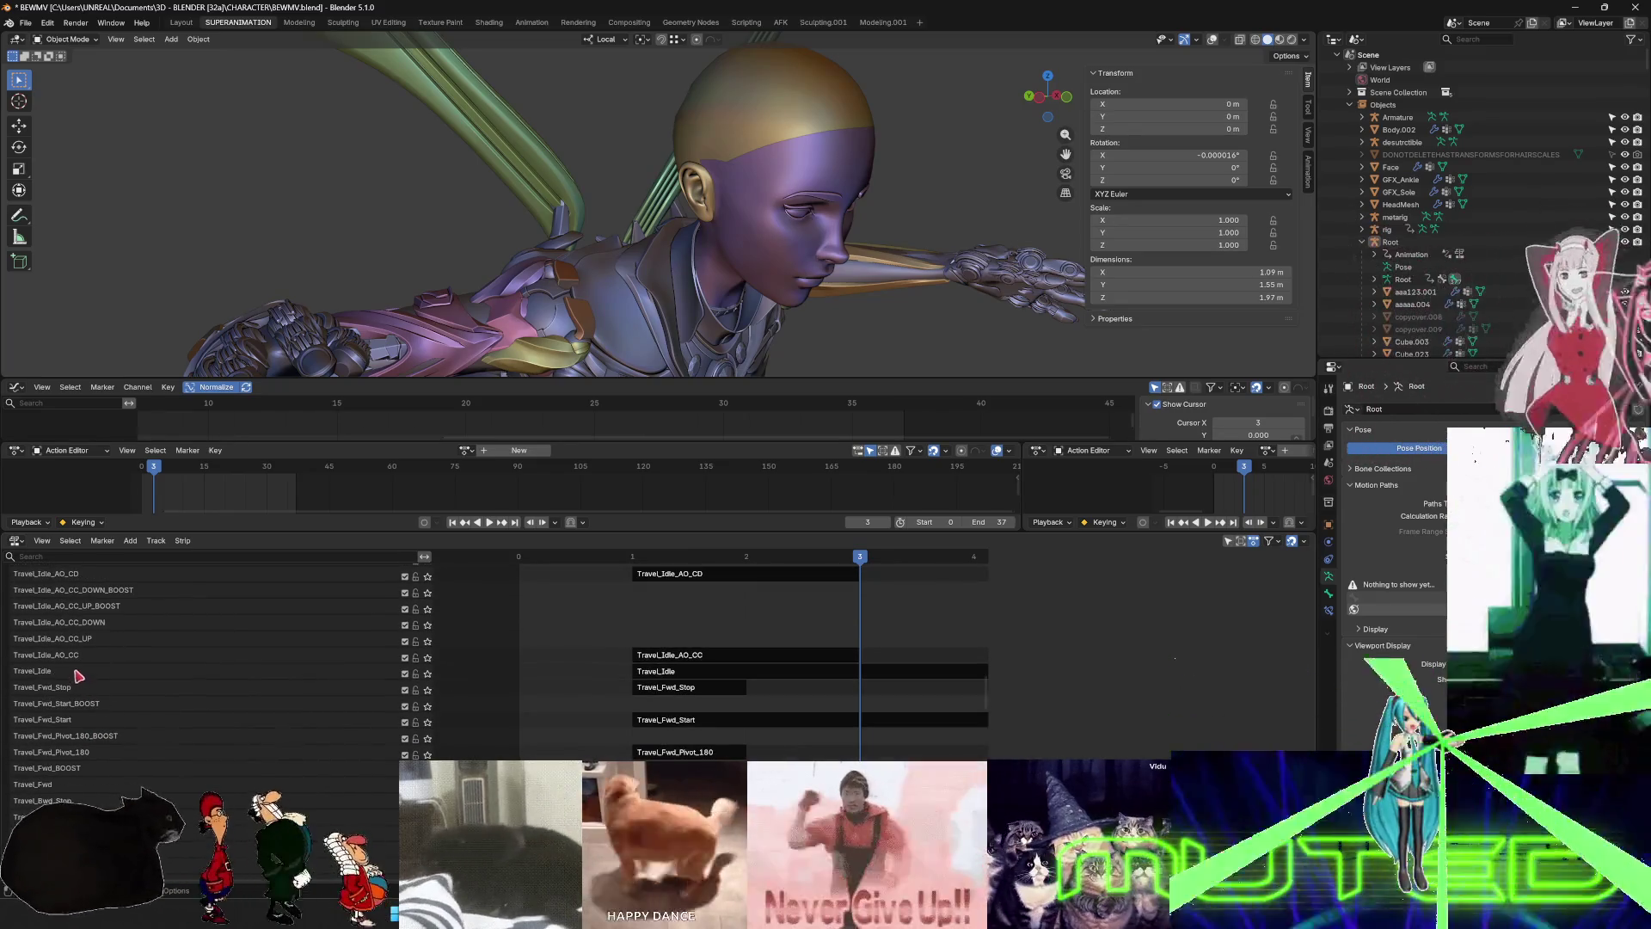
pyautogui.rightClick(56, 677)
pyautogui.click(123, 676)
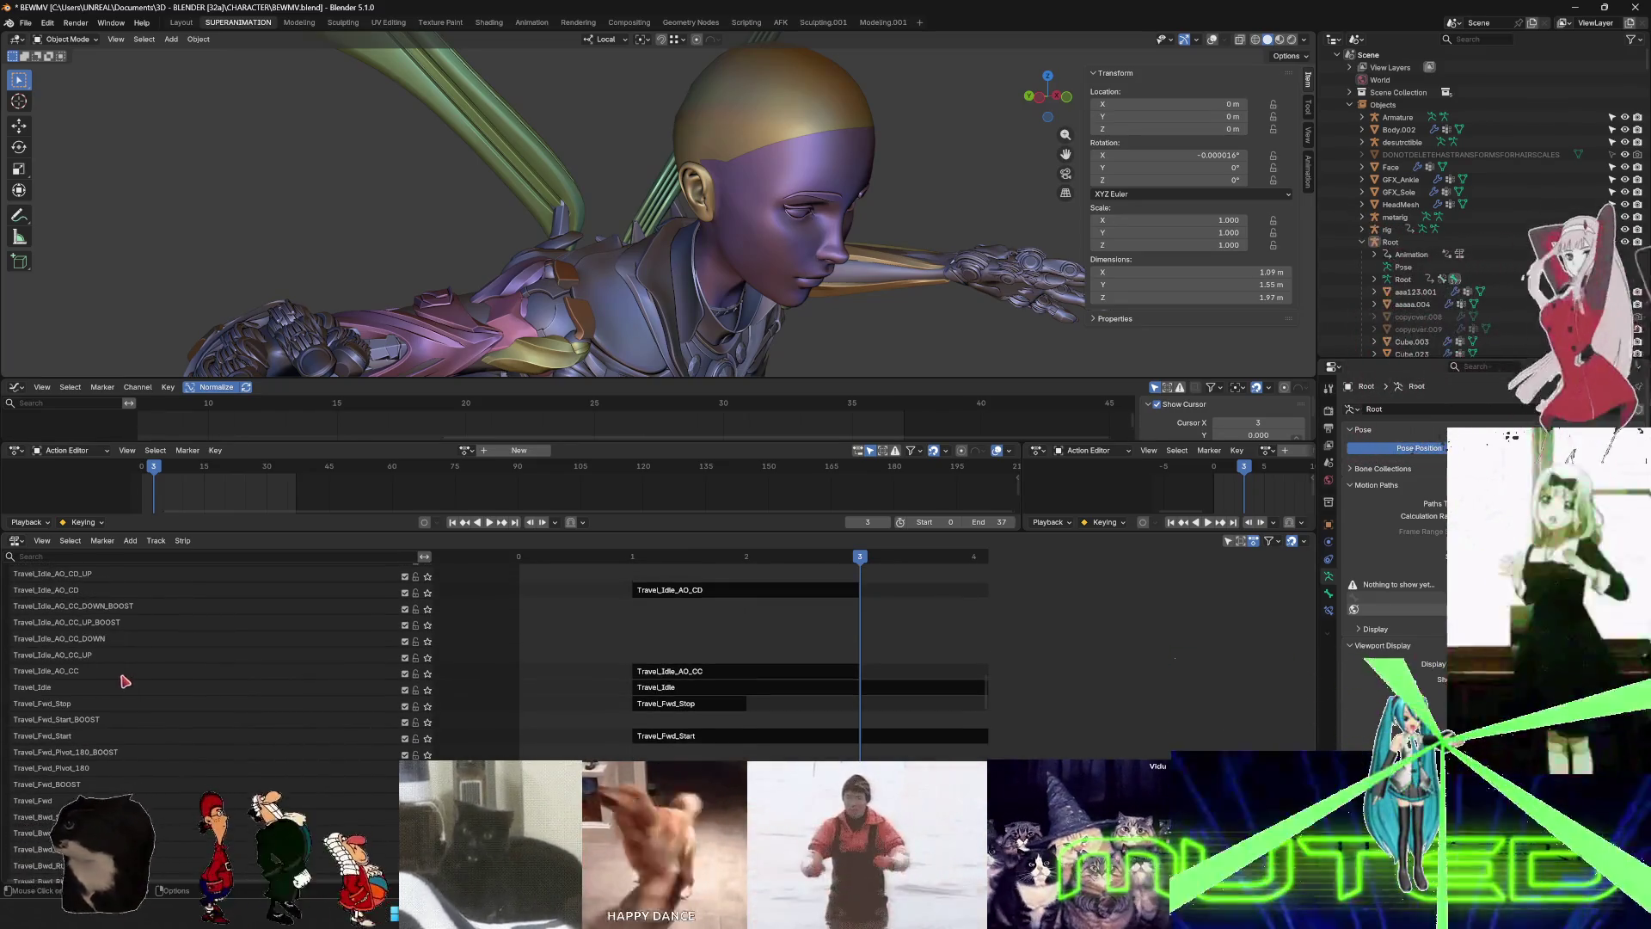
pyautogui.scroll(-1, 51, 691)
# - Name the new track above Travel_Idle as Travel_Idle_BOOST, reusing the copied Travel_Idle name
pyautogui.rightClick(47, 677)
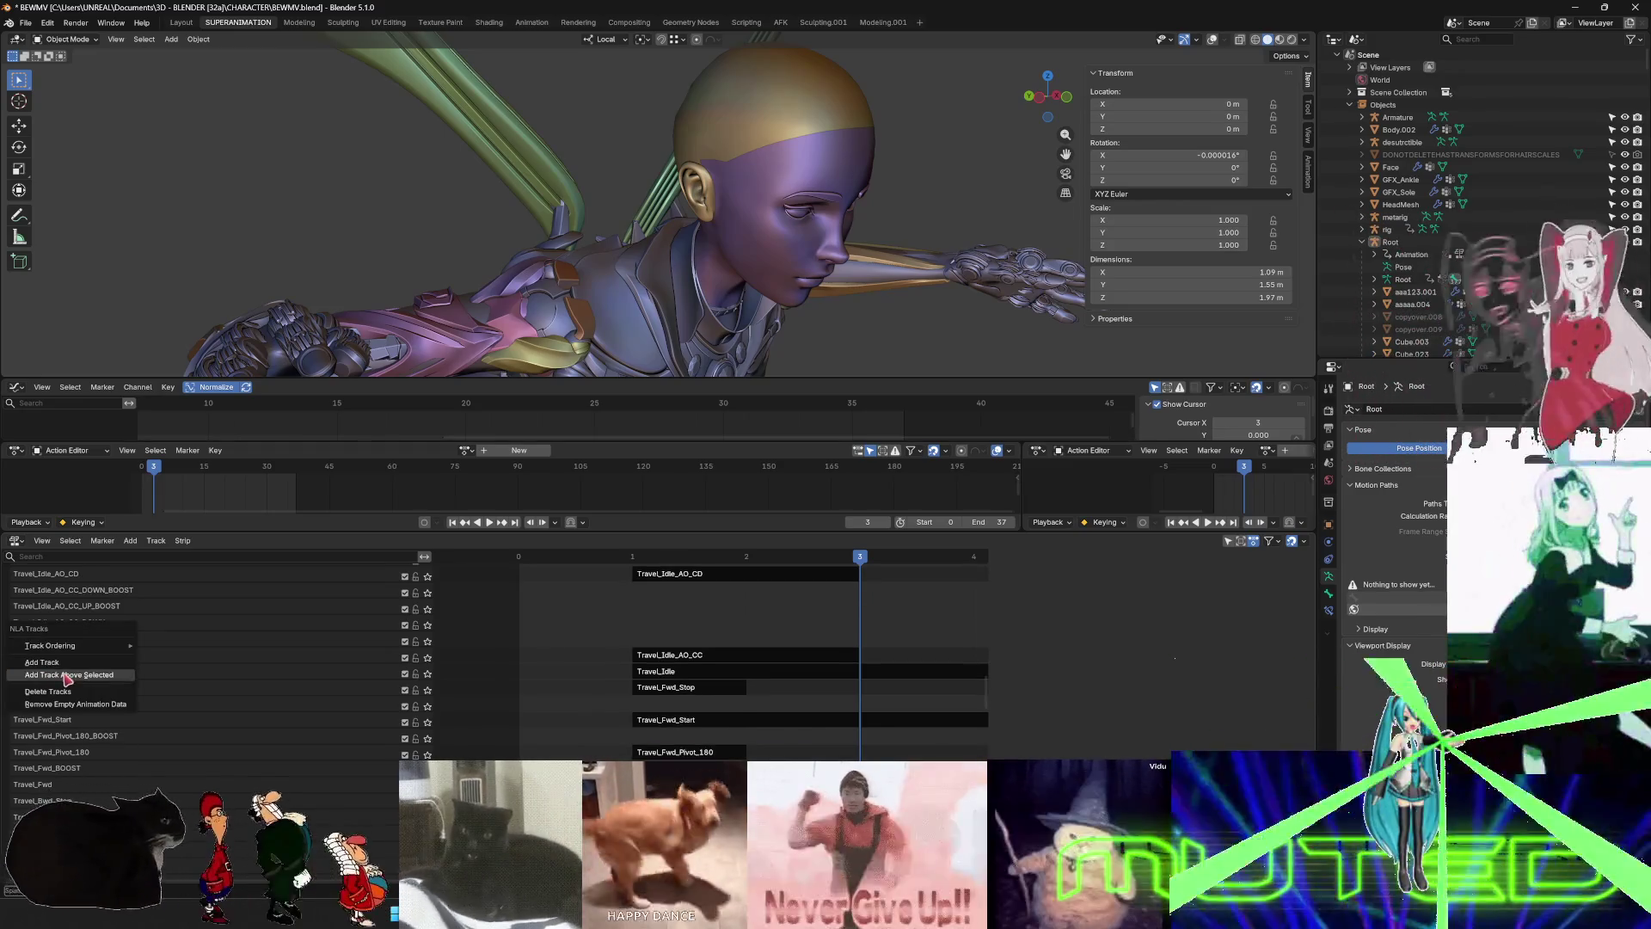
pyautogui.click(67, 678)
pyautogui.doubleClick(44, 691)
pyautogui.hotkey('ctrl', 'c')
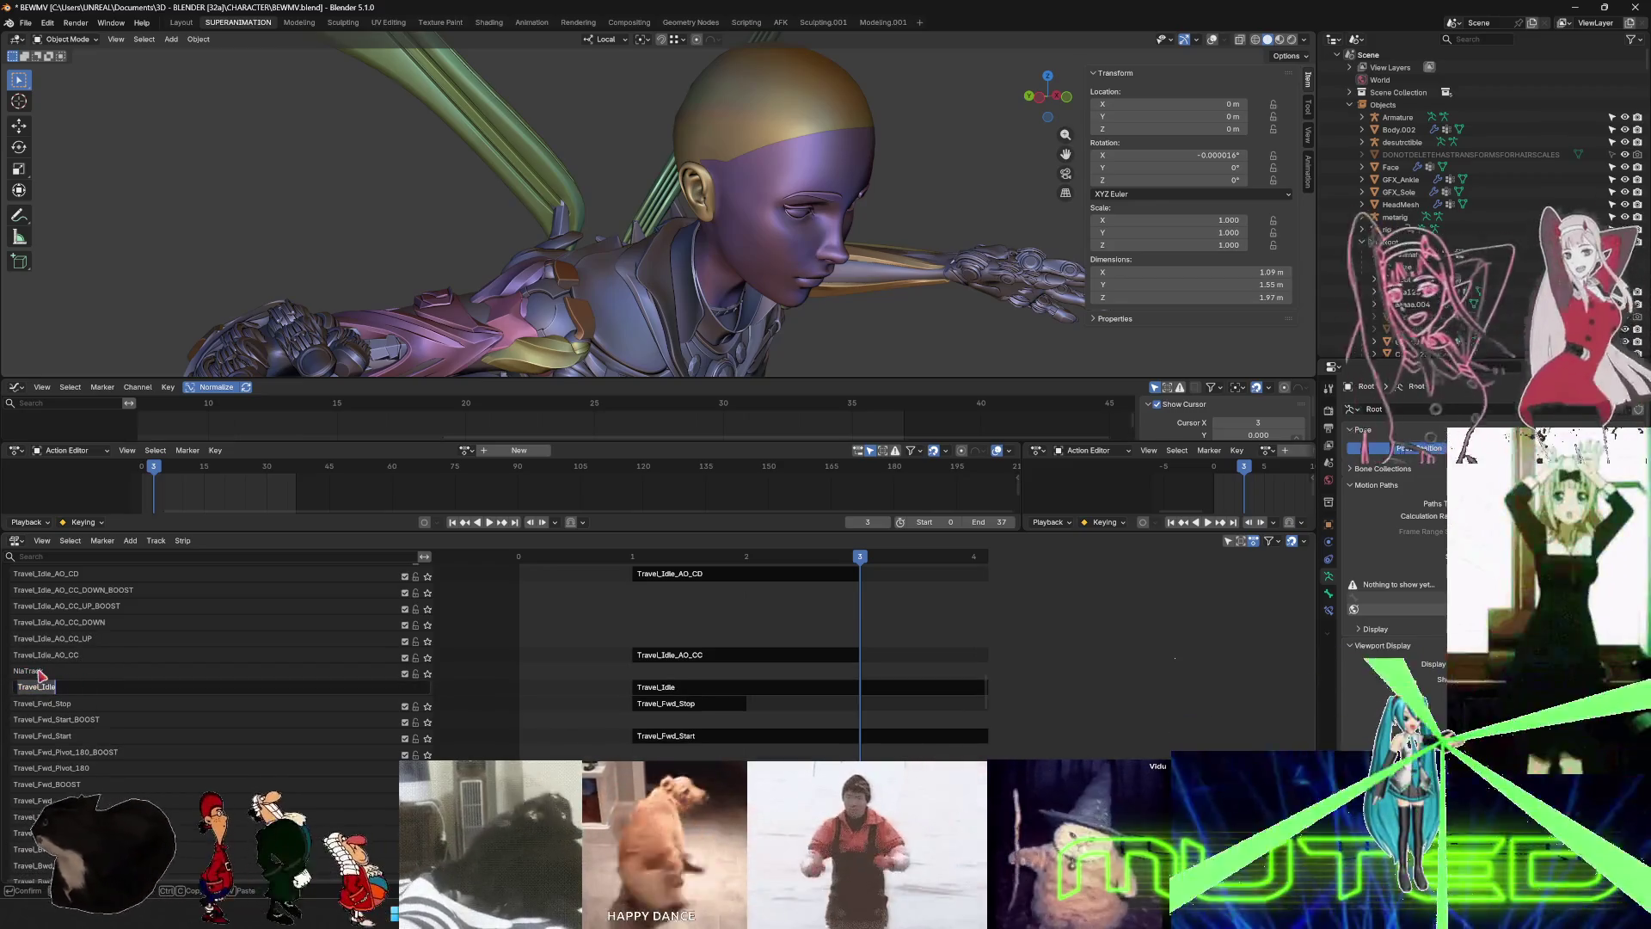
pyautogui.press('Return')
pyautogui.doubleClick(116, 673)
pyautogui.hotkey('ctrl', 'v')
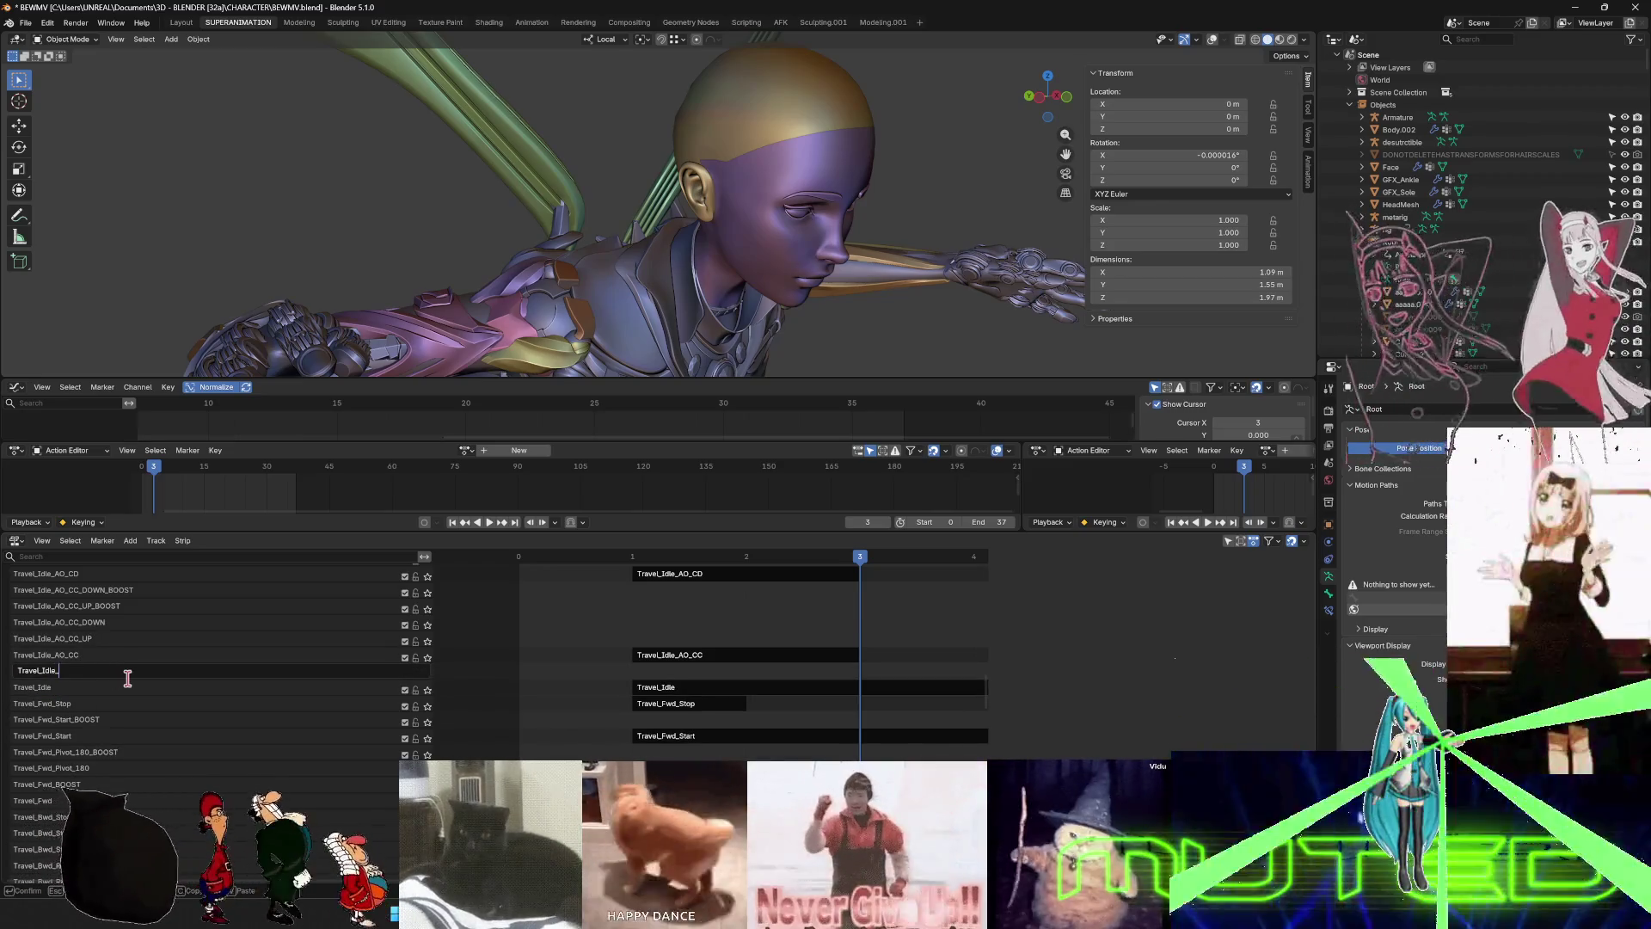
pyautogui.write('BOOST')
pyautogui.press('Return')
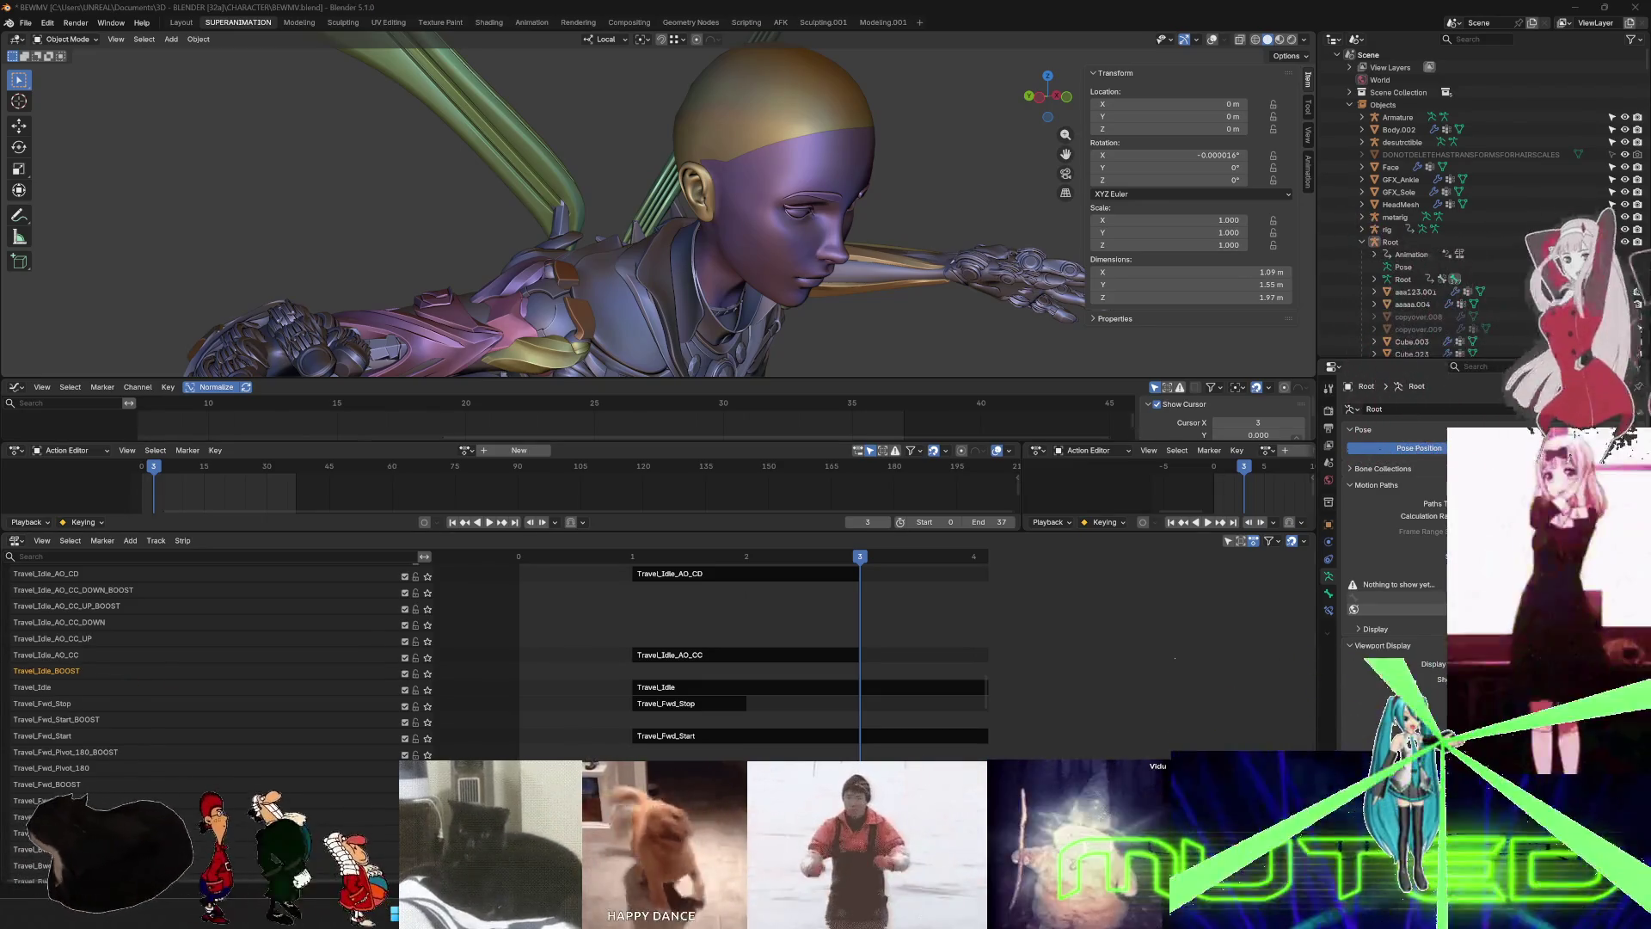
pyautogui.scroll(5, 185, 655)
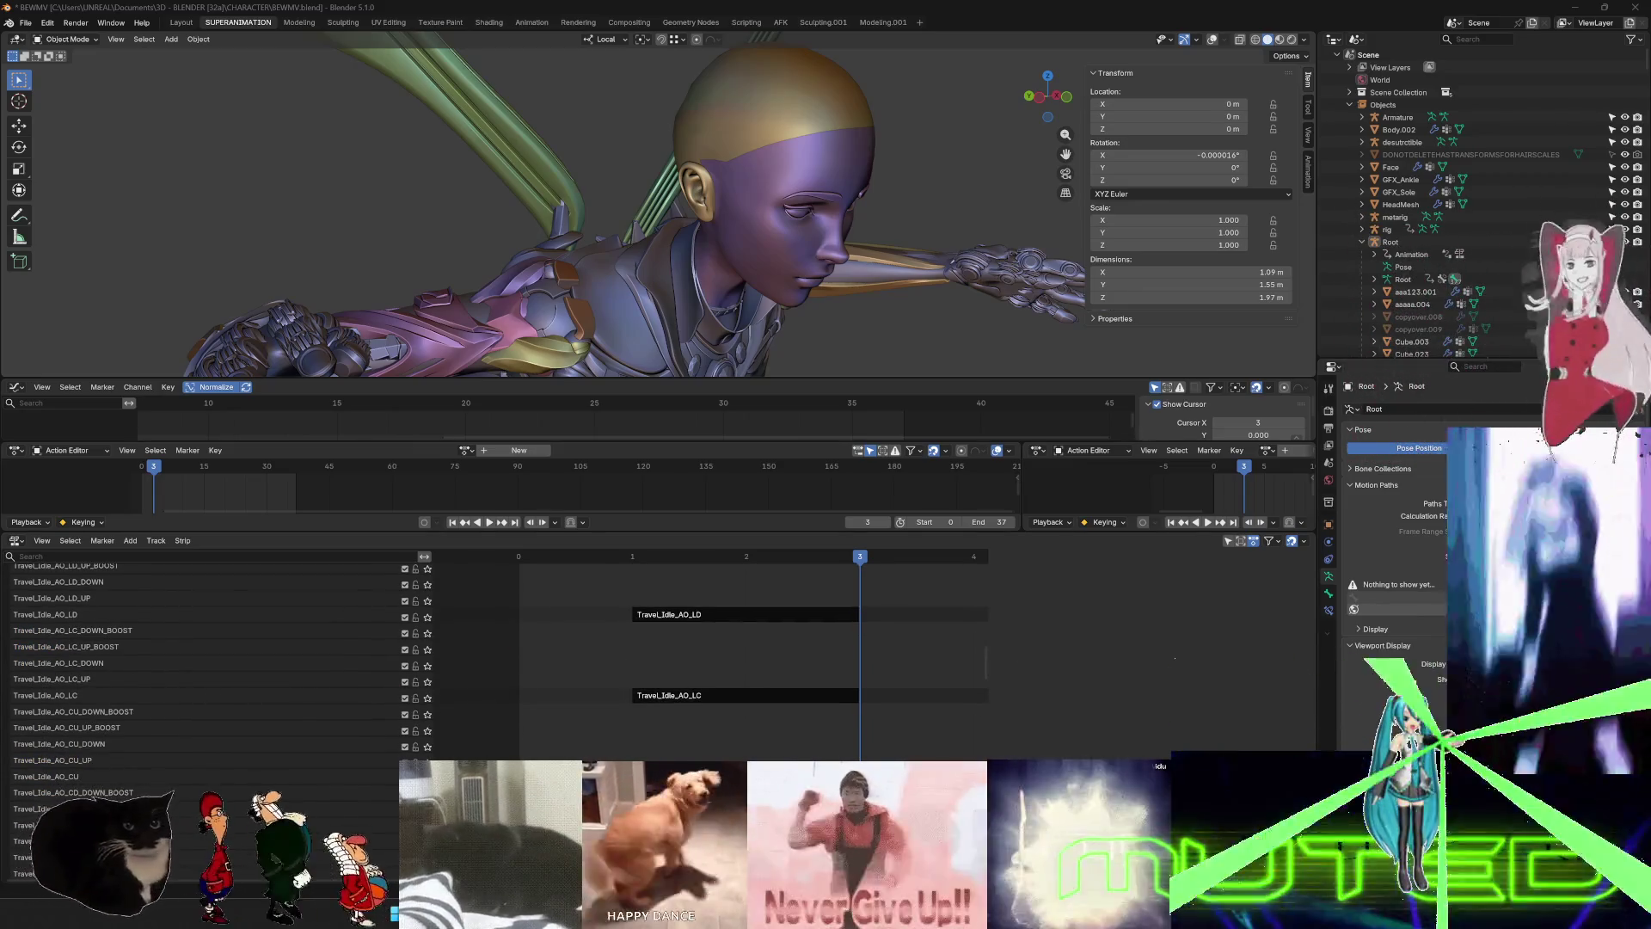
pyautogui.scroll(6, 791, 588)
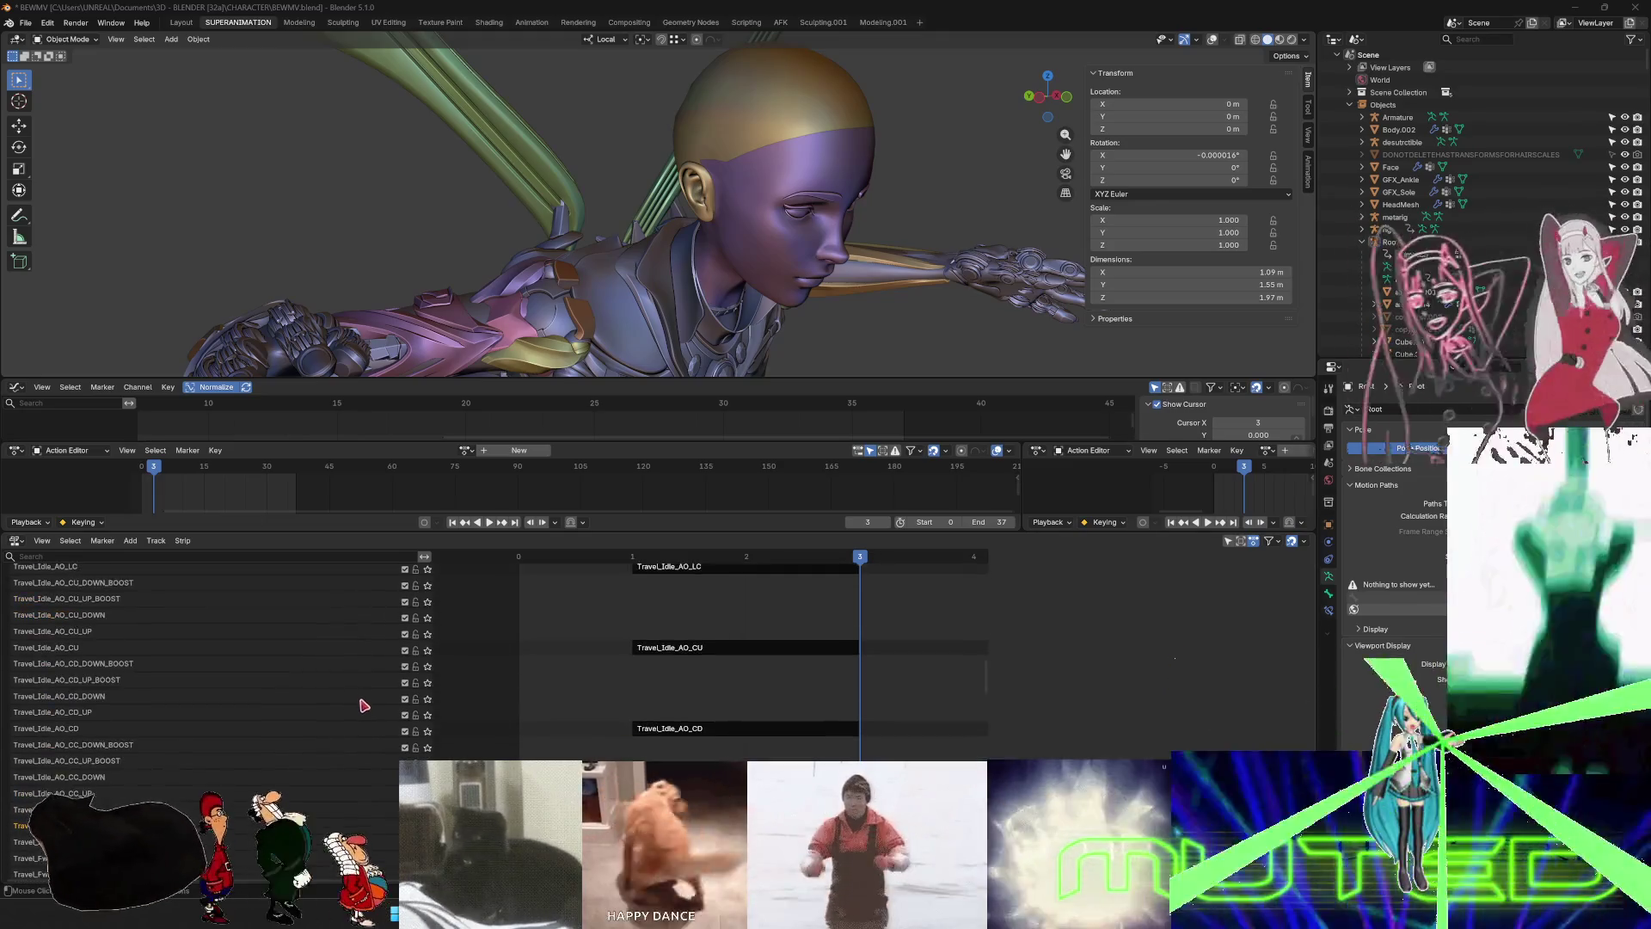
pyautogui.scroll(8, 368, 716)
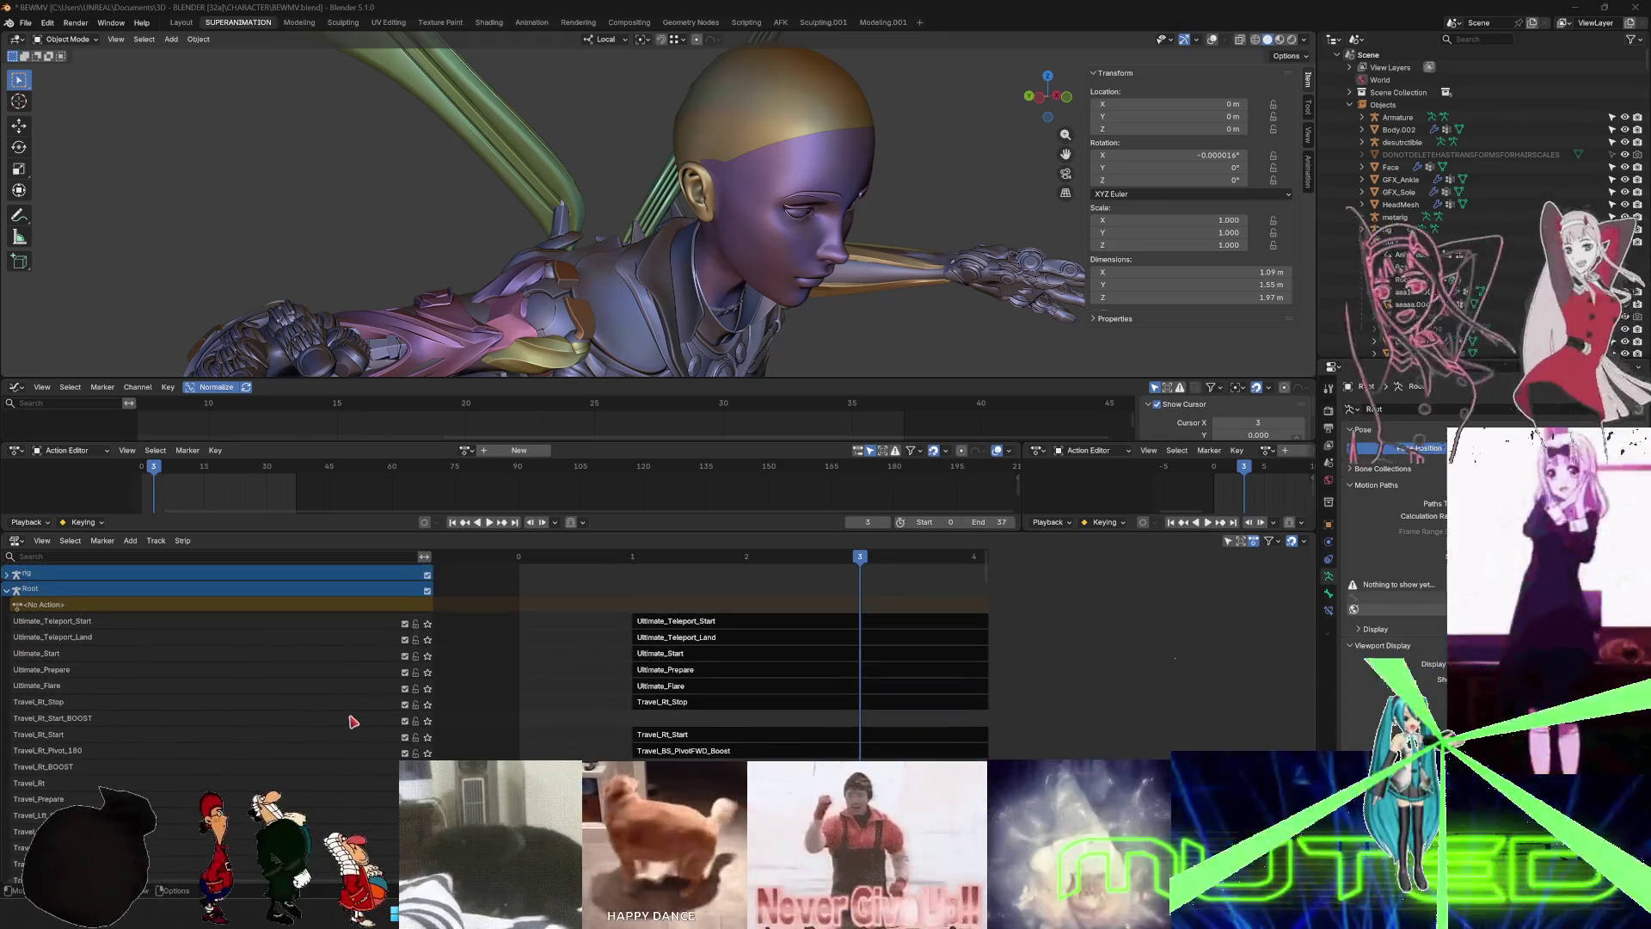
# - Save the .blend file and switch over to the Unreal Engine editor
pyautogui.click(26, 22)
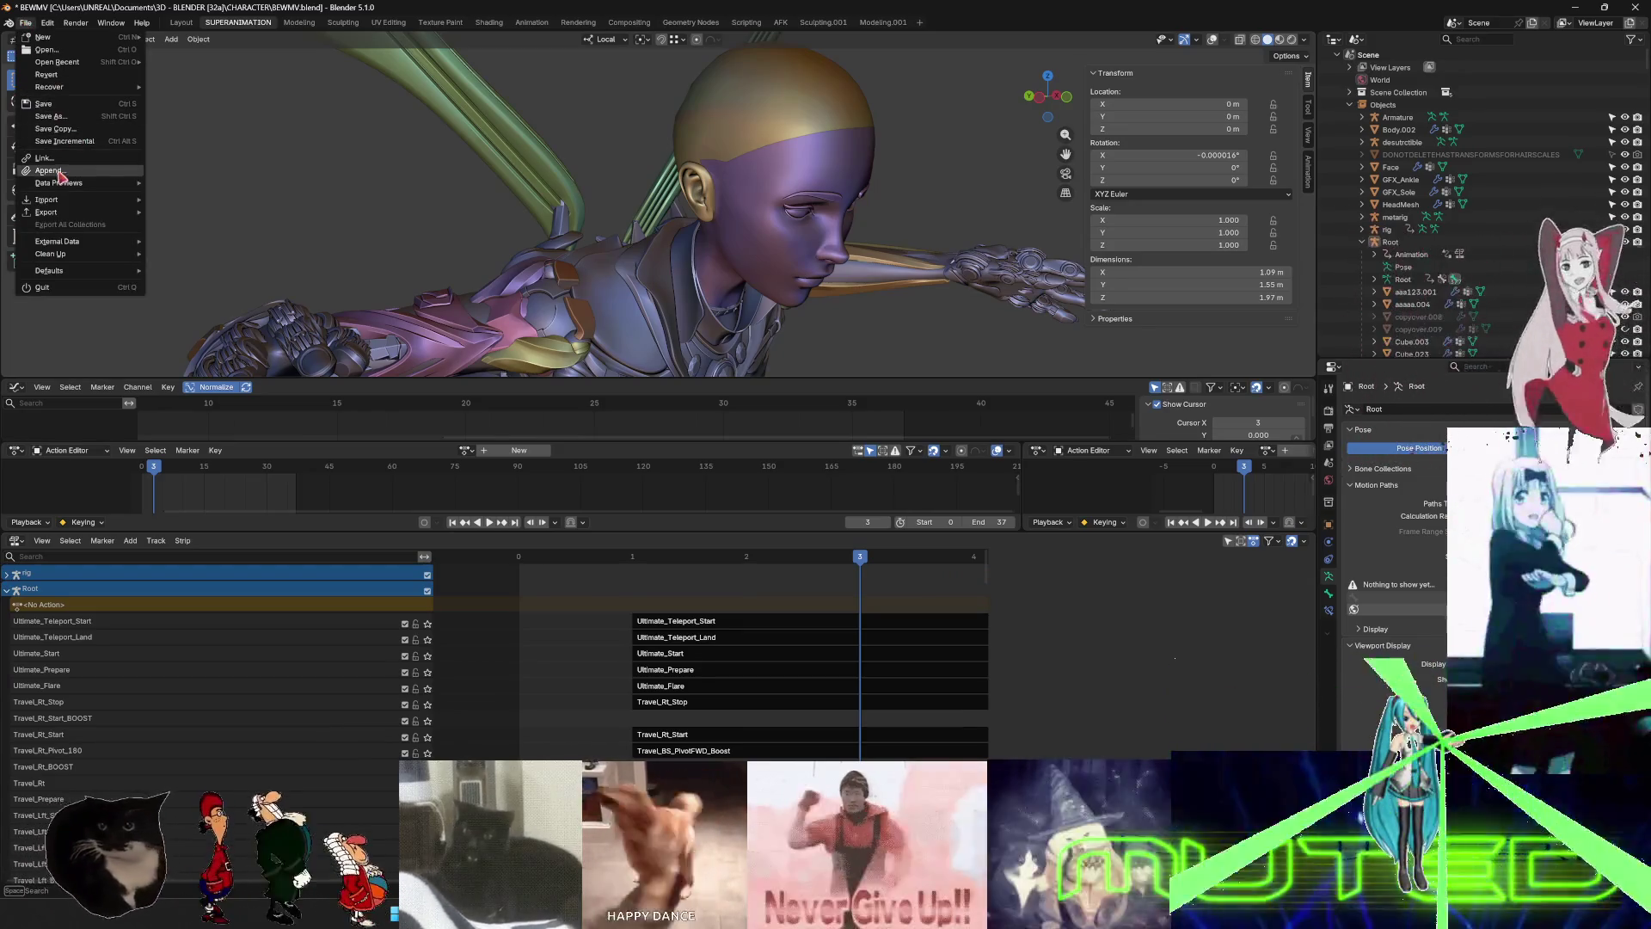
pyautogui.click(50, 104)
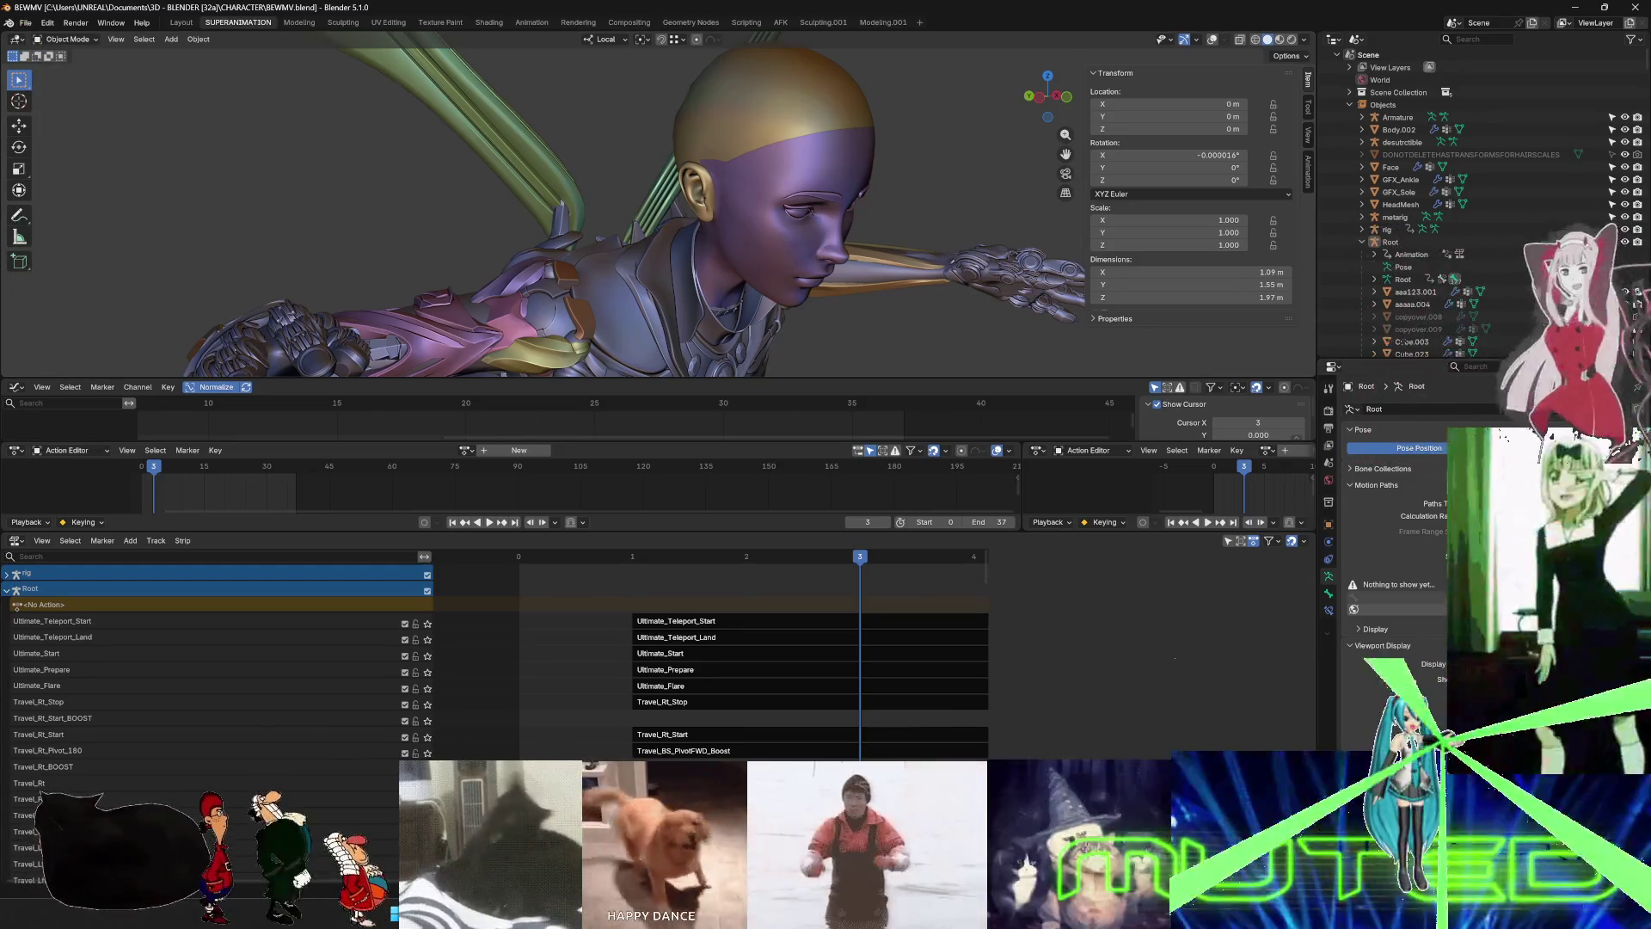
pyautogui.hotkey('alt', 'Tab')
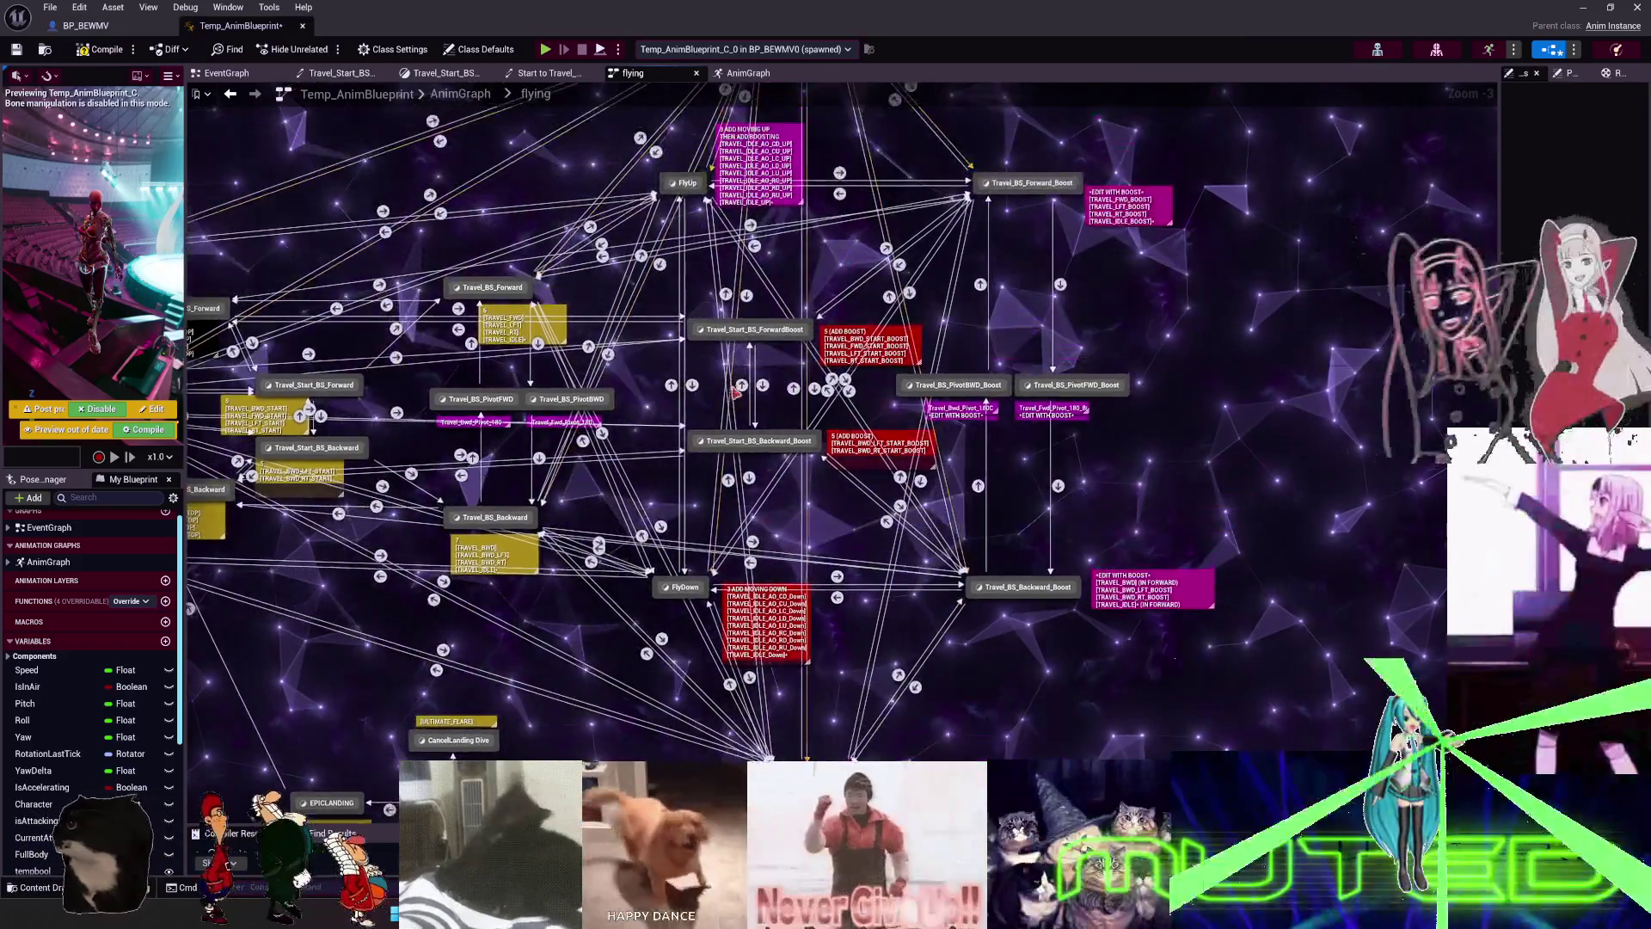
# - Inspect the Travel_Start_BS_ForwardBoost and Start states and widen the details panel
pyautogui.doubleClick(743, 325)
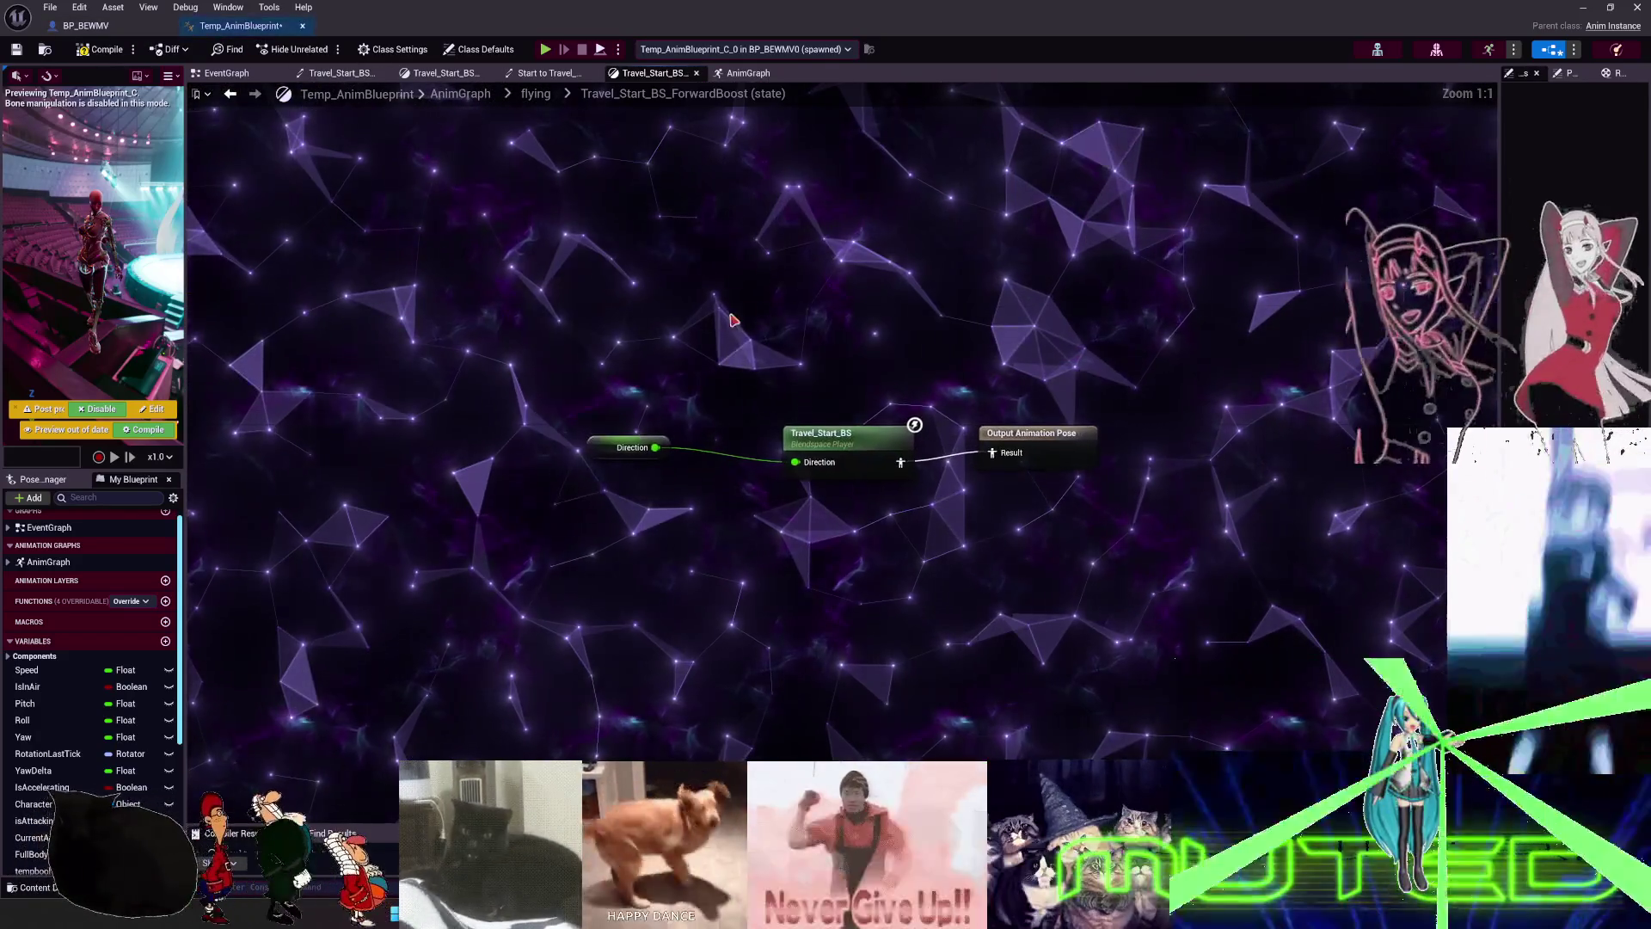
pyautogui.click(536, 93)
pyautogui.scroll(5, 476, 425)
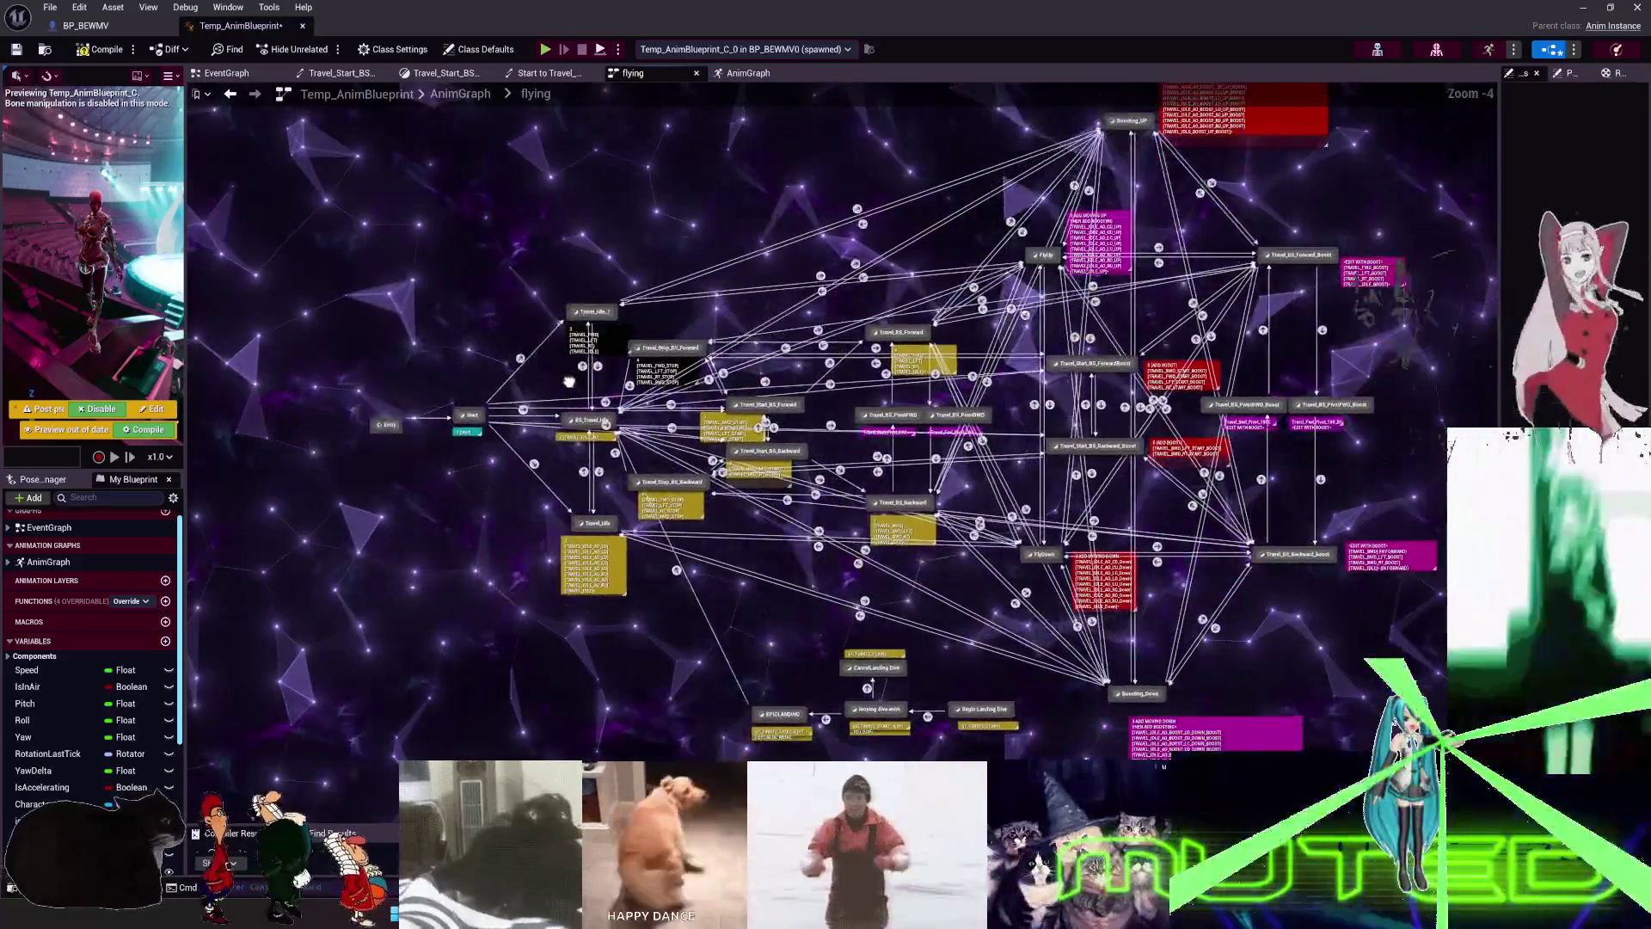
pyautogui.doubleClick(475, 425)
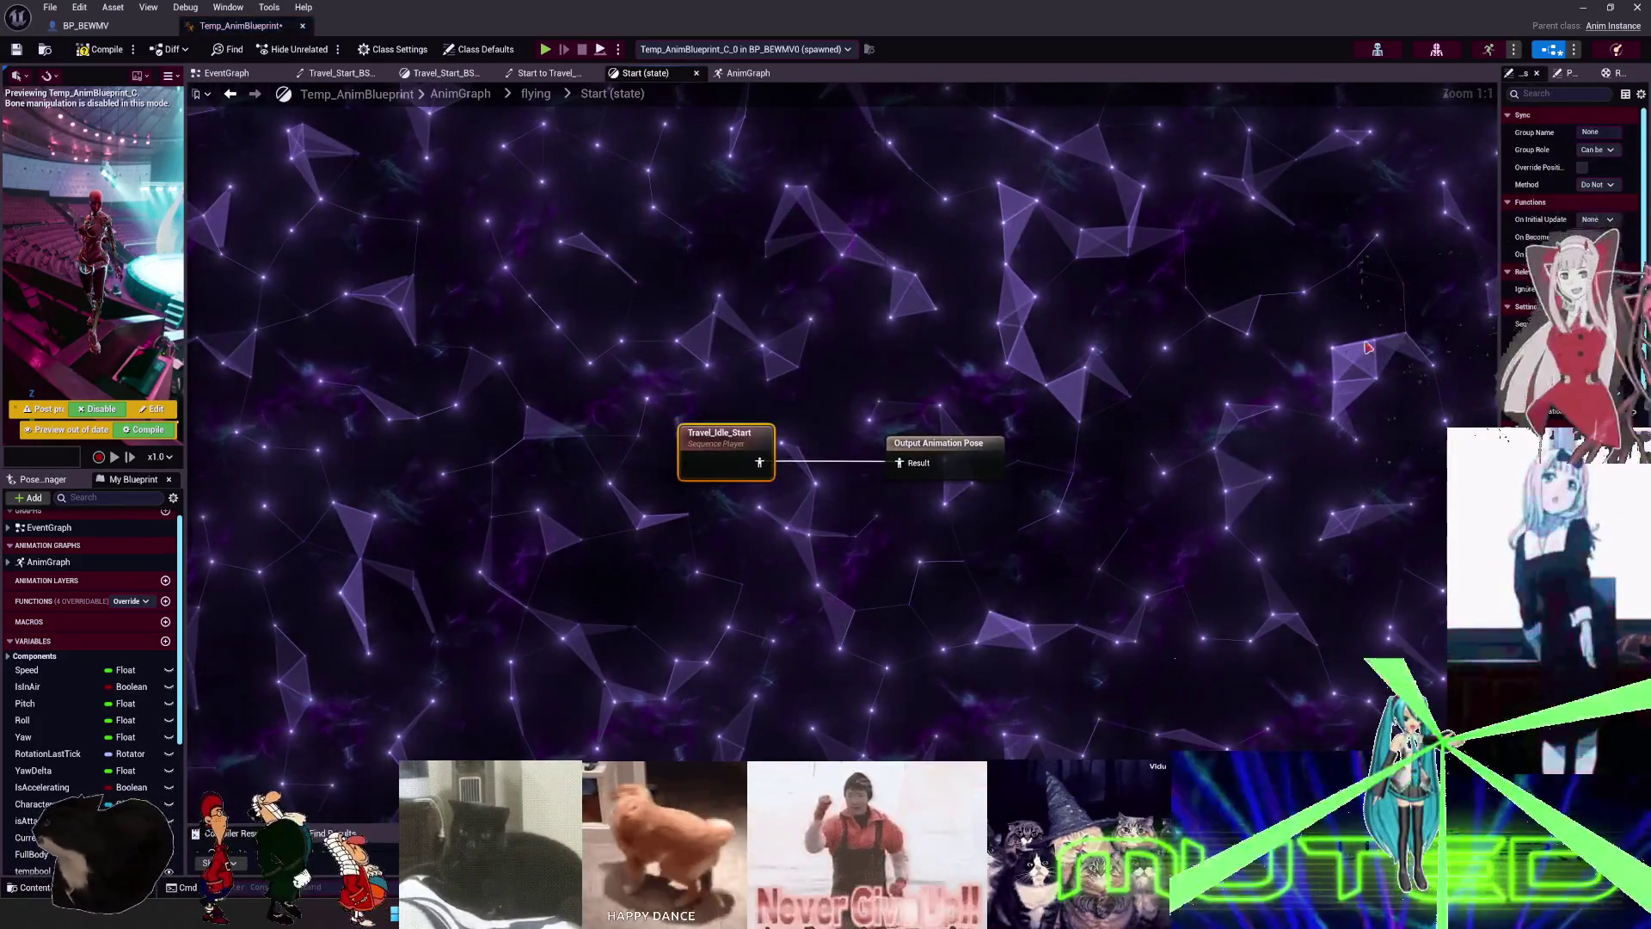
pyautogui.moveTo(1465, 327); pyautogui.dragTo(1019, 328)
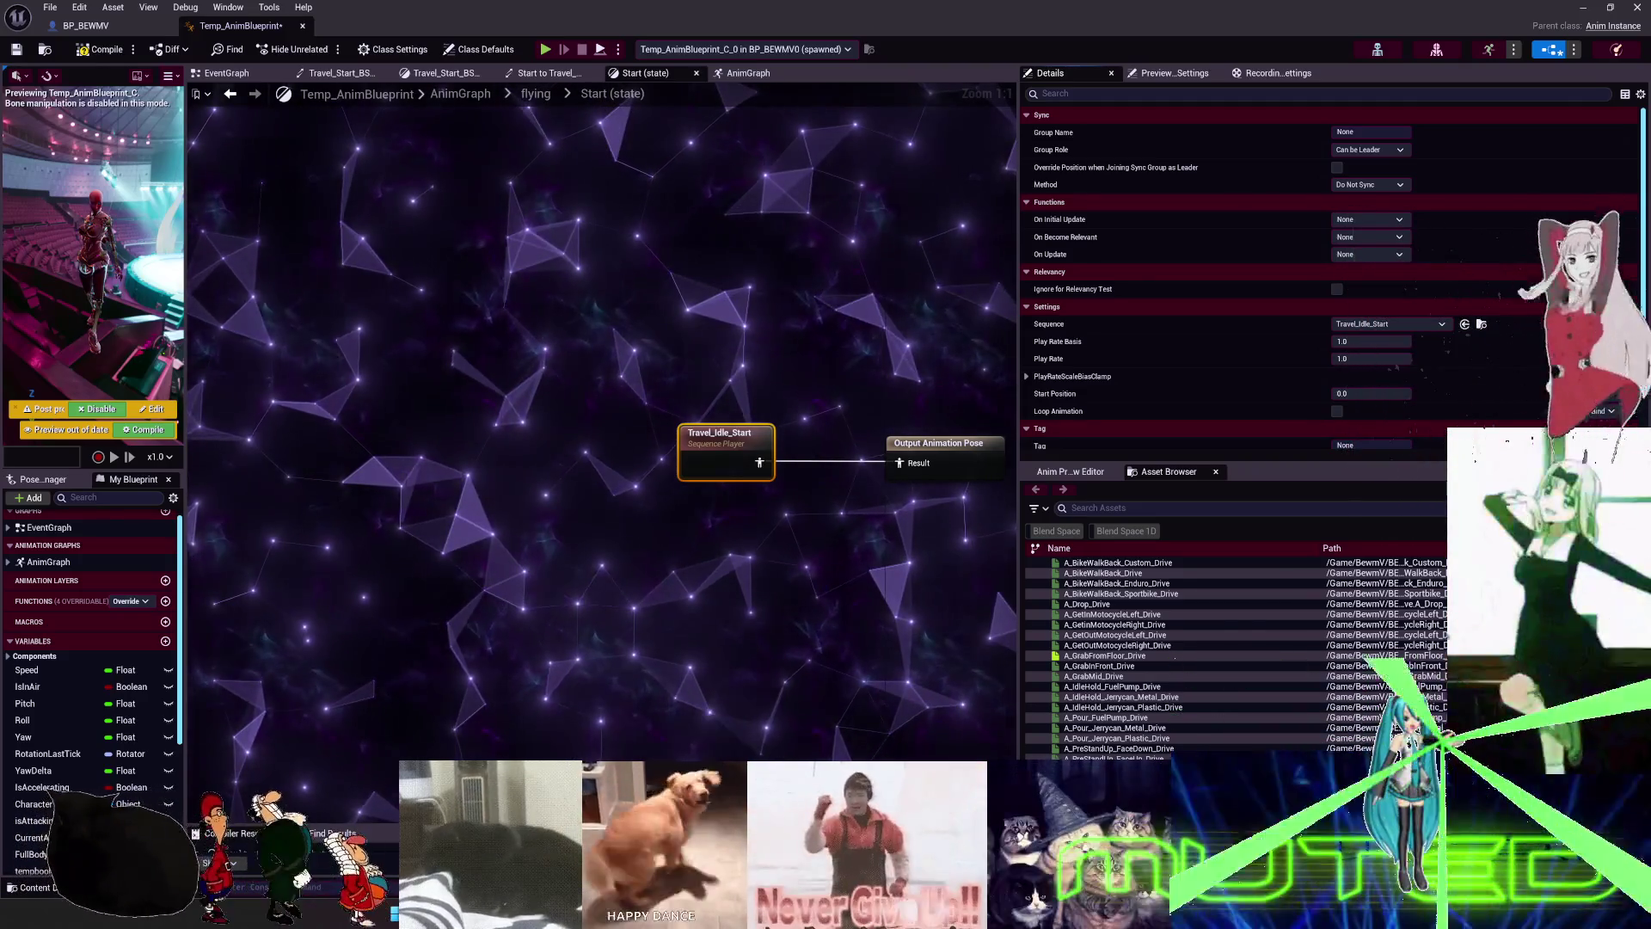
# - Return to the top-level AnimGraph and move the flying state machine node down-left
pyautogui.click(535, 94)
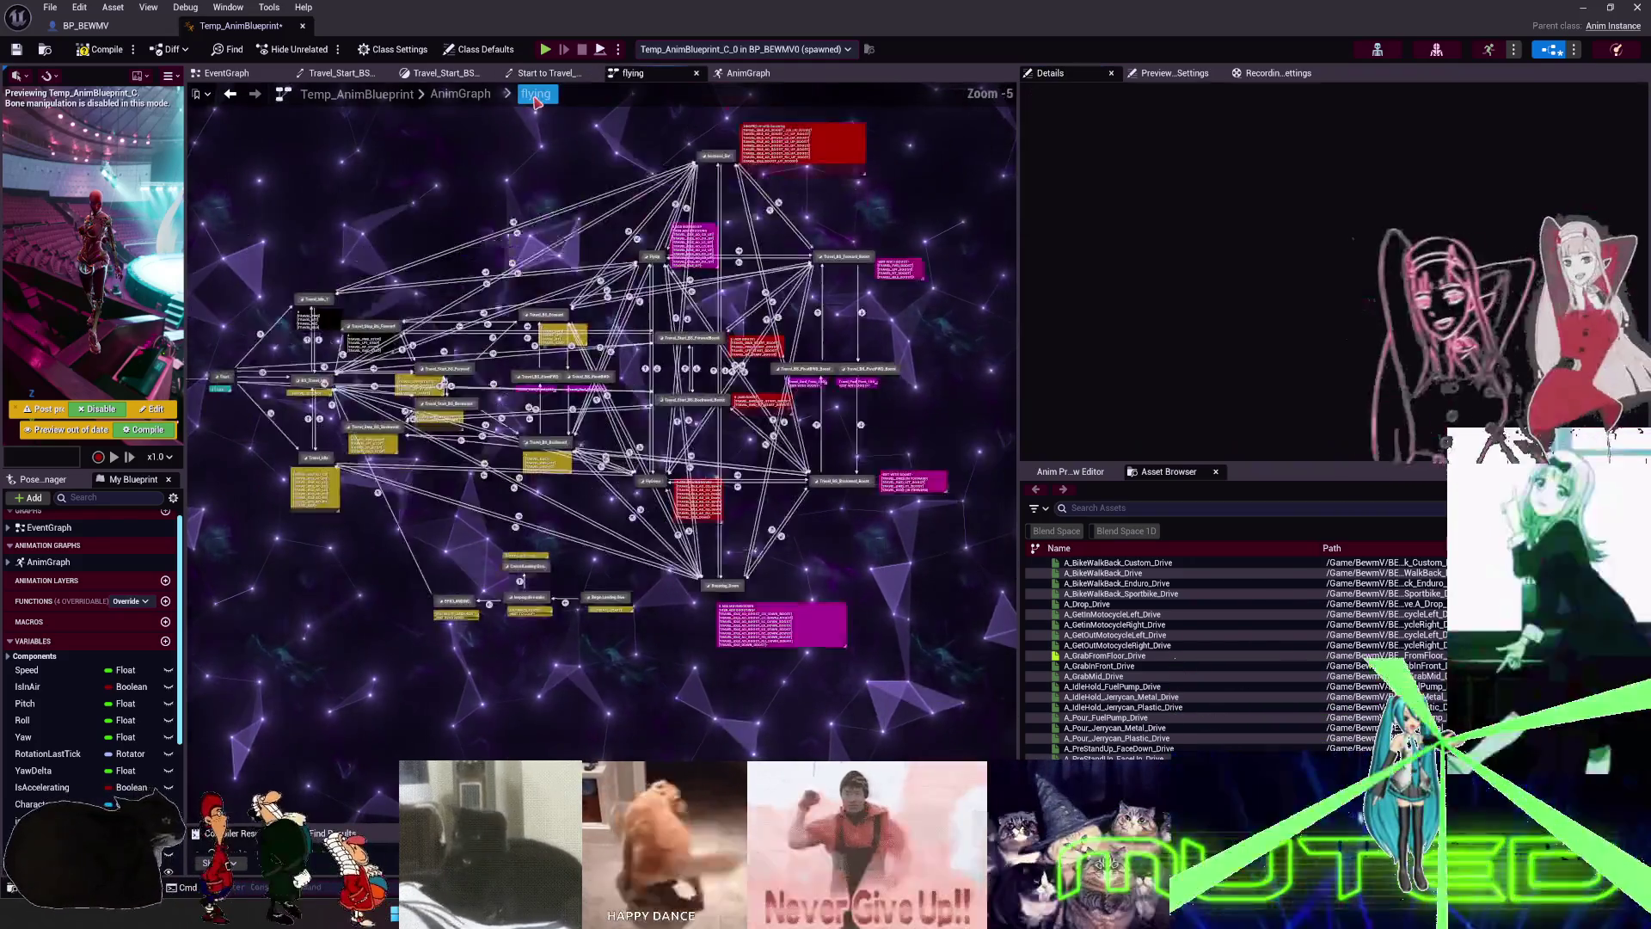
pyautogui.click(441, 96)
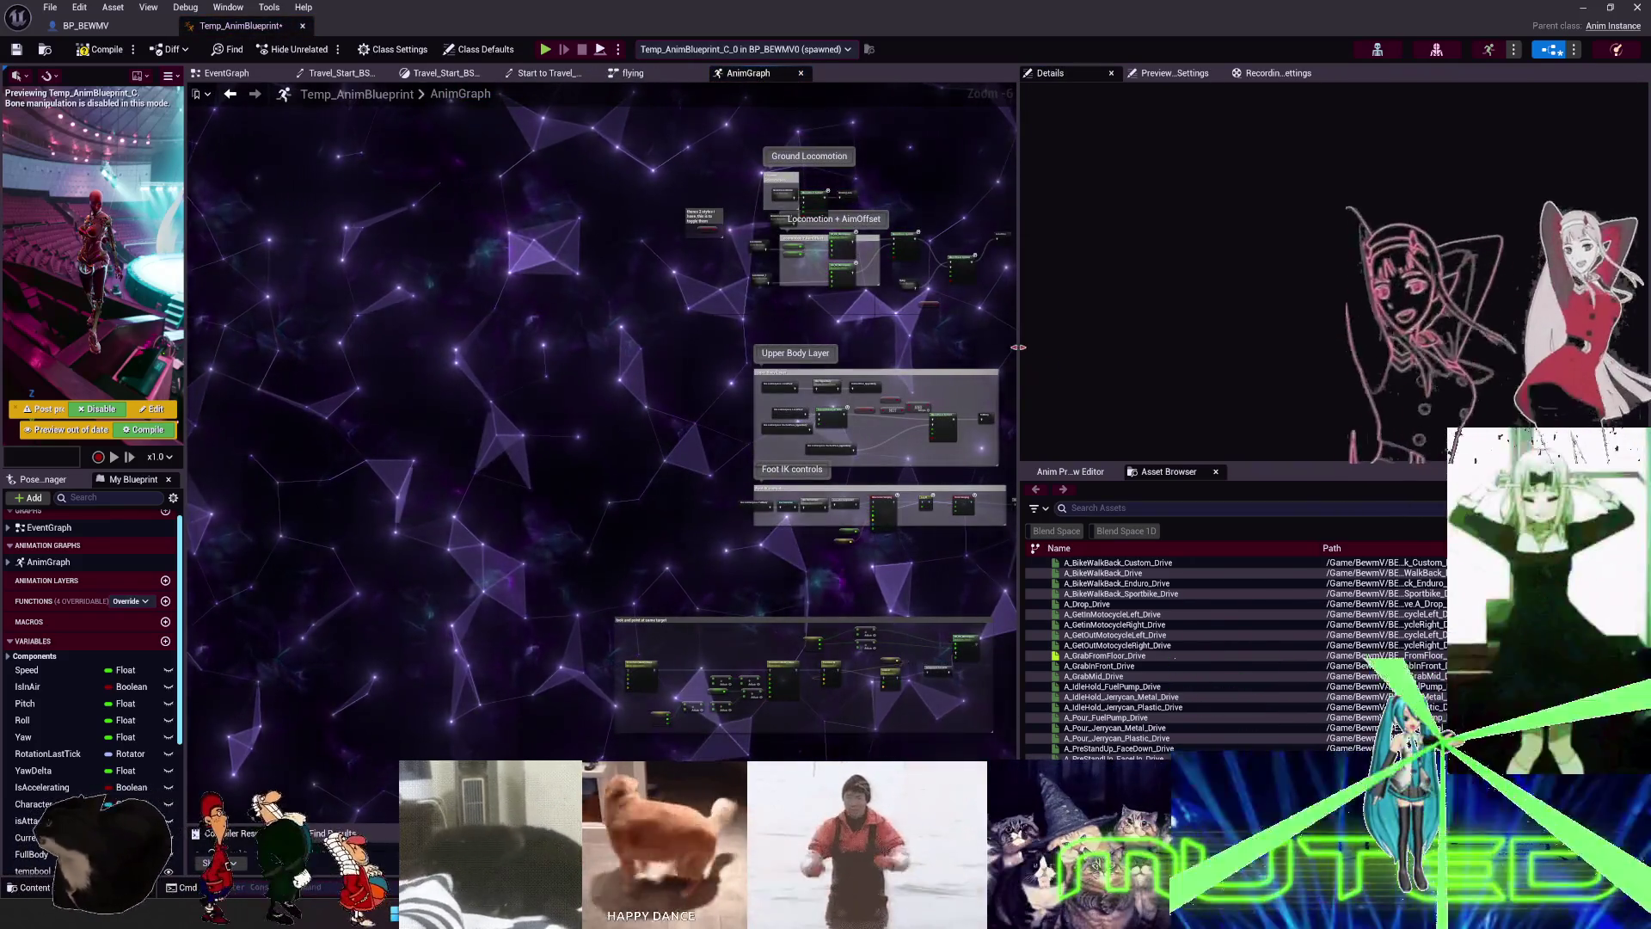
pyautogui.moveTo(1018, 346); pyautogui.dragTo(1348, 347)
pyautogui.scroll(7, 775, 489)
pyautogui.moveTo(776, 489)
pyautogui.mouseDown()
pyautogui.moveTo(714, 573)
pyautogui.moveTo(632, 582)
pyautogui.mouseUp()
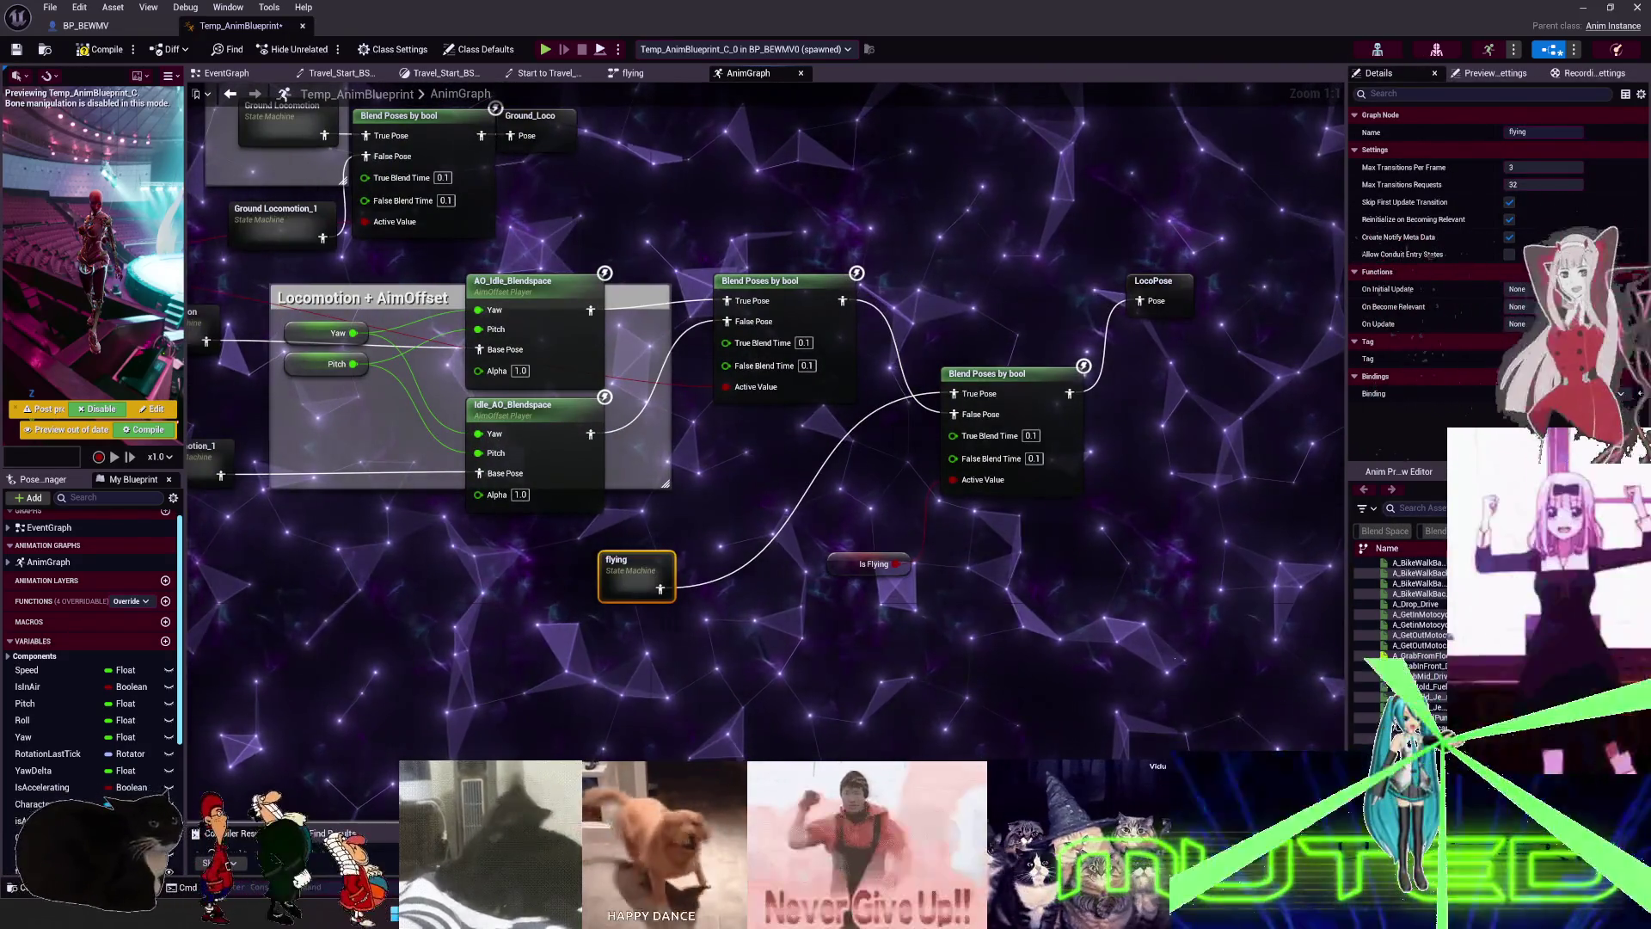
# - Mute the Travel_Idle_Start track in the NLA list
pyautogui.scroll(-10, 269, 658)
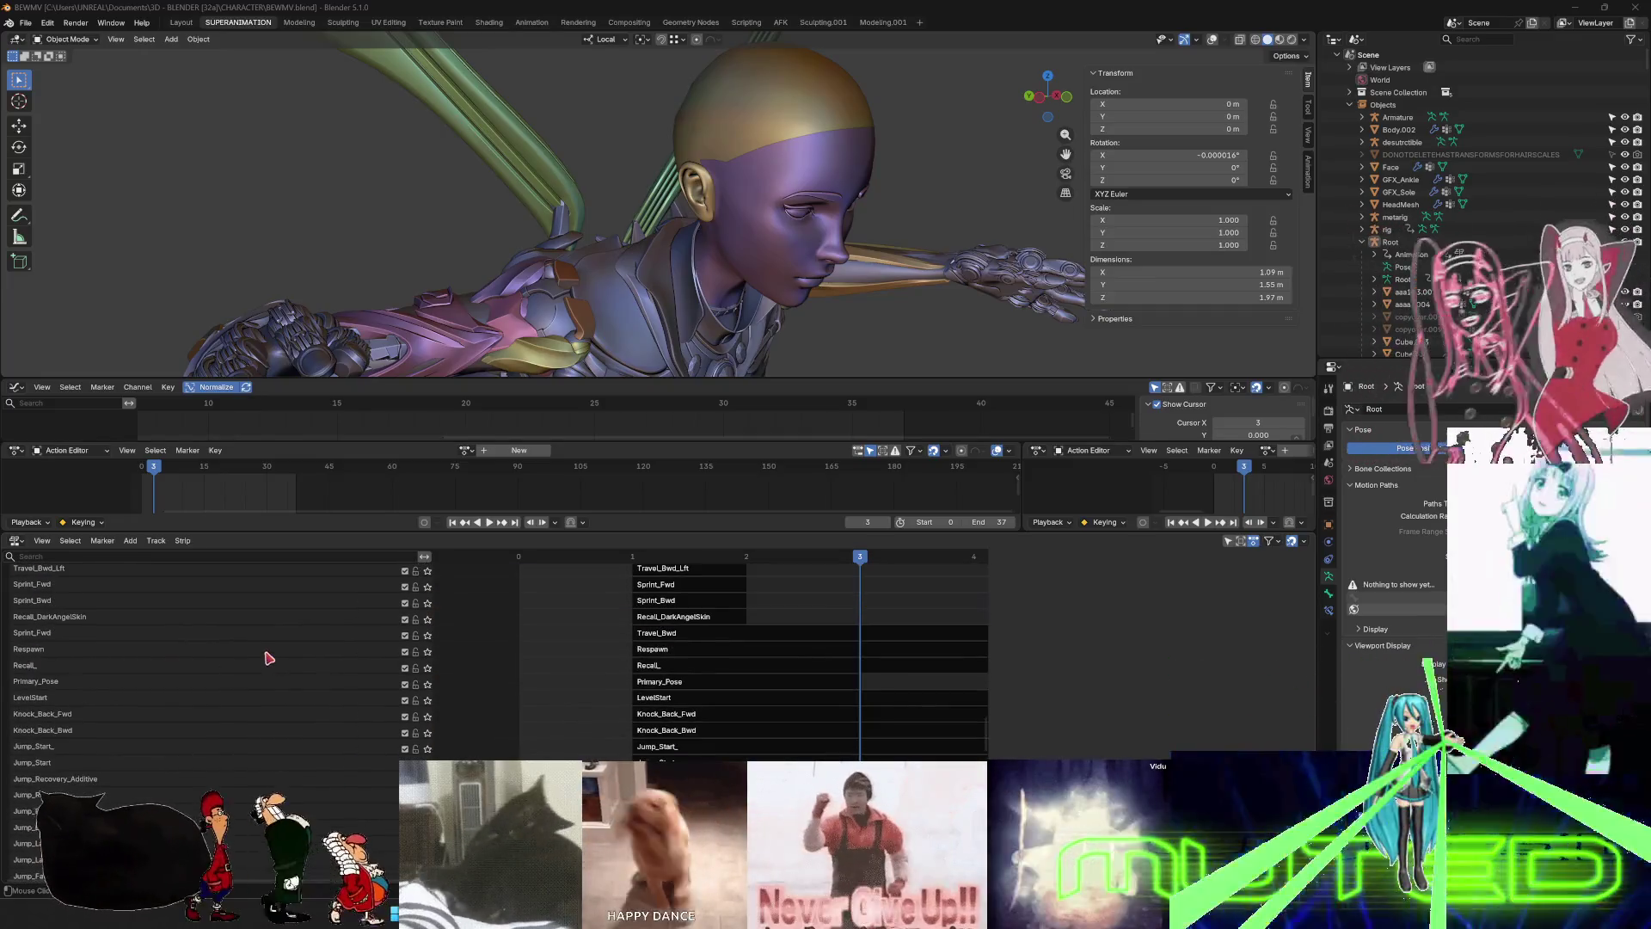
pyautogui.scroll(-10, 269, 658)
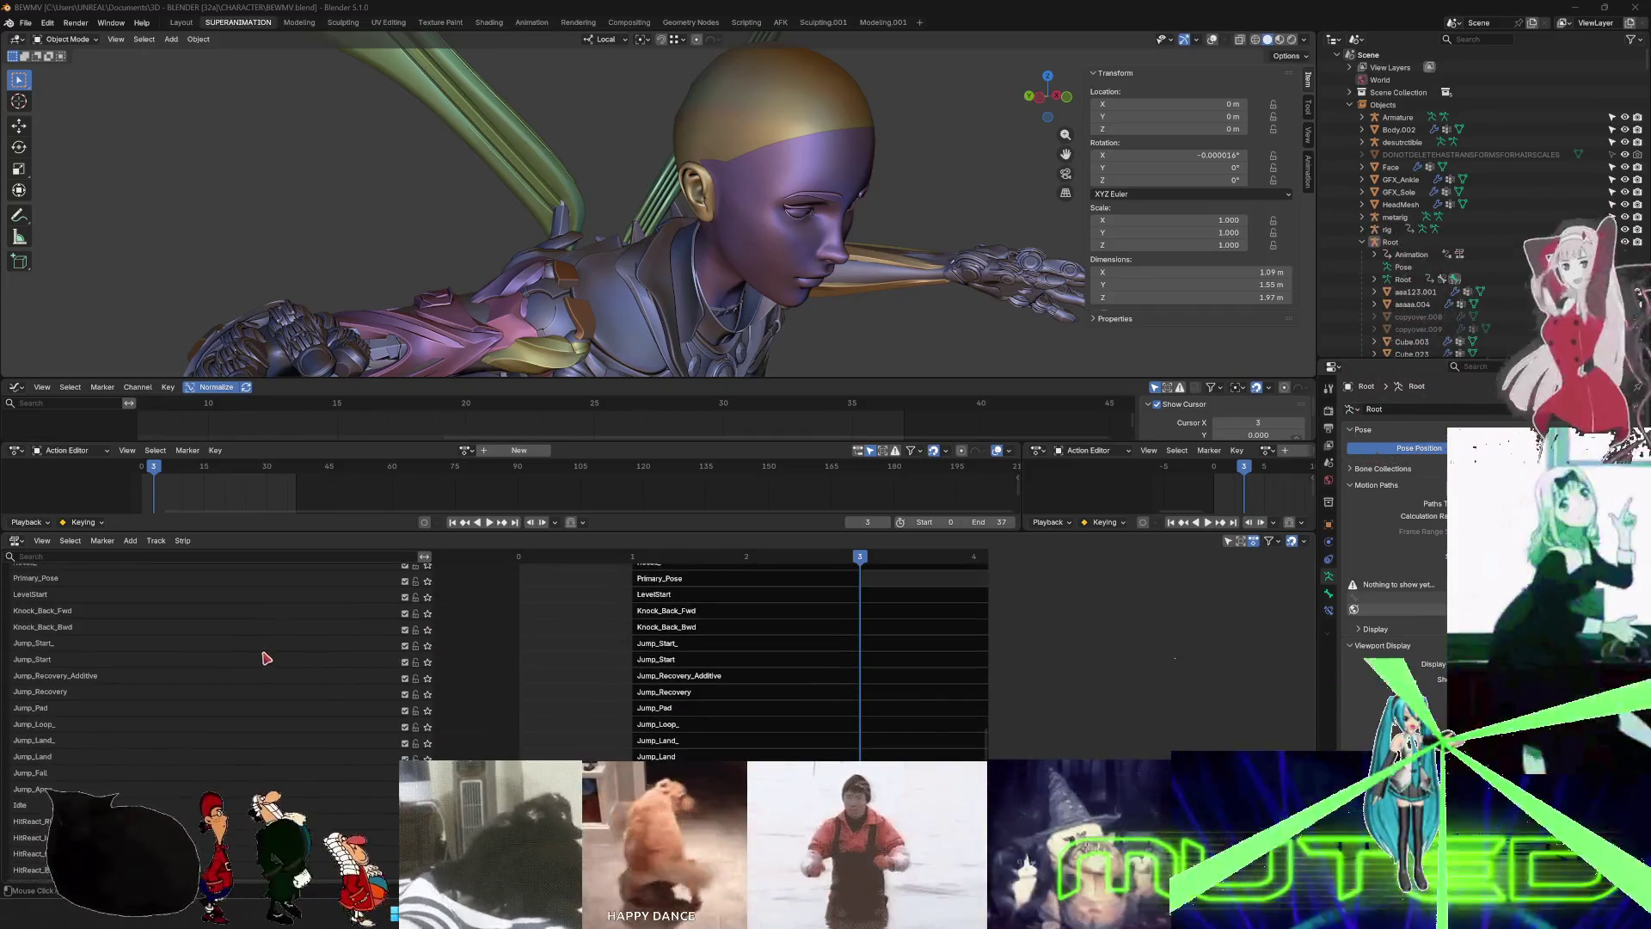
pyautogui.scroll(15, 325, 675)
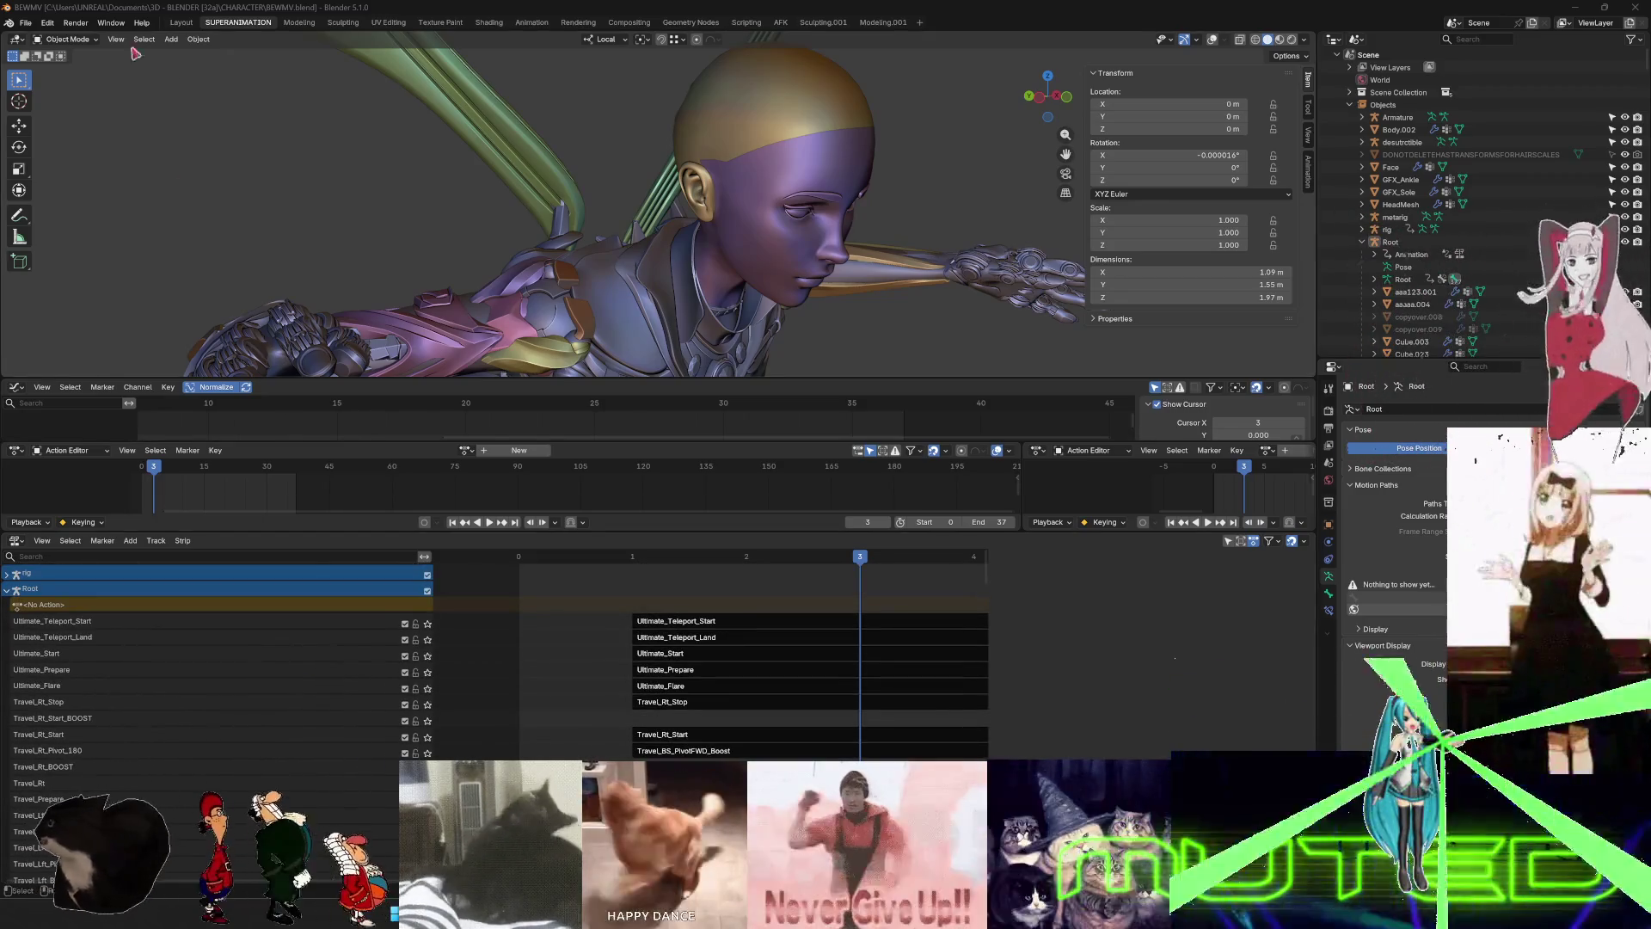
pyautogui.click(26, 22)
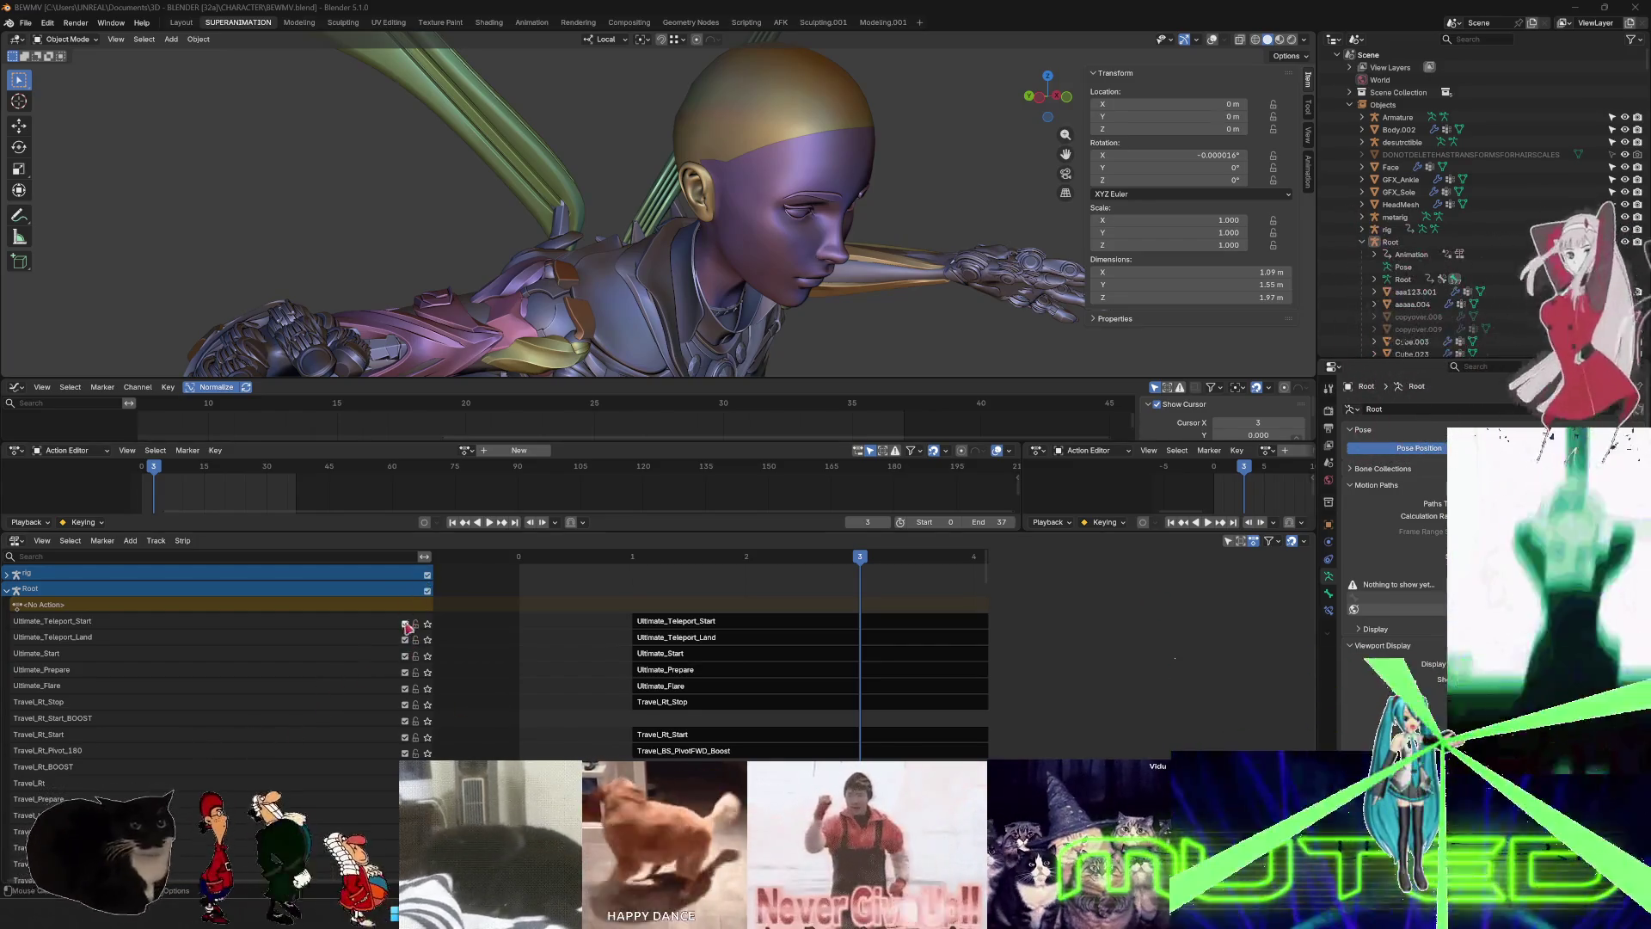
pyautogui.scroll(-2, 149, 720)
pyautogui.scroll(-15, 149, 720)
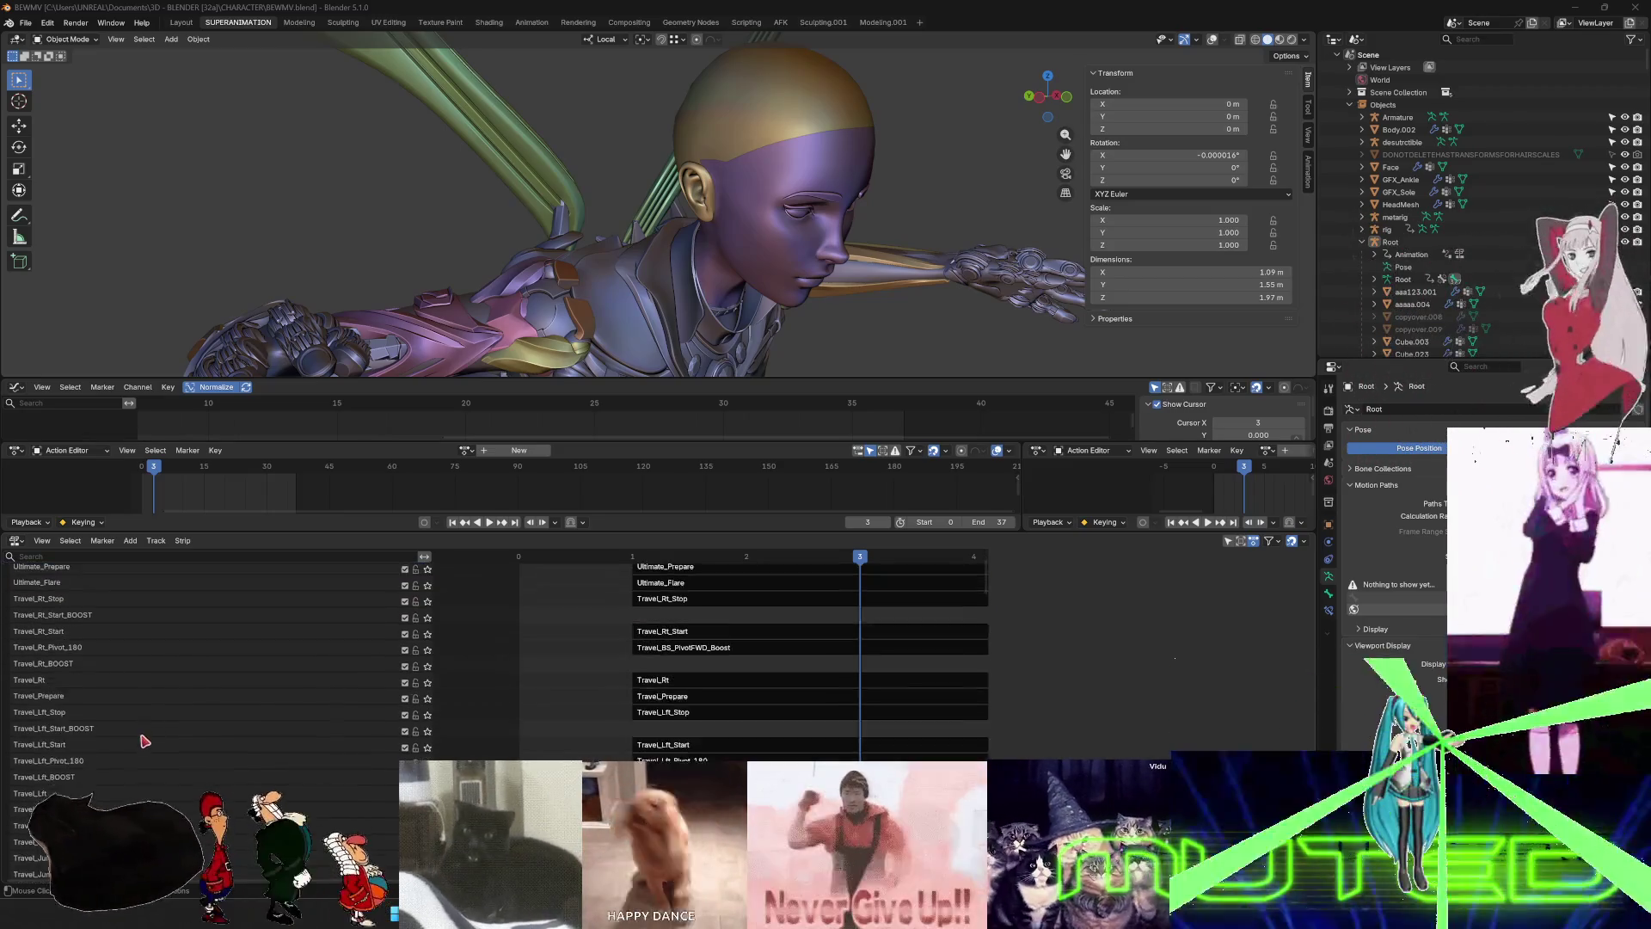
pyautogui.scroll(-2, 144, 736)
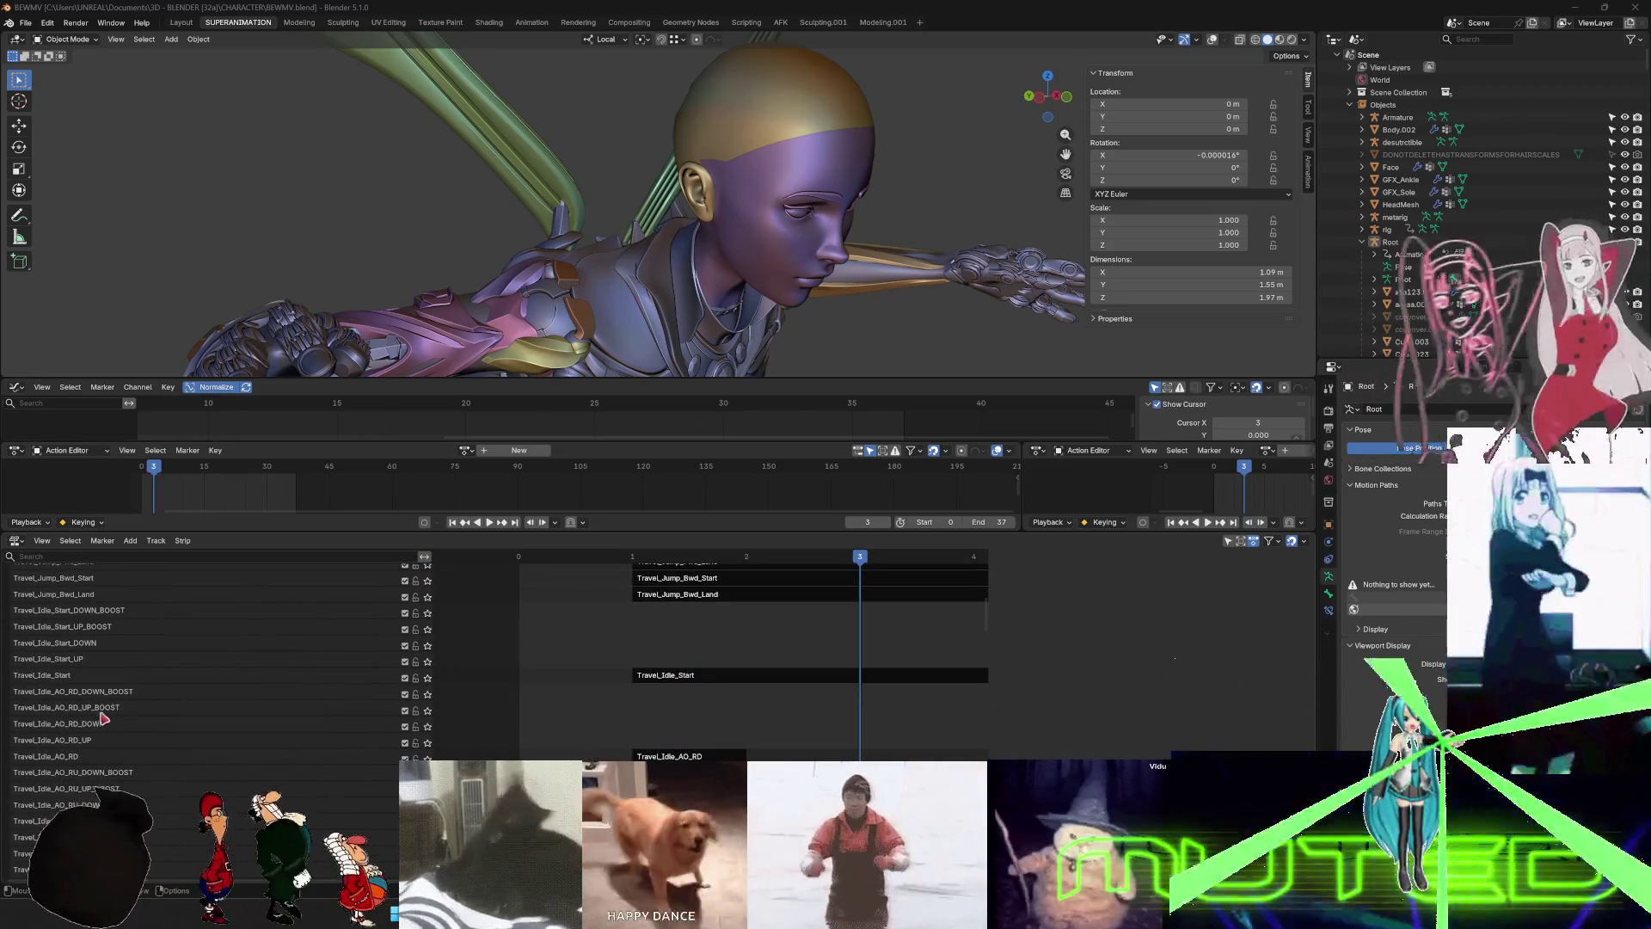
pyautogui.click(405, 678)
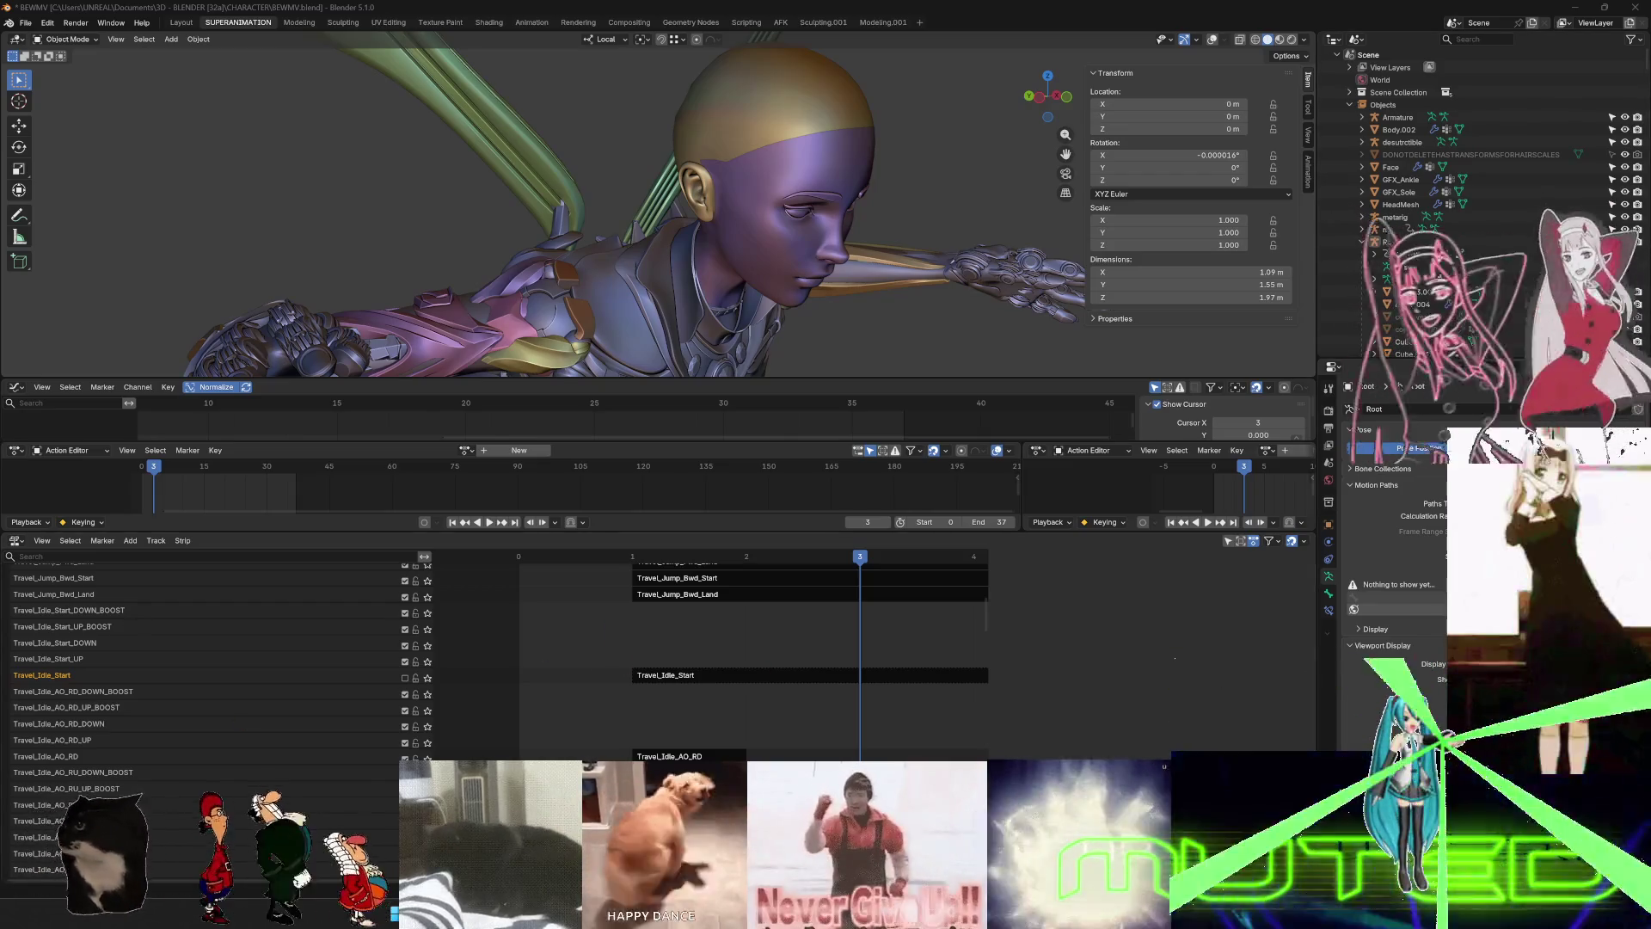
# - Replay the animation briefly from frame 0 and narrow the track name column
pyautogui.scroll(-2, 226, 752)
pyautogui.scroll(-2, 226, 753)
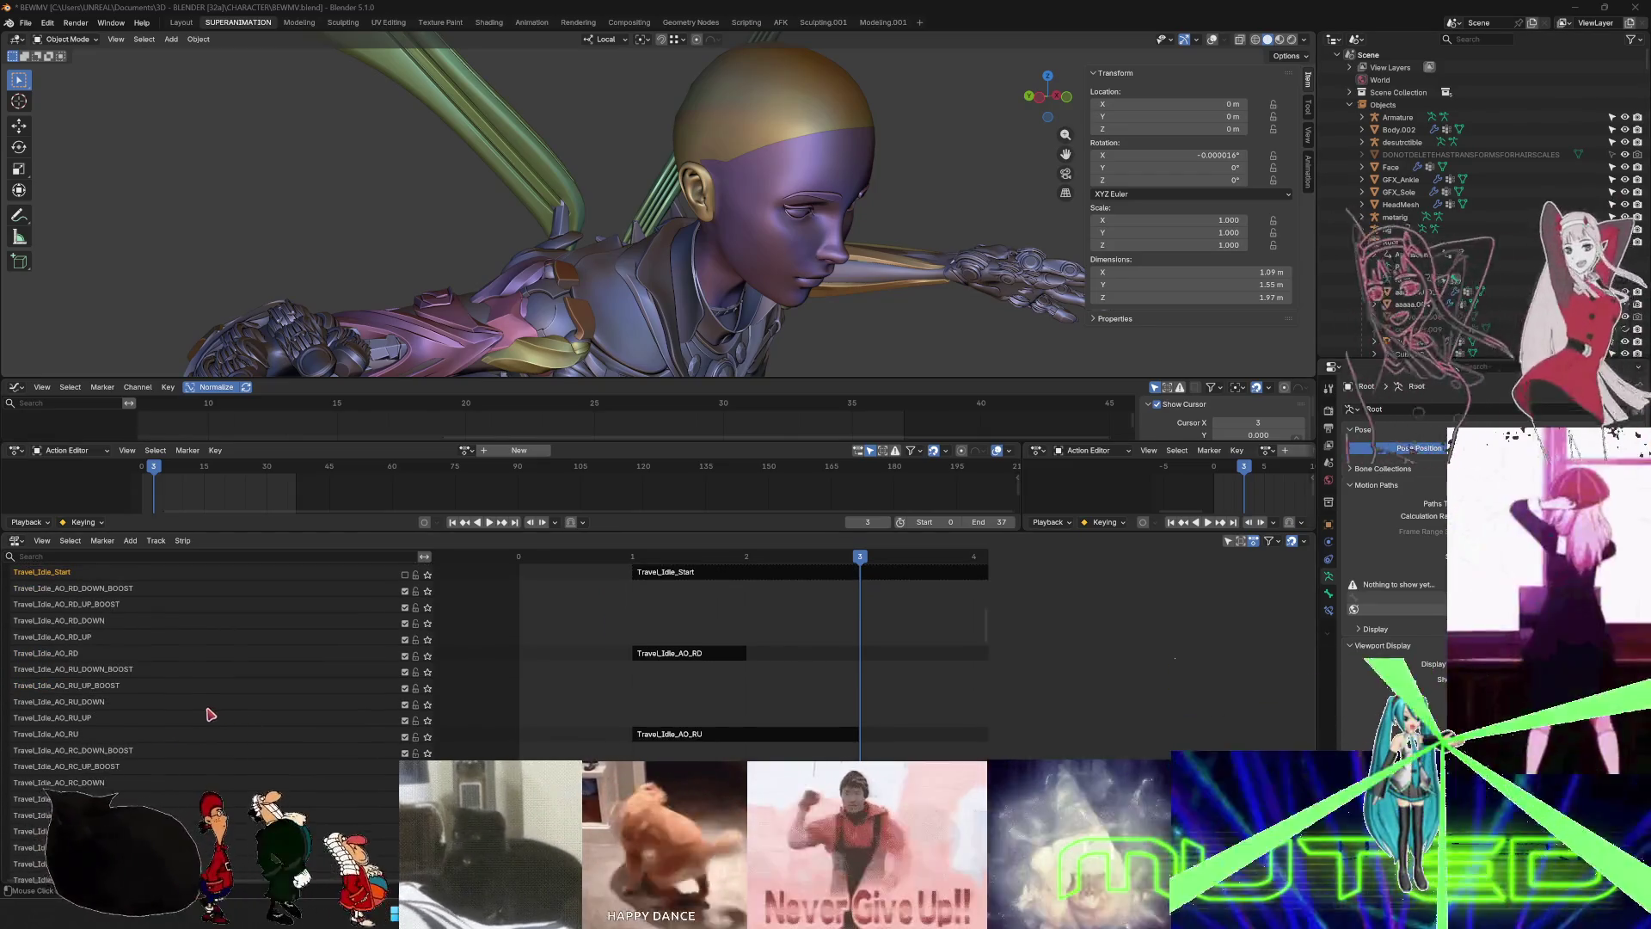
pyautogui.scroll(-8, 172, 727)
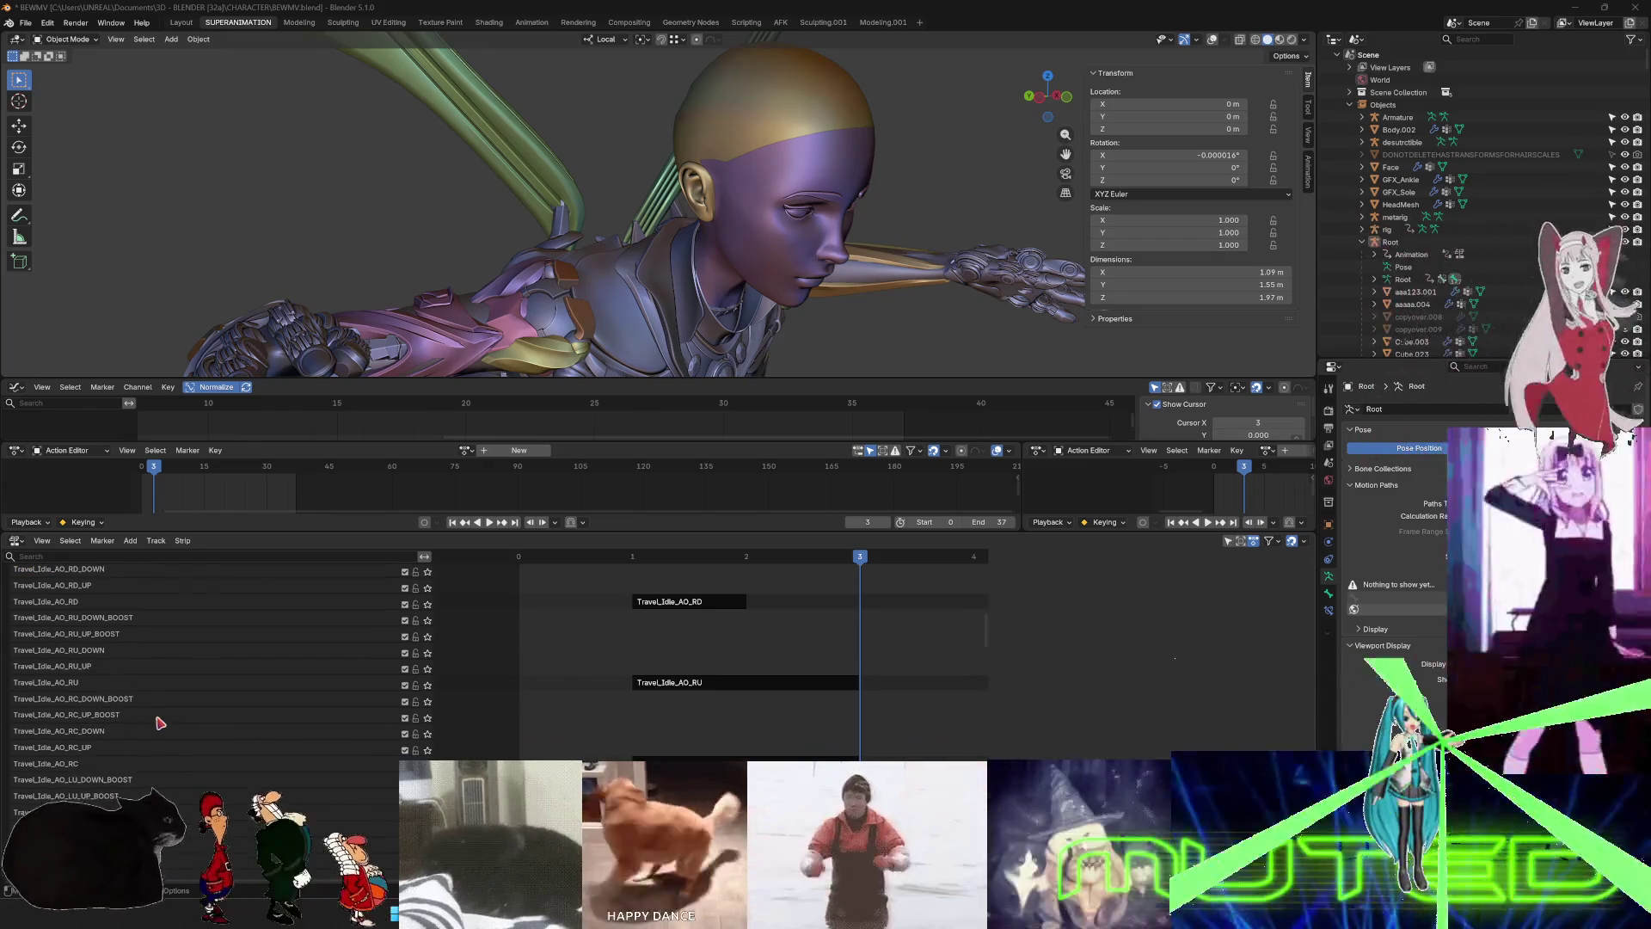
pyautogui.scroll(-5, 156, 732)
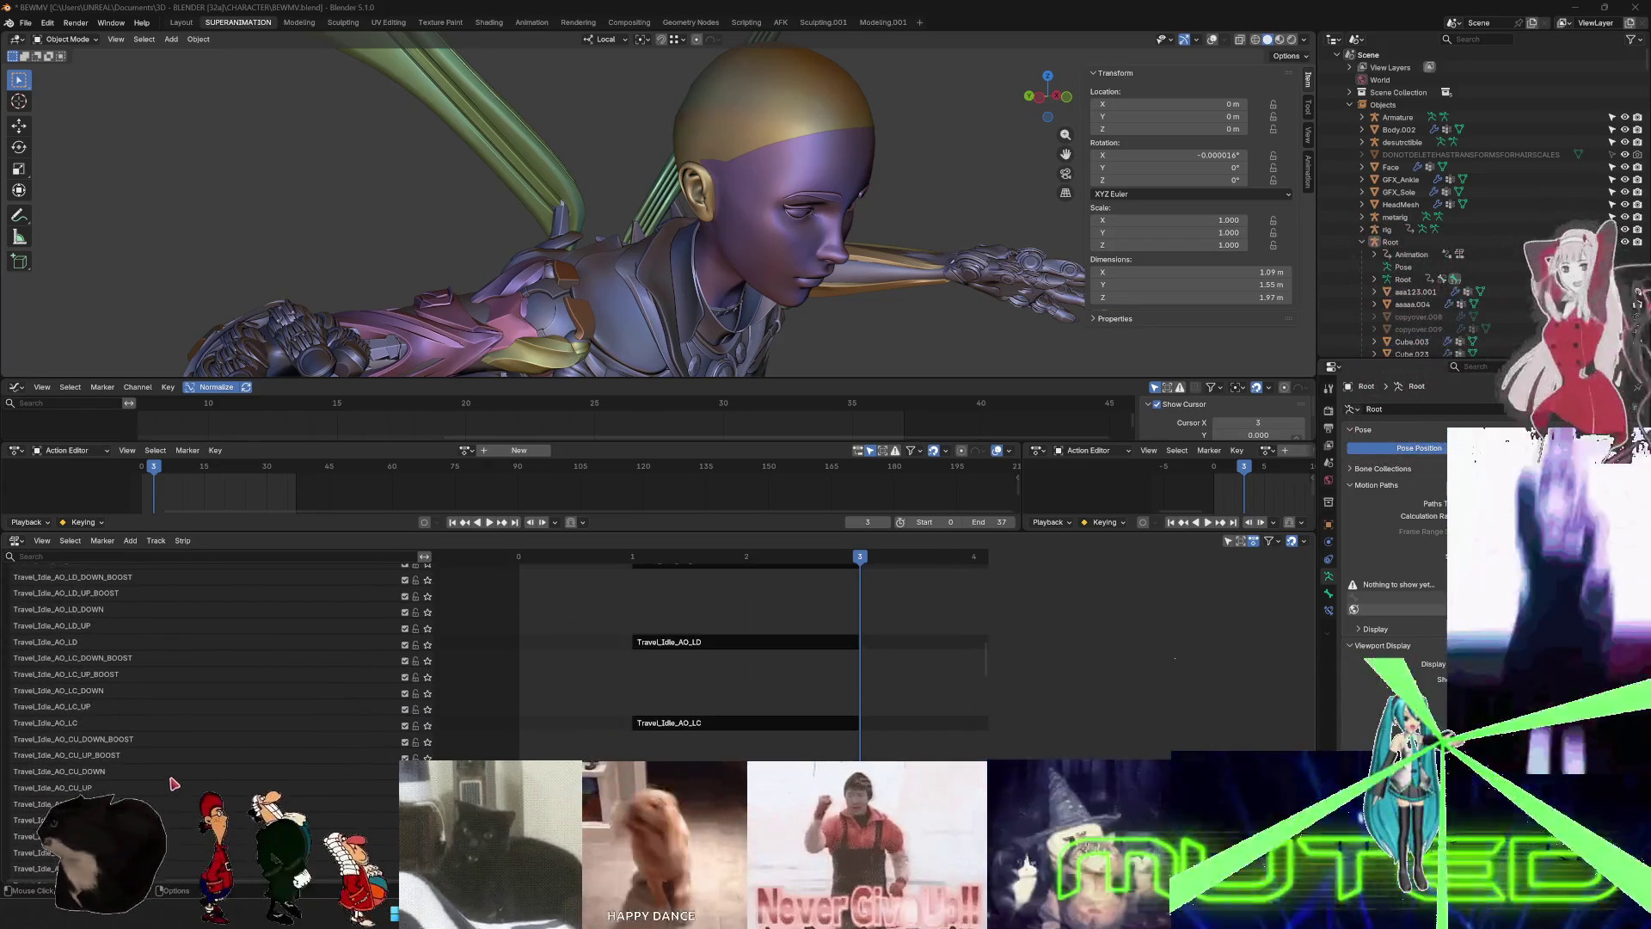
pyautogui.scroll(-4, 107, 804)
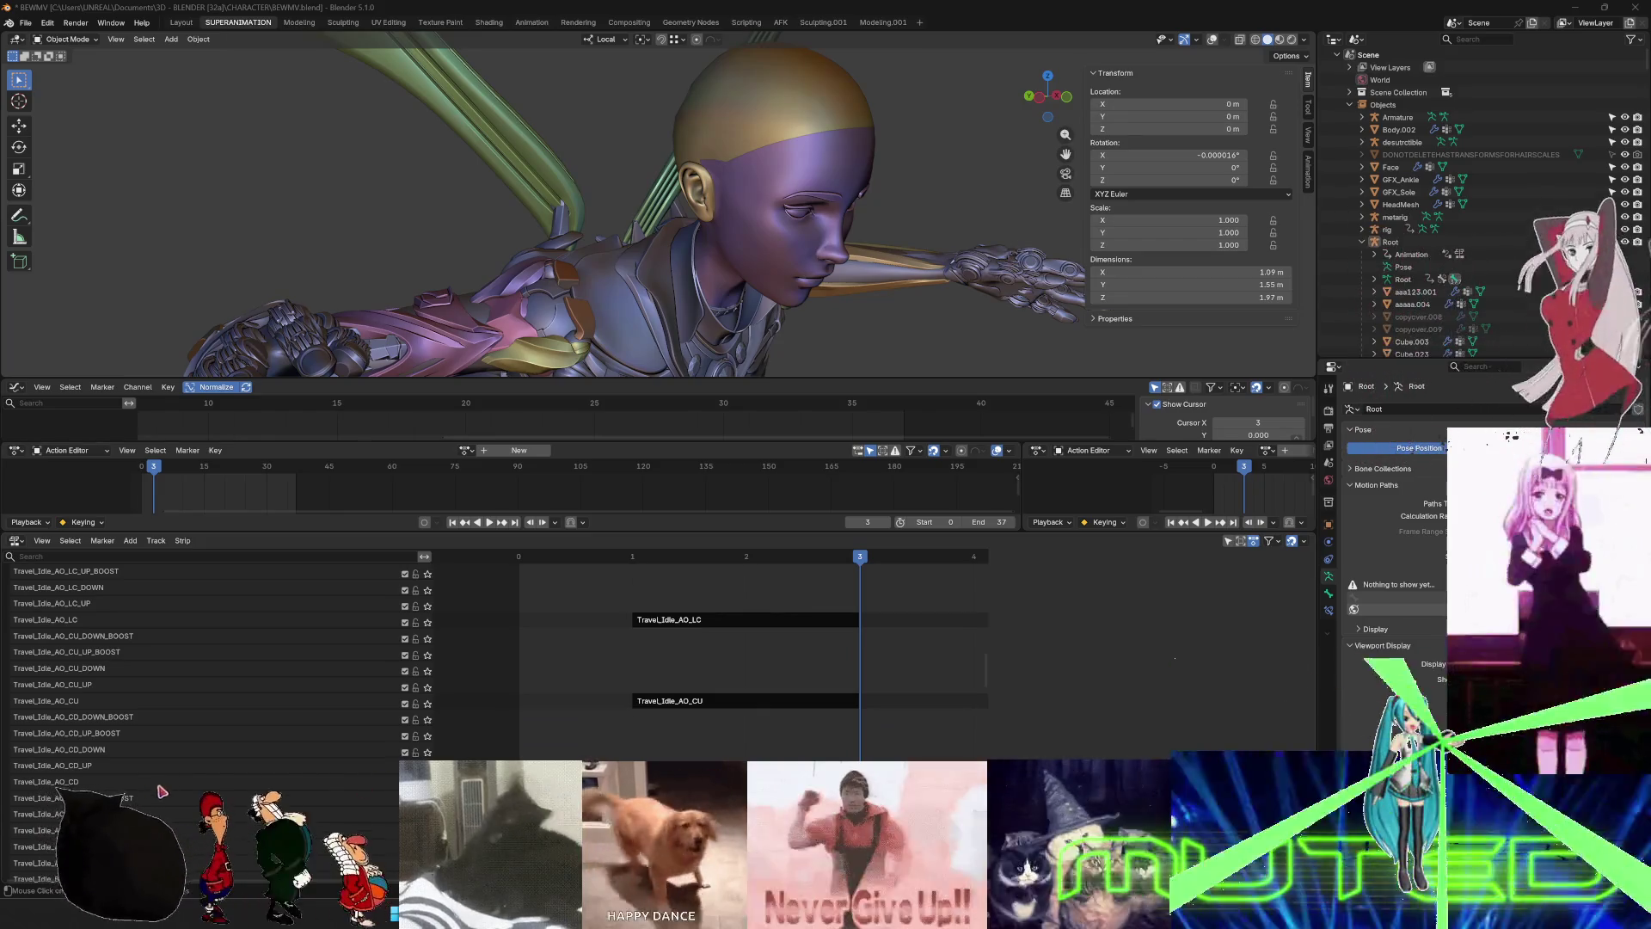
pyautogui.hotkey('shift', 'Left')
pyautogui.press('space')
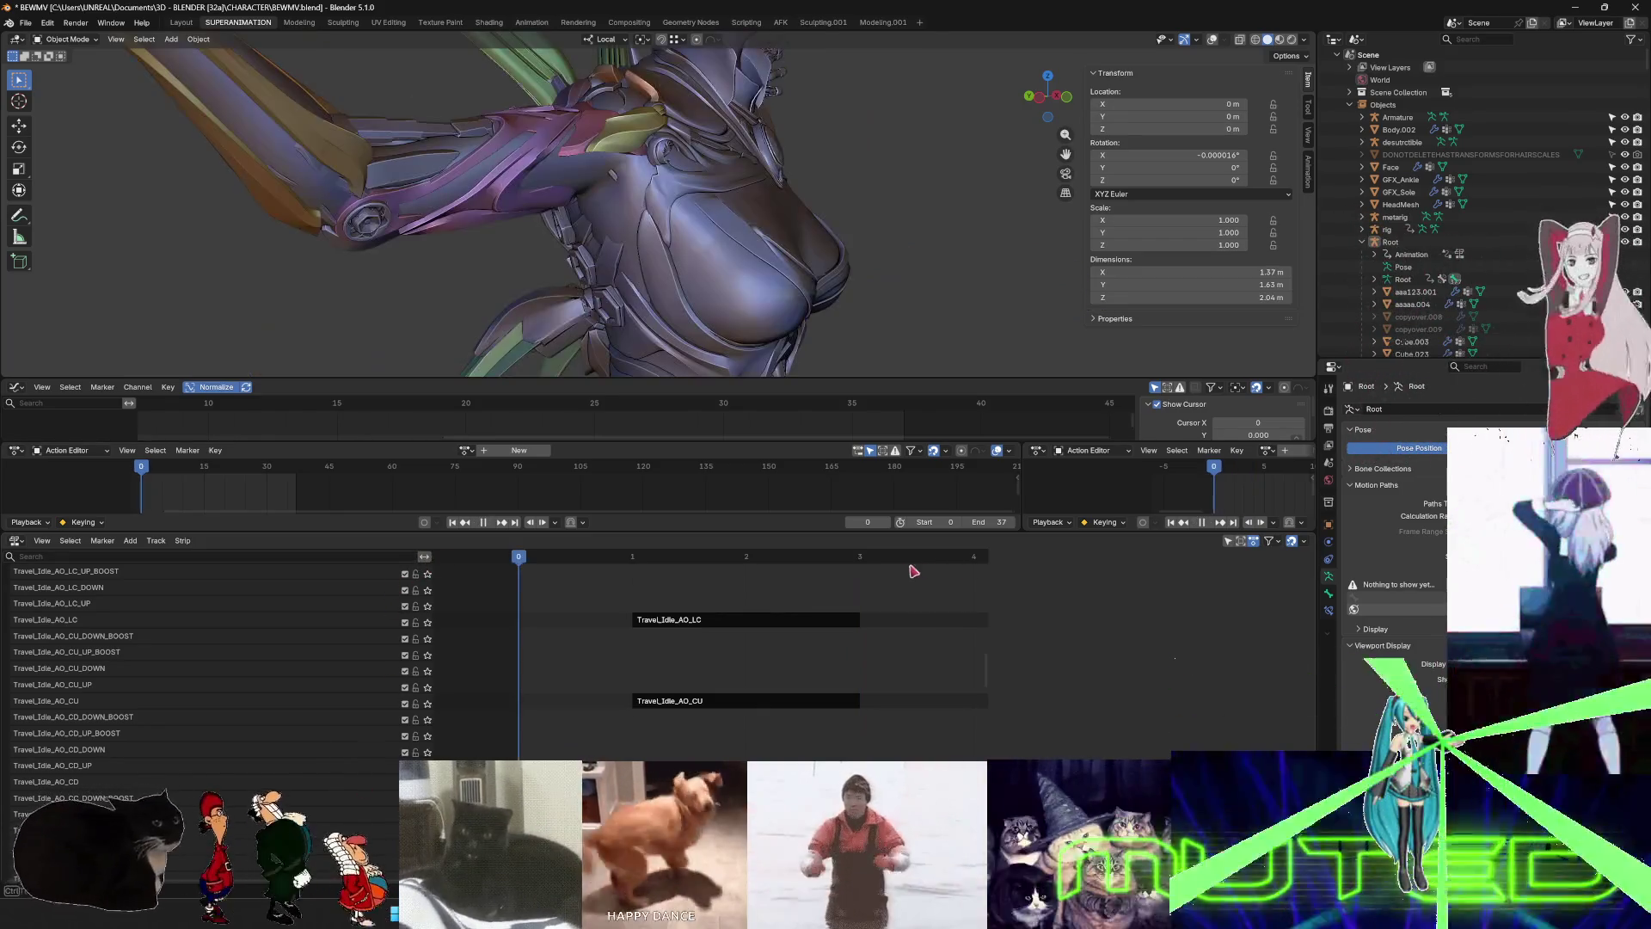
pyautogui.press('space')
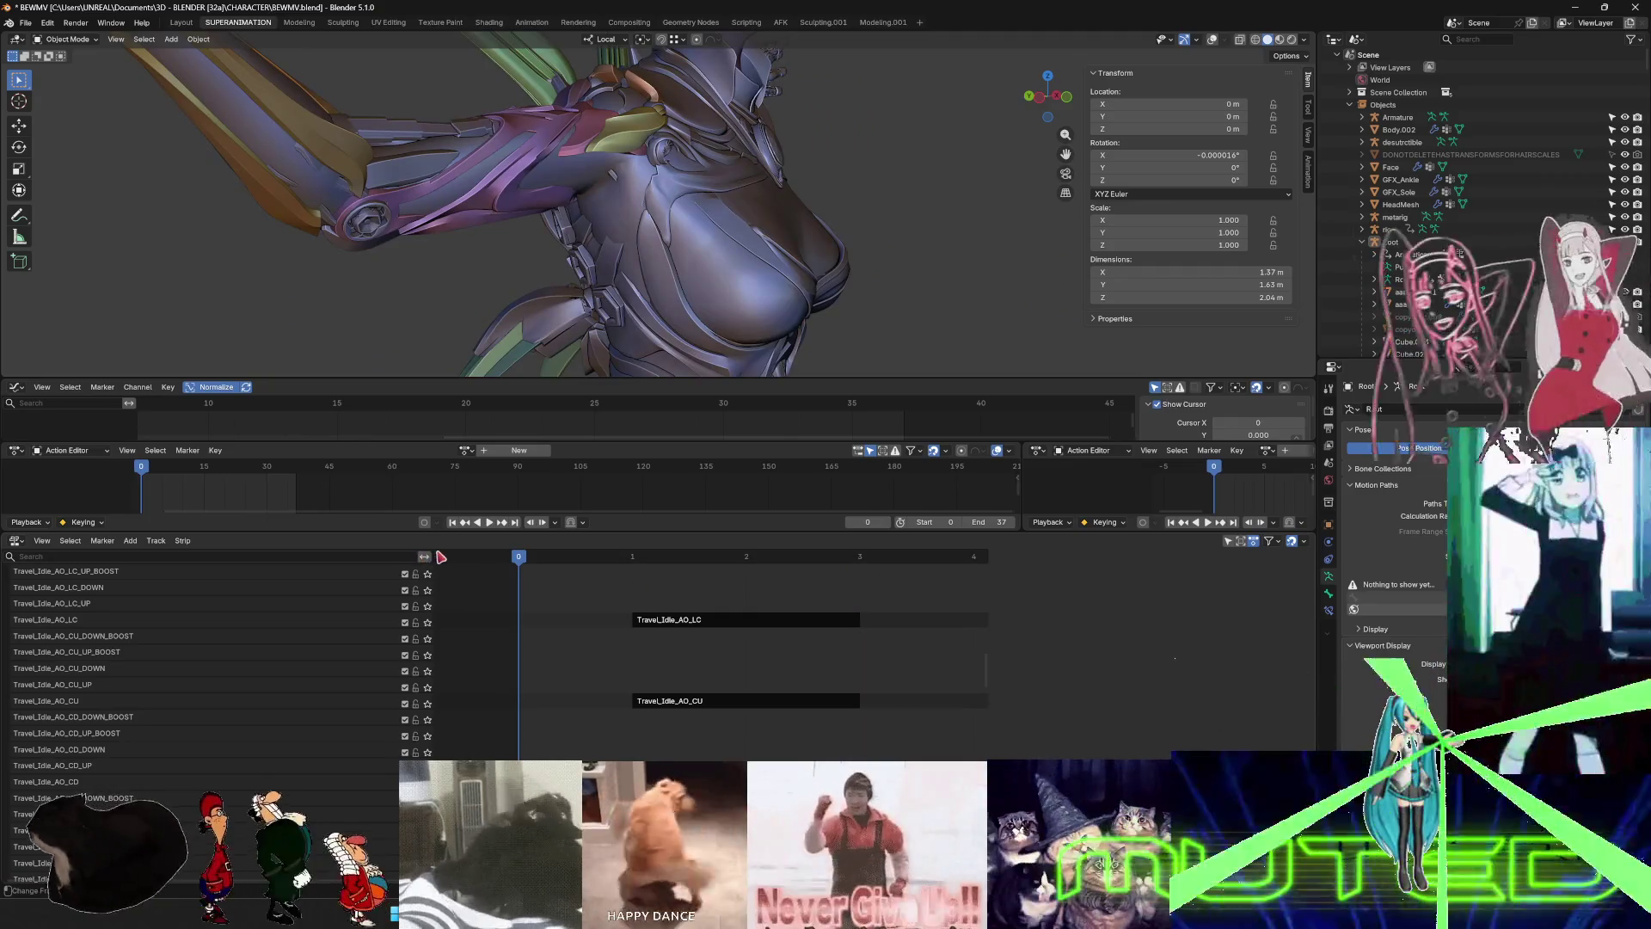
pyautogui.moveTo(441, 557); pyautogui.dragTo(232, 616)
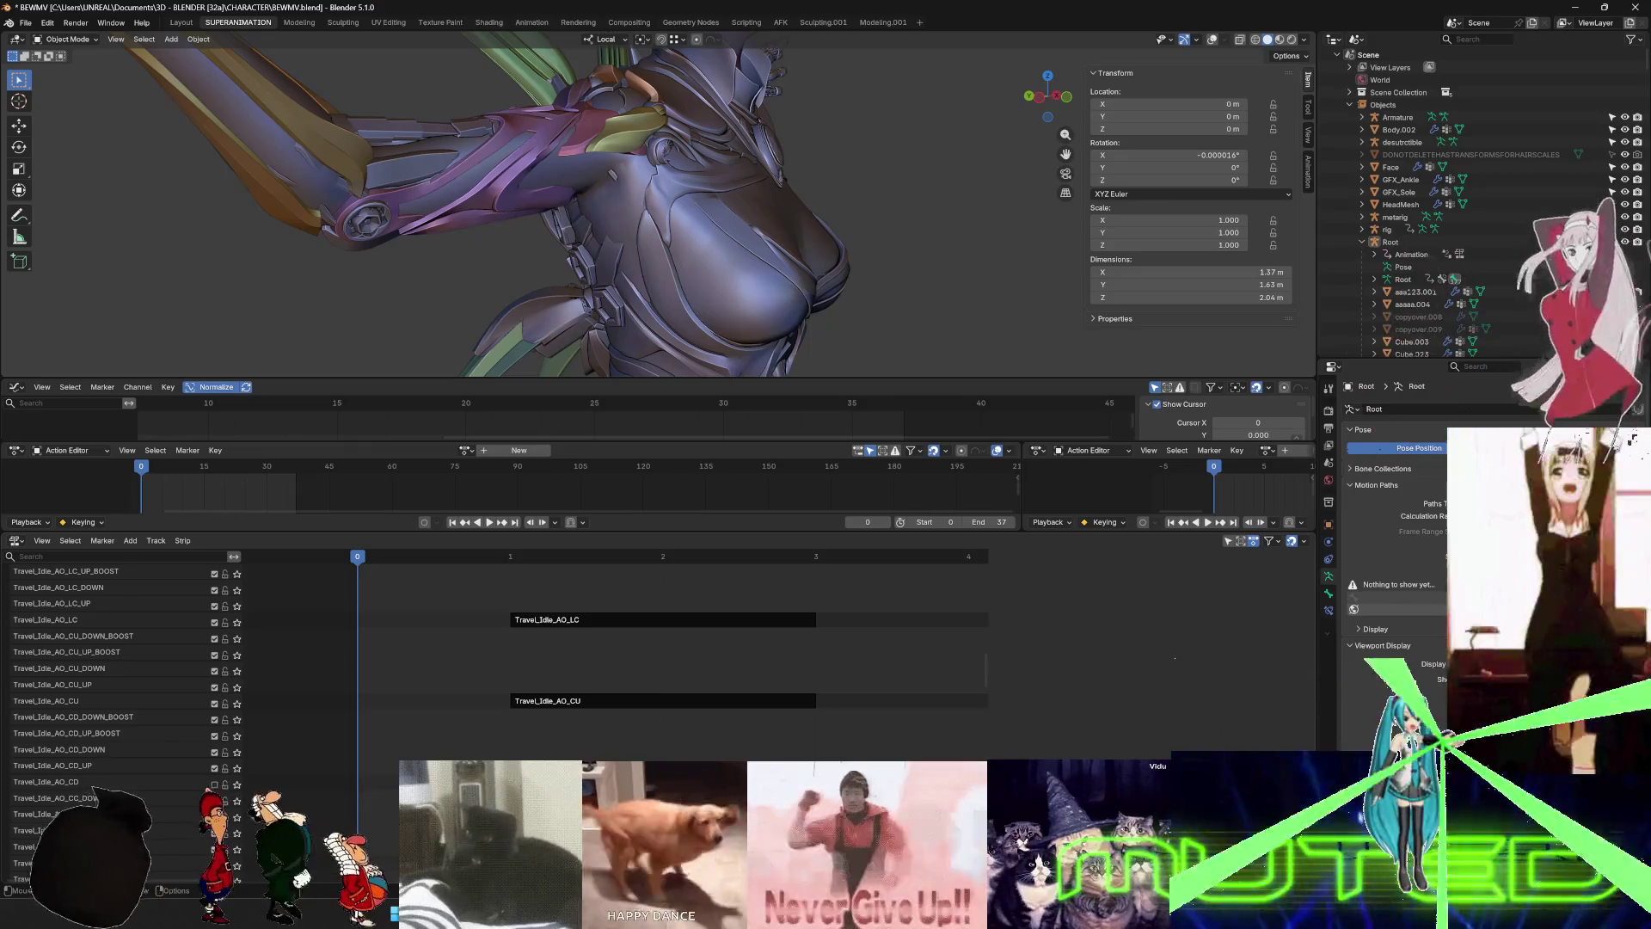
# - Mute the Travel_Idle_AO_CU, AO_LC, AO_LD and AO_LU tracks
pyautogui.scroll(-3, 210, 784)
pyautogui.scroll(2, 191, 707)
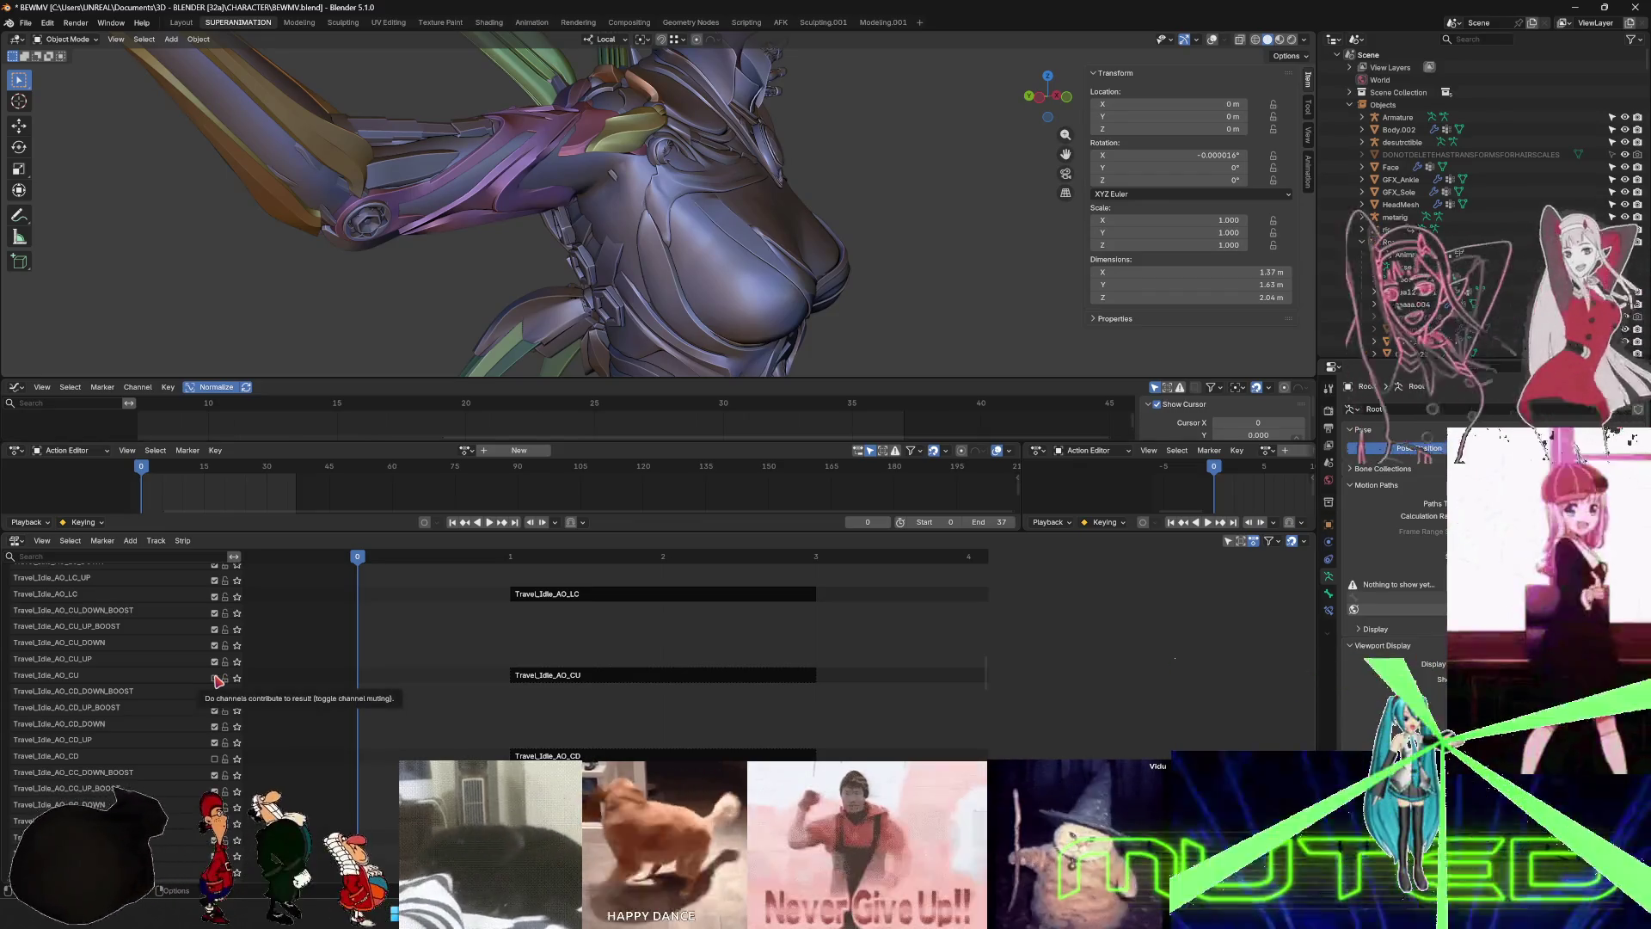
pyautogui.click(215, 677)
pyautogui.scroll(2, 179, 709)
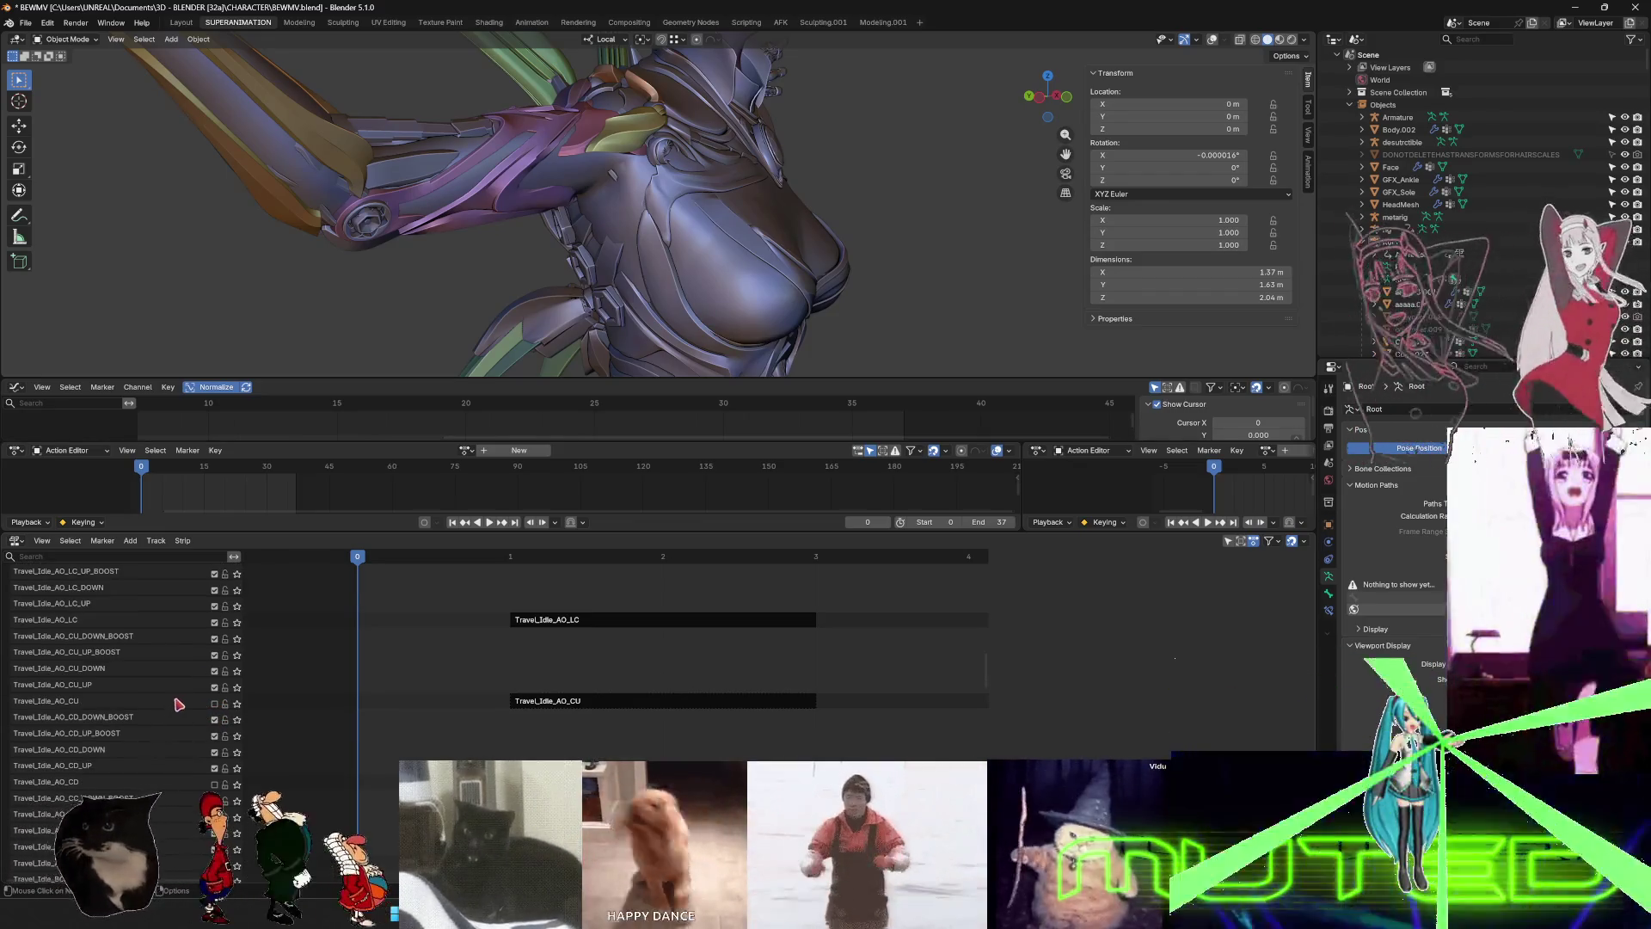
pyautogui.click(215, 621)
pyautogui.scroll(-2, 178, 725)
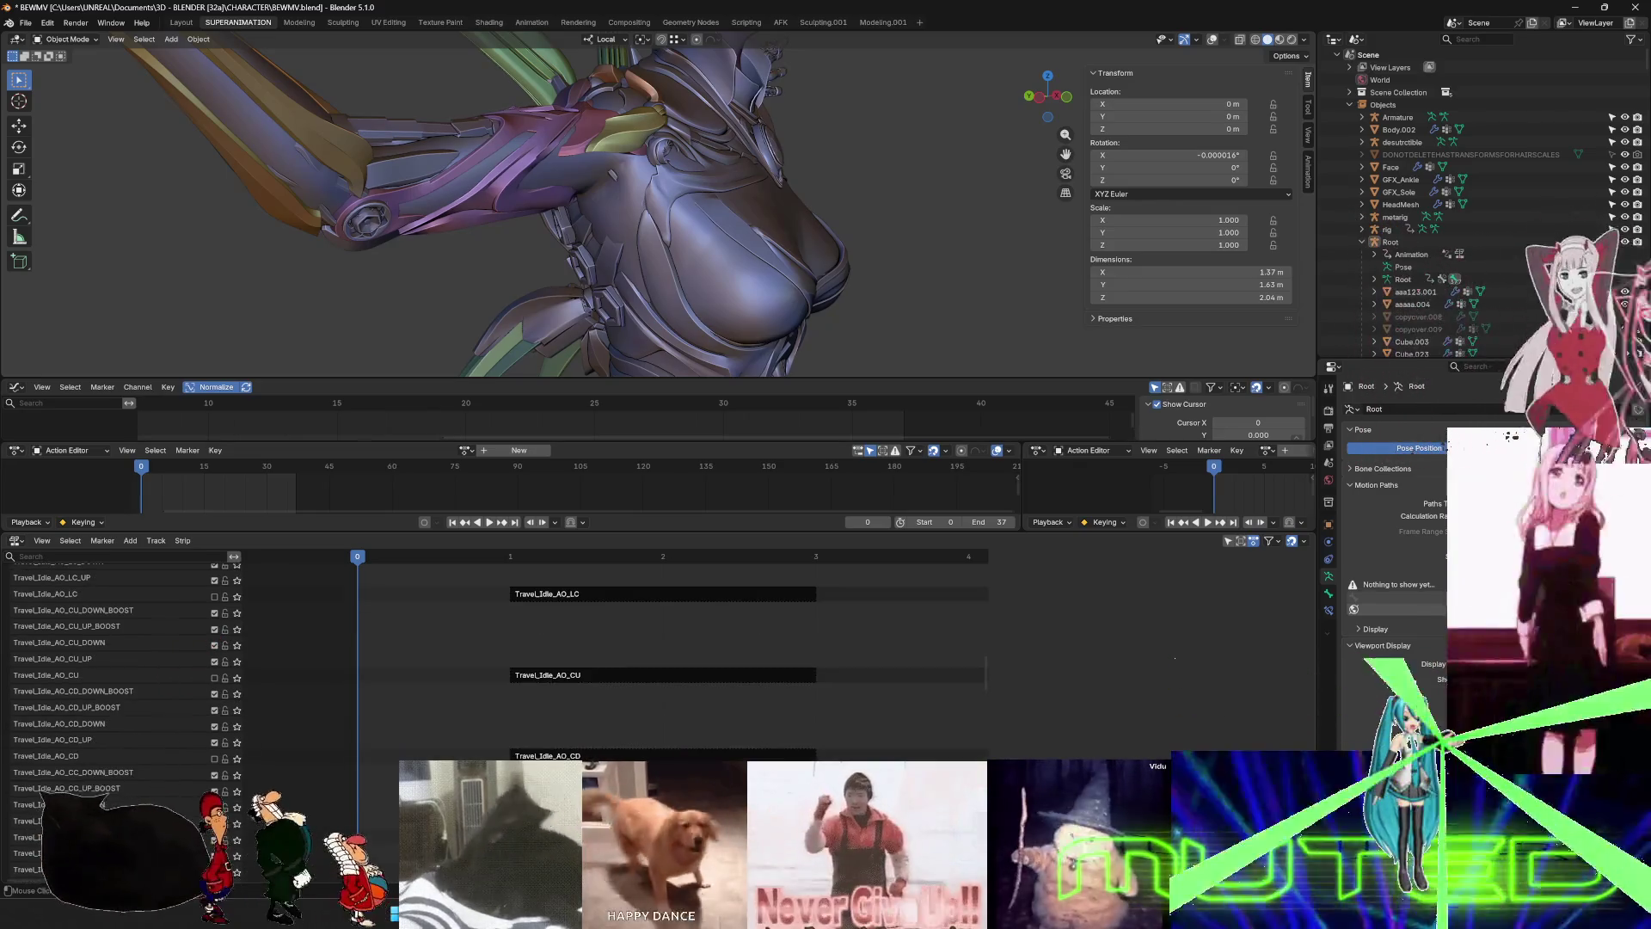
pyautogui.scroll(8, 135, 671)
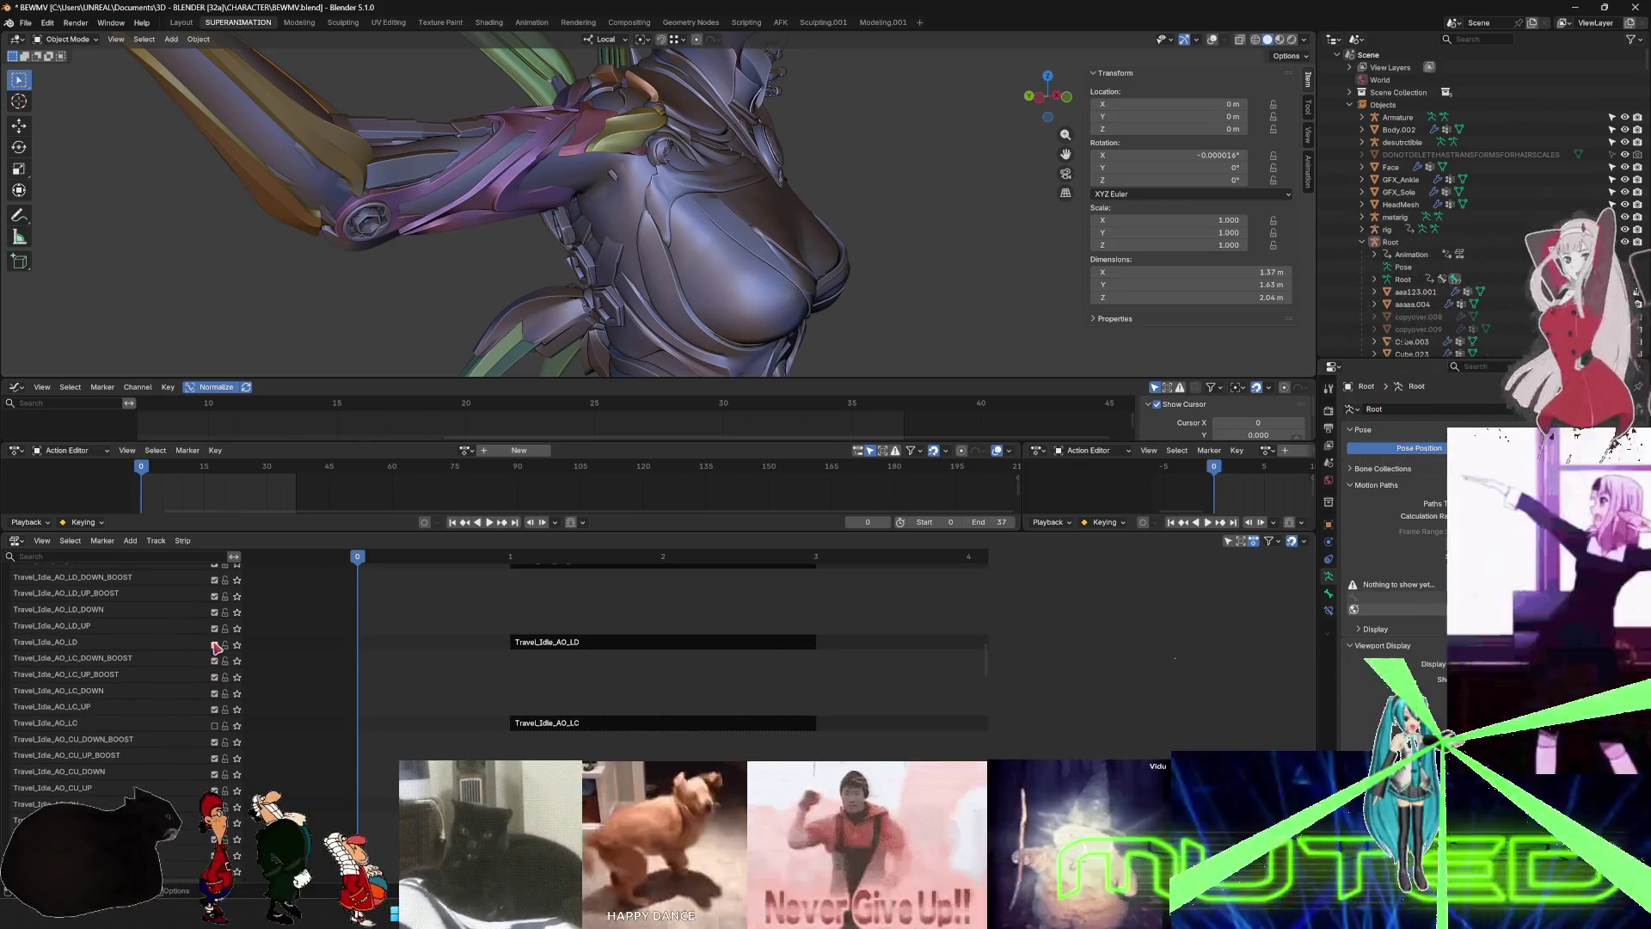
pyautogui.click(215, 644)
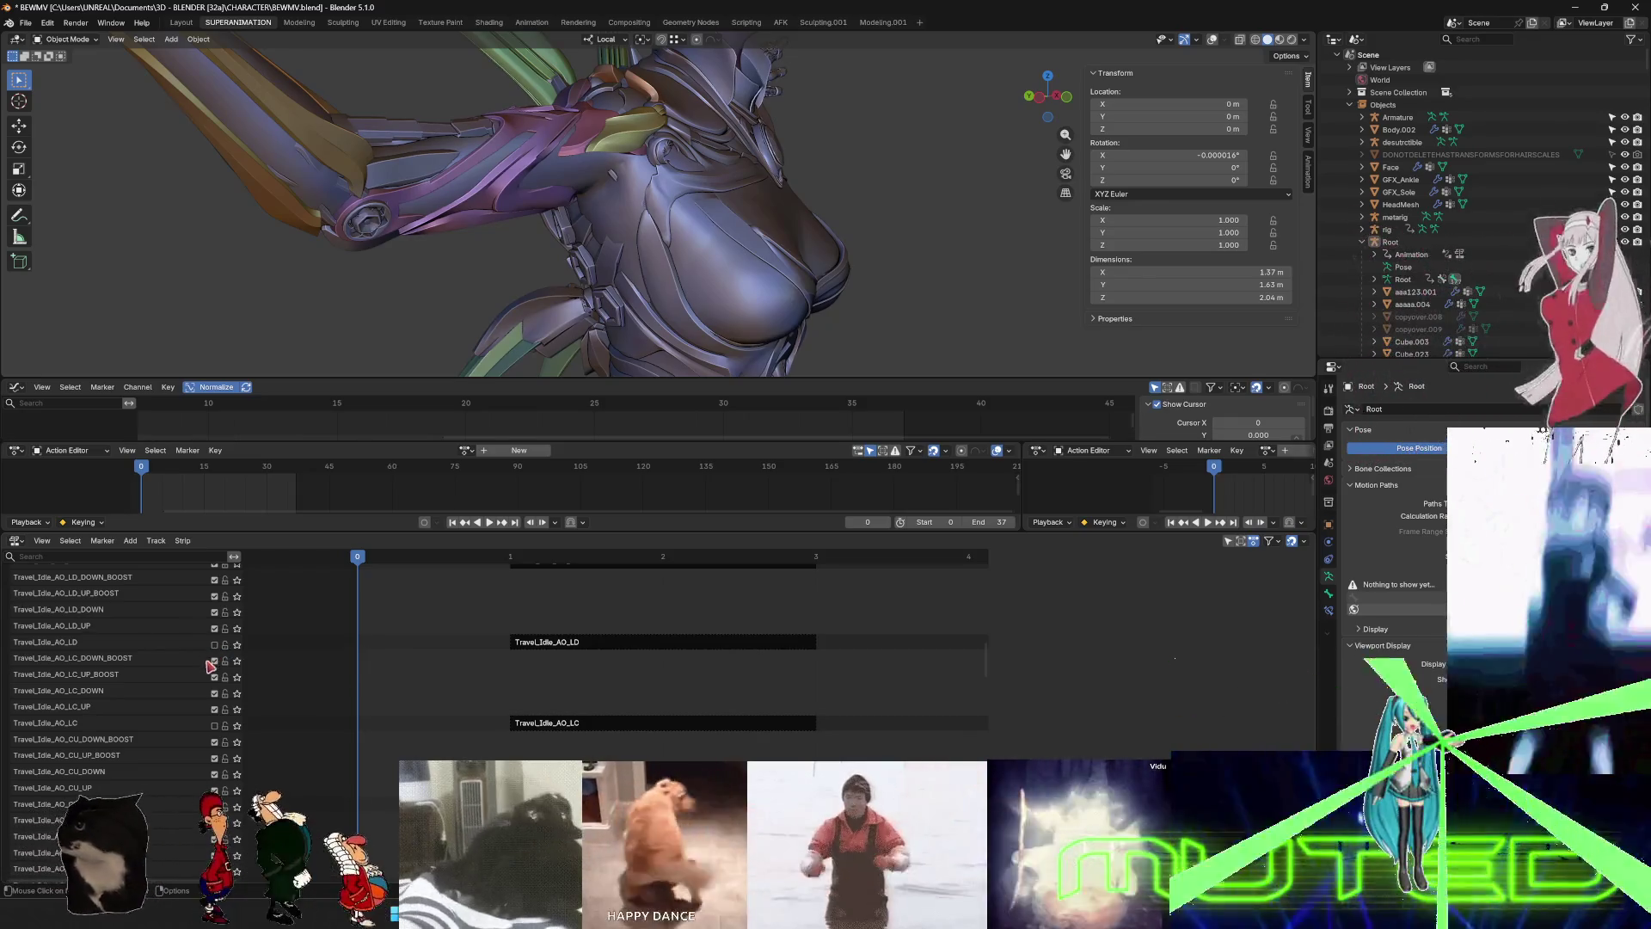
pyautogui.scroll(5, 210, 665)
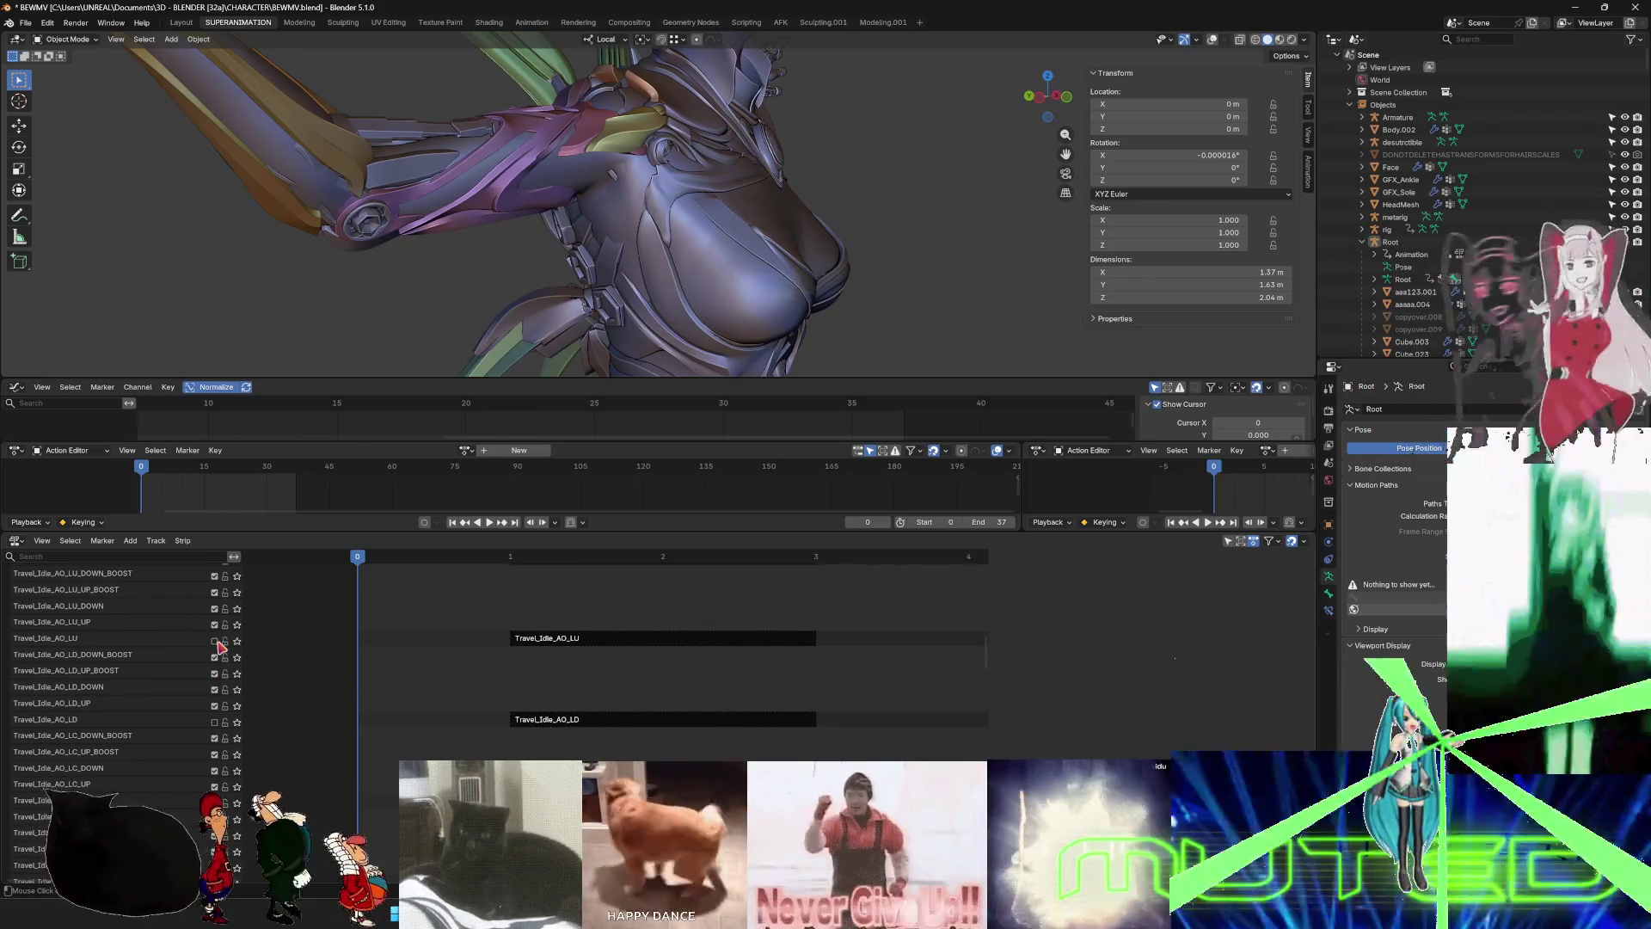
pyautogui.click(215, 640)
# - Mute the Travel_Idle_AO_RC, AO_RD and AO_RU tracks
pyautogui.scroll(2, 129, 680)
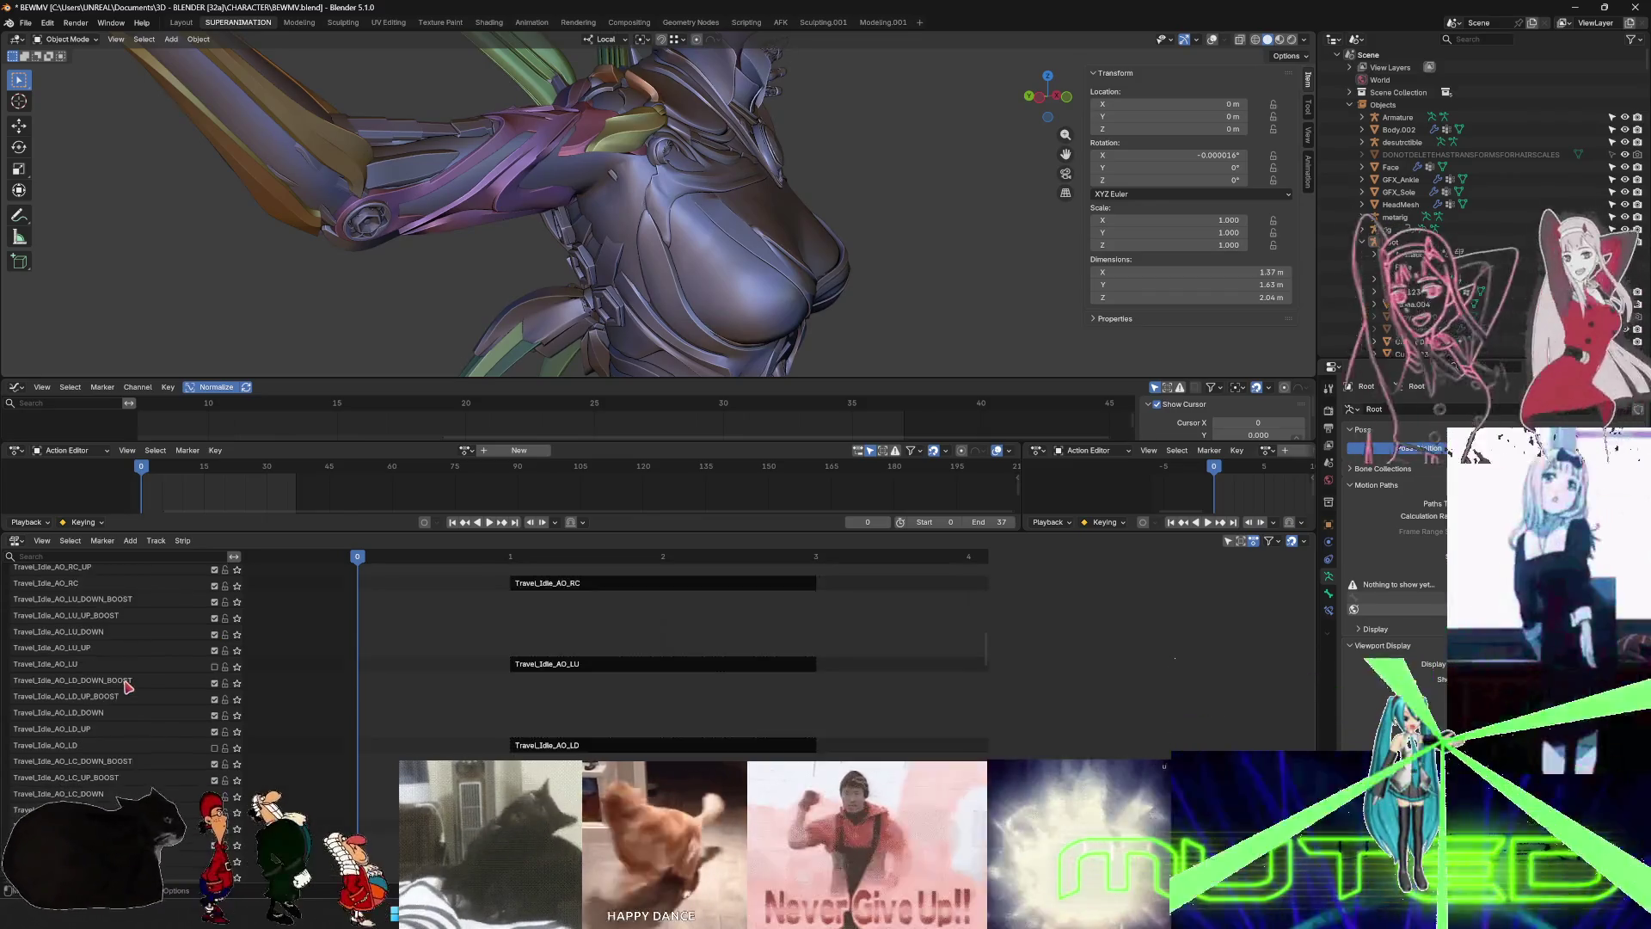
pyautogui.scroll(2, 127, 686)
pyautogui.click(215, 612)
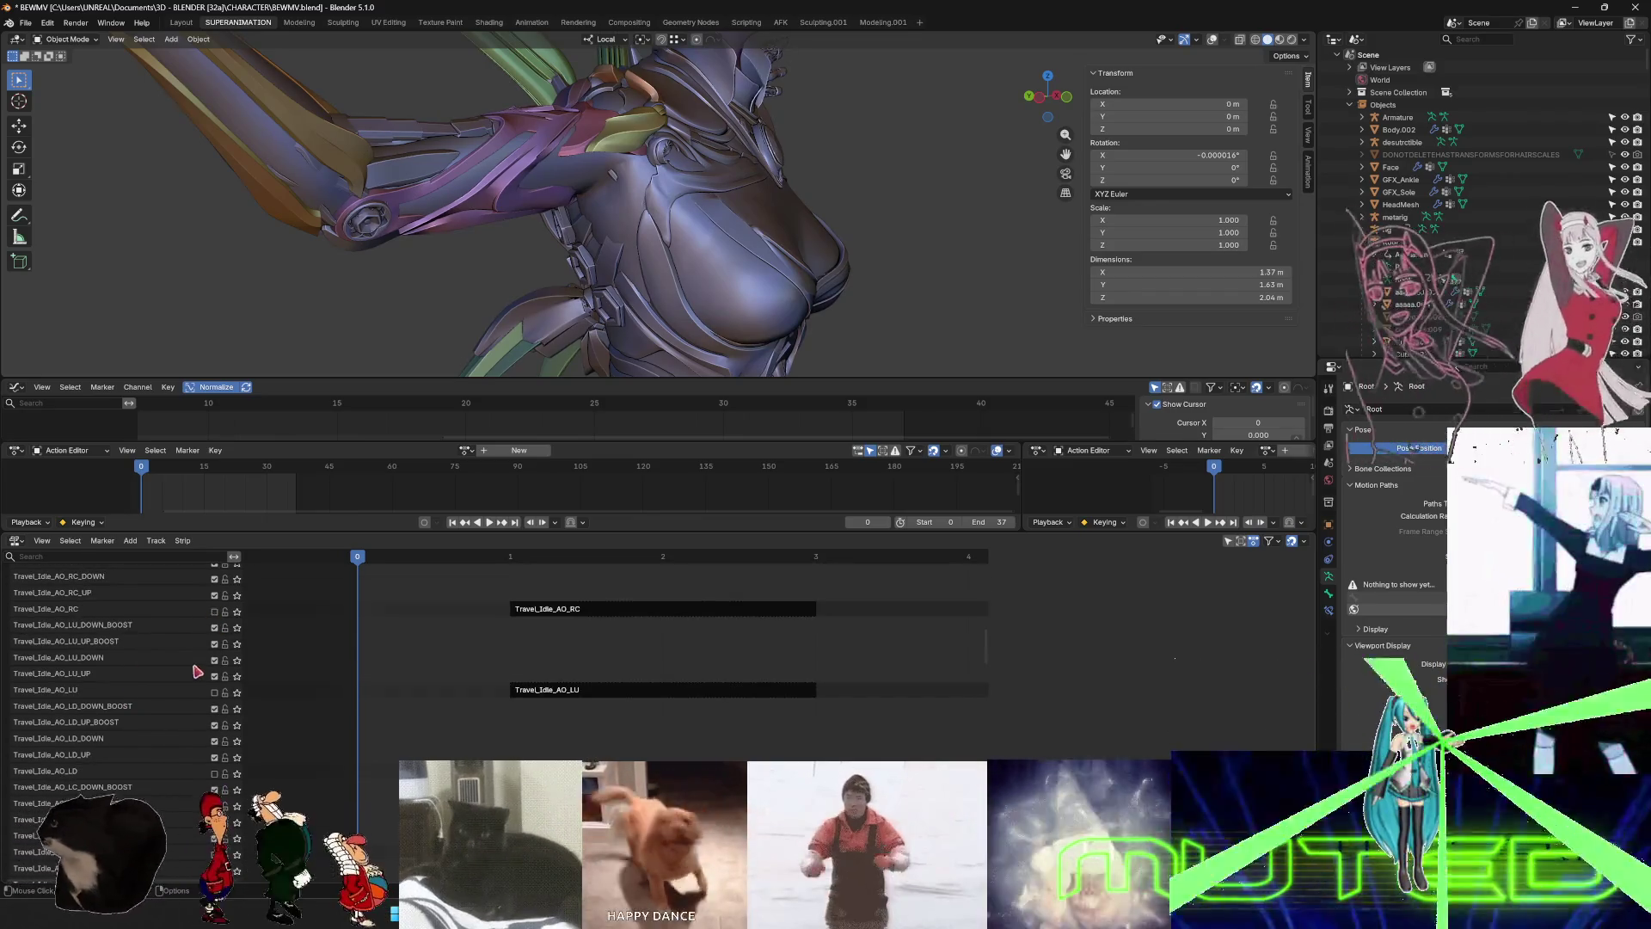
pyautogui.scroll(5, 198, 671)
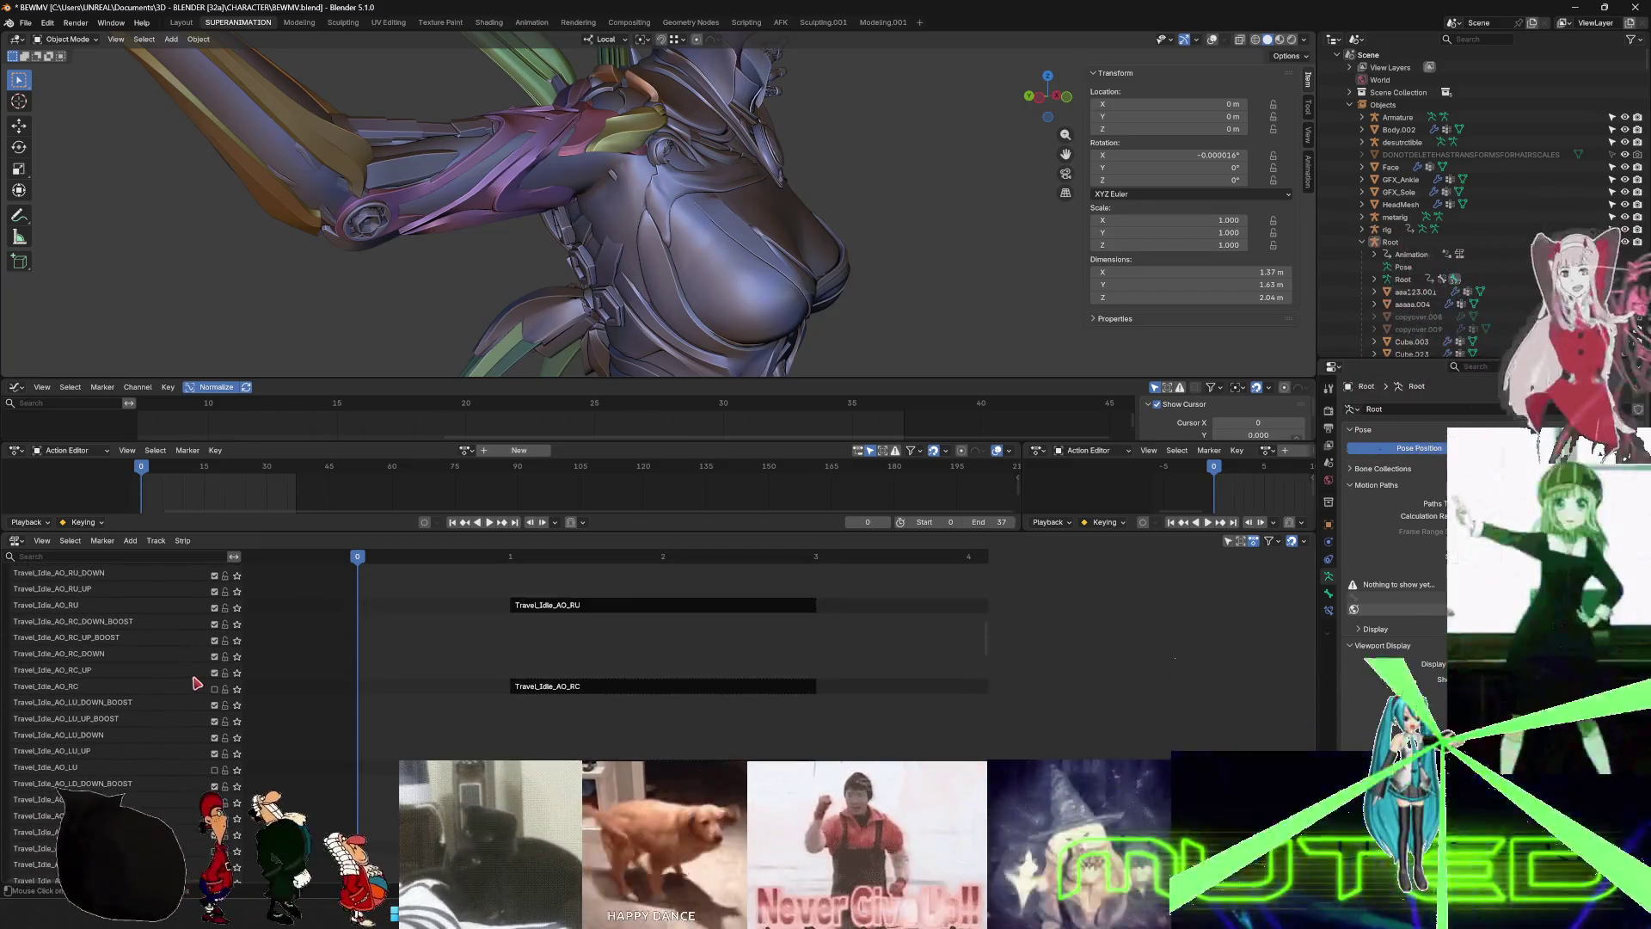
pyautogui.scroll(8, 196, 682)
pyautogui.click(215, 652)
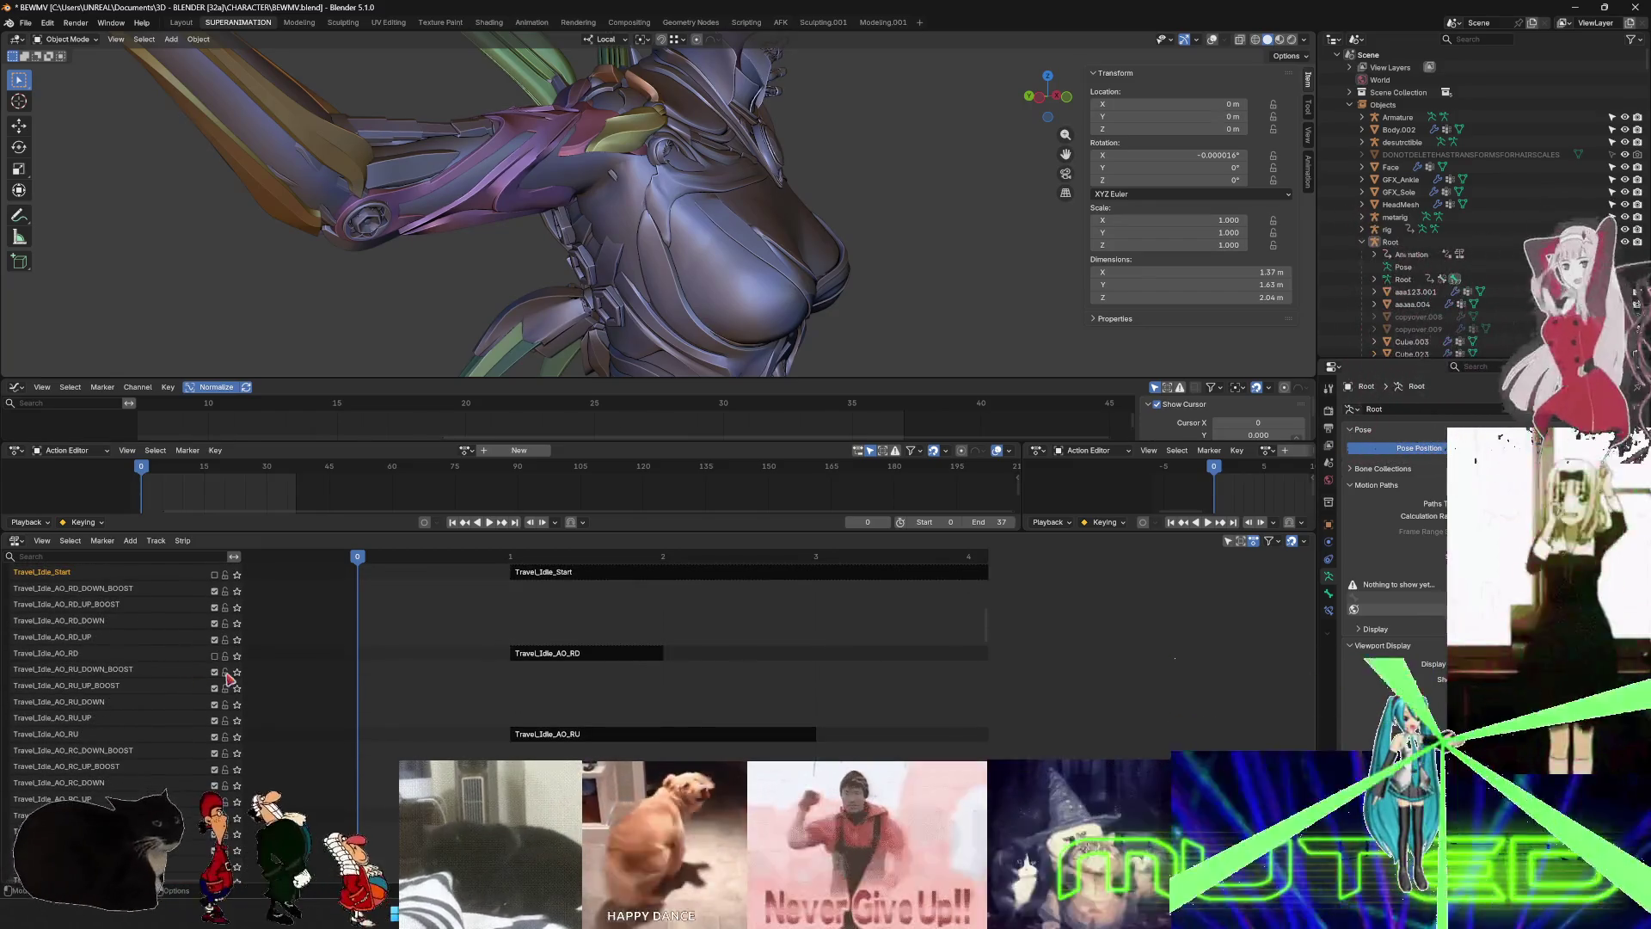
pyautogui.click(215, 737)
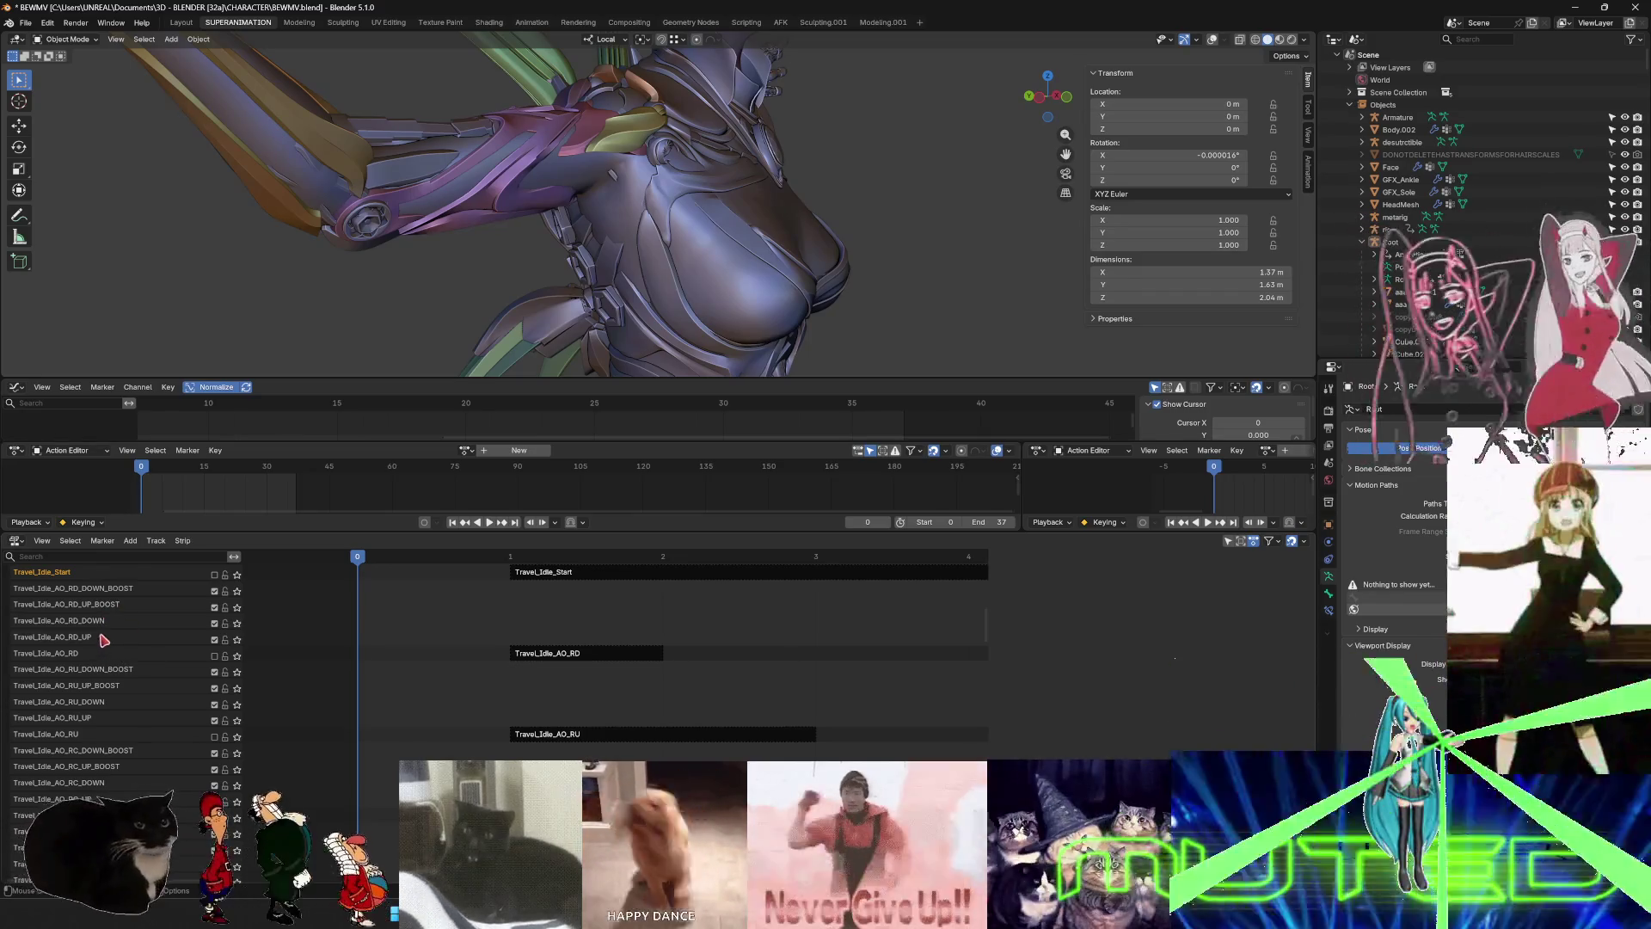
# - Review the track list and select the Travel_Idle track
pyautogui.scroll(-10, 126, 681)
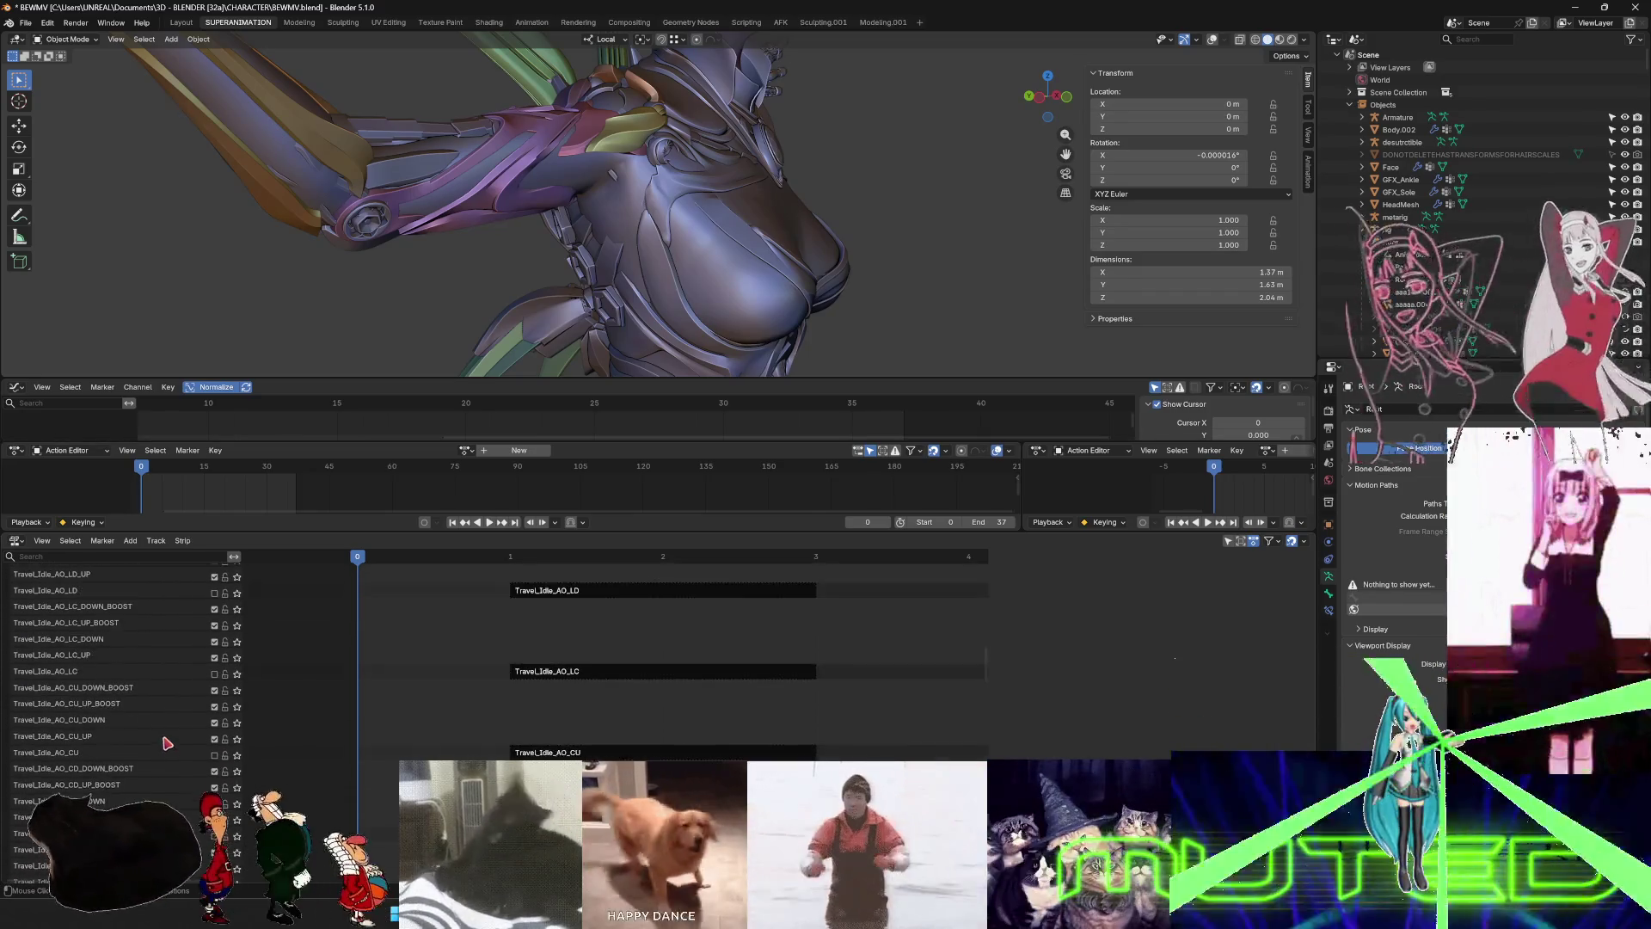
pyautogui.scroll(-1, 160, 754)
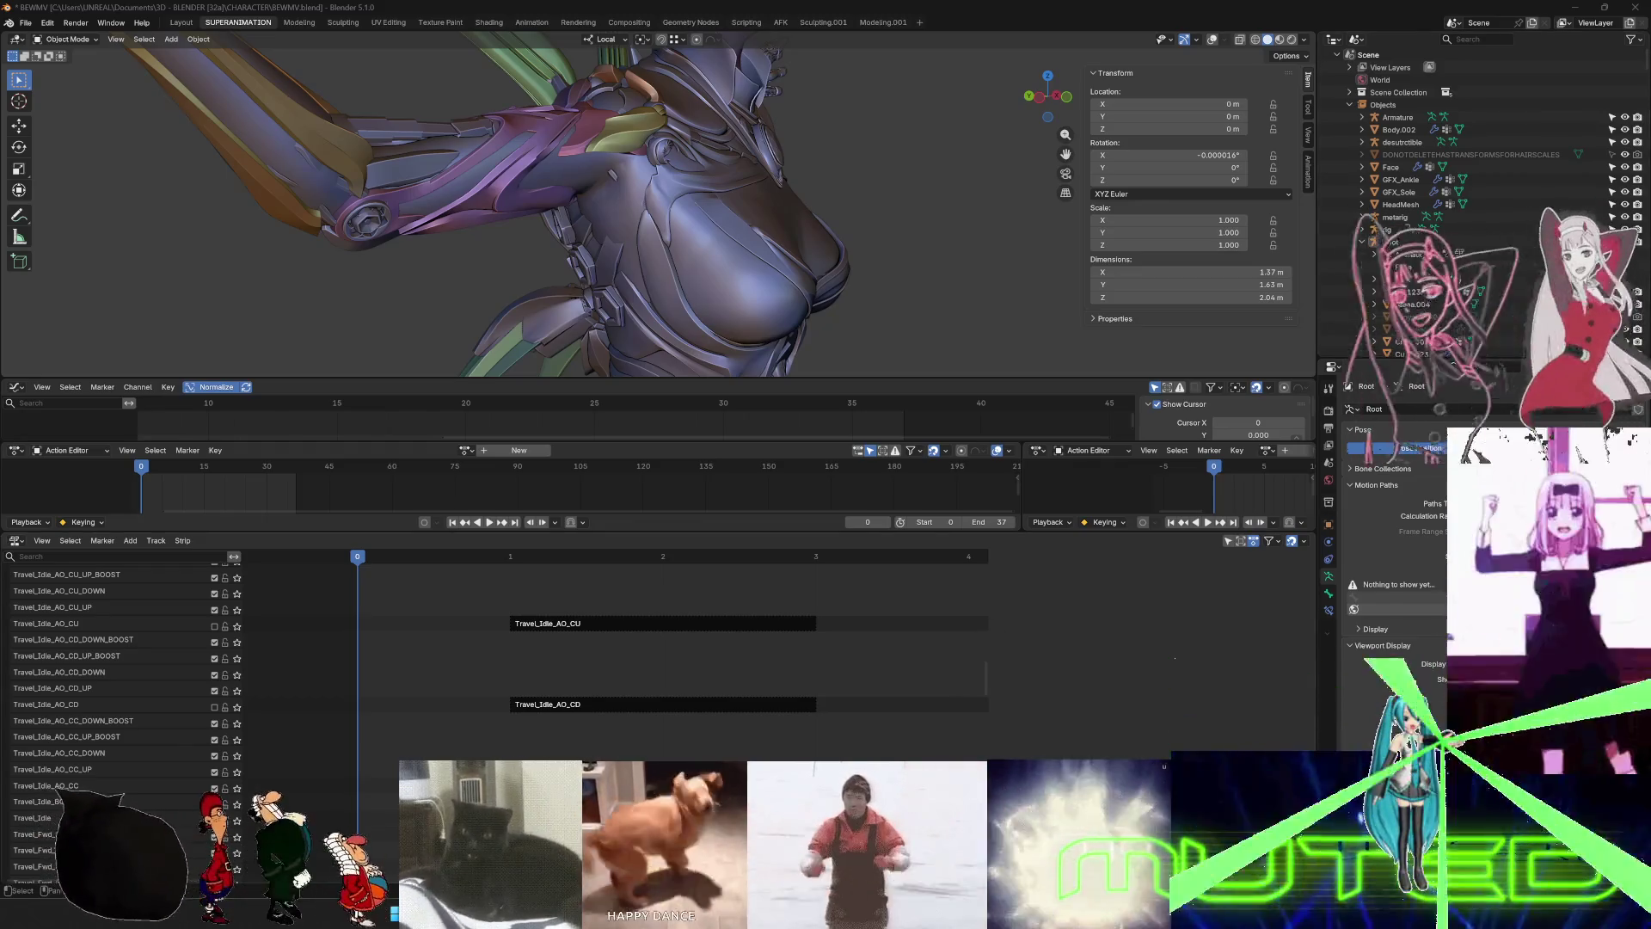
pyautogui.scroll(-5, 185, 745)
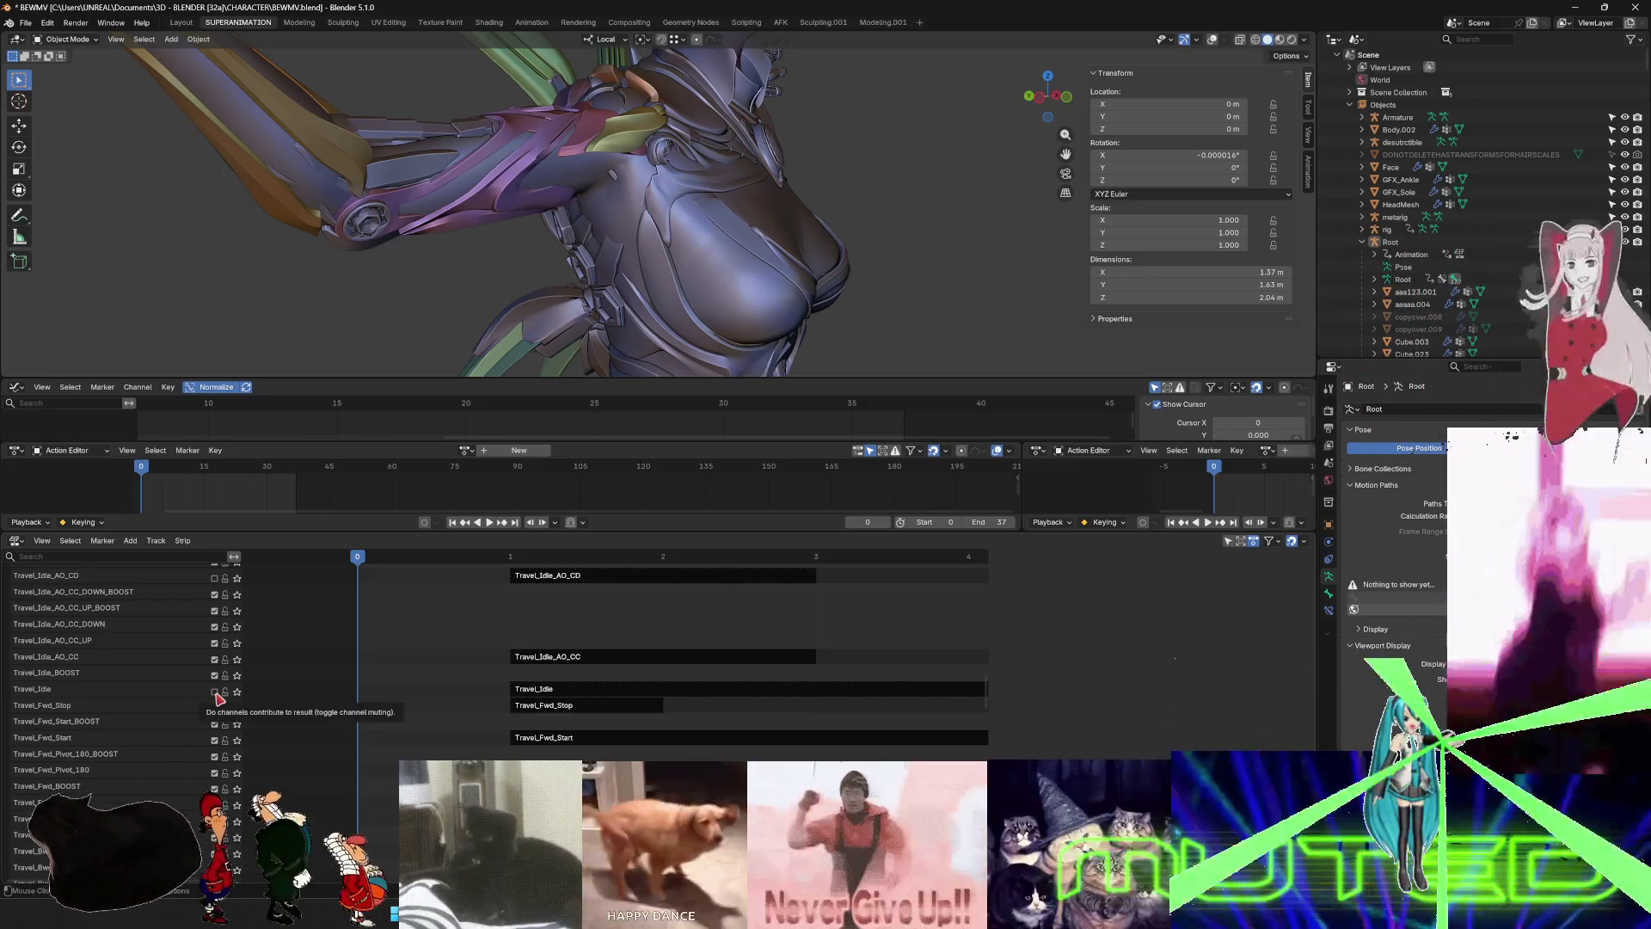
pyautogui.scroll(-5, 198, 774)
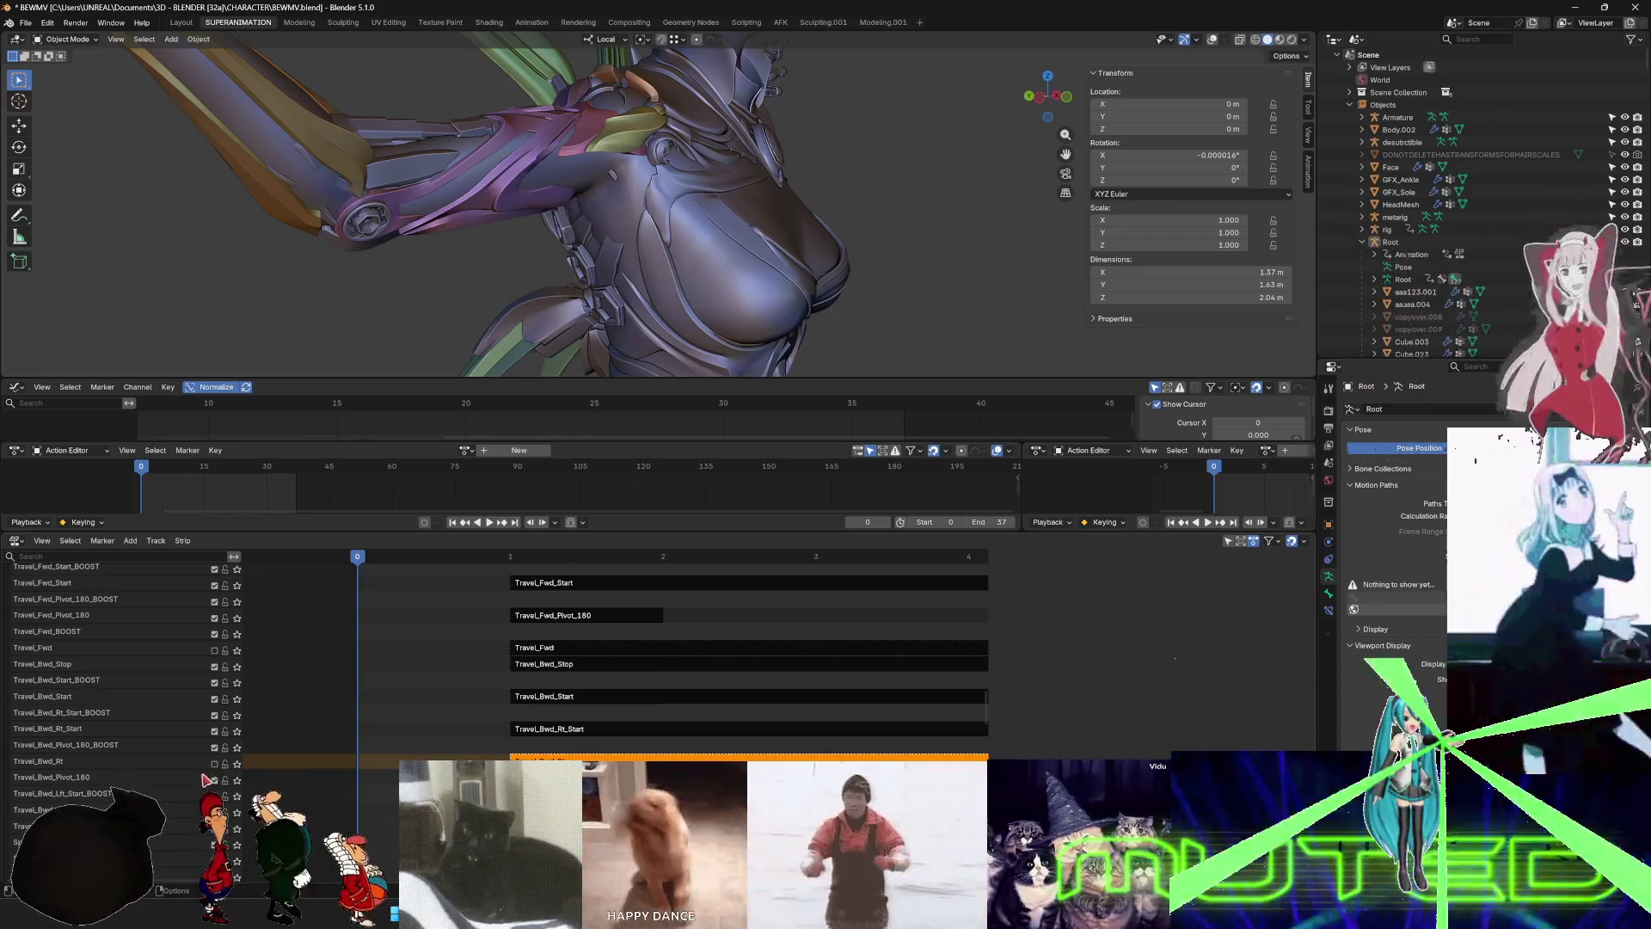
pyautogui.scroll(5, 125, 776)
pyautogui.click(47, 694)
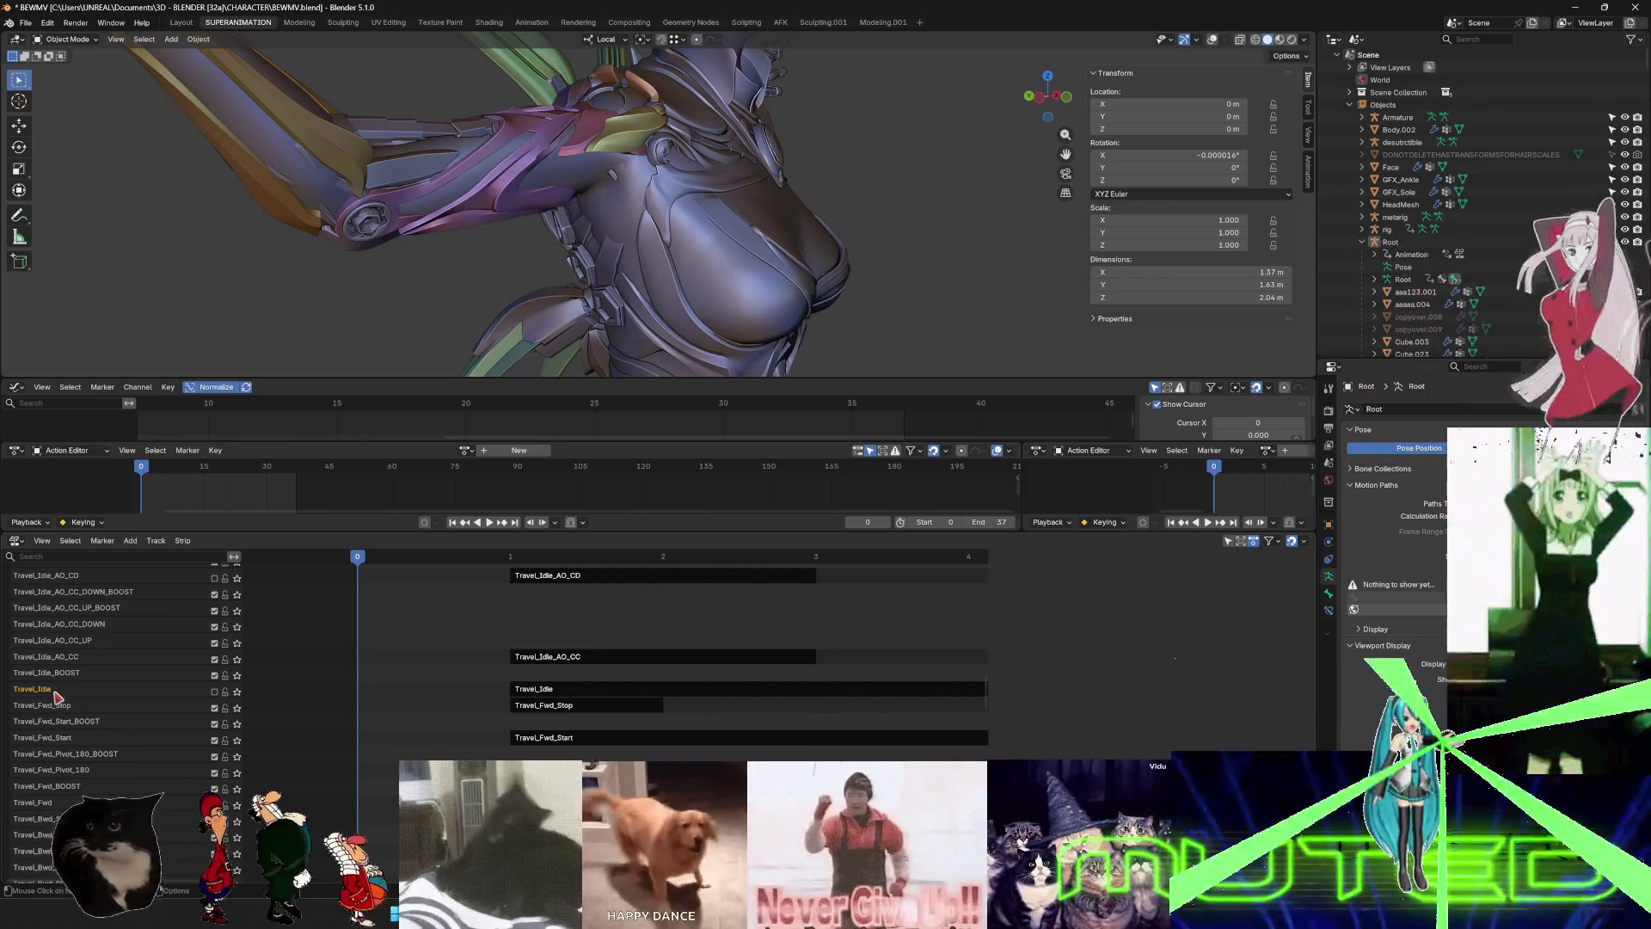
# - Abandon renaming the Travel_Idle track so it keeps its name, and view the character from the front
pyautogui.doubleClick(48, 693)
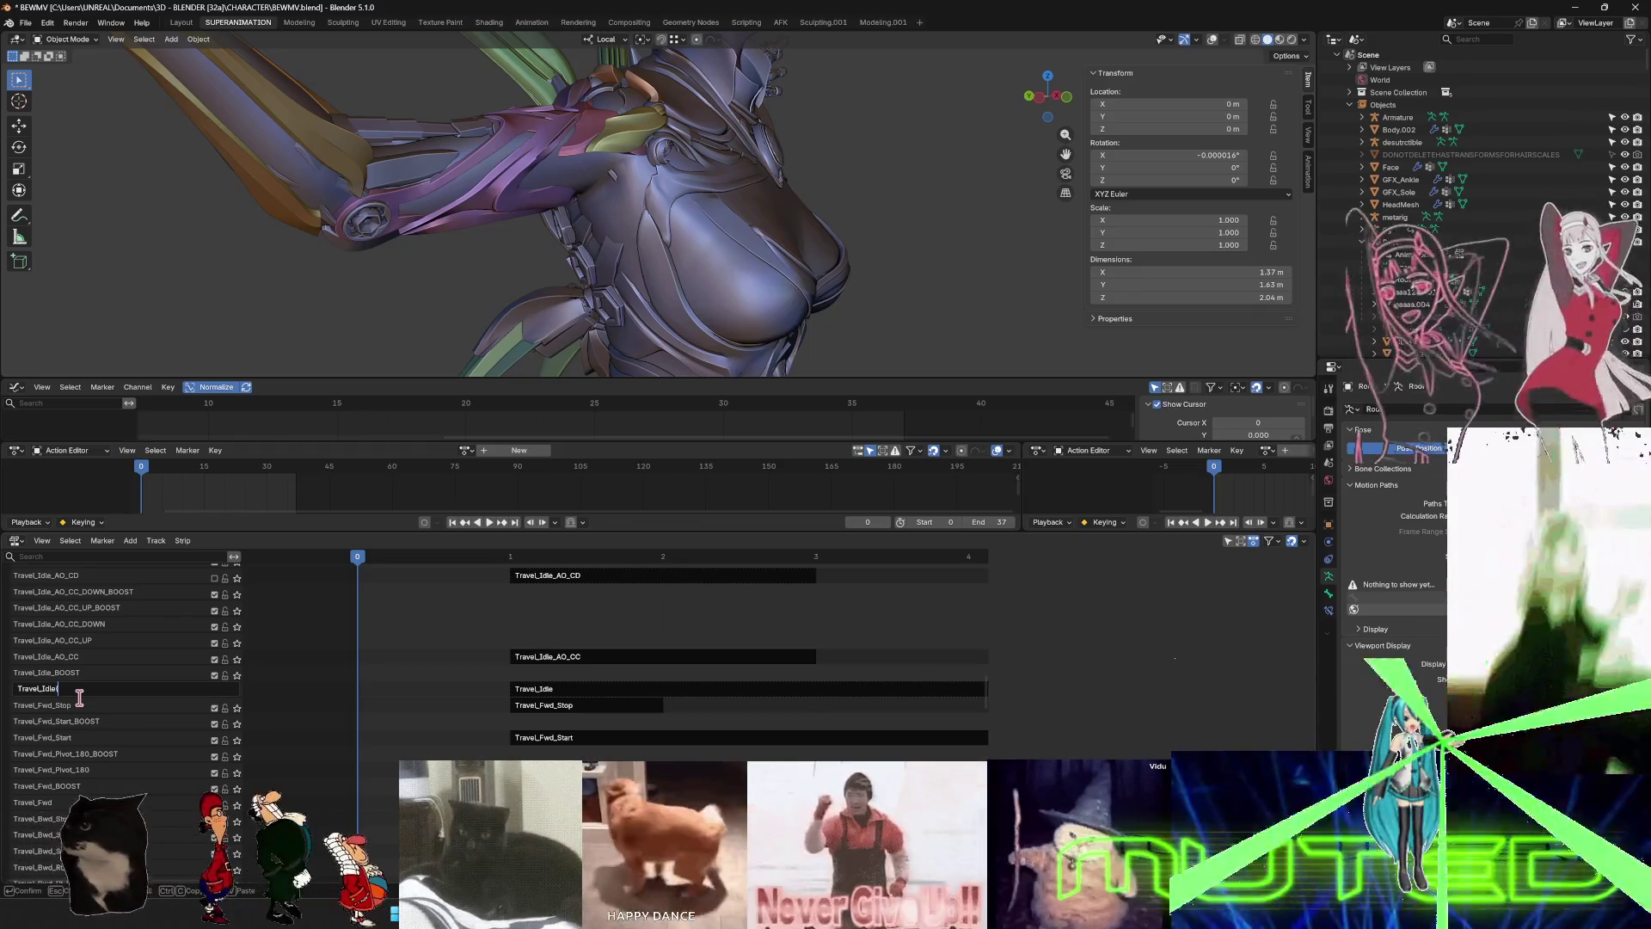
pyautogui.write('(multiple uses')
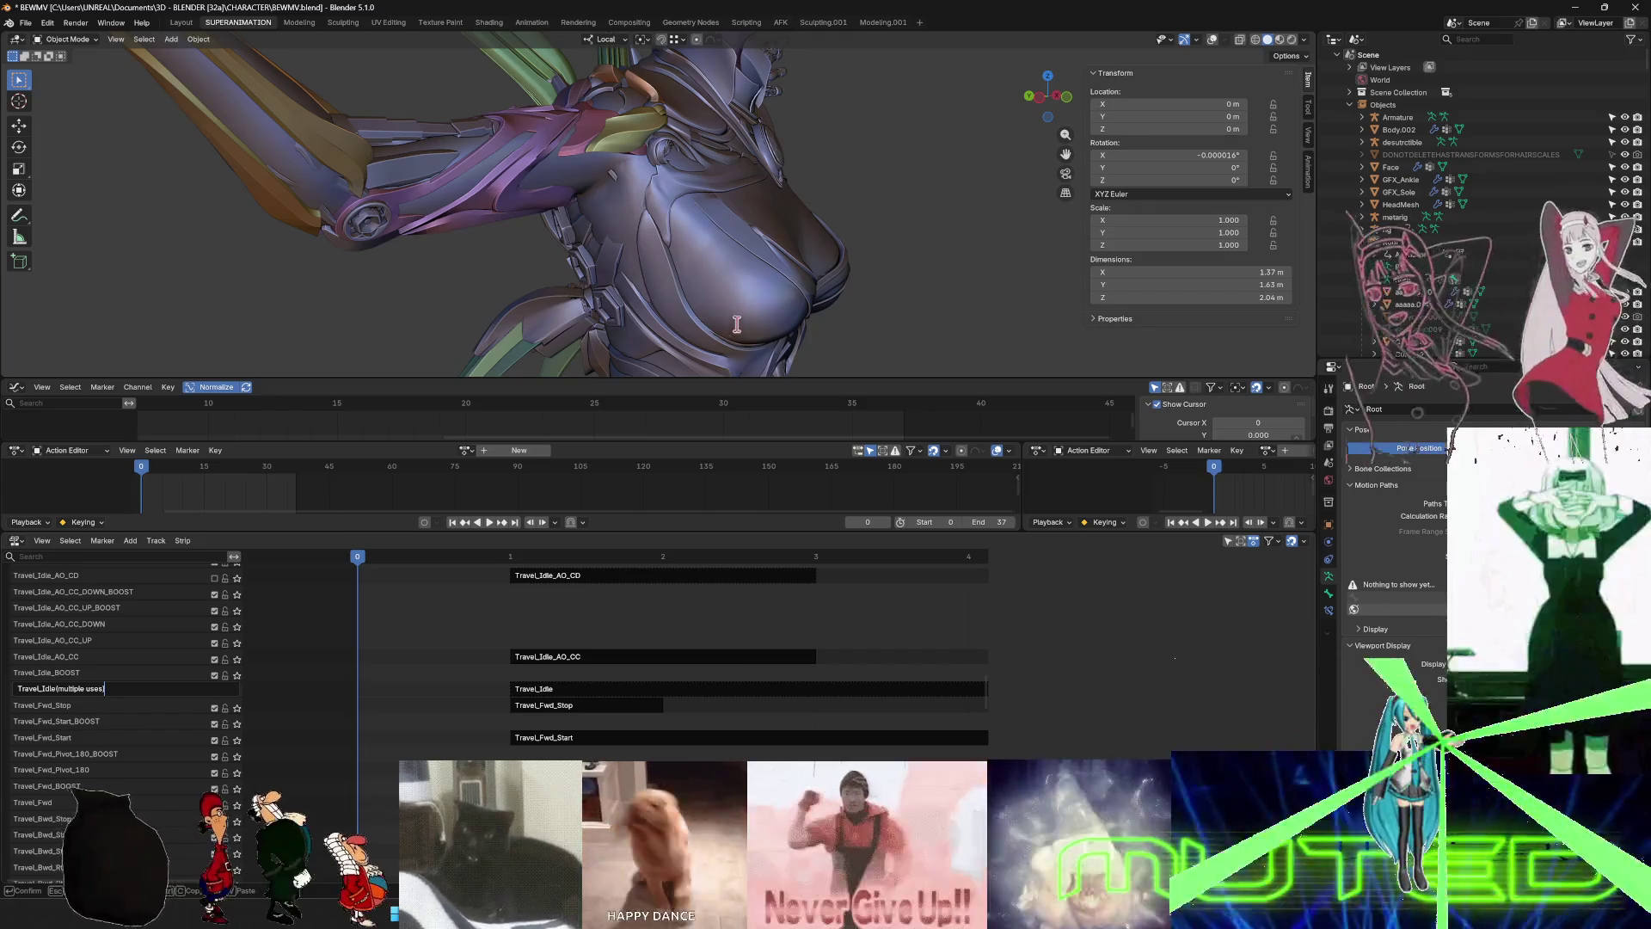
pyautogui.rightClick(590, 312)
pyautogui.rightClick(774, 251)
pyautogui.moveTo(675, 226); pyautogui.dragTo(592, 207, button='middle')
pyautogui.press('KP_1')
pyautogui.scroll(-5, 592, 207)
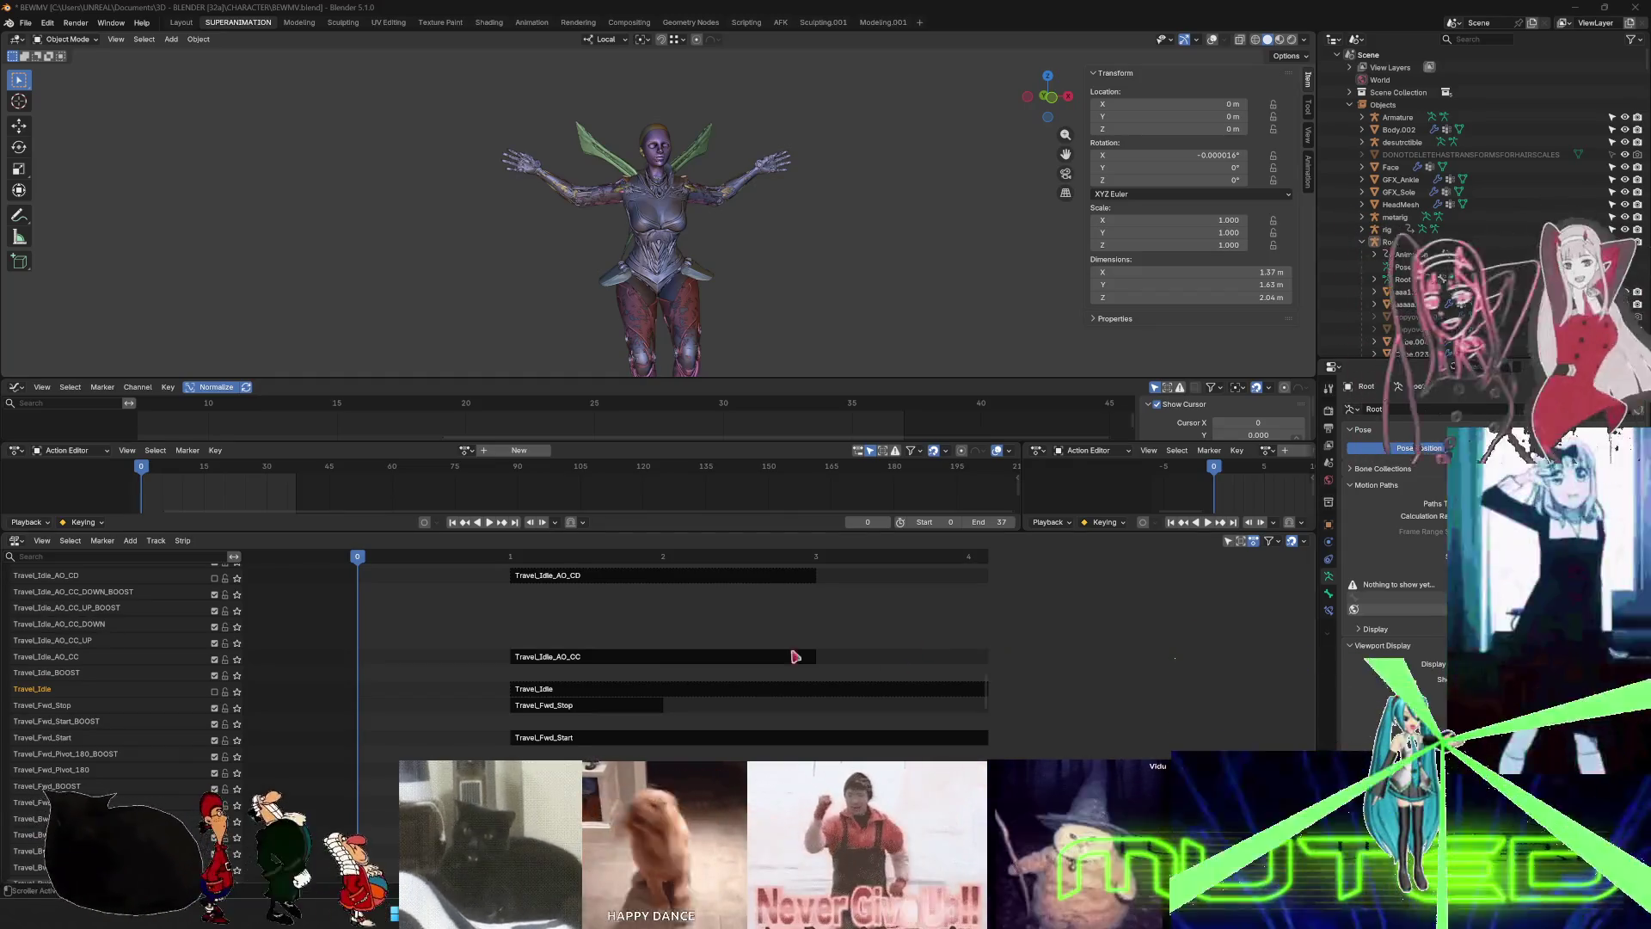
# - Scroll the NLA list to the top and open Unreal's BS_Travel_Idle state graph
pyautogui.scroll(3, 164, 737)
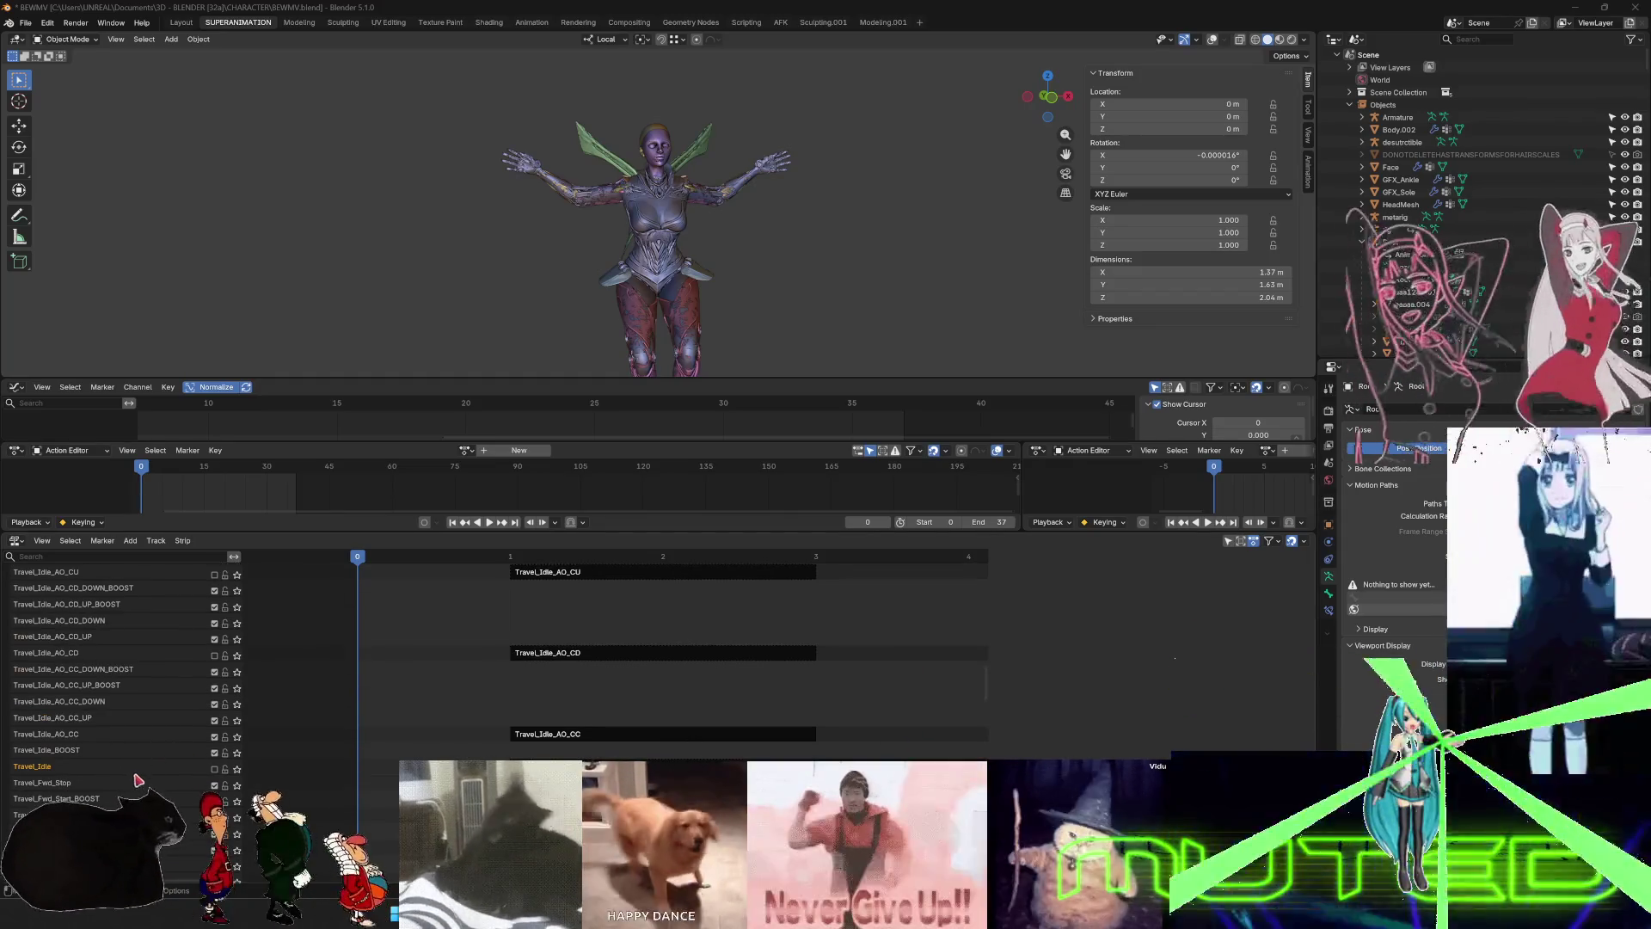
pyautogui.scroll(10, 94, 686)
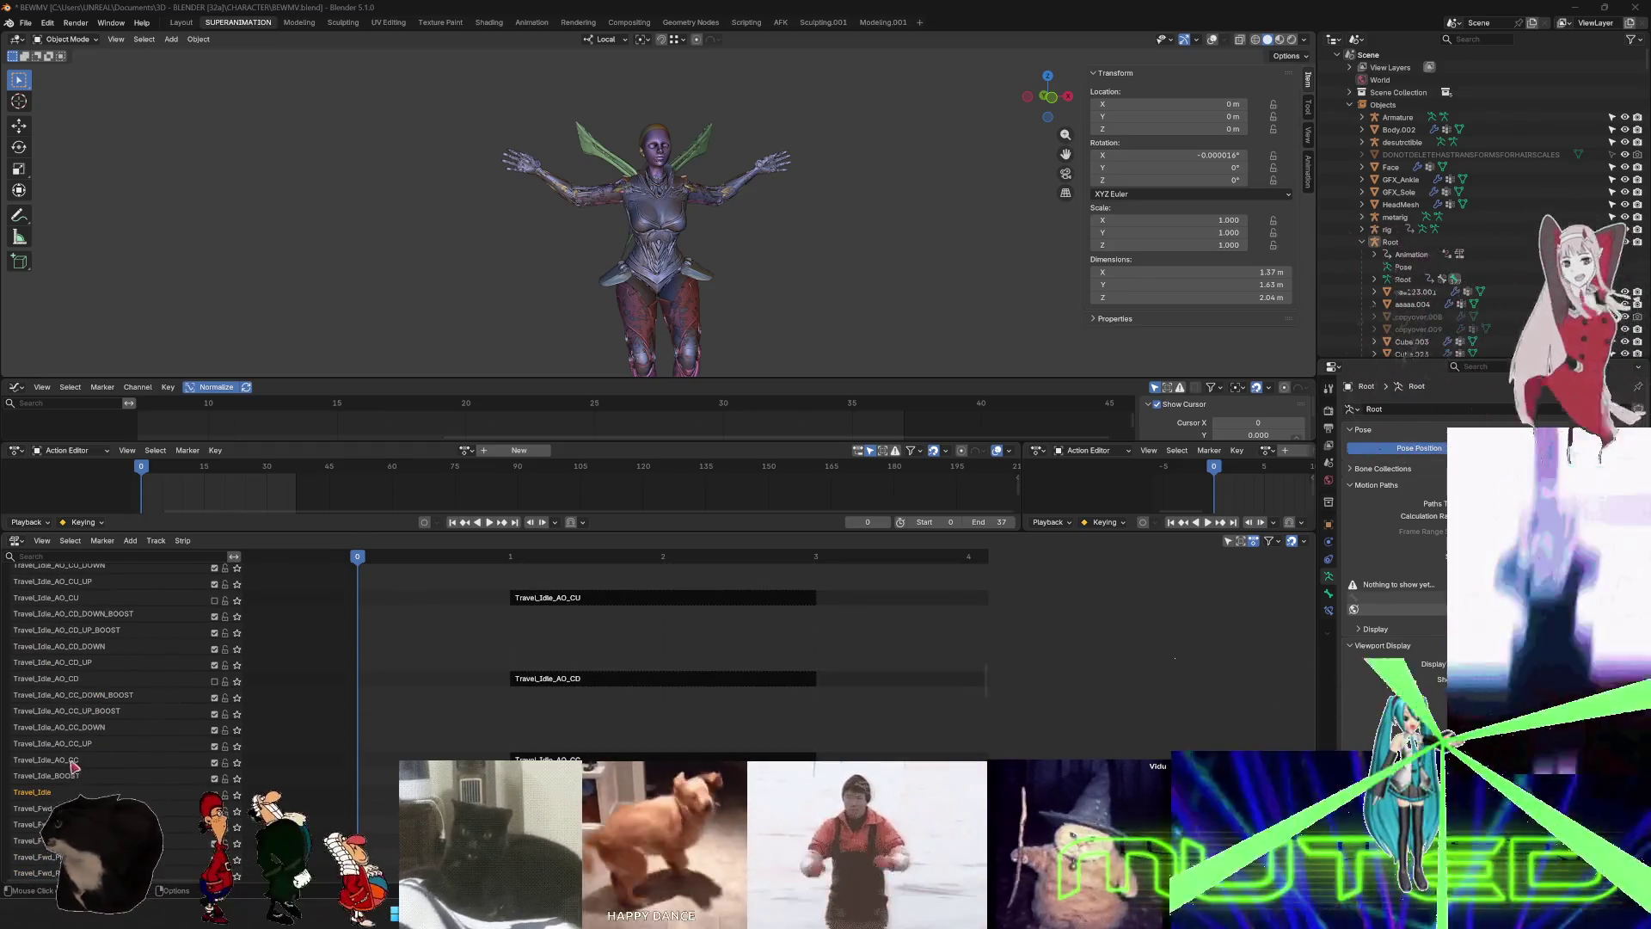
pyautogui.scroll(10, 86, 619)
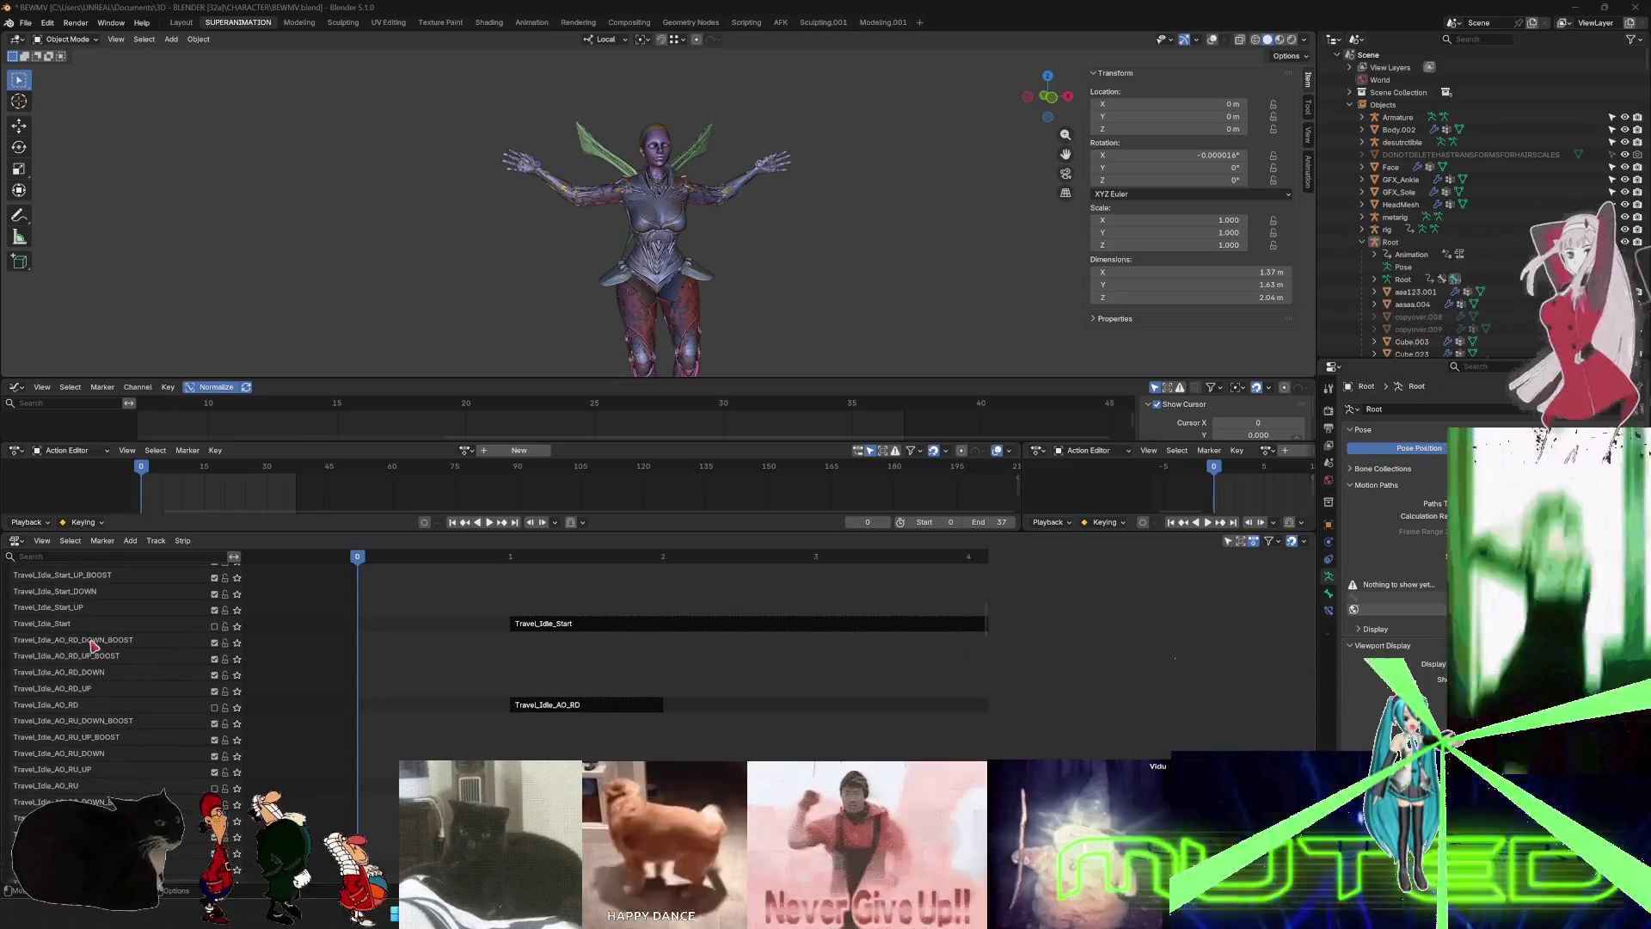
pyautogui.scroll(5, 93, 640)
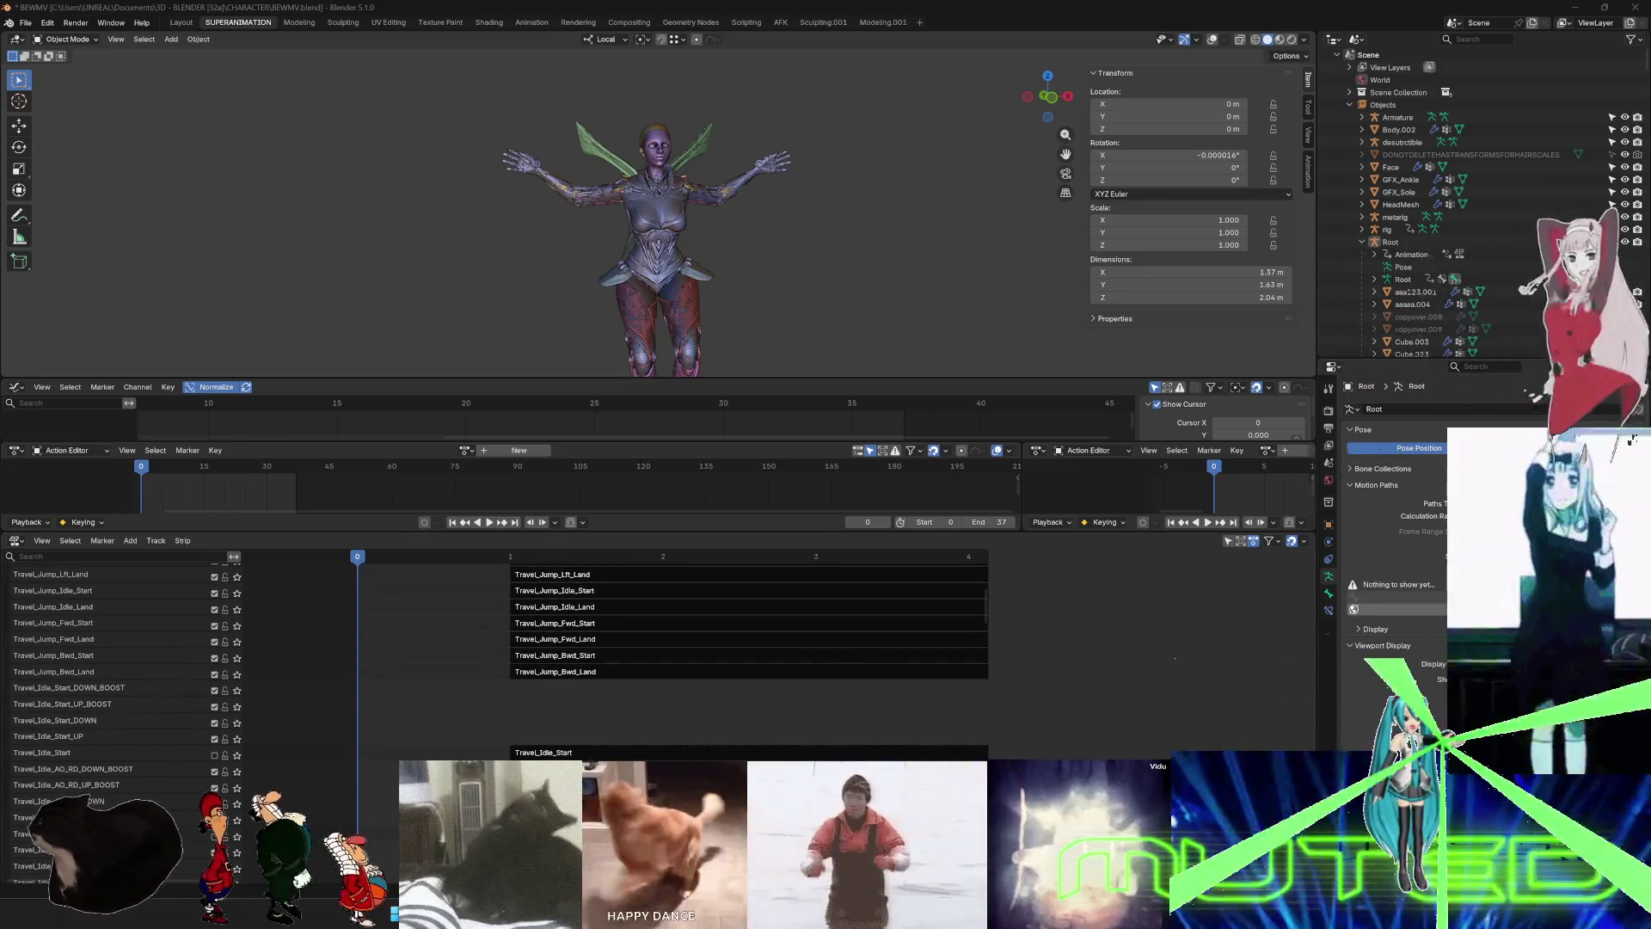
pyautogui.hotkey('alt', 'Tab')
pyautogui.doubleClick(493, 422)
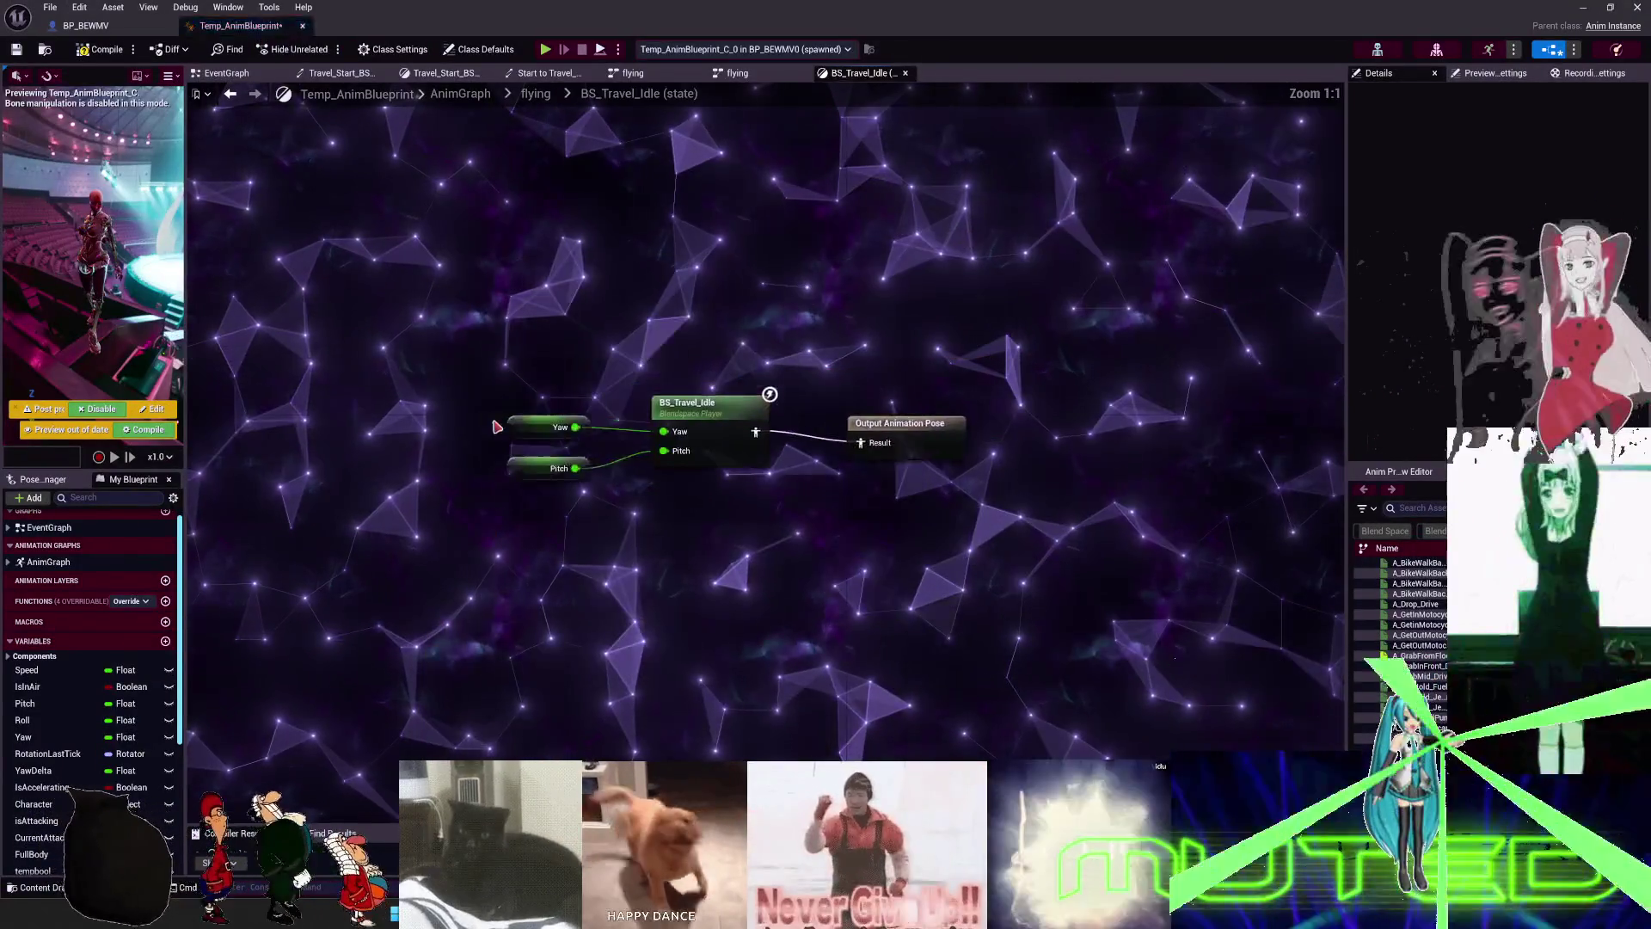
# - Inspect the BS_Travel_Idle blend space node and the flying state machine, then return to Blender
pyautogui.click(723, 423)
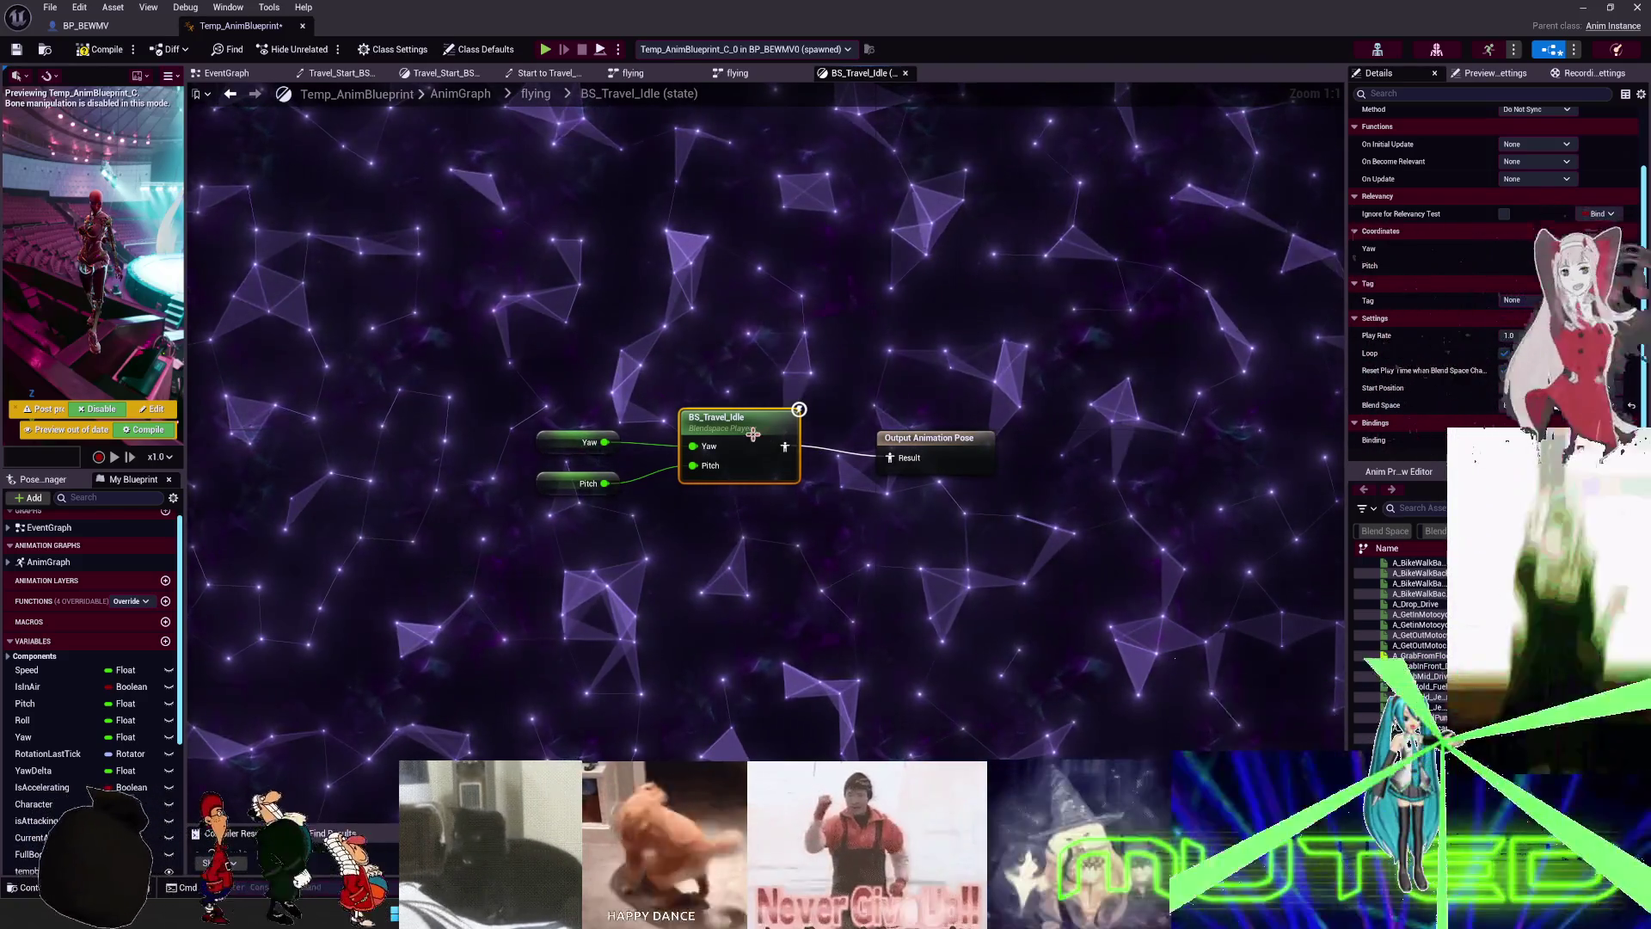
pyautogui.hotkey('alt', 'Left')
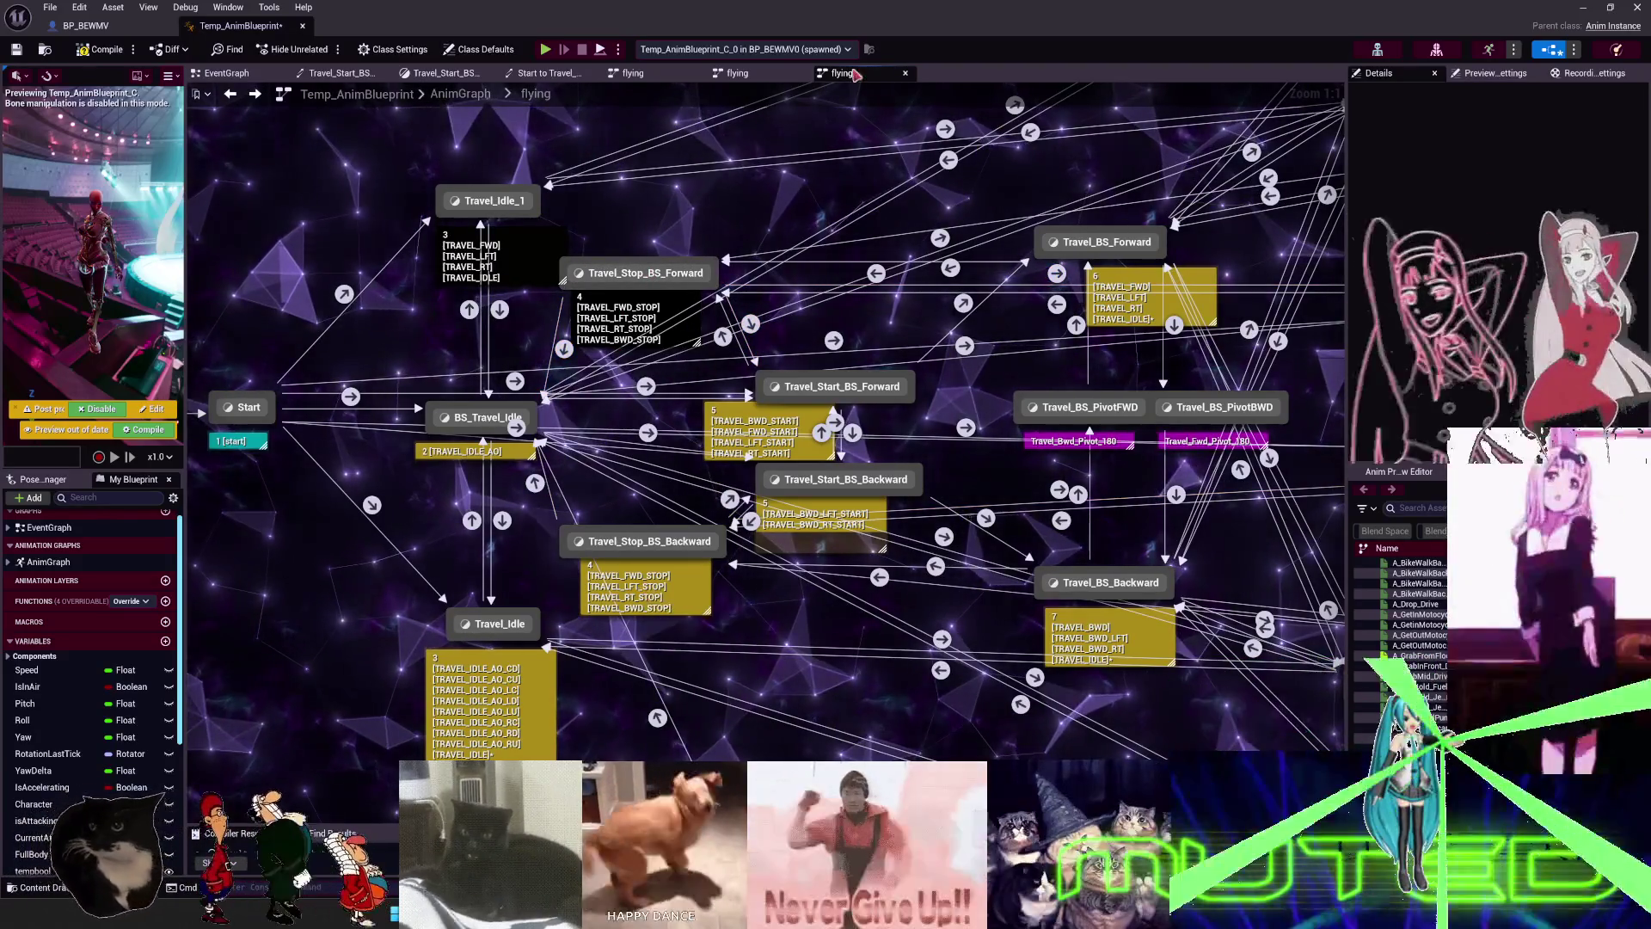
pyautogui.hotkey('alt', 'Tab')
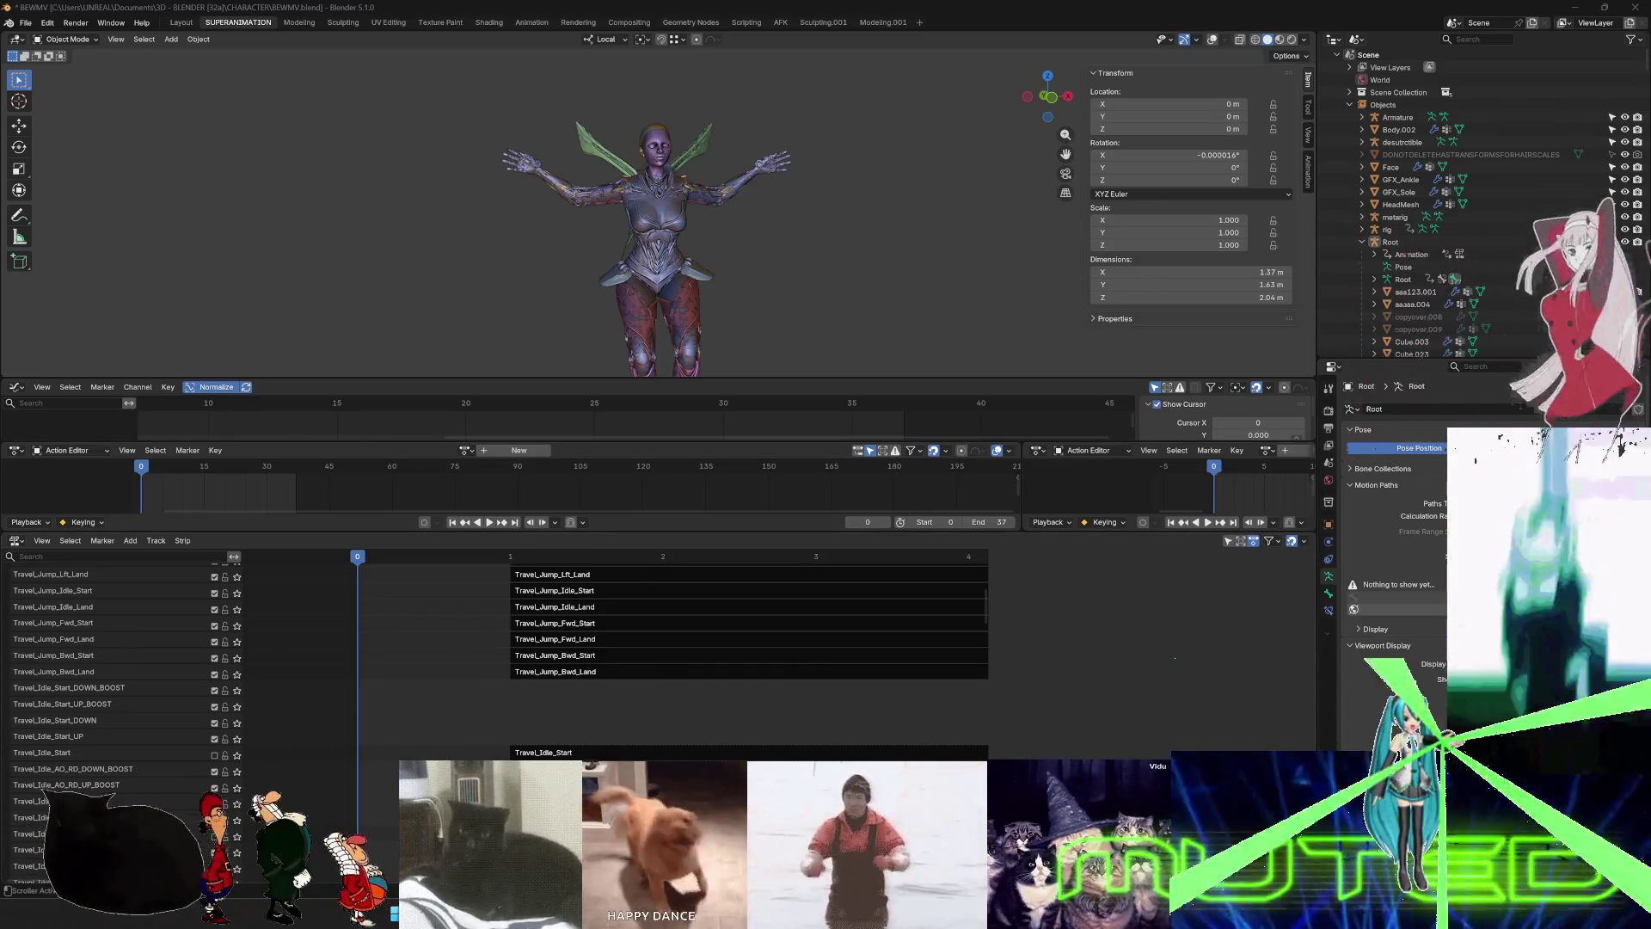
# - Mute the Travel_Bwd_Lft, Travel_Bwd_Lft_Start and Travel_Fwd_Start NLA tracks
pyautogui.scroll(-10, 125, 715)
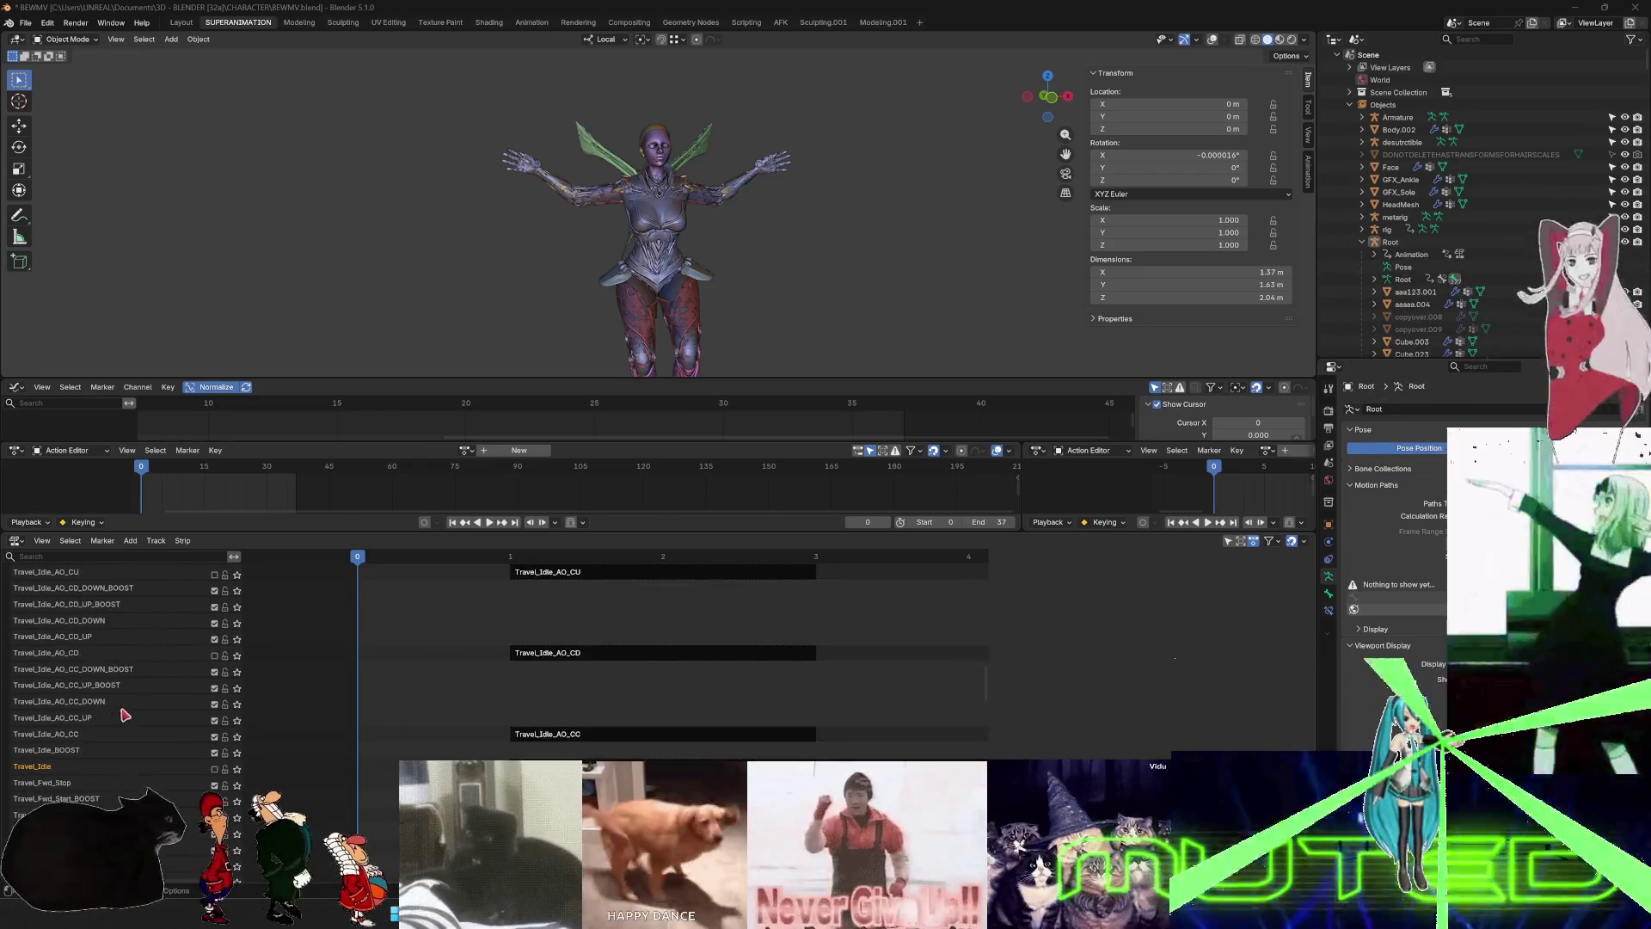
pyautogui.scroll(-10, 125, 715)
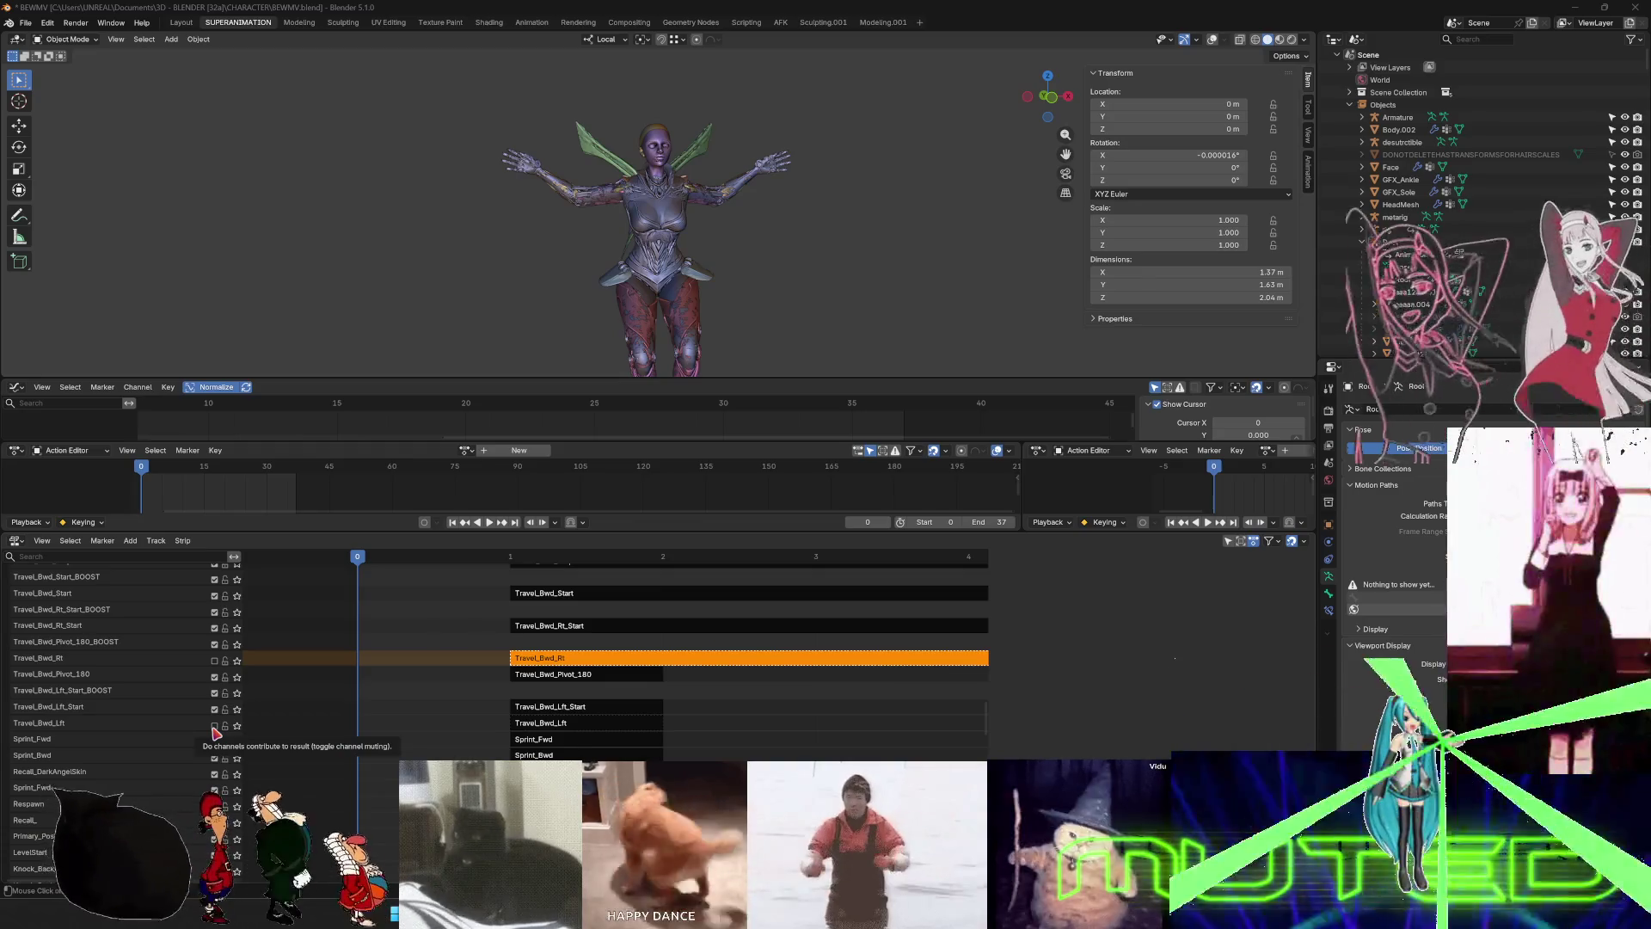
pyautogui.click(215, 728)
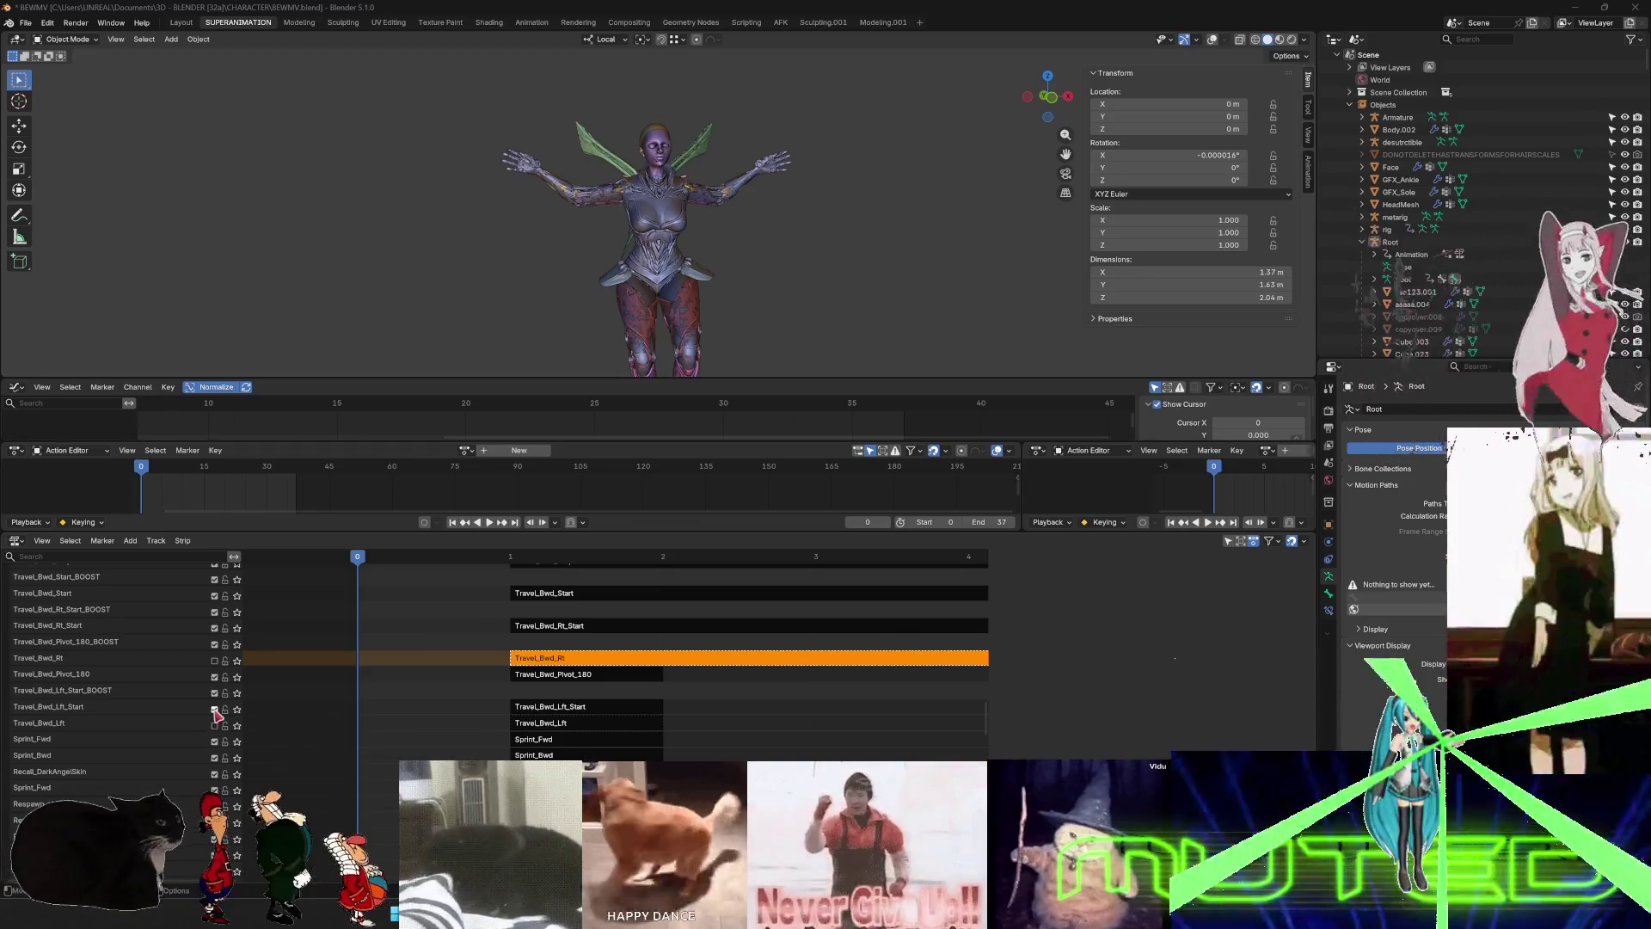
pyautogui.click(215, 711)
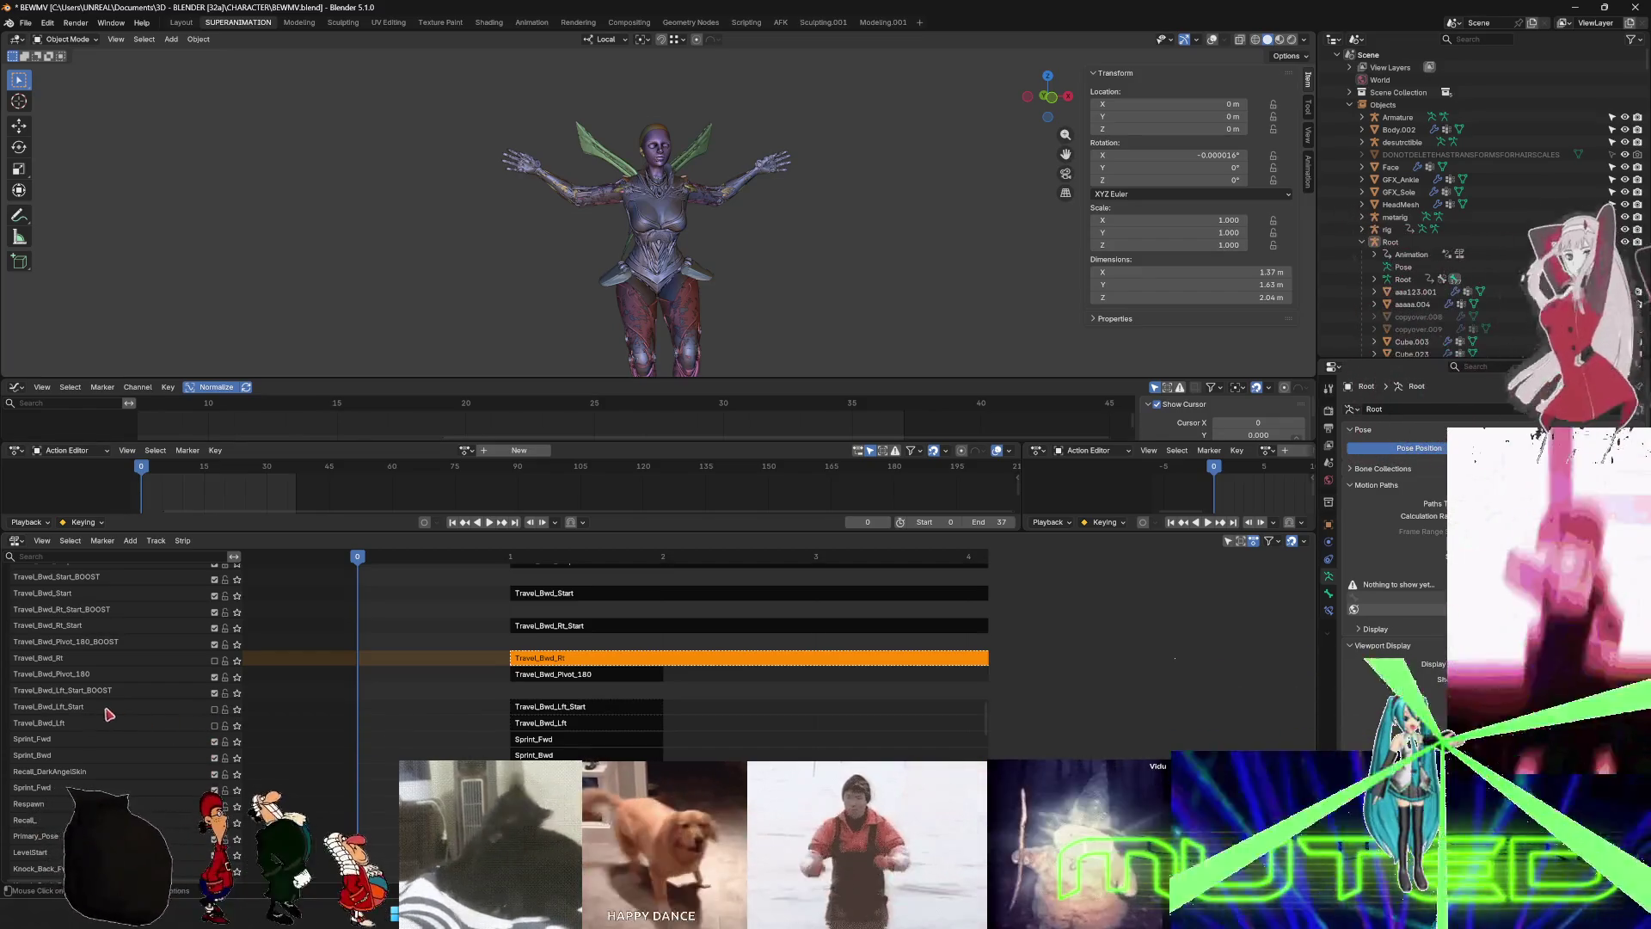
pyautogui.scroll(2, 69, 698)
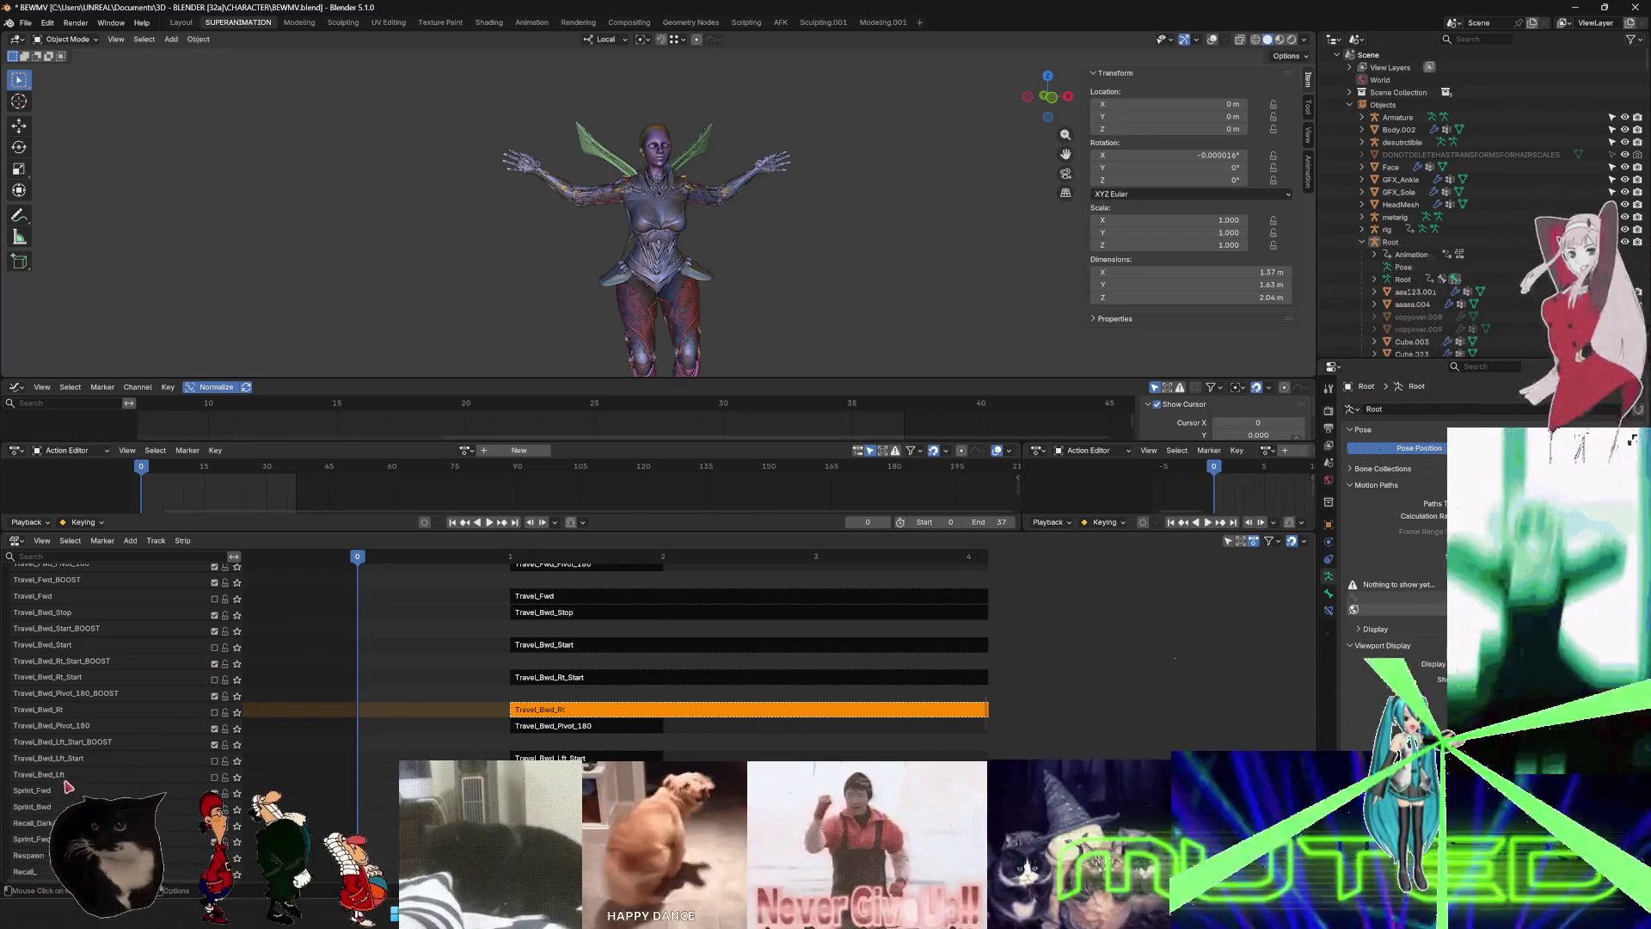
pyautogui.scroll(3, 76, 683)
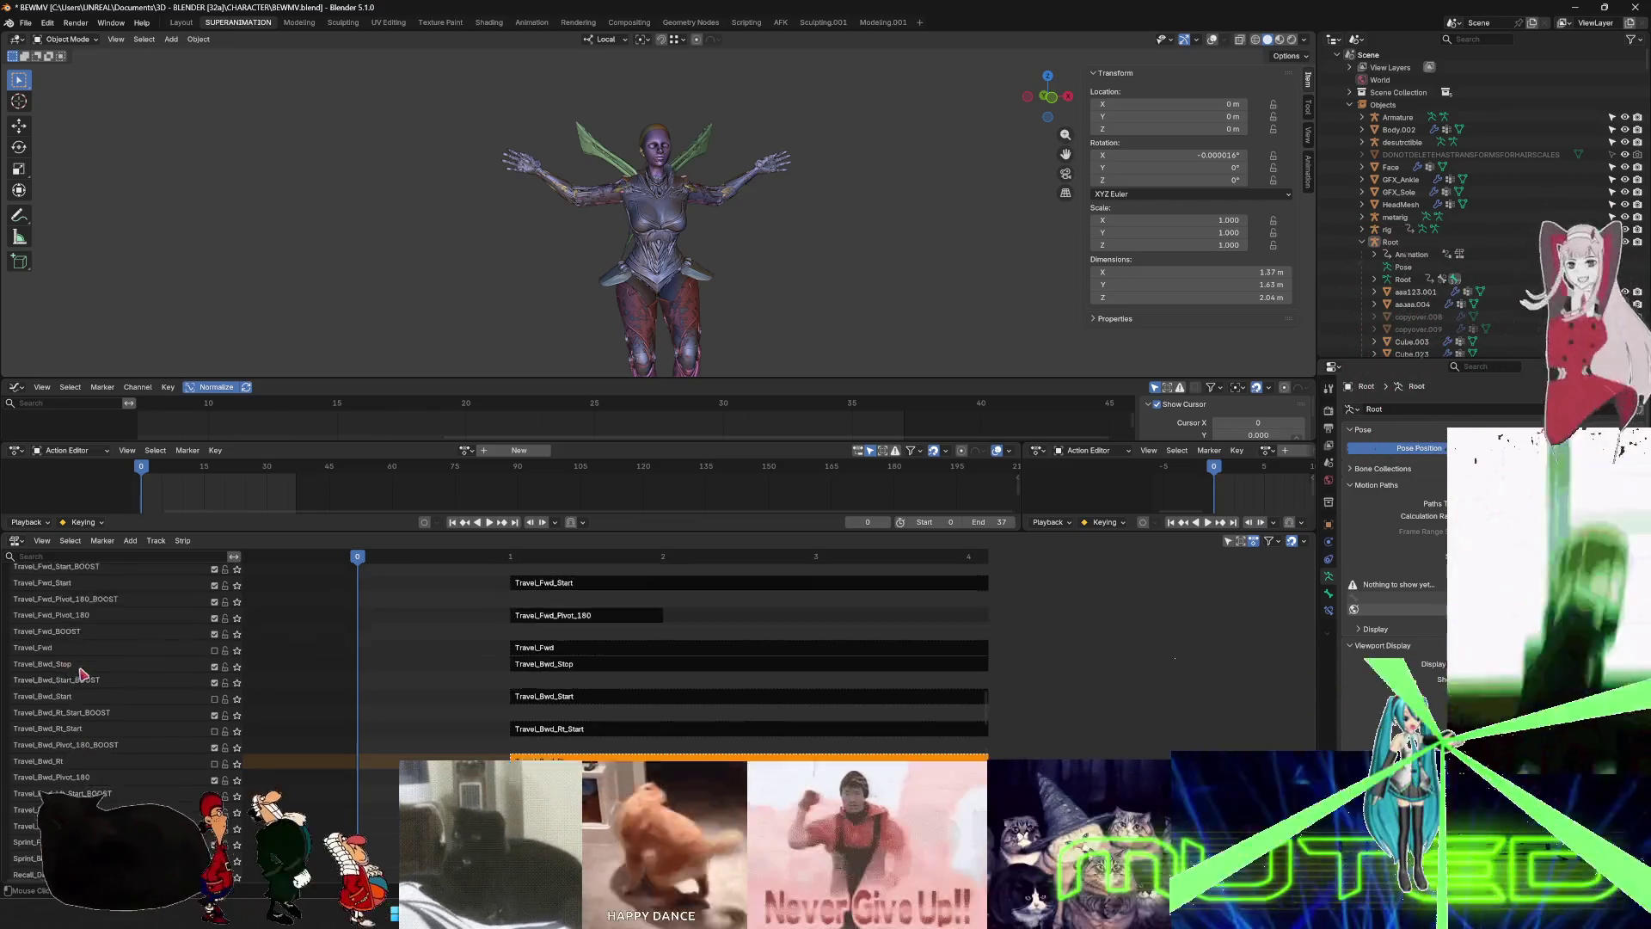
pyautogui.click(215, 612)
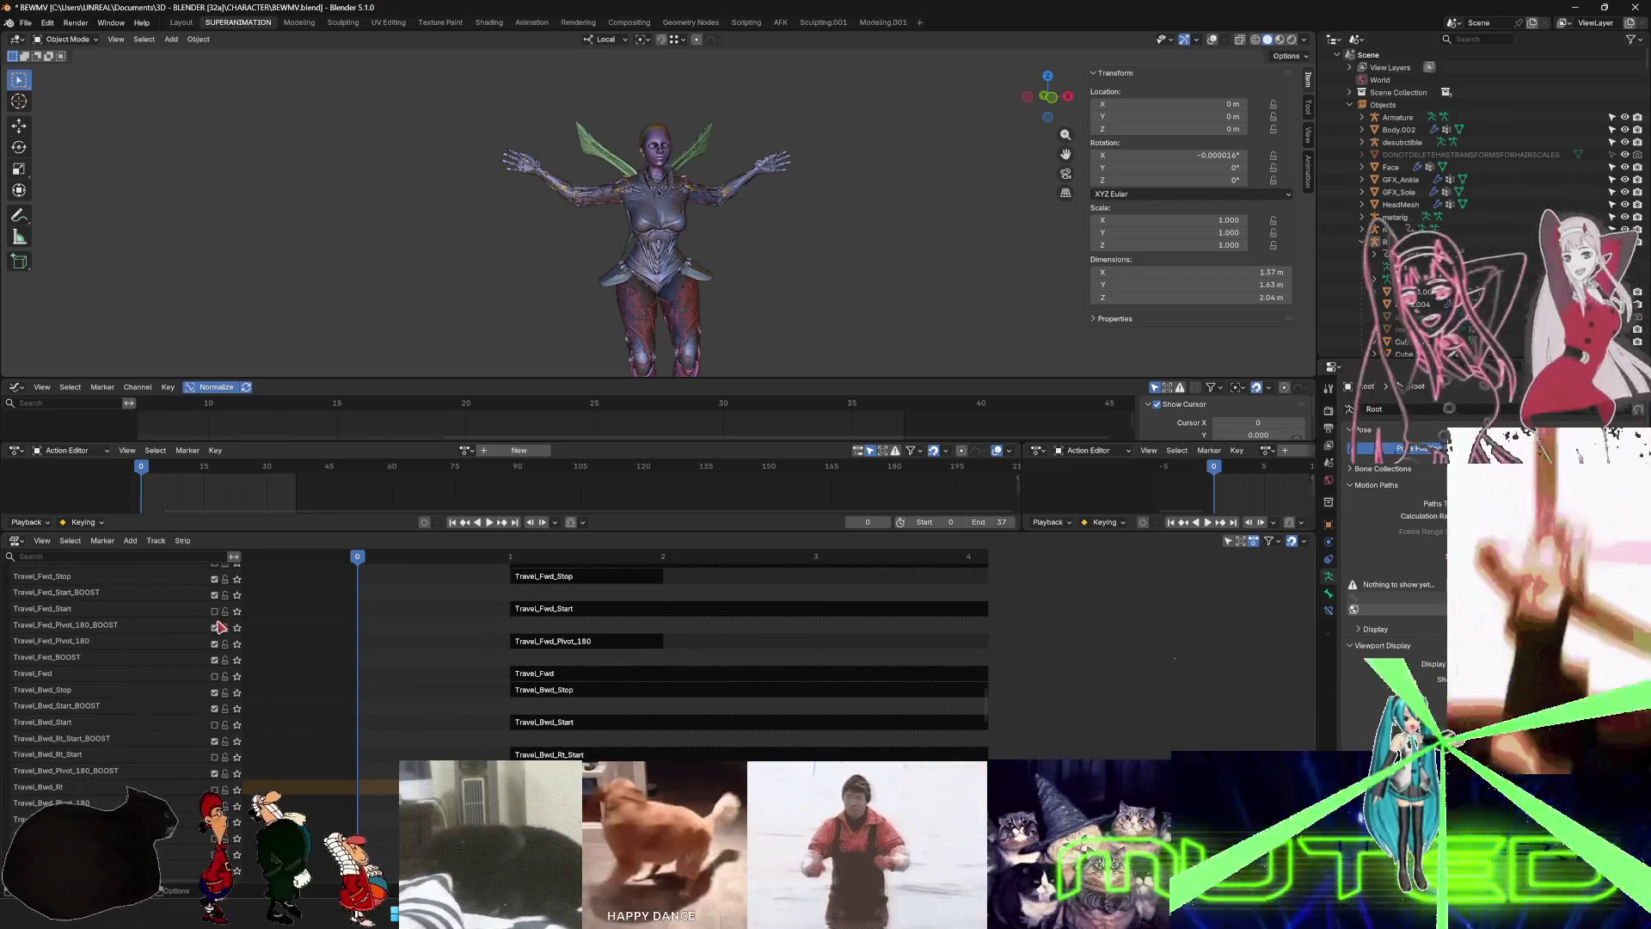
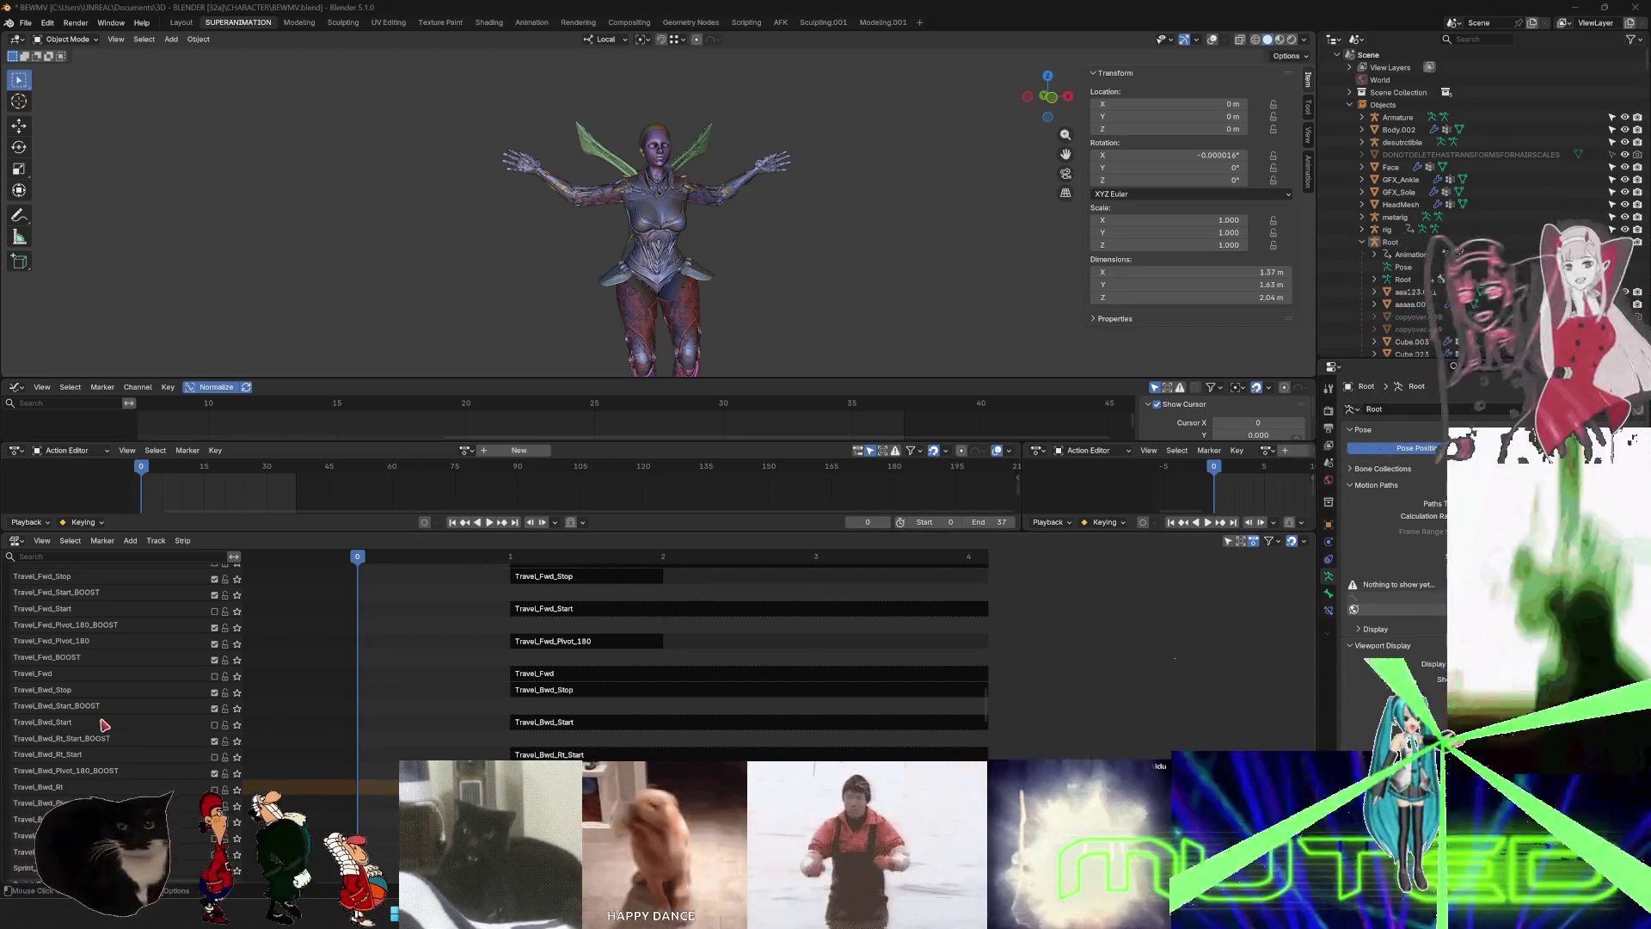
# - Uncheck the Travel_Bwd_Pivot_180 and Travel_Fwd_Pivot_180 track checkboxes, then scroll through the remaining NLA tracks
pyautogui.scroll(-3, 82, 649)
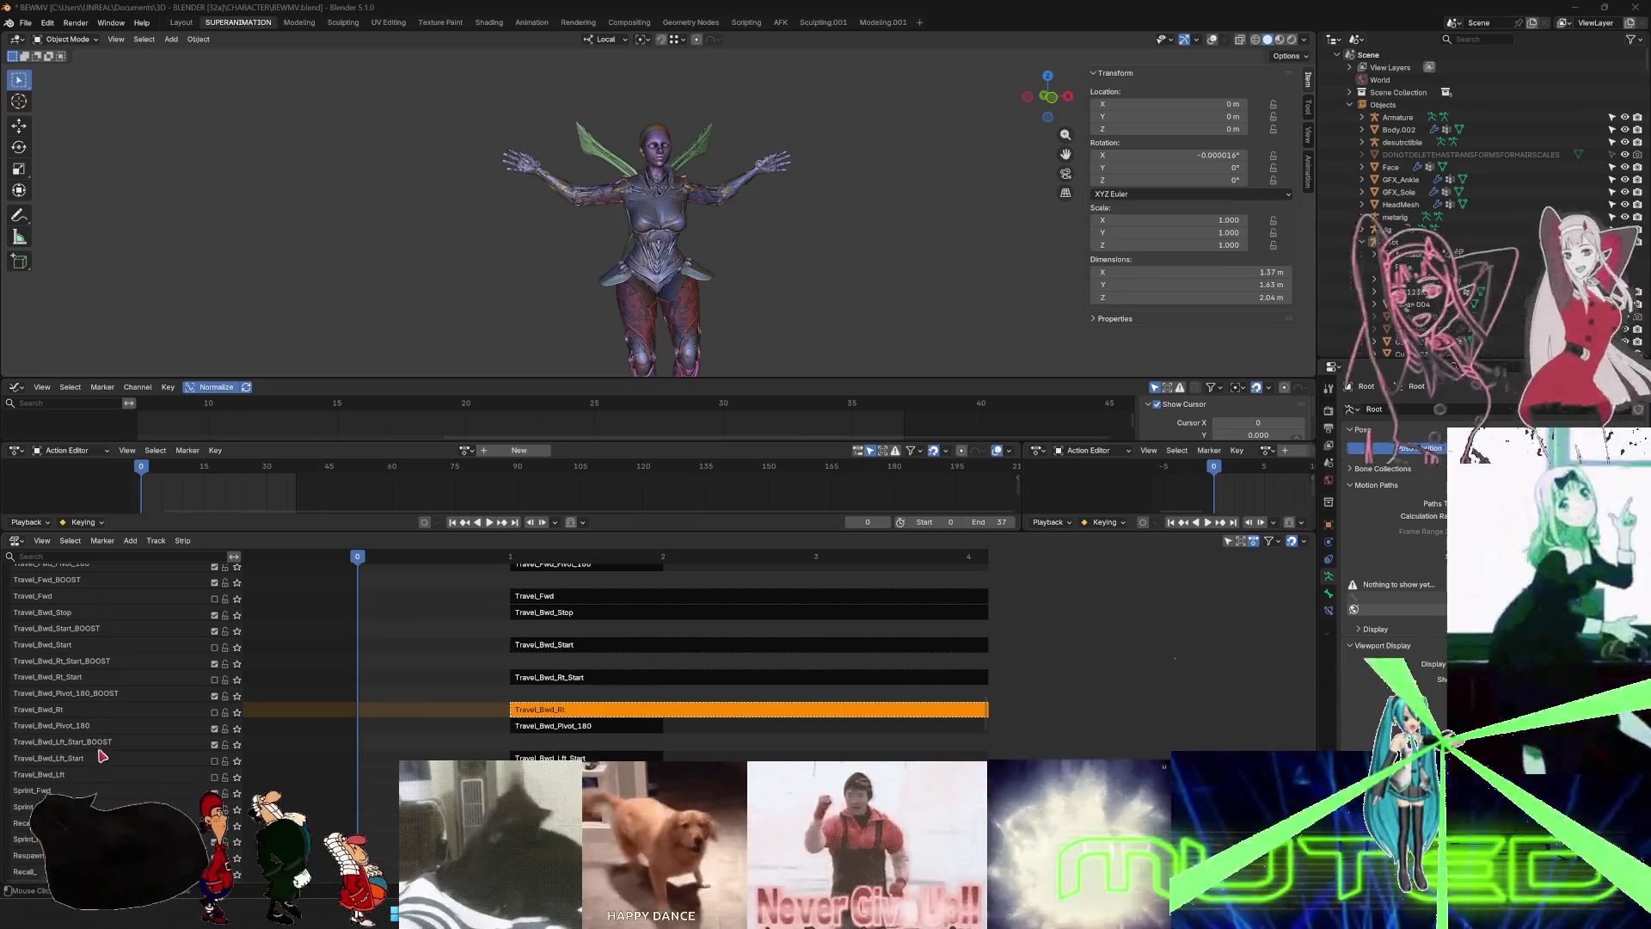
pyautogui.click(215, 729)
pyautogui.scroll(4, 161, 714)
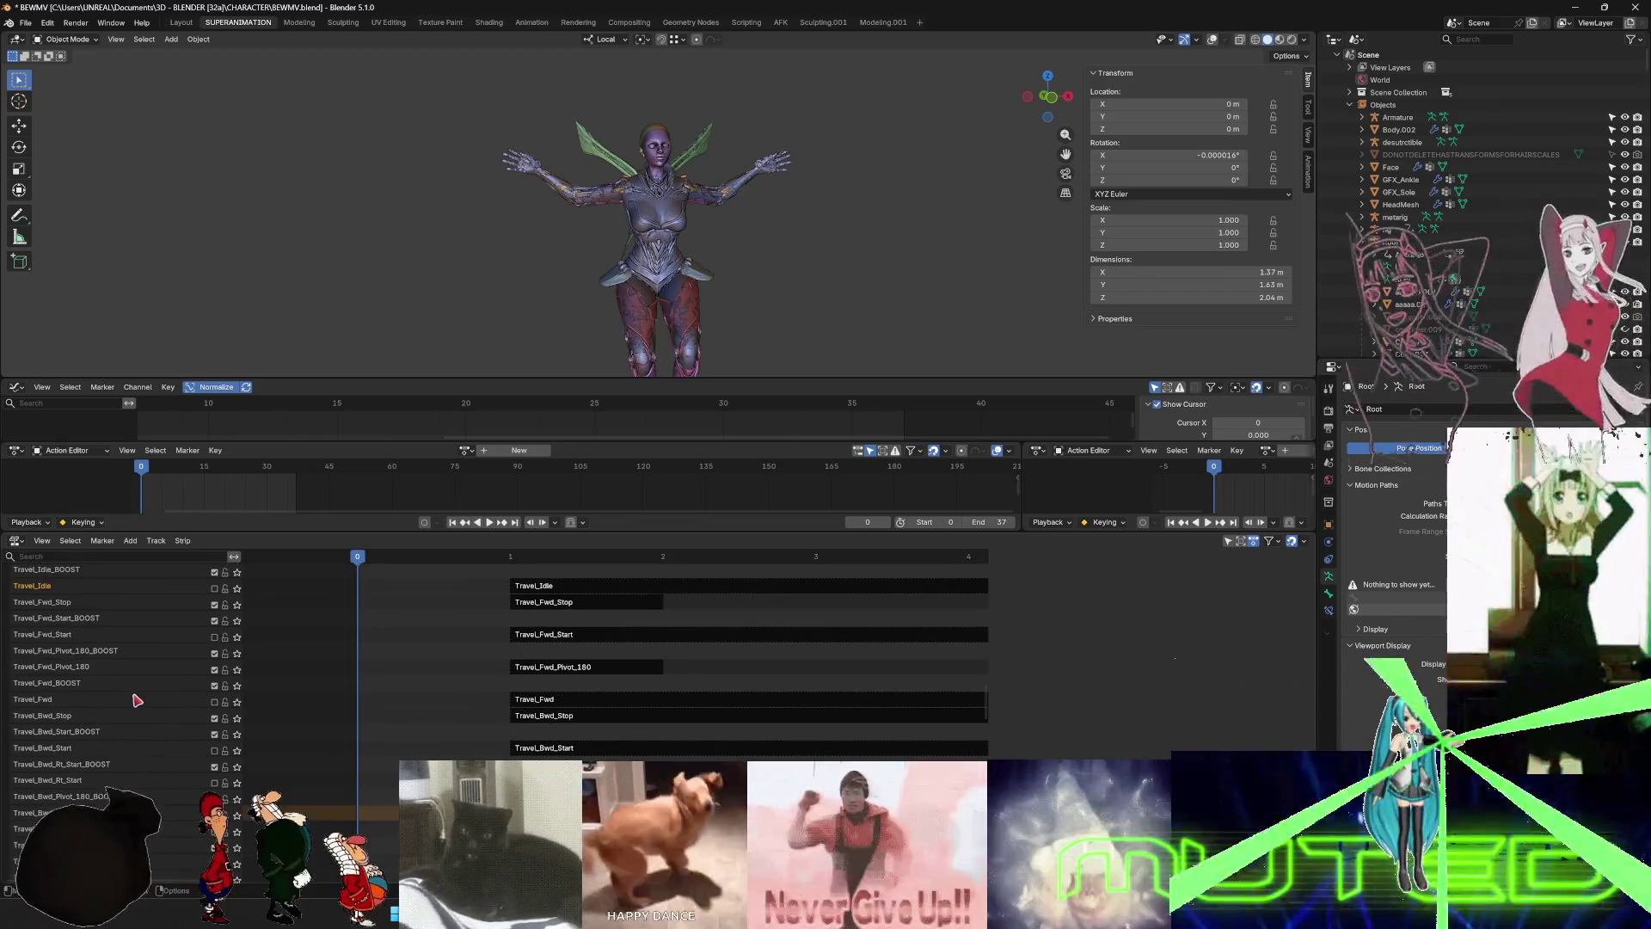
pyautogui.click(215, 670)
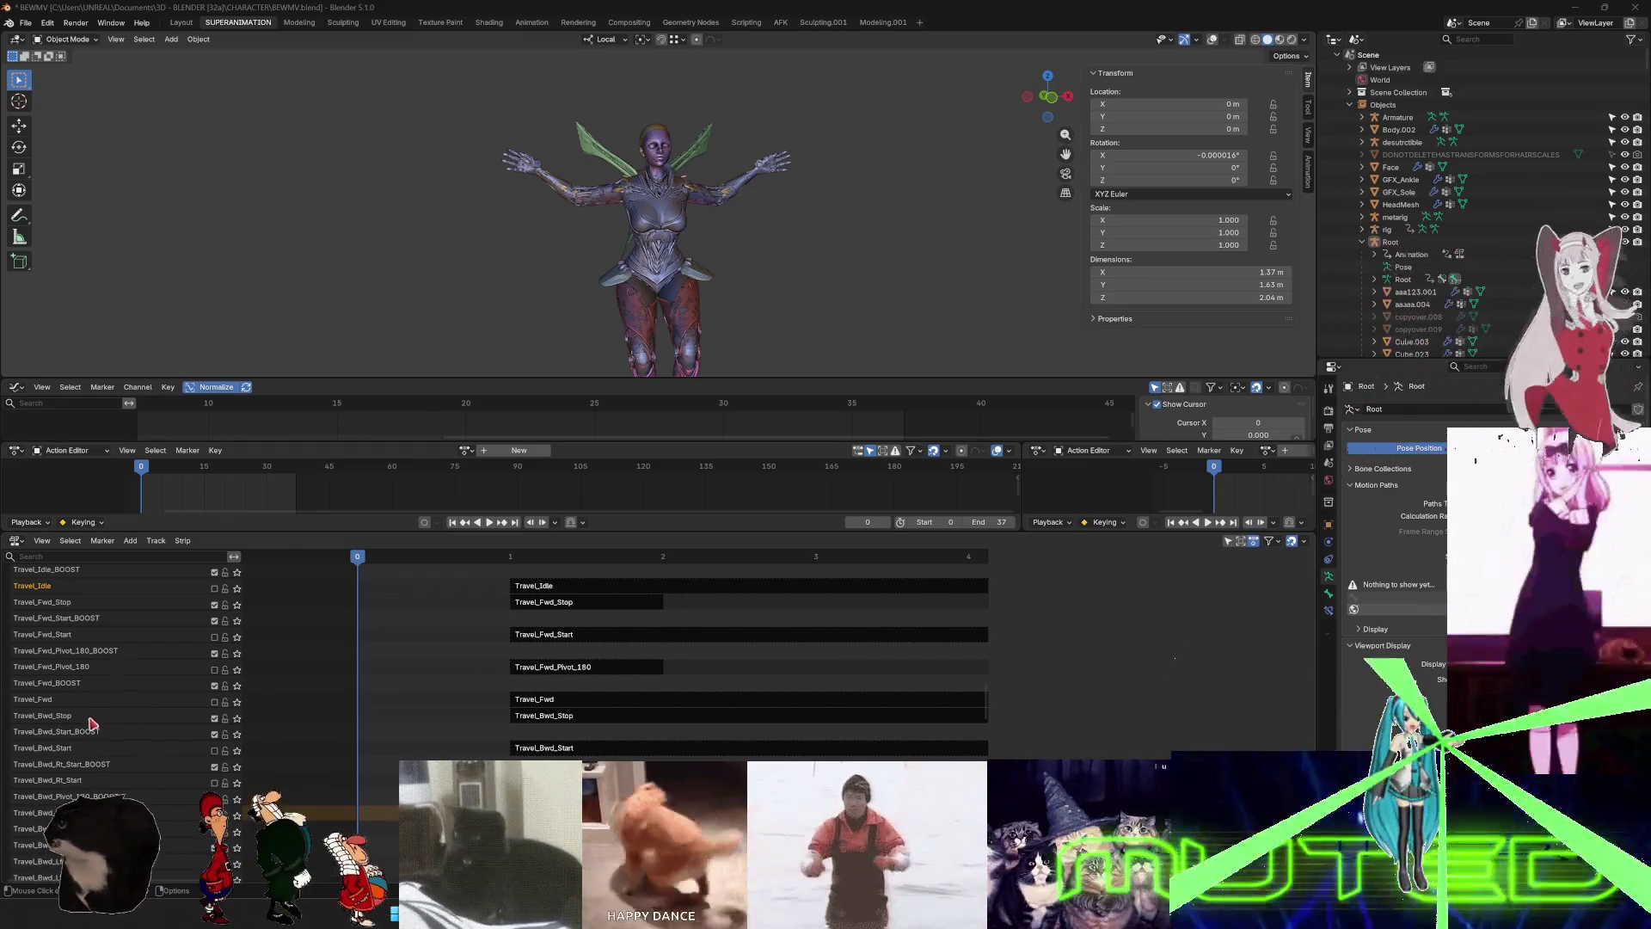
pyautogui.scroll(-3, 176, 741)
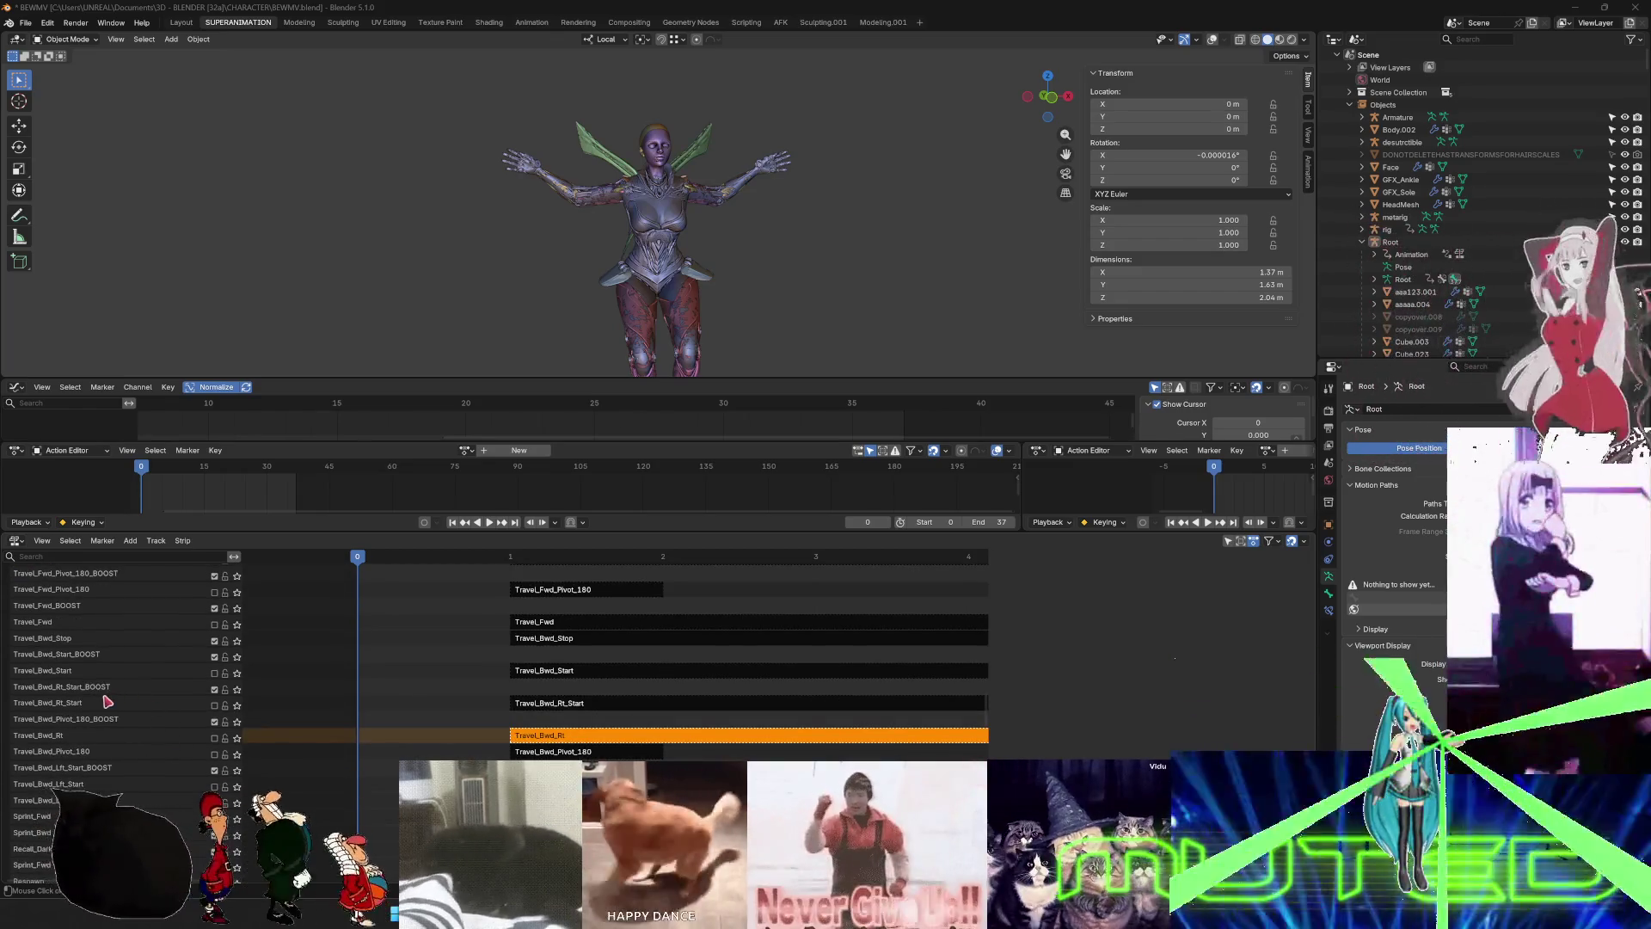
pyautogui.scroll(-2, 112, 688)
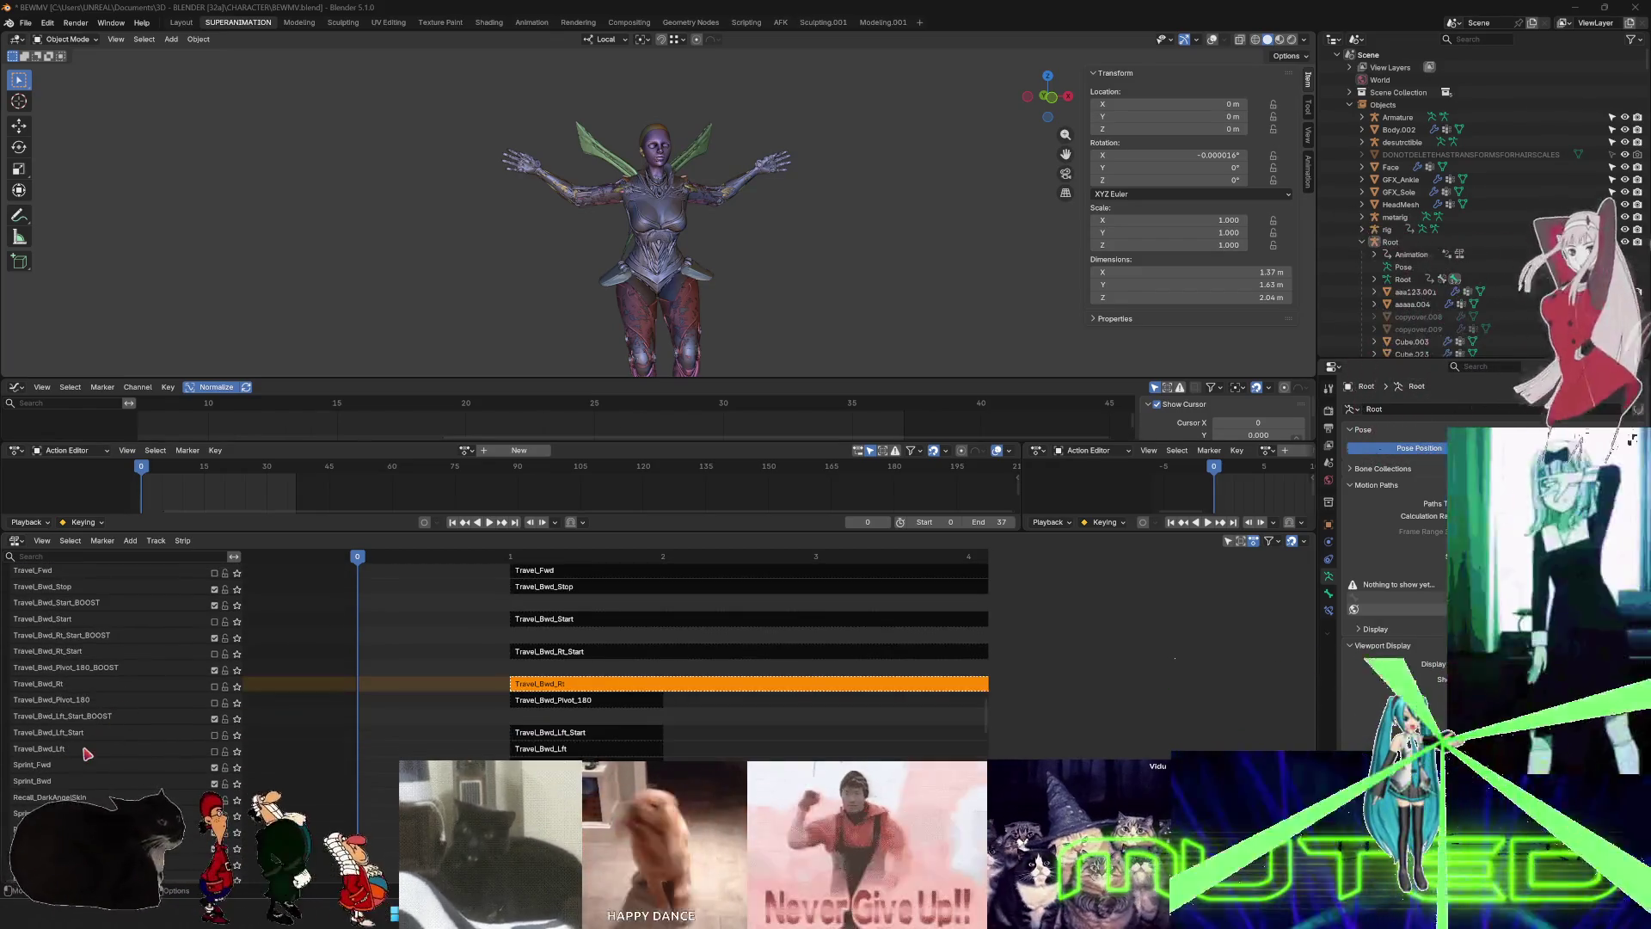
pyautogui.scroll(-5, 95, 739)
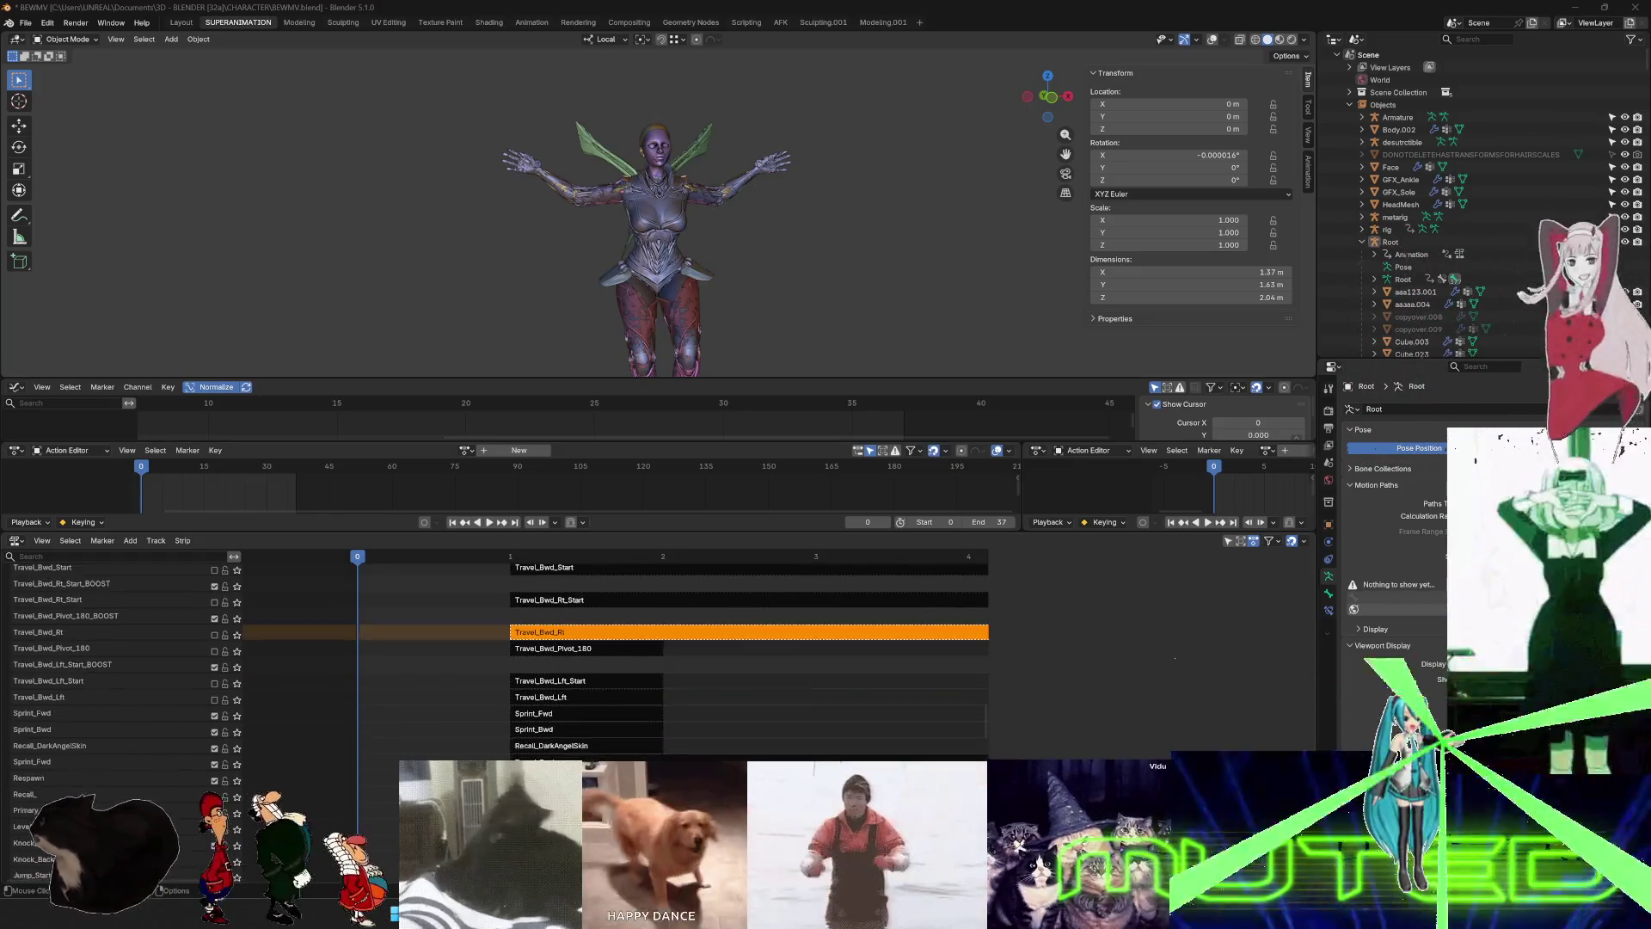
pyautogui.scroll(6, 79, 663)
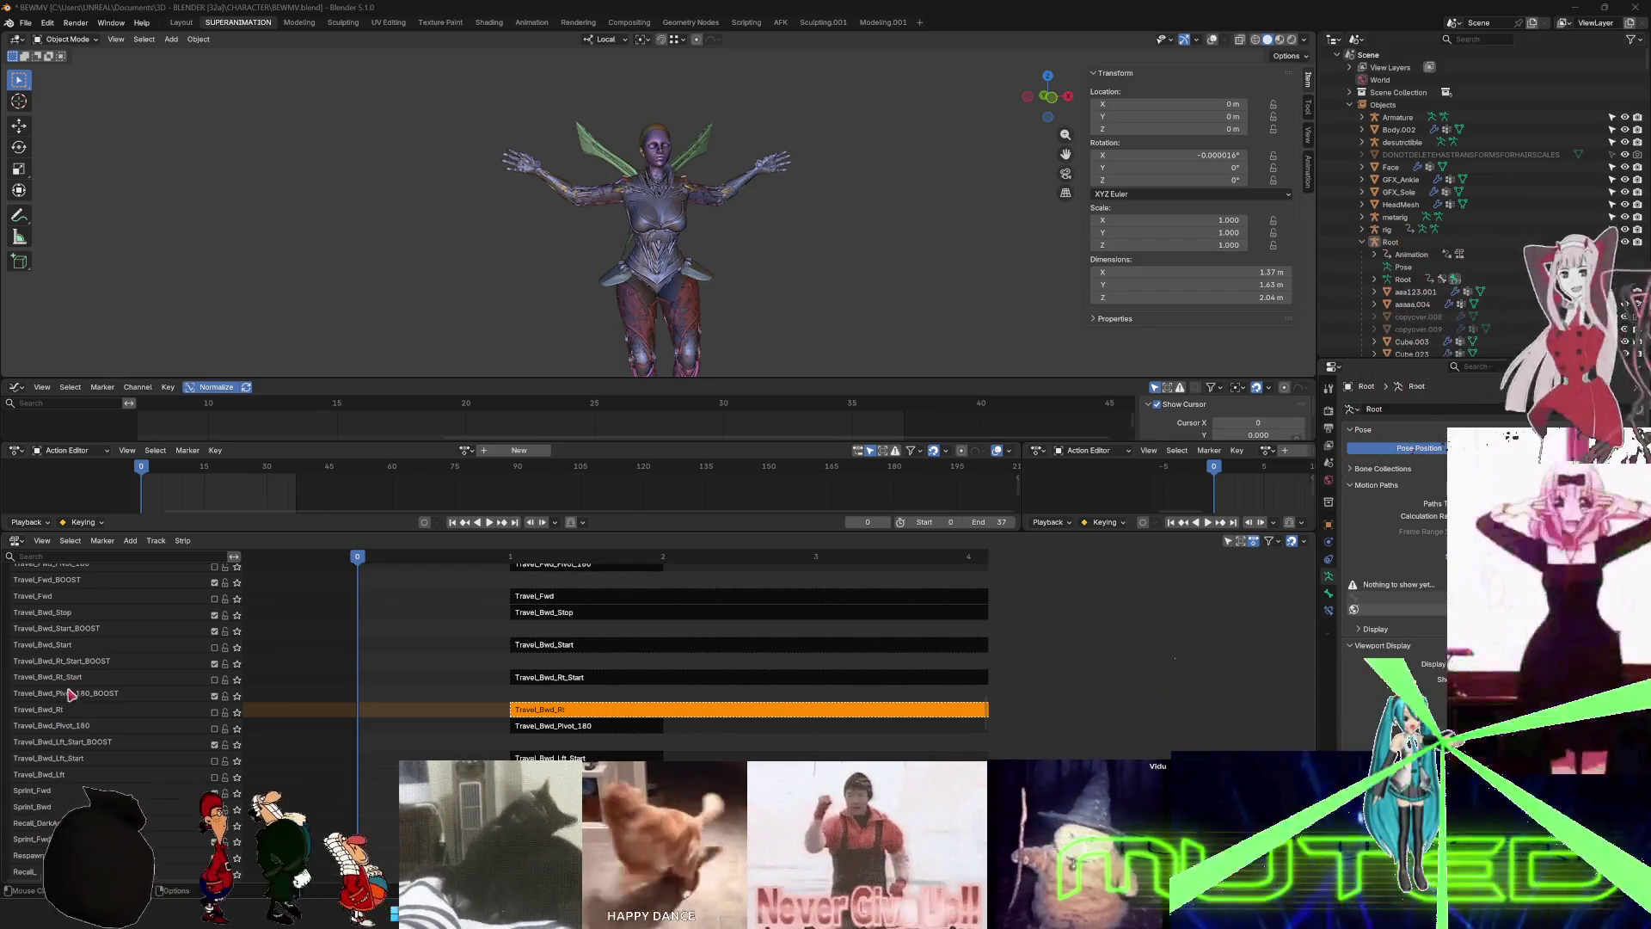
pyautogui.scroll(10, 228, 725)
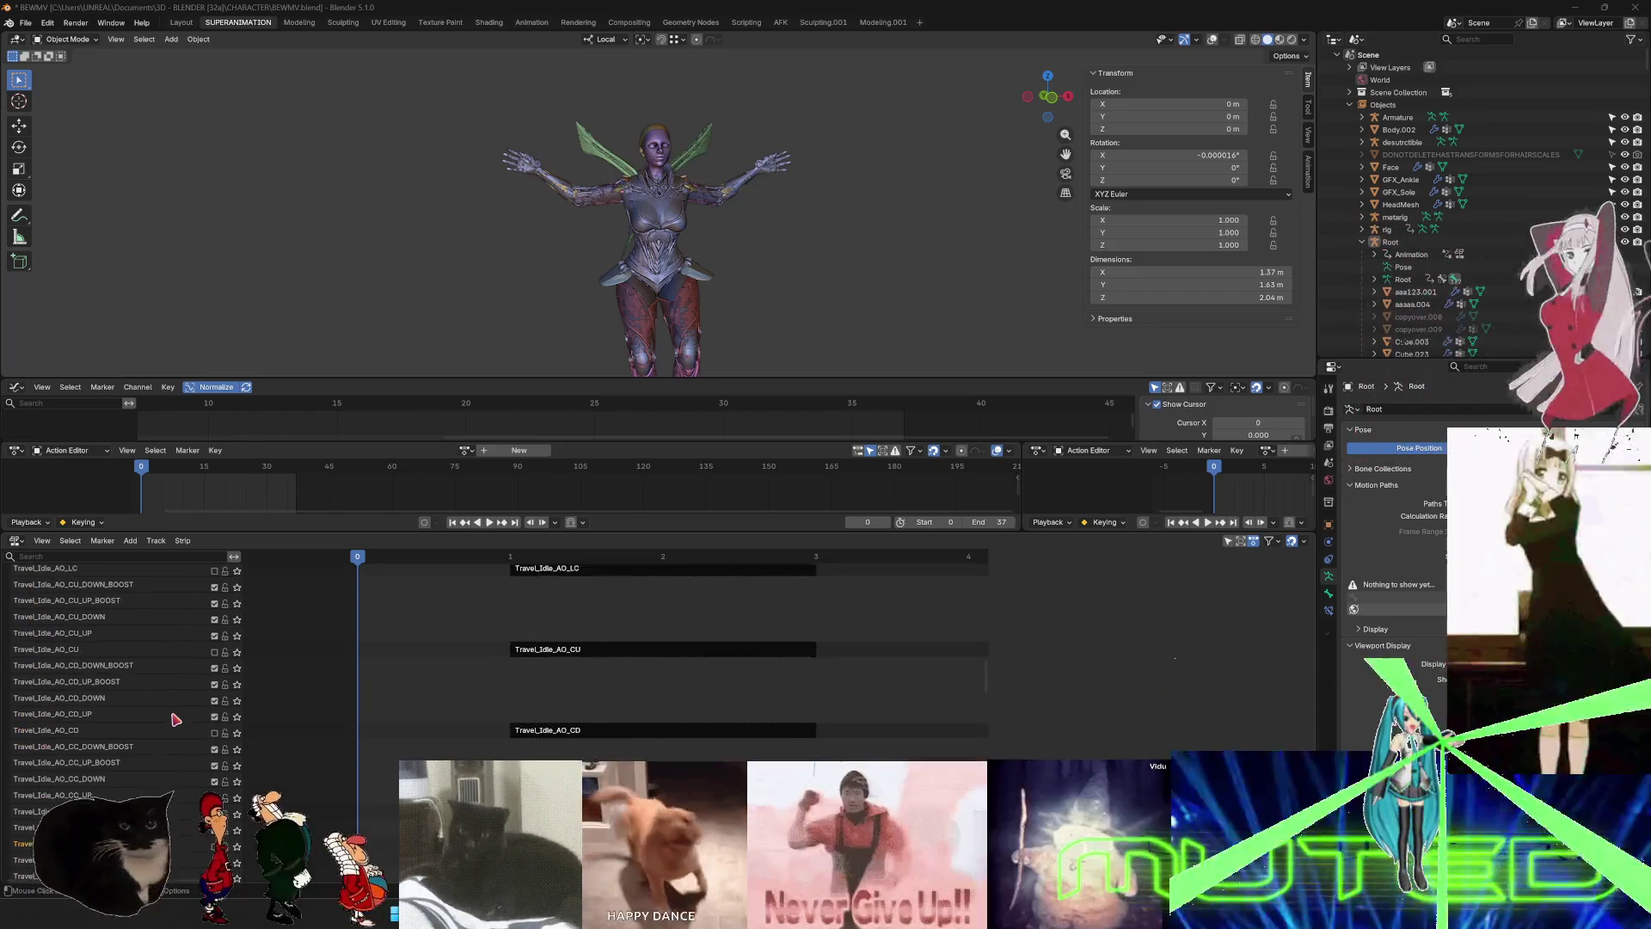
# - Scroll up and back down the rig's NLA track list to review strips like Travel_Fwd_Start and Travel_Bwd_Stop
pyautogui.scroll(10, 175, 719)
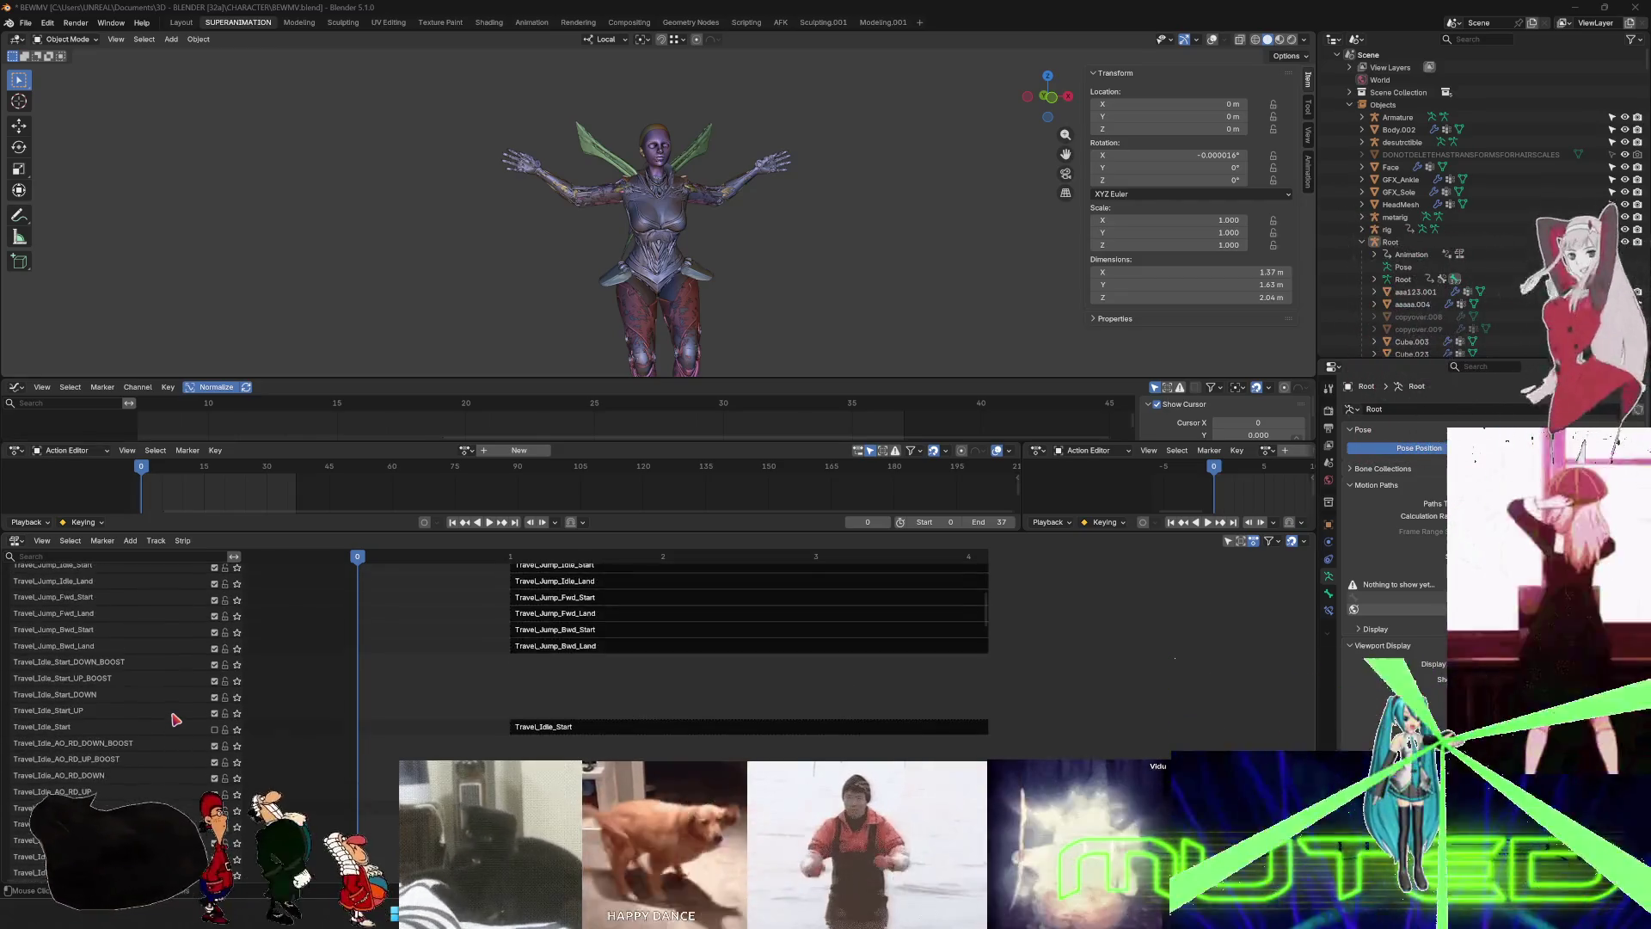
pyautogui.scroll(10, 175, 719)
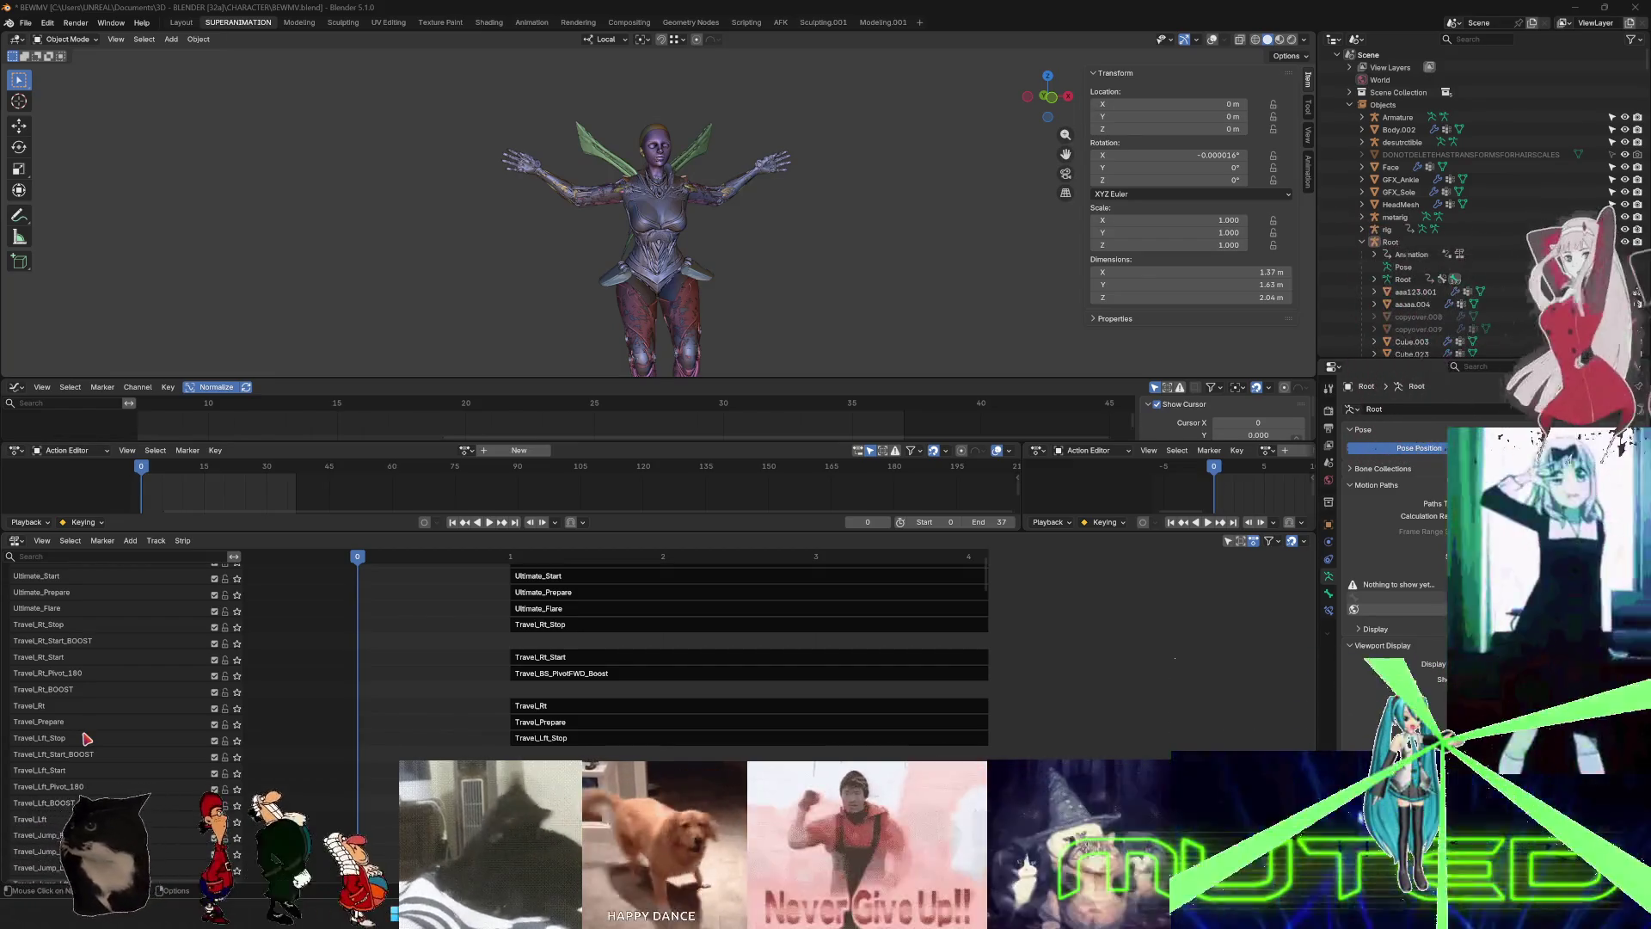
pyautogui.scroll(-5, 34, 662)
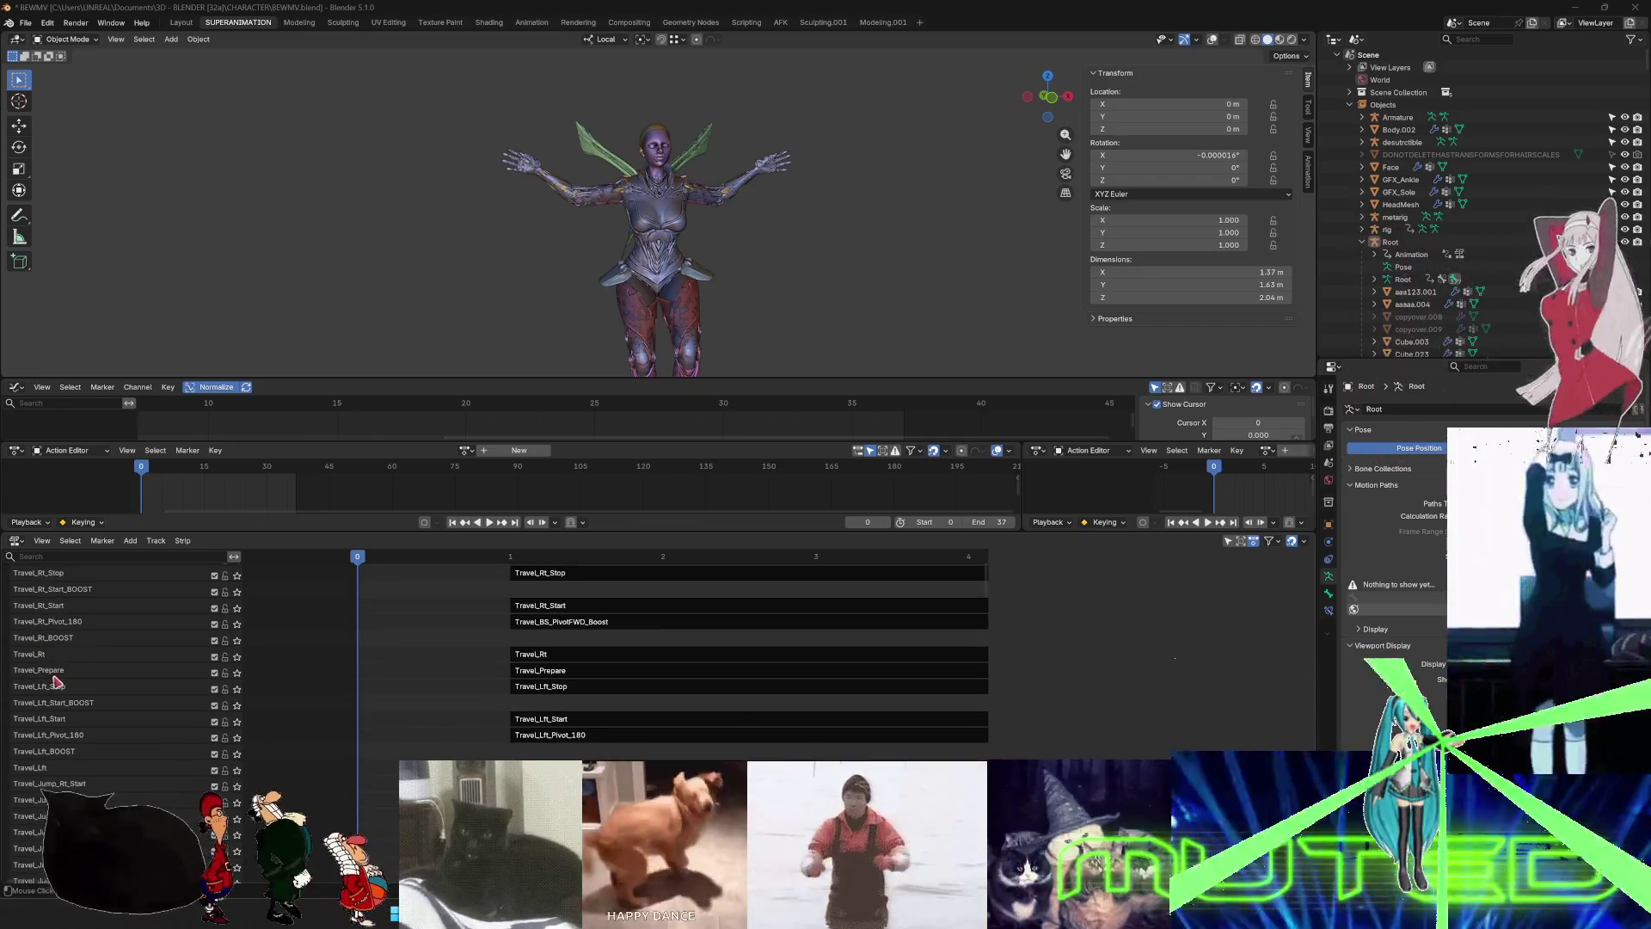
pyautogui.scroll(-10, 62, 672)
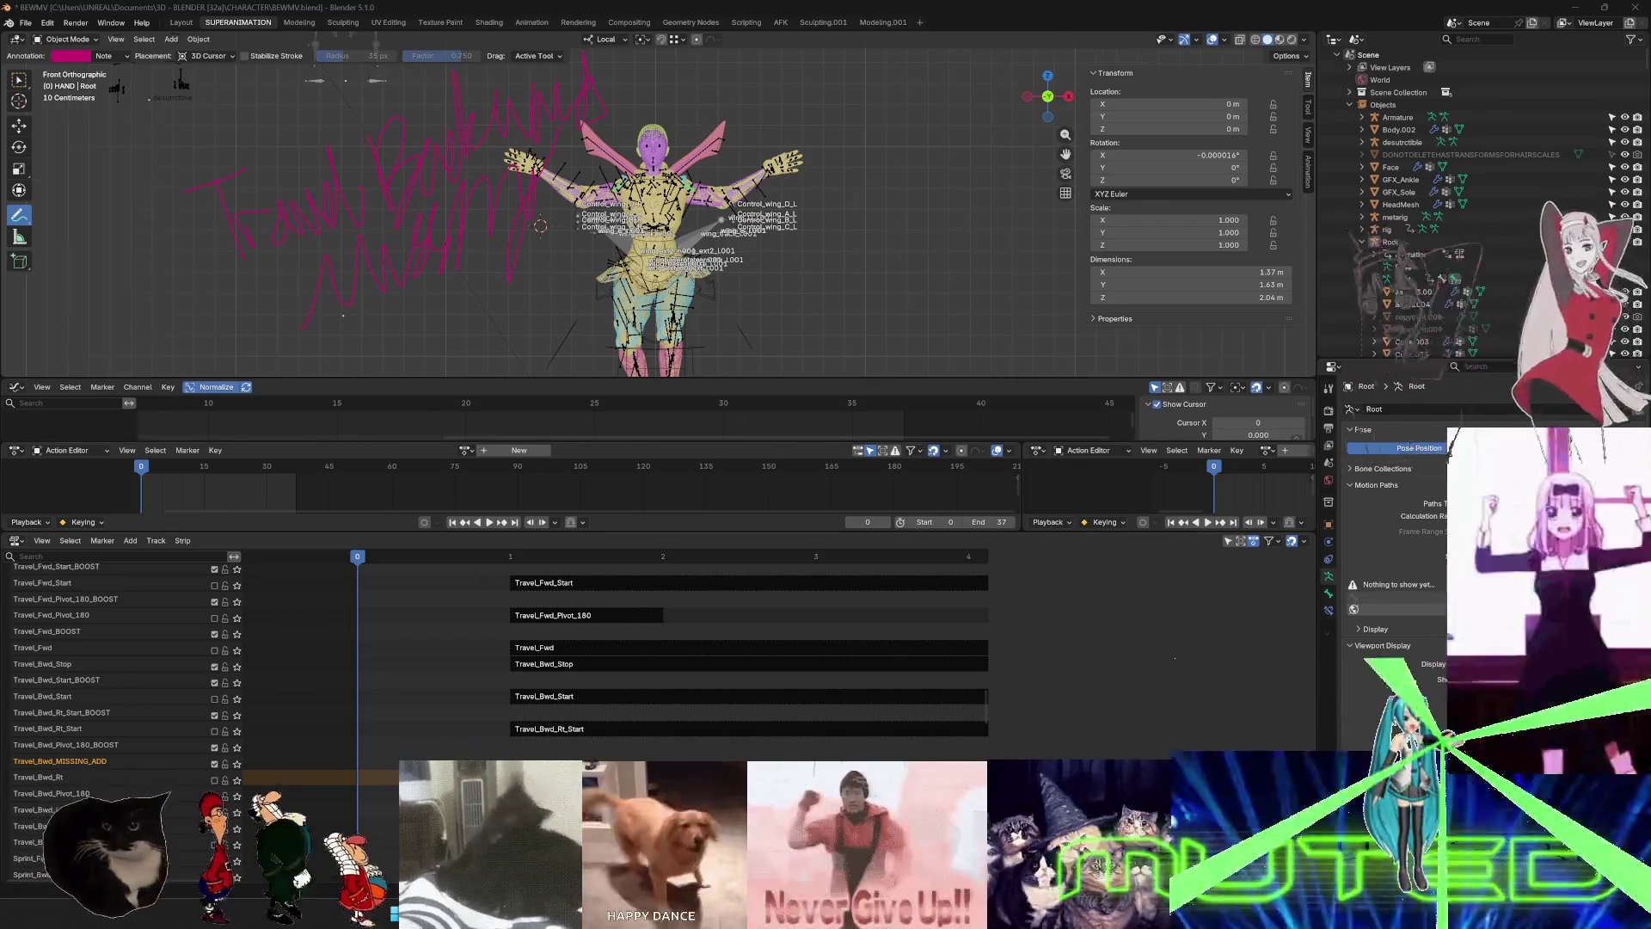
# - Glance at the Unreal Engine animation graph, then return to Blender
pyautogui.hotkey('alt', 'Tab')
pyautogui.scroll(5, 826, 447)
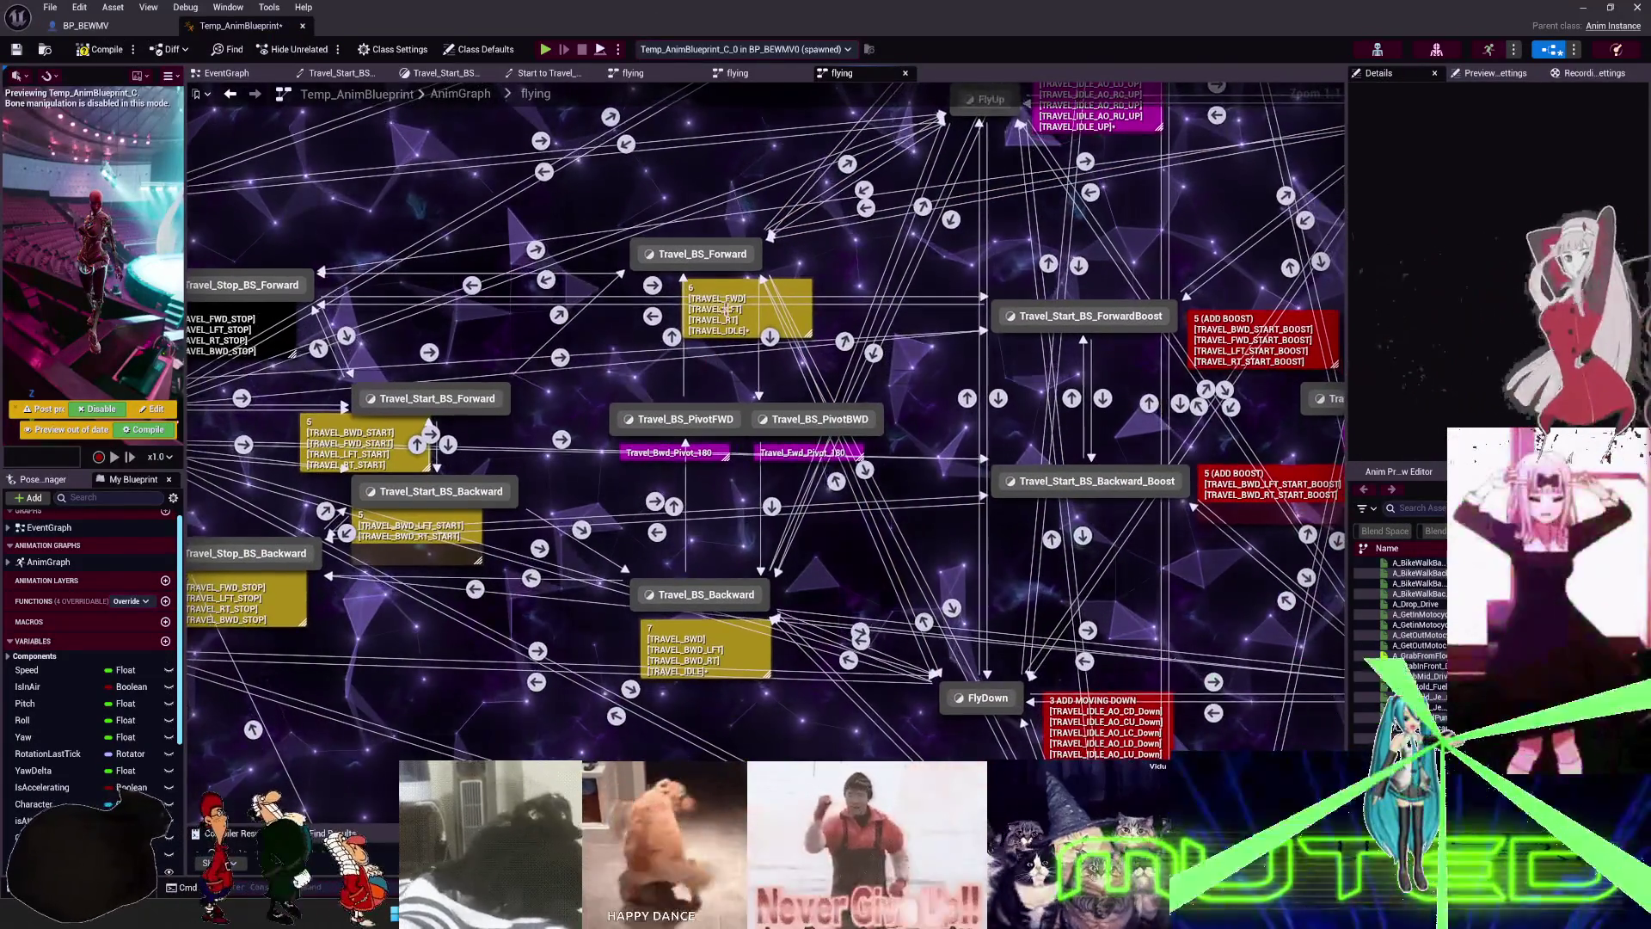
pyautogui.scroll(-5, 721, 320)
pyautogui.hotkey('alt', 'Tab')
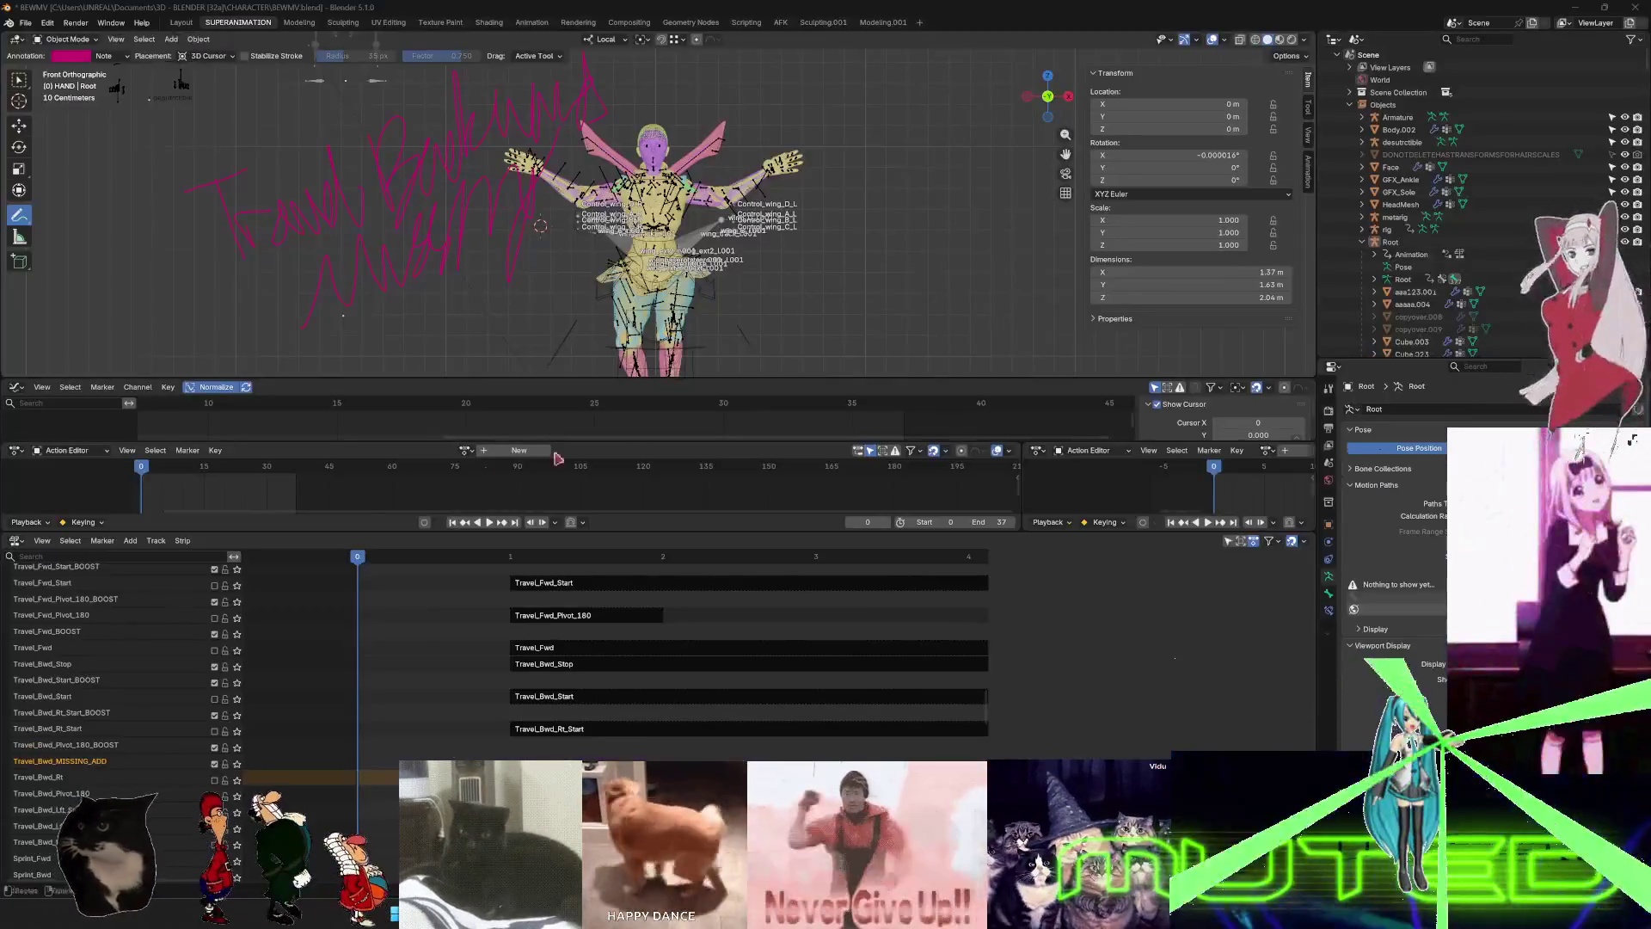
# - Filter the NLA tracks by travel_rt, then travel_lft, muting the Travel_Rt and Travel_Lft tracks
pyautogui.click(55, 559)
pyautogui.write('travel')
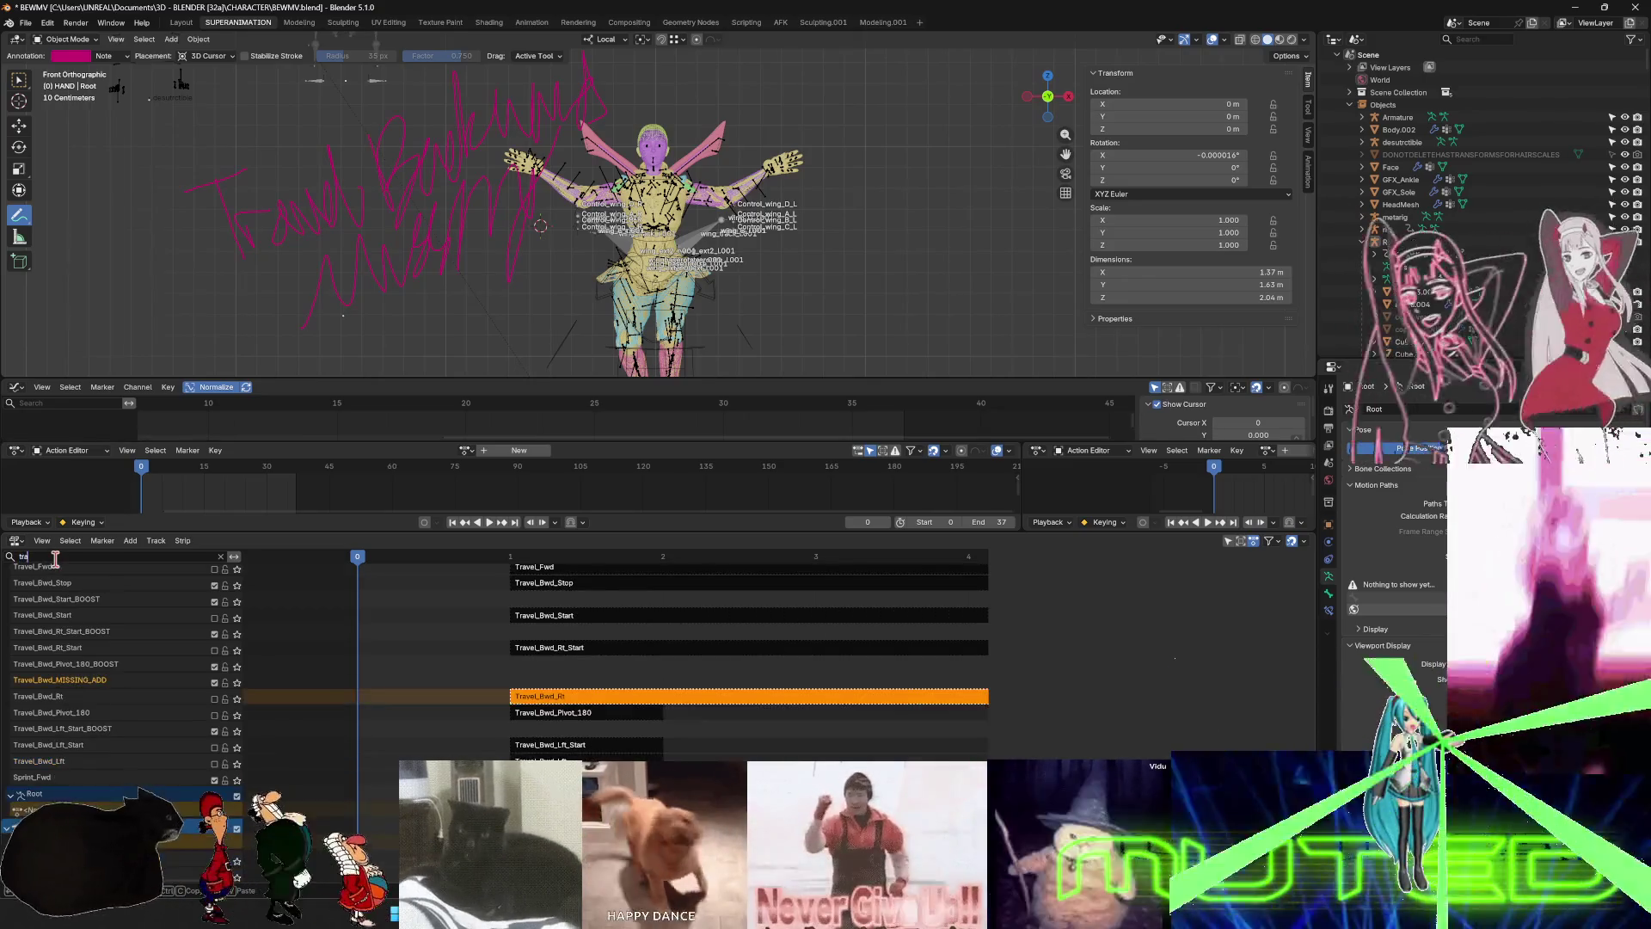
pyautogui.write('_lft')
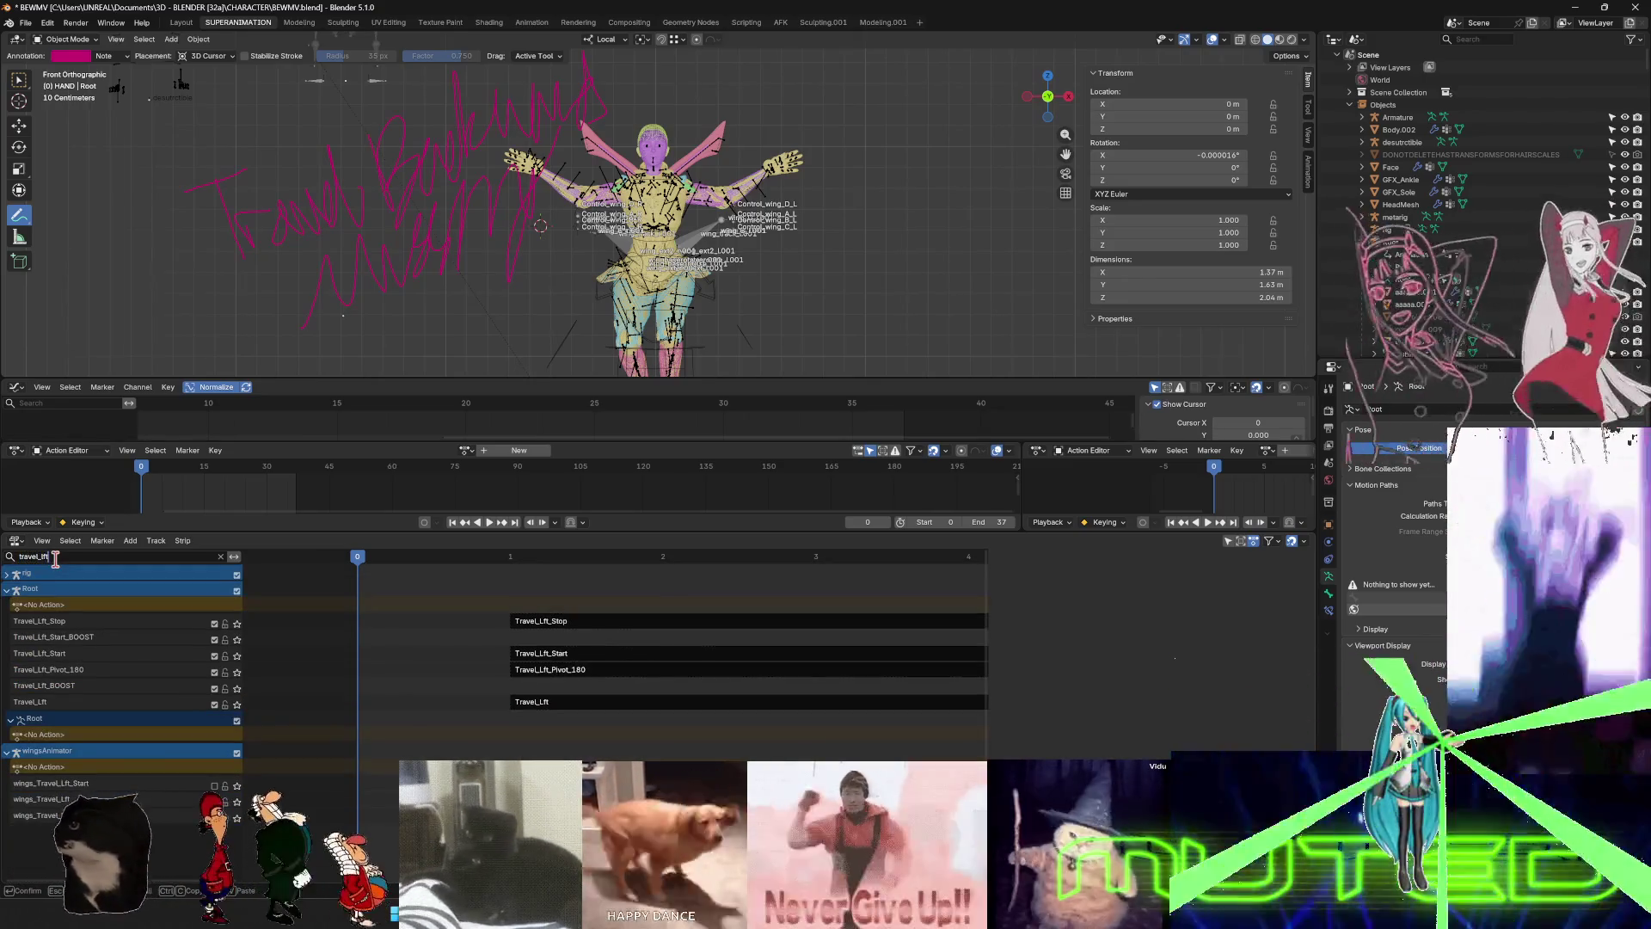
pyautogui.press('BackSpace')
pyautogui.press('BackSpace')
pyautogui.press('BackSpace')
pyautogui.write('rt')
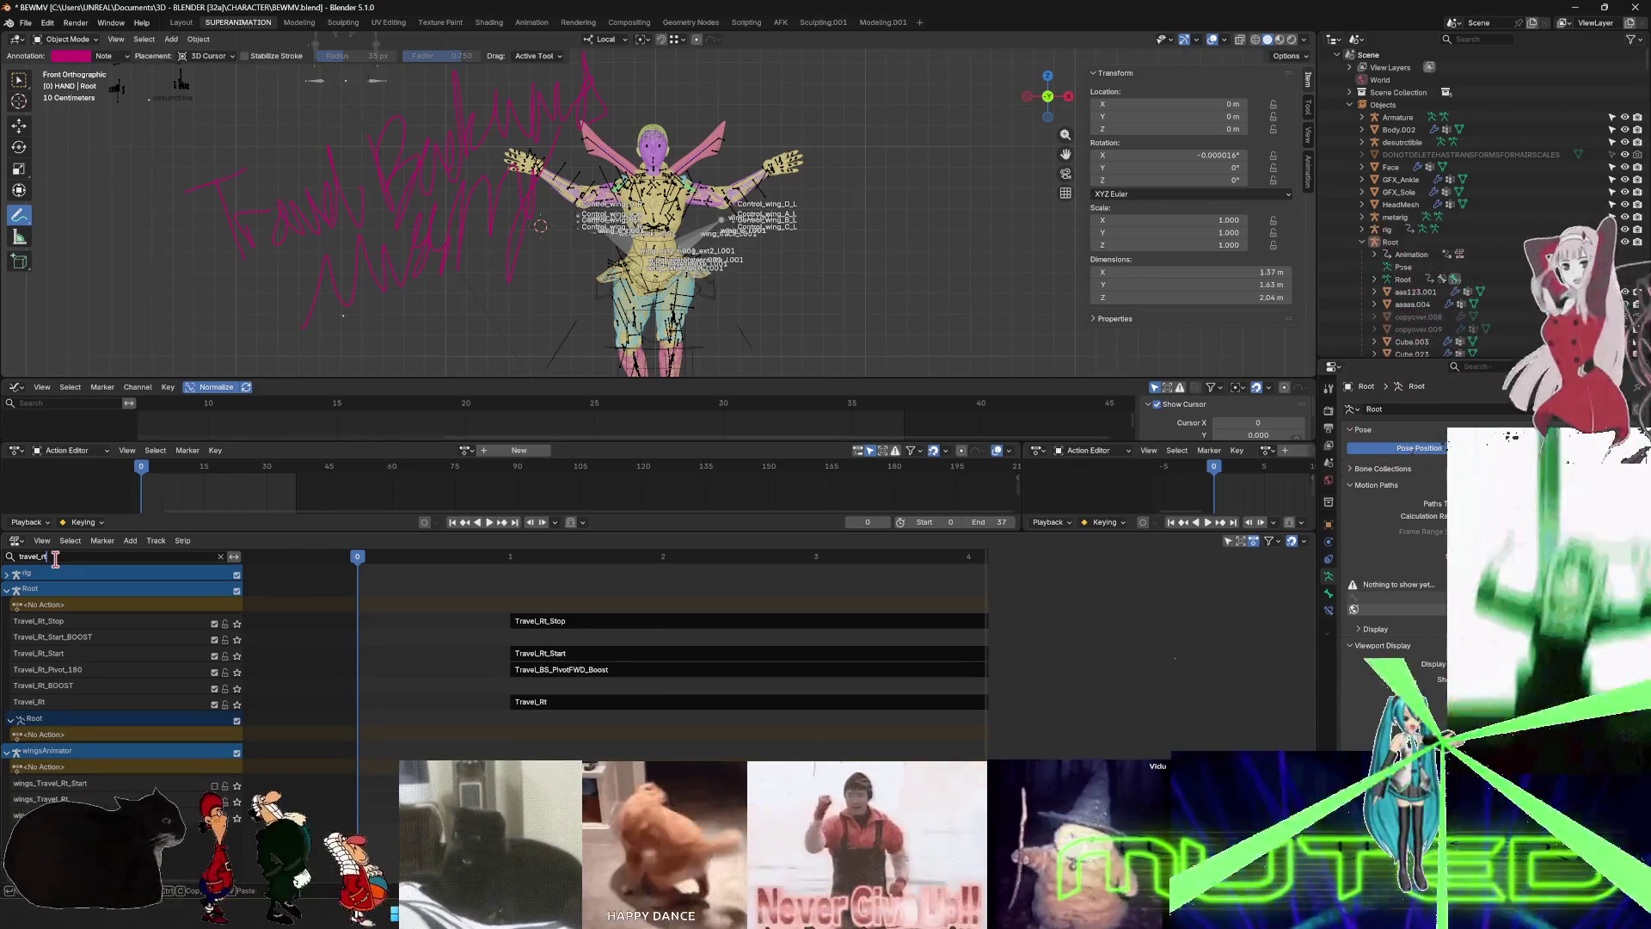
pyautogui.click(215, 704)
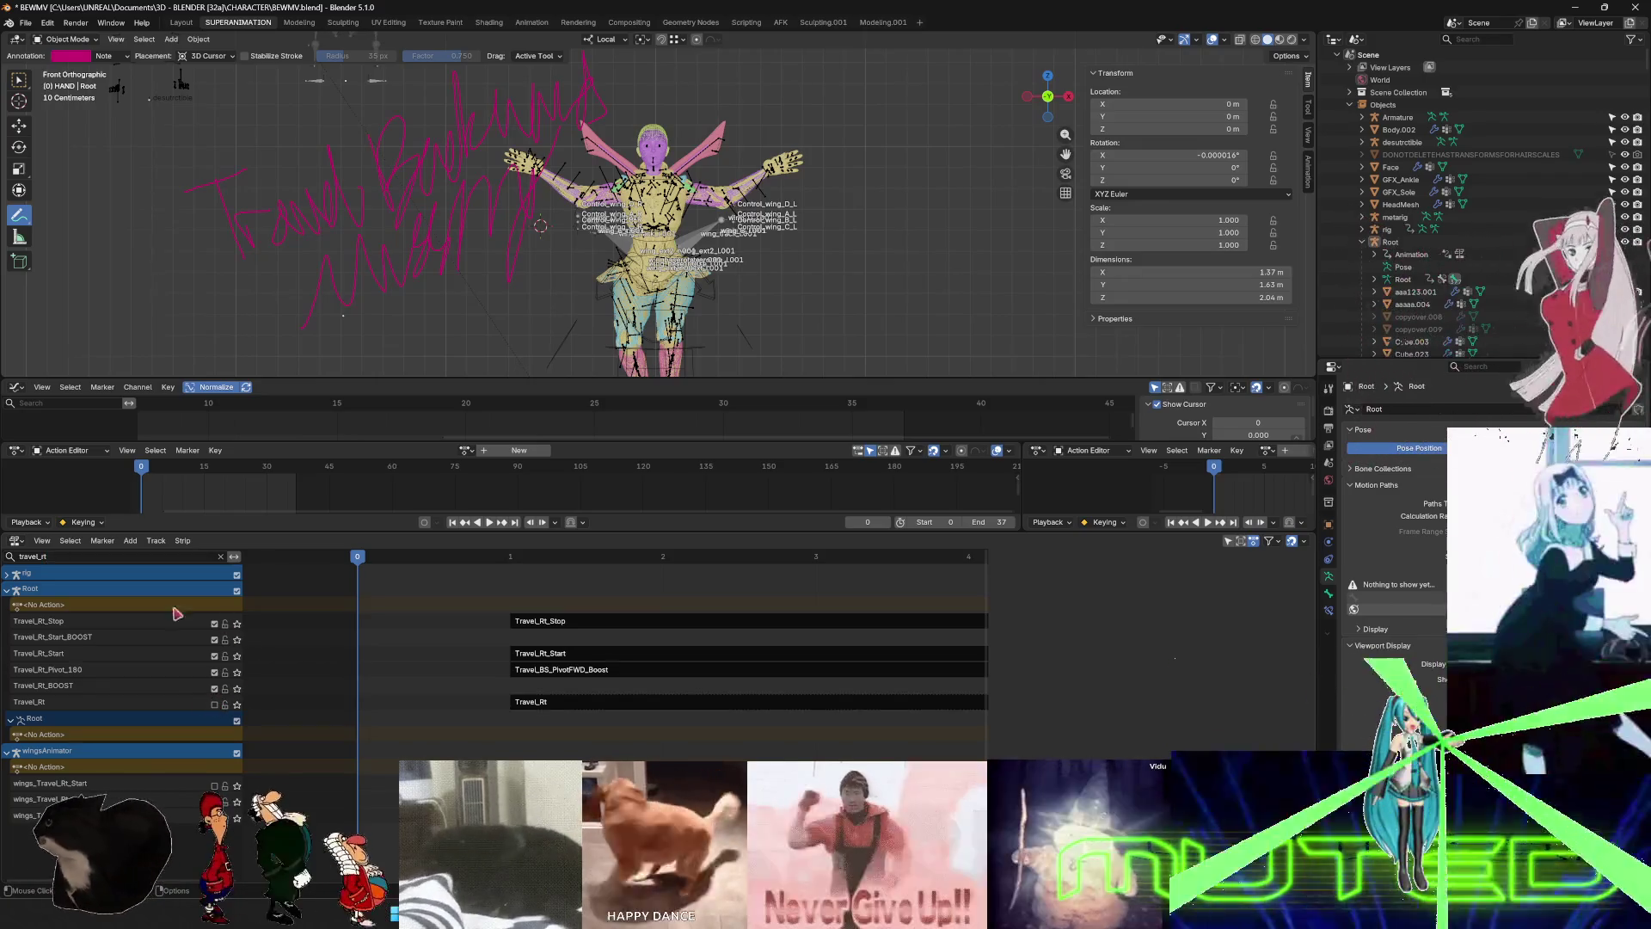
pyautogui.click(75, 556)
pyautogui.press('BackSpace')
pyautogui.press('BackSpace')
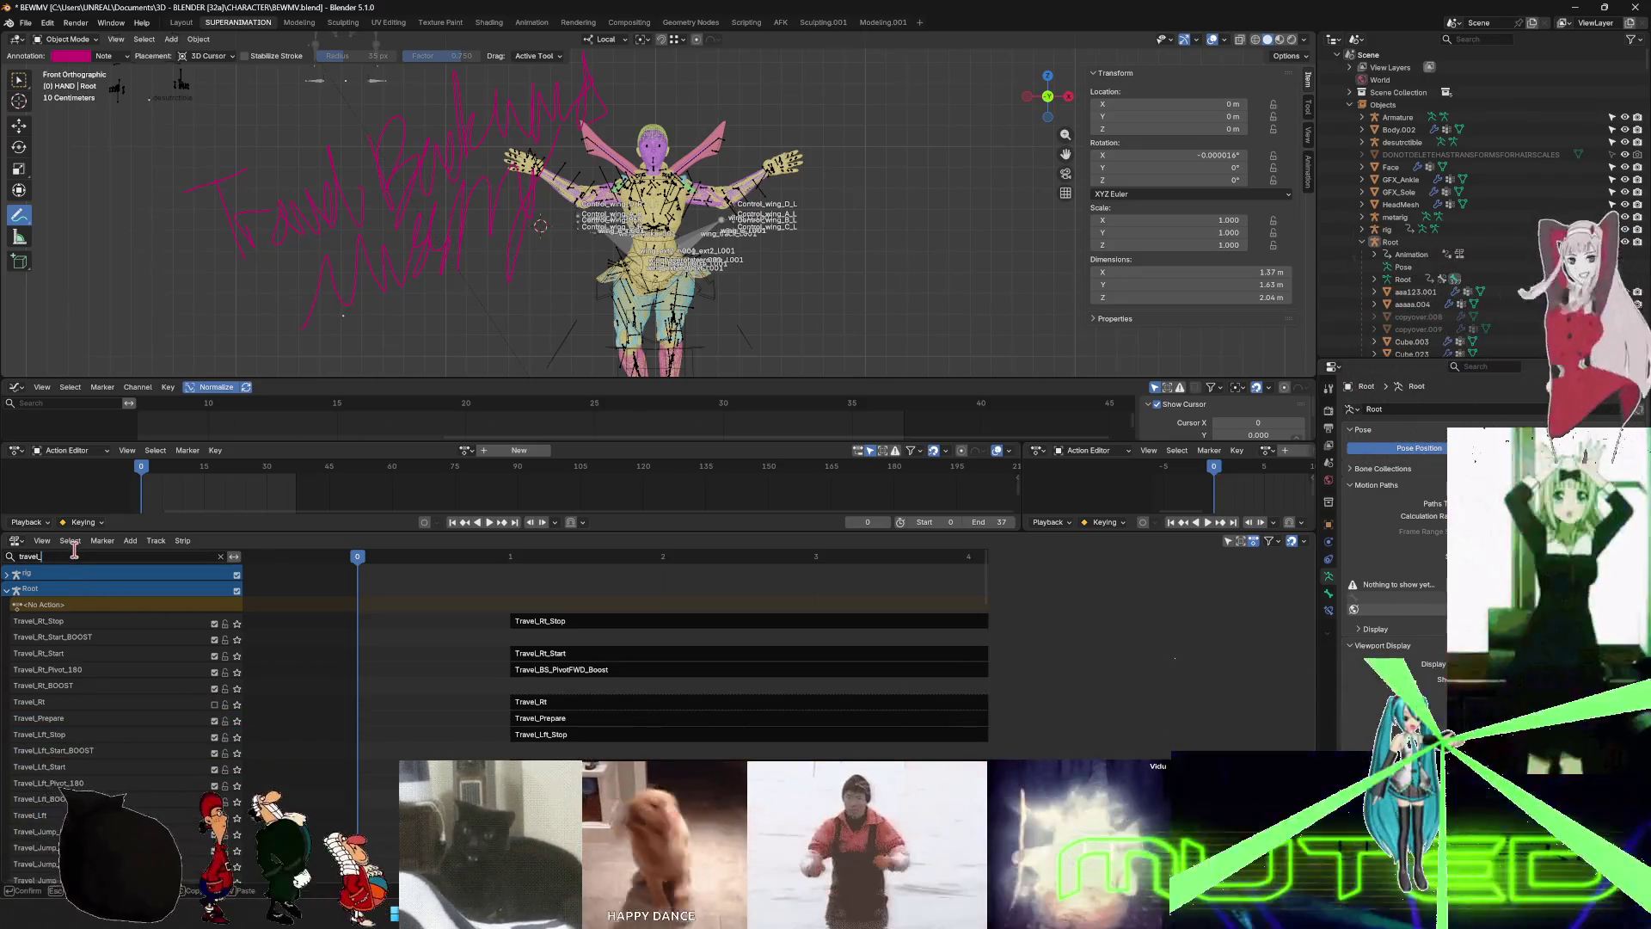
pyautogui.write('lft')
pyautogui.press('Return')
pyautogui.click(215, 704)
# - Change the track filter to travel_fwd and mute the Travel_Fwd track
pyautogui.click(82, 557)
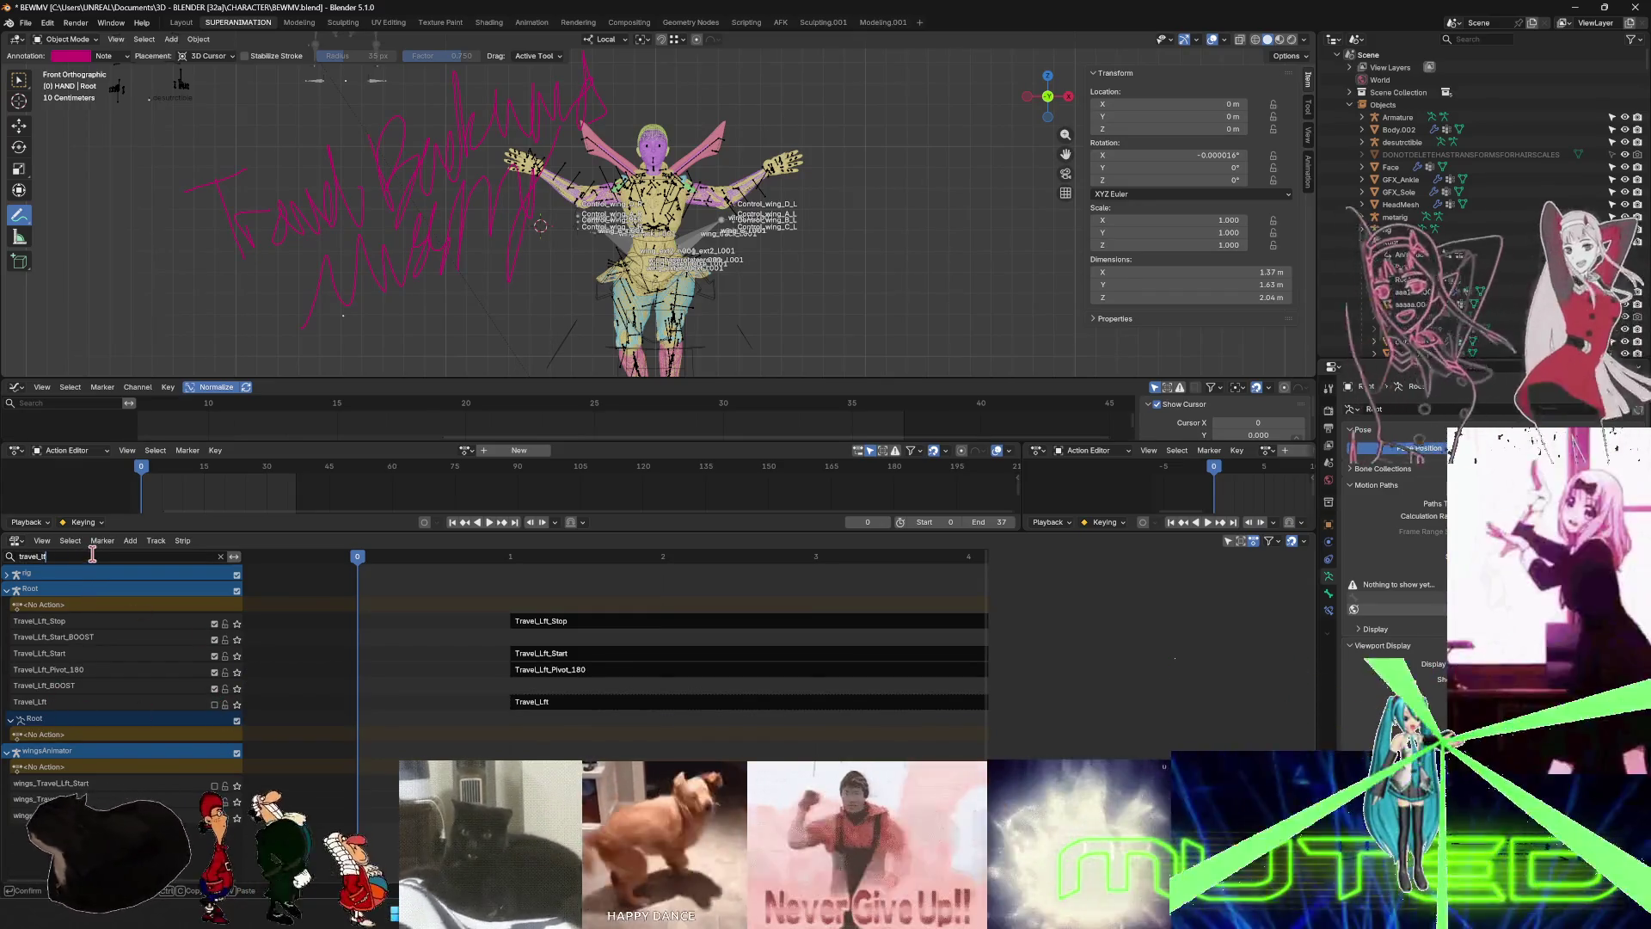
pyautogui.press('BackSpace')
pyautogui.press('BackSpace')
pyautogui.press('BackSpace')
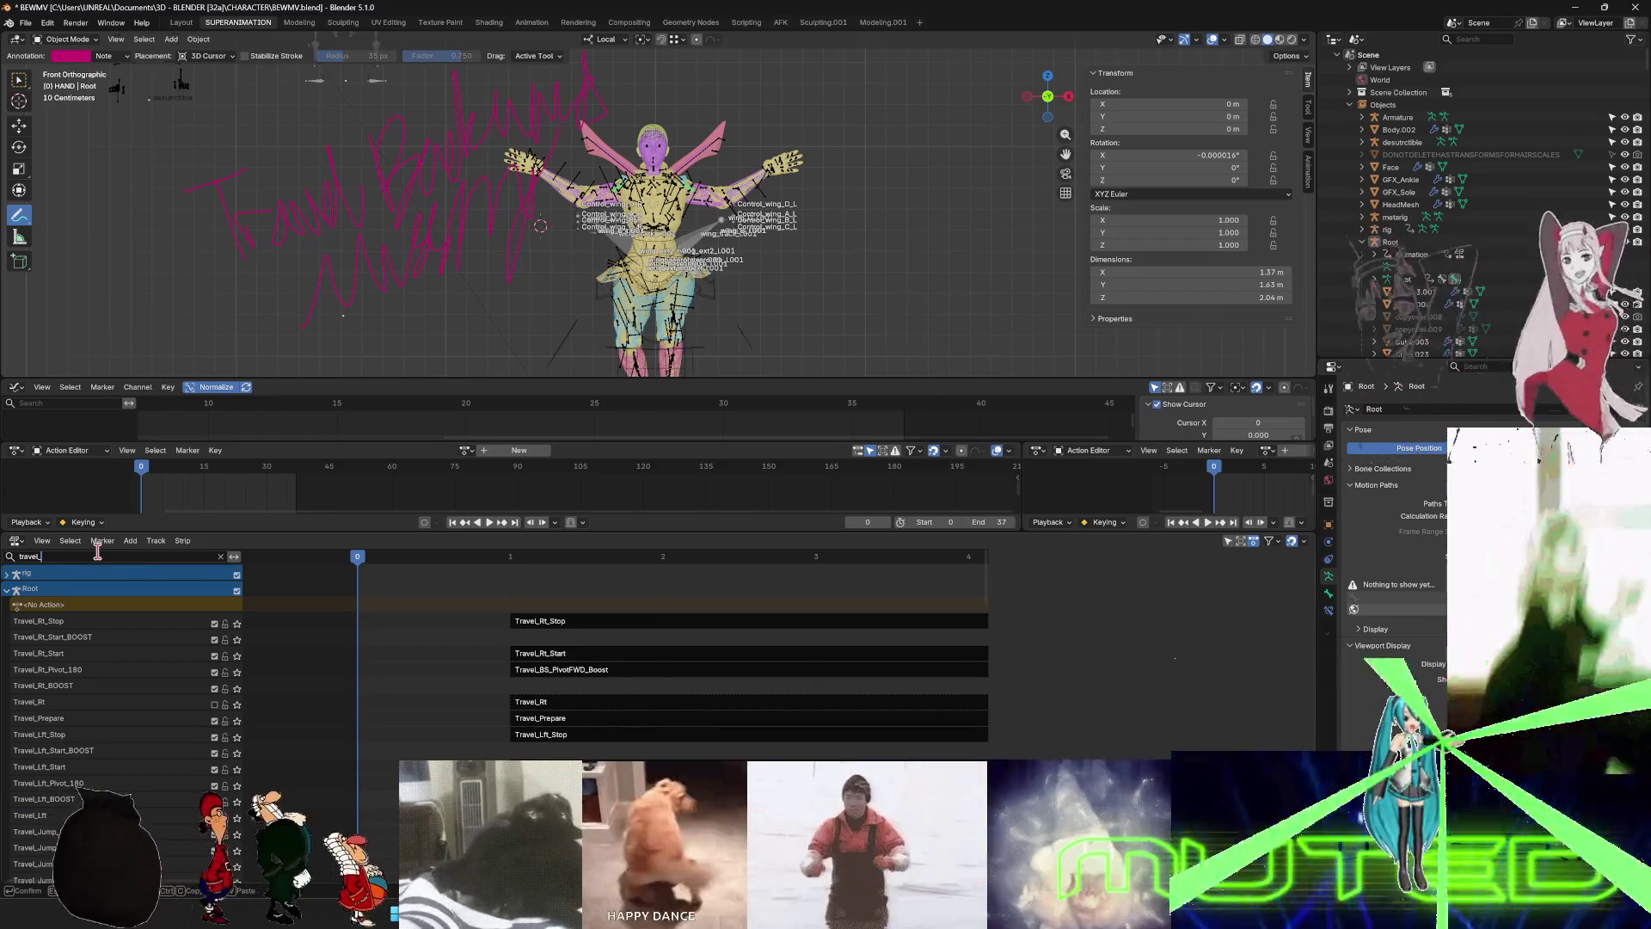
pyautogui.write('fwd')
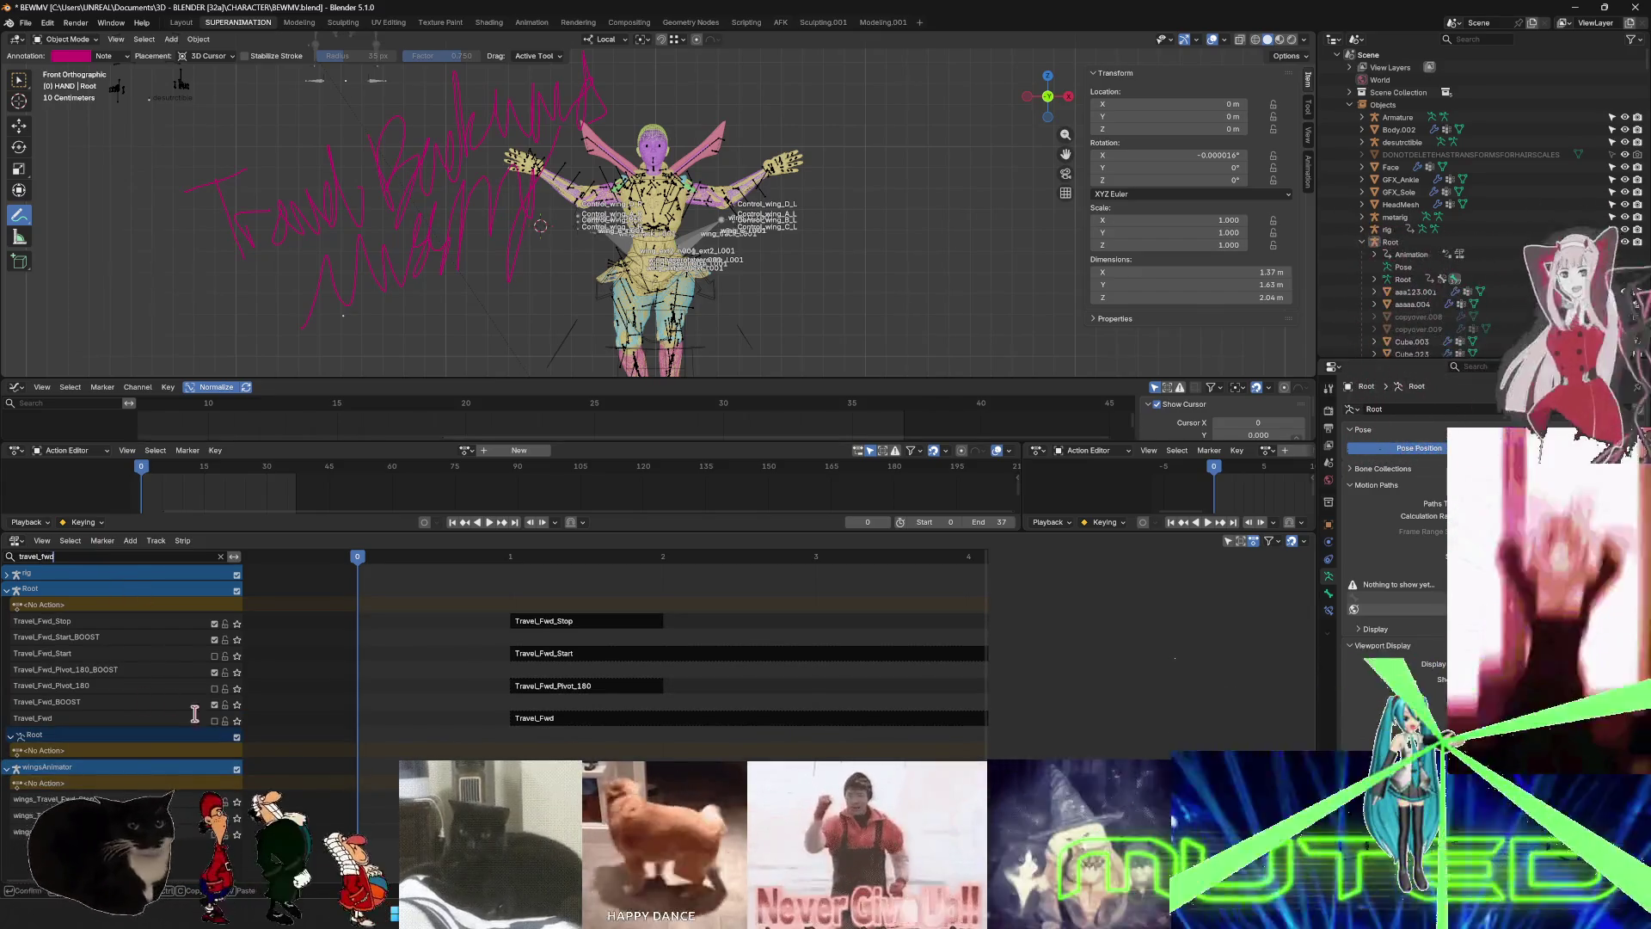
pyautogui.click(214, 720)
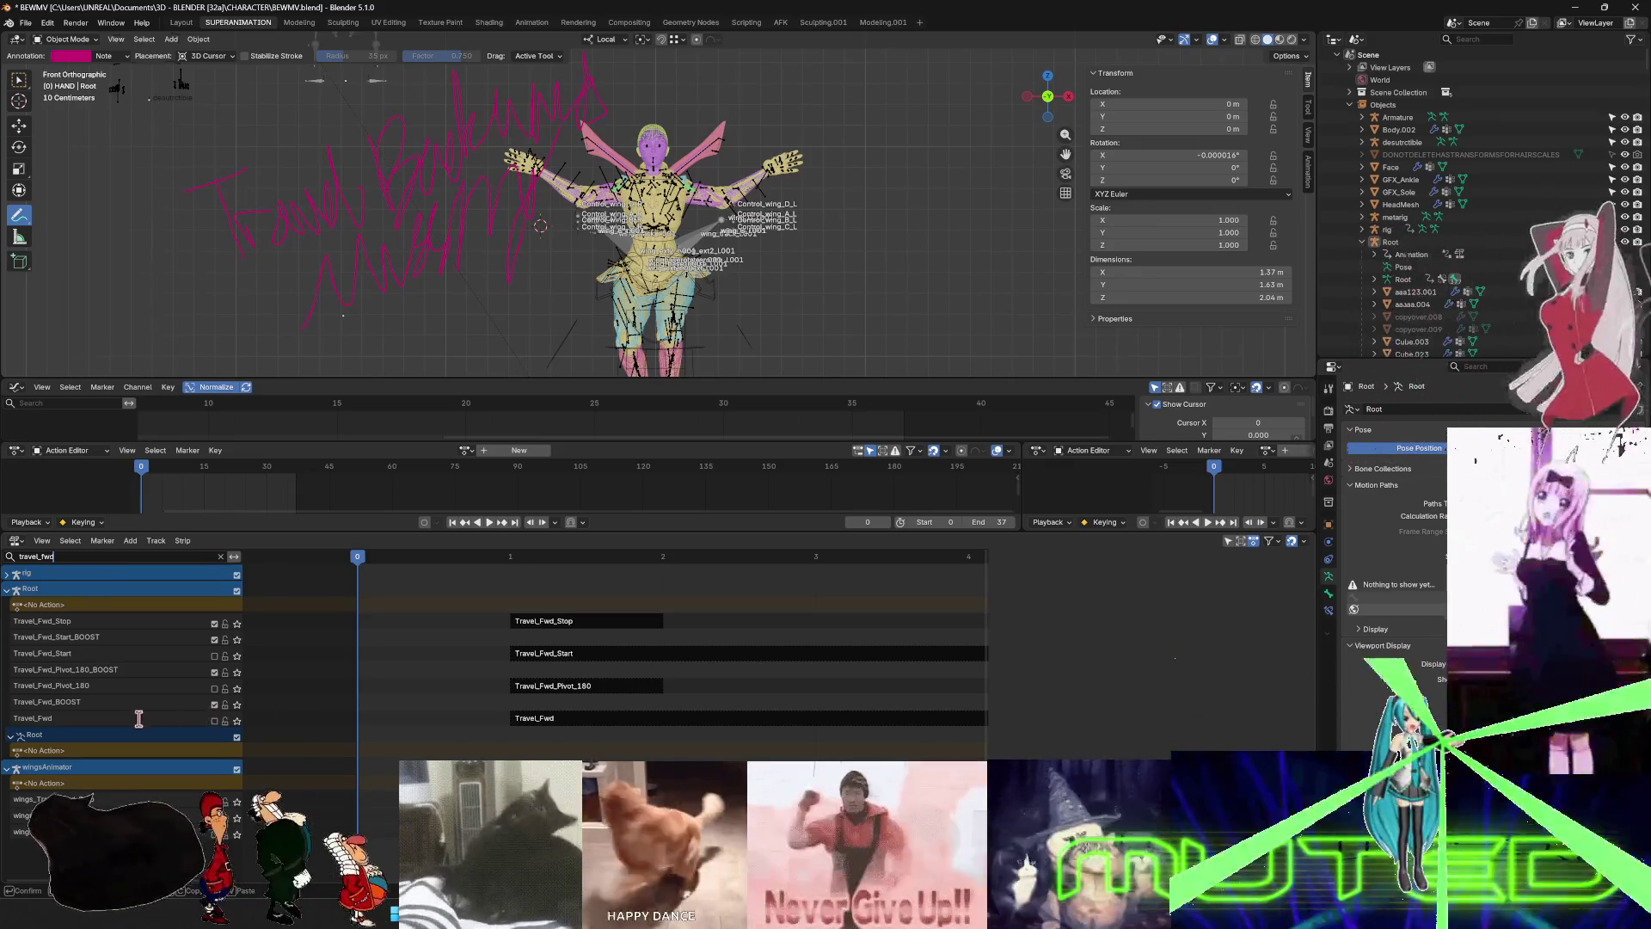
# - Change the track filter to travel_id to list the Travel_Idle tracks and scroll through them
pyautogui.click(86, 560)
pyautogui.press('BackSpace')
pyautogui.press('BackSpace')
pyautogui.press('BackSpace')
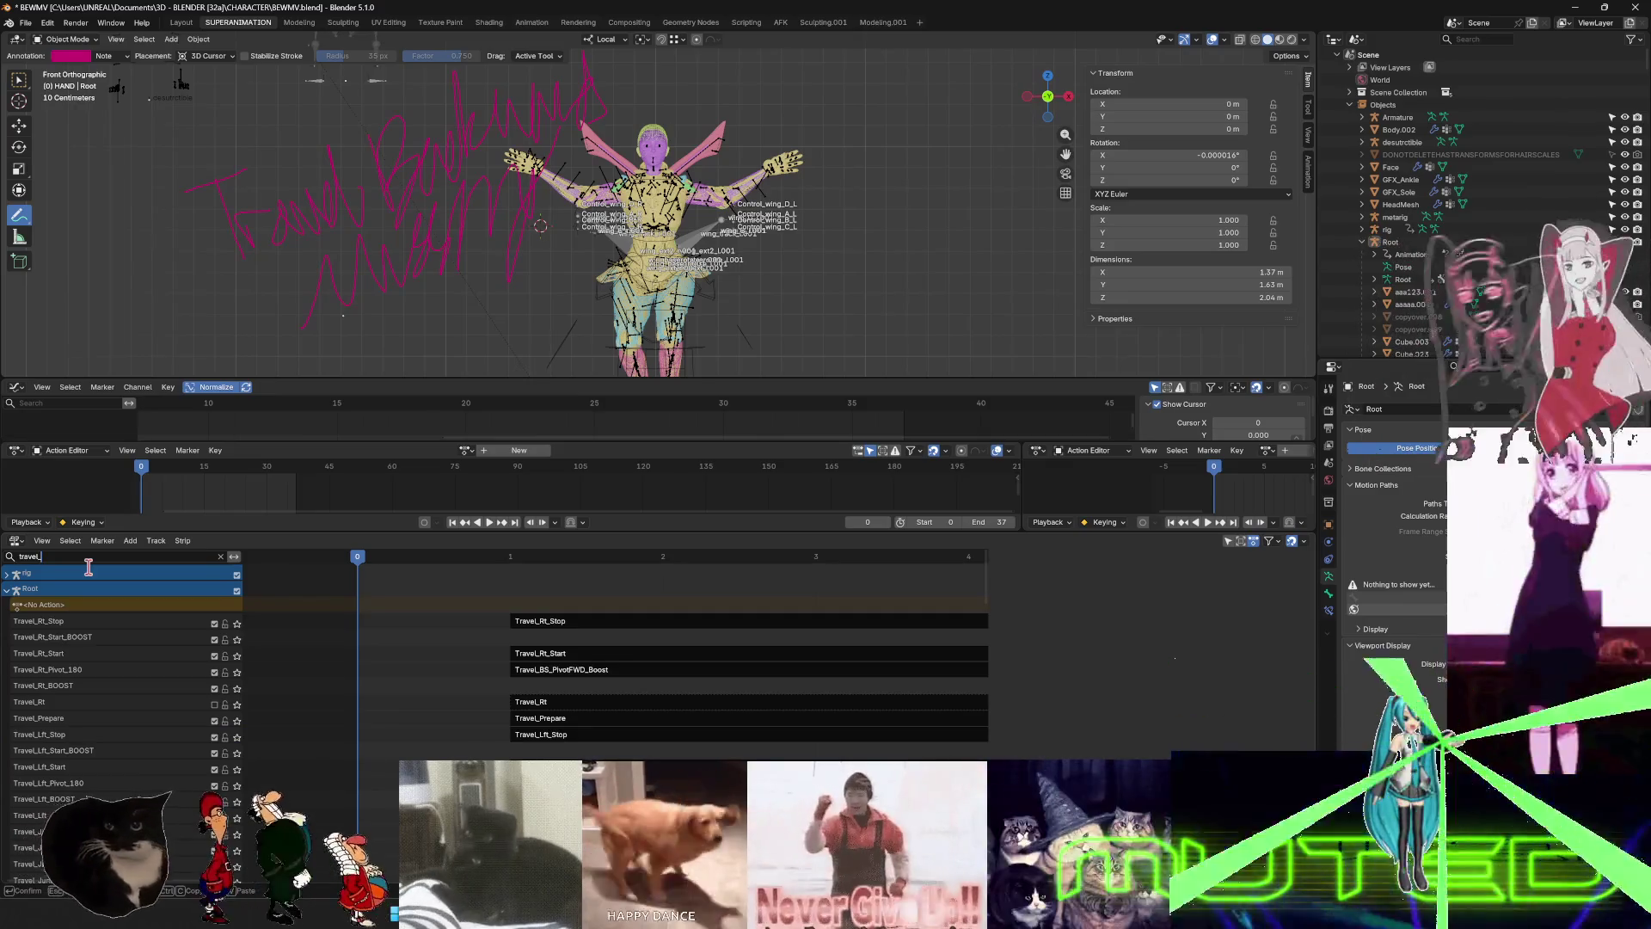
pyautogui.write('idle')
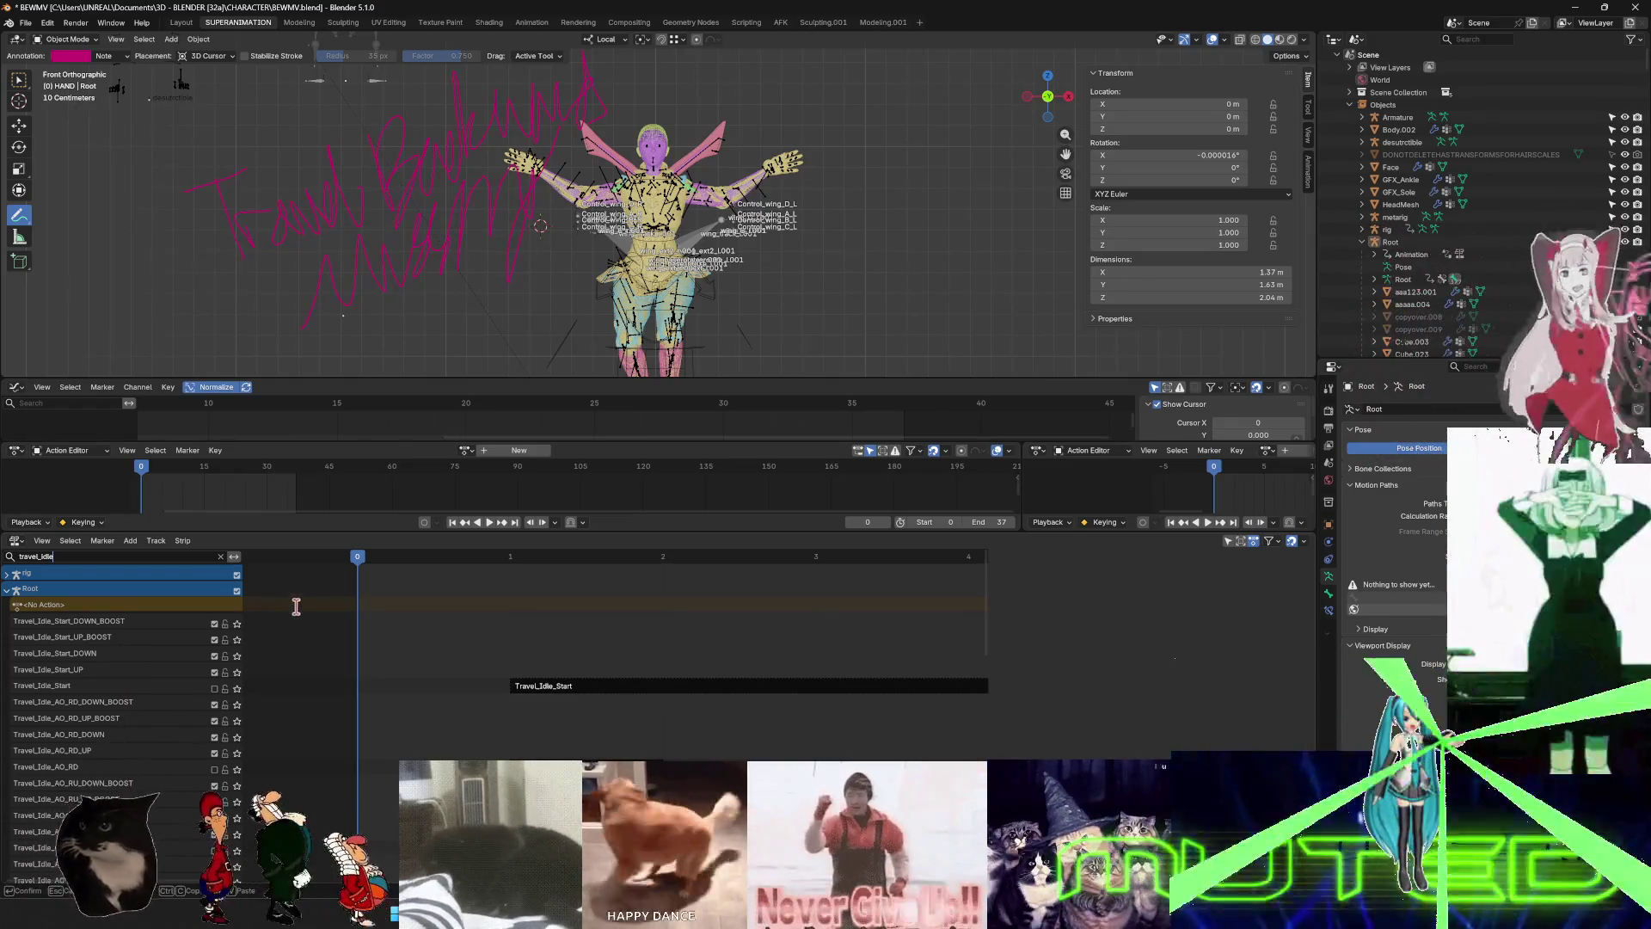
pyautogui.press('BackSpace')
pyautogui.press('BackSpace')
pyautogui.press('BackSpace')
pyautogui.write('fwd')
pyautogui.click(73, 556)
pyautogui.press('BackSpace')
pyautogui.press('BackSpace')
pyautogui.press('BackSpace')
pyautogui.write('id')
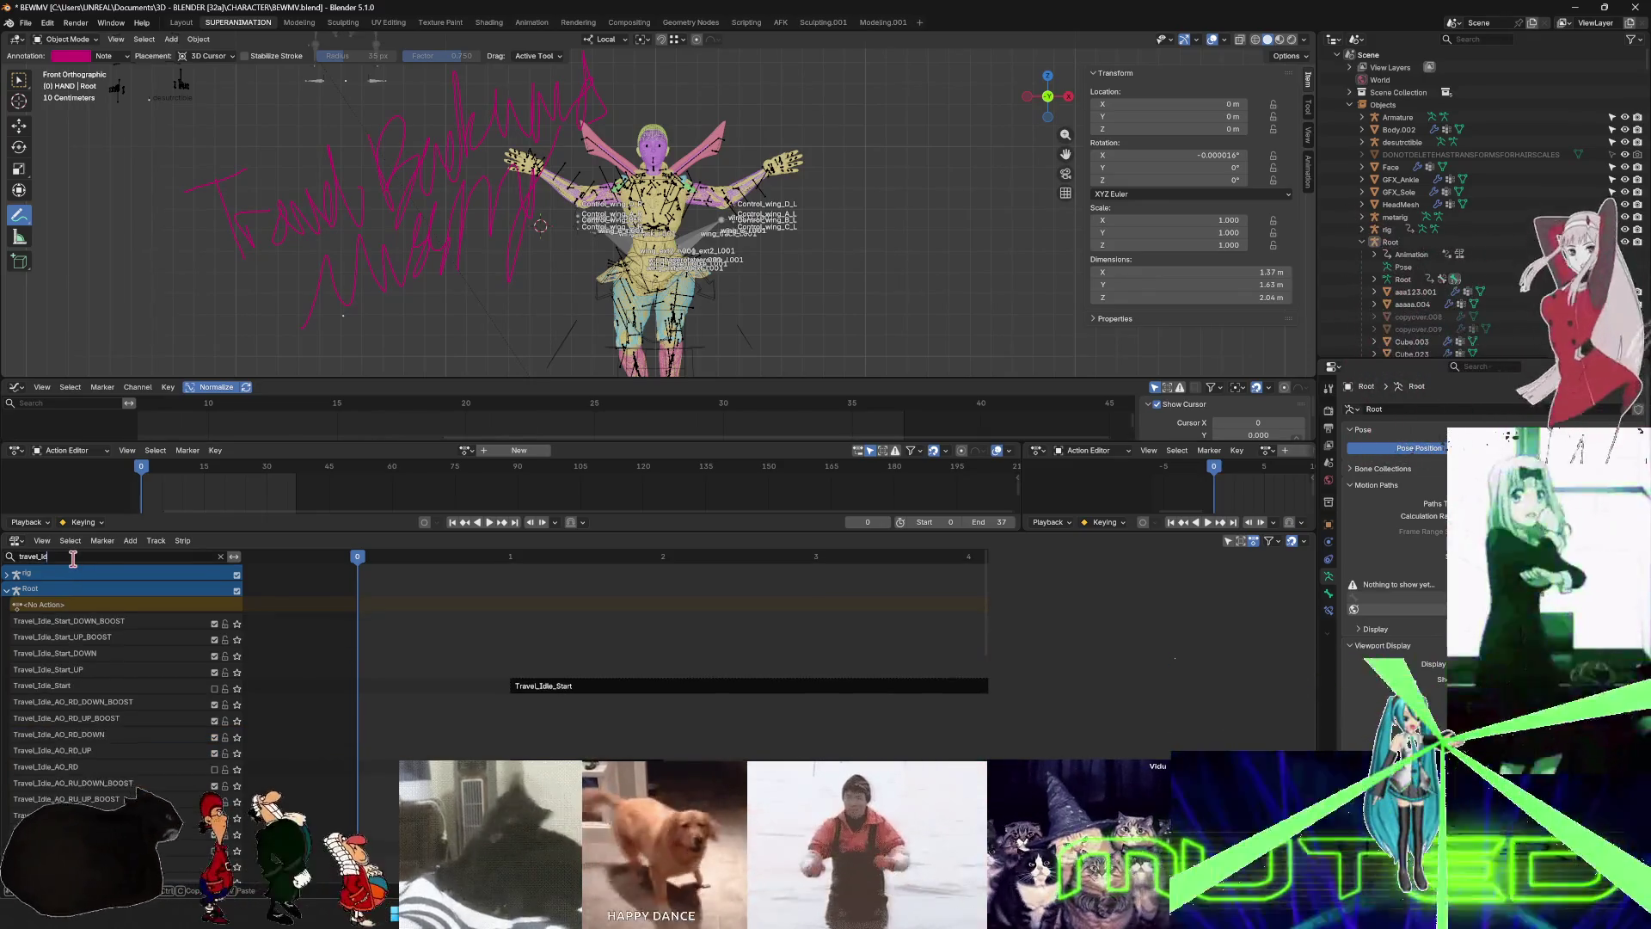
pyautogui.scroll(-10, 146, 755)
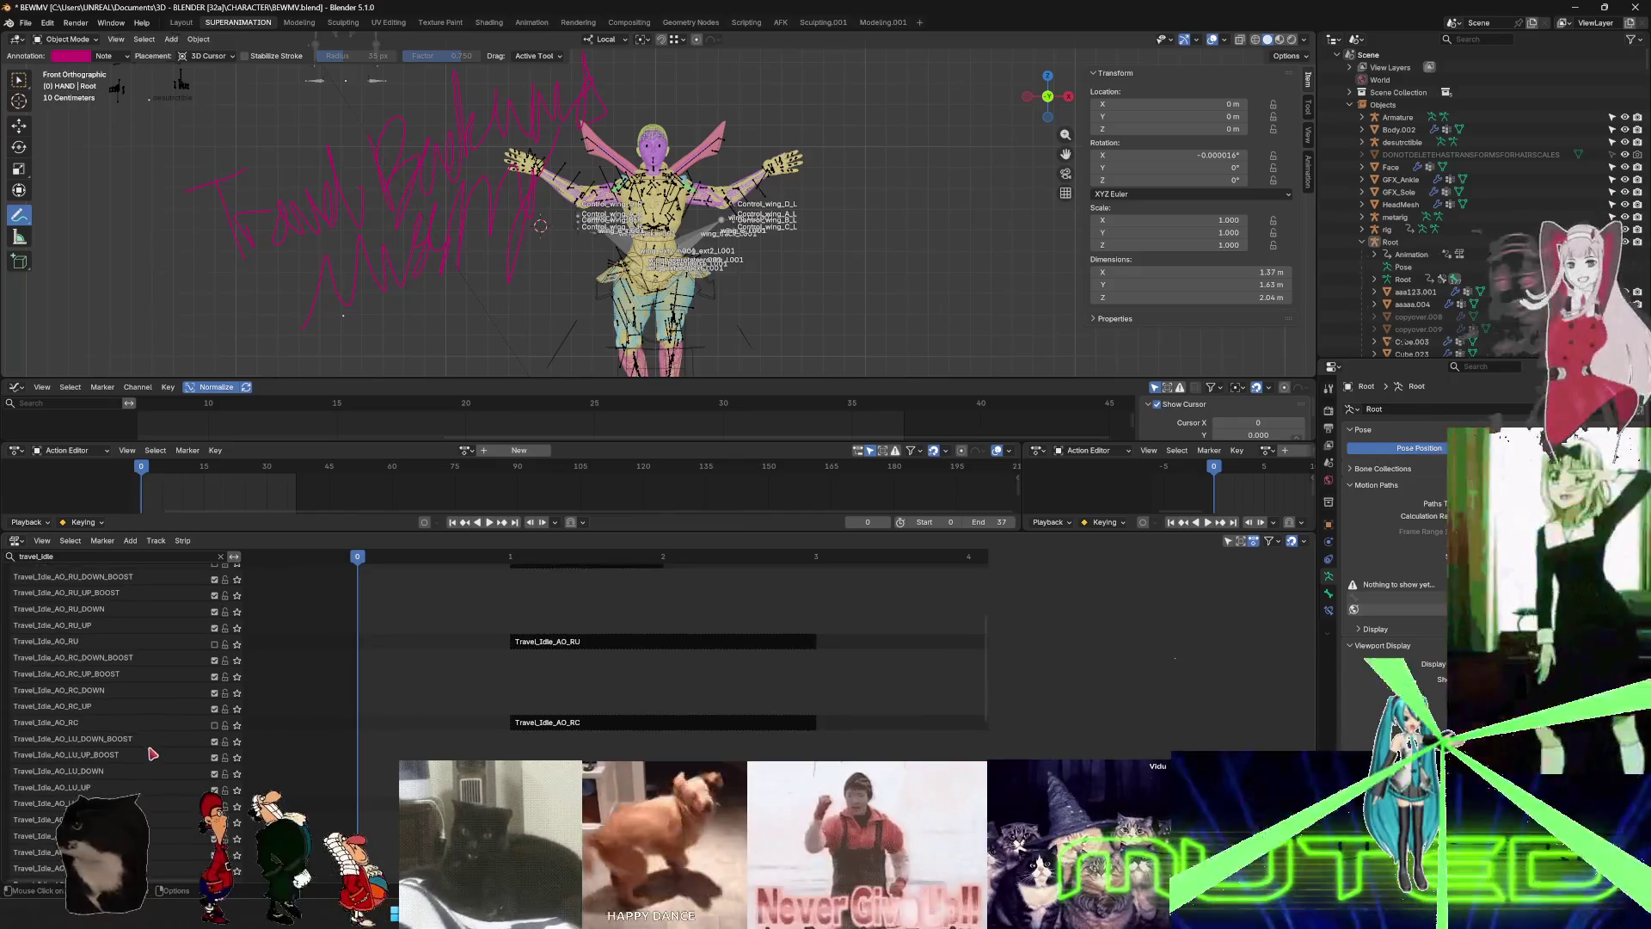
pyautogui.scroll(-8, 147, 754)
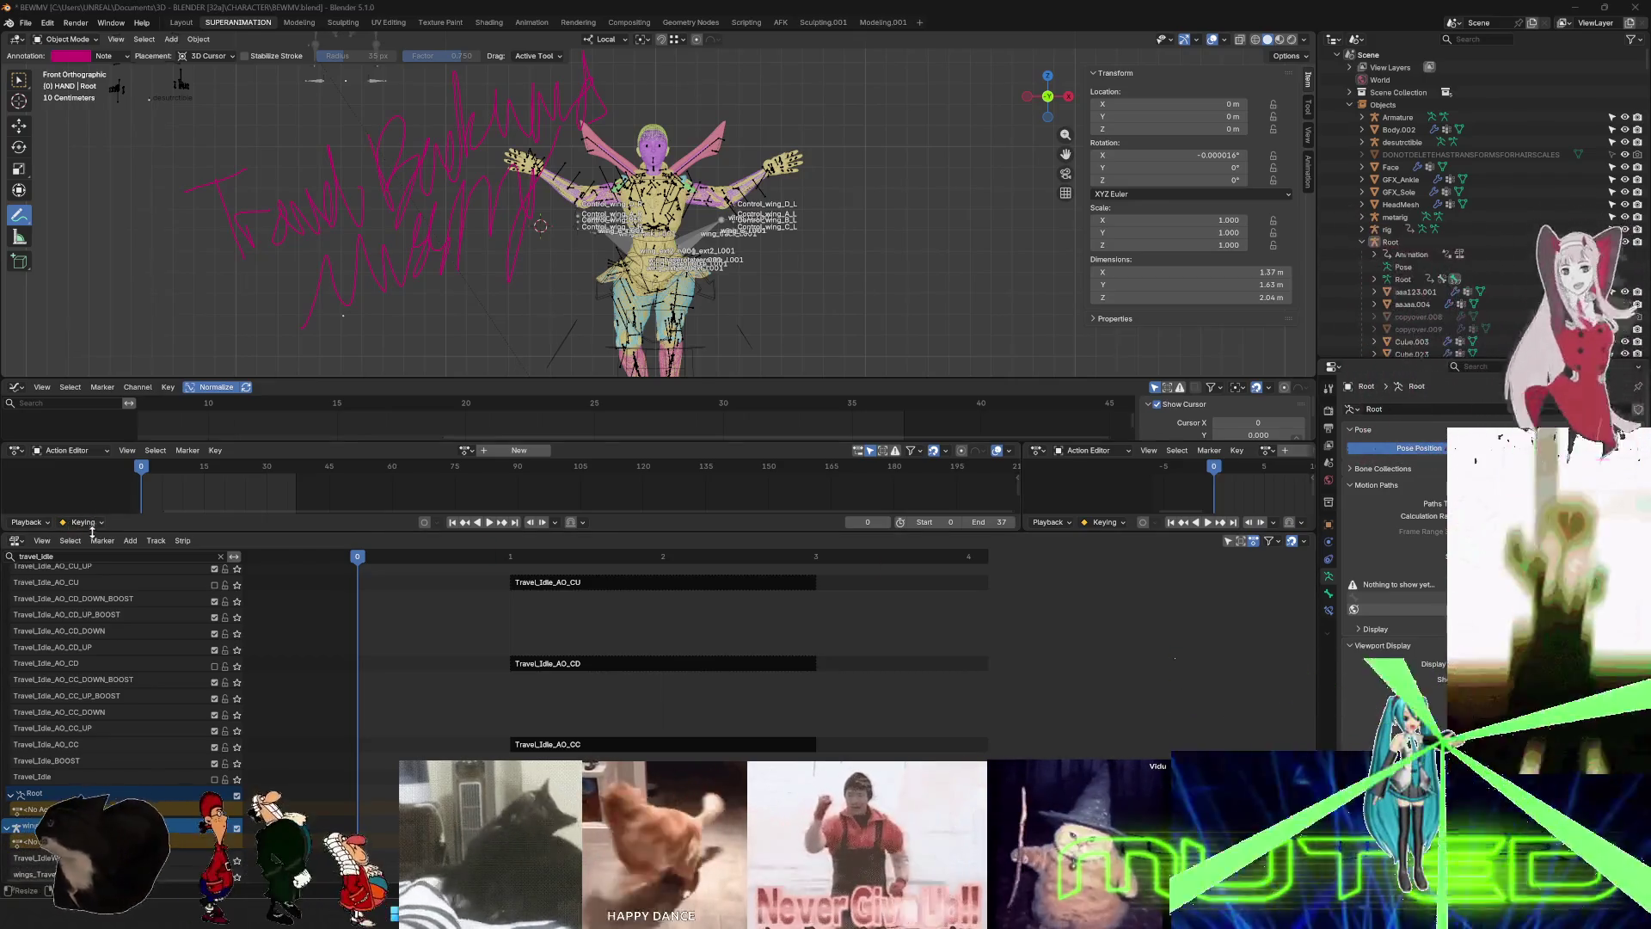
pyautogui.click(71, 557)
# - Filter the NLA tracks by 180 to check the pivot tracks, then clear the filter and switch to Unreal
pyautogui.write('180')
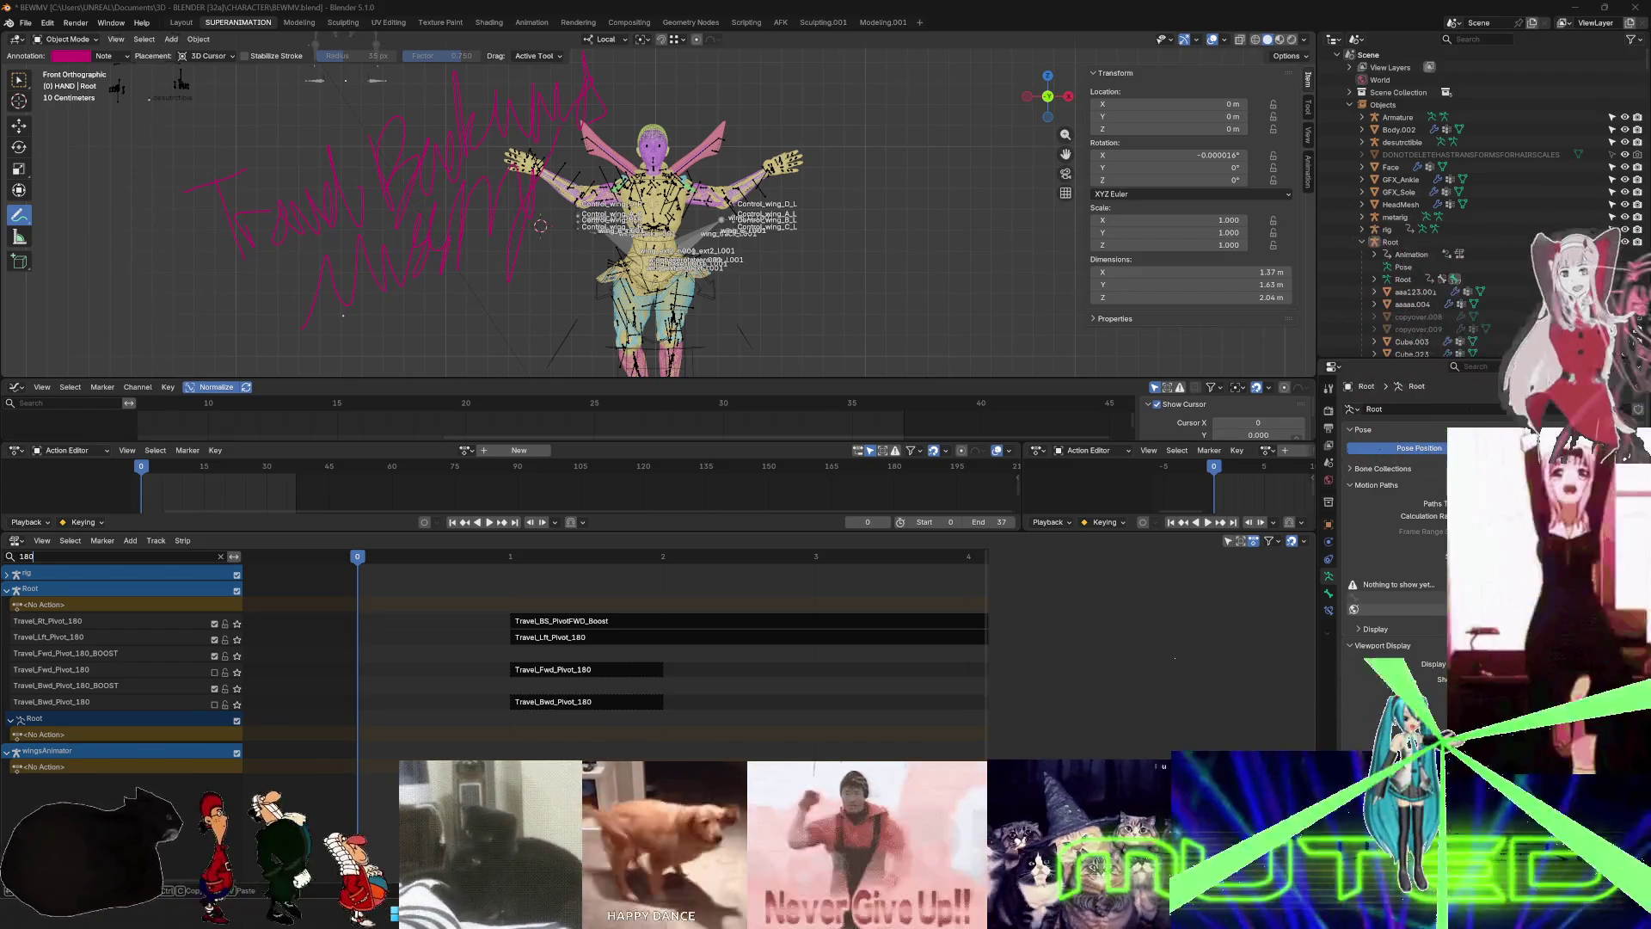
pyautogui.click(84, 559)
pyautogui.press('BackSpace')
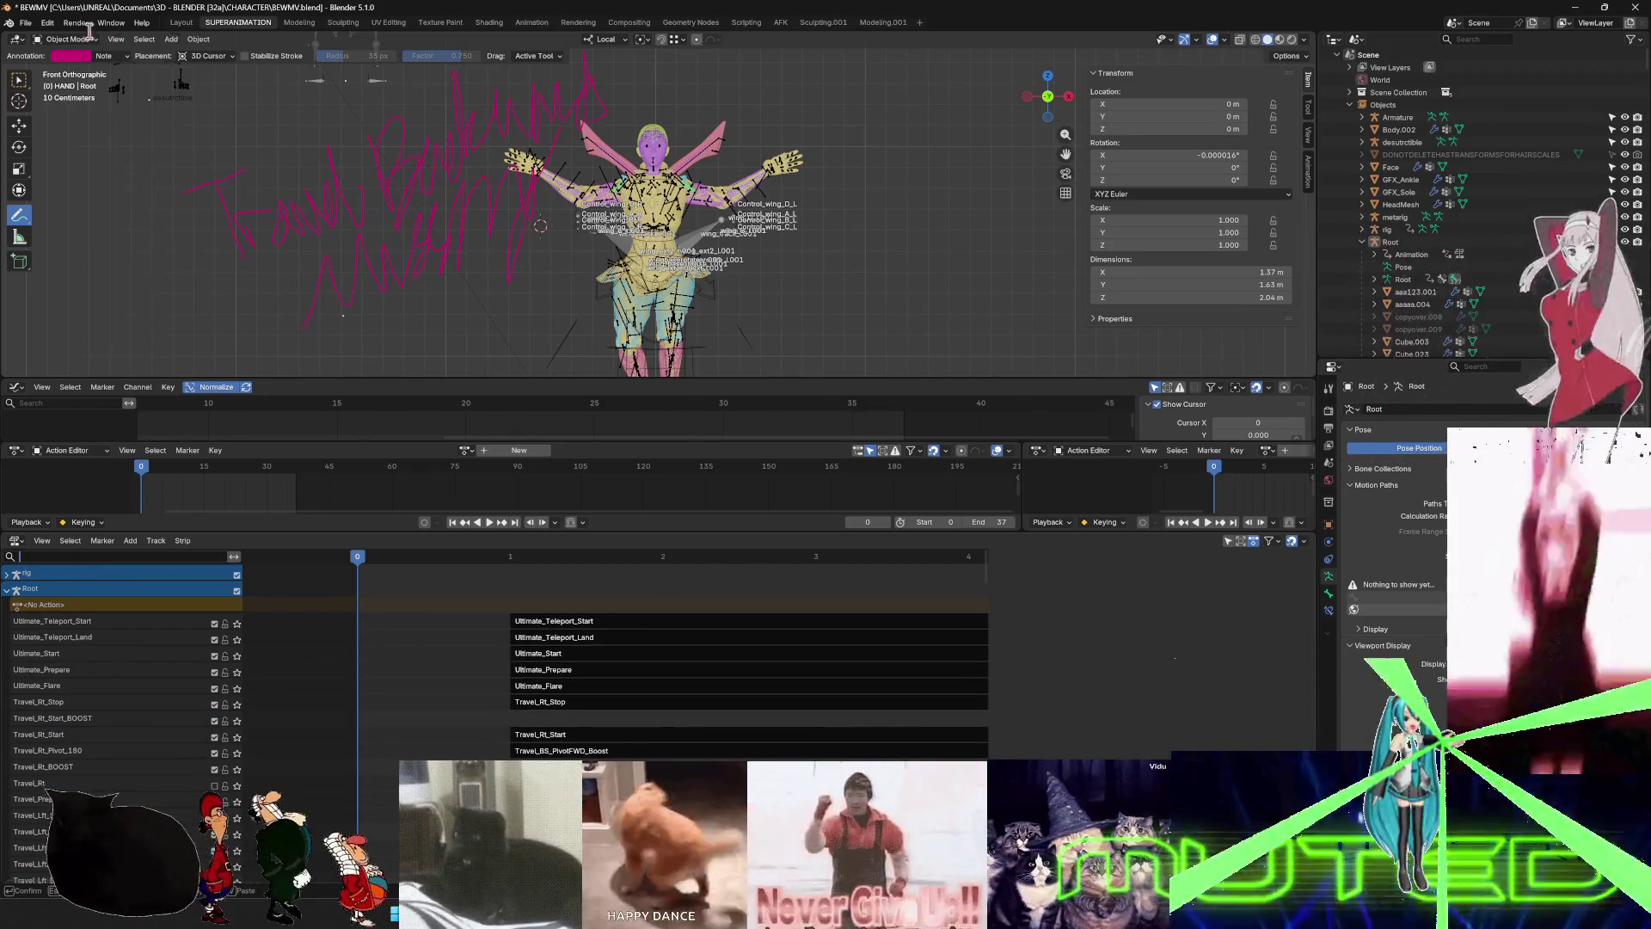
pyautogui.click(26, 22)
pyautogui.click(26, 23)
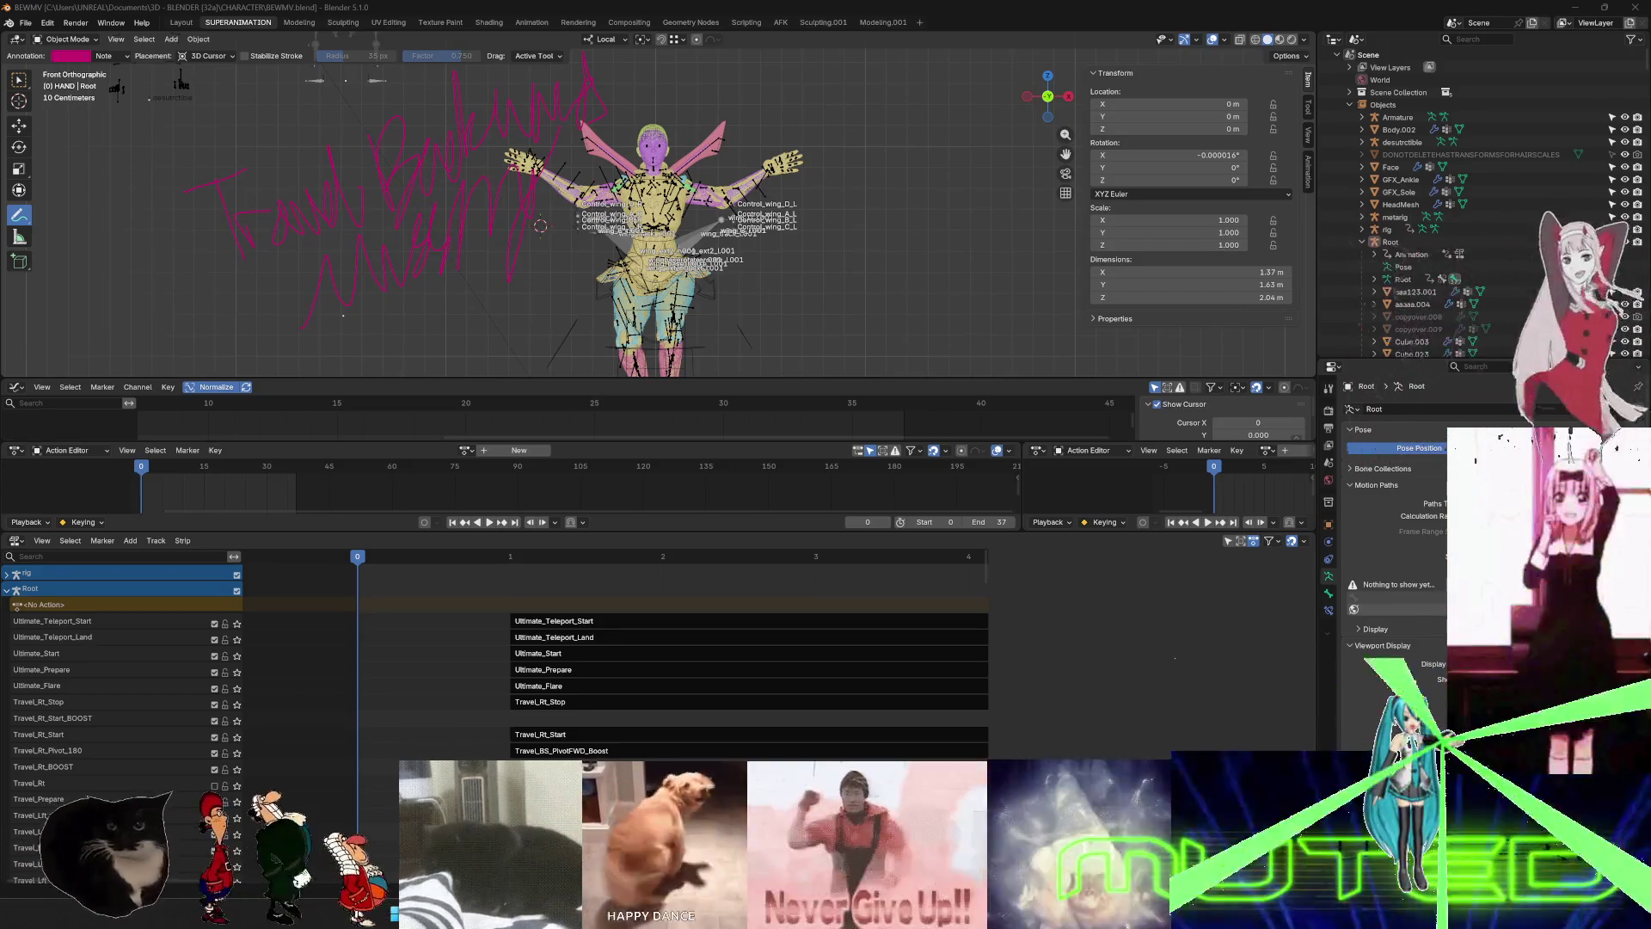
pyautogui.hotkey('alt', 'Tab')
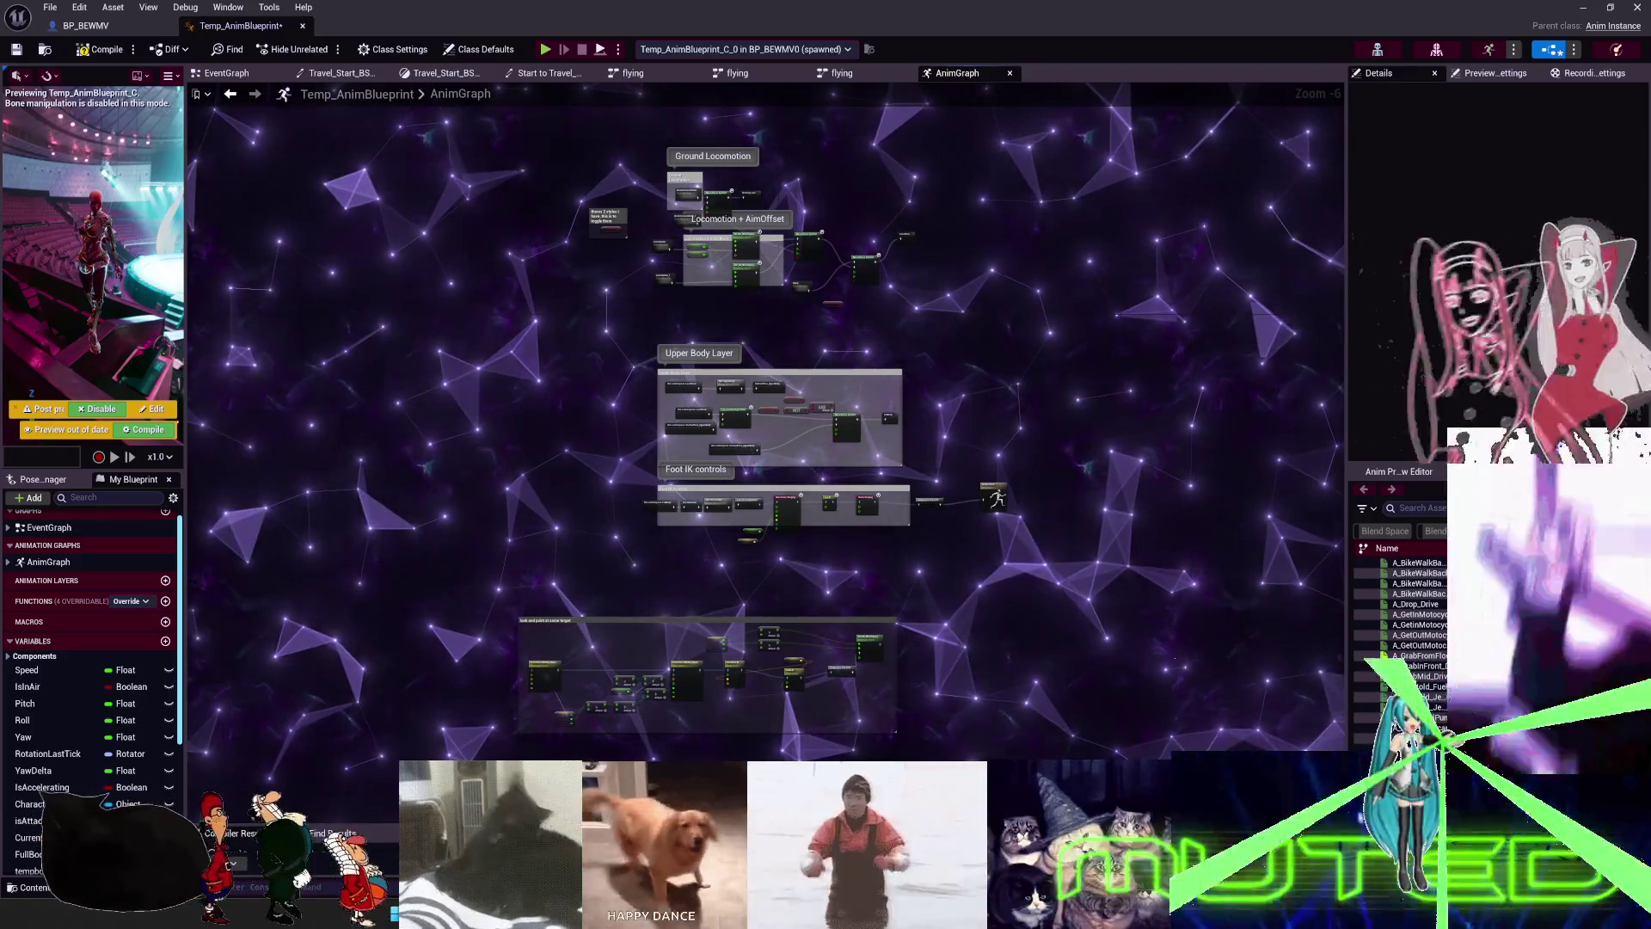
# - Return to Blender and scroll the NLA list down to the Travel_Fwd and Travel_Bwd tracks
pyautogui.hotkey('alt', 'Tab')
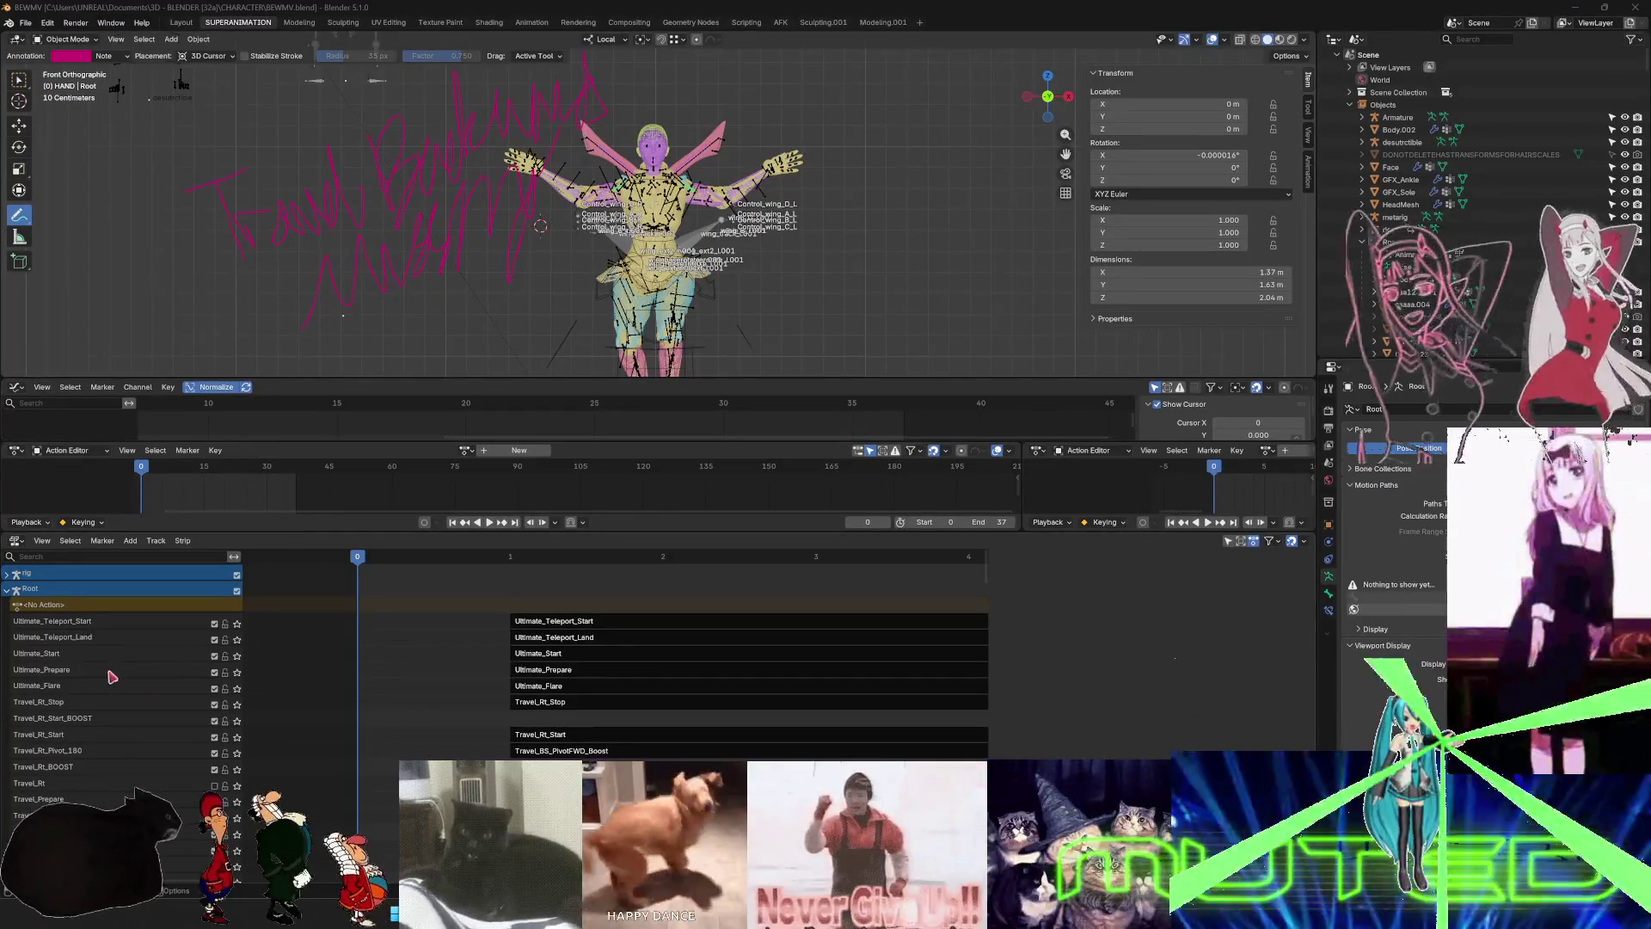
pyautogui.scroll(-15, 106, 751)
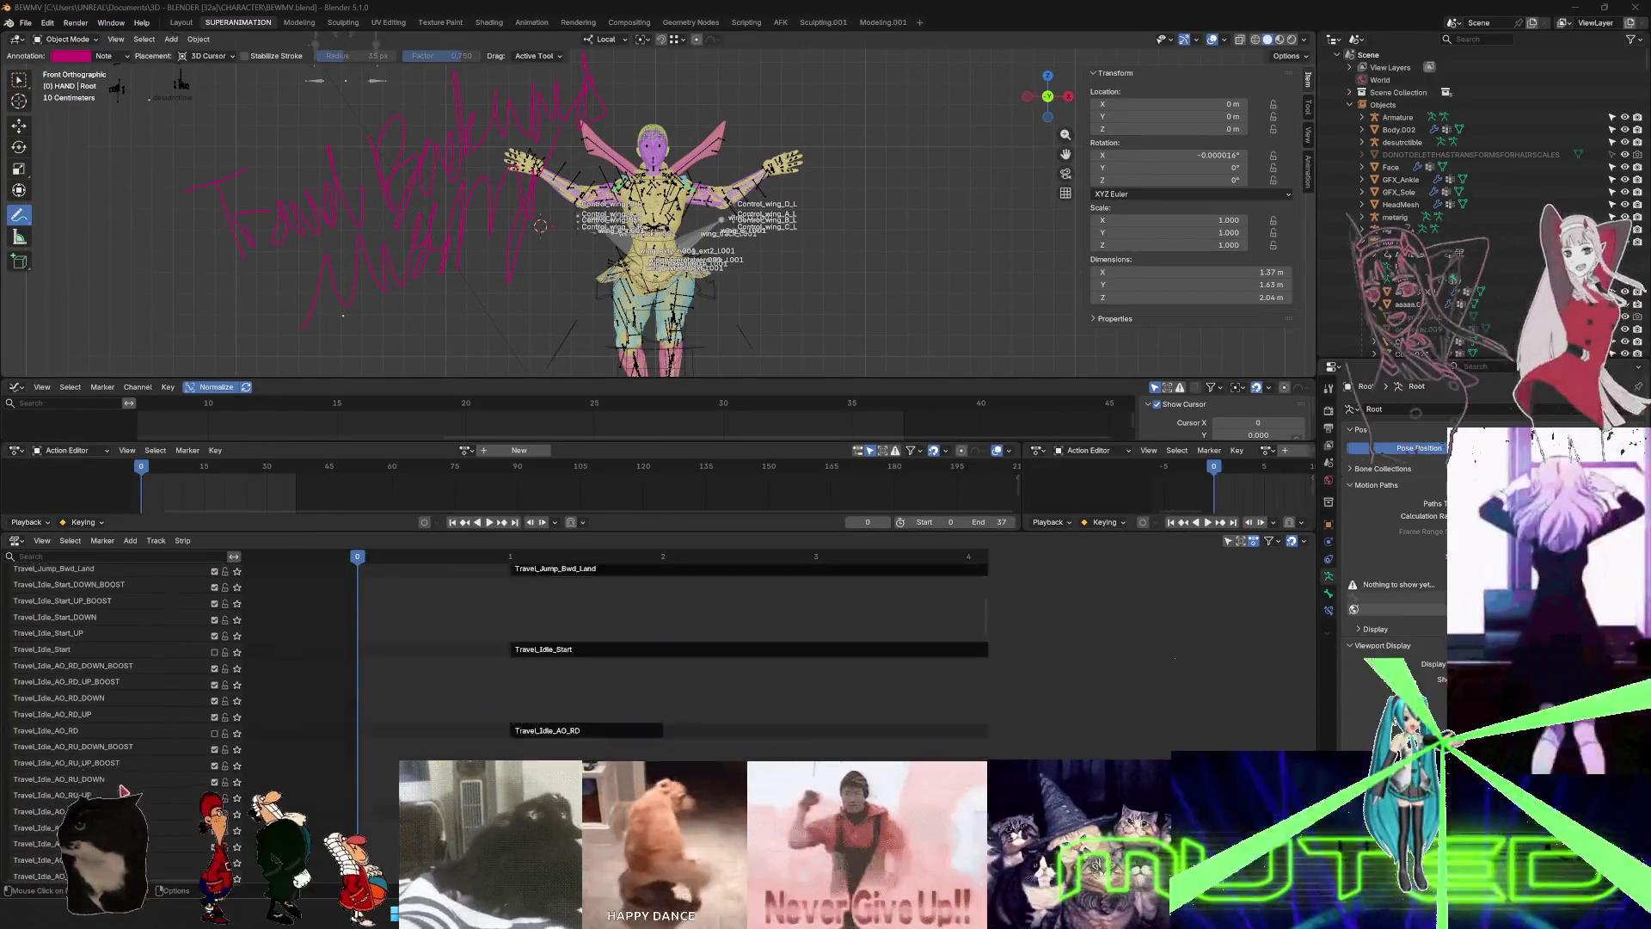
pyautogui.scroll(-10, 129, 784)
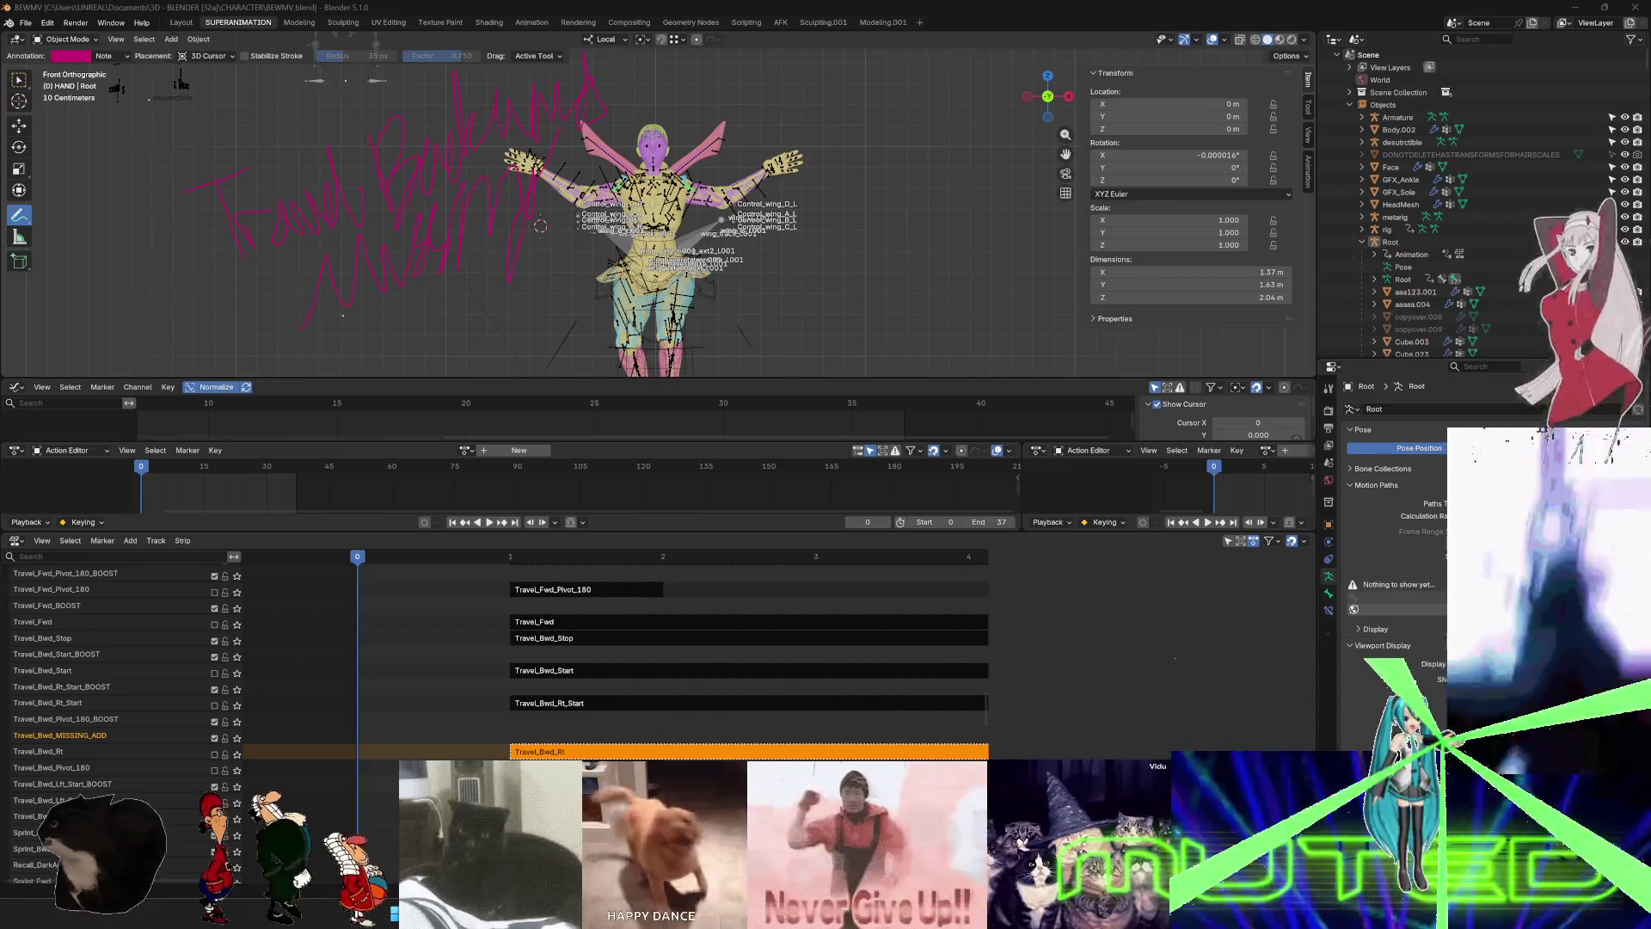
# - Check the Travel_Bwd_BS blend samples in Unreal, then open the Travel_Bwd animation sequence from the Content Browser
pyautogui.hotkey('alt', 'Tab')
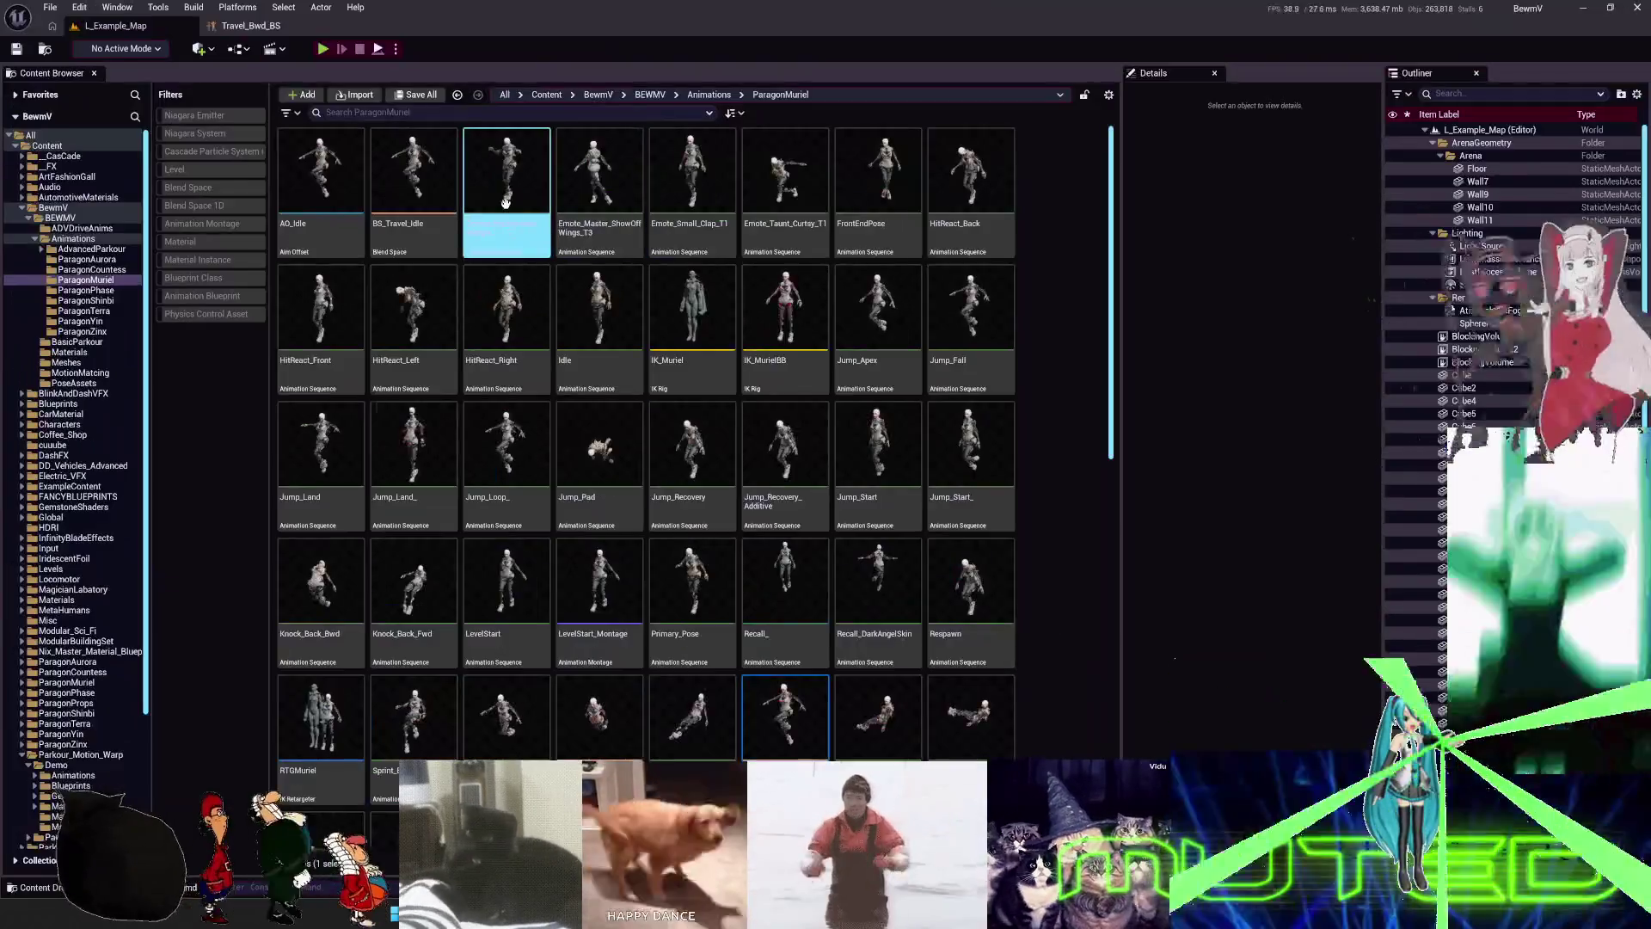
pyautogui.click(262, 26)
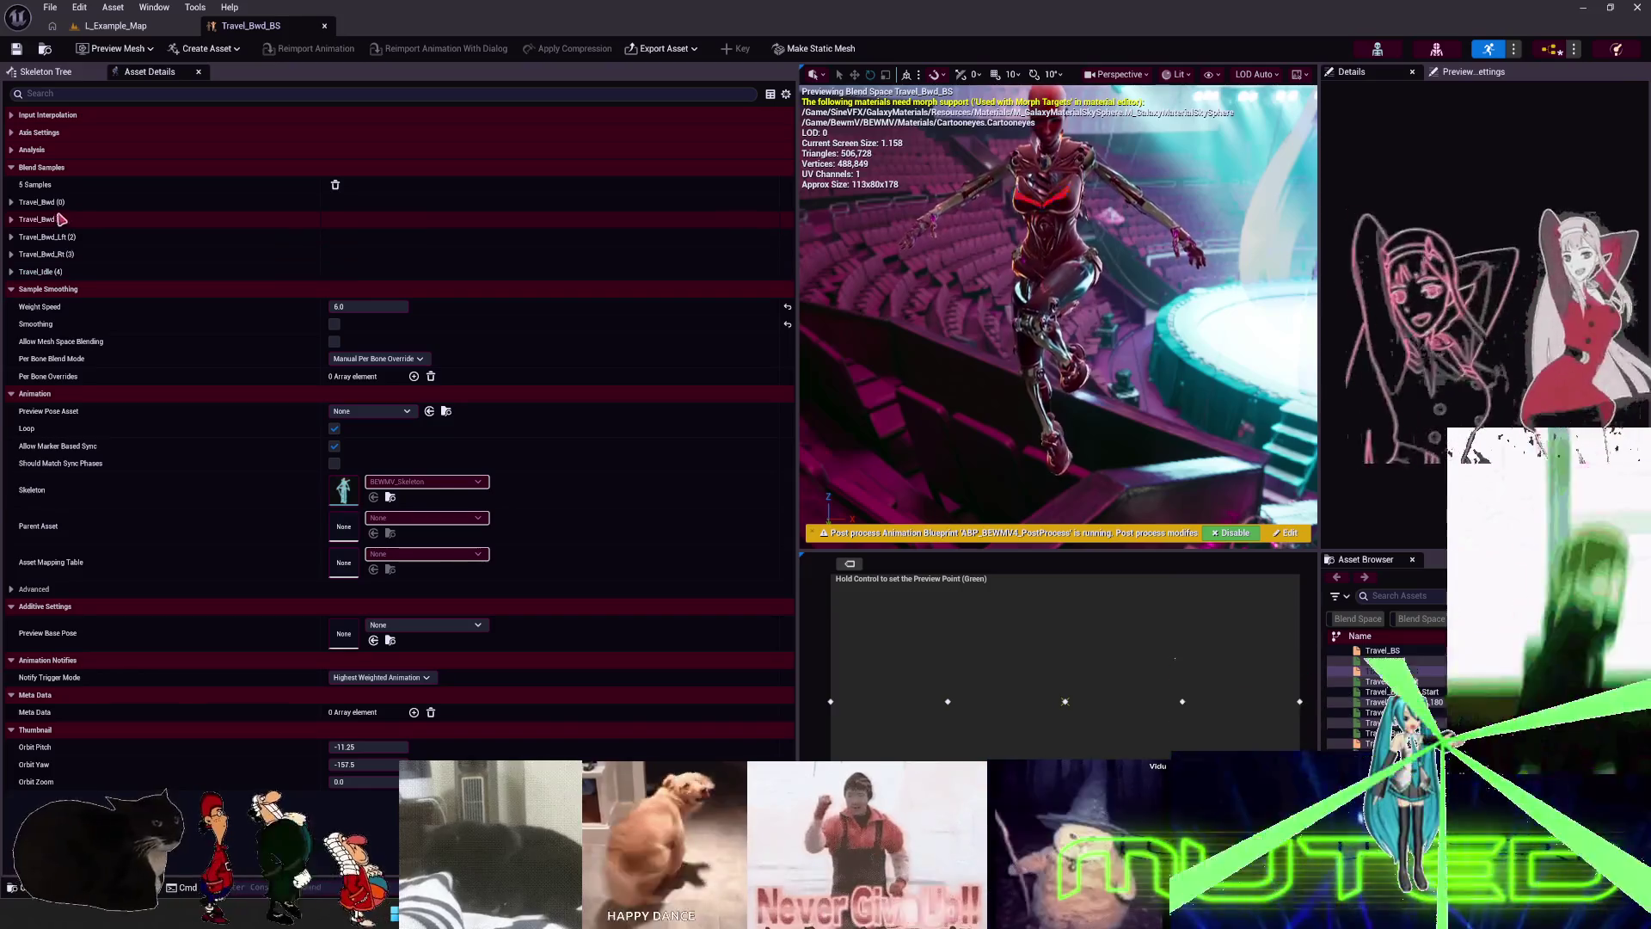
pyautogui.click(51, 202)
pyautogui.click(474, 237)
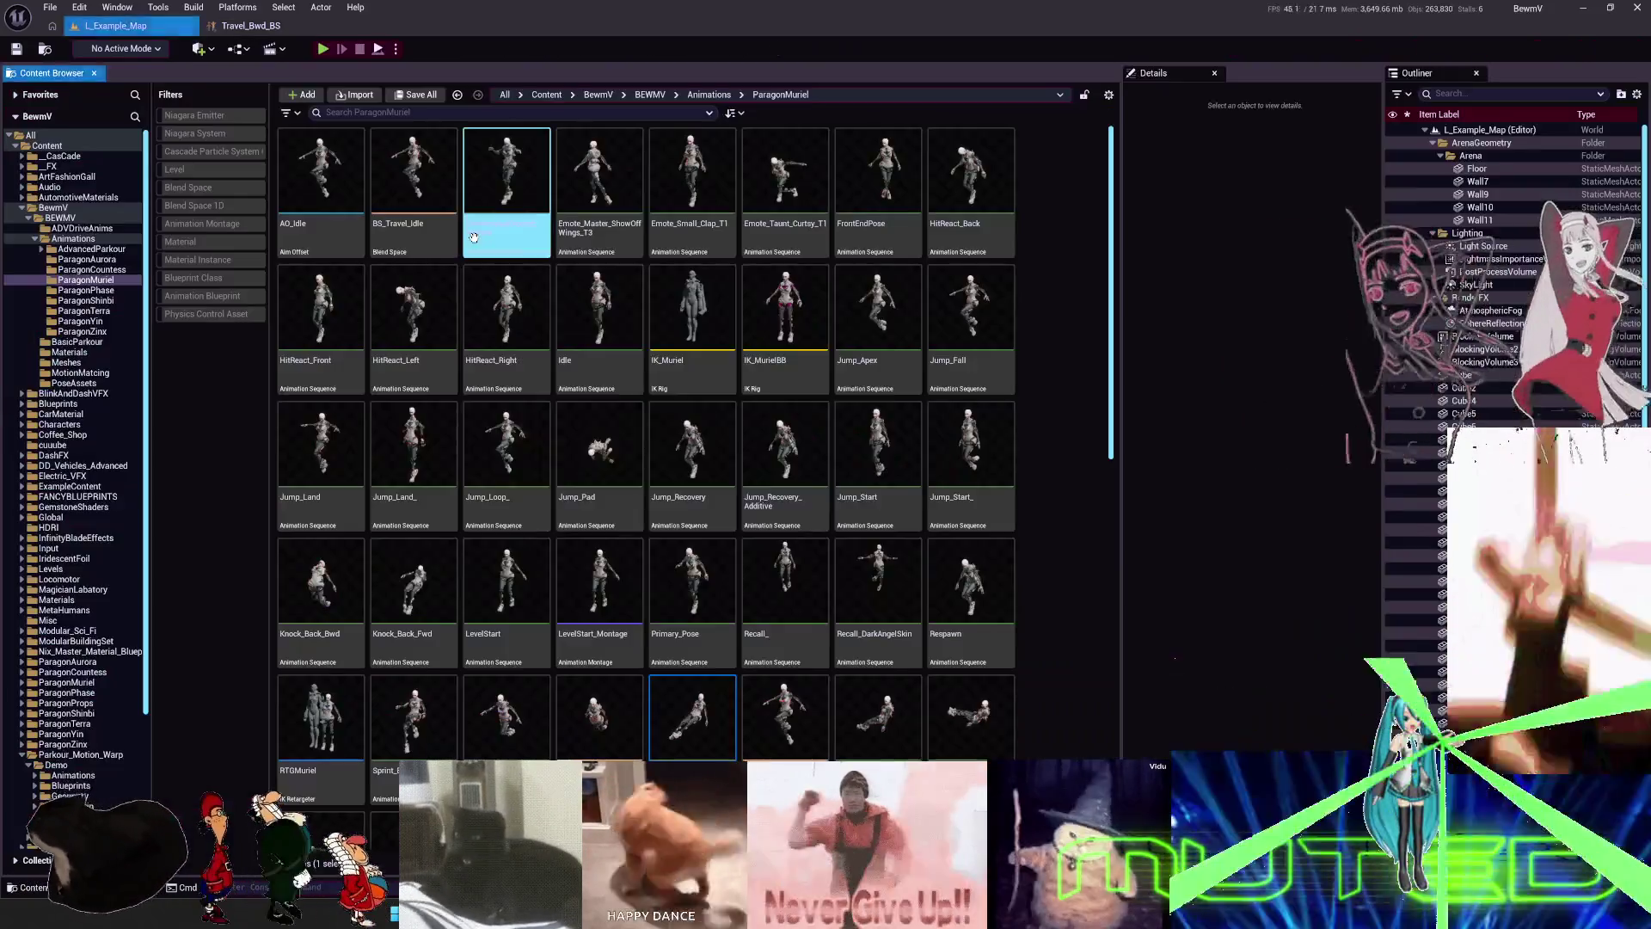
pyautogui.doubleClick(698, 708)
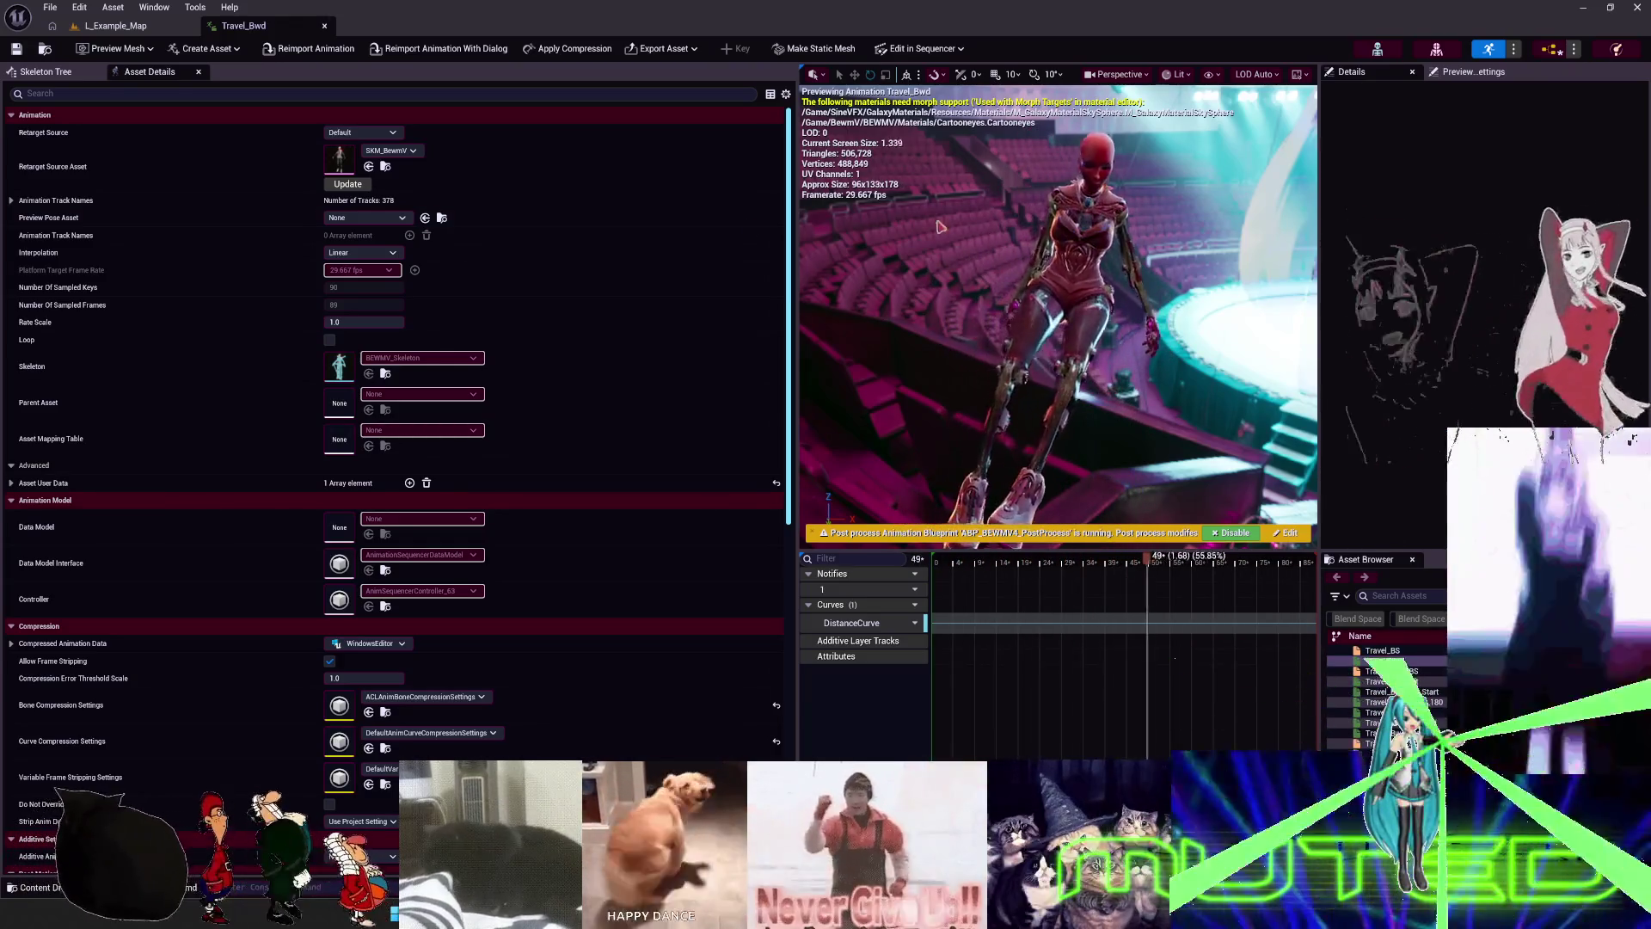
pyautogui.hotkey('ctrl', 'b')
# - Export Travel_Bwd through Asset Actions as Travel_Bwd.FBX to the Desktop with the default FBX options
pyautogui.rightClick(721, 716)
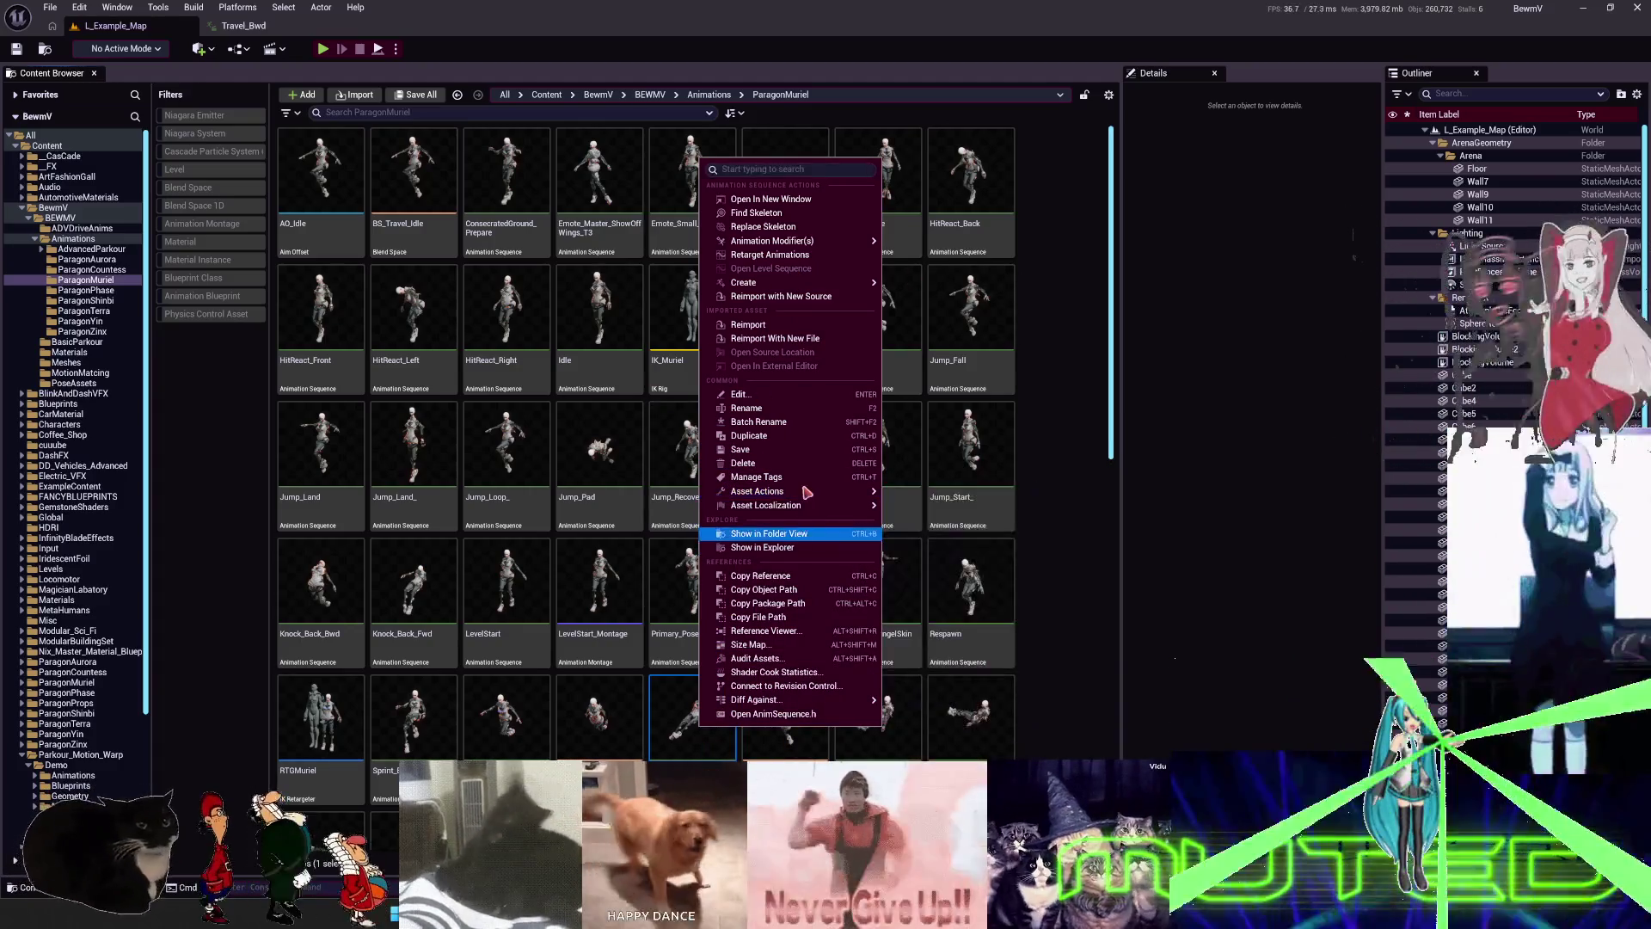
pyautogui.moveTo(808, 494)
pyautogui.click(916, 573)
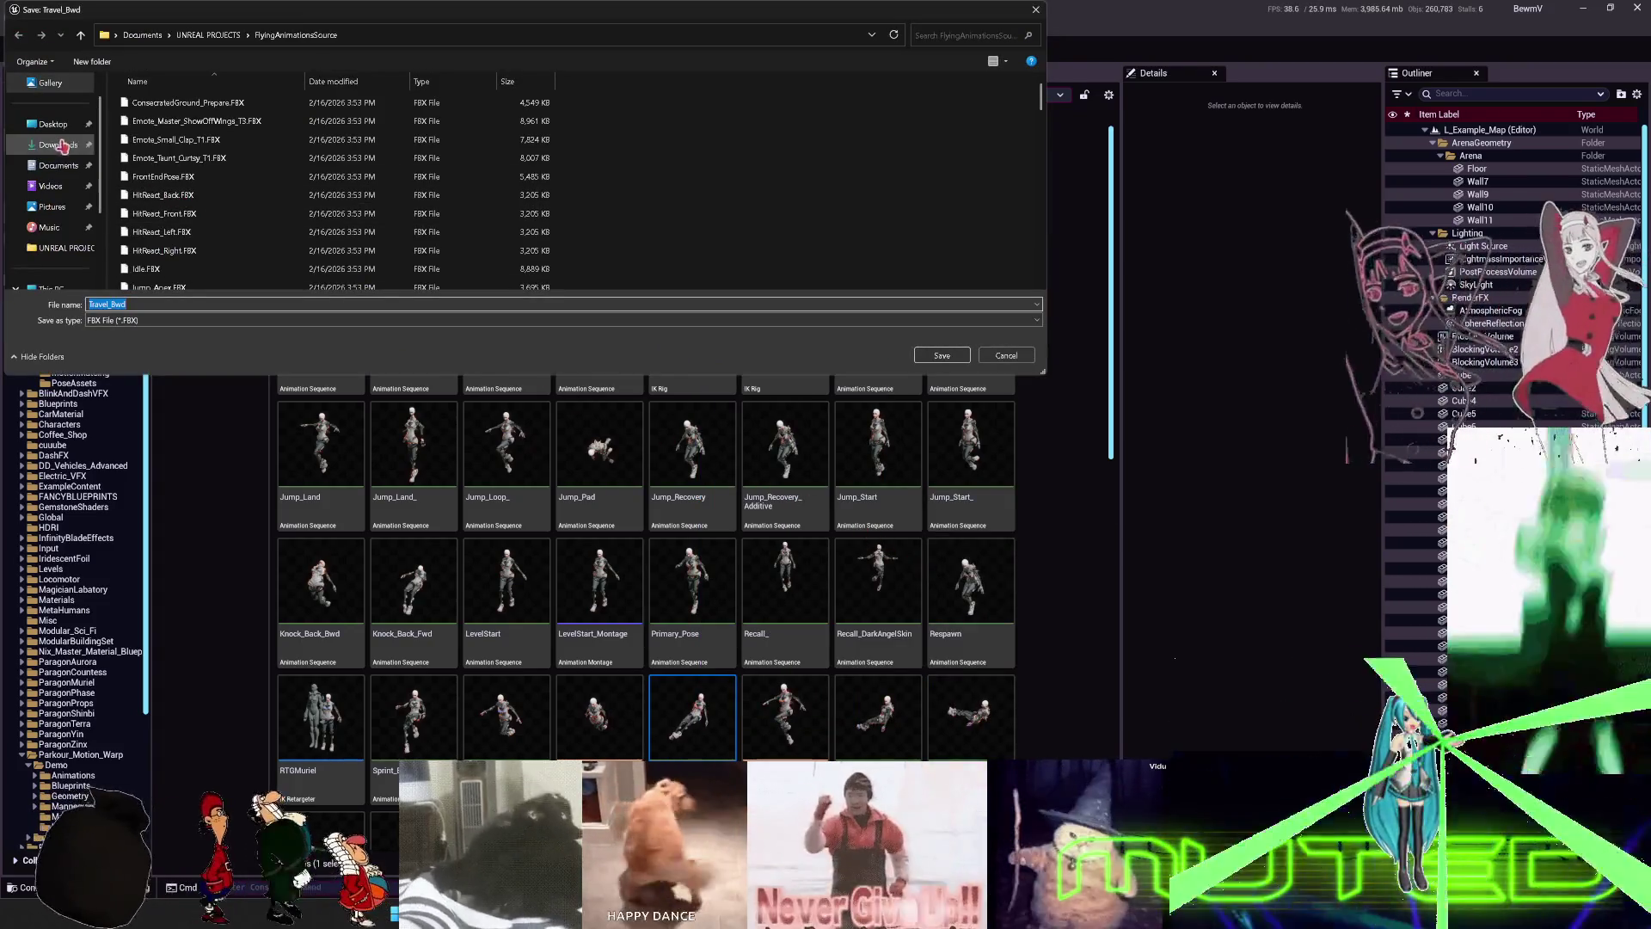
pyautogui.click(56, 129)
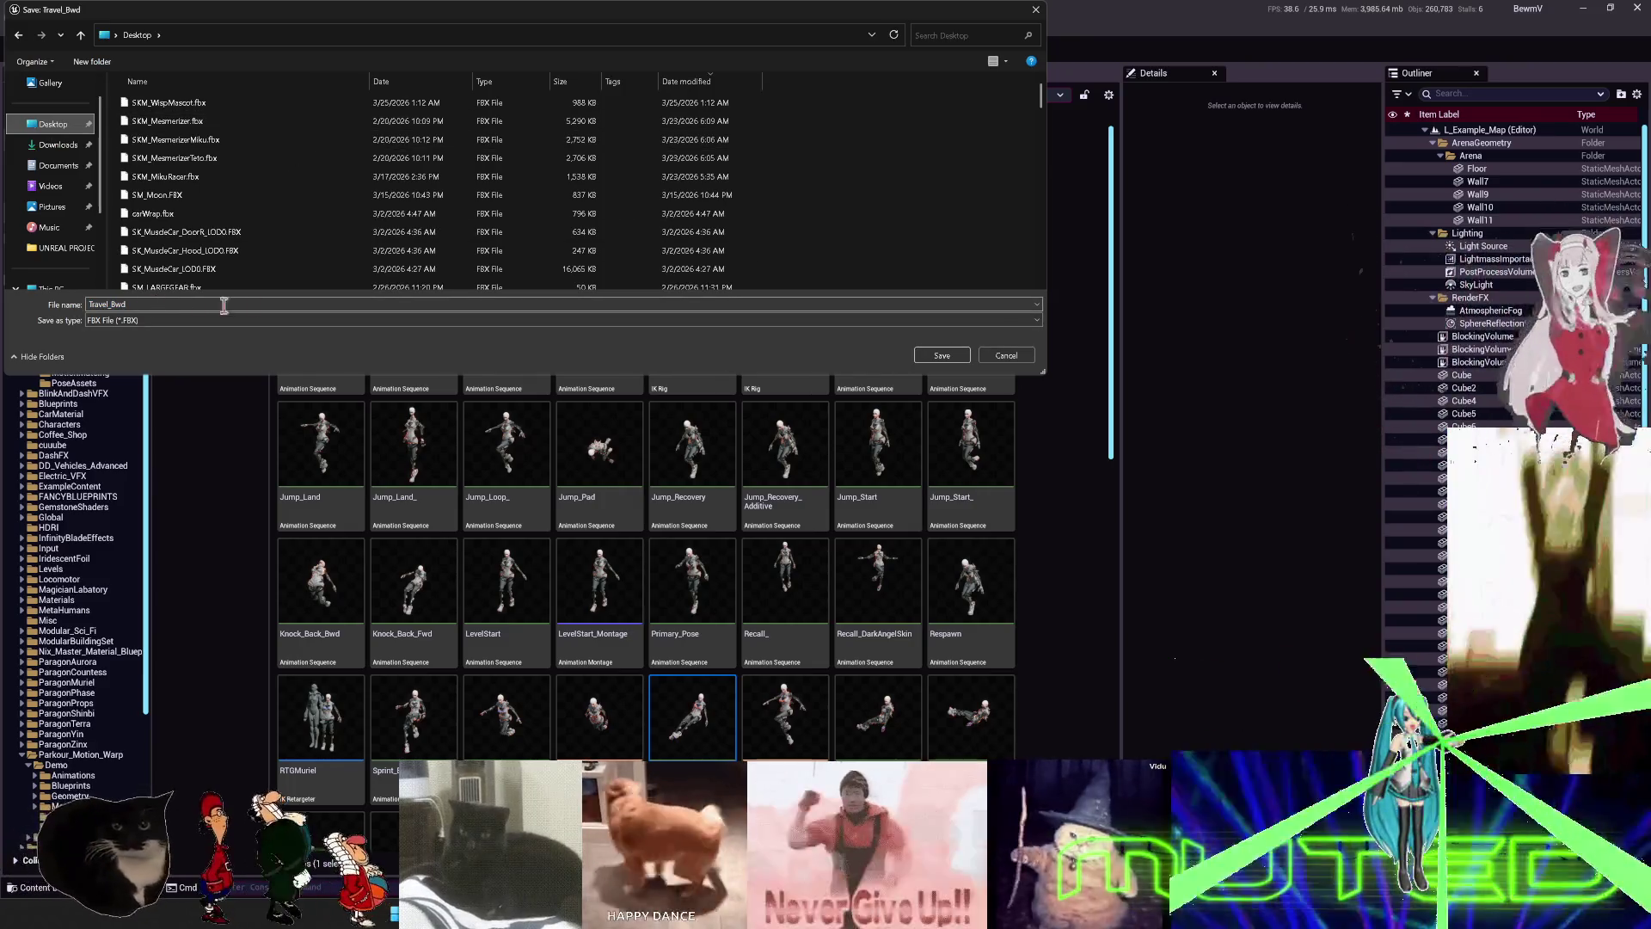
pyautogui.click(940, 356)
pyautogui.scroll(-2, 831, 469)
pyautogui.scroll(-2, 831, 469)
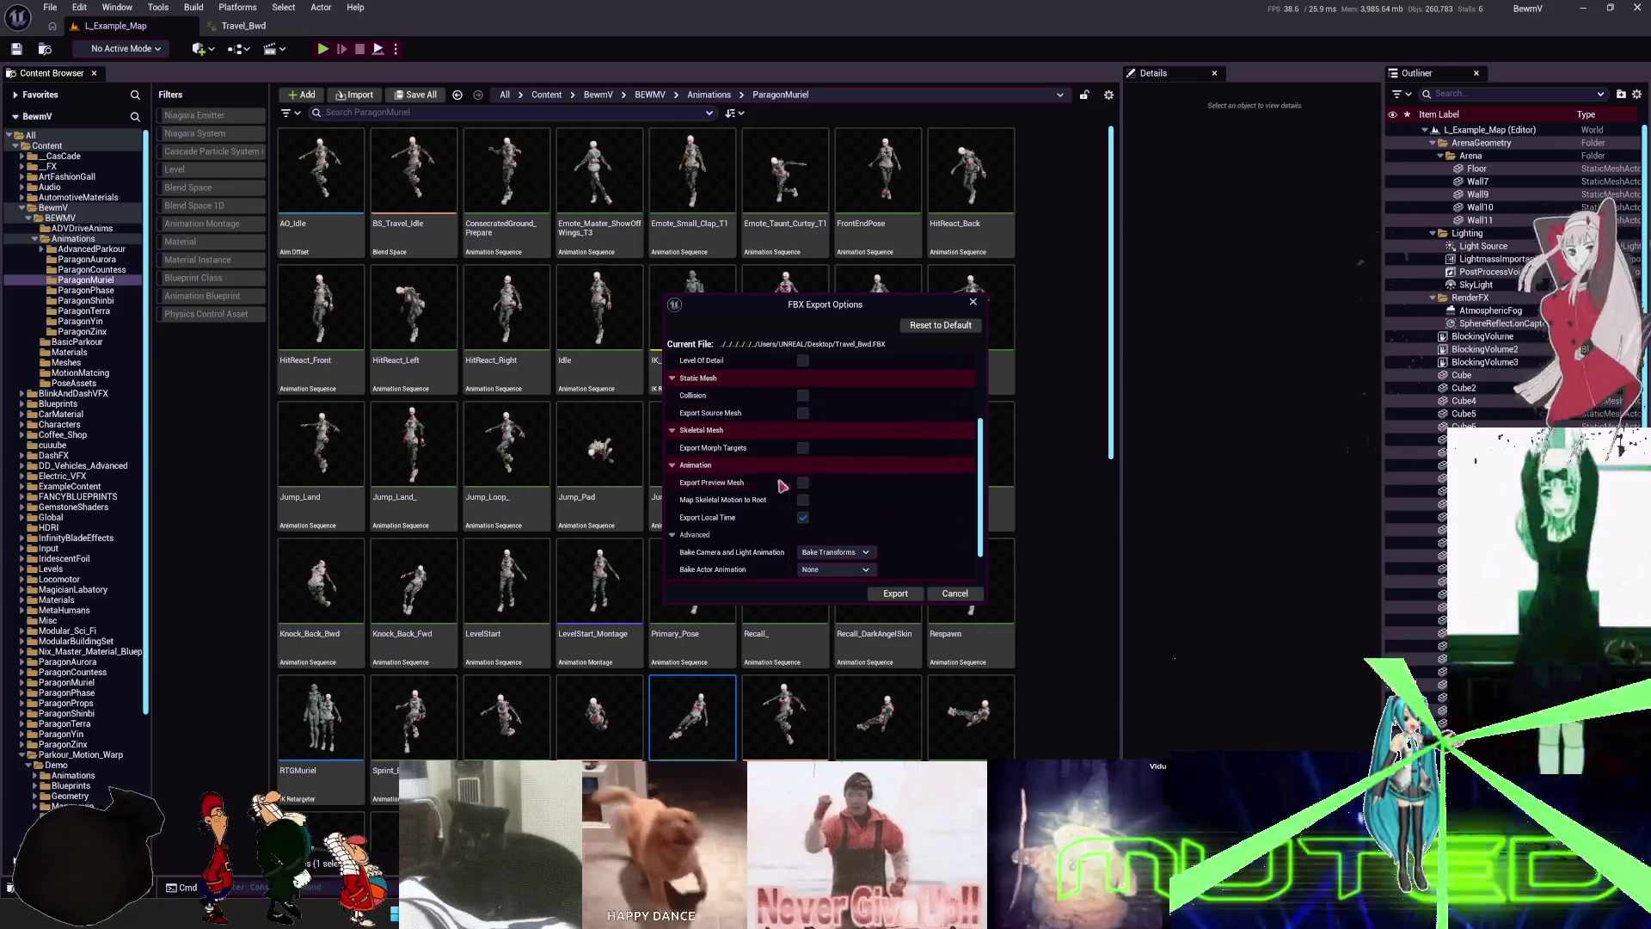
pyautogui.click(917, 593)
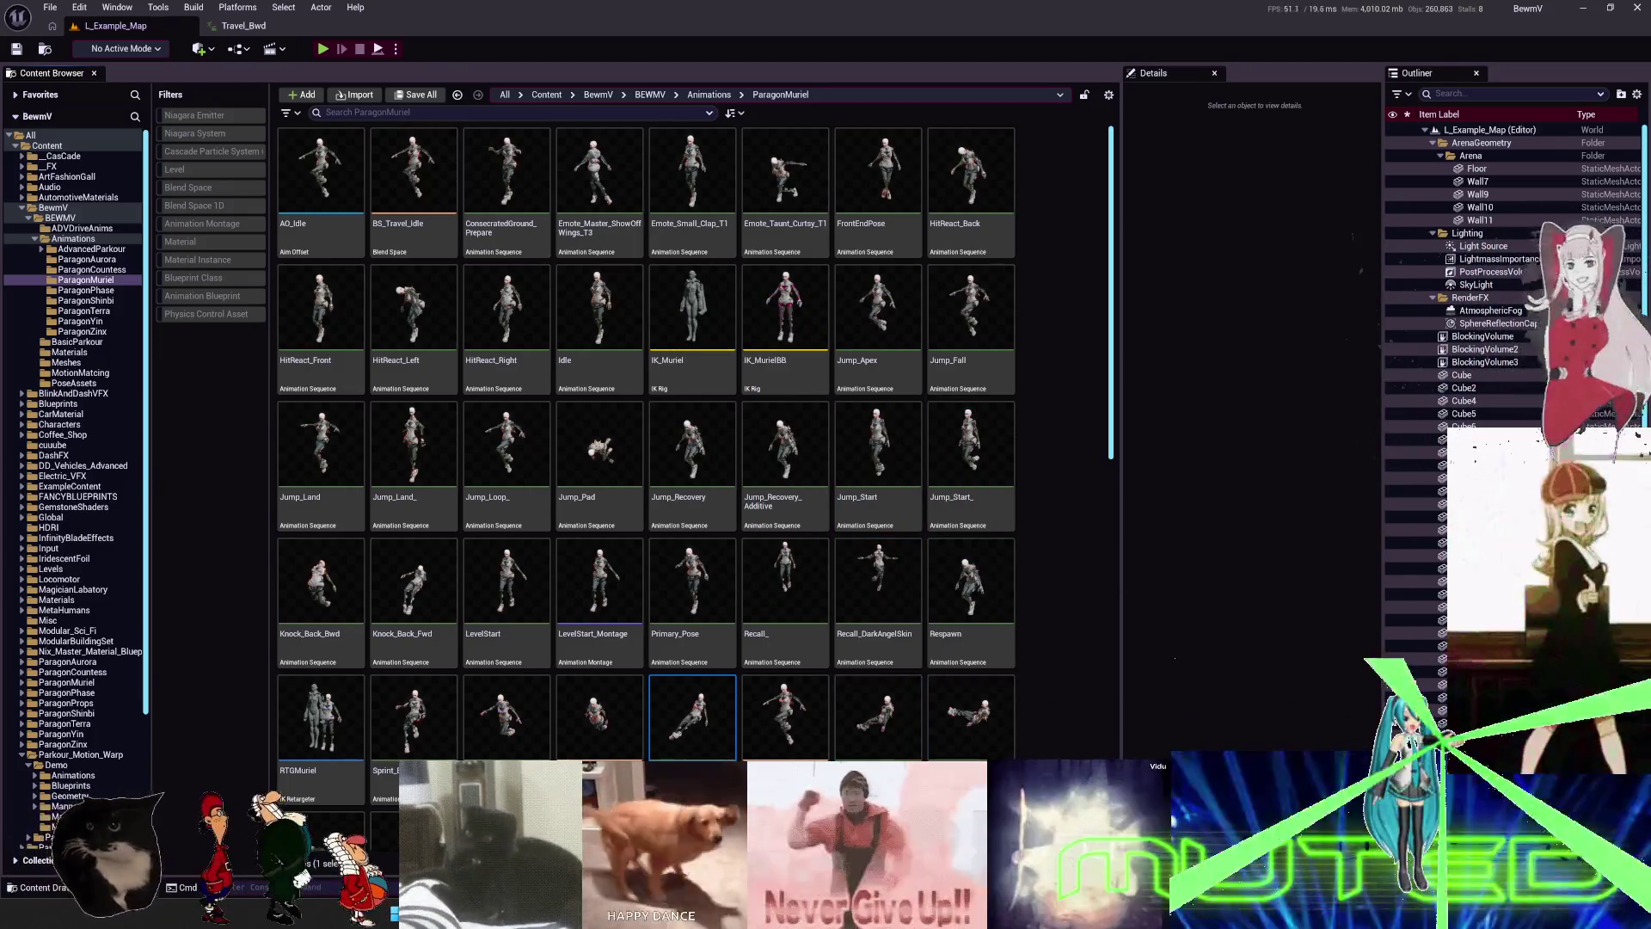
pyautogui.hotkey('alt', 'Tab')
# - Switch from the Annotate tool to selection and reposition the selected object
pyautogui.scroll(-3, 705, 295)
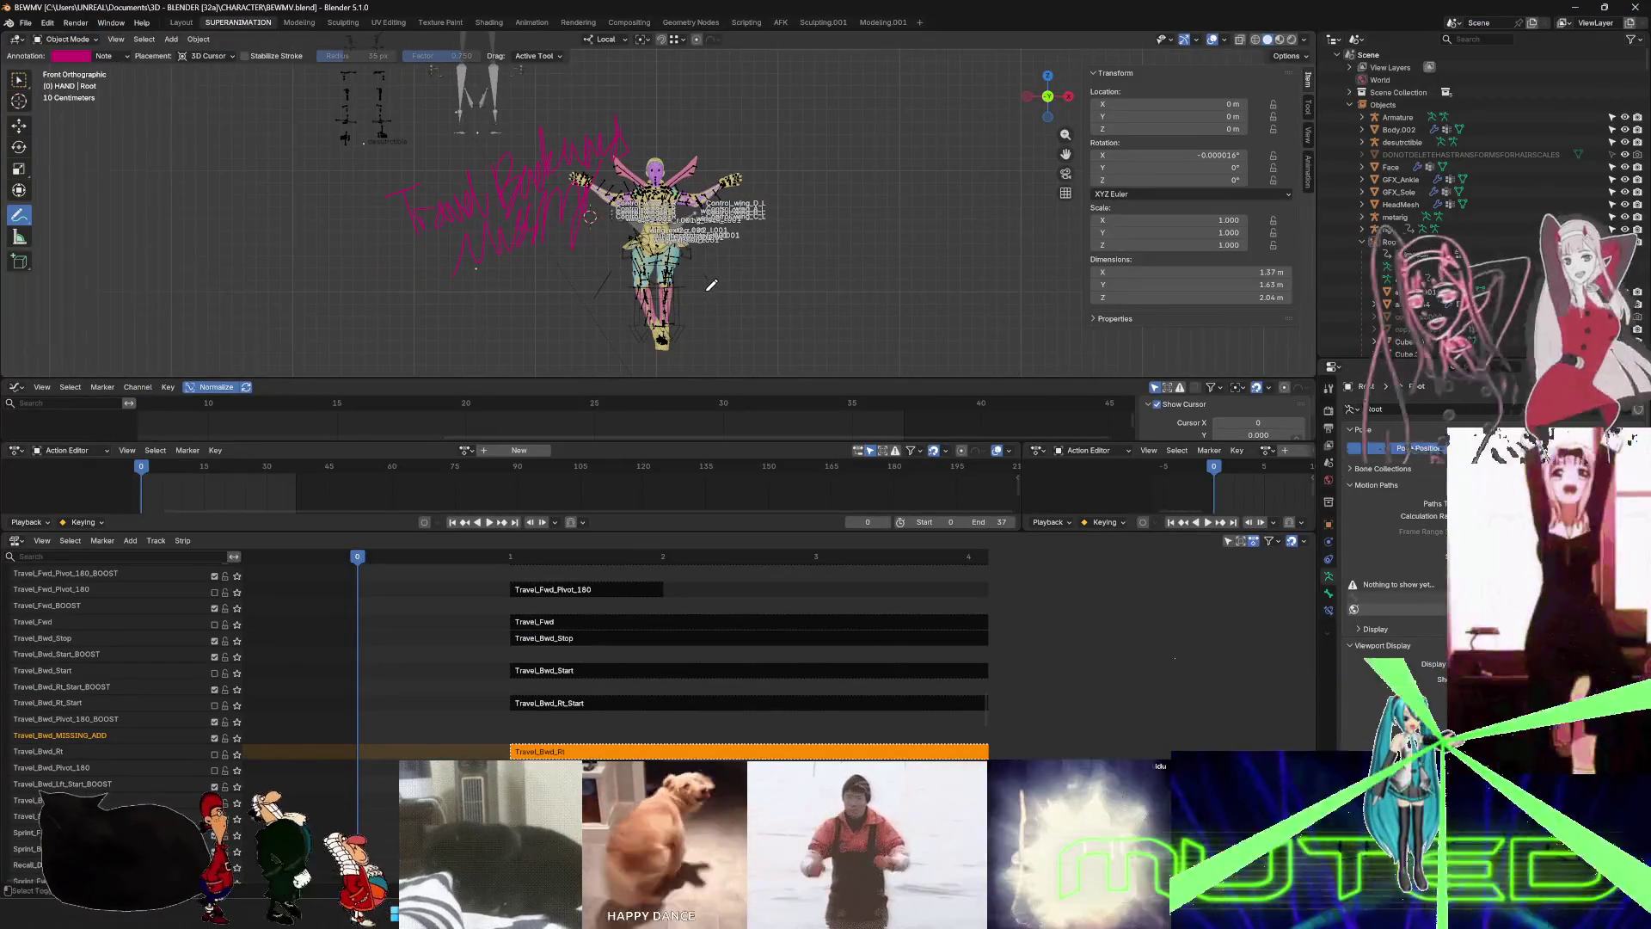
pyautogui.press('w')
pyautogui.press('g')
pyautogui.click(726, 295)
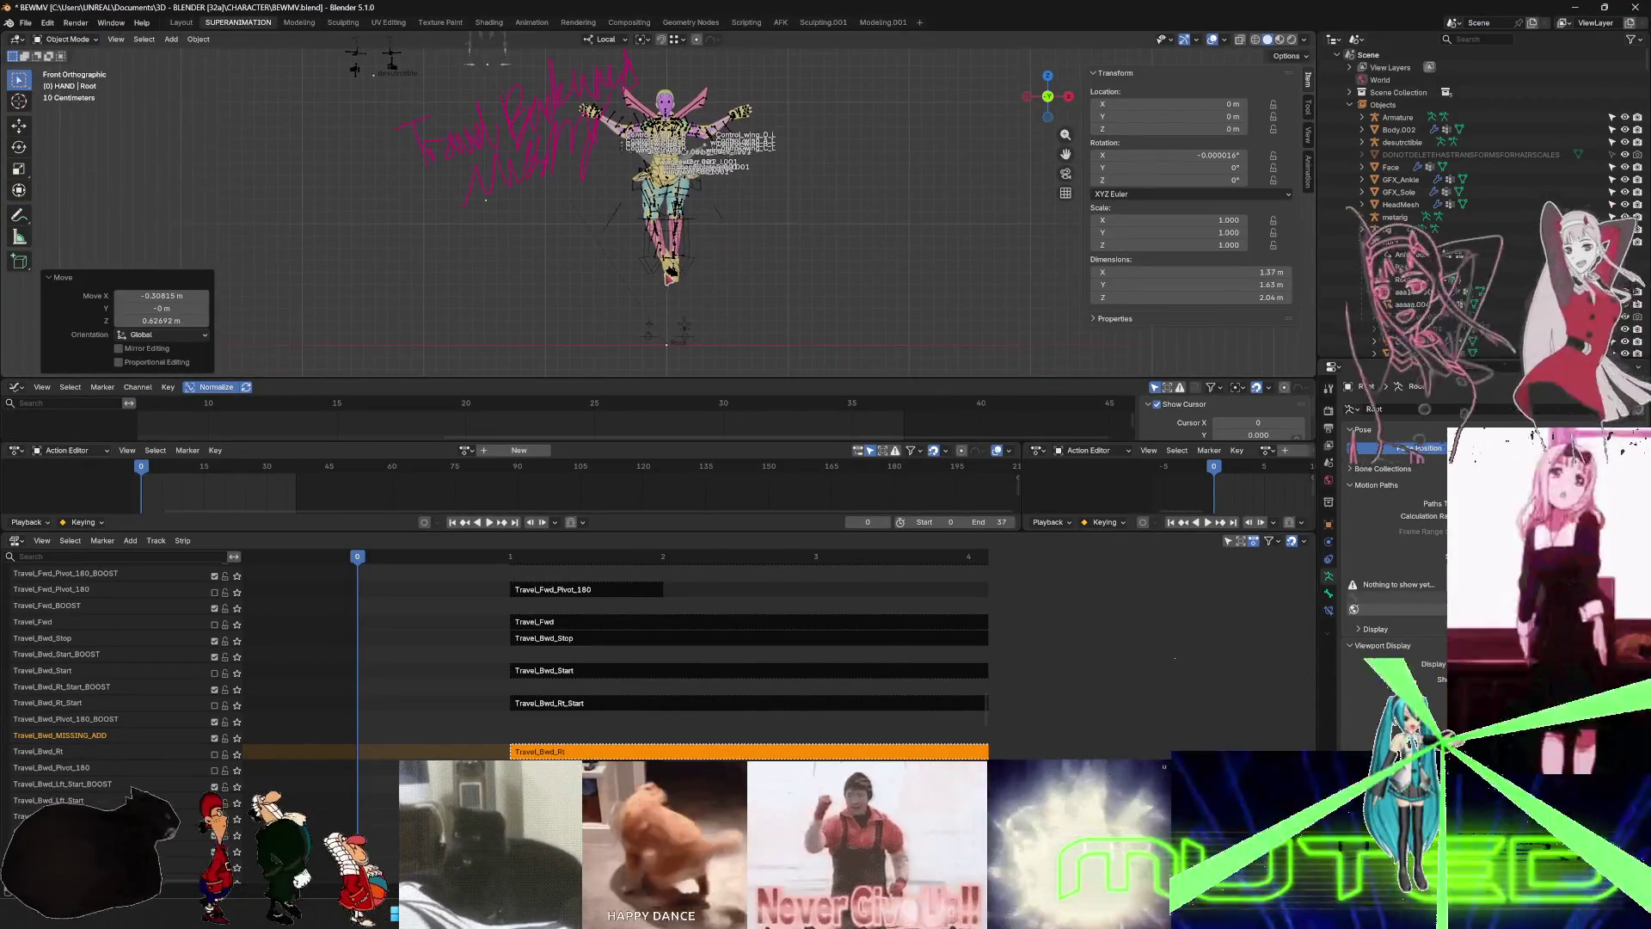
# - Snap the 3D cursor to the world origin and import Travel_Bwd.FBX into the scene
pyautogui.hotkey('shift', 's')
pyautogui.click(612, 358)
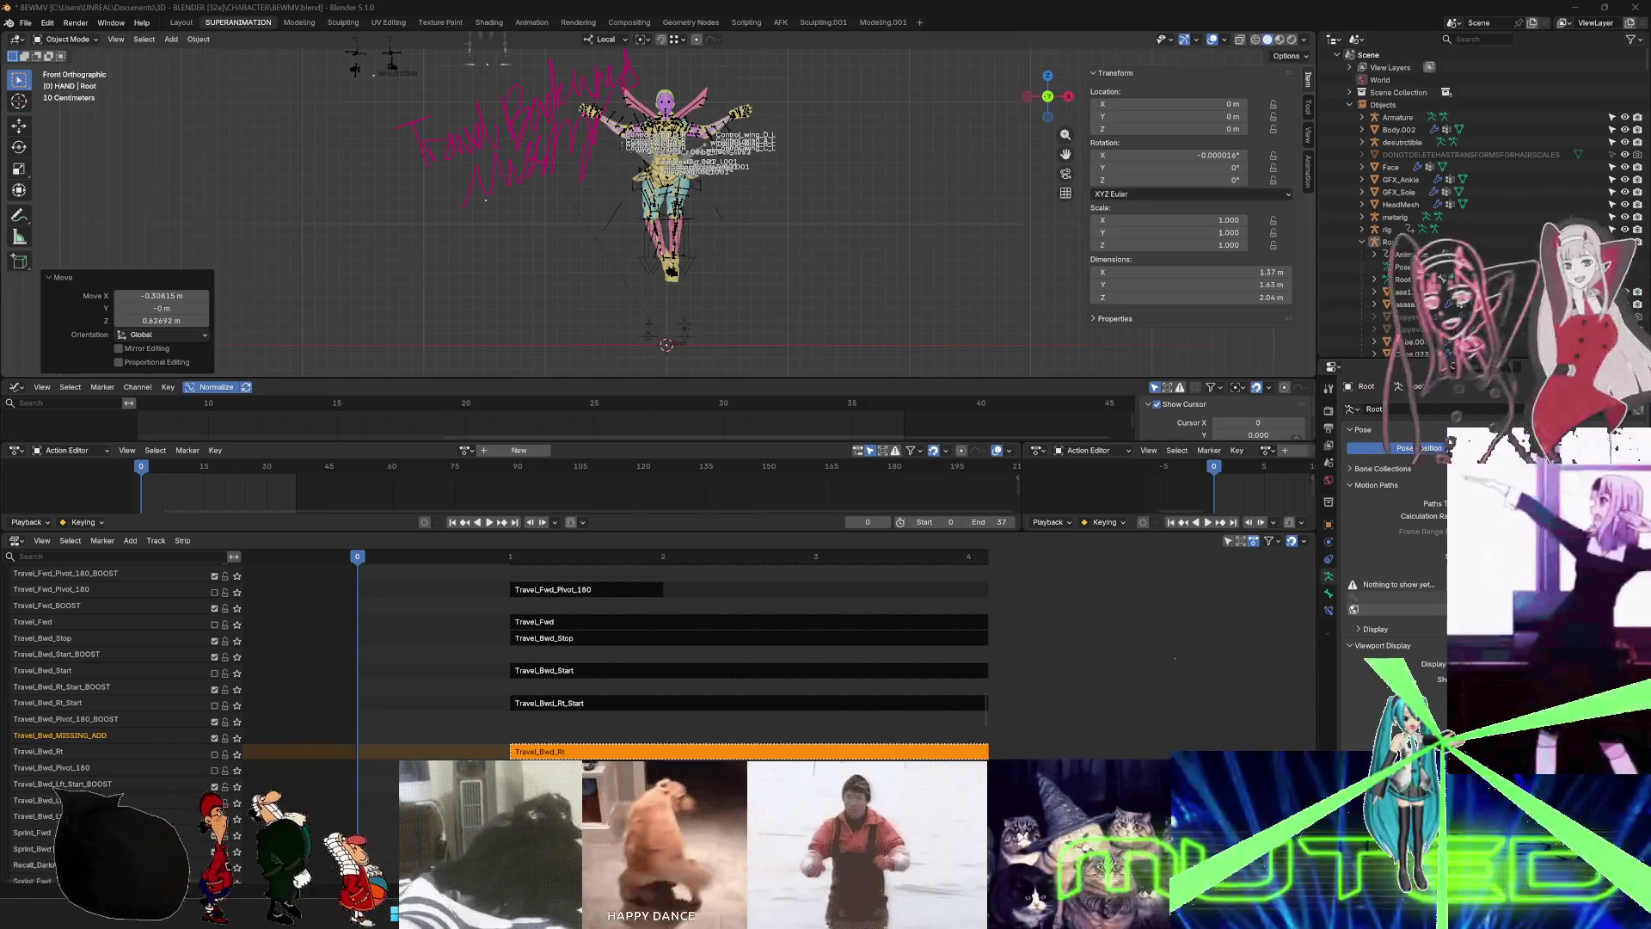
pyautogui.moveTo(1008, 334); pyautogui.dragTo(763, 271)
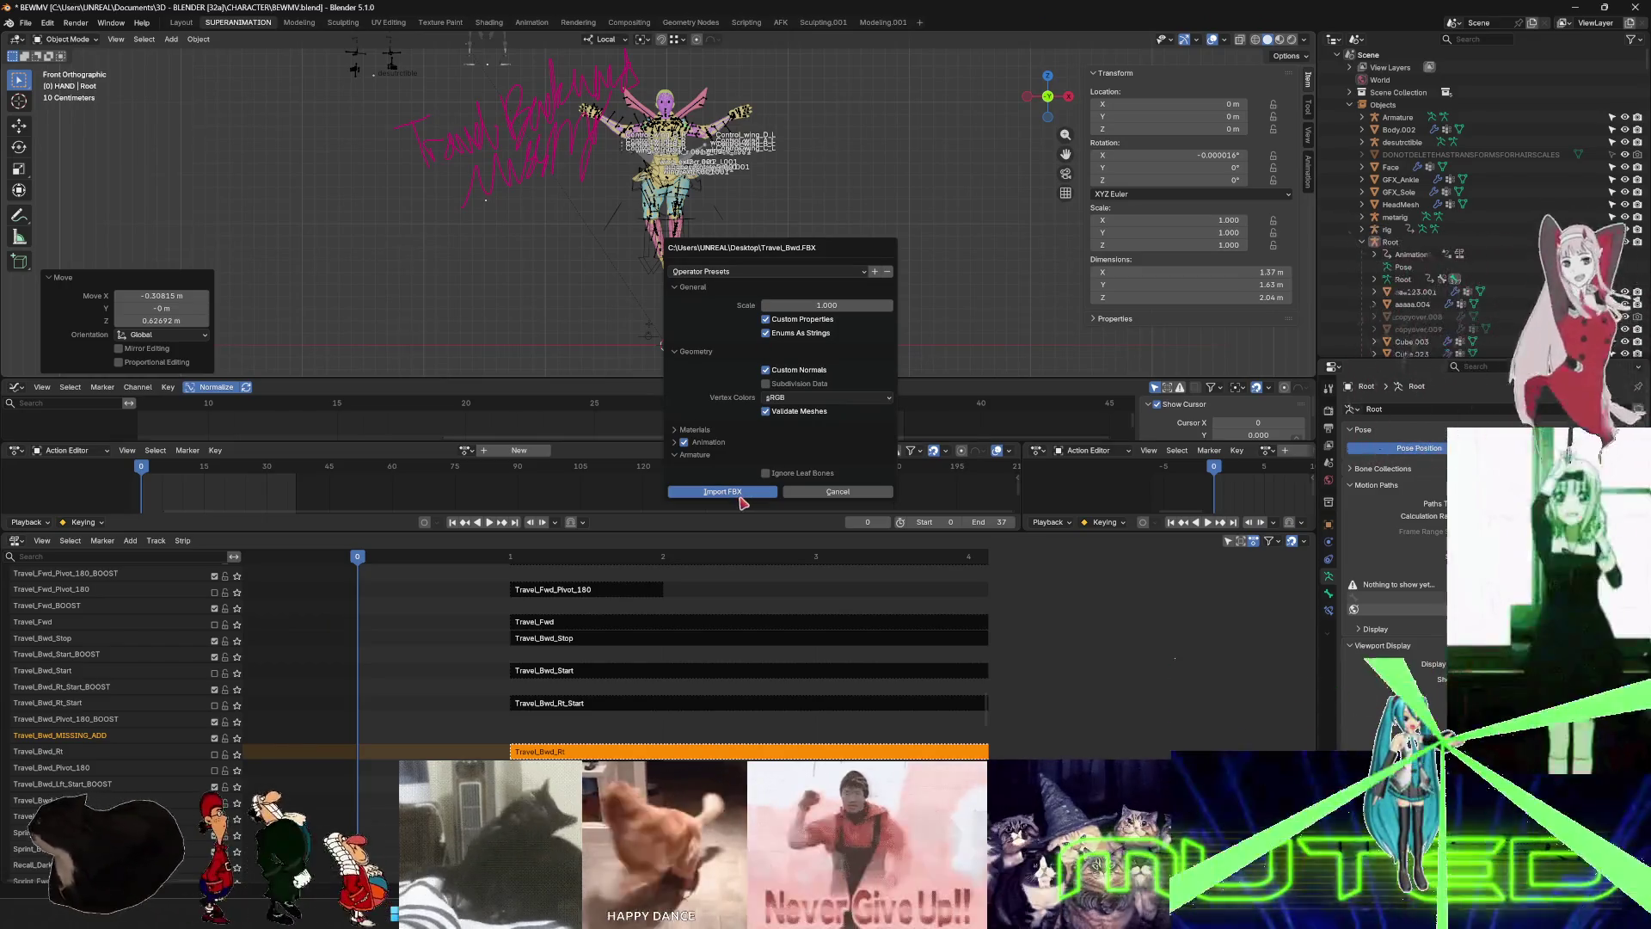
pyautogui.click(741, 493)
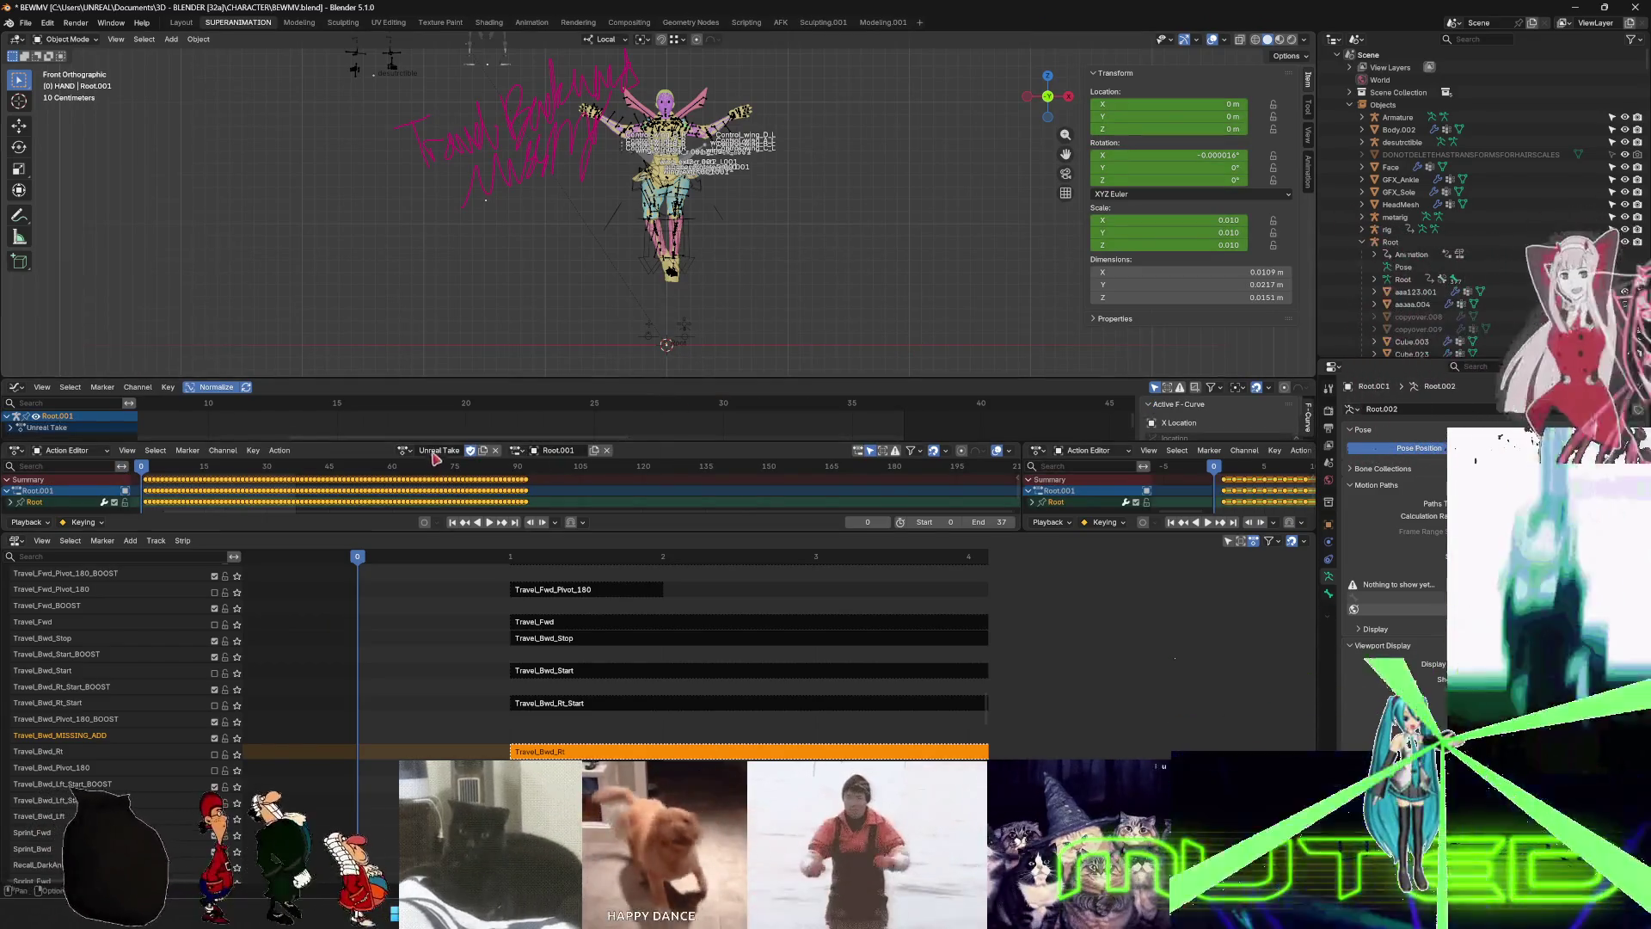
# - Rename the imported Unreal Take action to Travel_Bwd
pyautogui.doubleClick(436, 450)
pyautogui.write('Travel_Bwd')
pyautogui.press('Return')
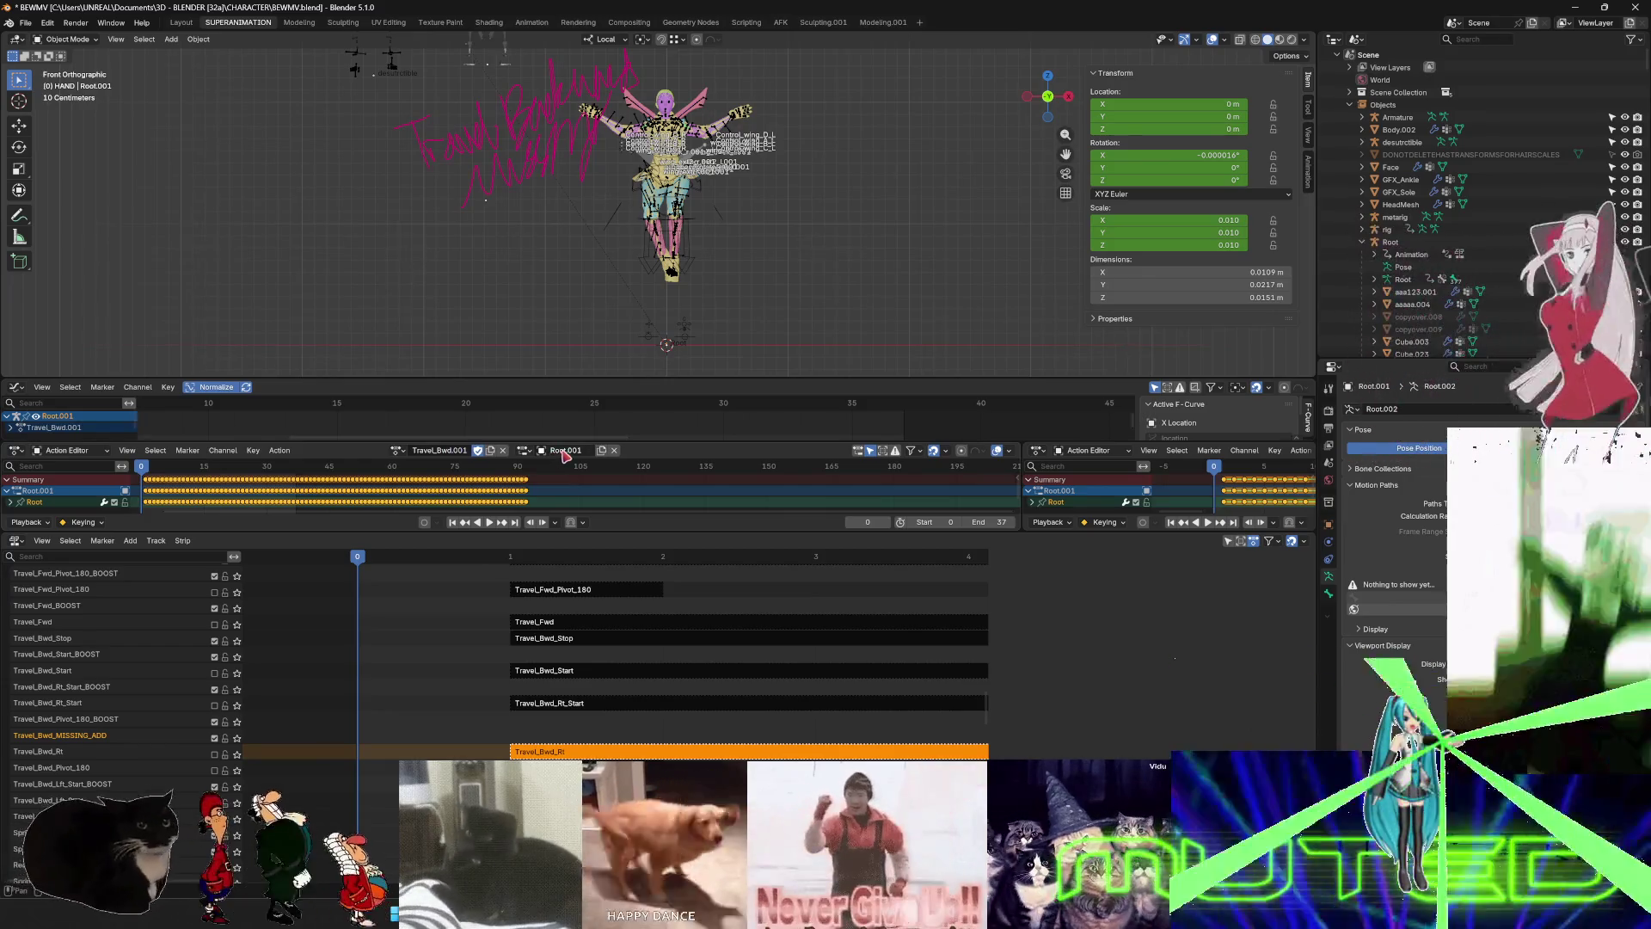
pyautogui.doubleClick(447, 451)
pyautogui.write('Travel_Bwd')
pyautogui.press('Return')
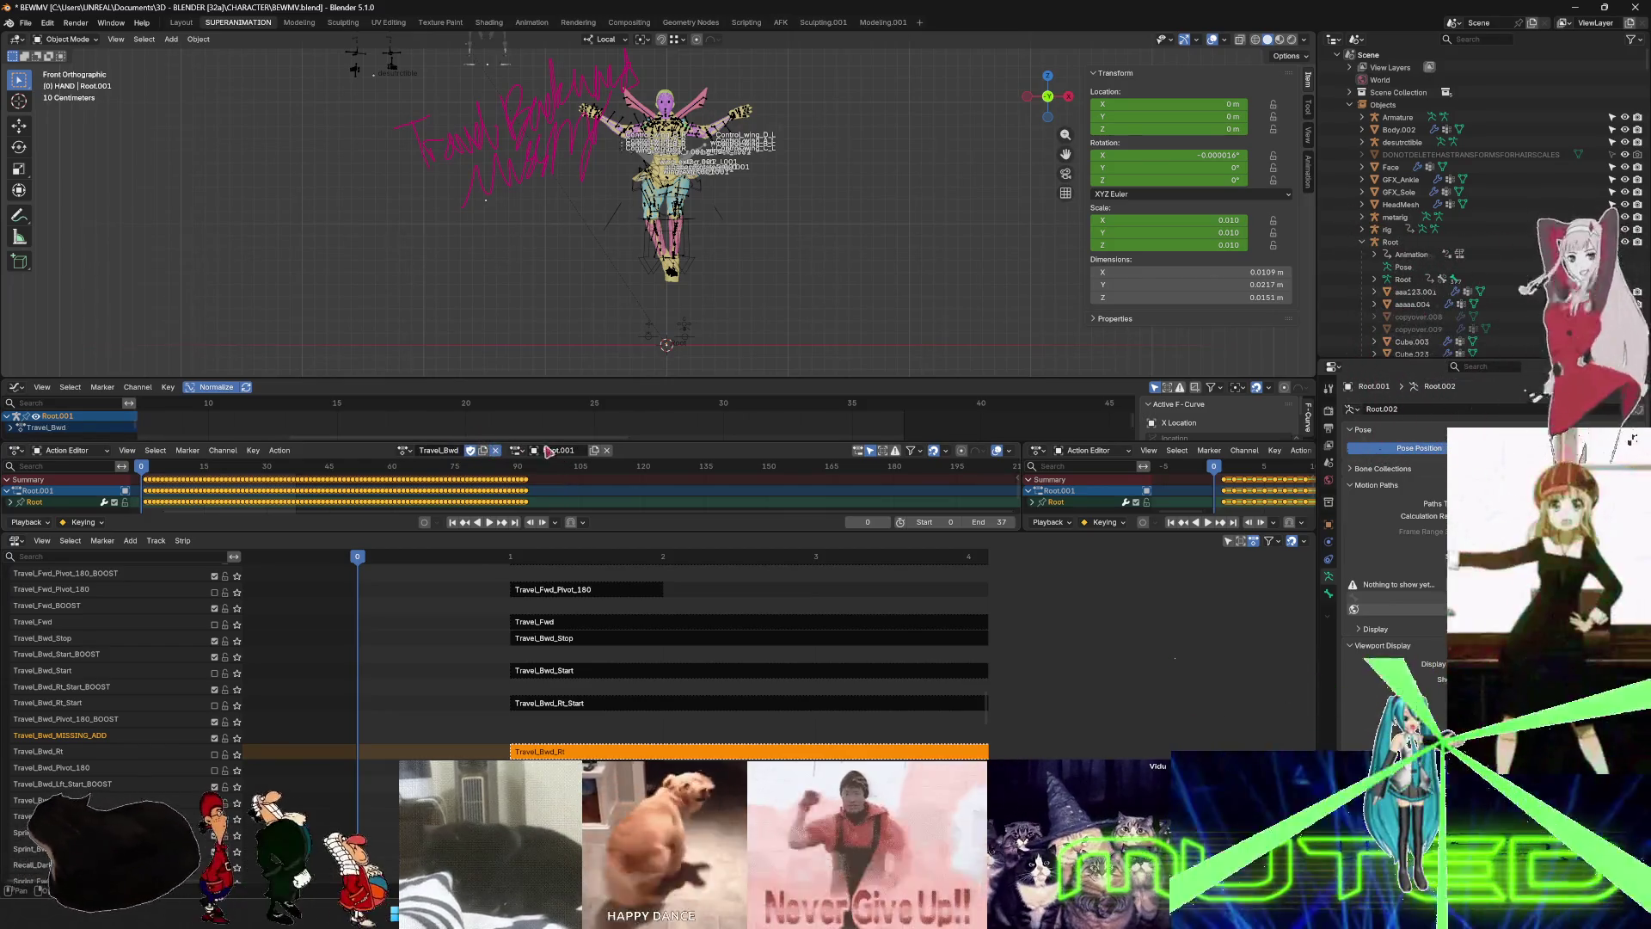
pyautogui.click(571, 451)
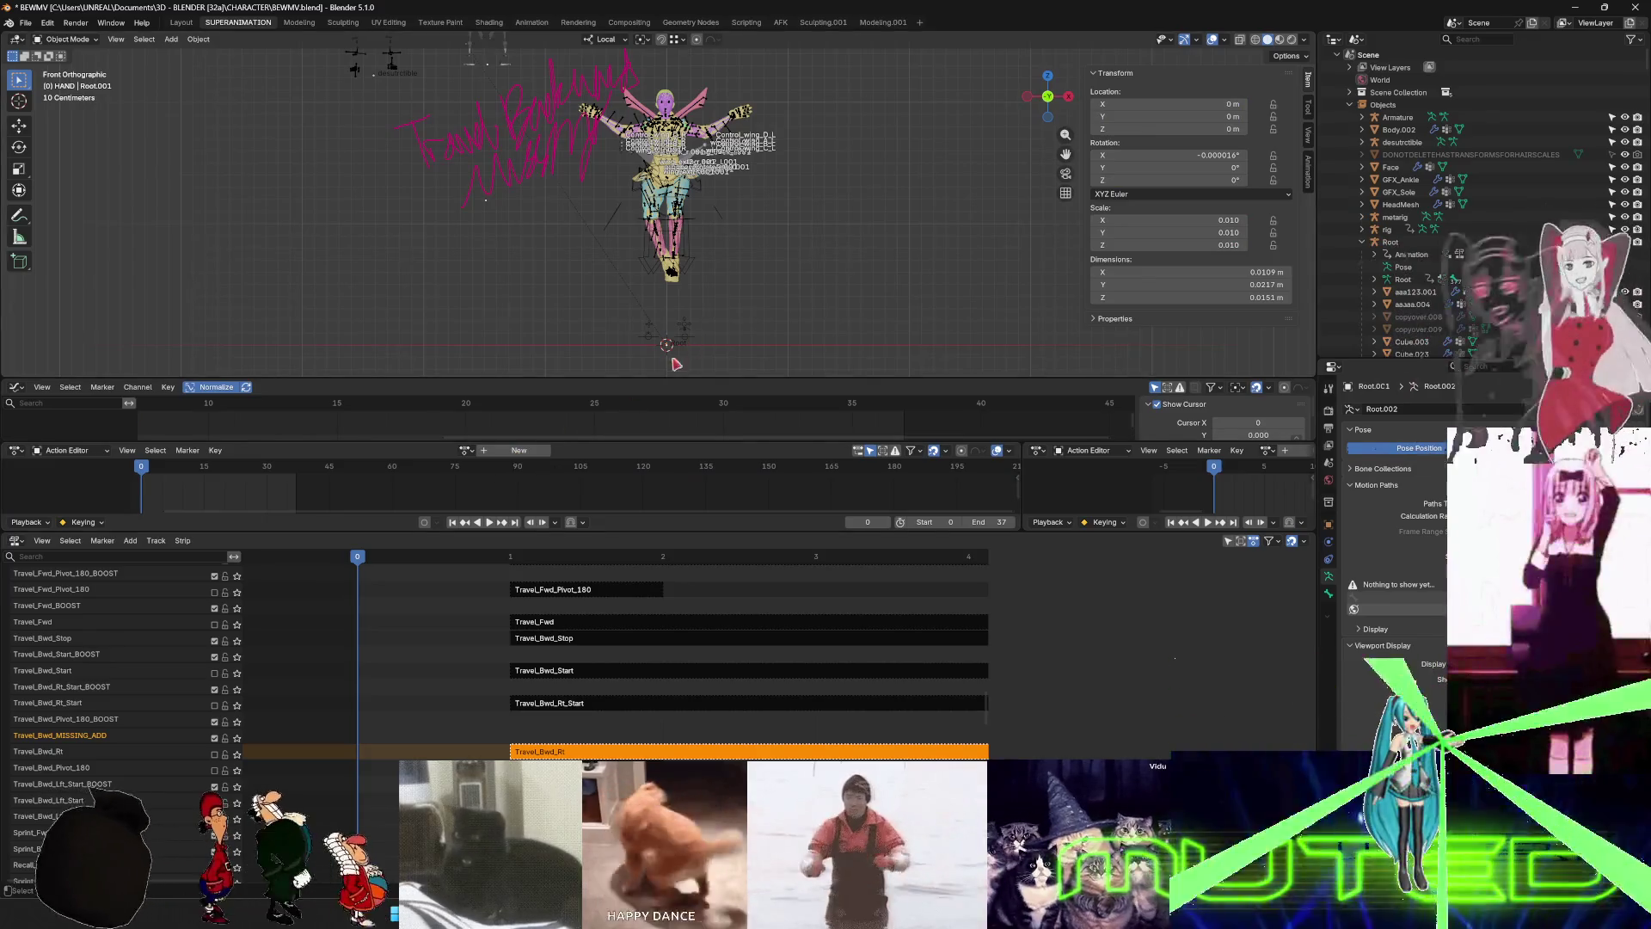
pyautogui.hotkey('ctrl', 'z')
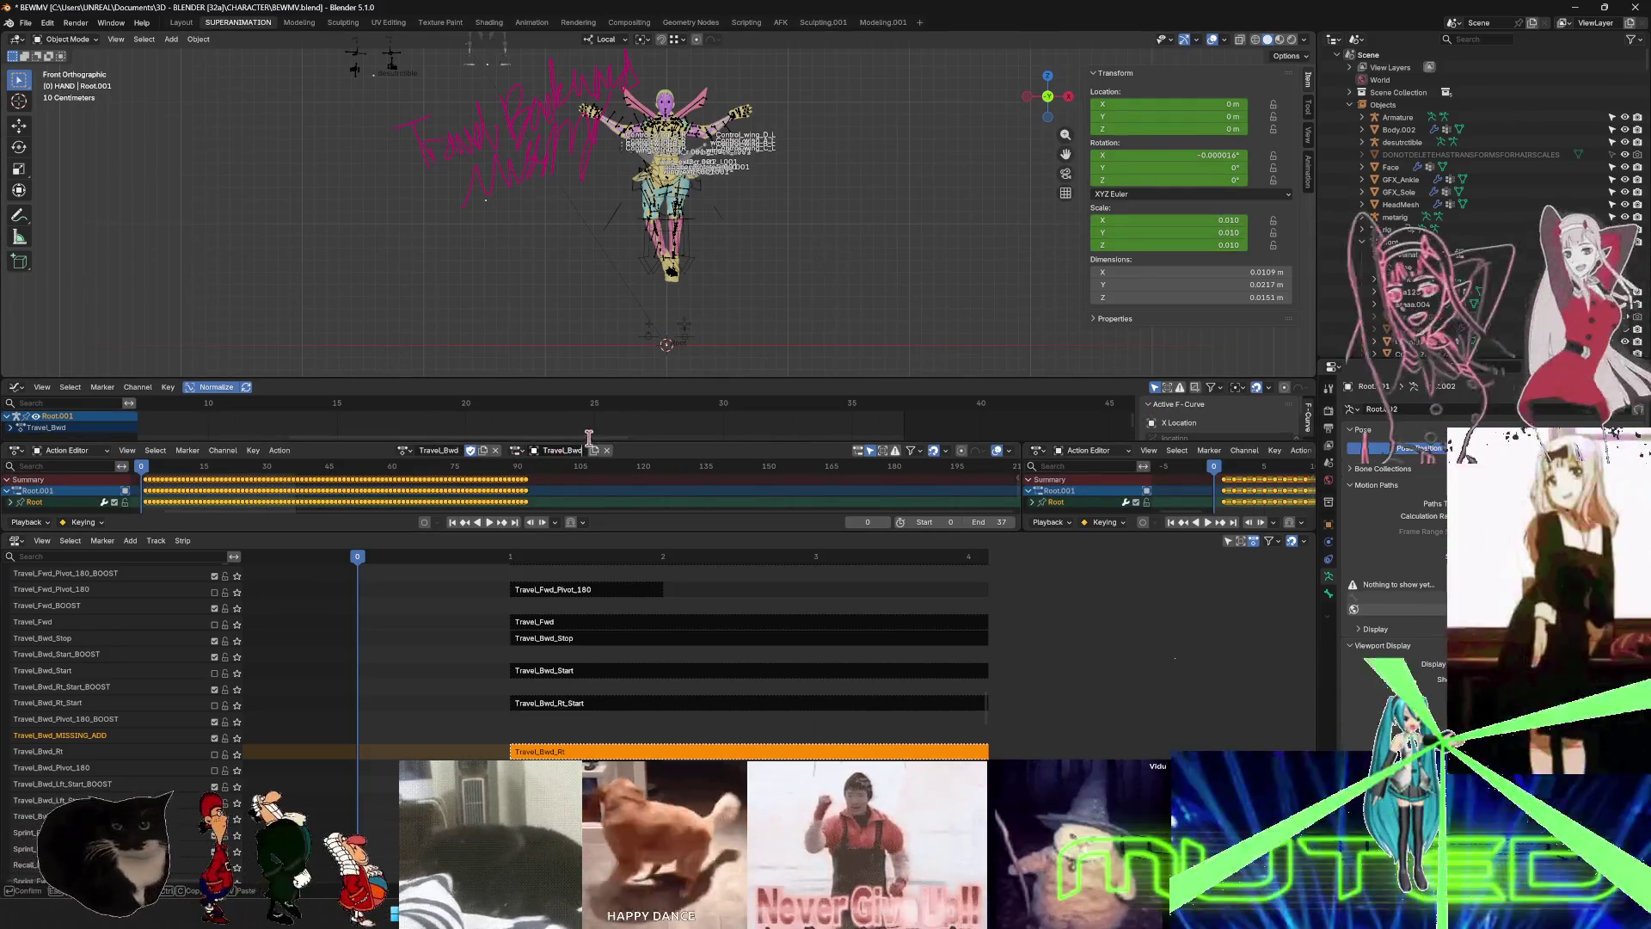
pyautogui.press('Return')
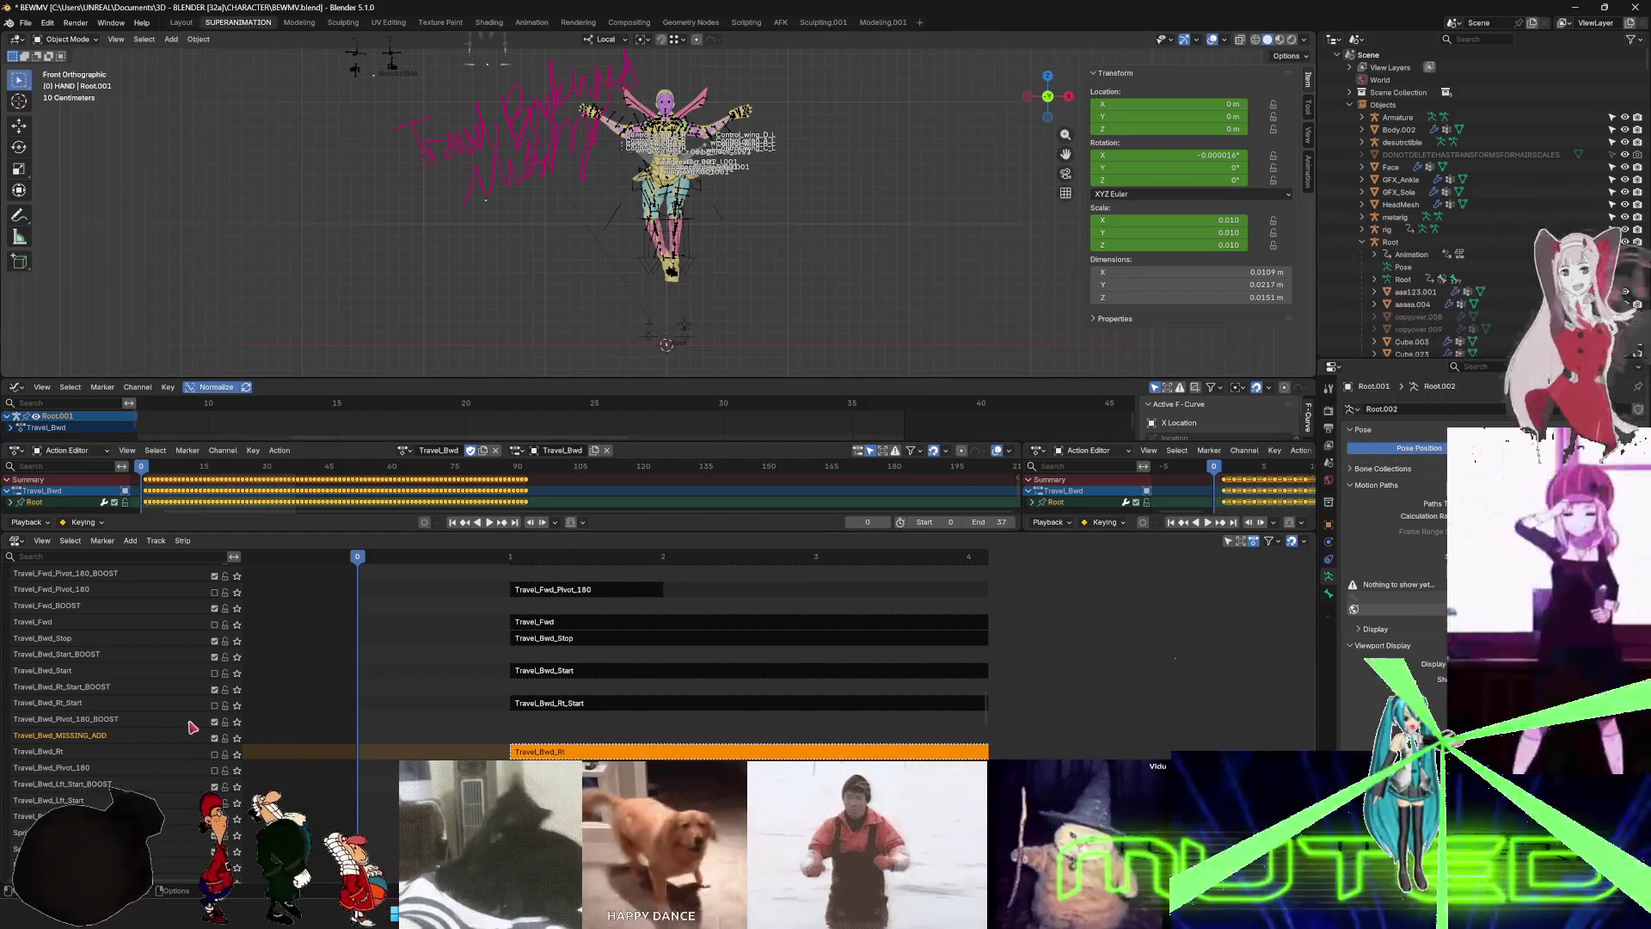
# - Zoom and orbit in on the character and select the Root armature
pyautogui.scroll(2, 653, 267)
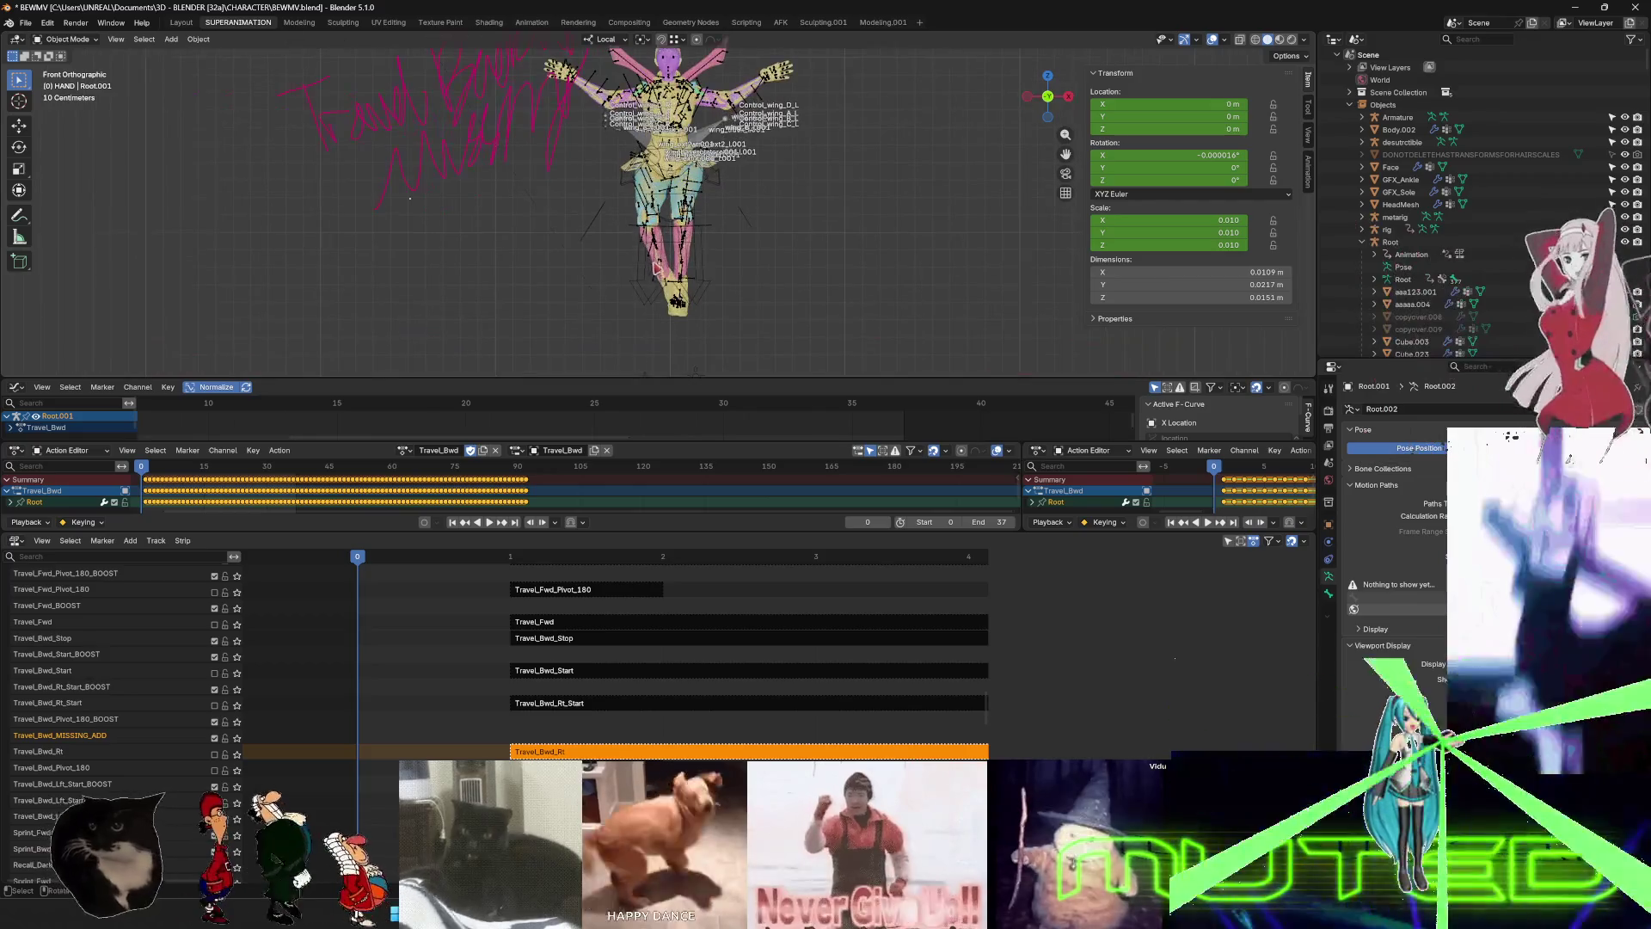
pyautogui.scroll(-2, 696, 275)
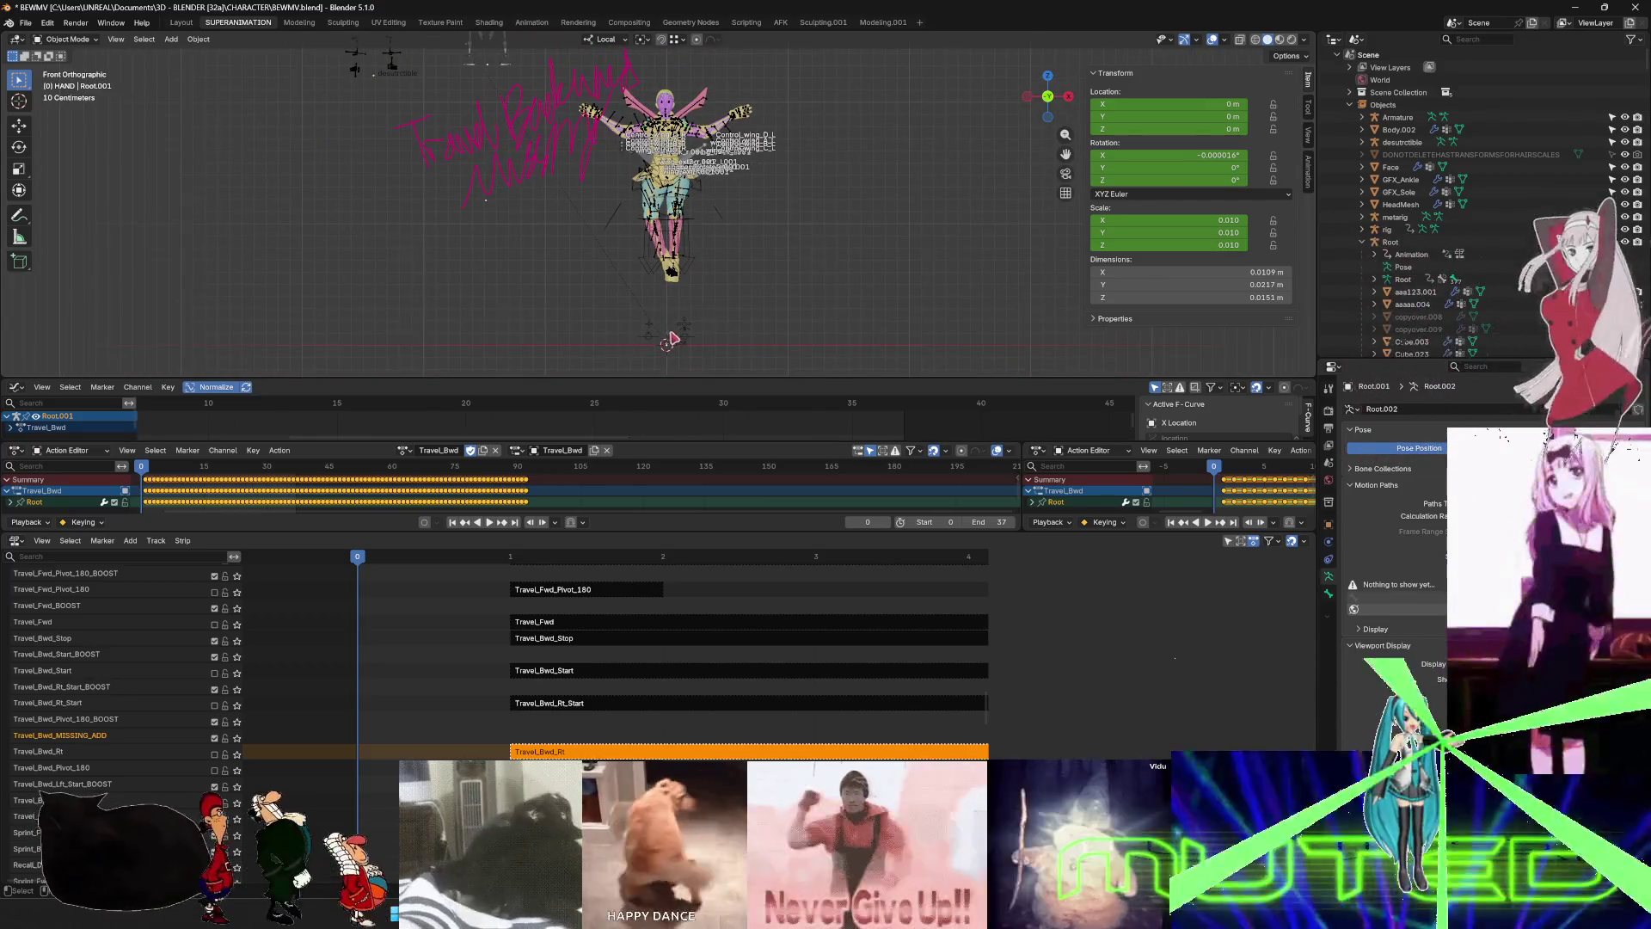
pyautogui.scroll(5, 671, 339)
pyautogui.moveTo(671, 340); pyautogui.dragTo(670, 296, button='middle')
pyautogui.click(702, 279)
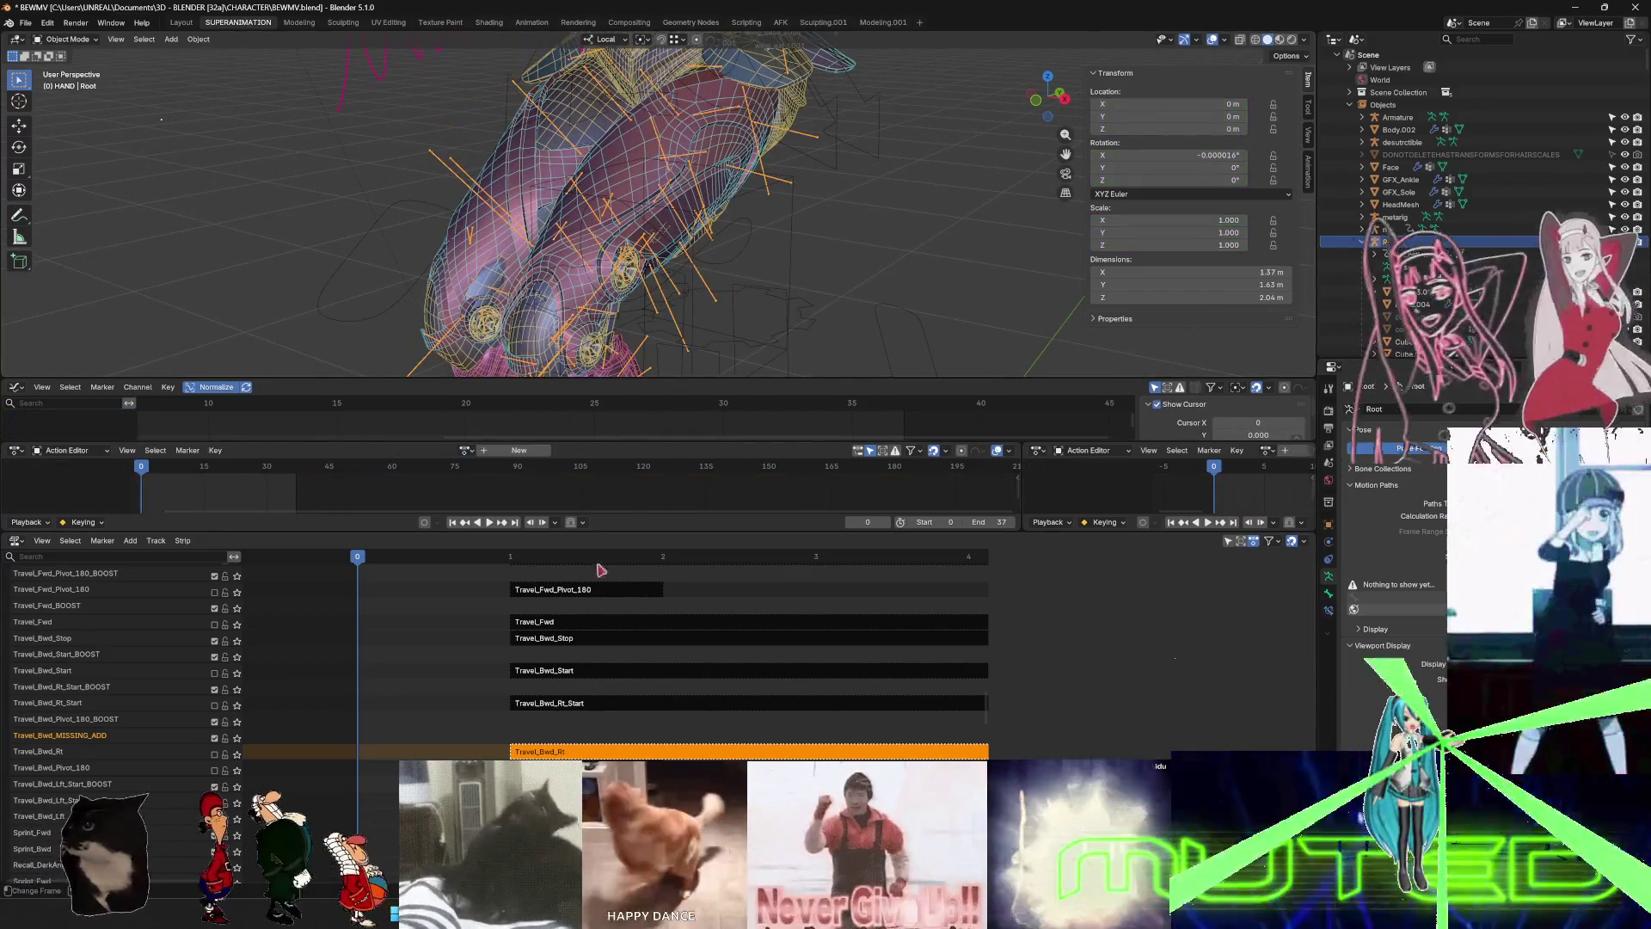
# - Assign Travel_Bwd in both action editors and push it down into a Travel_Bwd.001 NLA strip
pyautogui.click(469, 450)
pyautogui.write('Travel_Bwd')
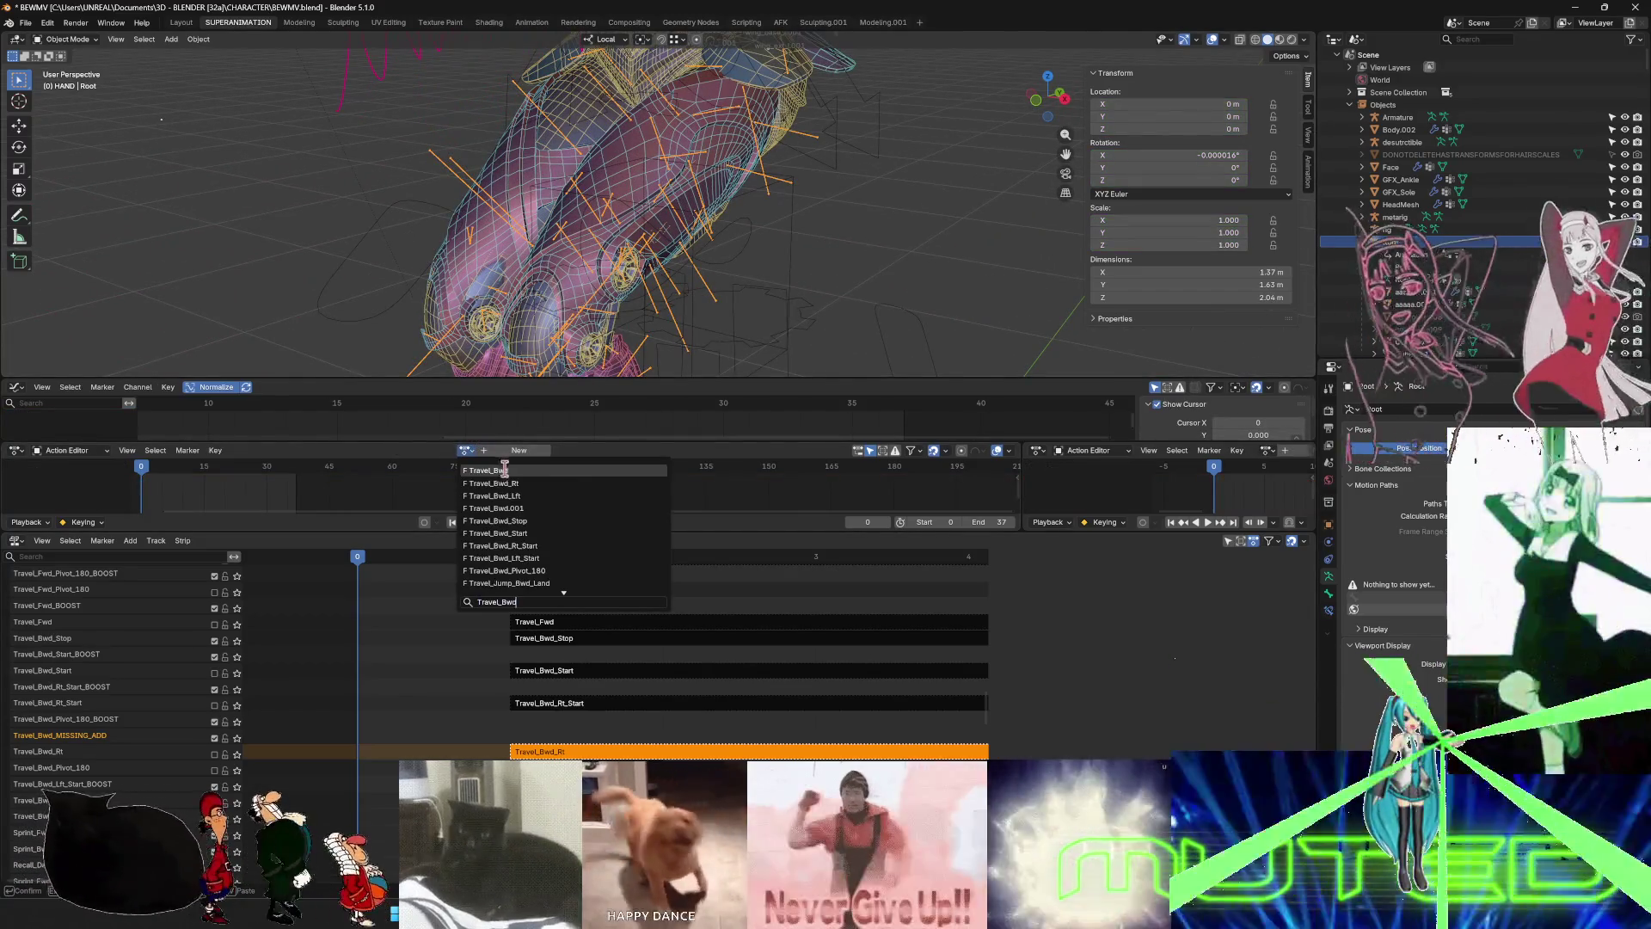
pyautogui.click(504, 472)
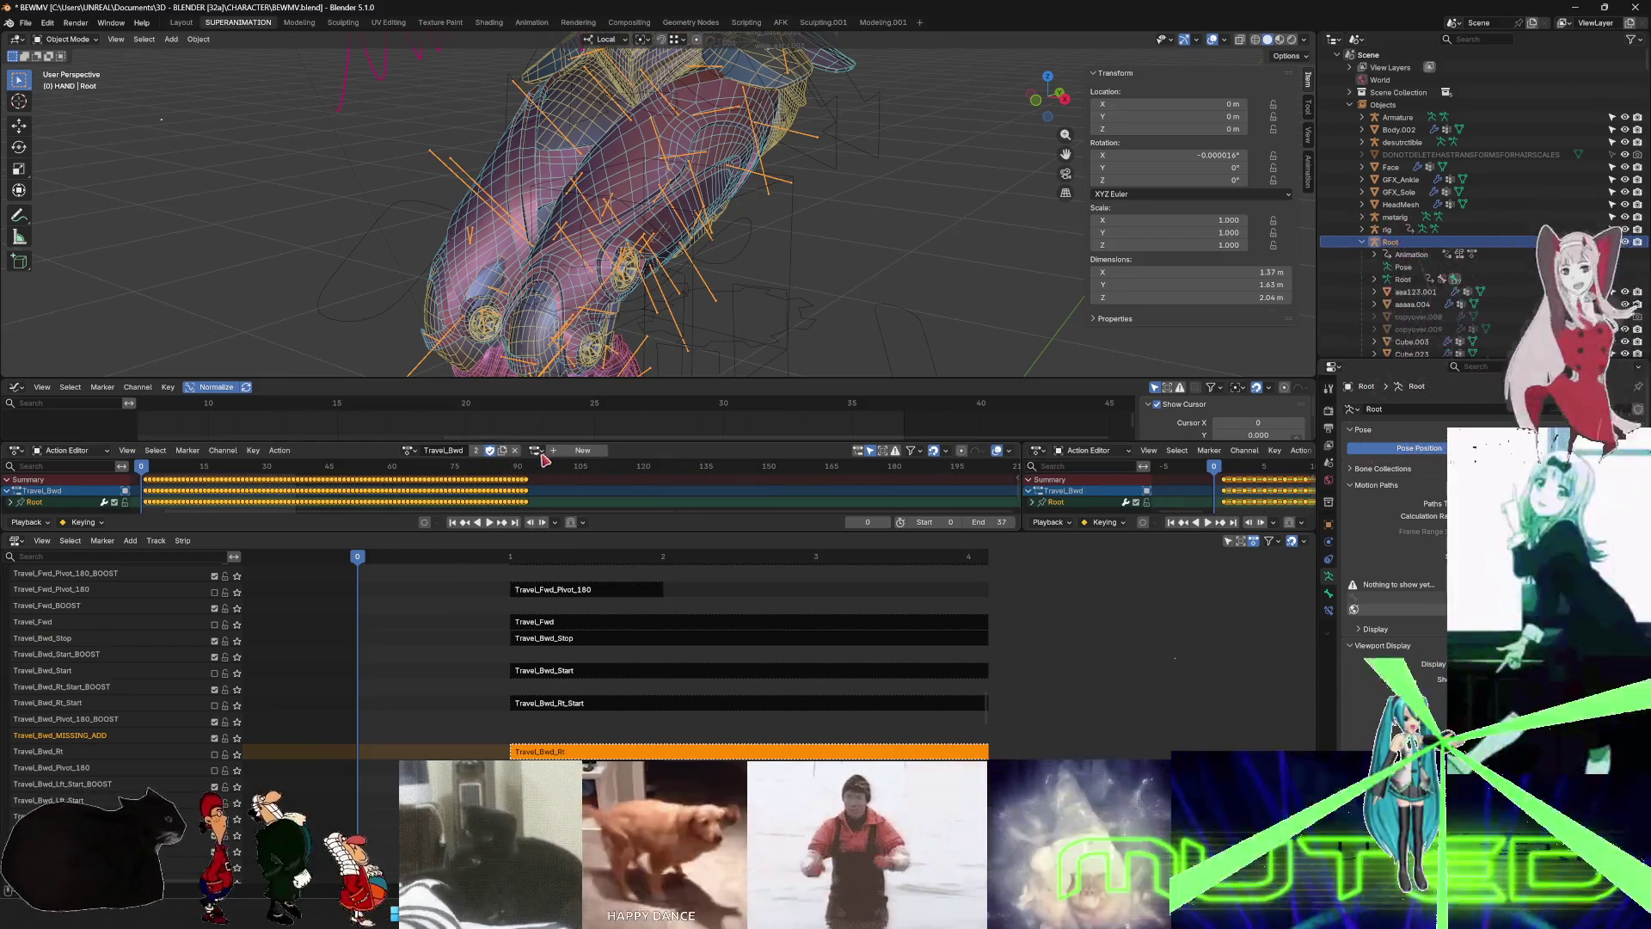
pyautogui.click(538, 451)
pyautogui.click(553, 474)
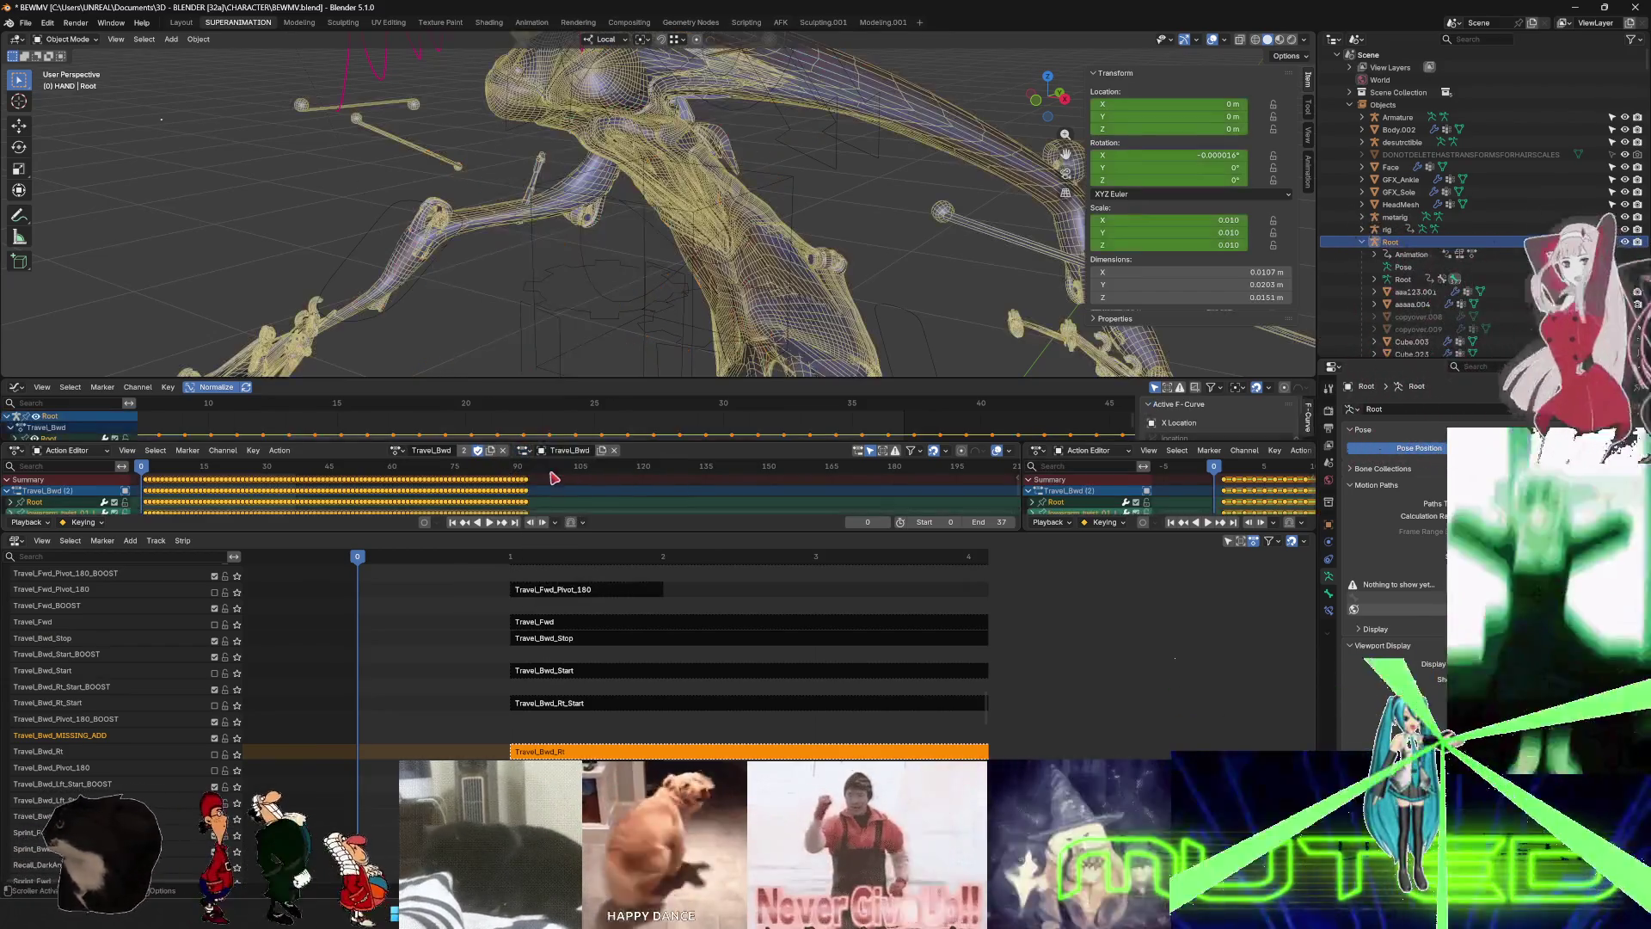
pyautogui.click(280, 450)
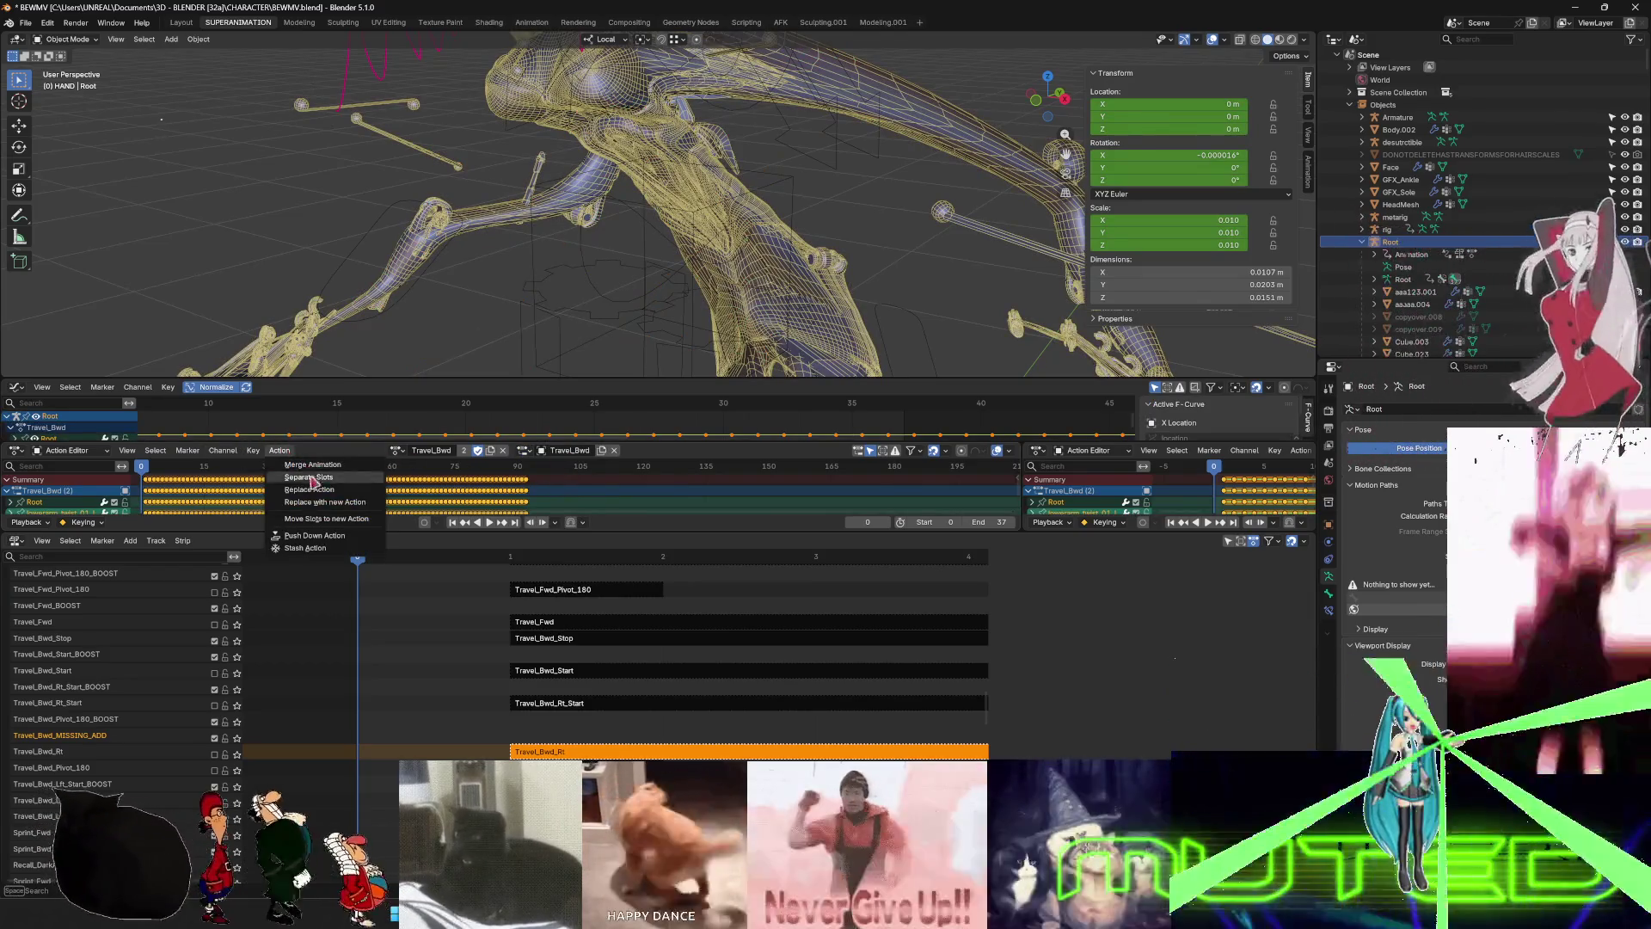
pyautogui.press('Return')
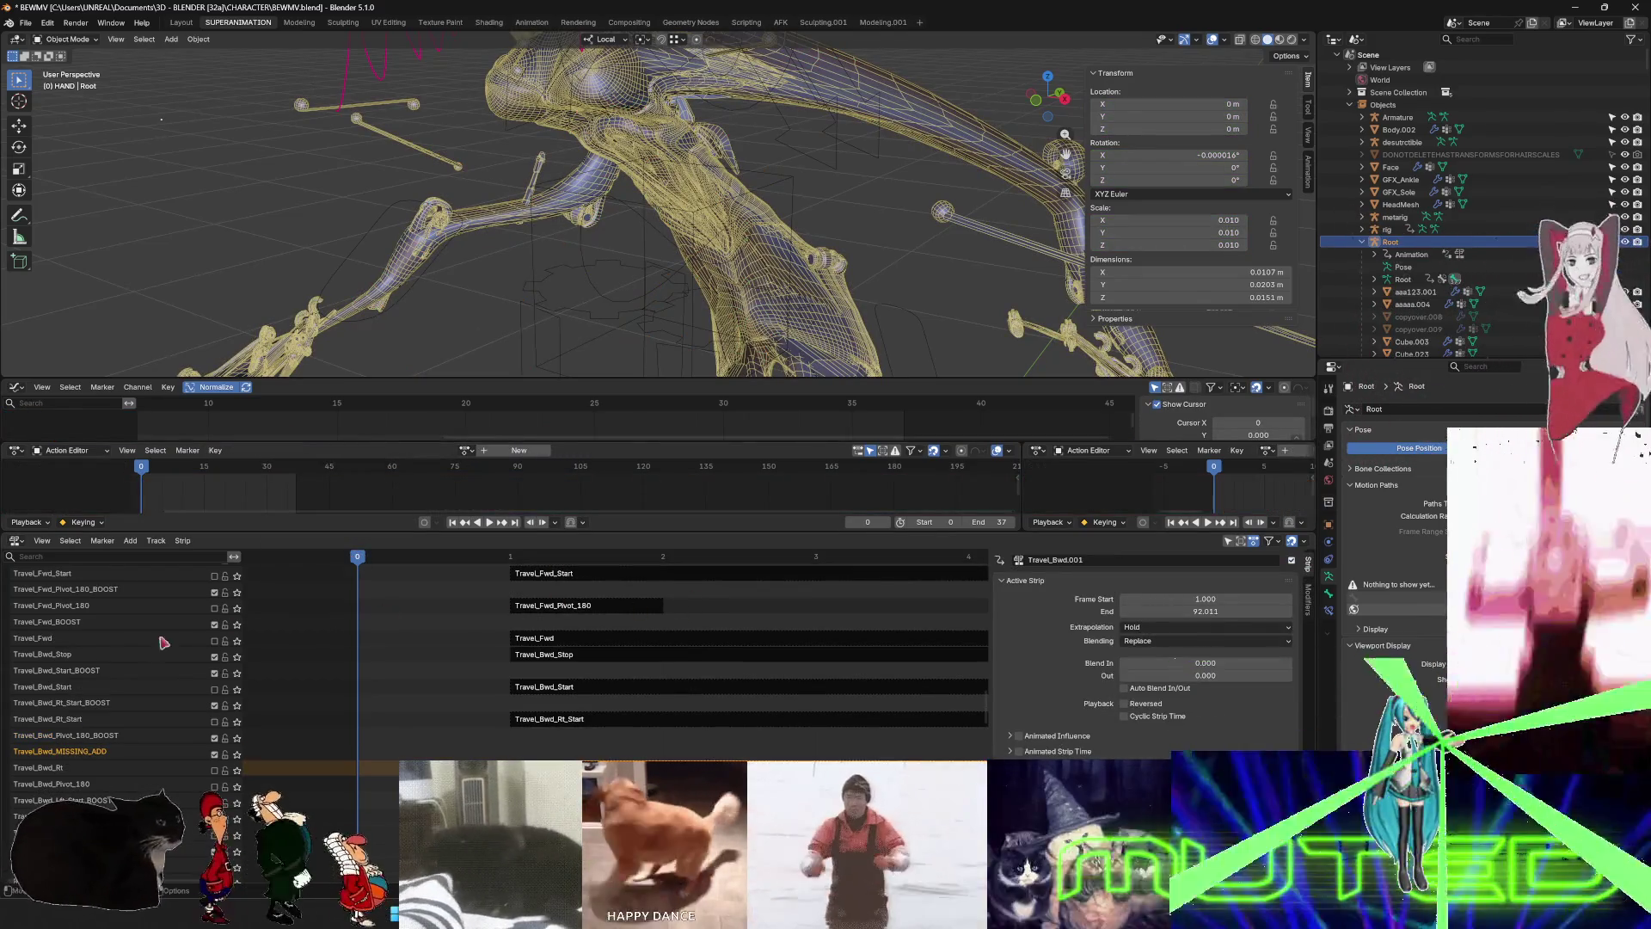
pyautogui.scroll(10, 138, 739)
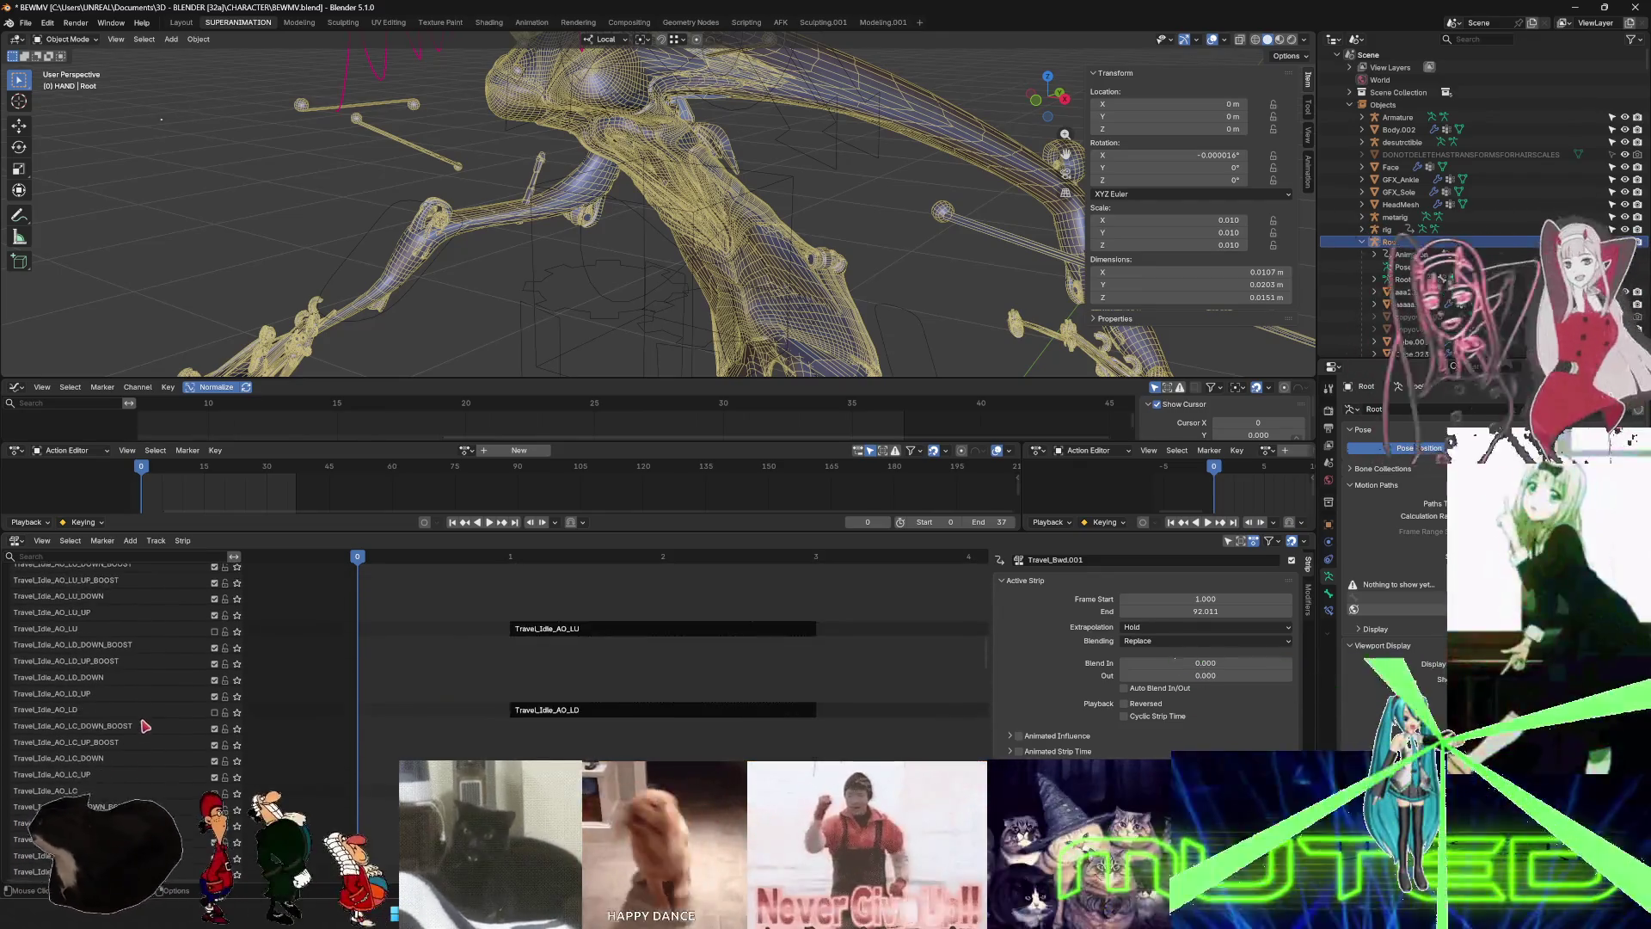
pyautogui.scroll(10, 148, 714)
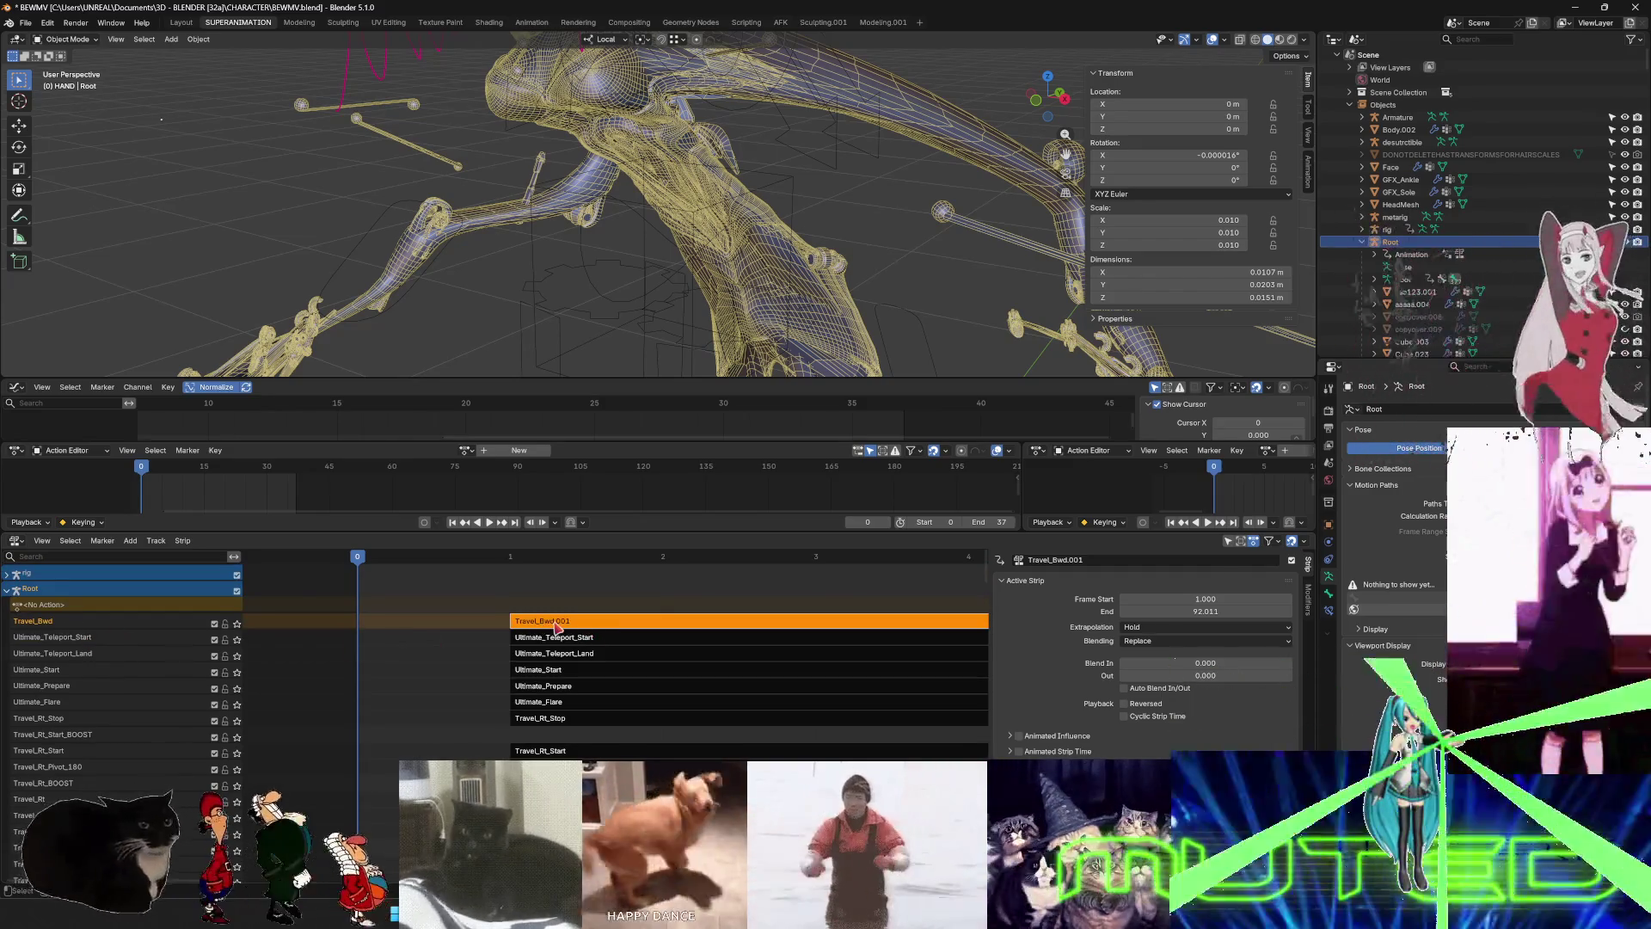
pyautogui.press('F2')
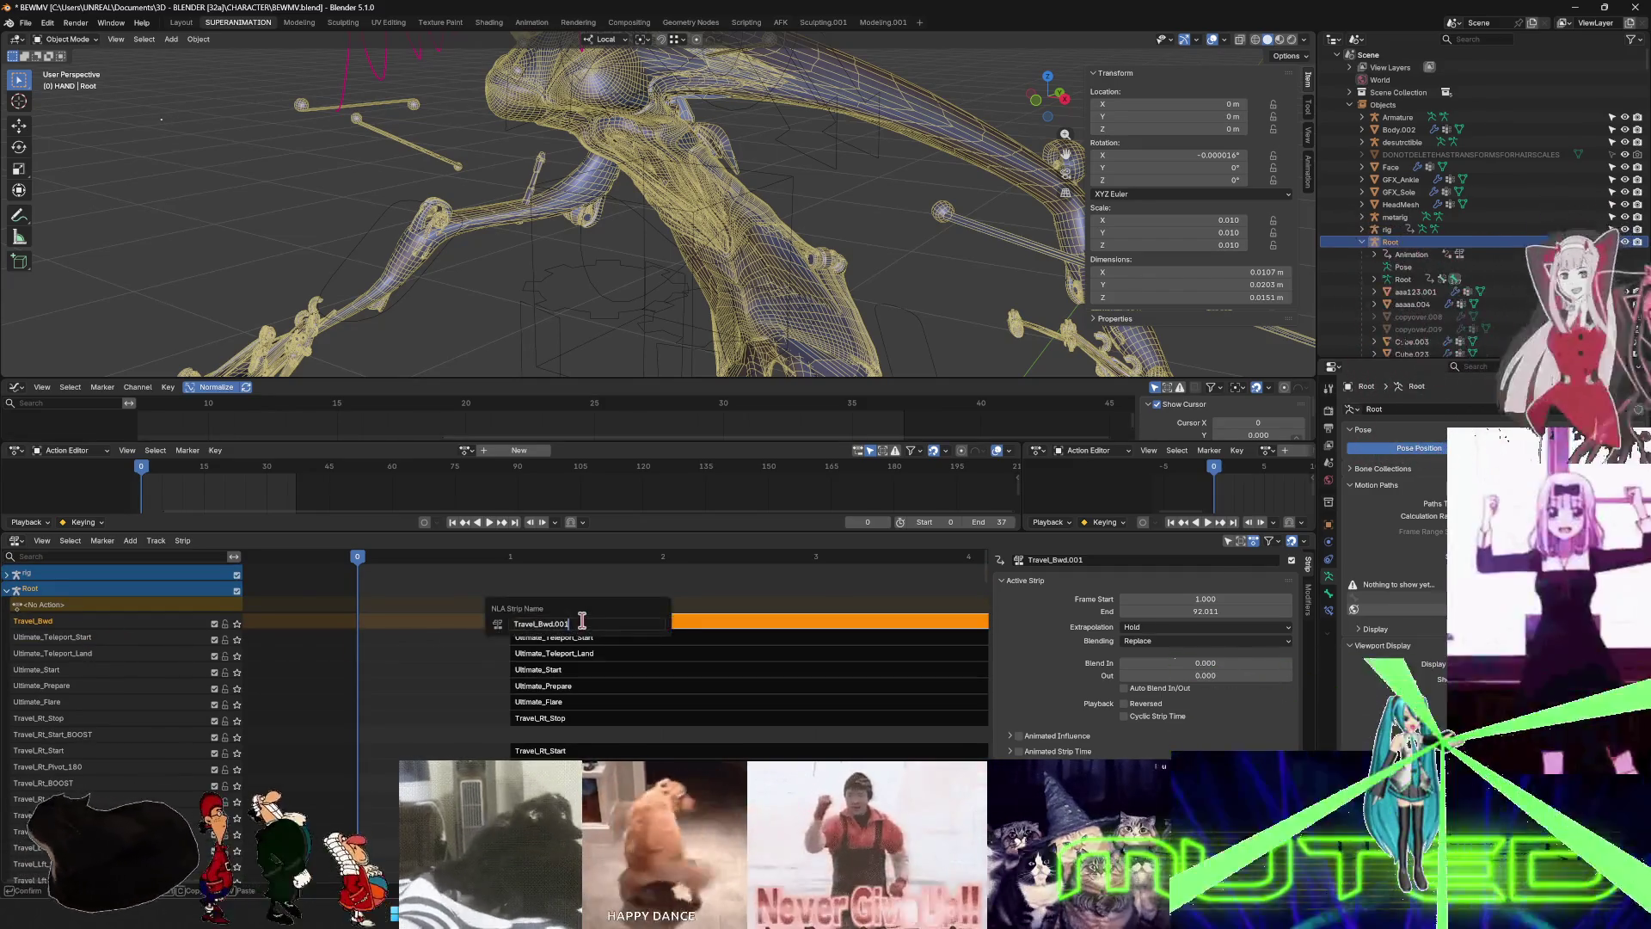
pyautogui.press('Return')
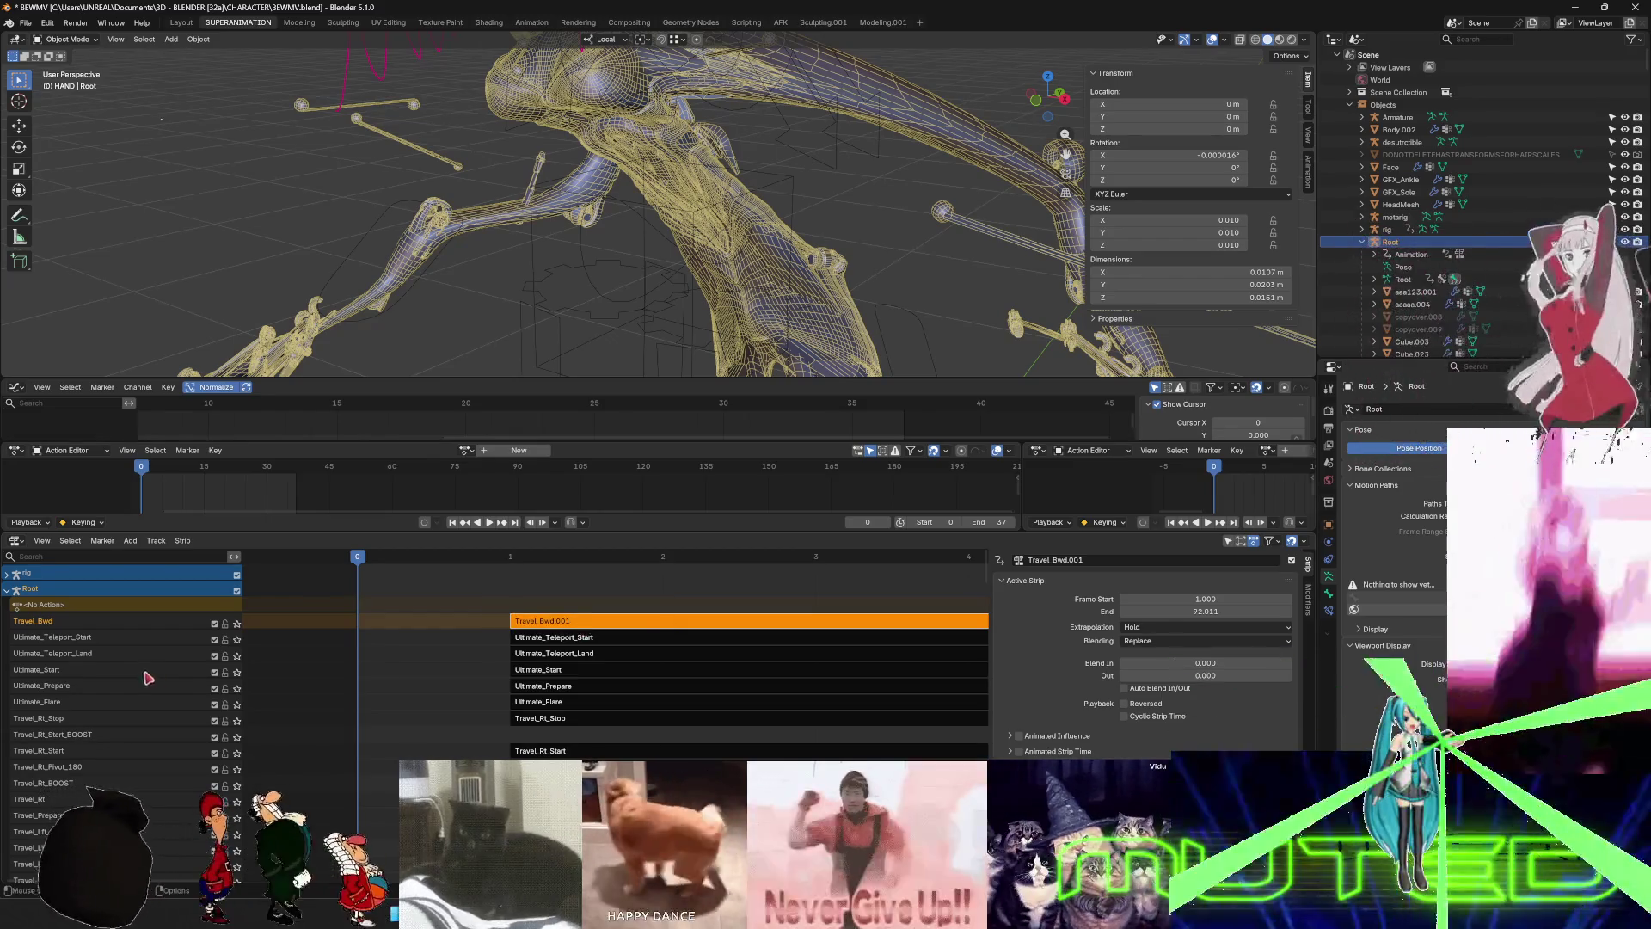
pyautogui.press('F2')
pyautogui.press('BackSpace')
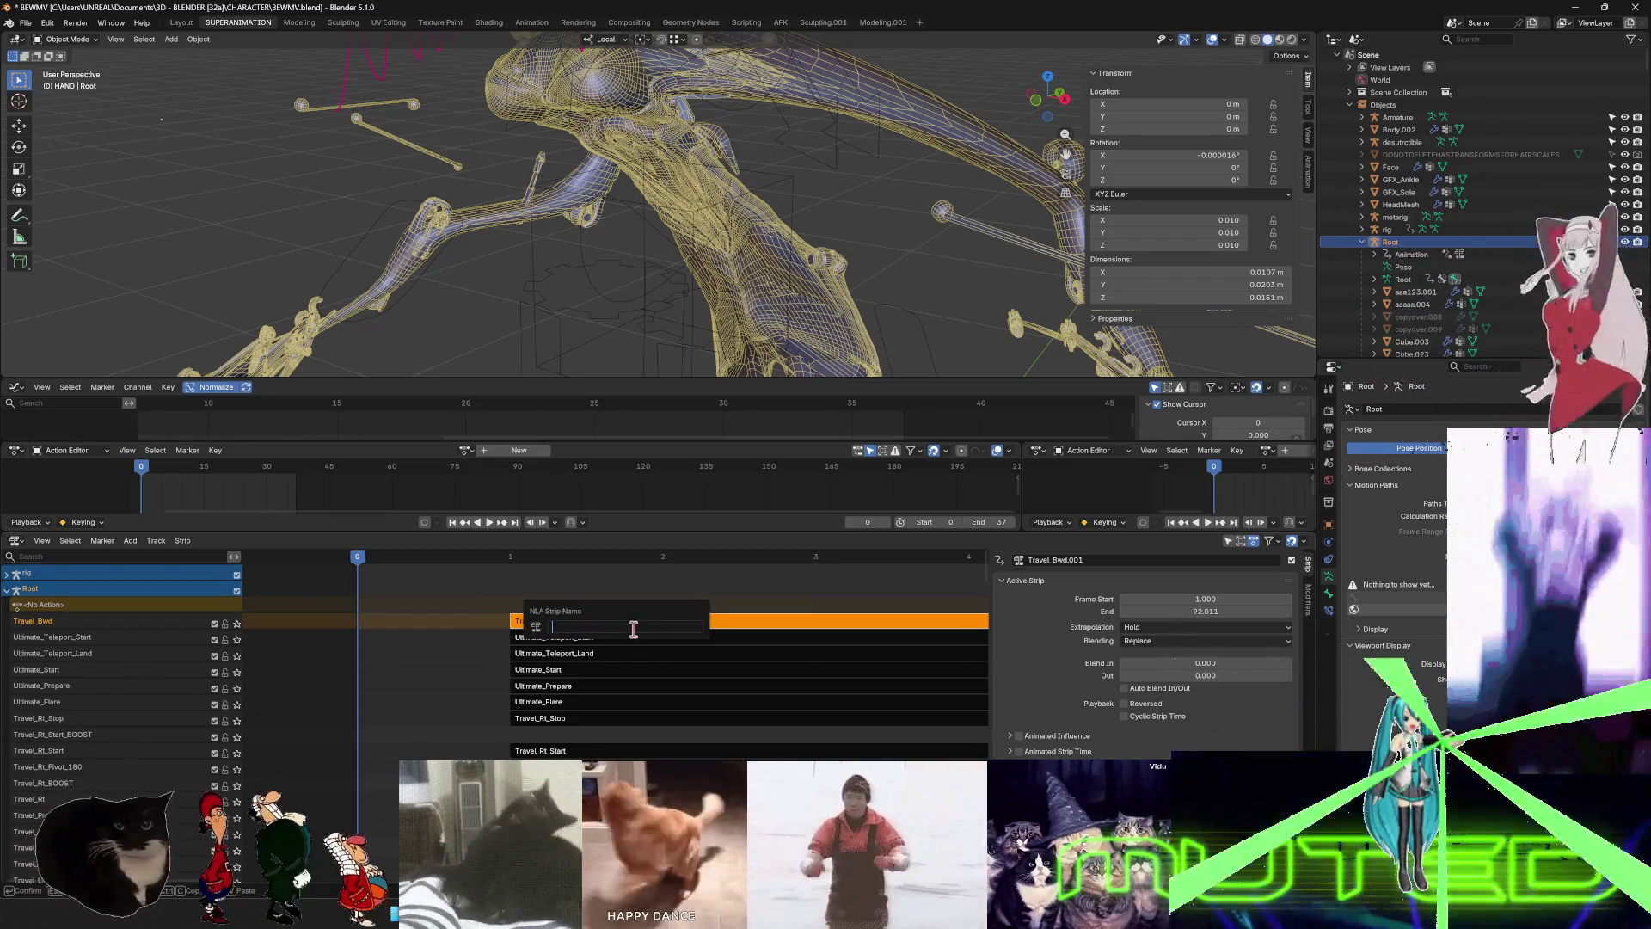
pyautogui.write('Travel_Bed')
pyautogui.press('Return')
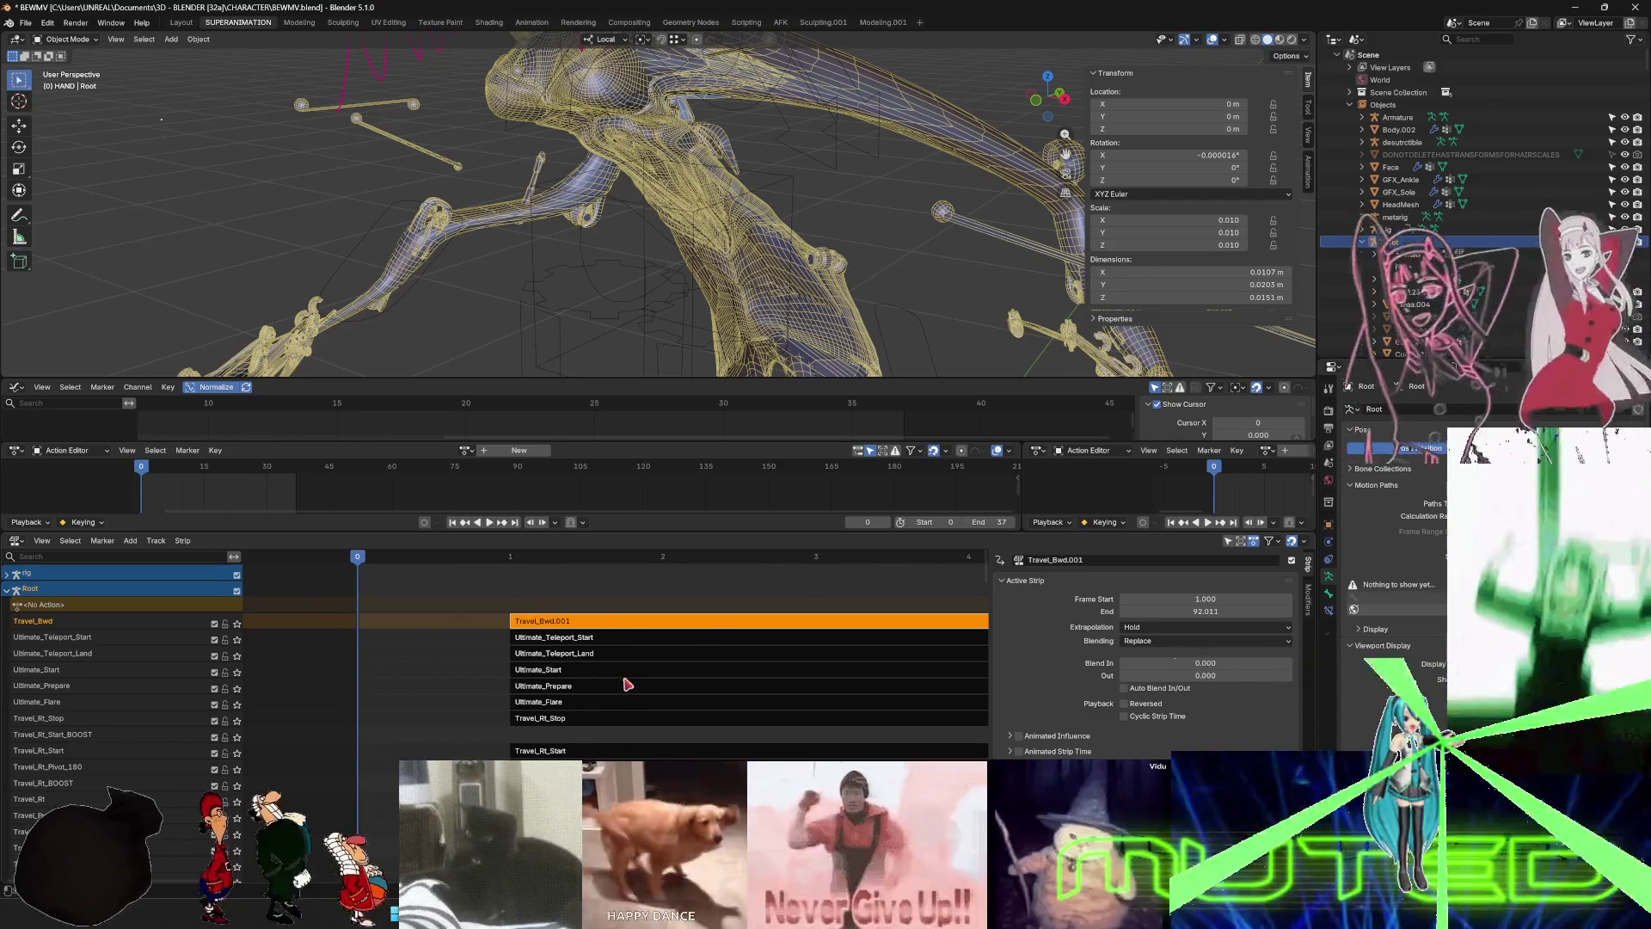
pyautogui.scroll(-15, 182, 716)
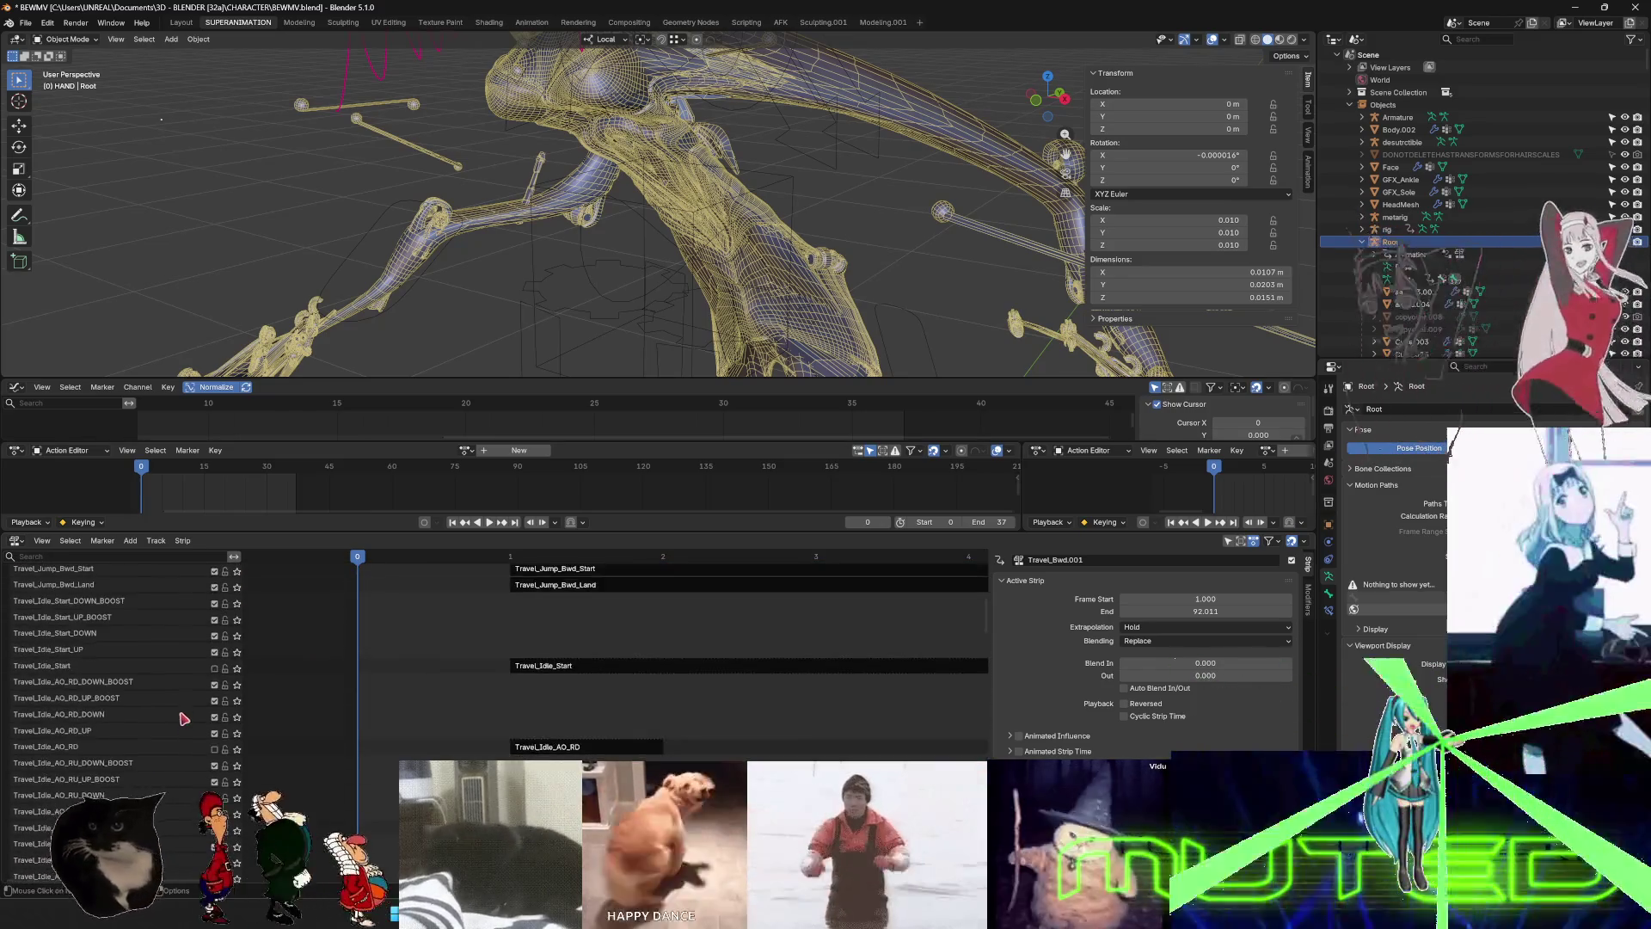
pyautogui.scroll(-10, 181, 715)
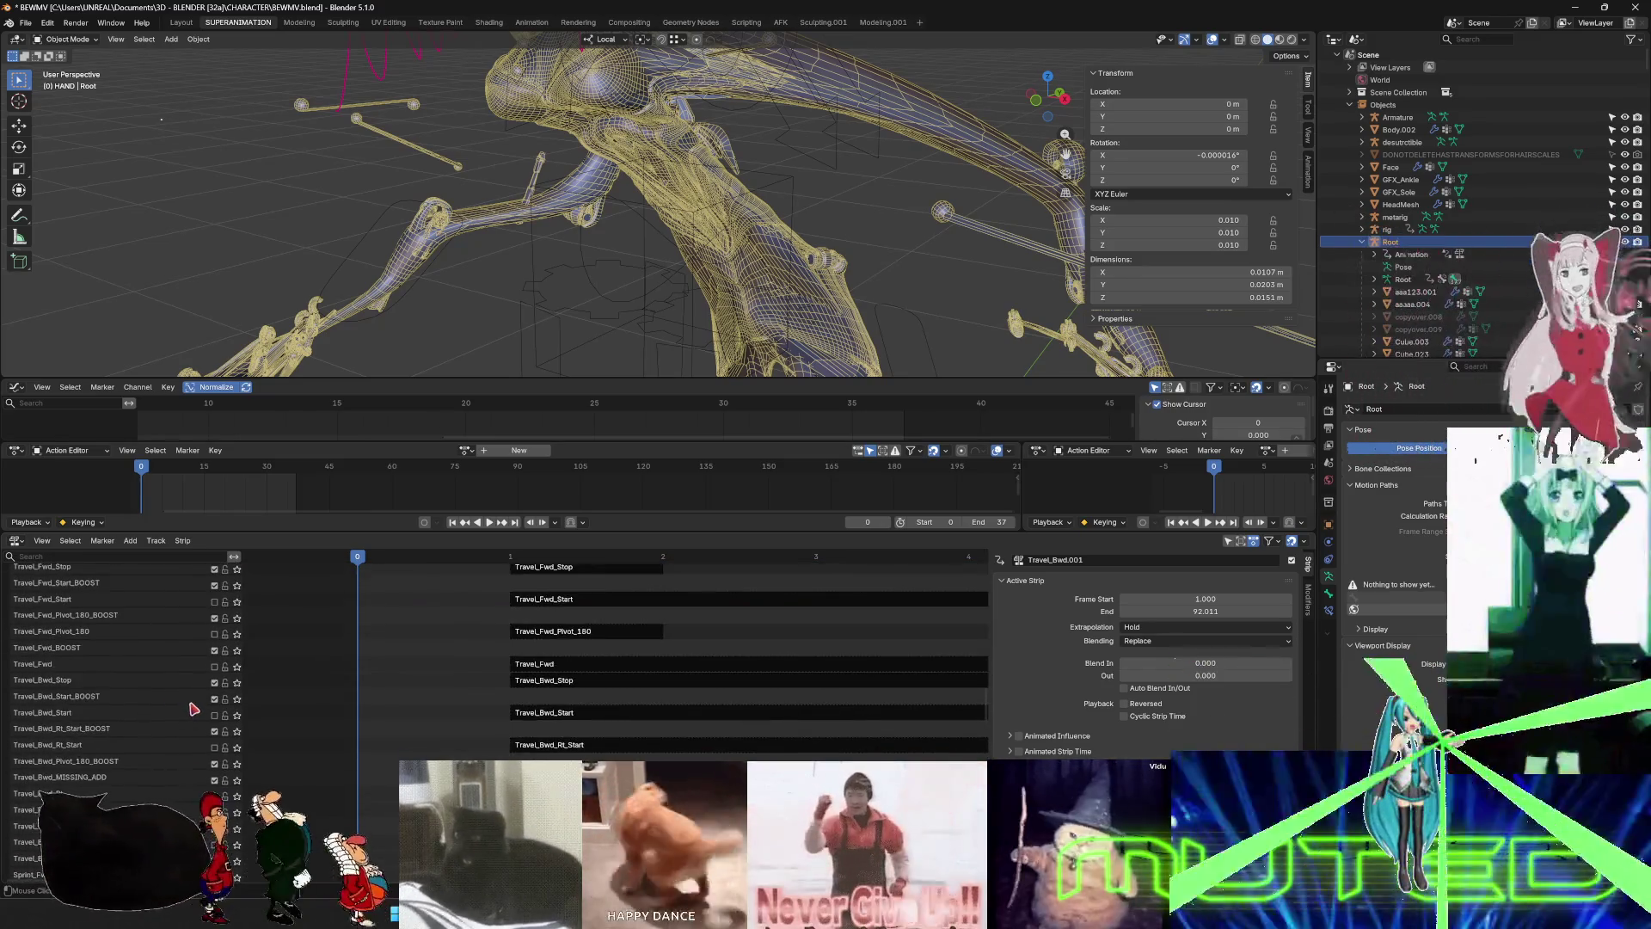
pyautogui.click(115, 558)
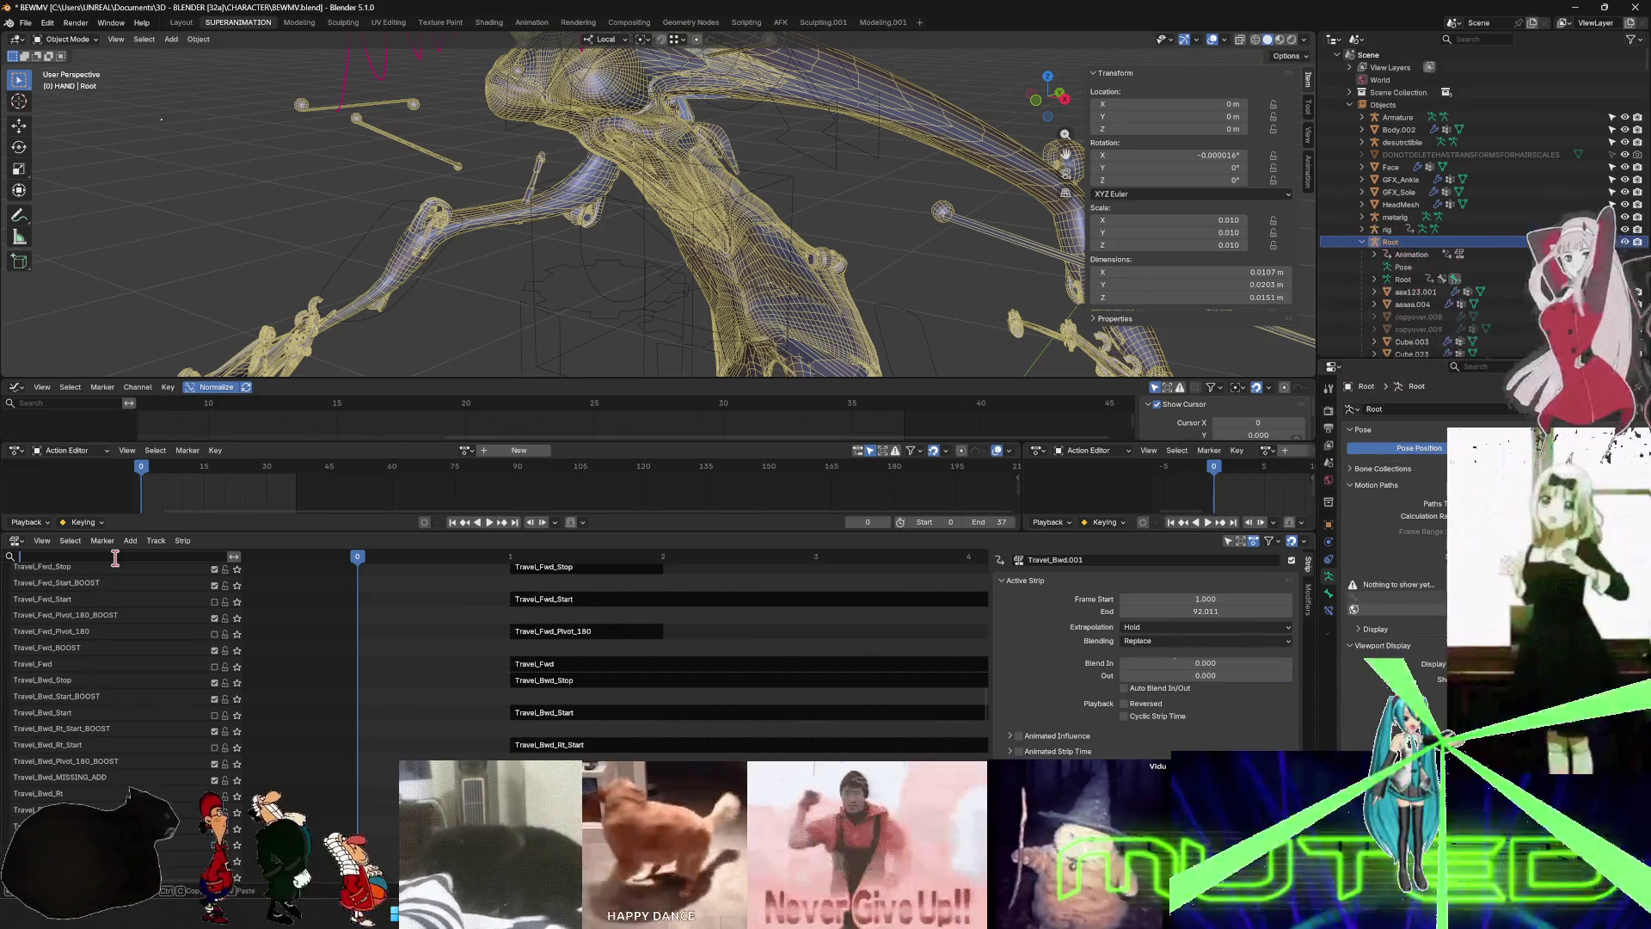
pyautogui.write('travel_b')
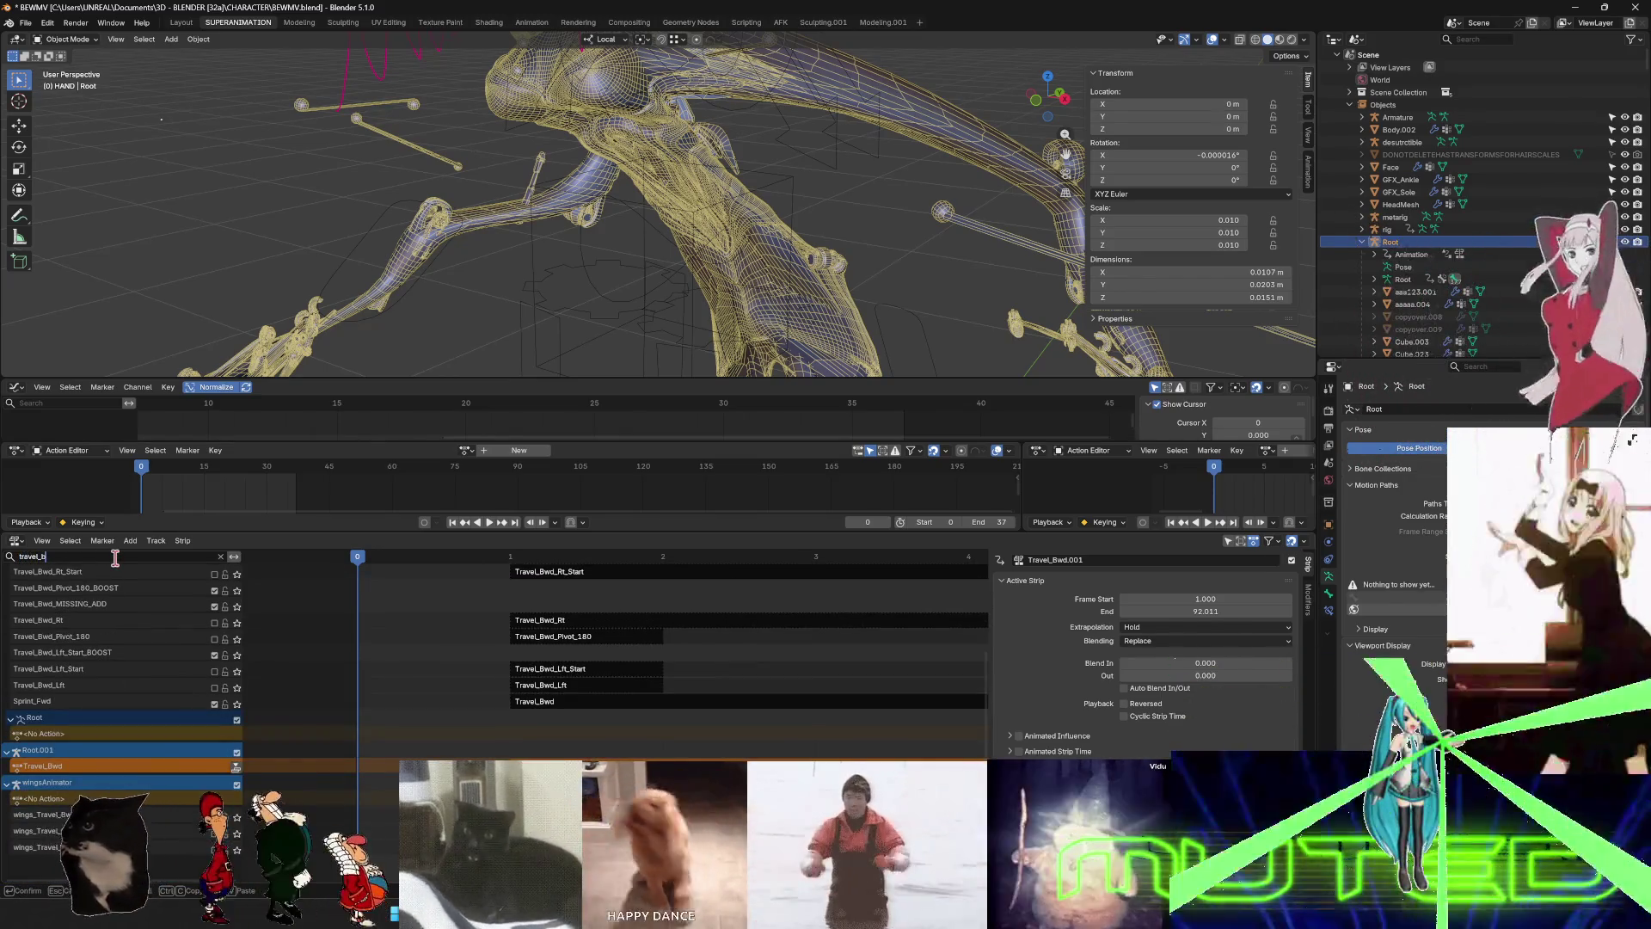
pyautogui.press('BackSpace')
pyautogui.press('BackSpace')
pyautogui.press('BackSpace')
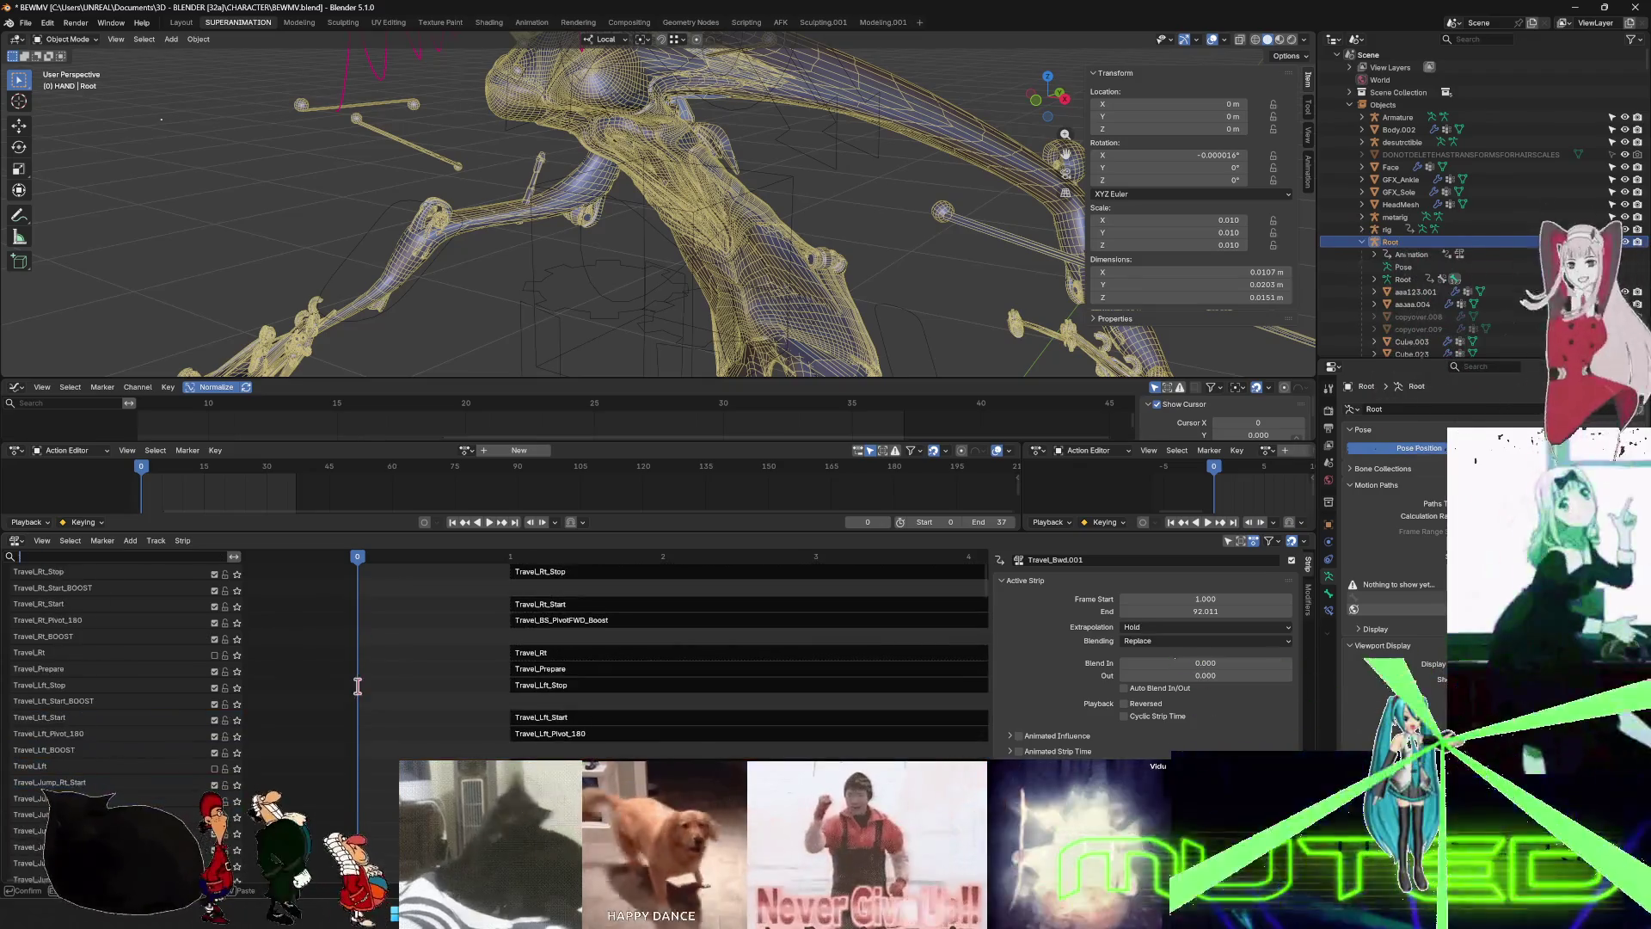
pyautogui.press('Return')
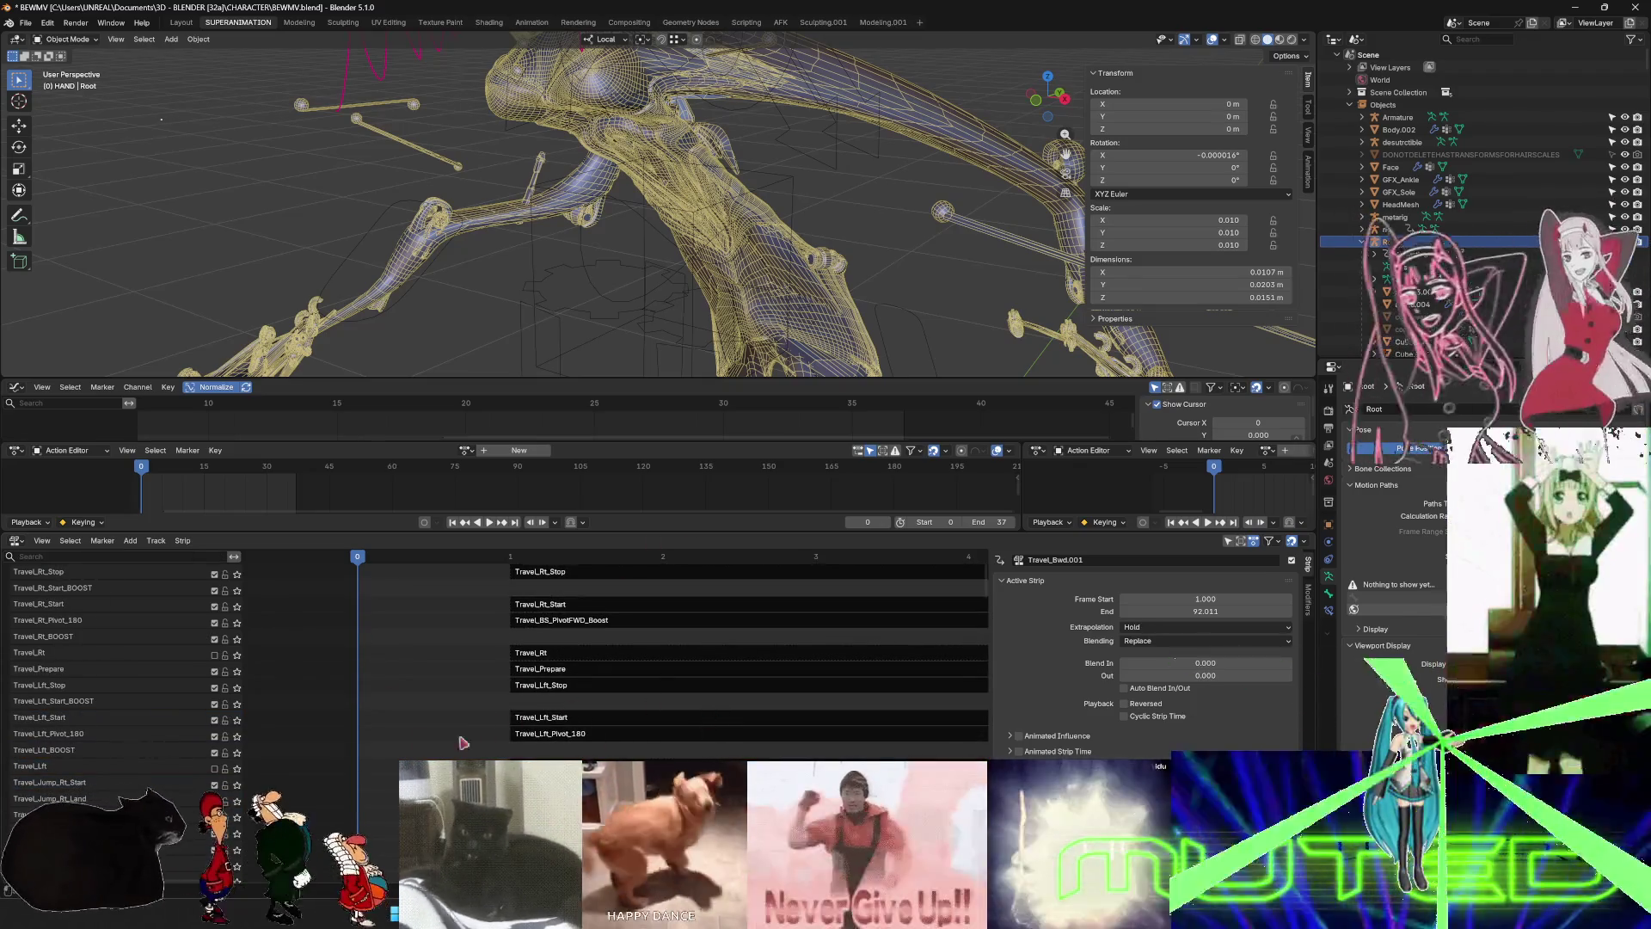
pyautogui.scroll(5, 148, 714)
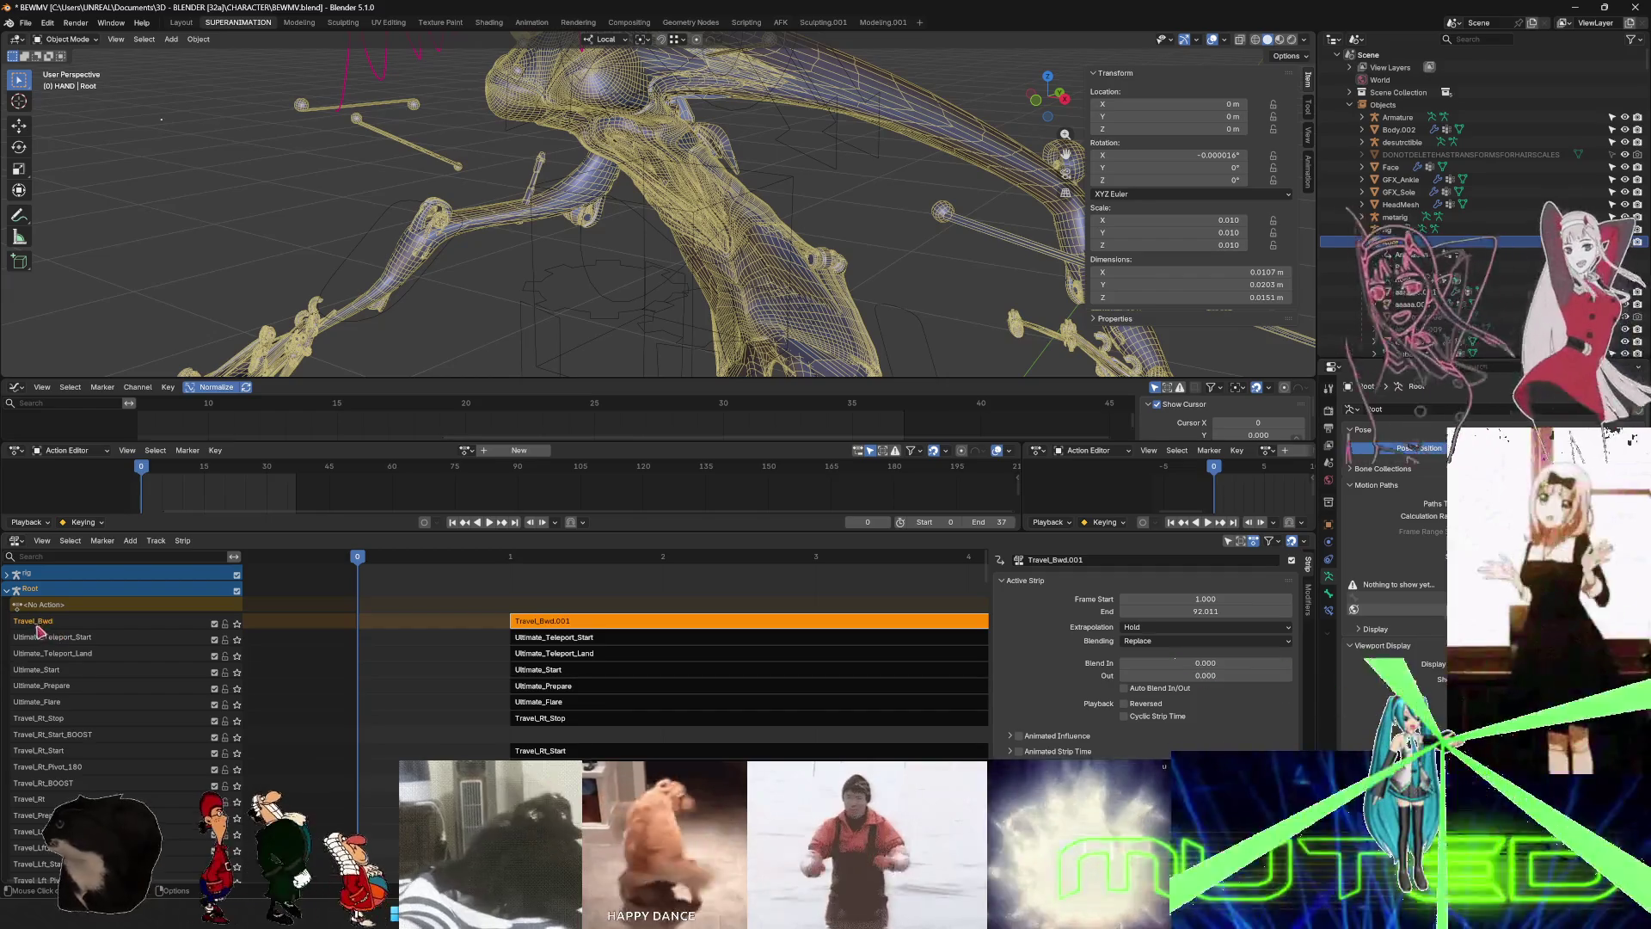
pyautogui.scroll(-10, 115, 670)
pyautogui.scroll(-8, 115, 670)
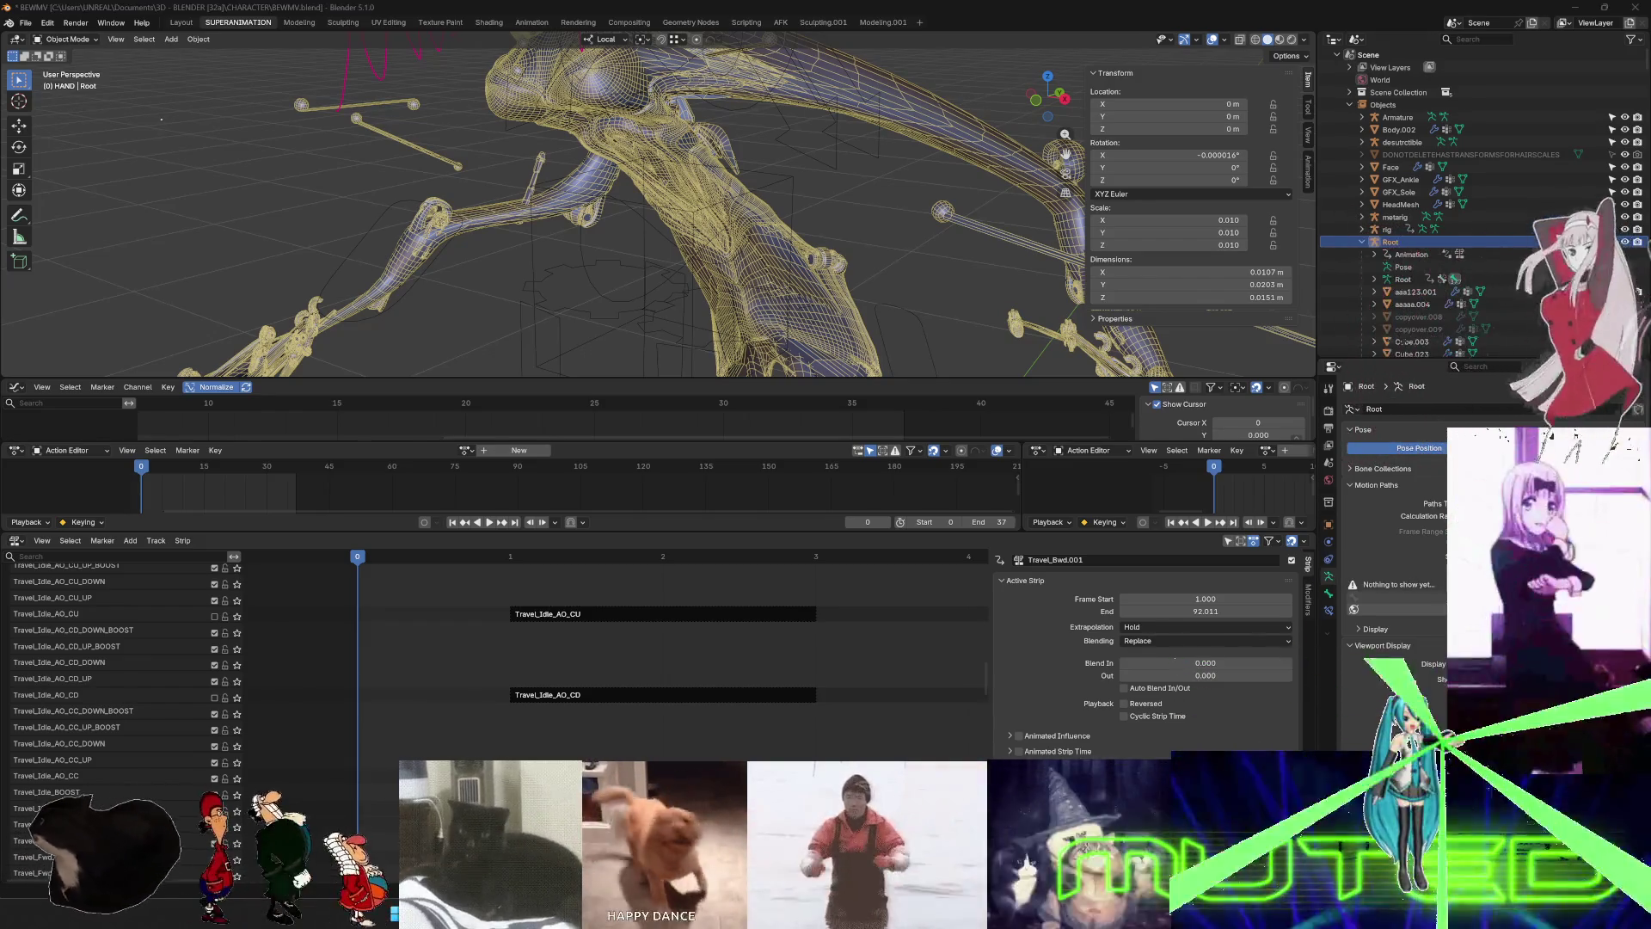
pyautogui.scroll(-7, 110, 725)
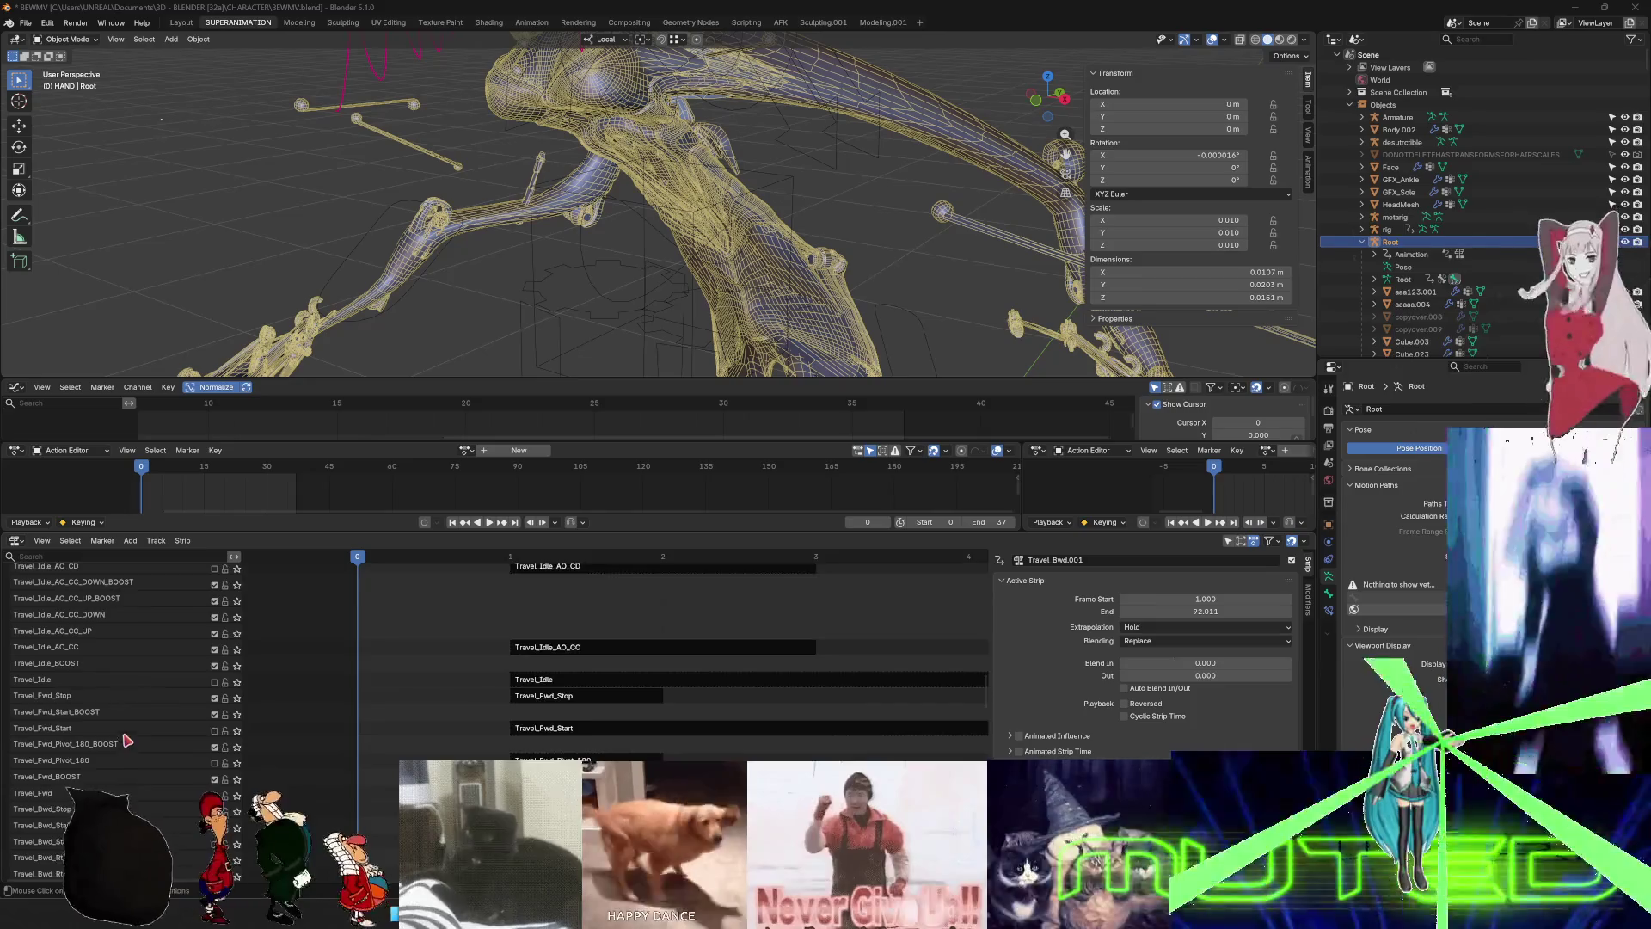
pyautogui.scroll(-6, 110, 724)
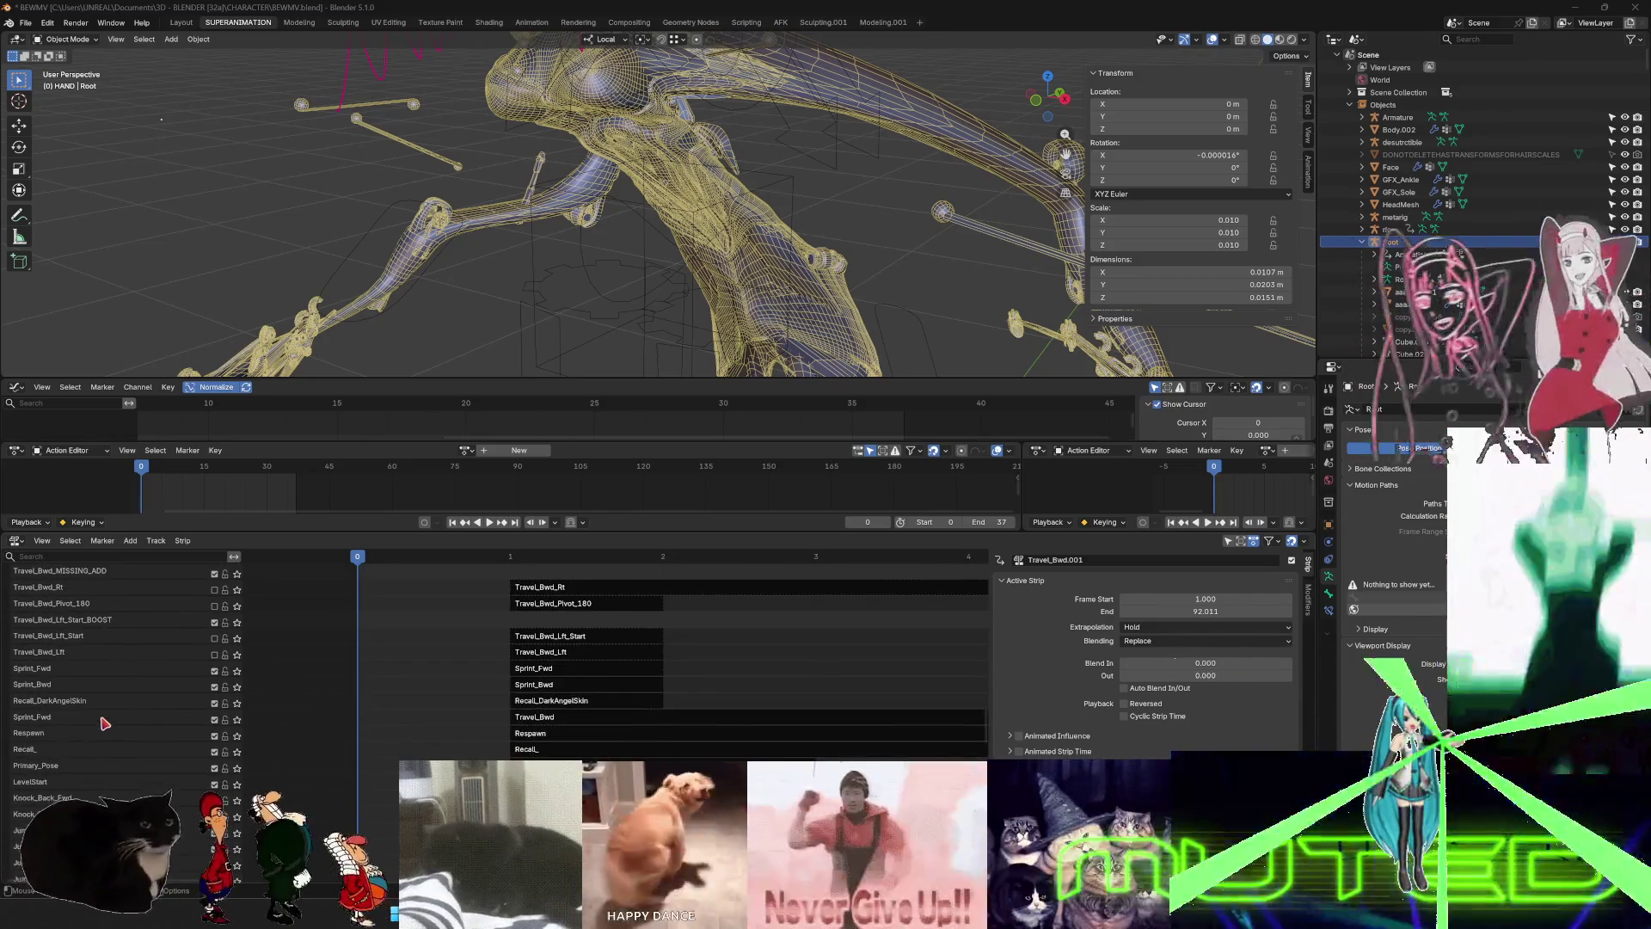
pyautogui.scroll(-6, 103, 722)
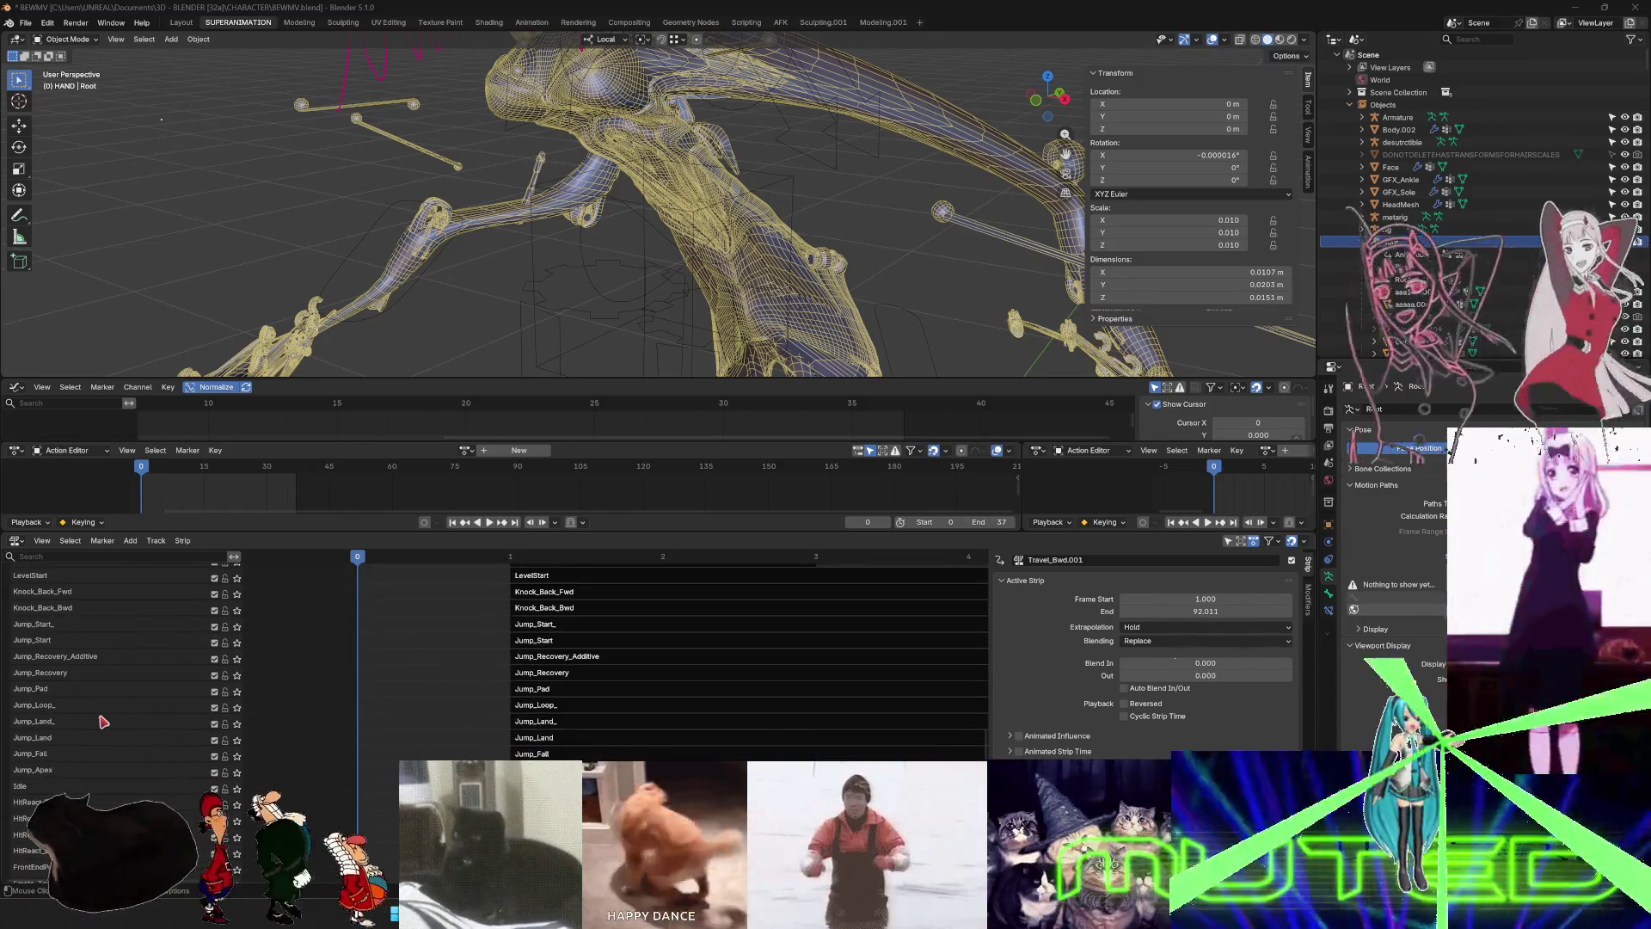
pyautogui.scroll(-2, 103, 722)
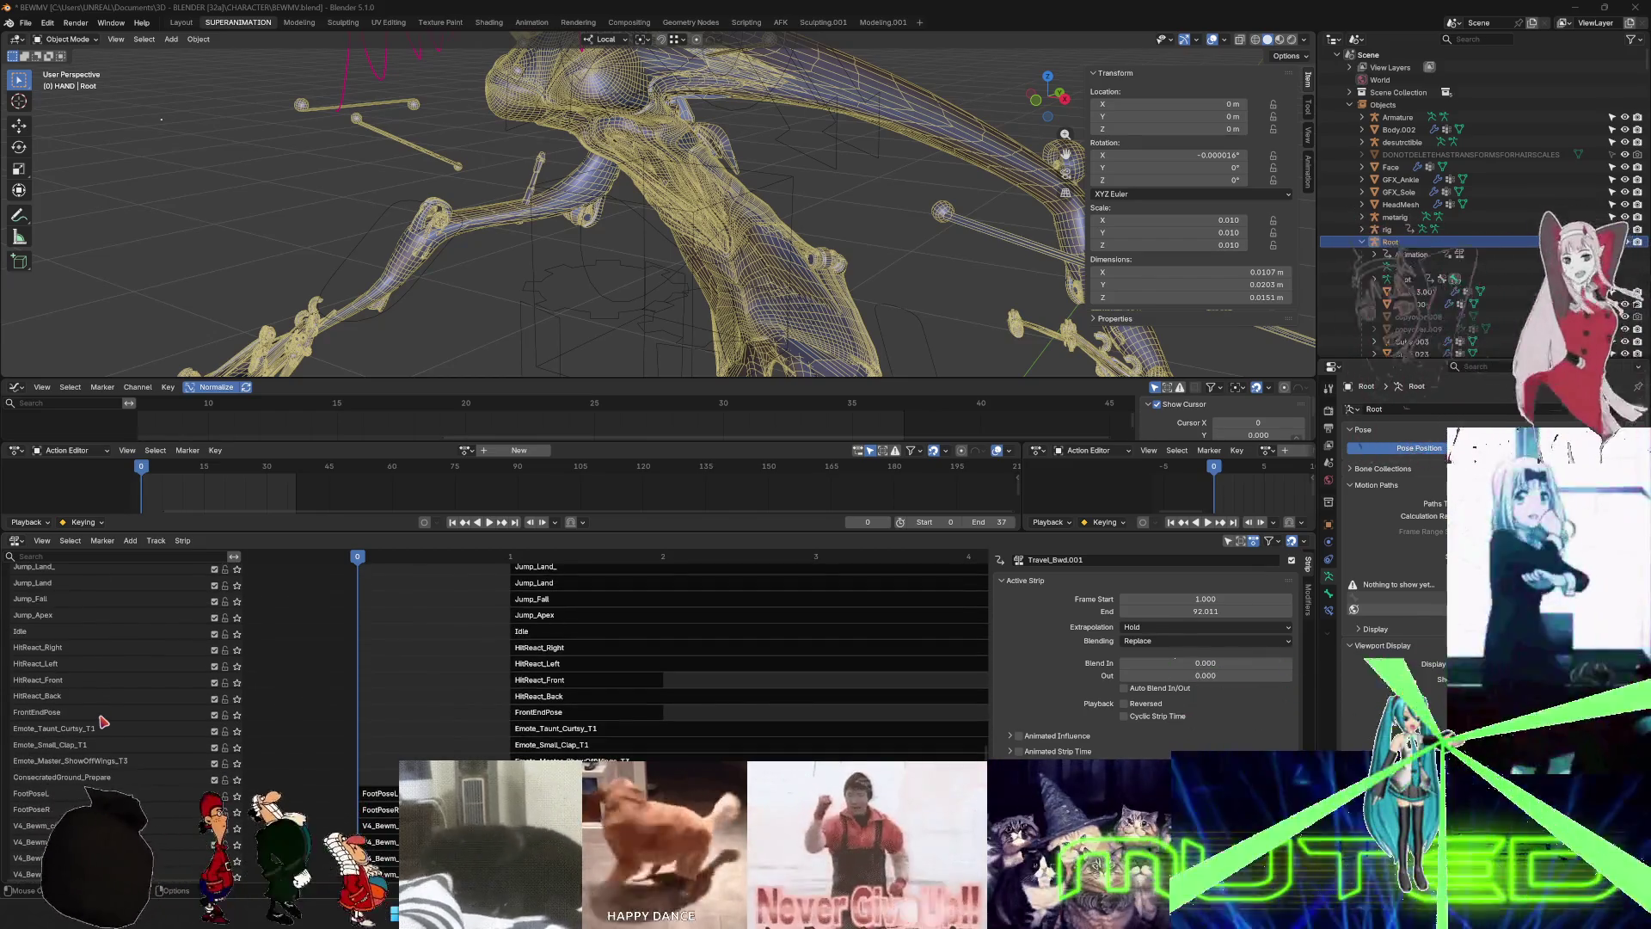
pyautogui.scroll(8, 103, 722)
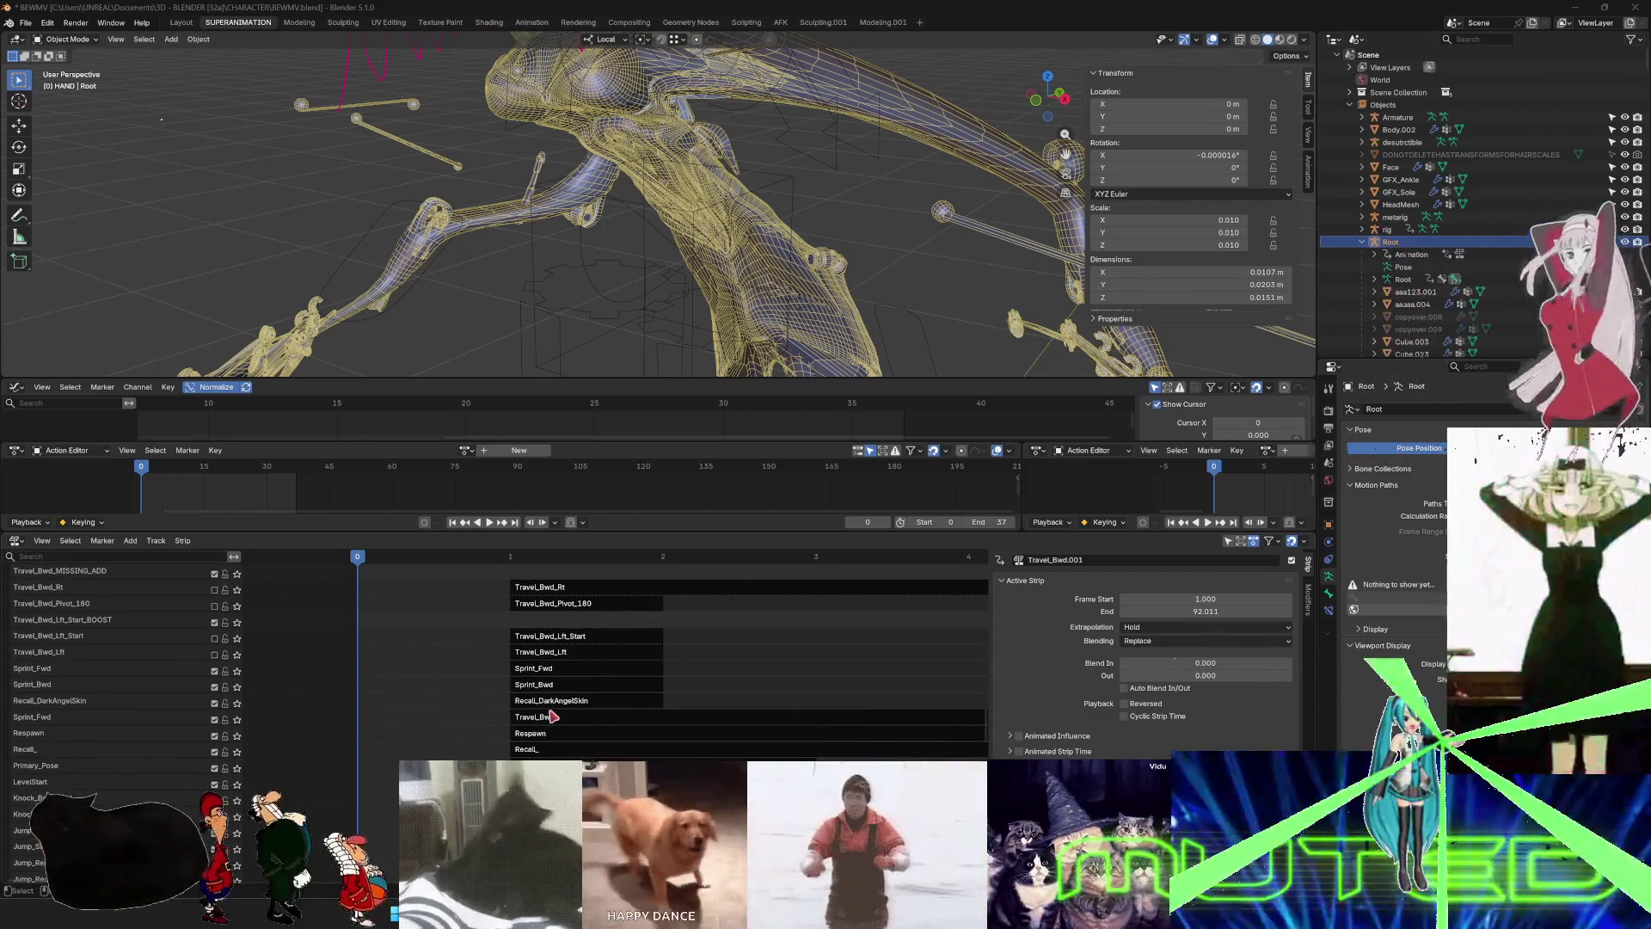
pyautogui.click(555, 721)
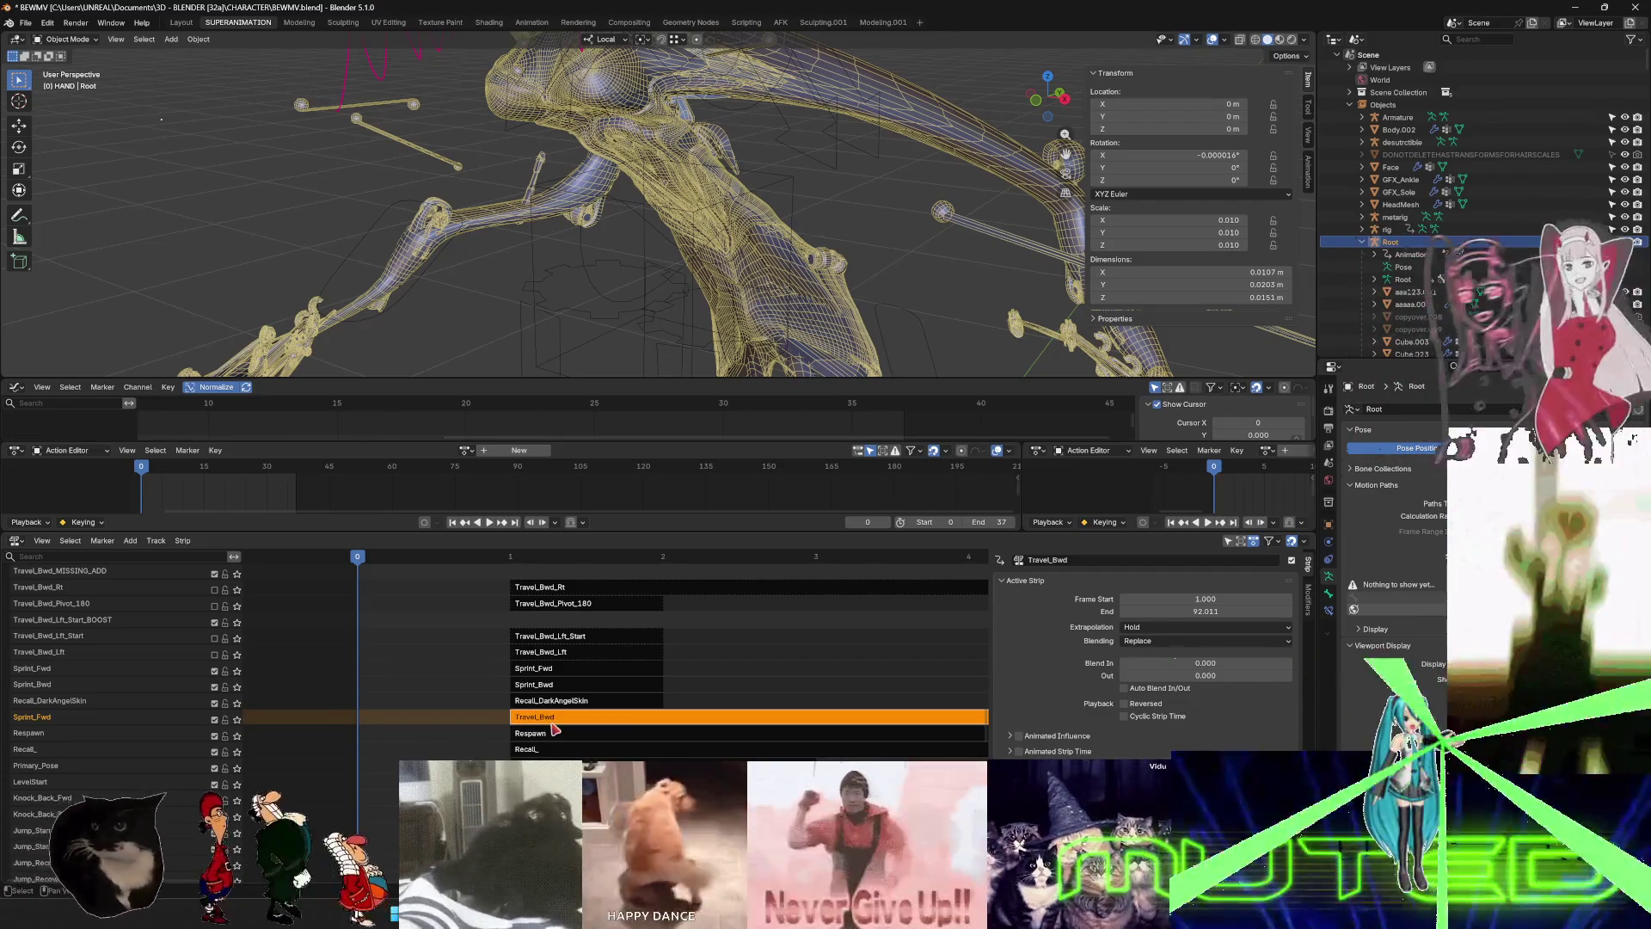
# - Move the new Travel_Bwd track to the top of the Root NLA stack and solo it
pyautogui.rightClick(181, 727)
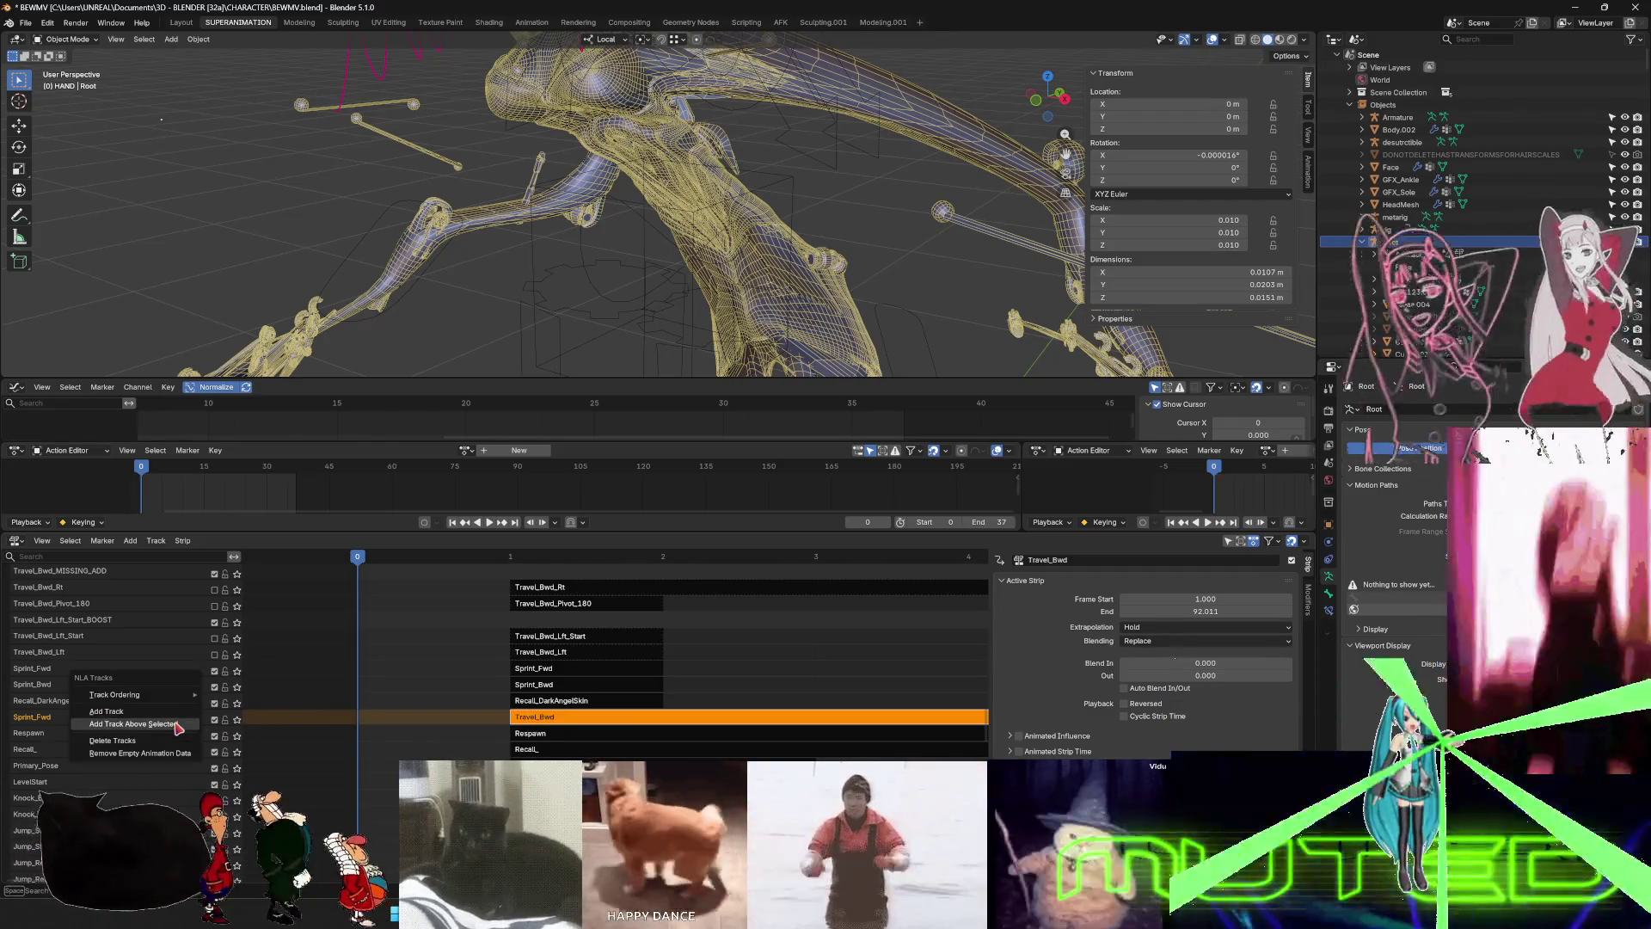
pyautogui.moveTo(180, 702)
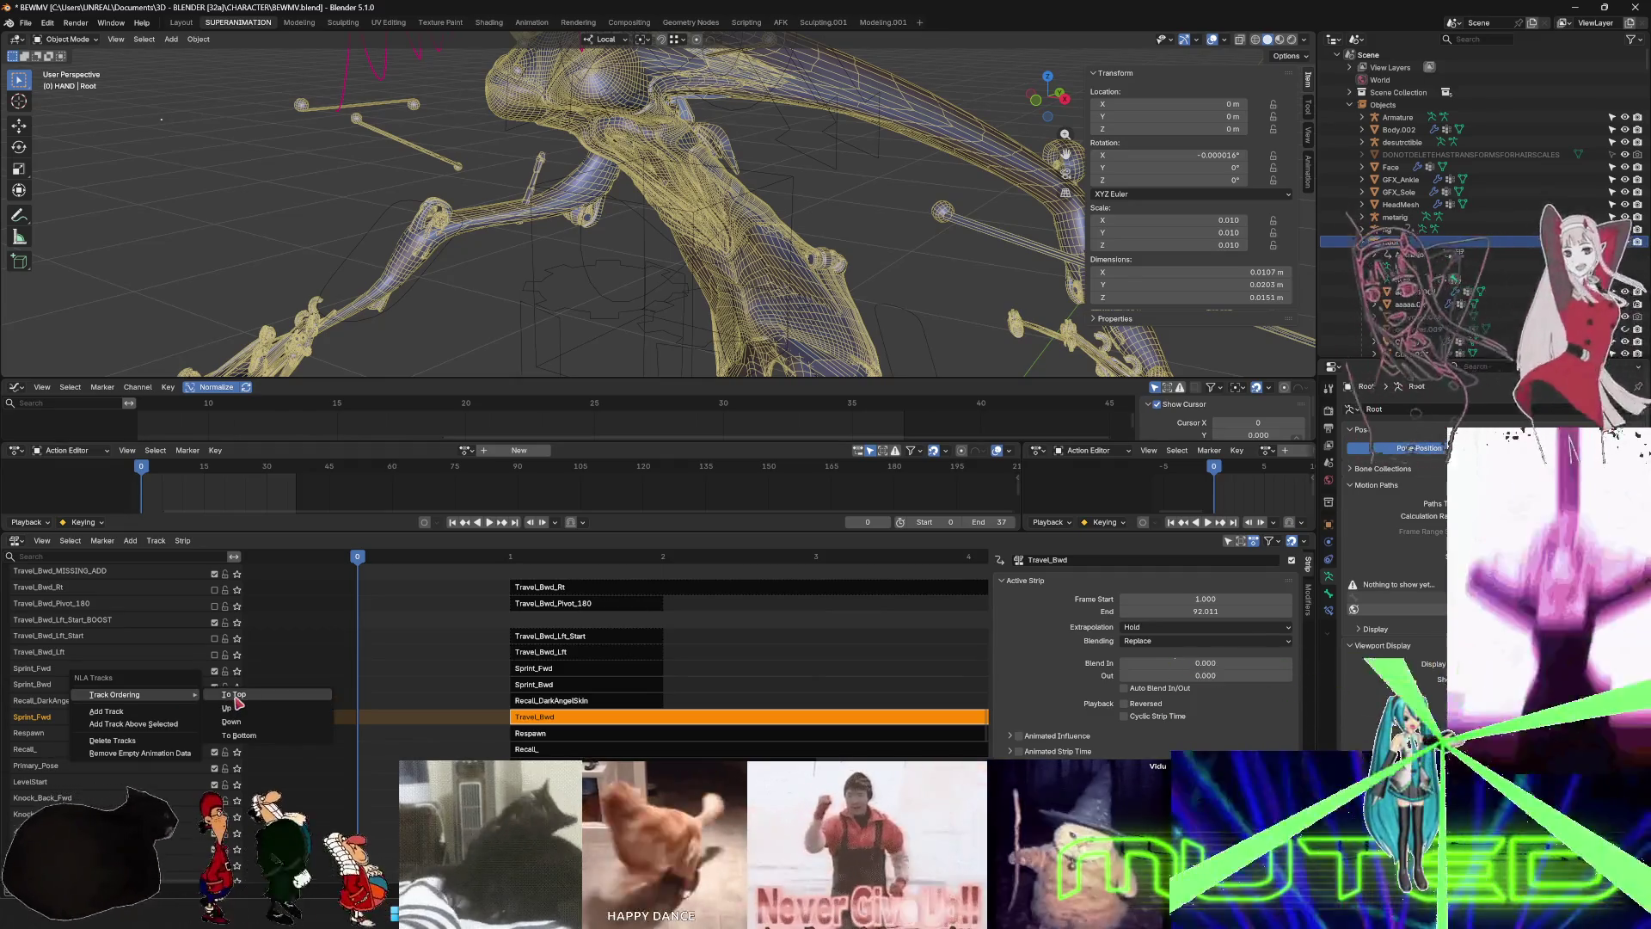
pyautogui.click(233, 694)
pyautogui.scroll(10, 120, 683)
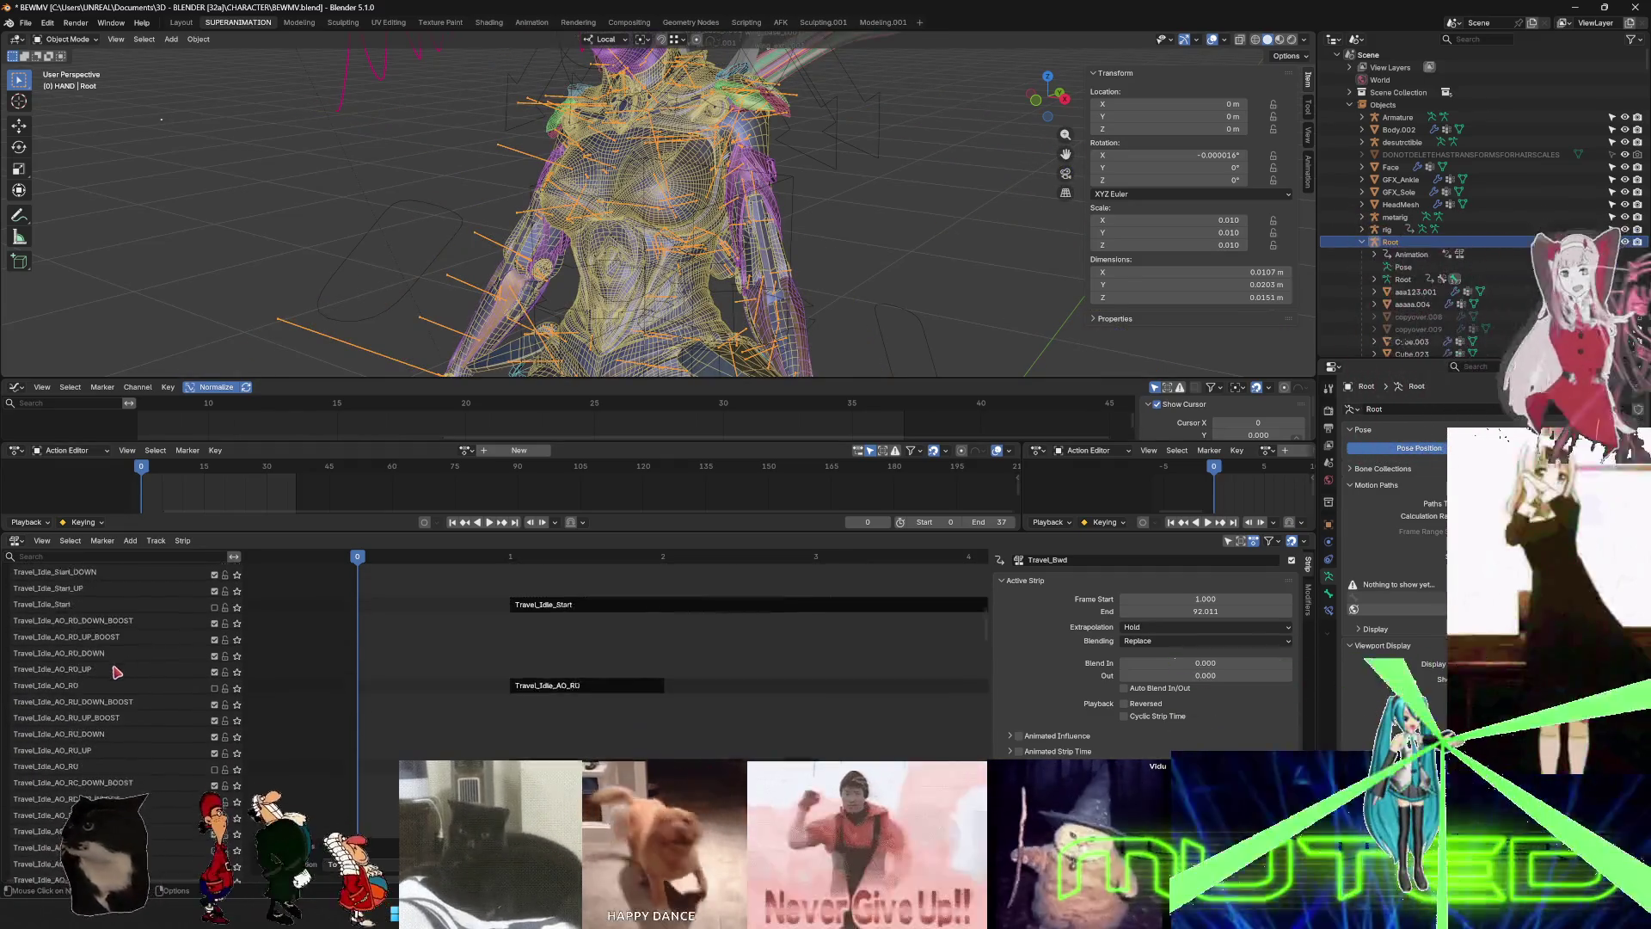
pyautogui.click(237, 624)
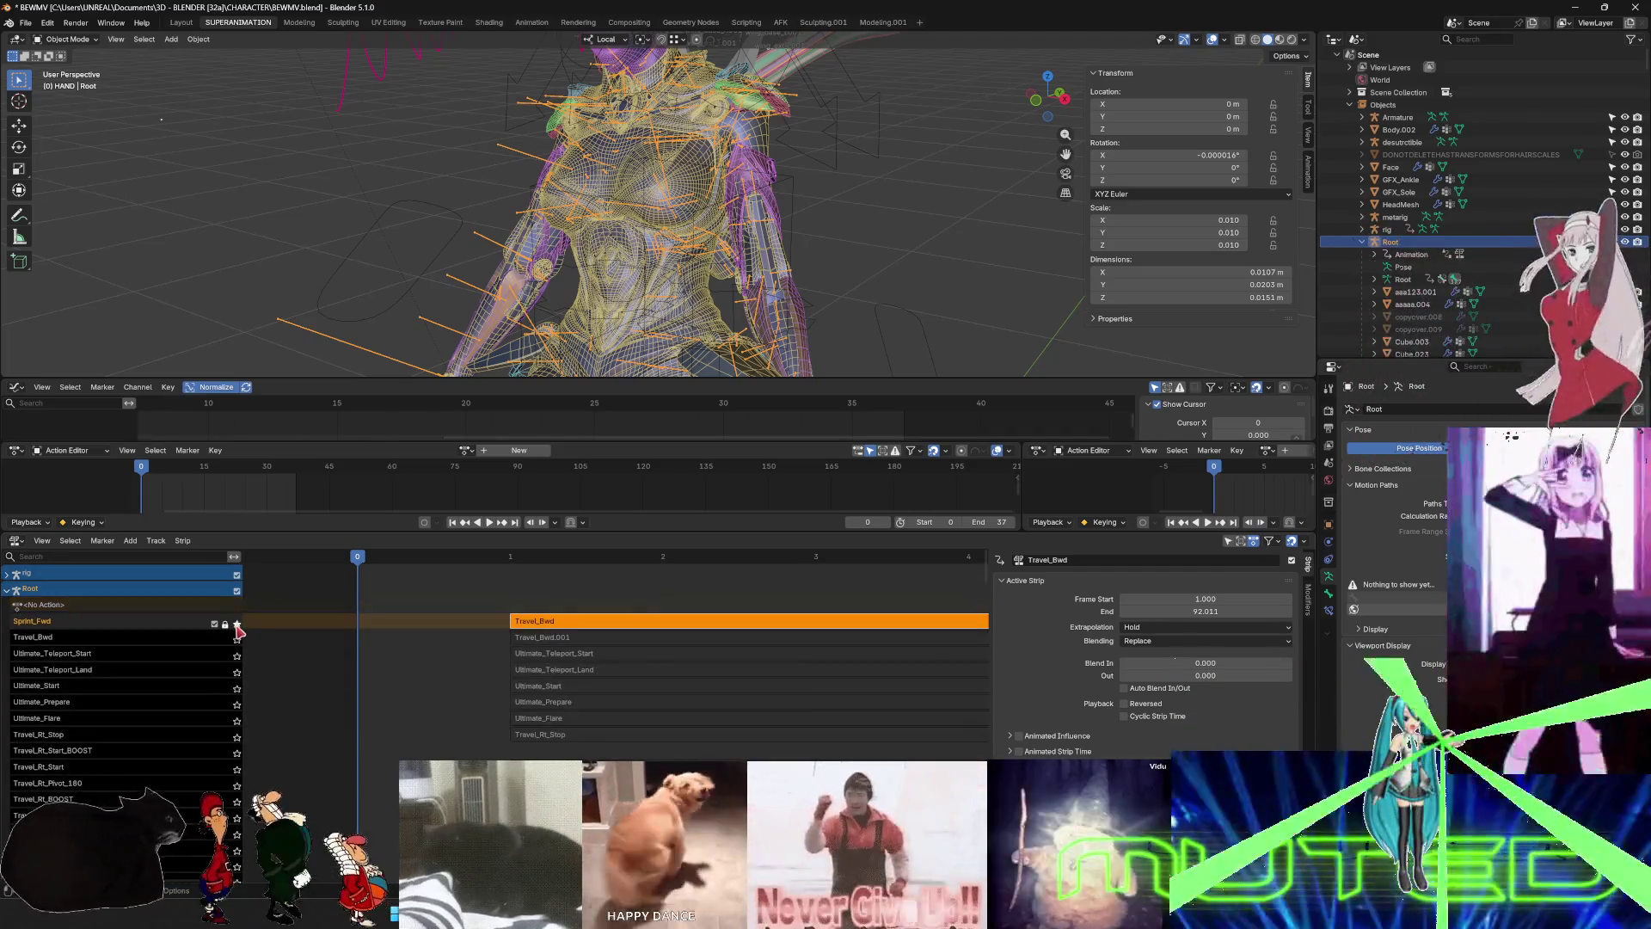
# - Play back the soloed new Travel_Bwd animation, then solo the older Travel_Bwd track instead
pyautogui.press('space')
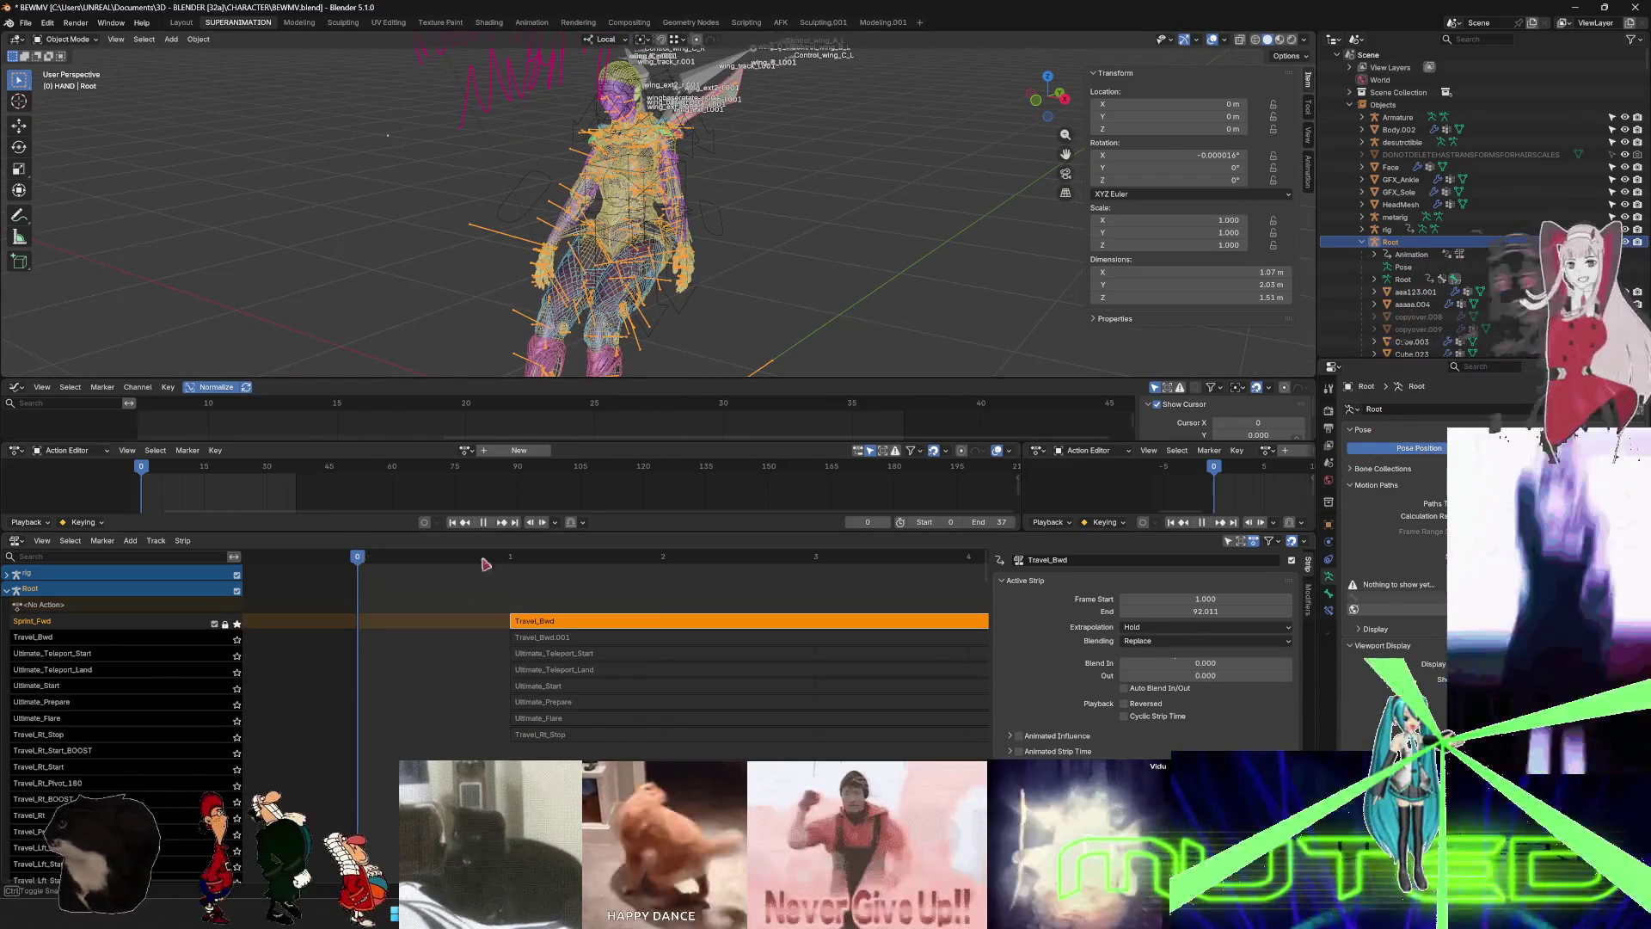
pyautogui.press('space')
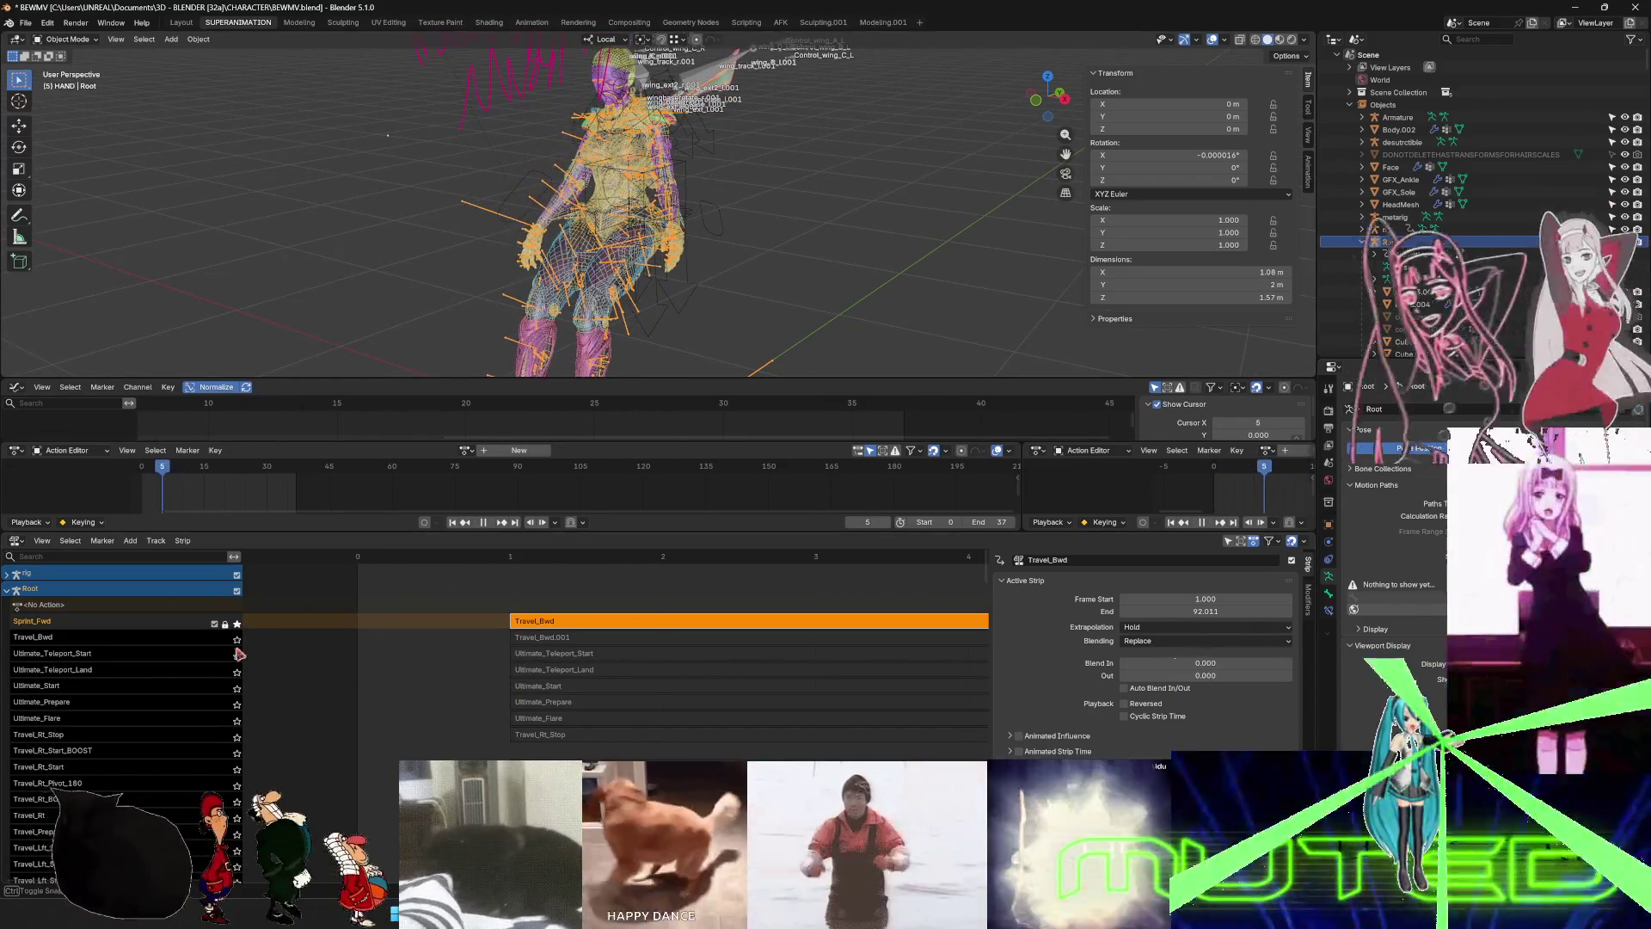
pyautogui.click(236, 640)
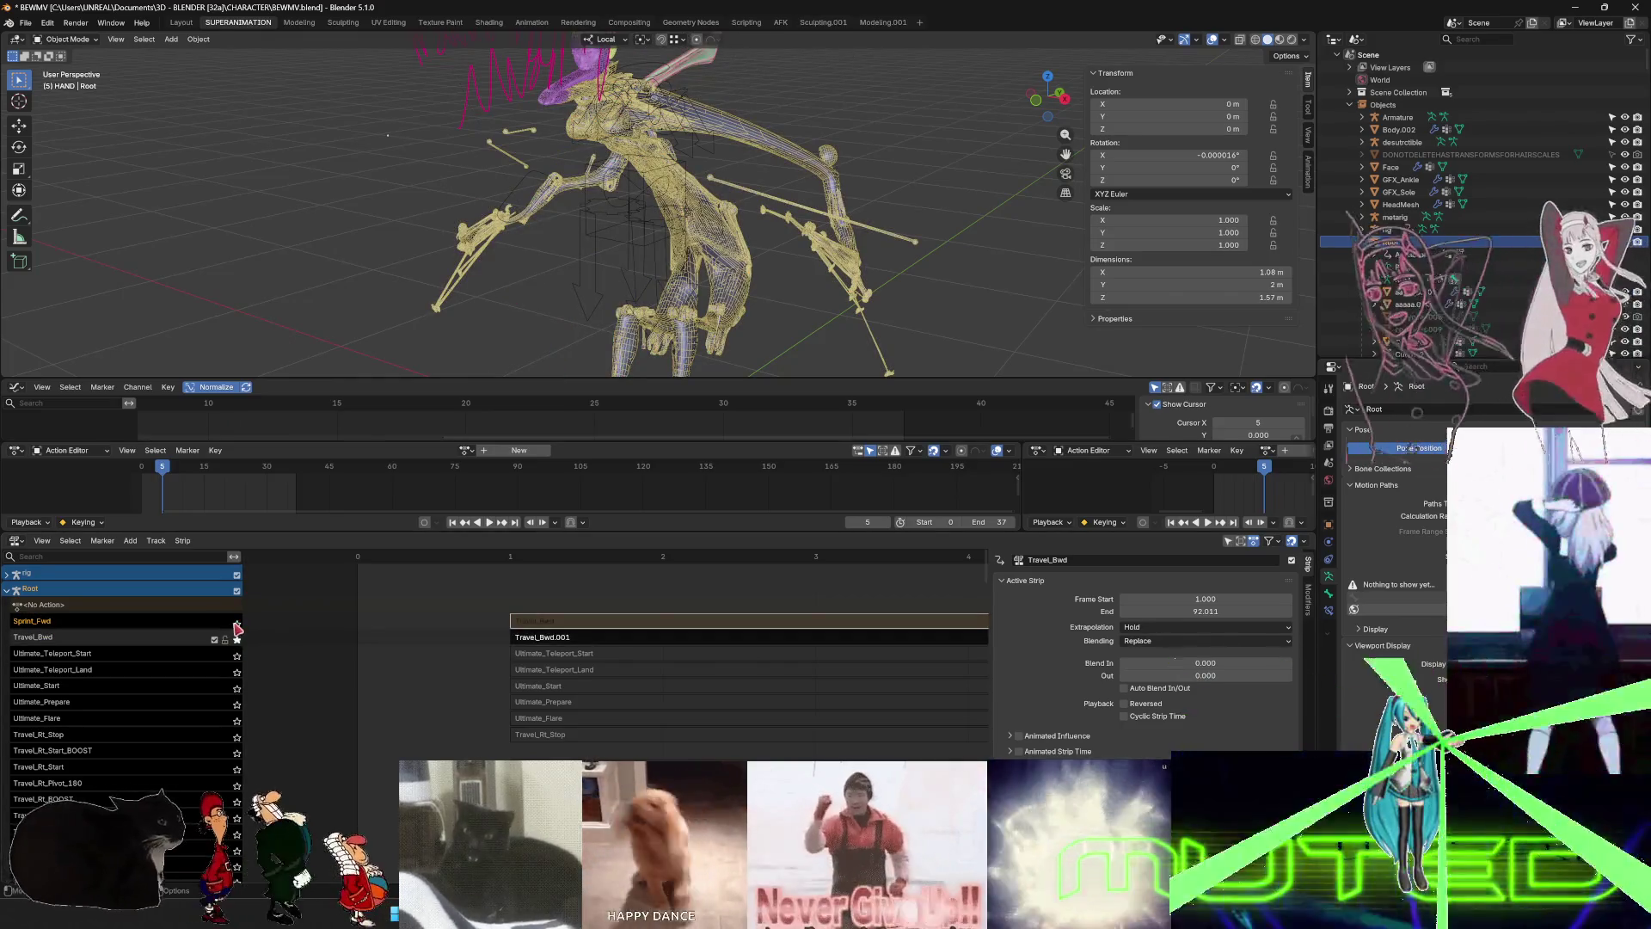
pyautogui.click(237, 625)
pyautogui.click(238, 640)
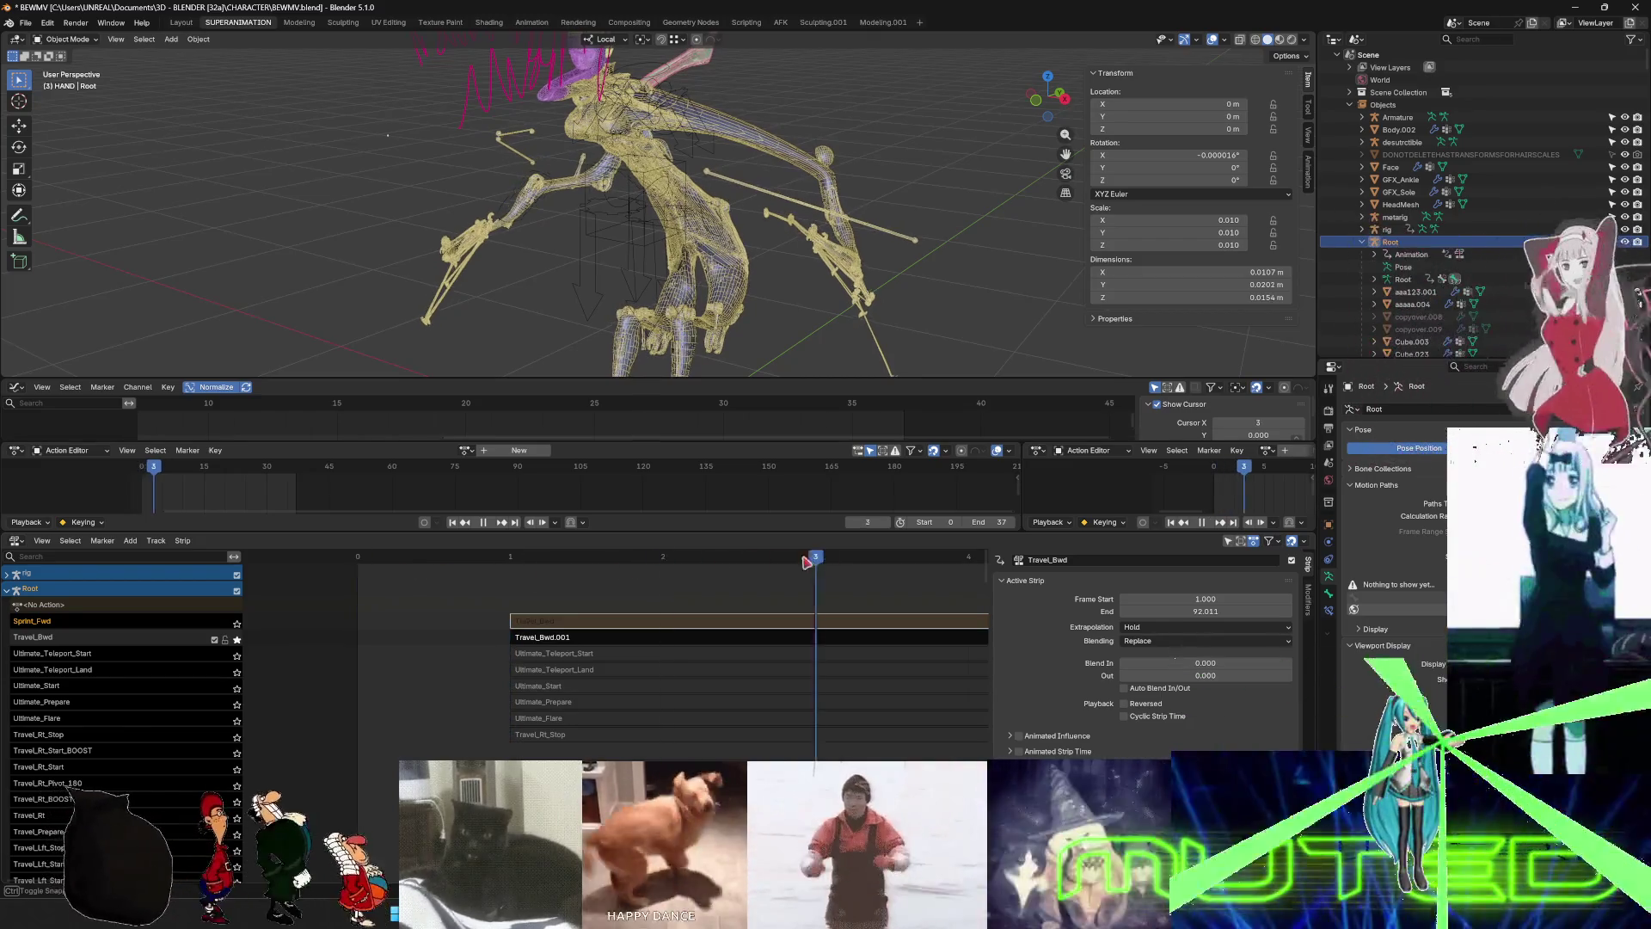
# - Maximize the 3D viewport and orbit the character to inspect the older animation's pose
pyautogui.hotkey('ctrl', 'space')
pyautogui.scroll(5, 693, 269)
pyautogui.moveTo(693, 269)
pyautogui.mouseDown(button='middle')
pyautogui.moveTo(809, 451)
pyautogui.moveTo(774, 481)
pyautogui.moveTo(679, 473)
pyautogui.moveTo(801, 490)
pyautogui.moveTo(950, 475)
pyautogui.mouseUp(button='middle')
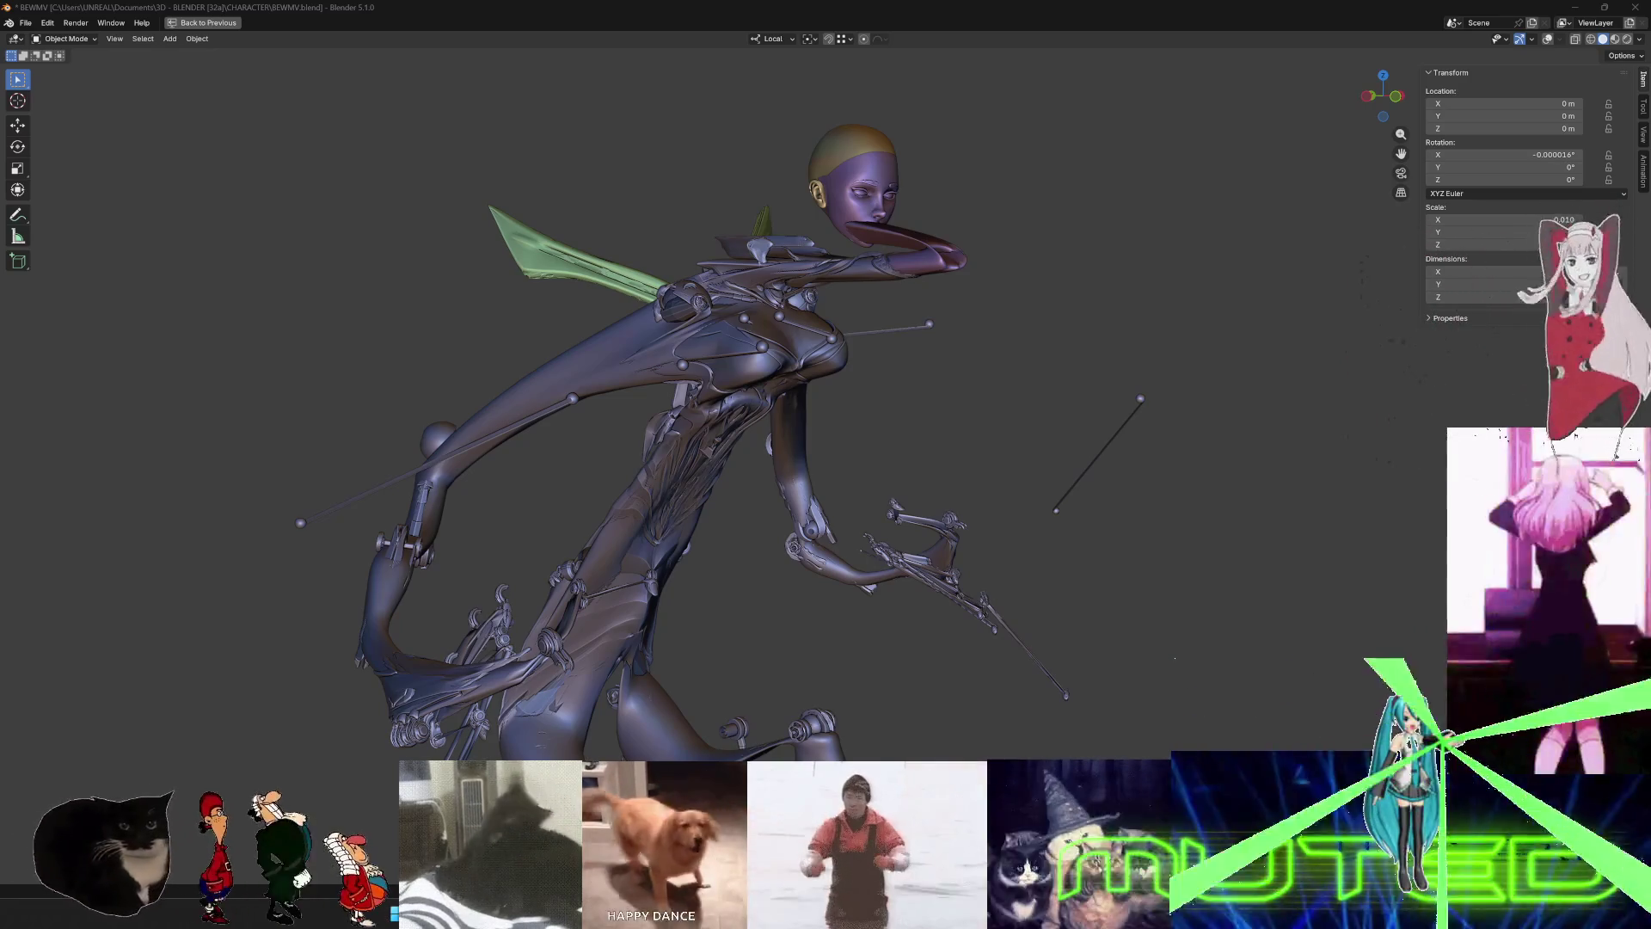
pyautogui.moveTo(963, 511); pyautogui.dragTo(651, 379, button='middle')
# - Restore the full layout, switch the solo back to the top Travel_Bwd track, and play it
pyautogui.hotkey('ctrl', 'space')
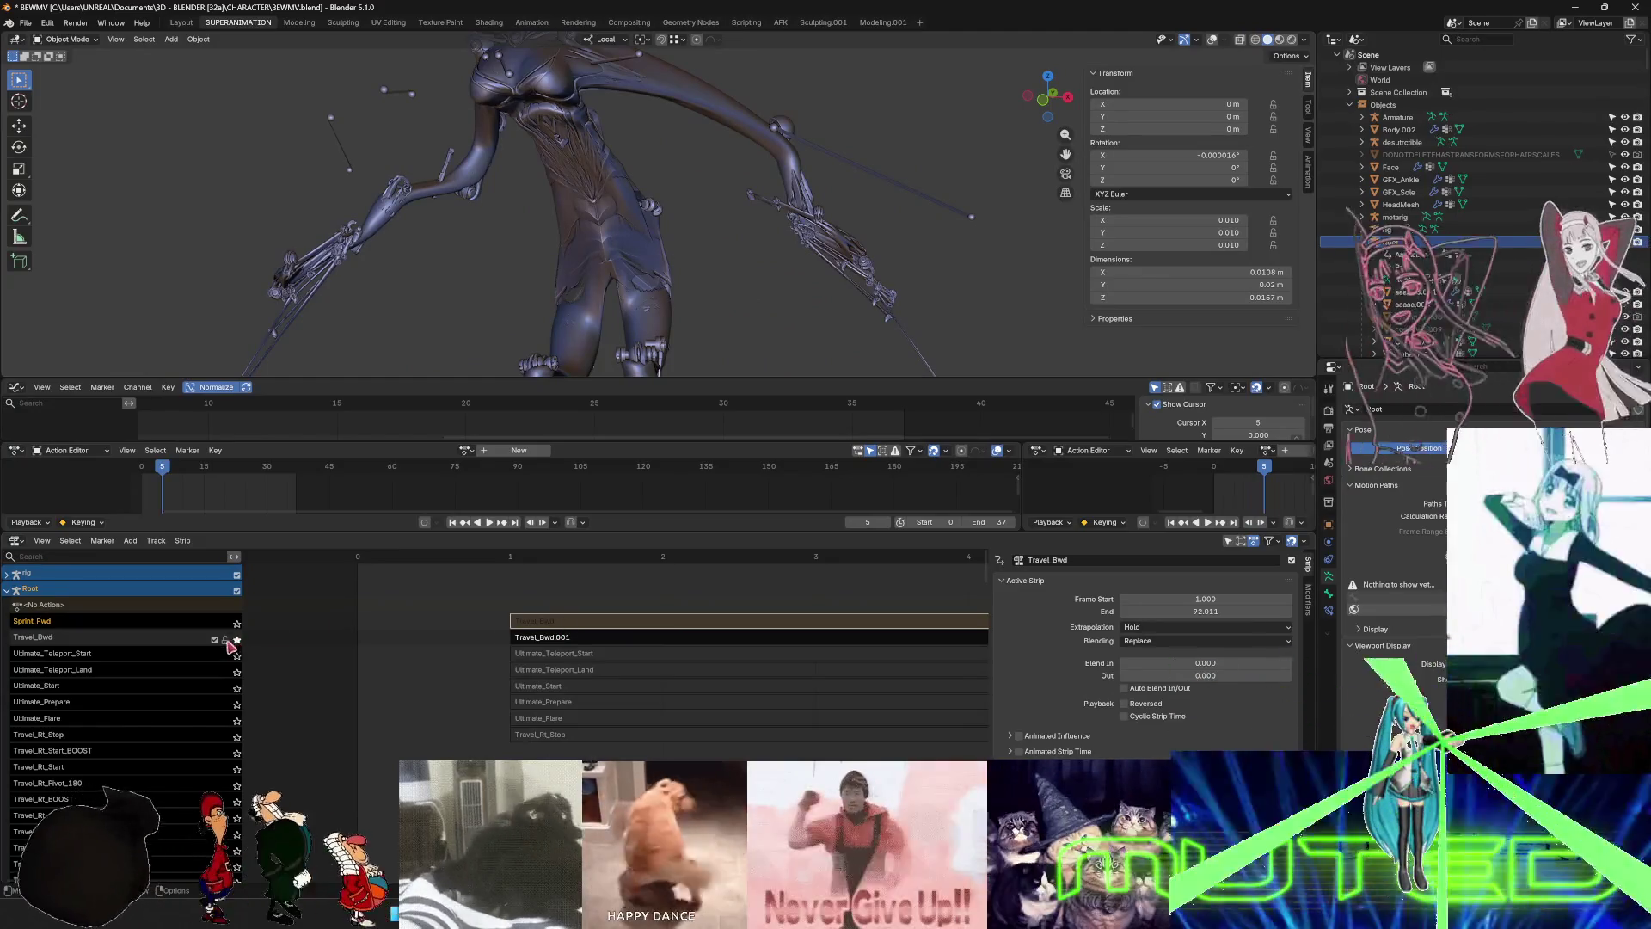
pyautogui.click(237, 647)
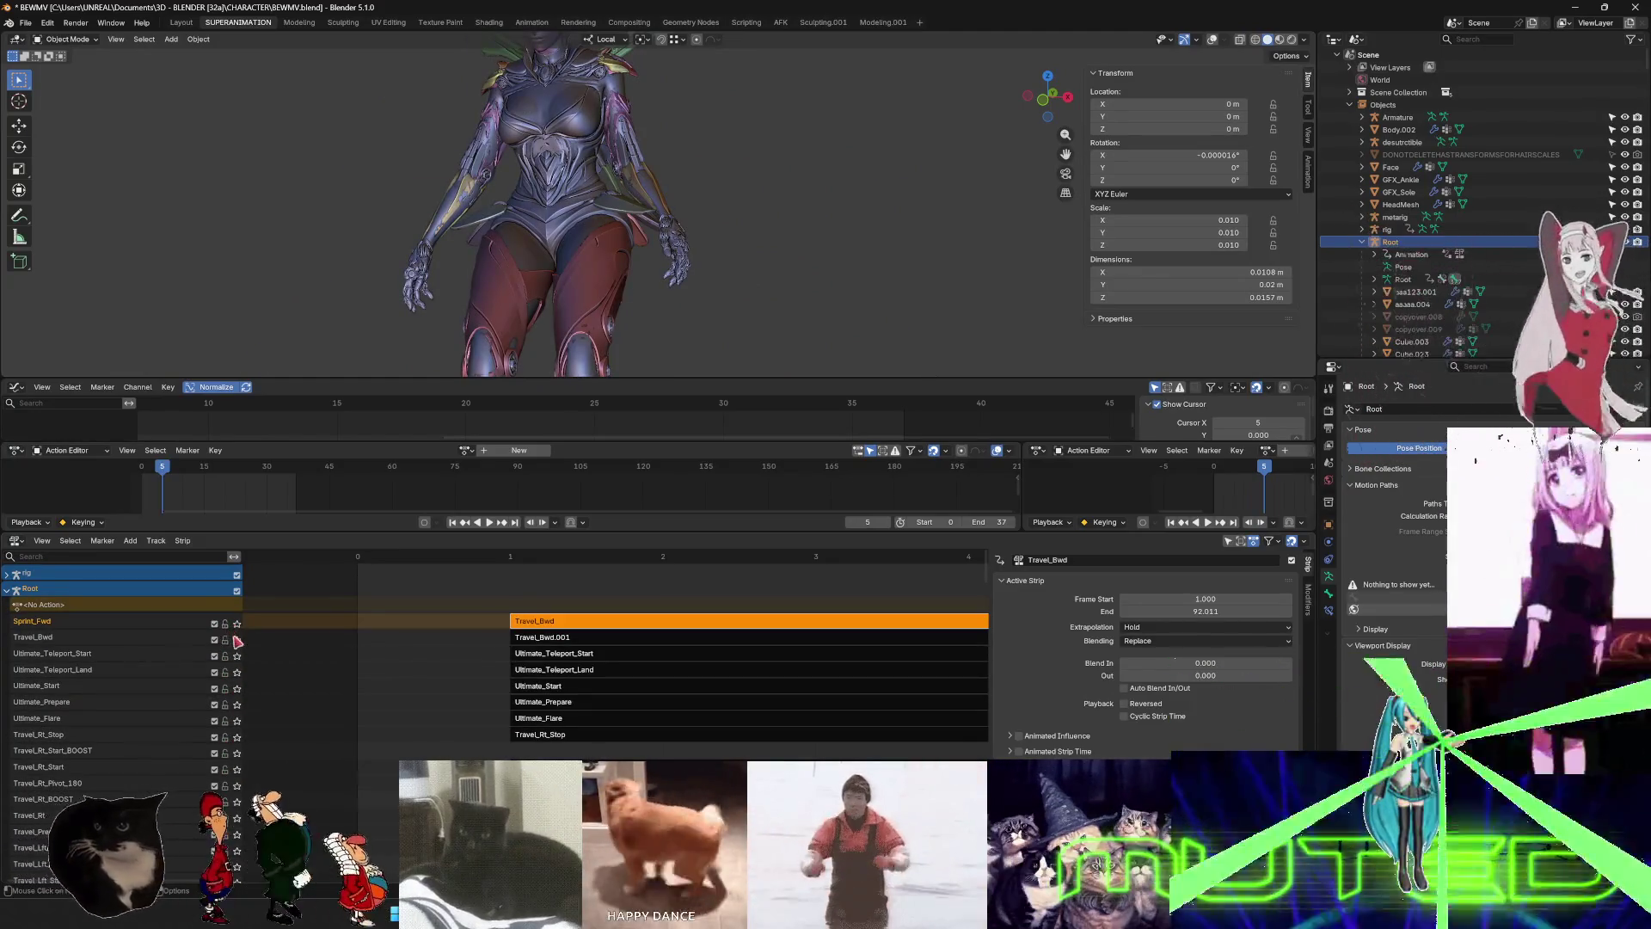
pyautogui.scroll(-3, 143, 714)
pyautogui.scroll(3, 219, 713)
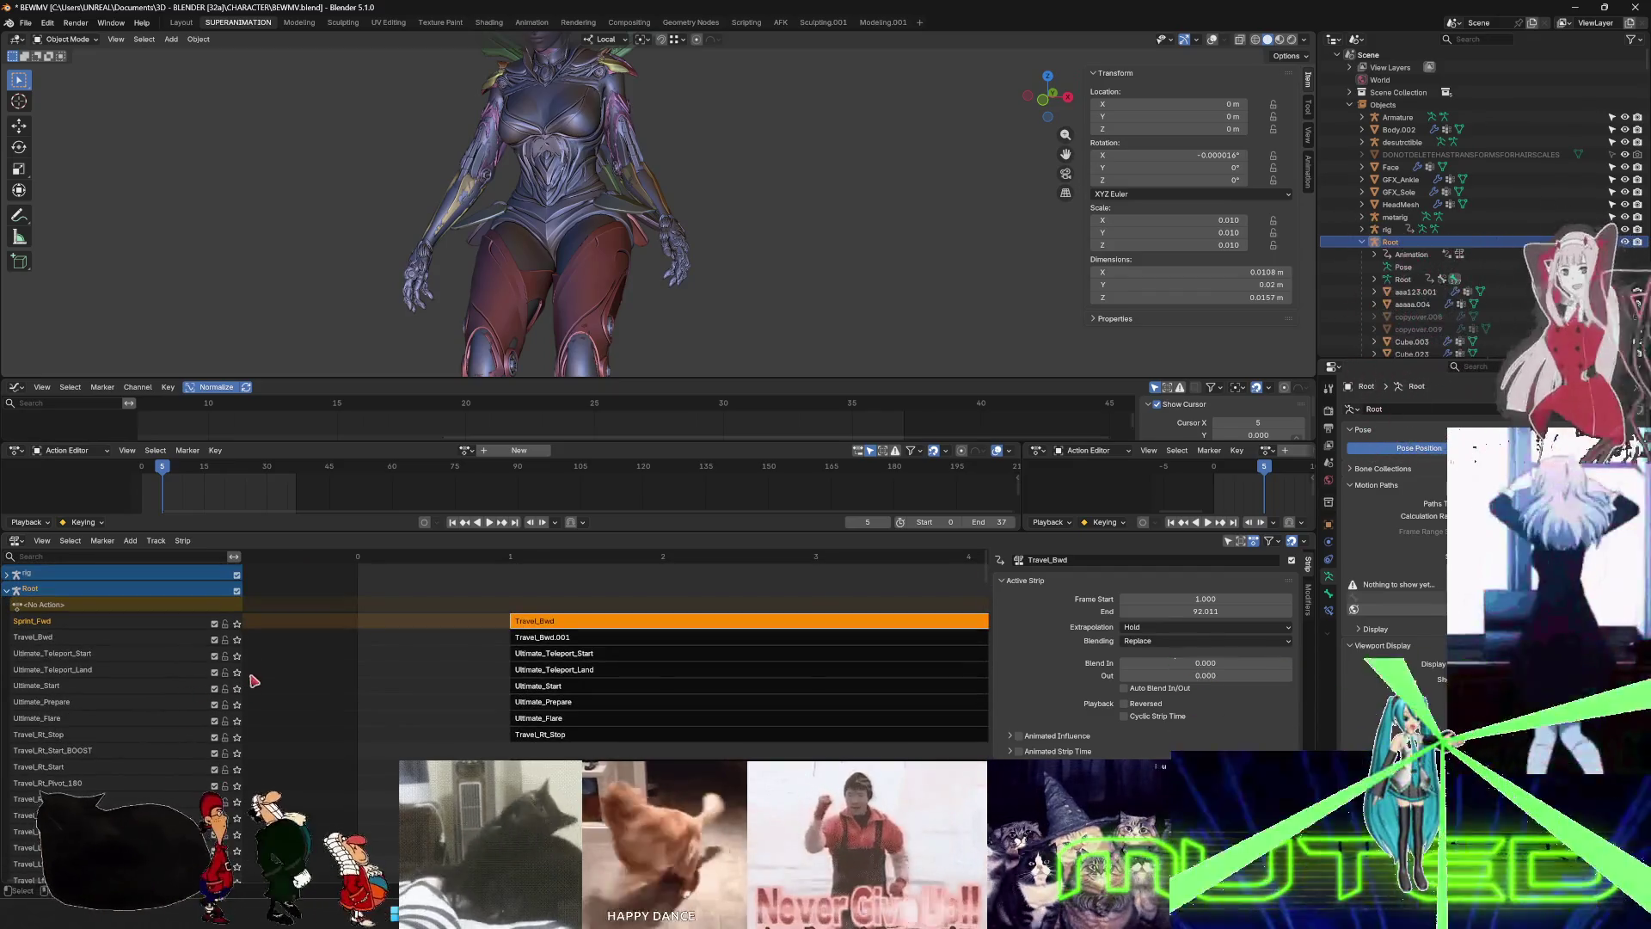
pyautogui.click(95, 647)
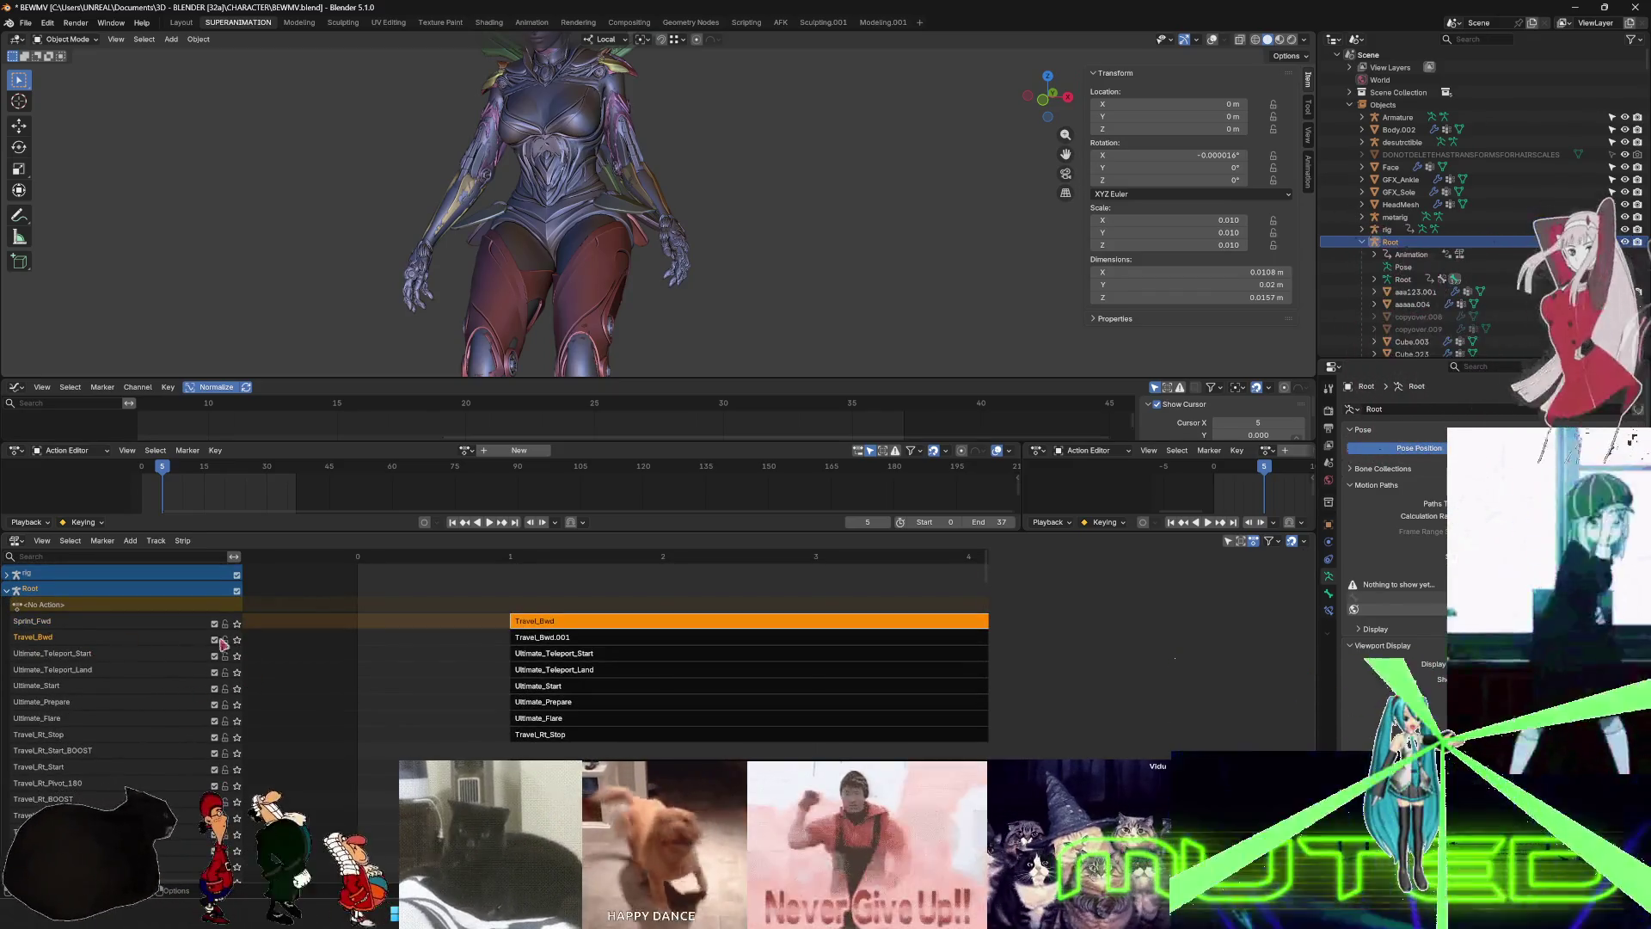
pyautogui.click(238, 641)
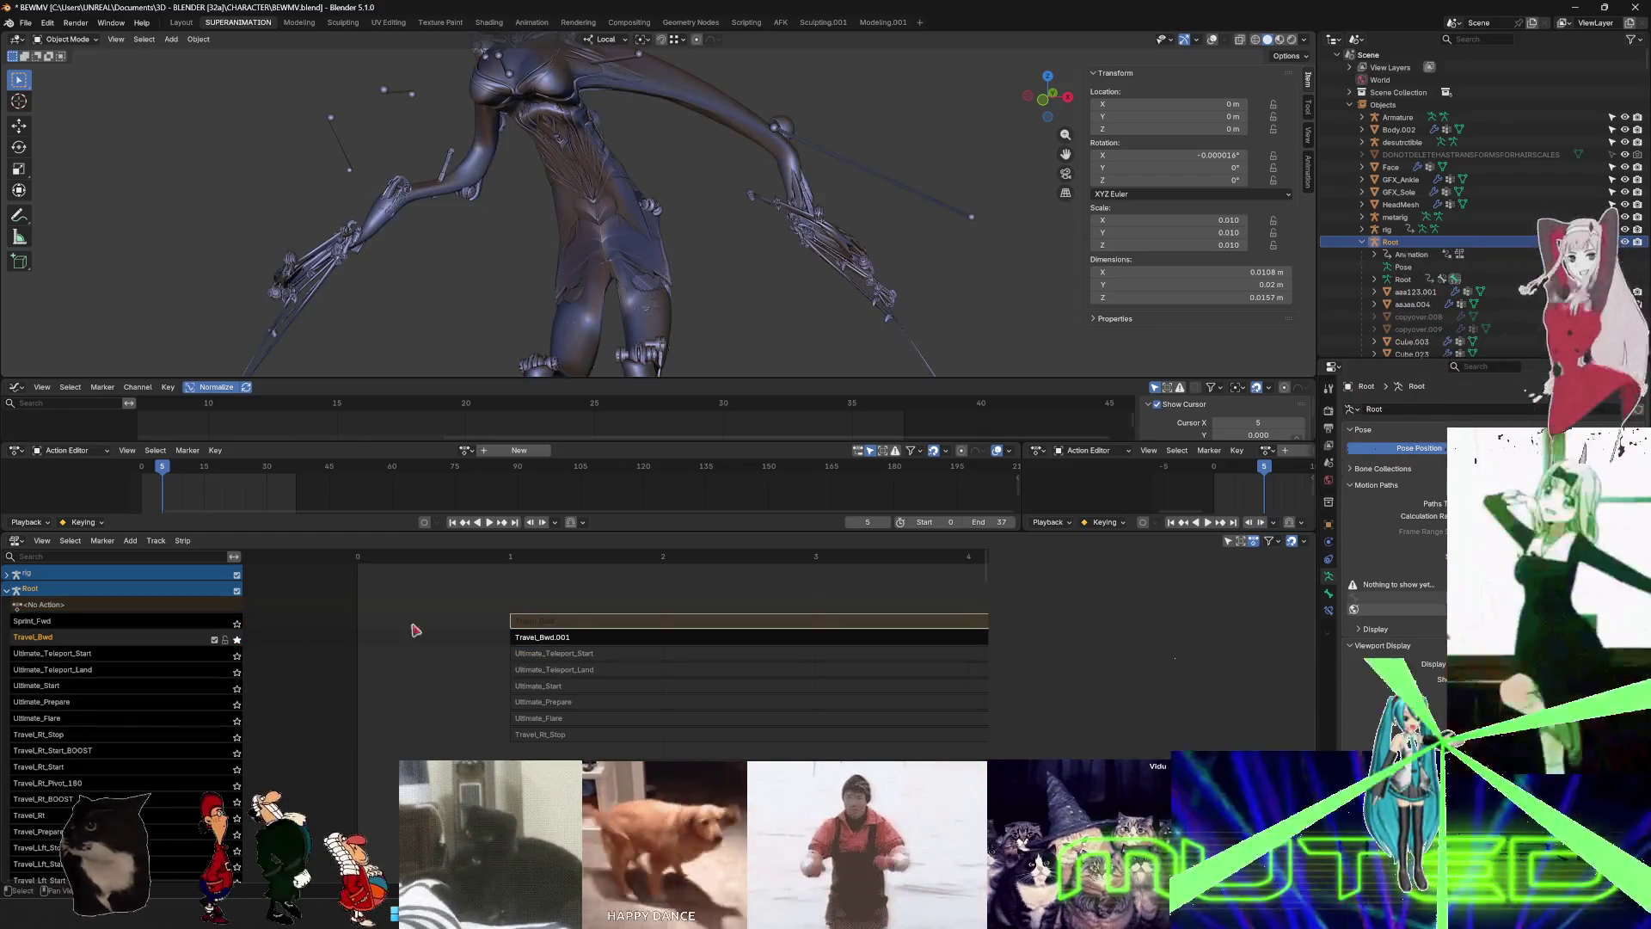
pyautogui.click(237, 623)
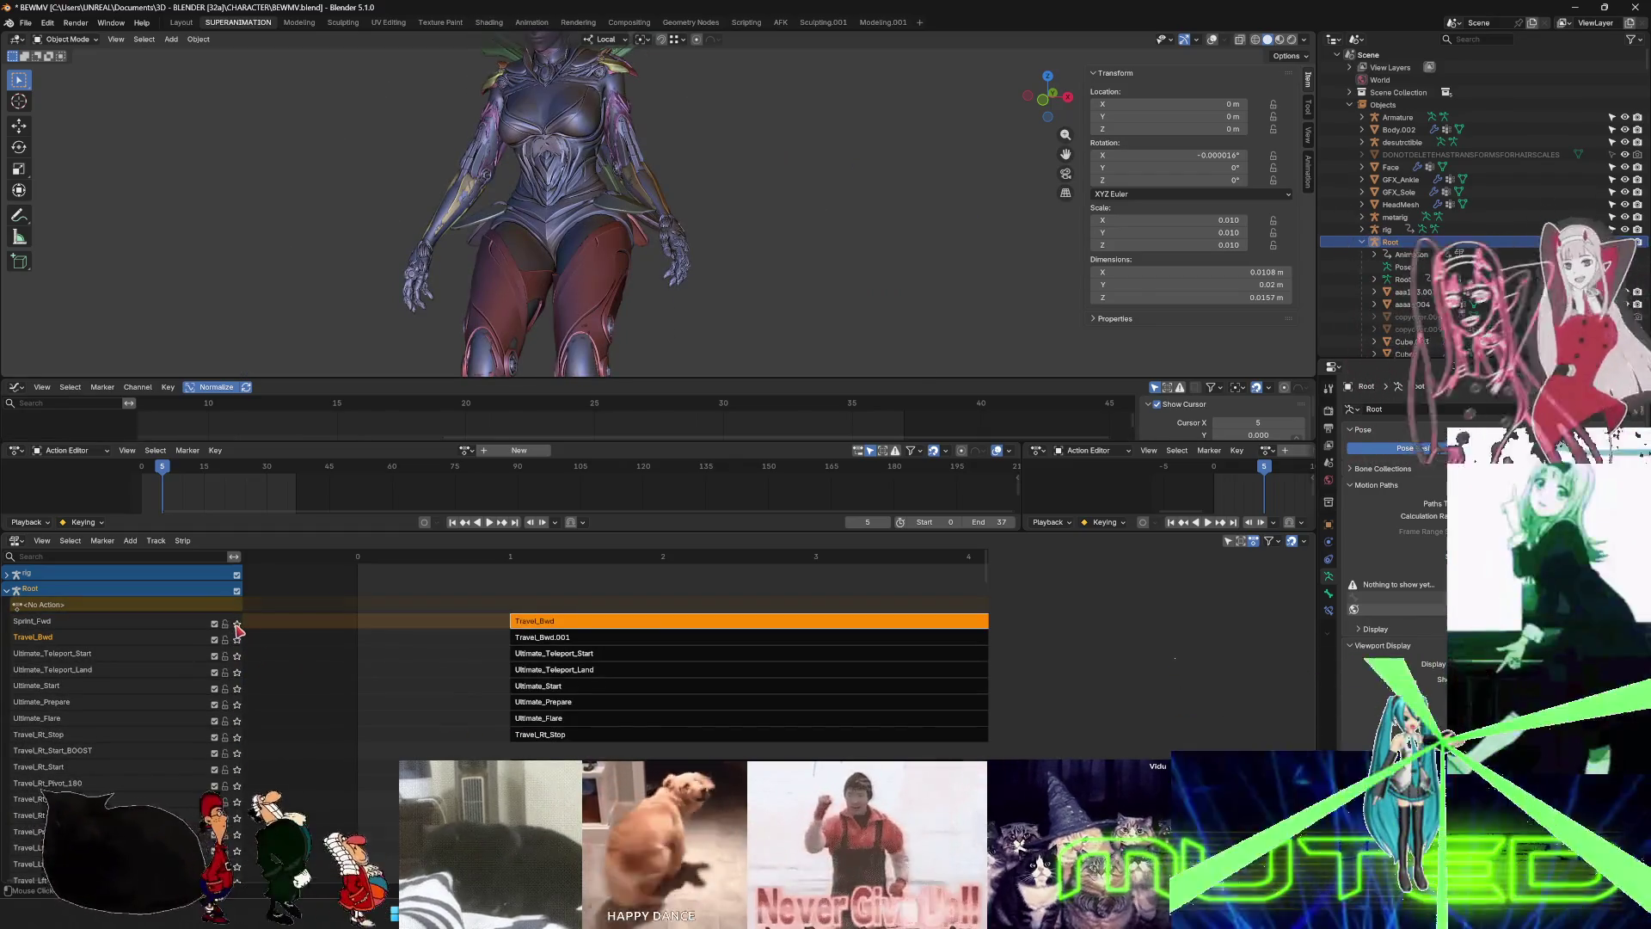
pyautogui.press('space')
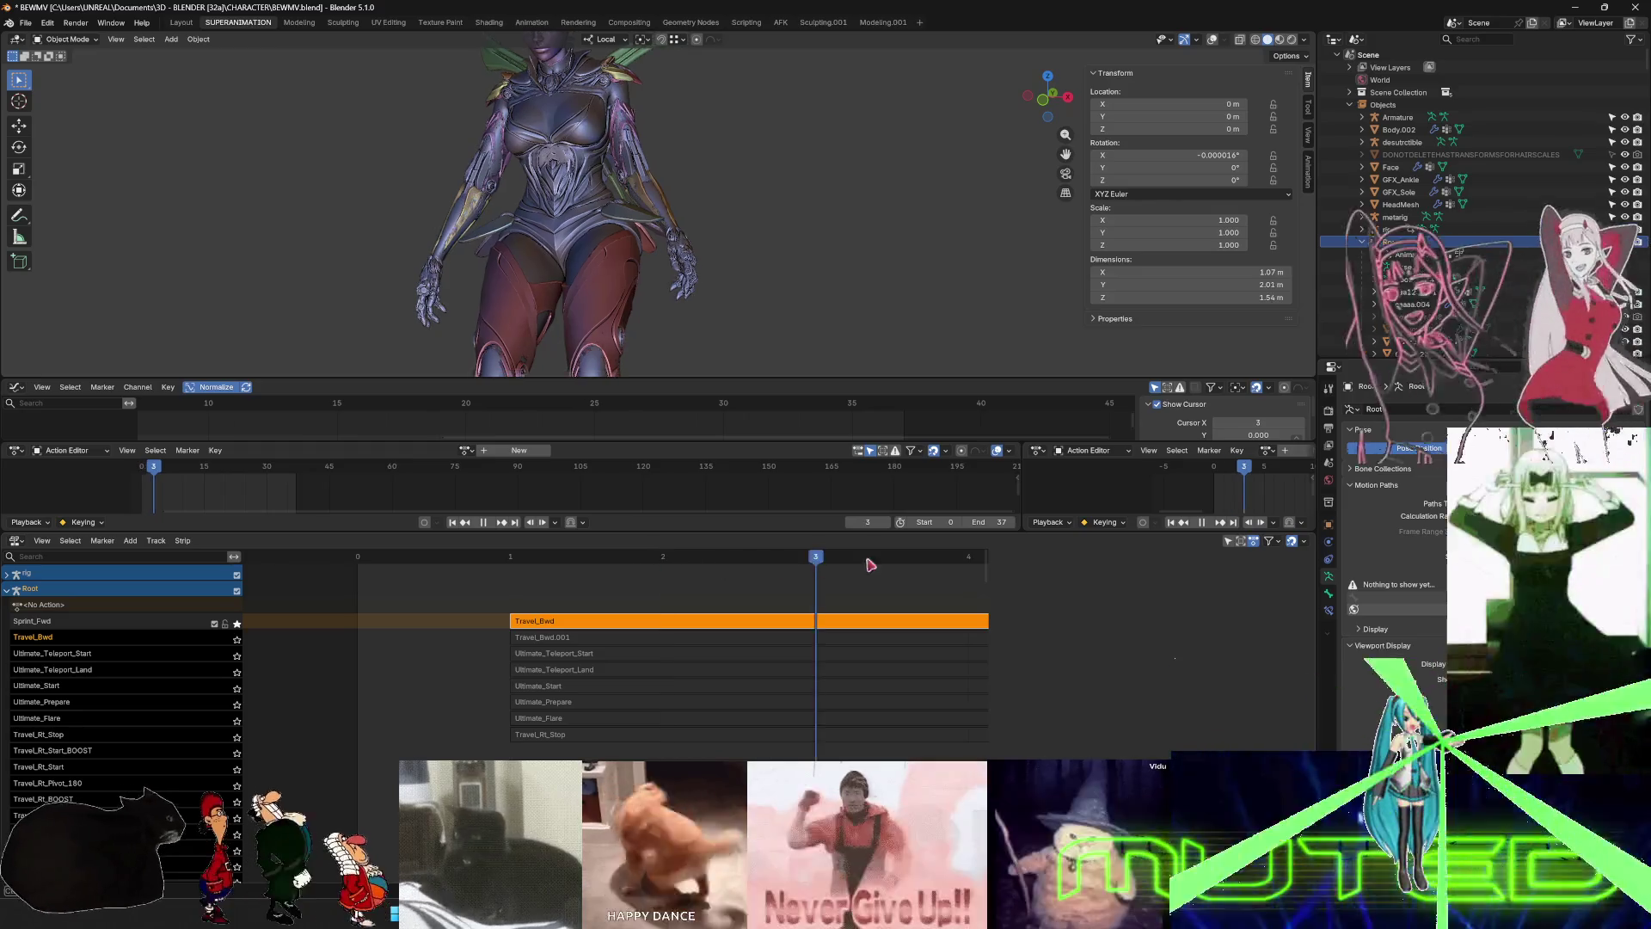
pyautogui.press('space')
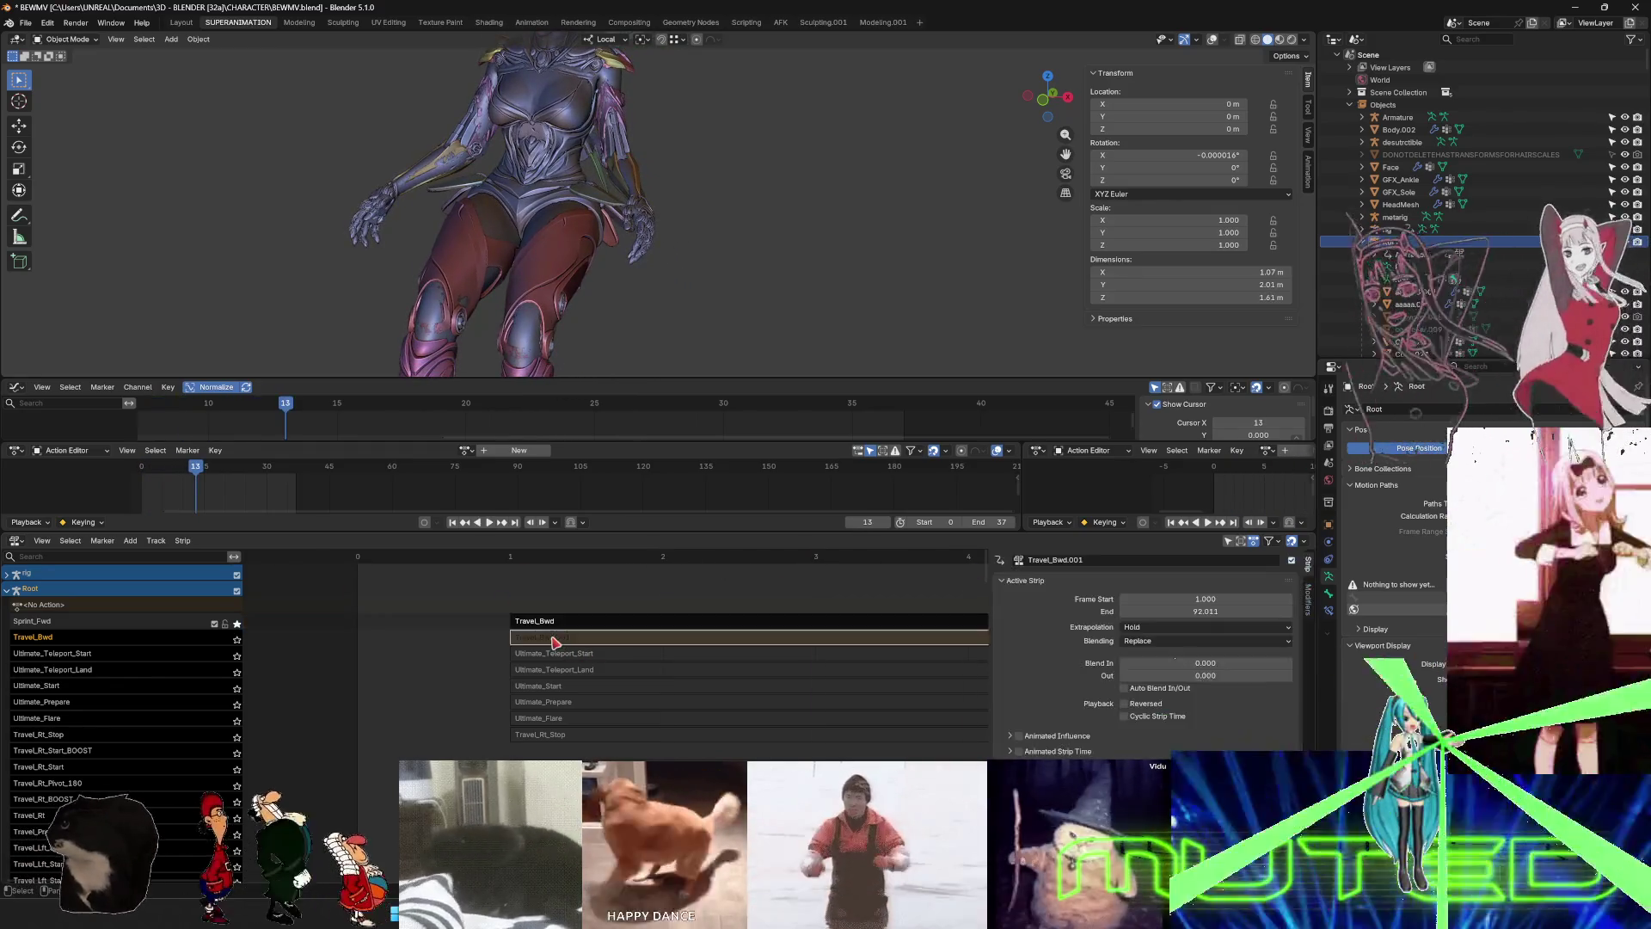
# - Clear the older track's name and delete its Travel_Bwd.001 strip
pyautogui.click(557, 637)
pyautogui.press('n')
pyautogui.doubleClick(80, 637)
pyautogui.hotkey('ctrl', 'c')
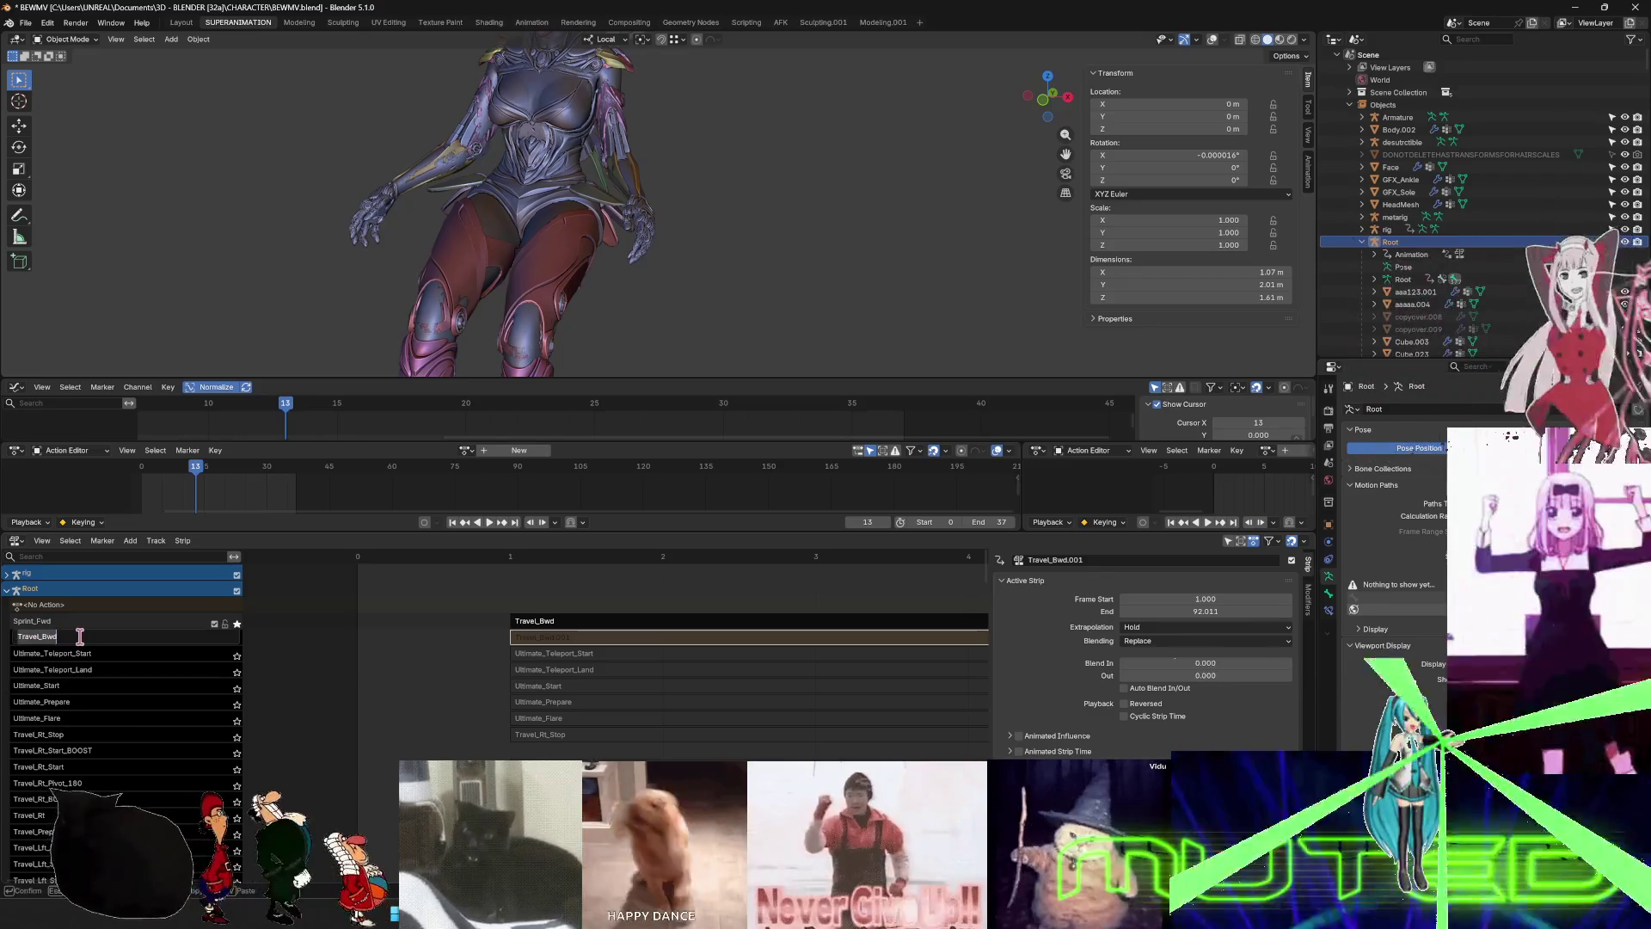
pyautogui.press('BackSpace')
pyautogui.press('Return')
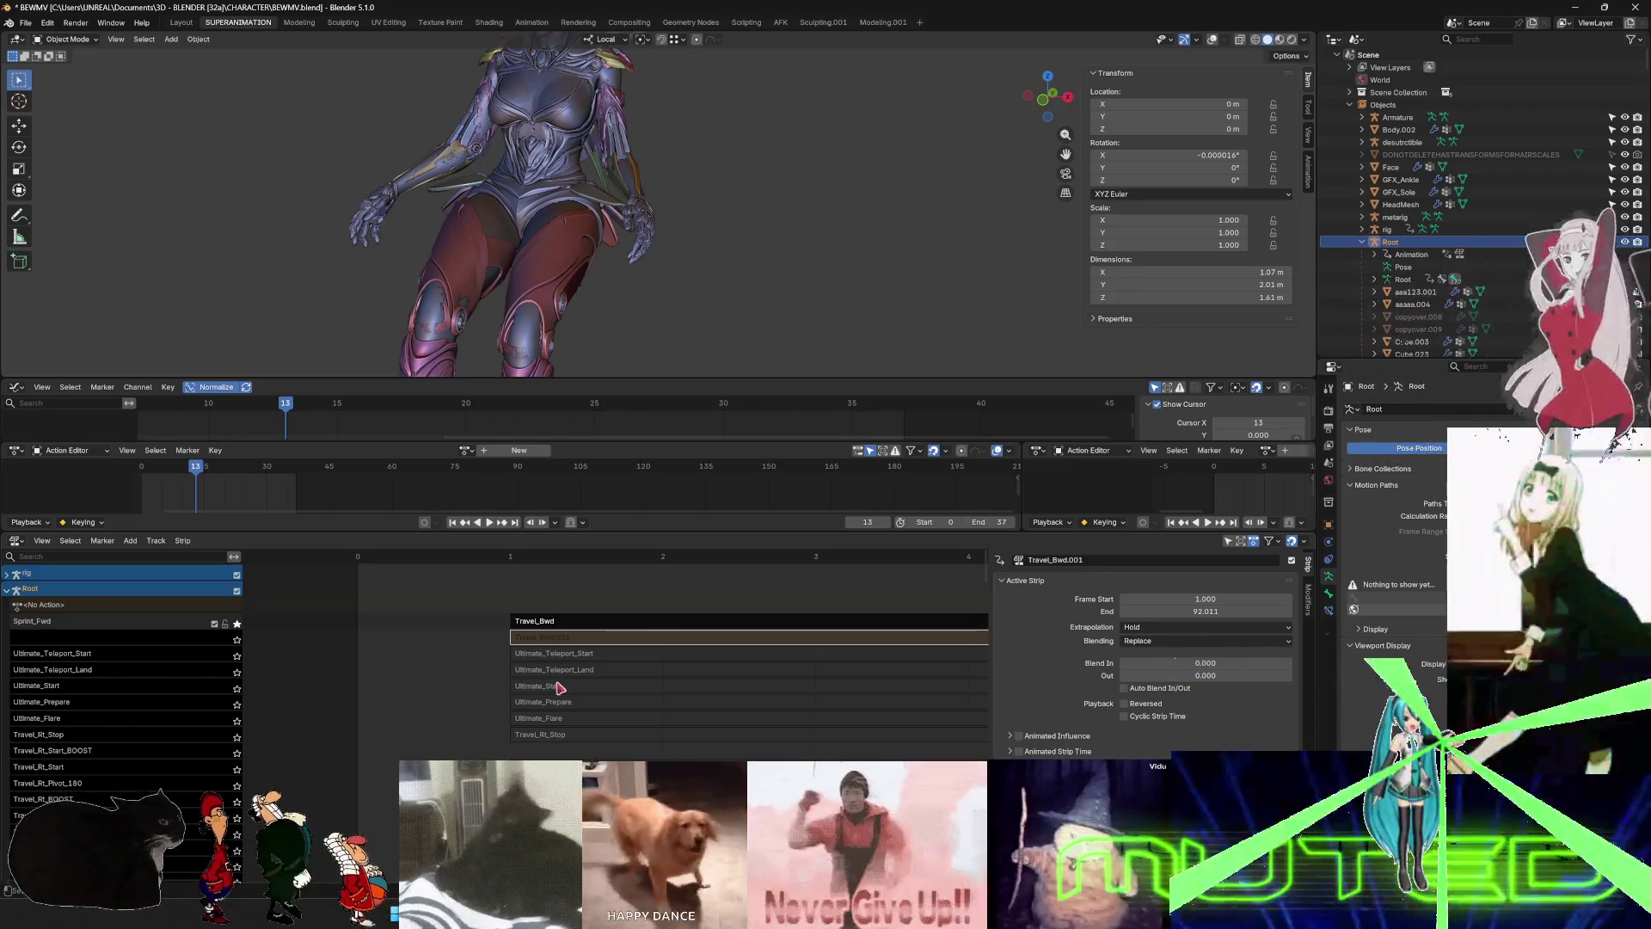
pyautogui.click(563, 670)
pyautogui.click(559, 638)
pyautogui.press('x')
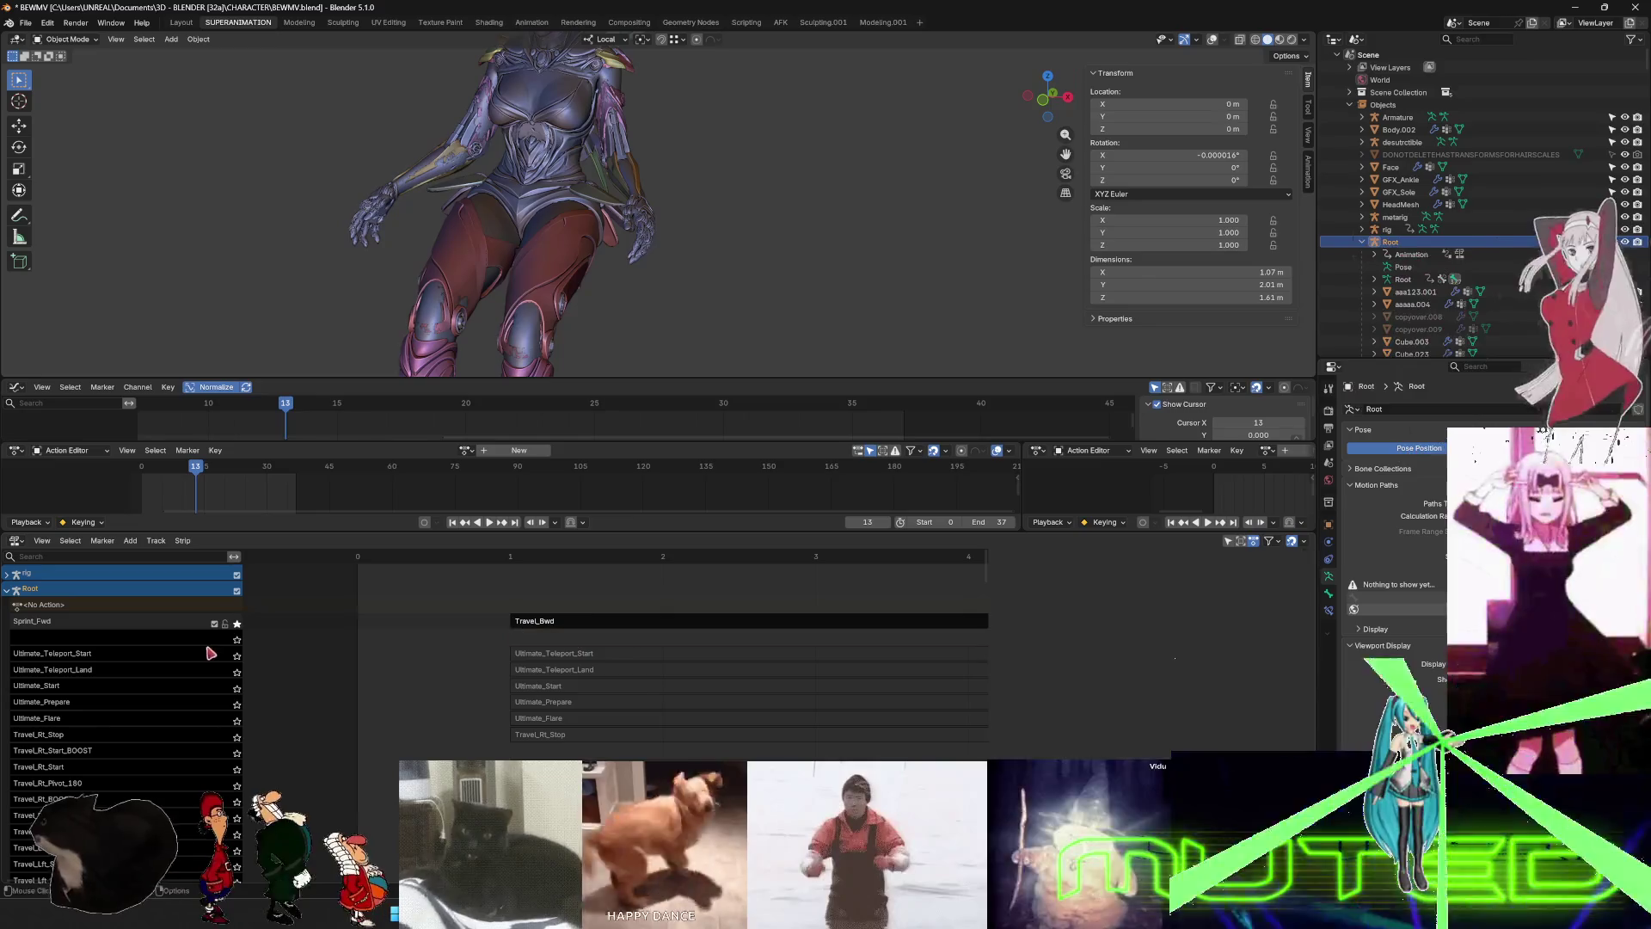
# - Rename the top NLA track to Travel_Bwd
pyautogui.doubleClick(47, 621)
pyautogui.hotkey('ctrl', 'v')
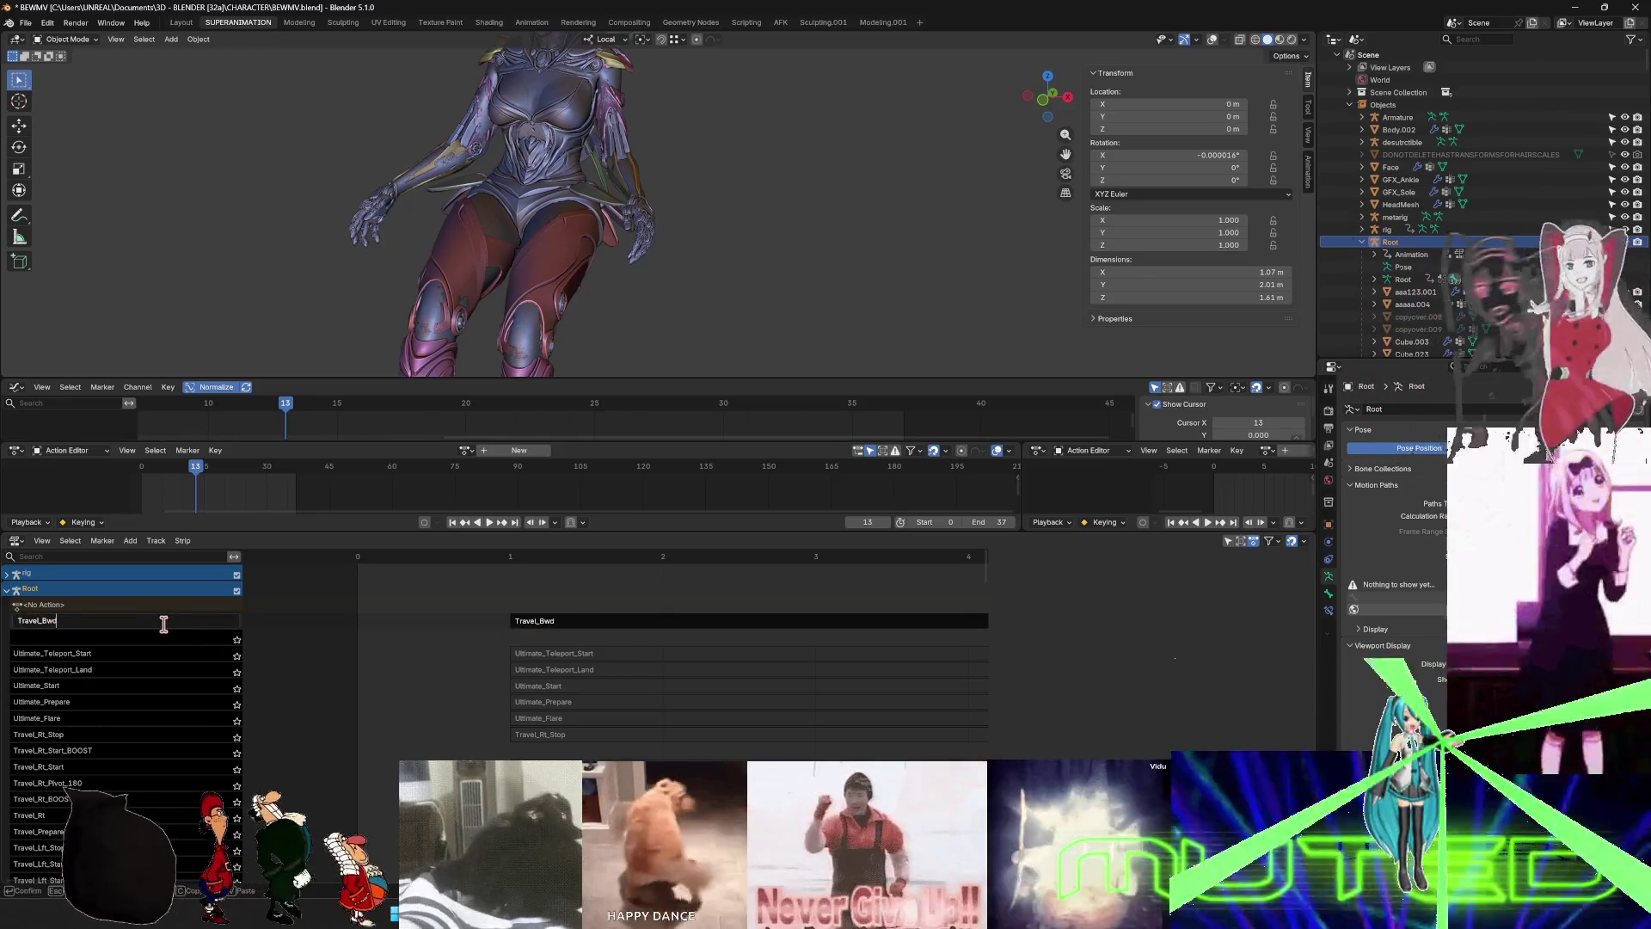
pyautogui.press('Return')
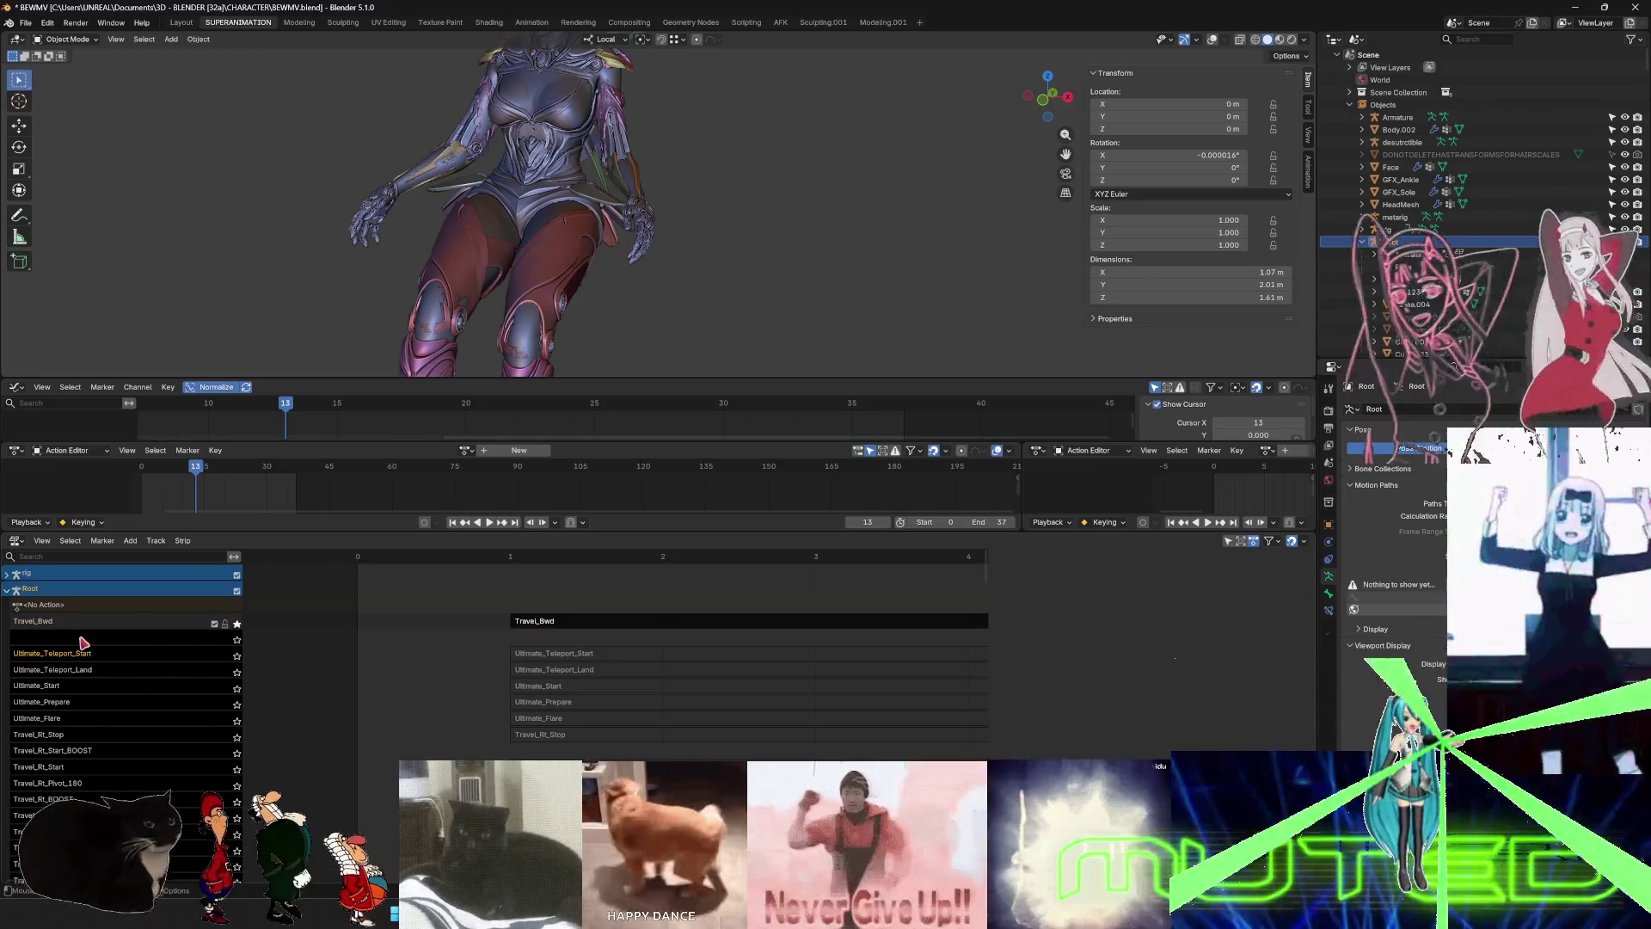
# - Delete the unnamed old track and turn off solo on the Travel_Bwd track
pyautogui.rightClick(81, 643)
pyautogui.moveTo(83, 643)
pyautogui.click(91, 684)
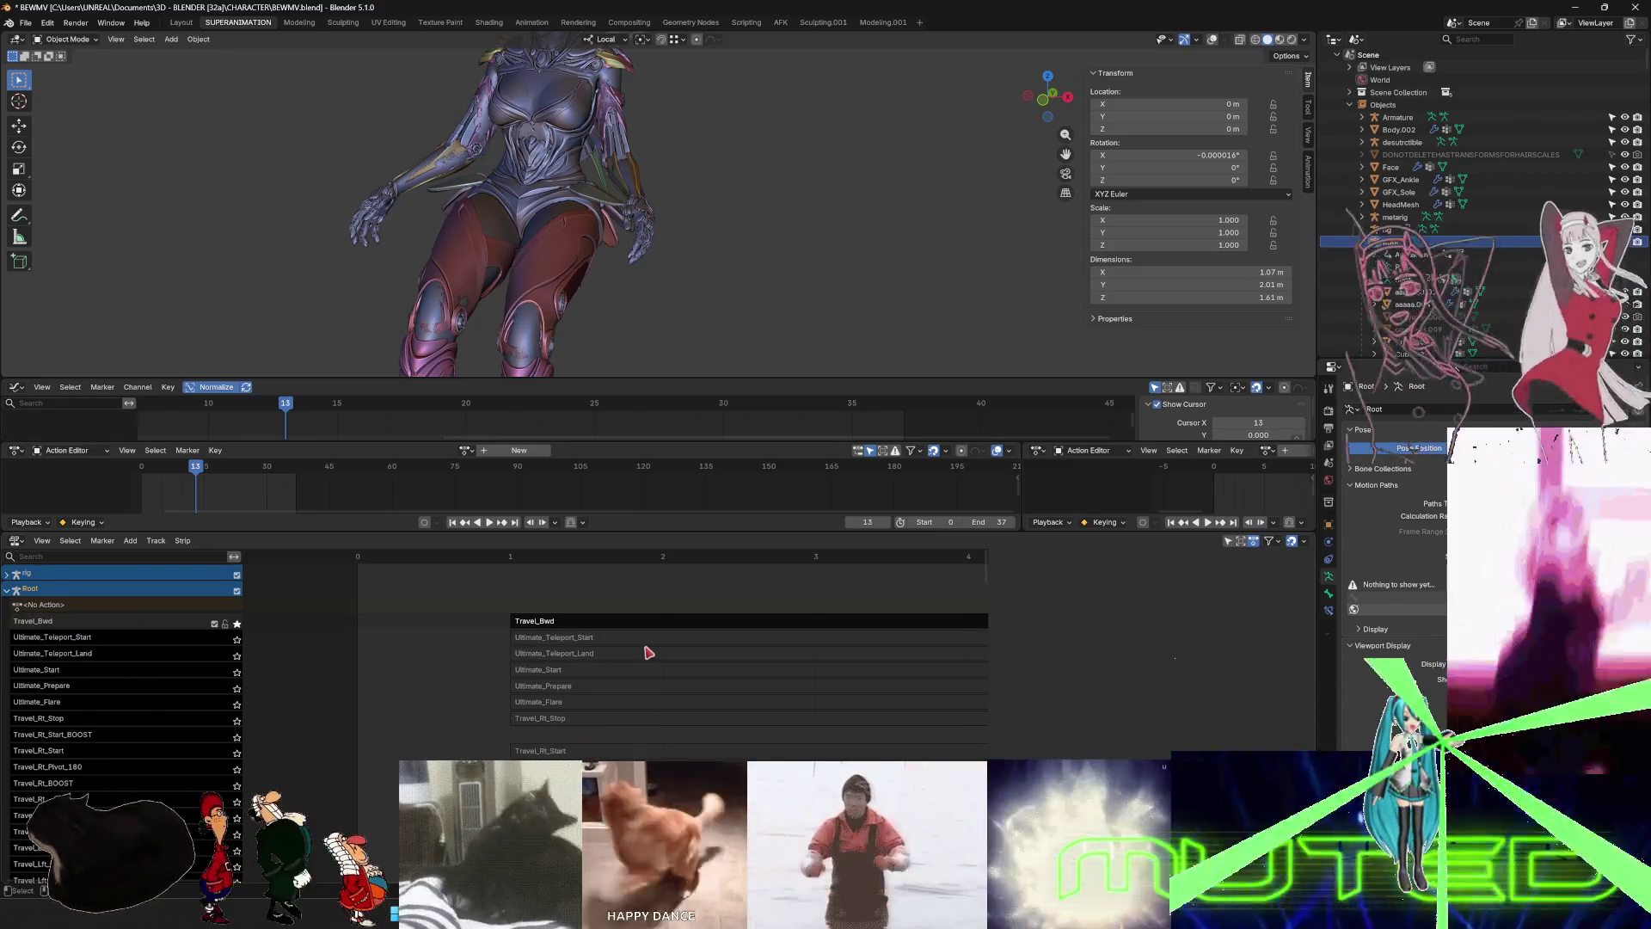
pyautogui.click(237, 624)
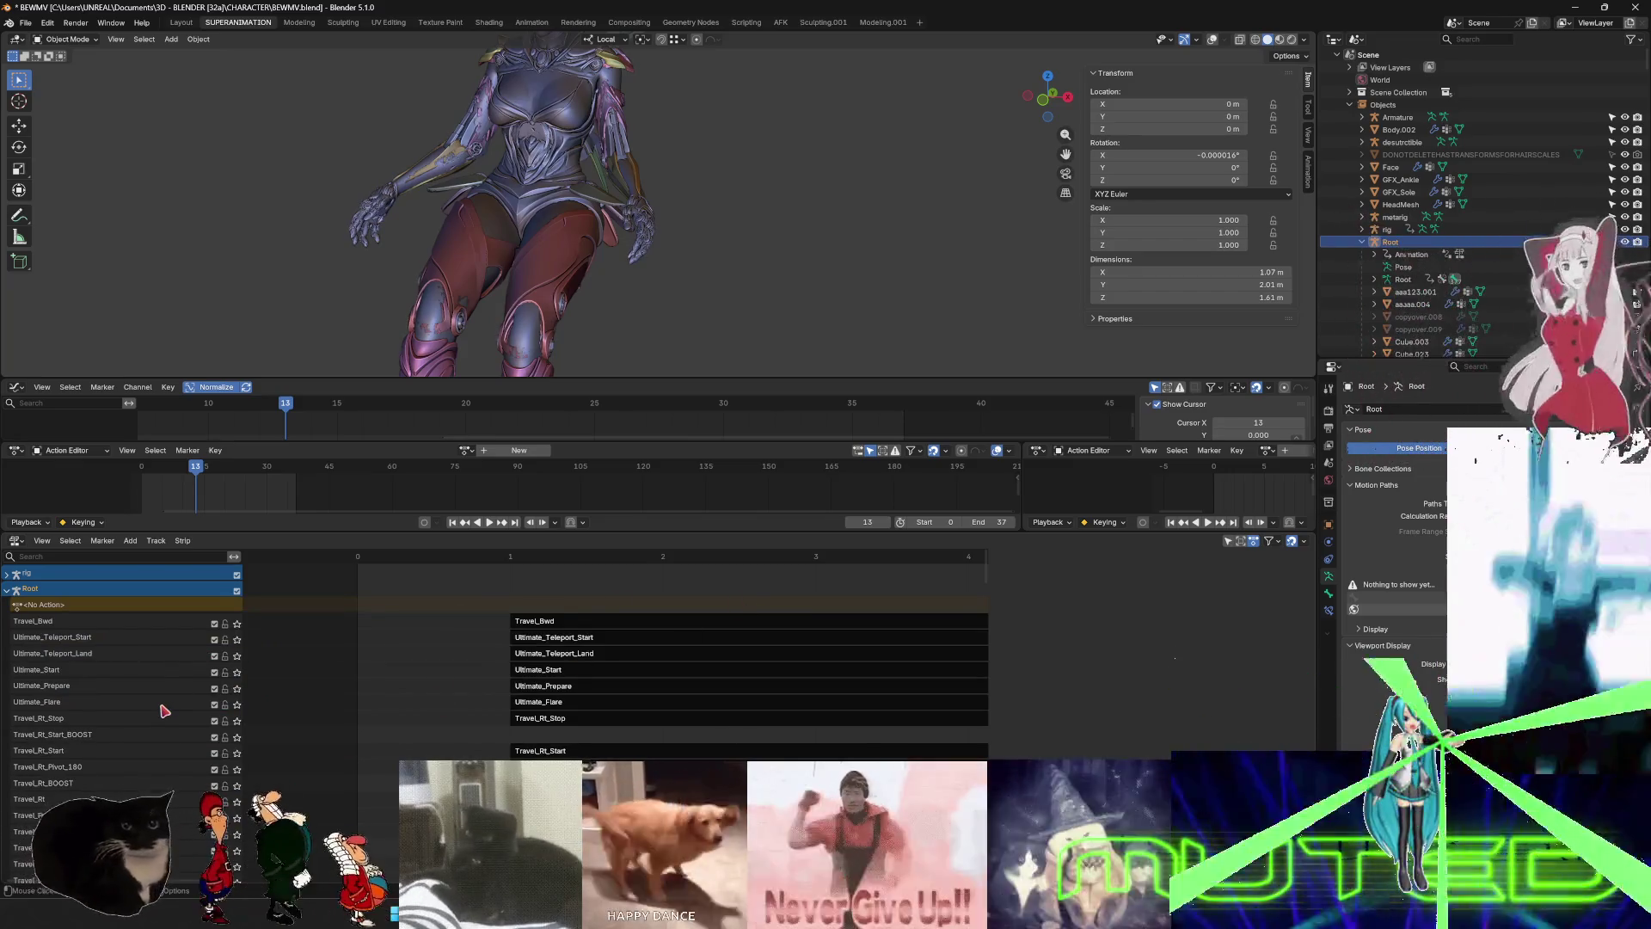
# - Scroll through the NLA tracks to review strips like Travel_Fwd_Pivot_180 and Travel_Bwd_Stop
pyautogui.scroll(-3, 165, 714)
pyautogui.scroll(-15, 165, 714)
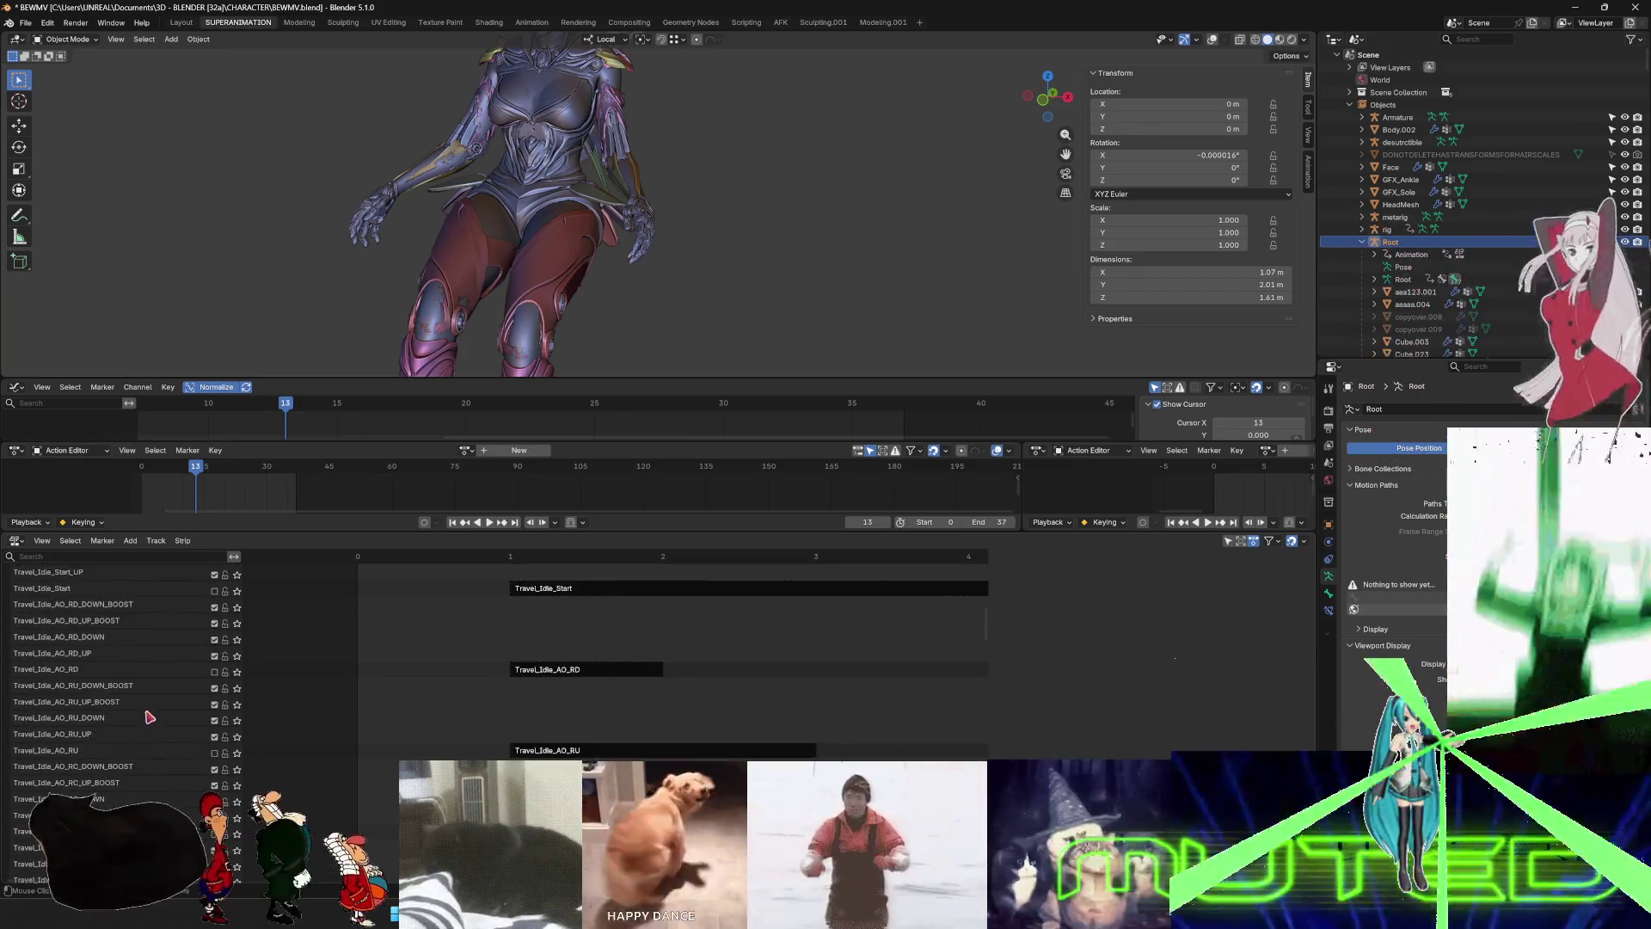
pyautogui.scroll(-10, 148, 716)
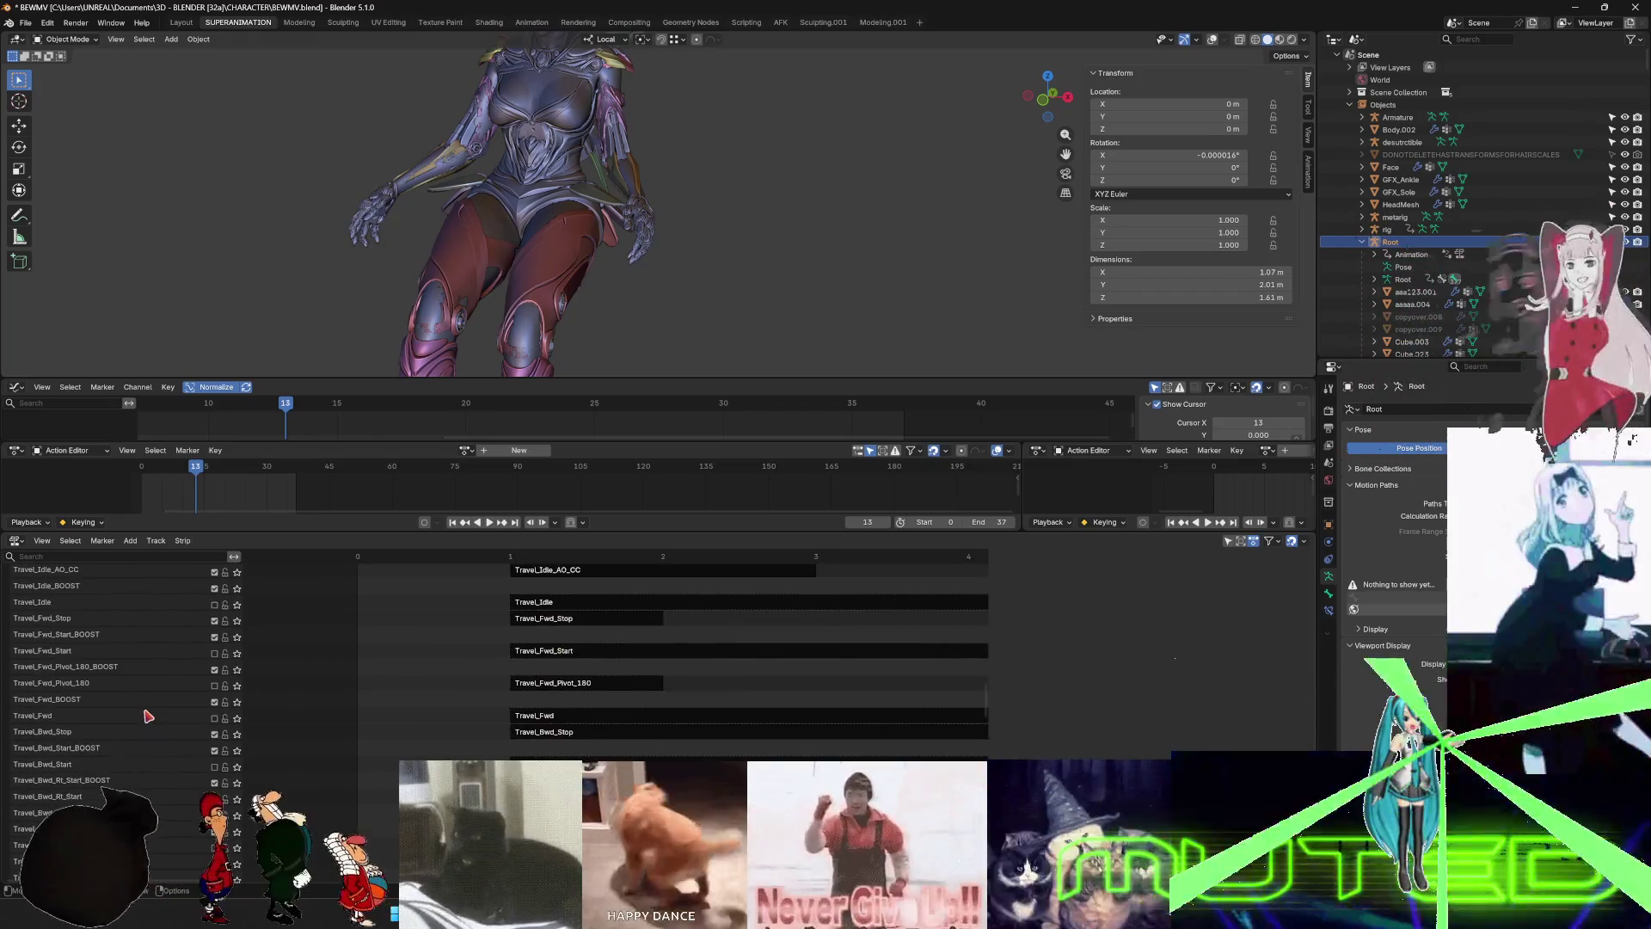
pyautogui.scroll(14, 149, 718)
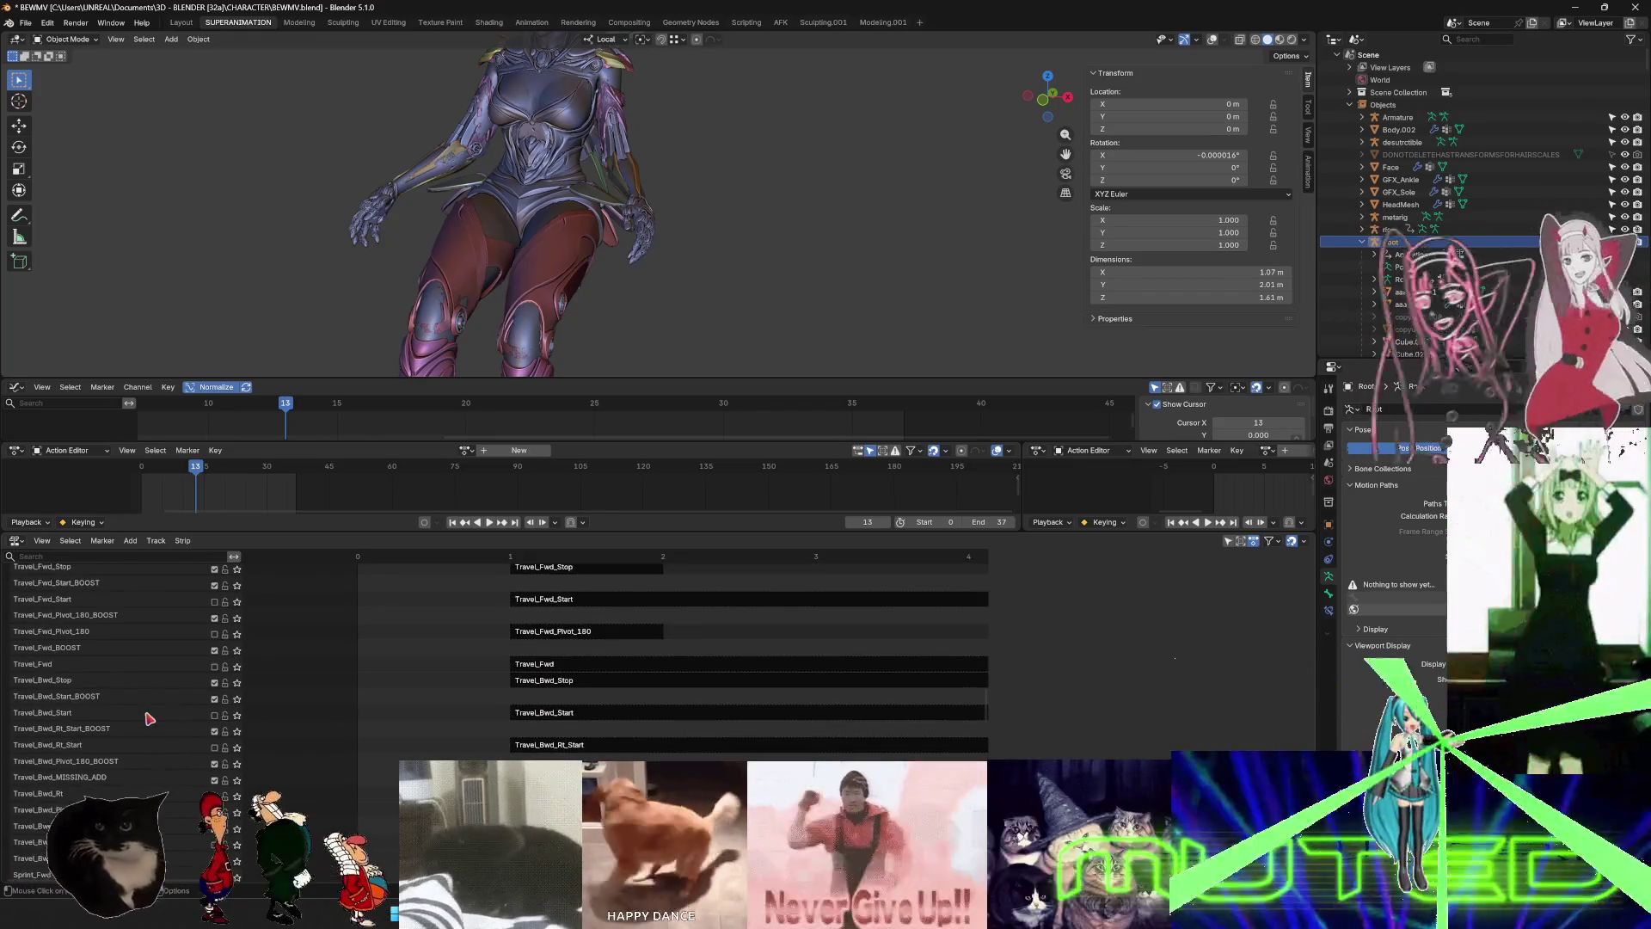